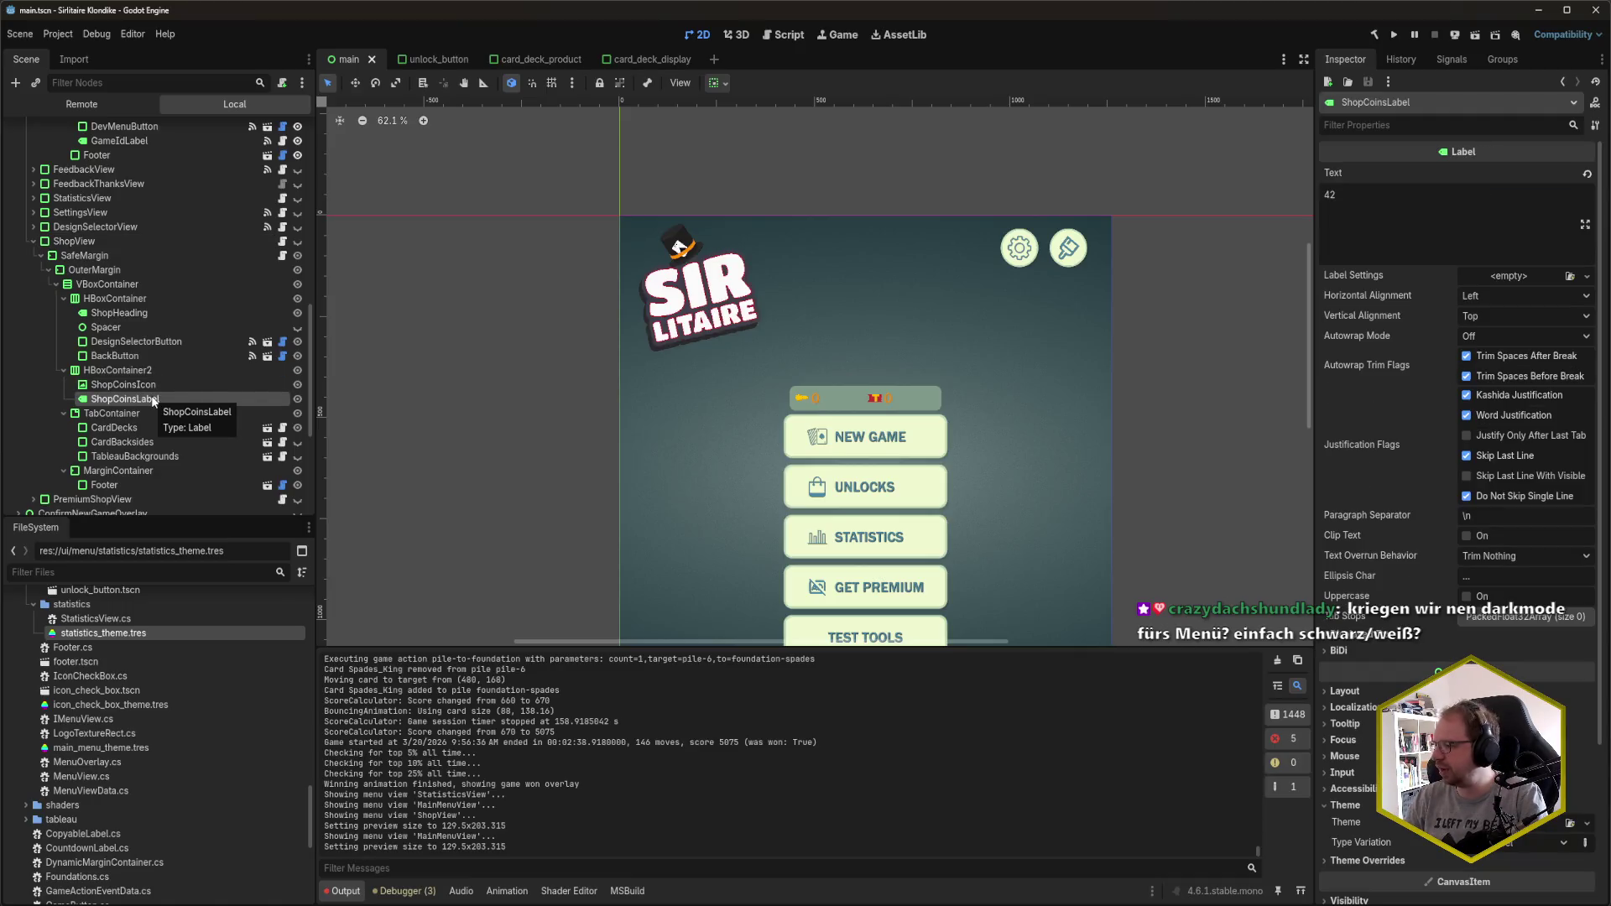
- Open main_menu_theme.tres in the Theme editor, widen its preview and check the theme type list
scroll(1456, 377, "down", 4)
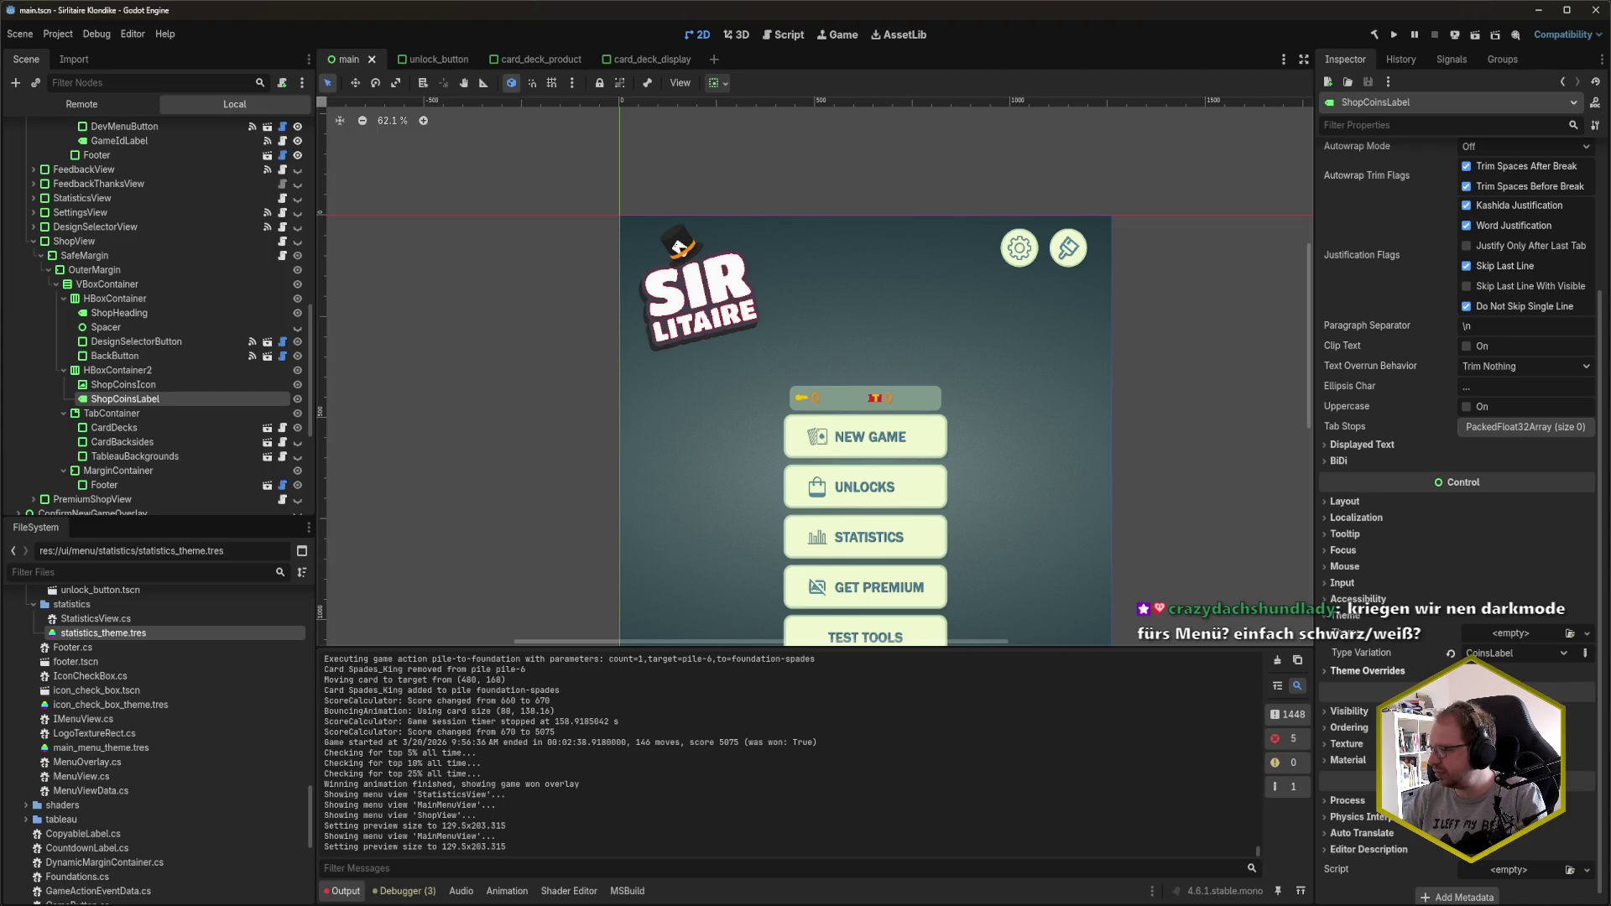
scroll(1343, 471, "up", 4)
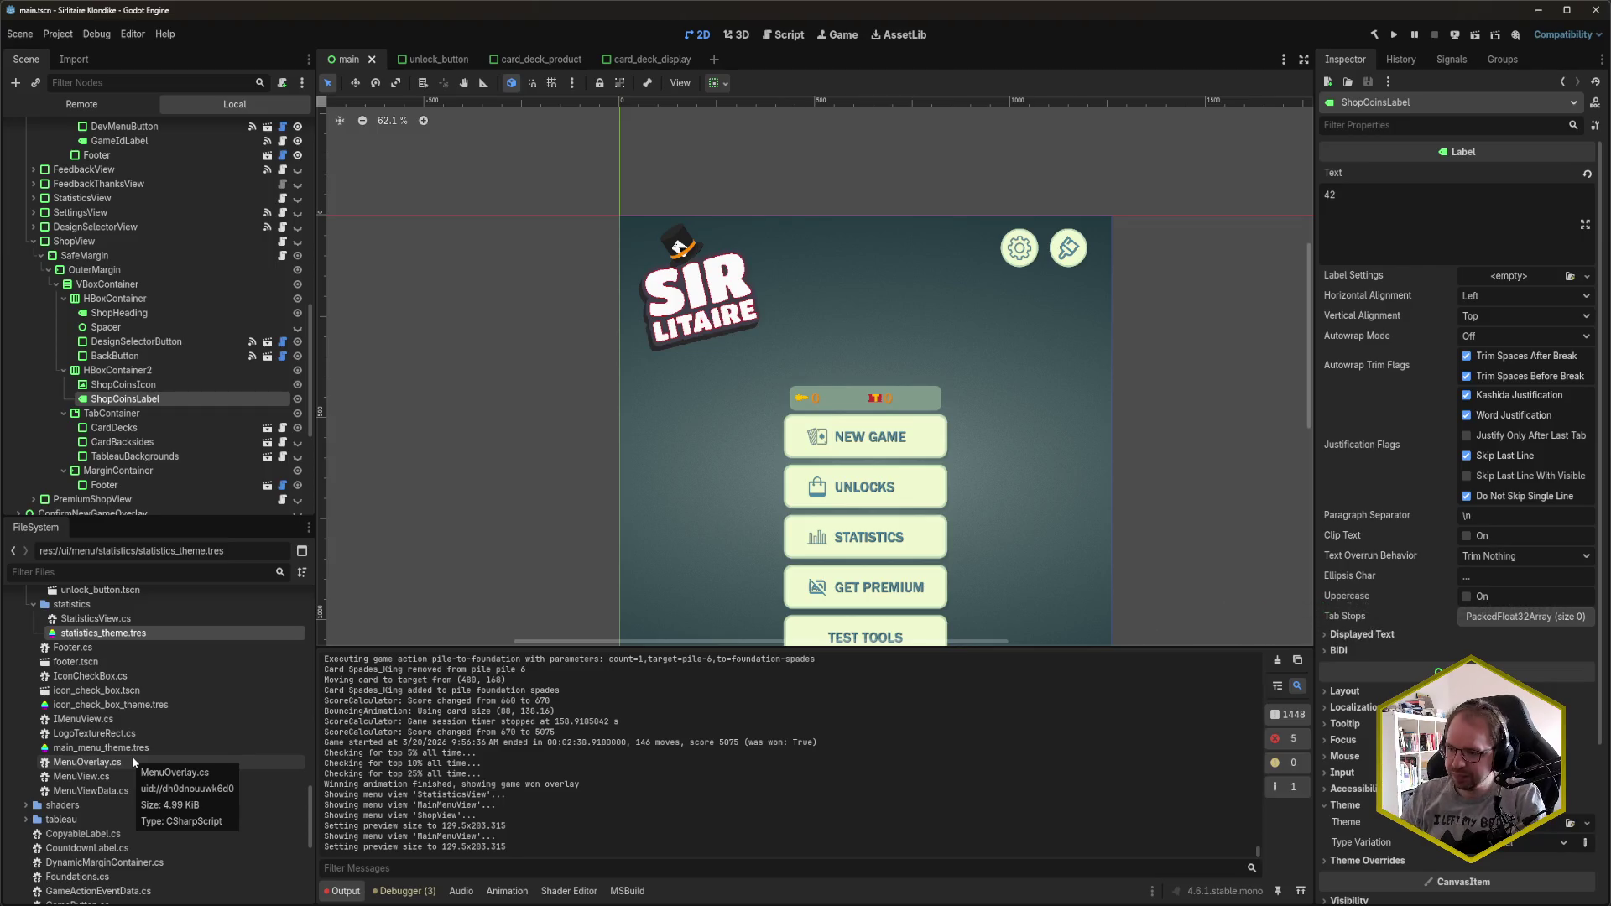
scroll(133, 755, "down", 3)
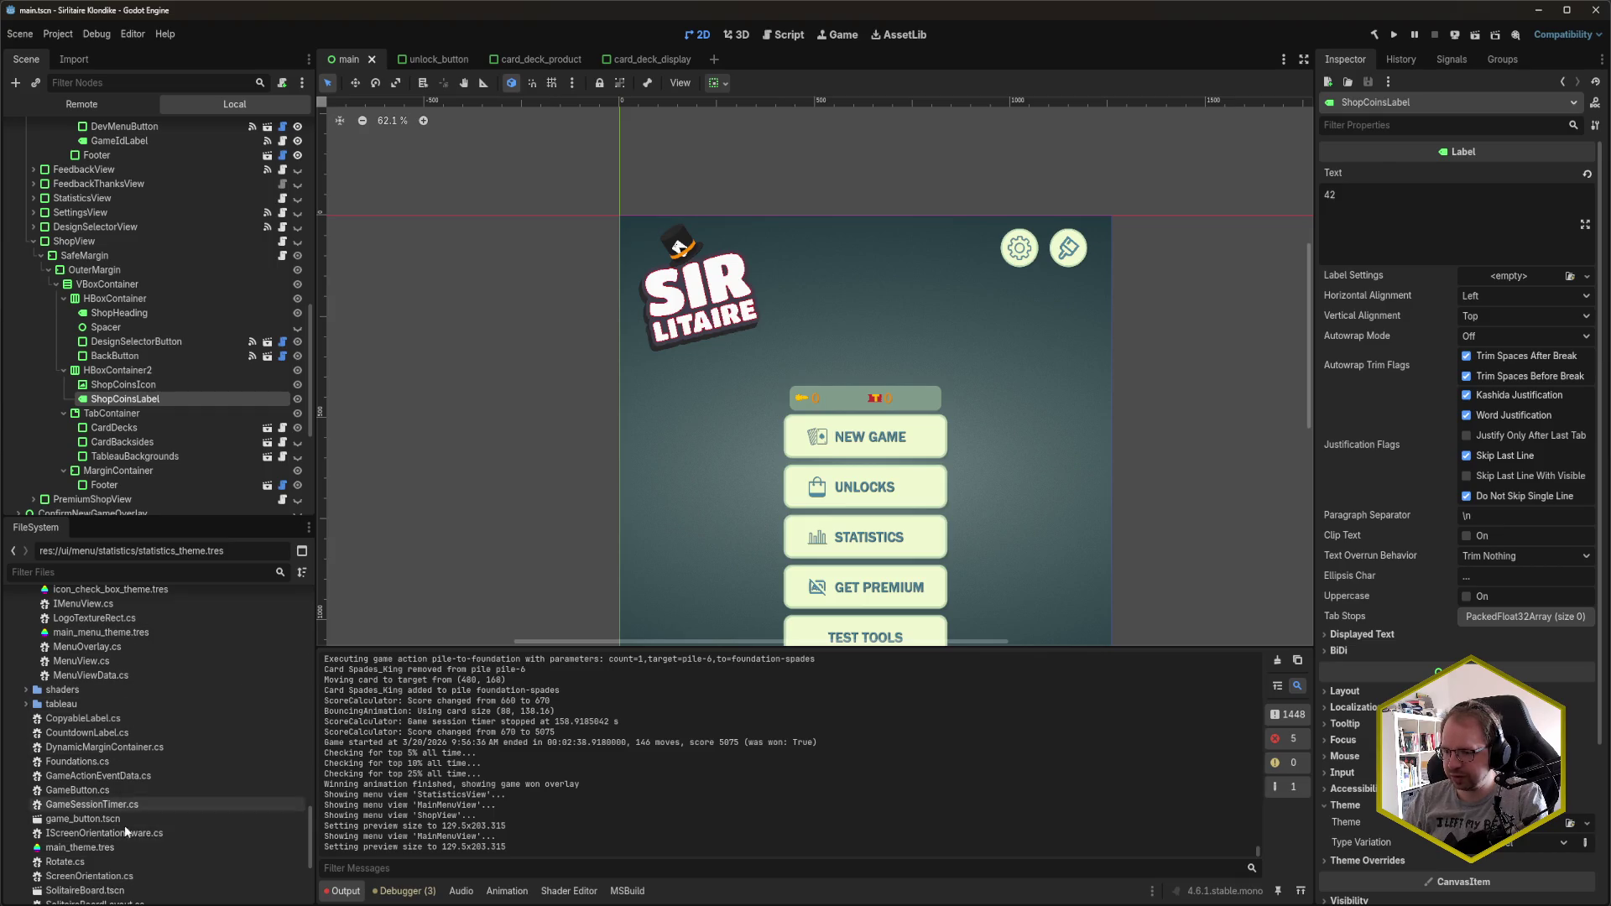
double_click(146, 632)
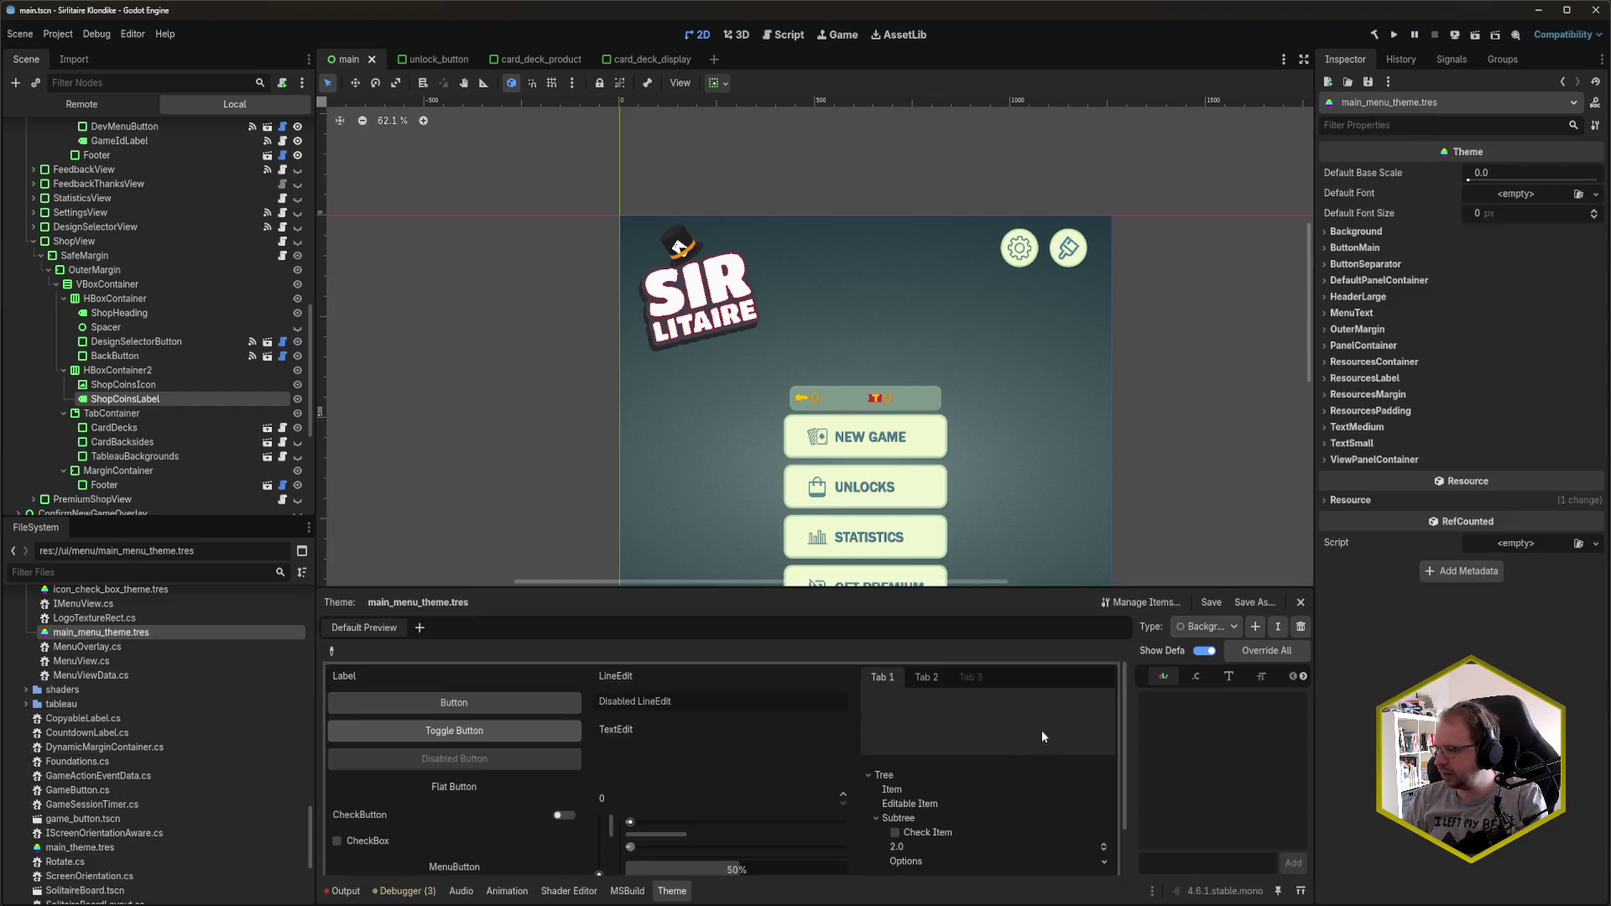
left_click_drag(1133, 707, 1021, 708)
left_click(1137, 630)
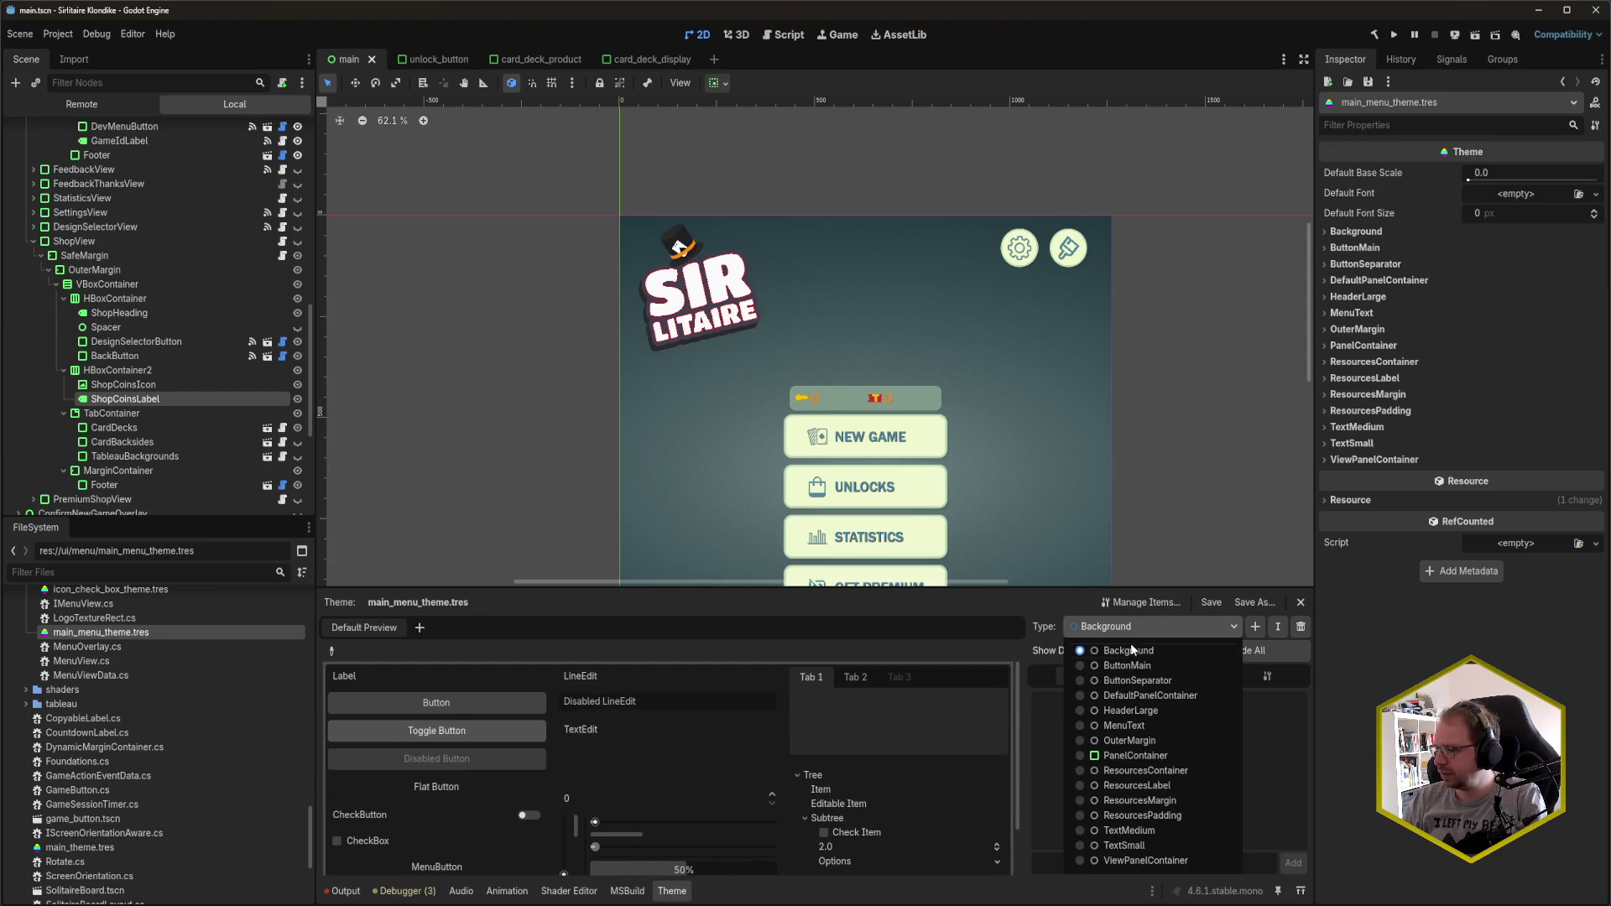
left_click(1140, 634)
- Zoom the canvas out to show the whole main menu and deselect ShopCoinsLabel
scroll(170, 707, "up", 3)
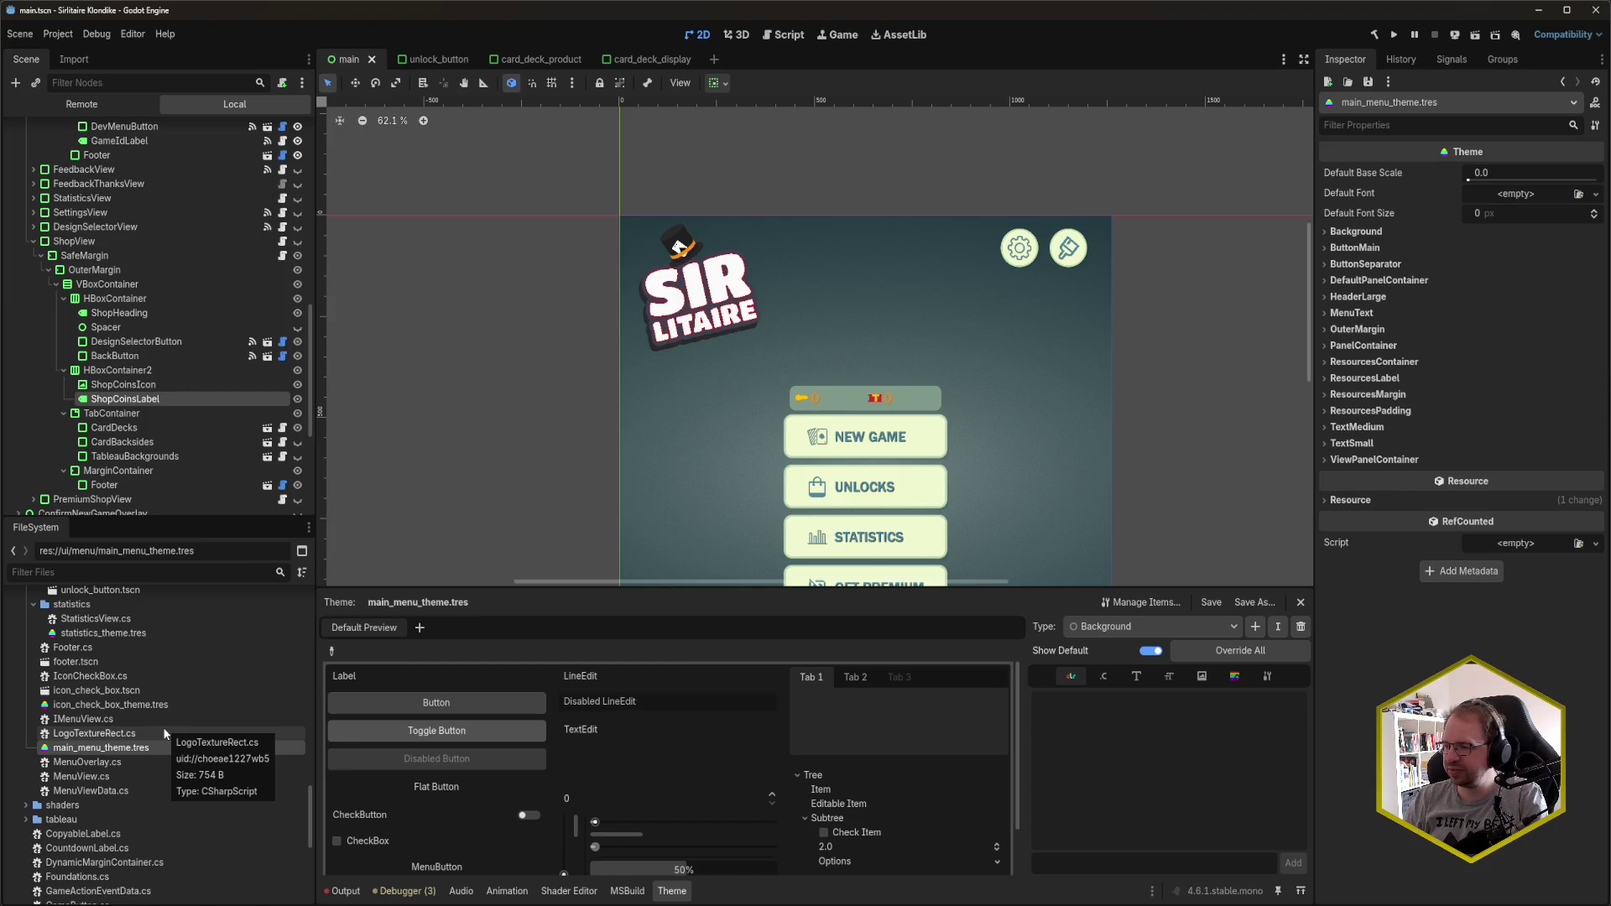
scroll(640, 269, "down", 3)
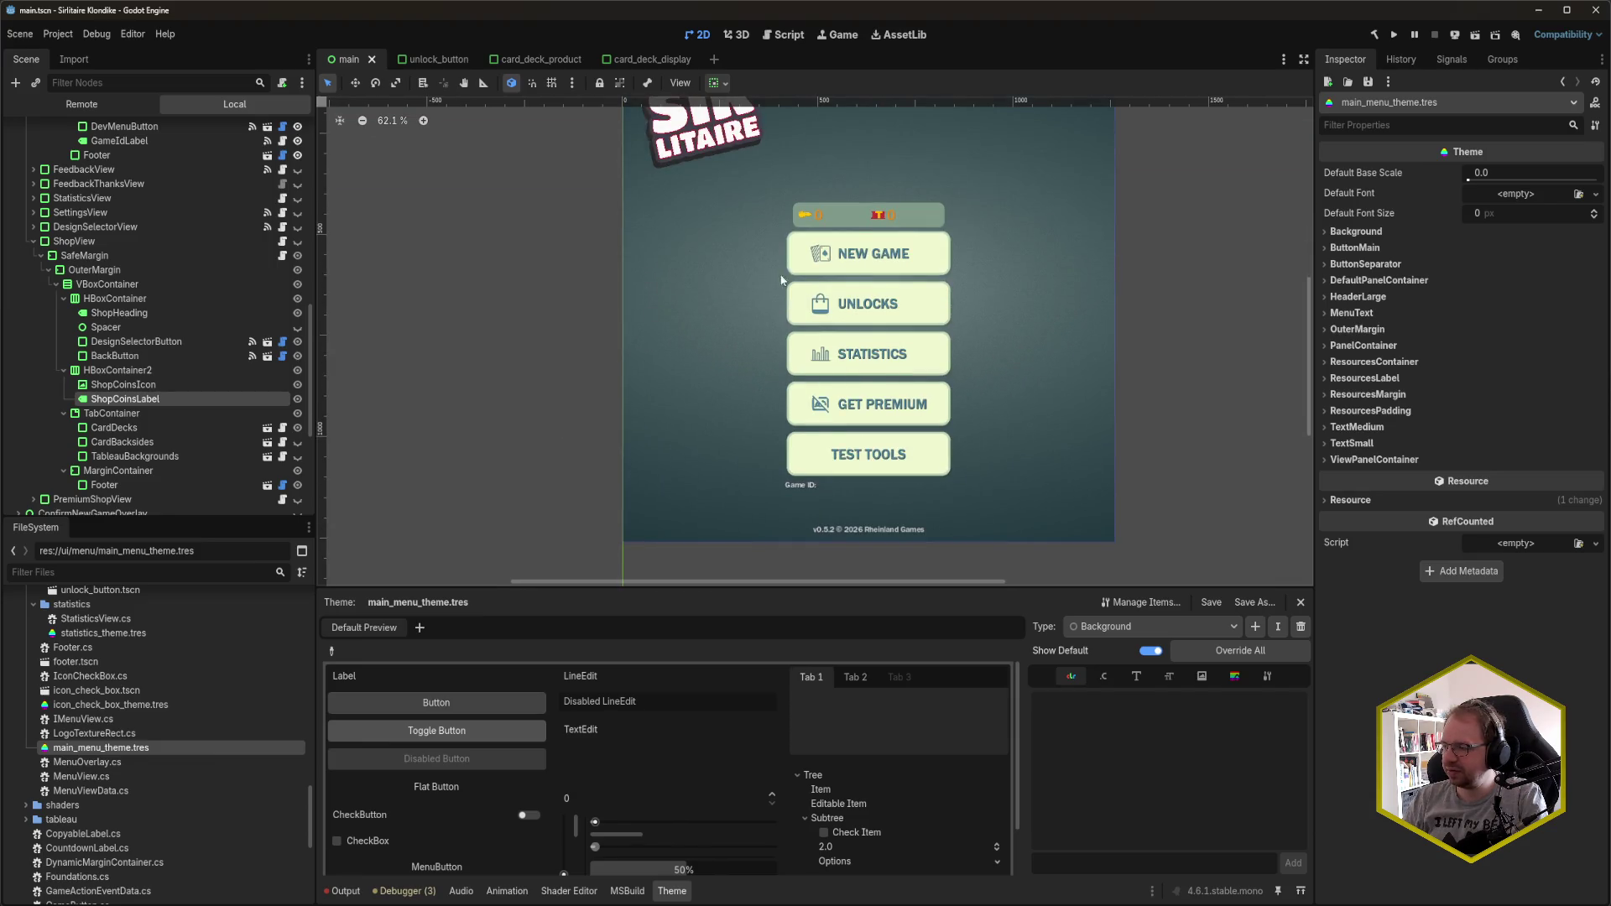
scroll(737, 358, "up", 1)
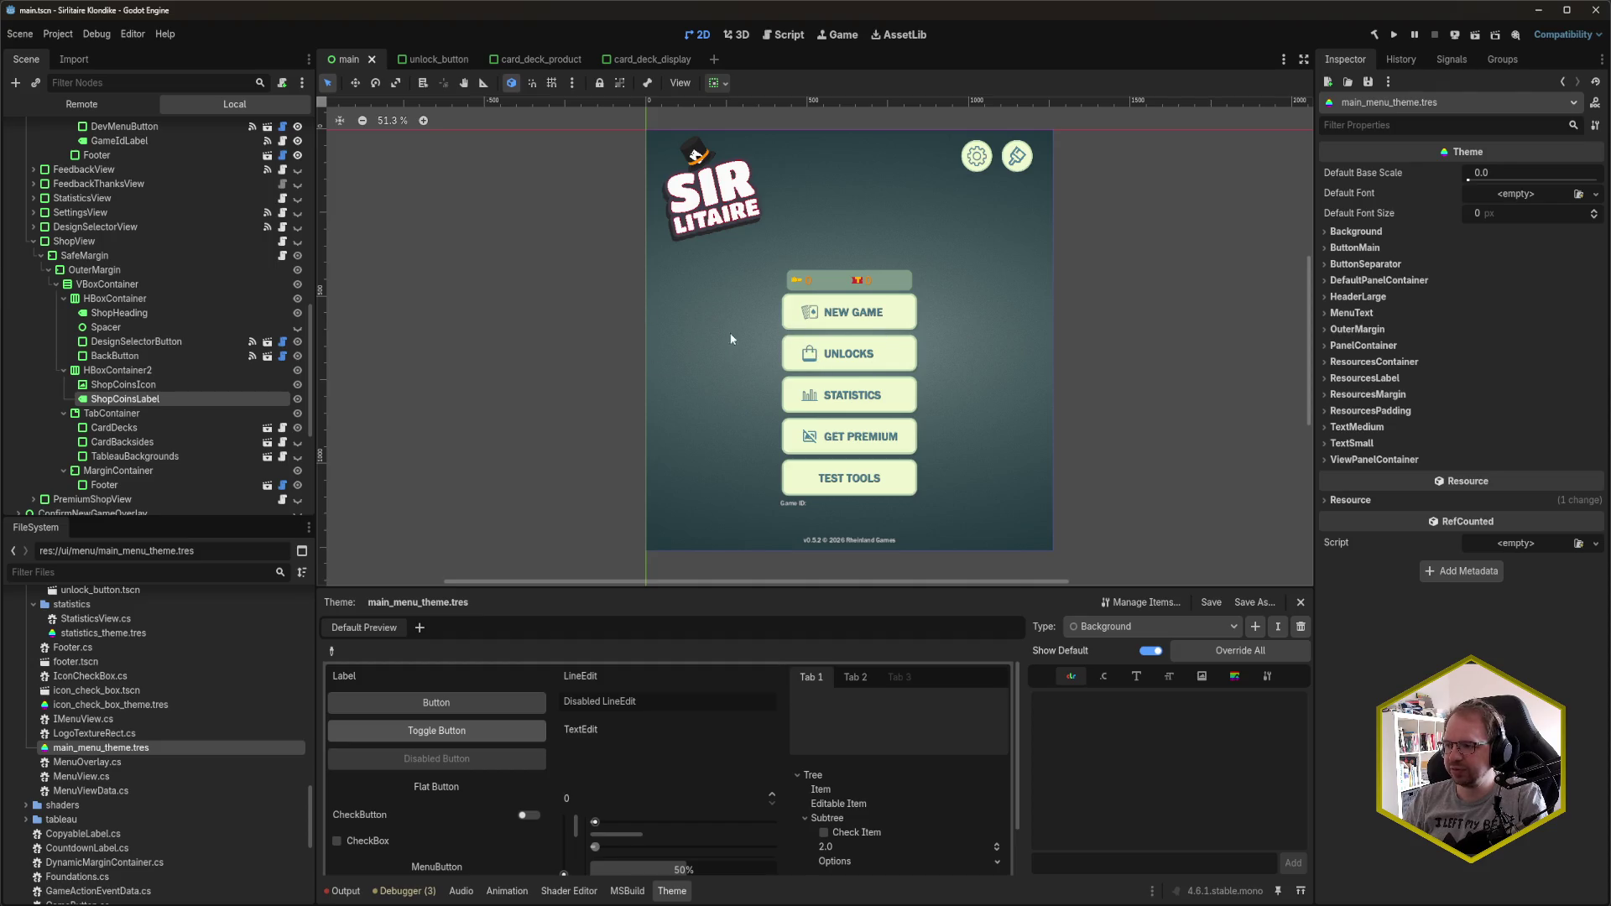
left_click(517, 403)
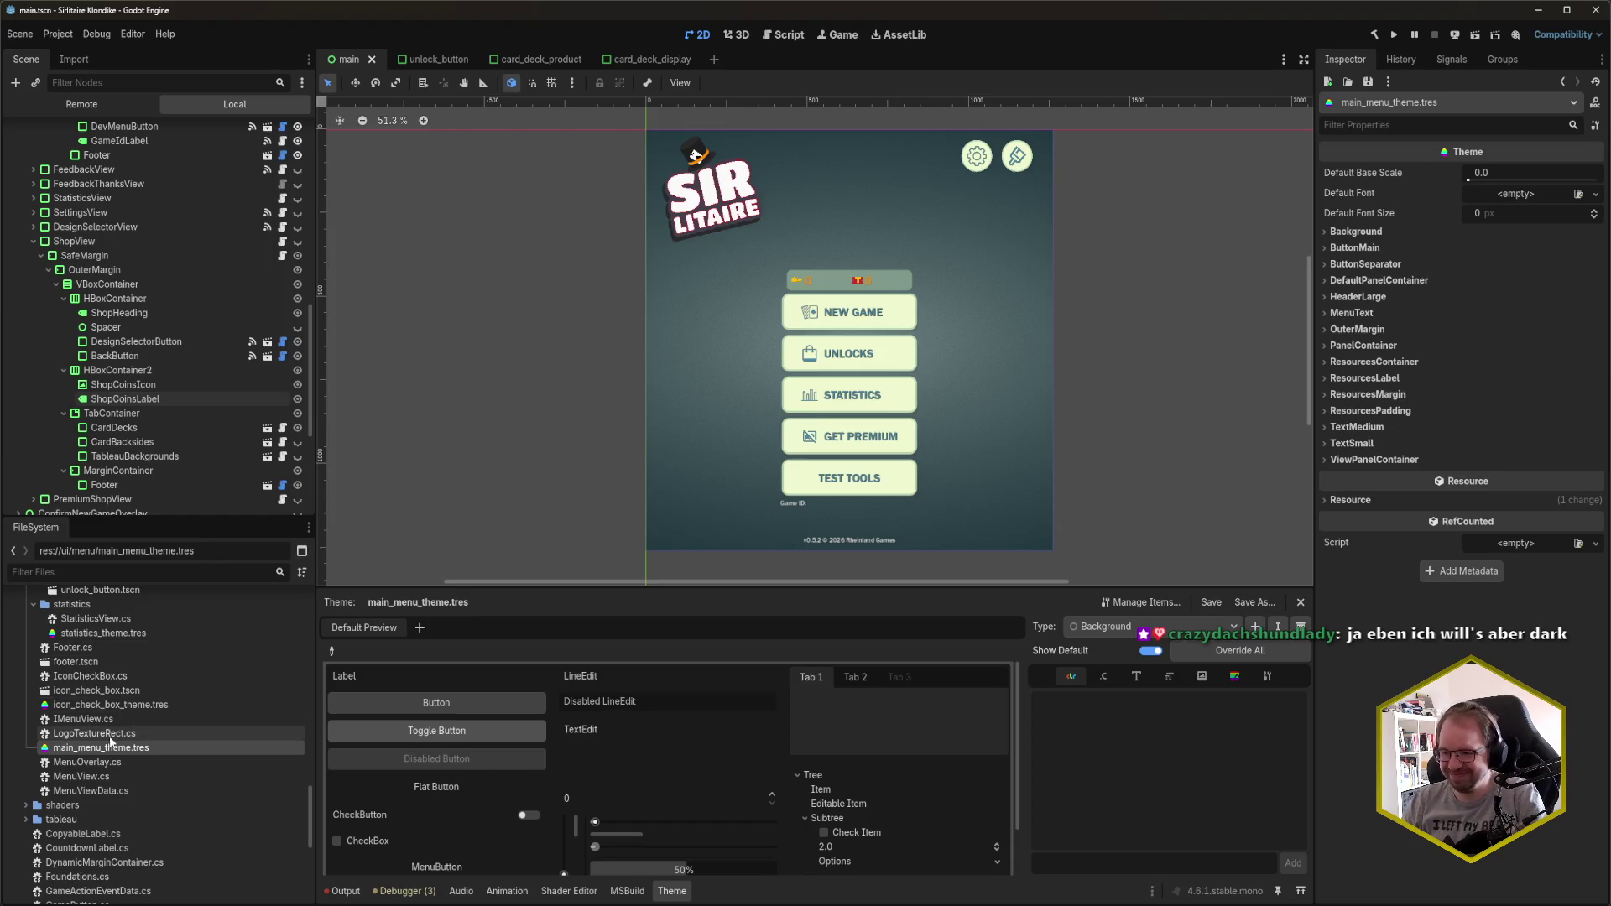
scroll(135, 628, "up", 4)
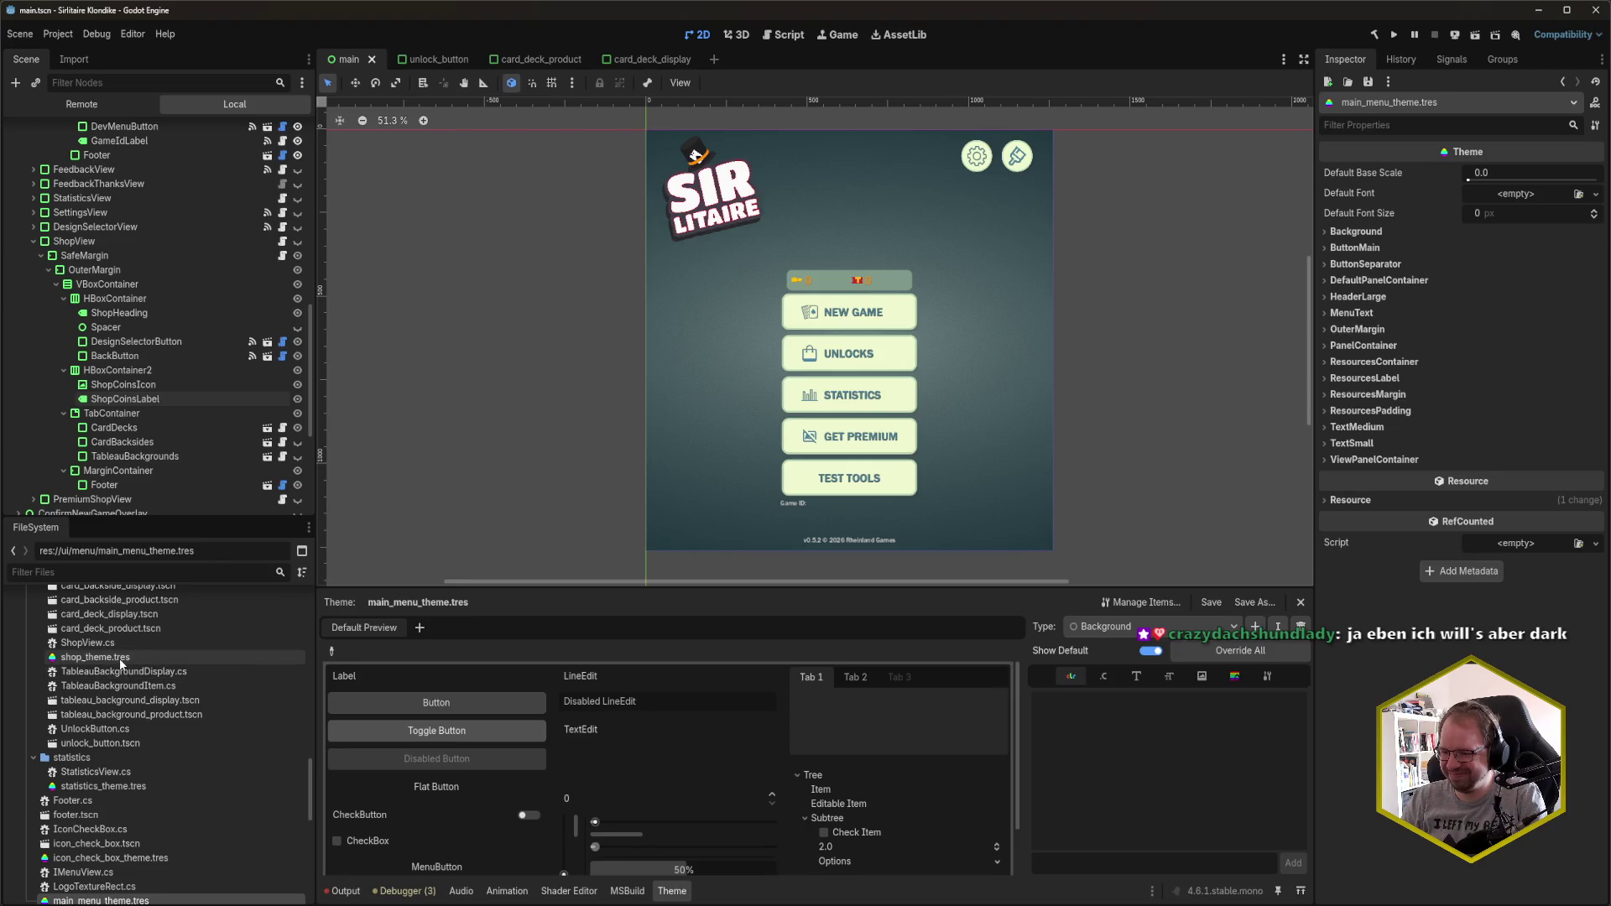
- Open shop_theme.tres and inspect the CoinsLabel font_color against the saved swatches
left_click(120, 660)
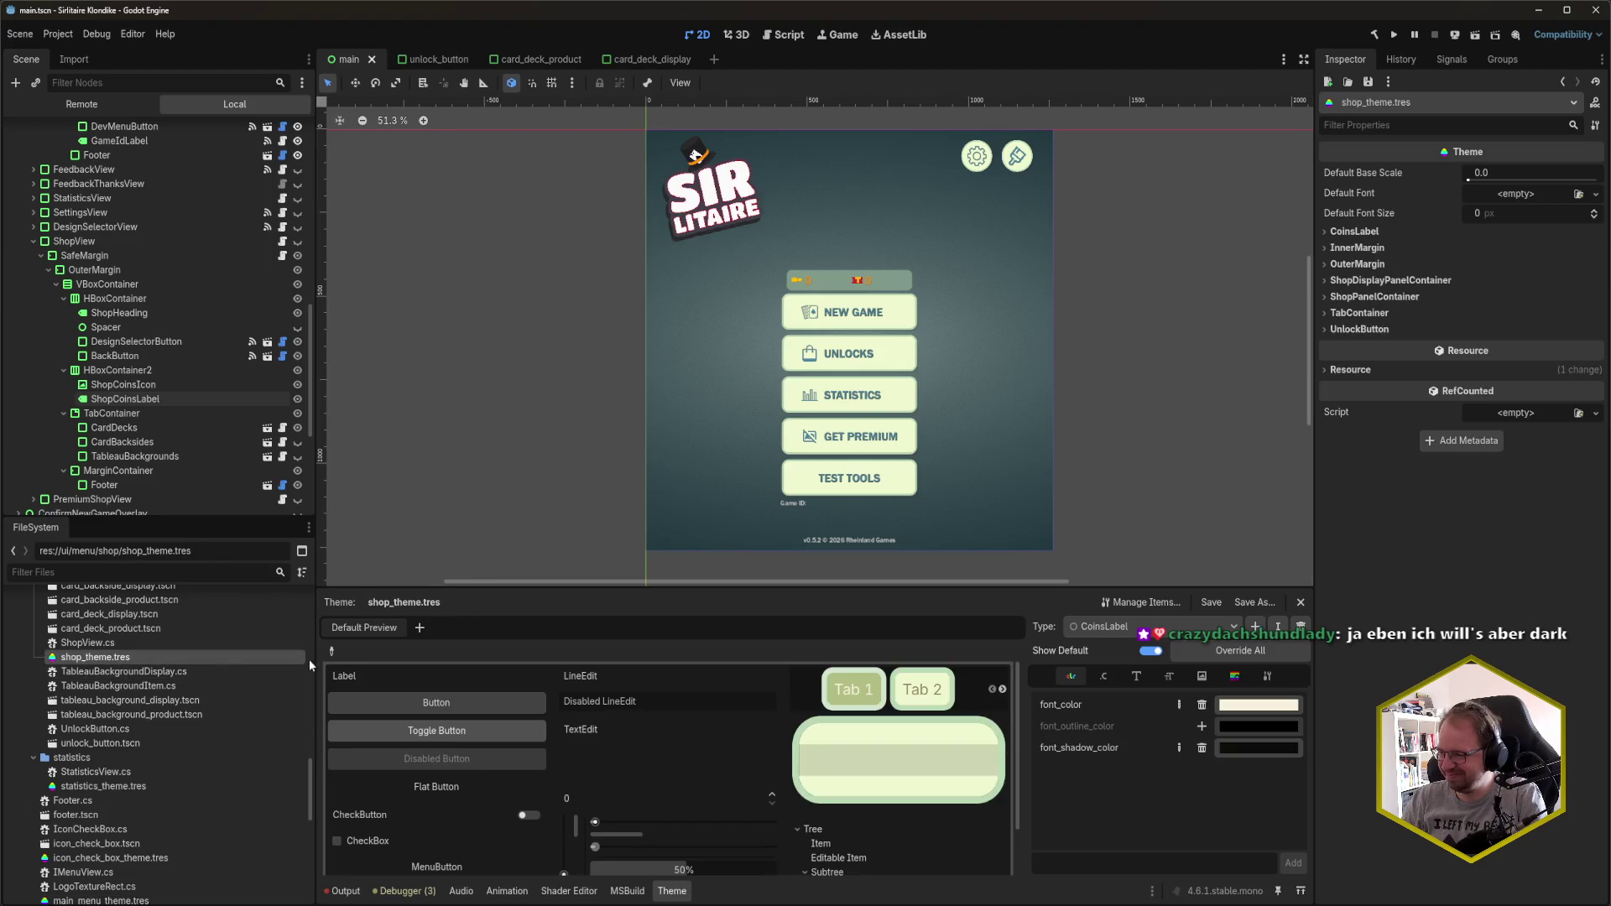
left_click(1247, 709)
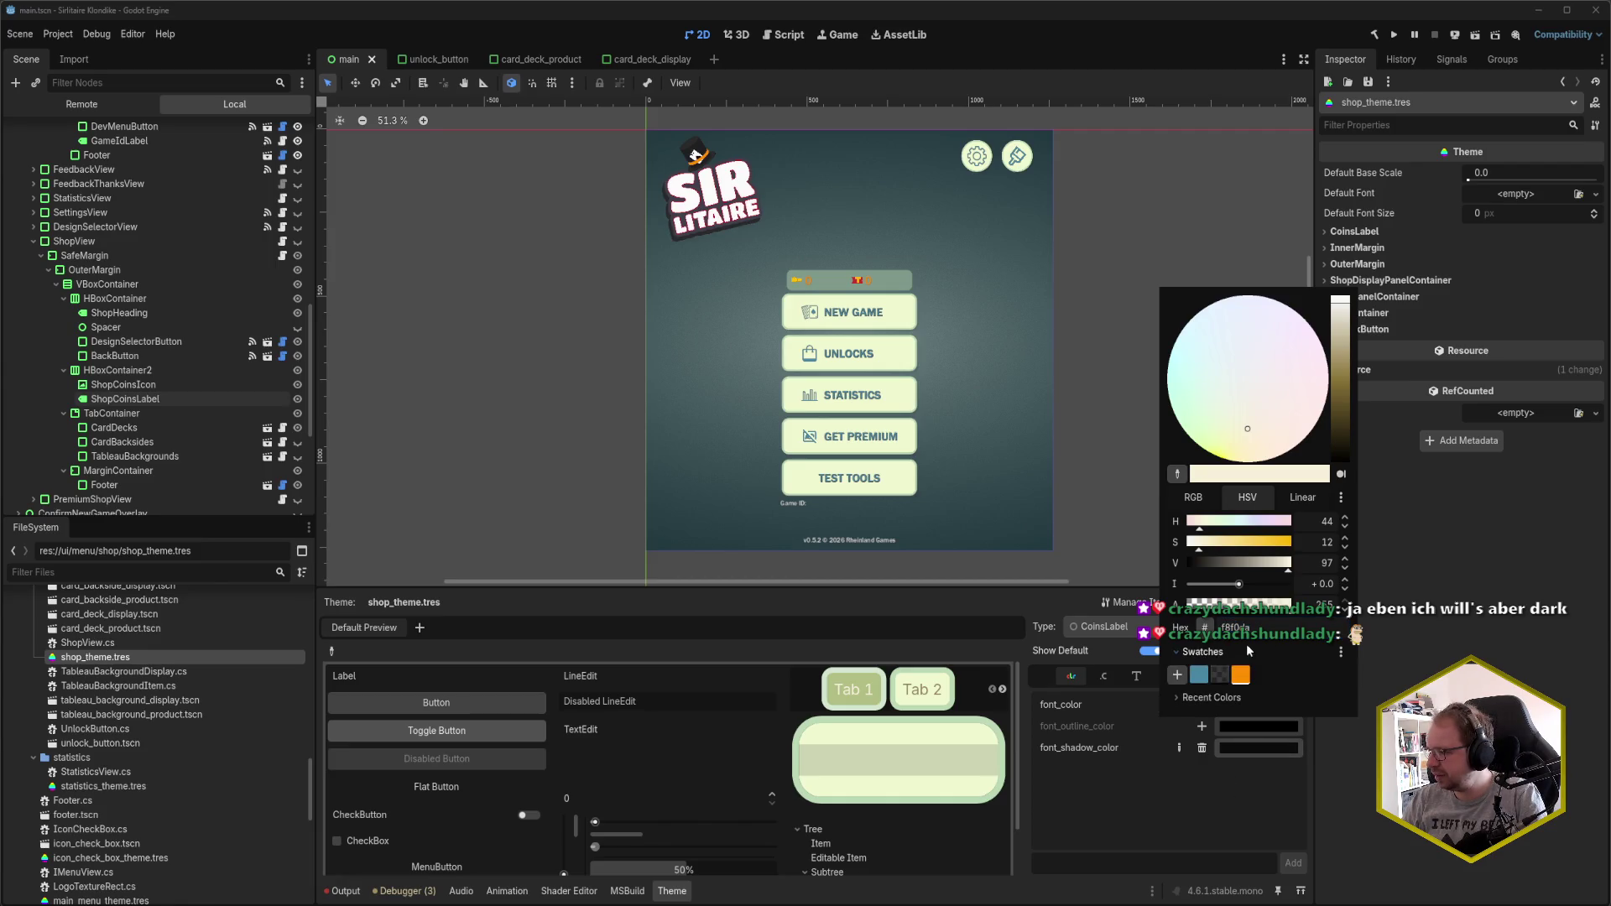
left_click(1202, 652)
- Adjust the CoinsLabel font_shadow_color, then go back to main_menu_theme.tres
left_click(1251, 752)
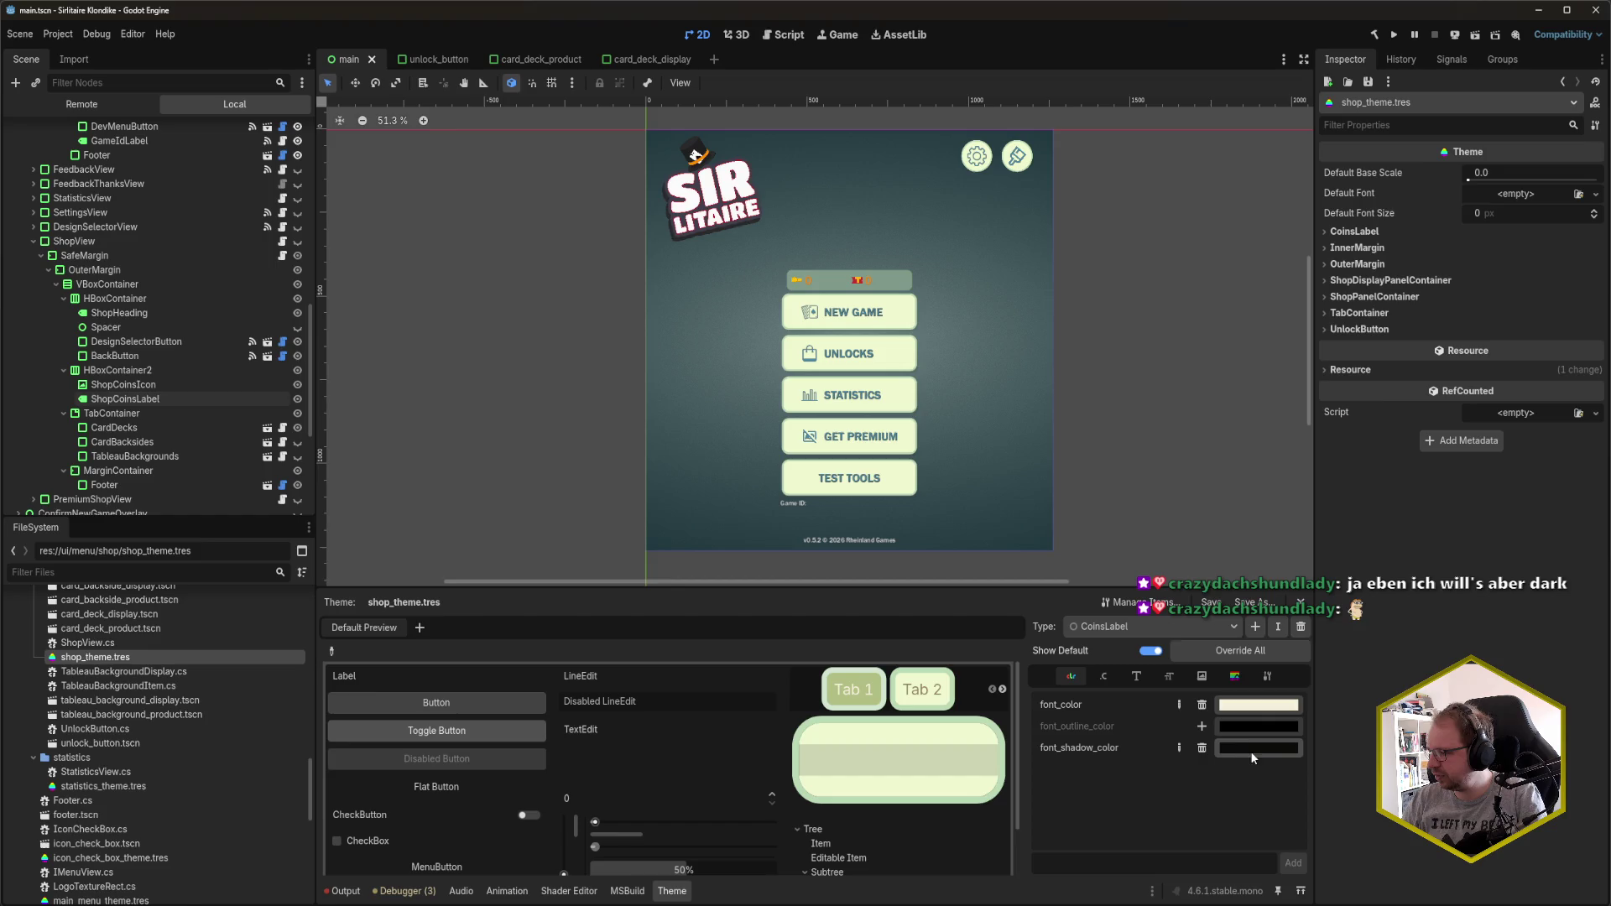
left_click(1246, 748)
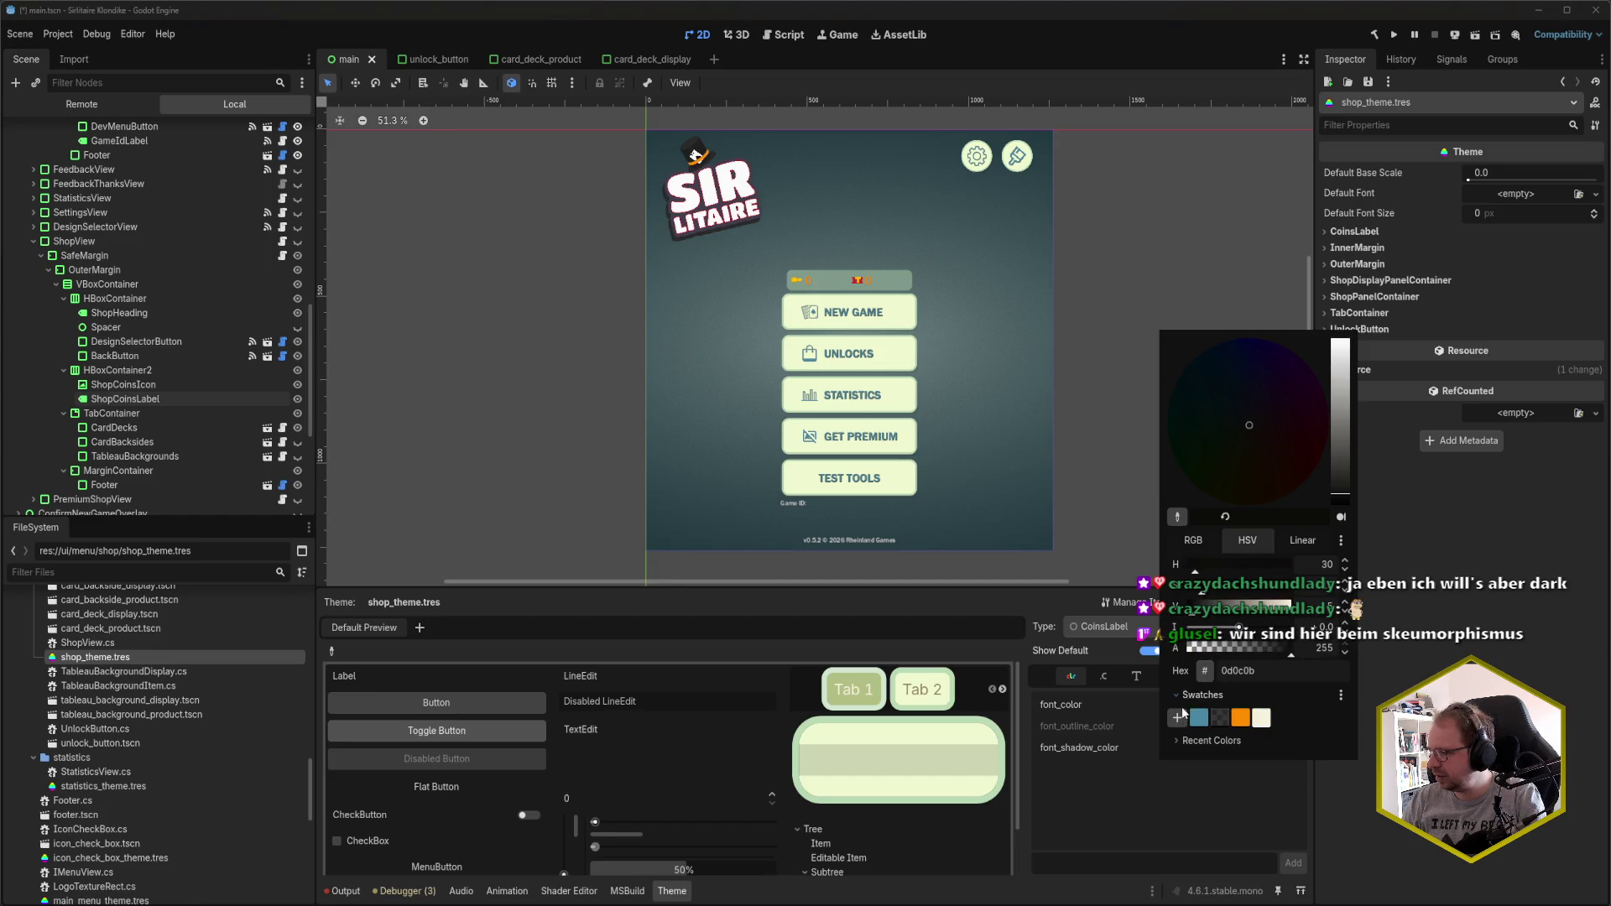
left_click(1175, 829)
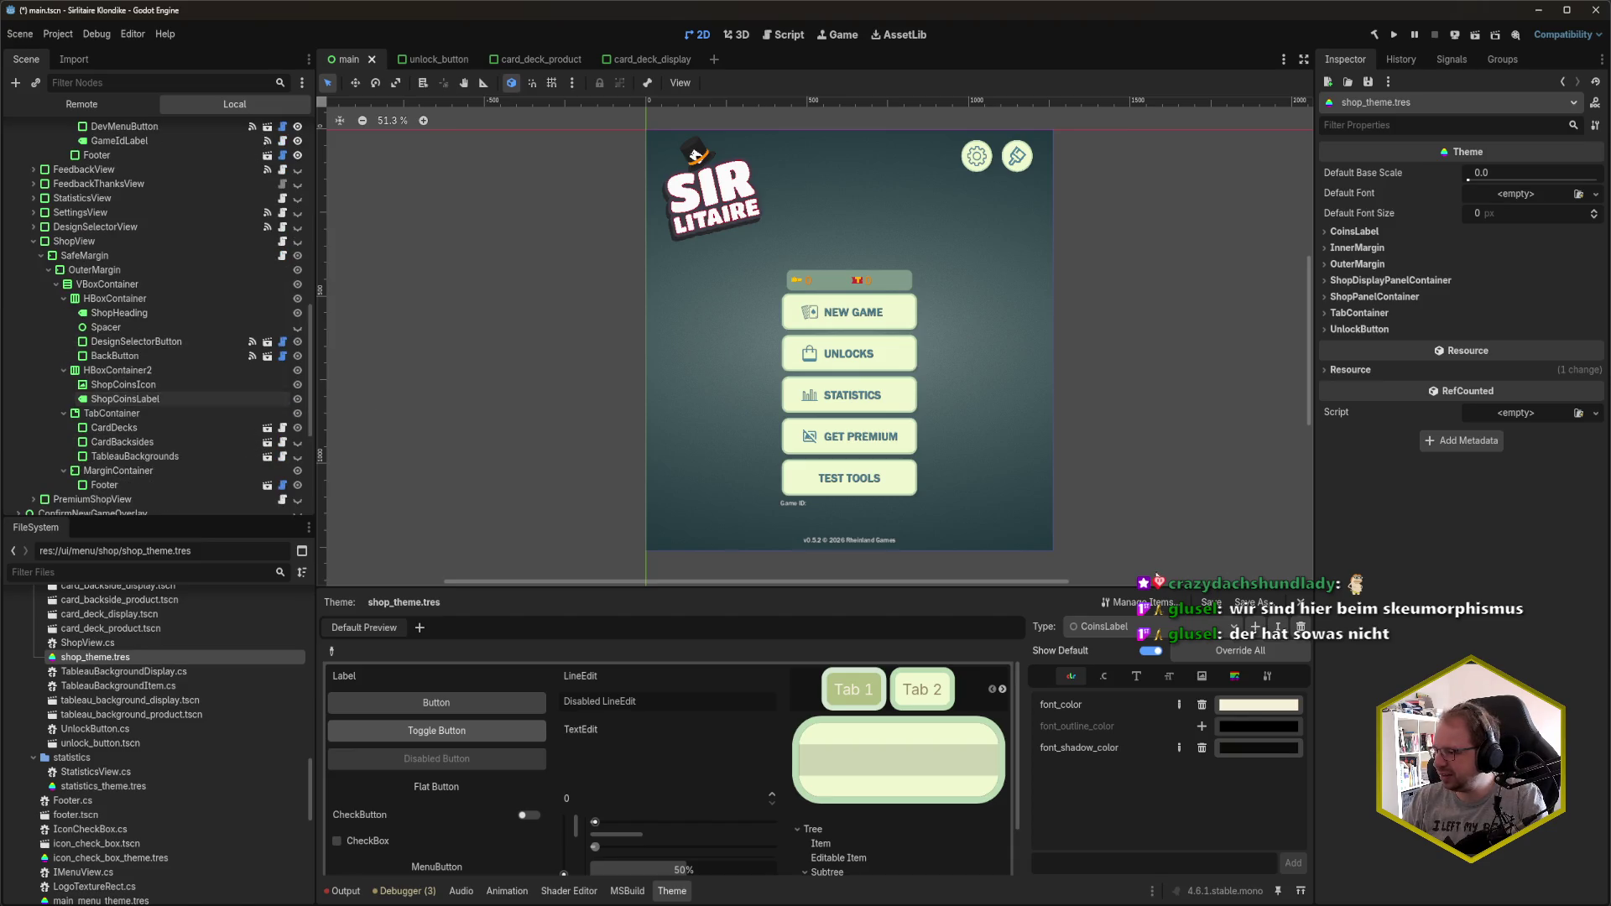
scroll(120, 742, "down", 3)
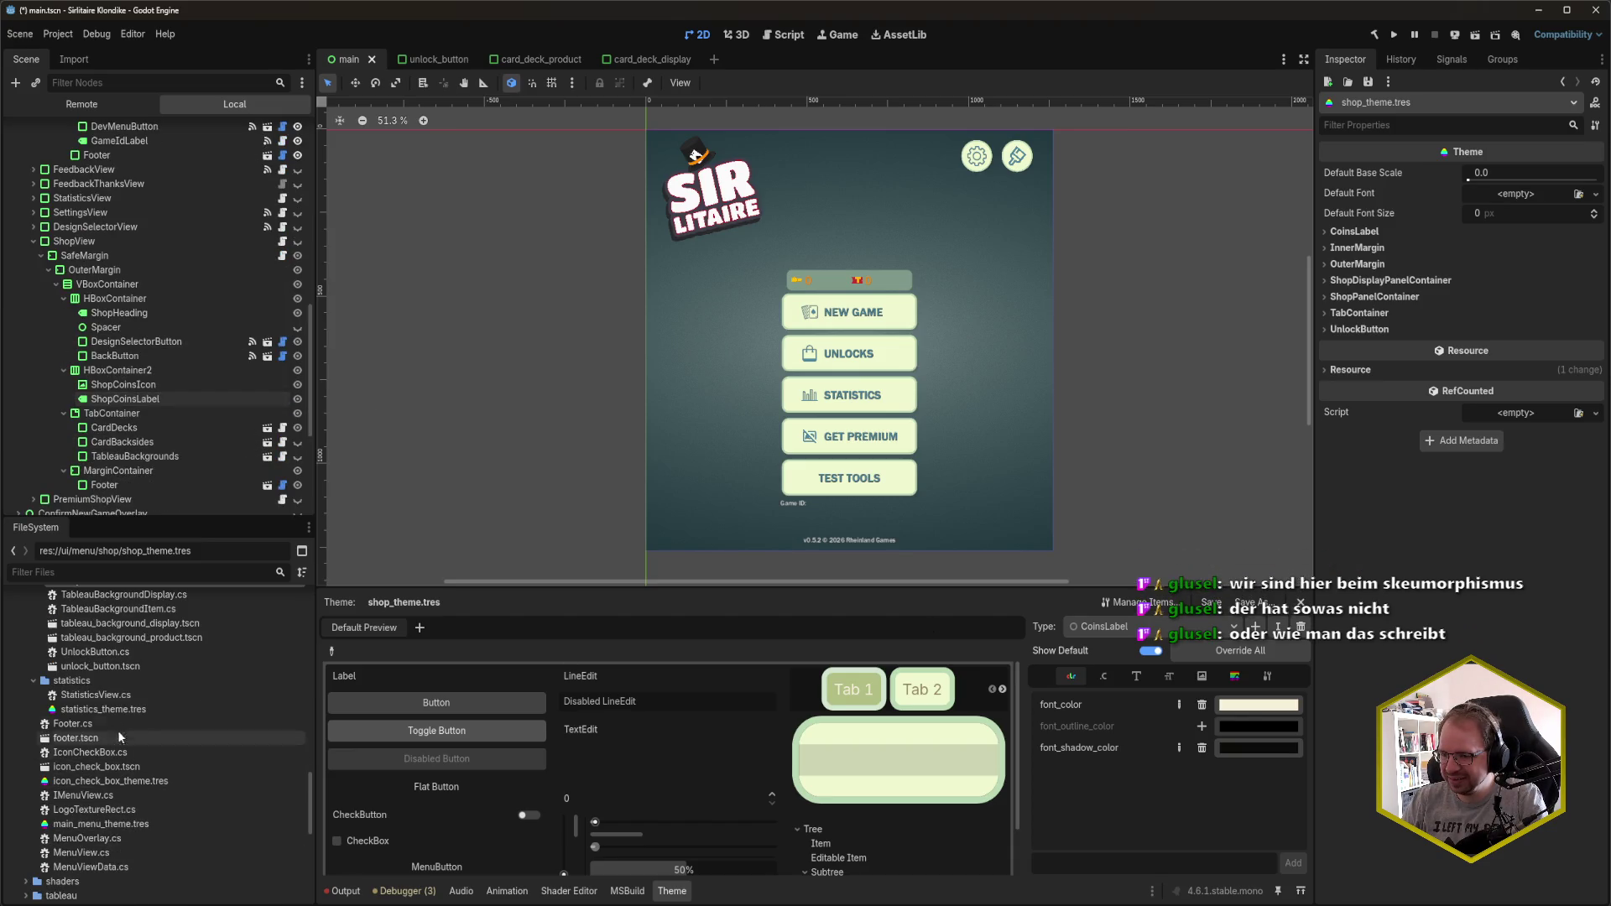
left_click(131, 826)
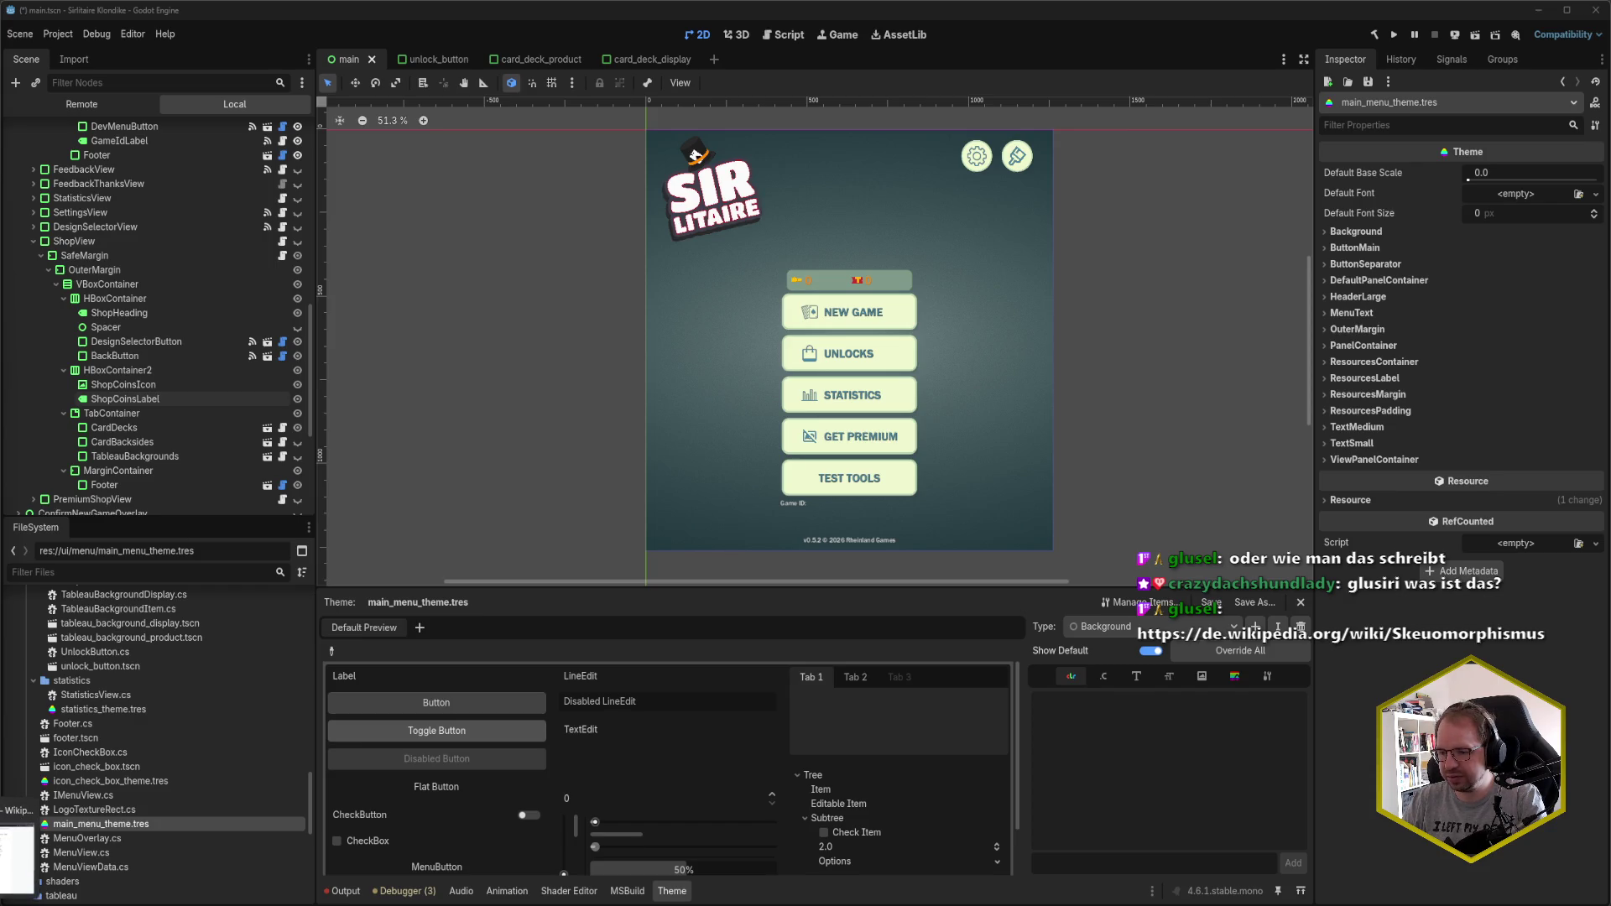
- Switch from Godot to the browser showing the Codecks decks page
key("alt+Tab")
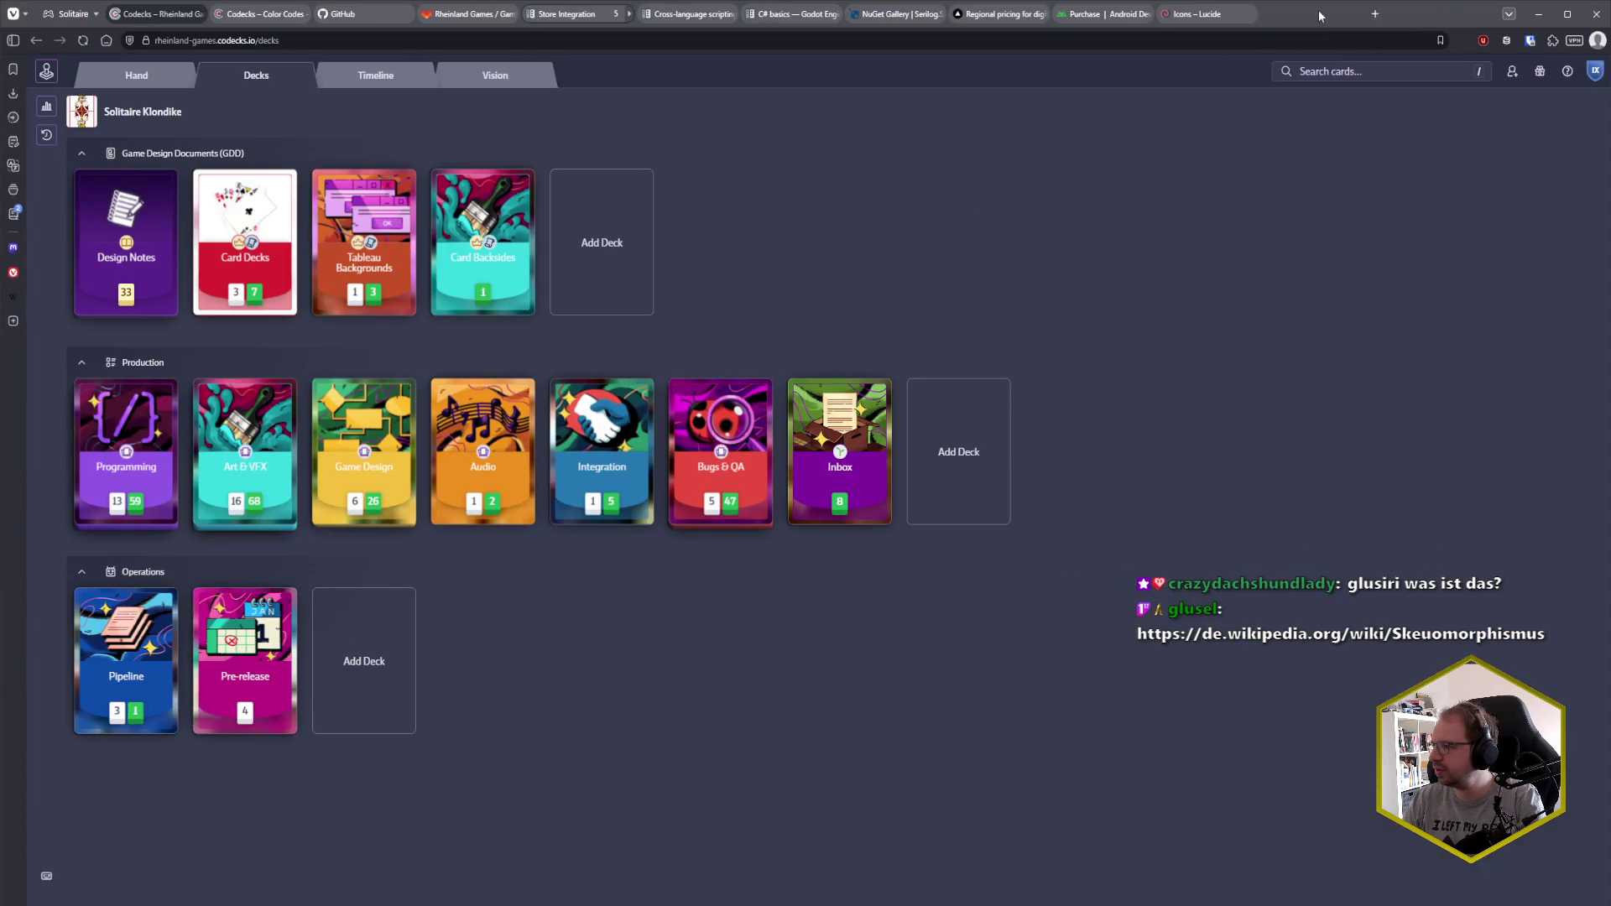
- Follow the shared Skeuomorphismus Wikipedia link into a new browser tab
left_click(1320, 16)
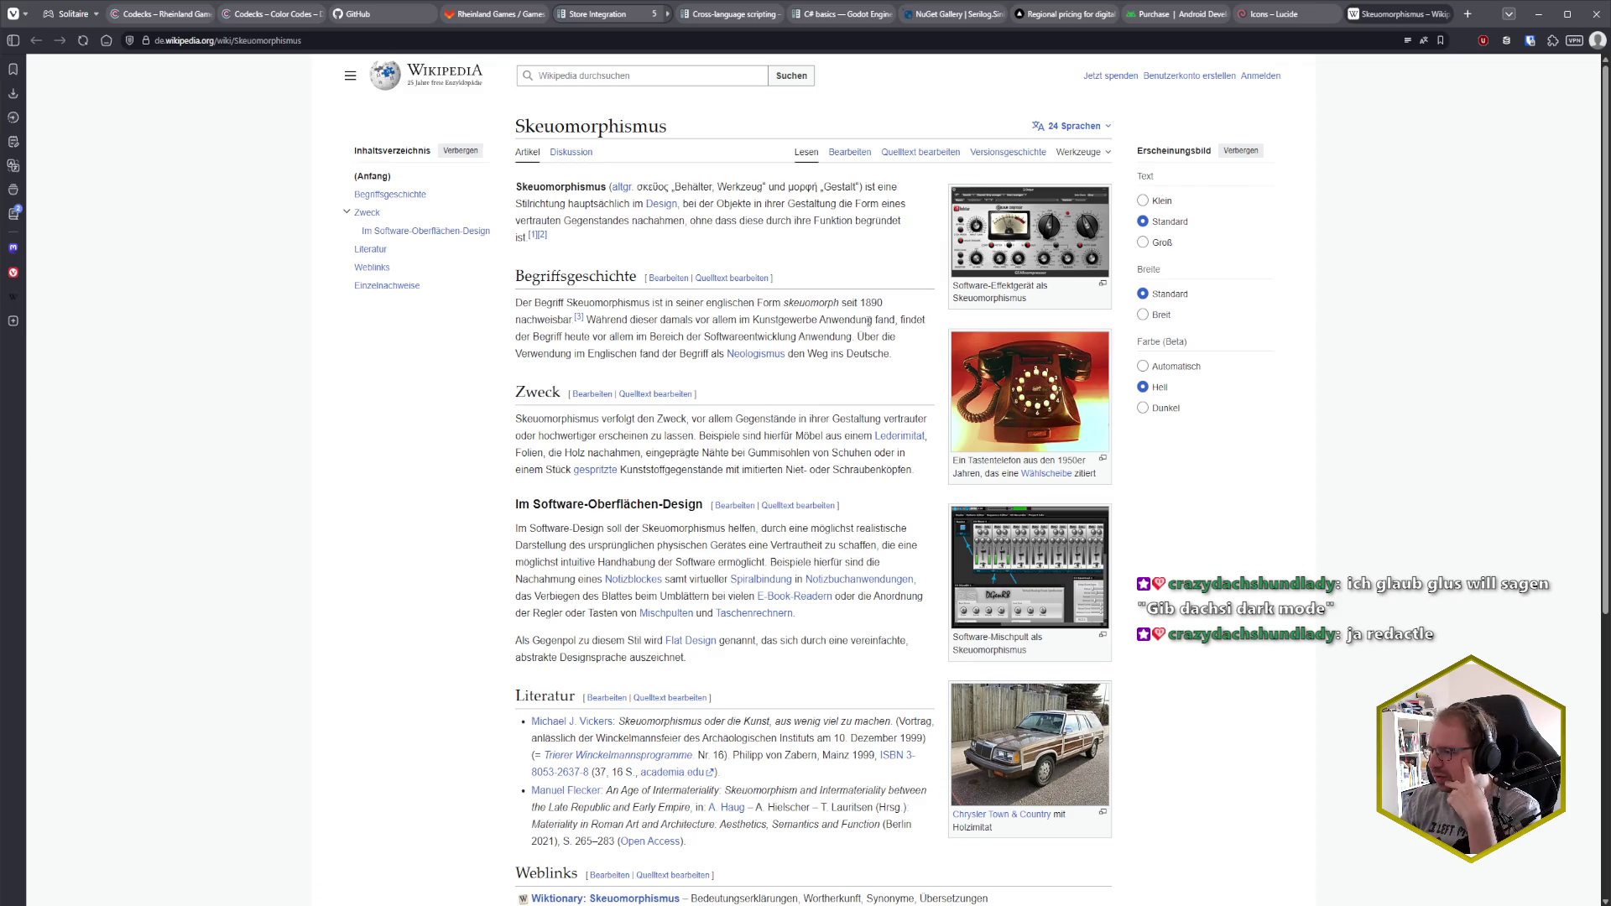
- Scroll through the Skeuomorphismus article's sections
scroll(826, 381, "down", 1)
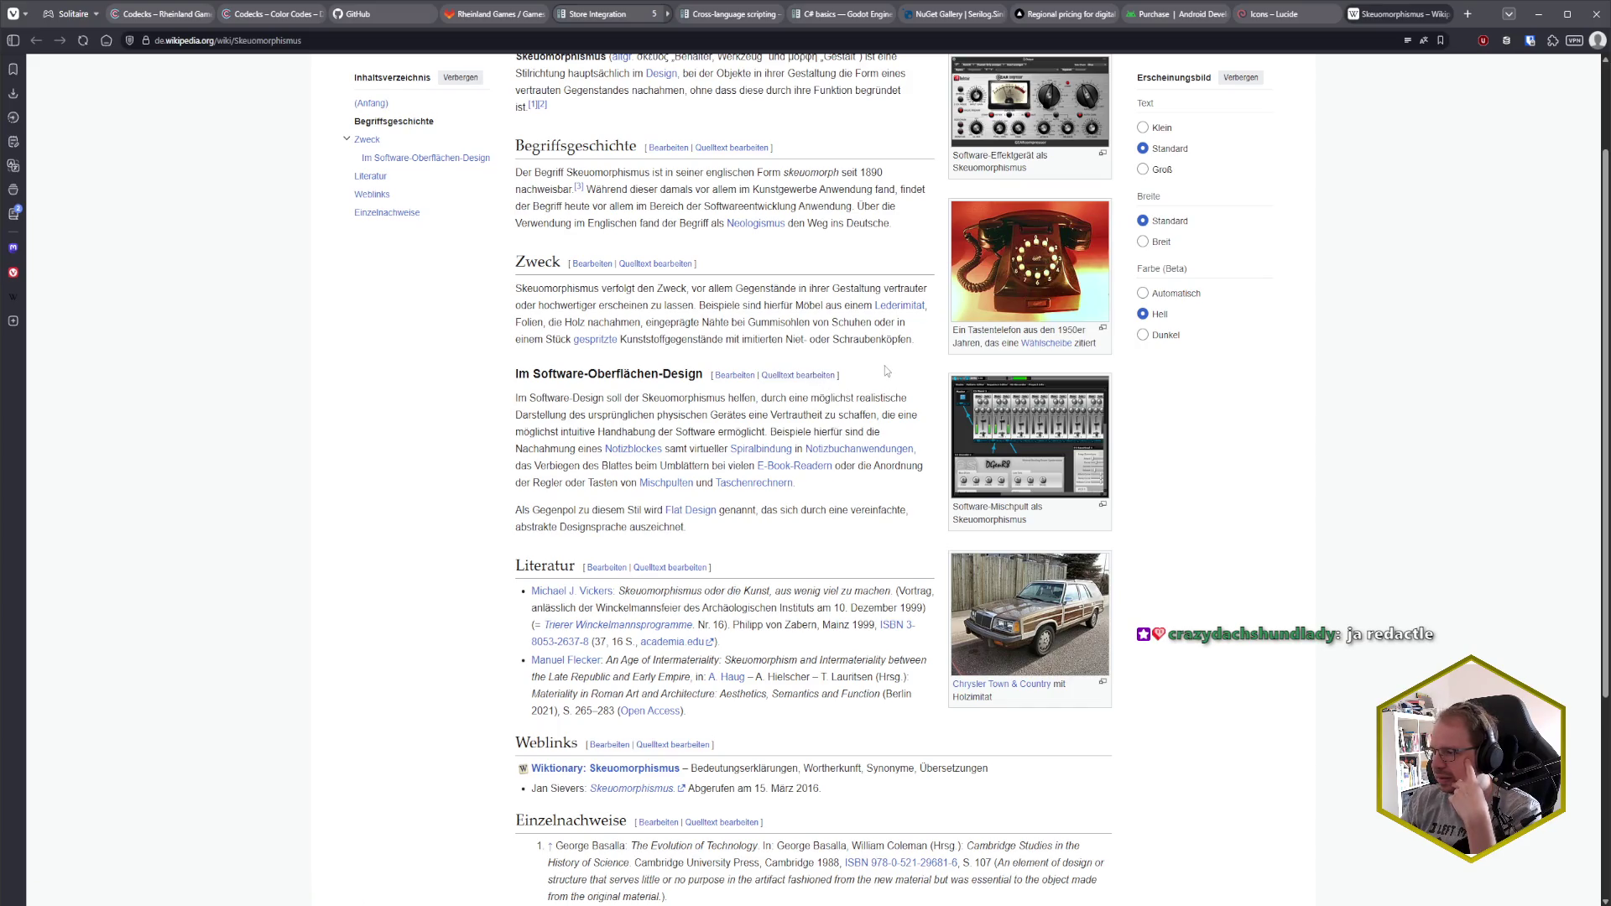
scroll(885, 366, "down", 1)
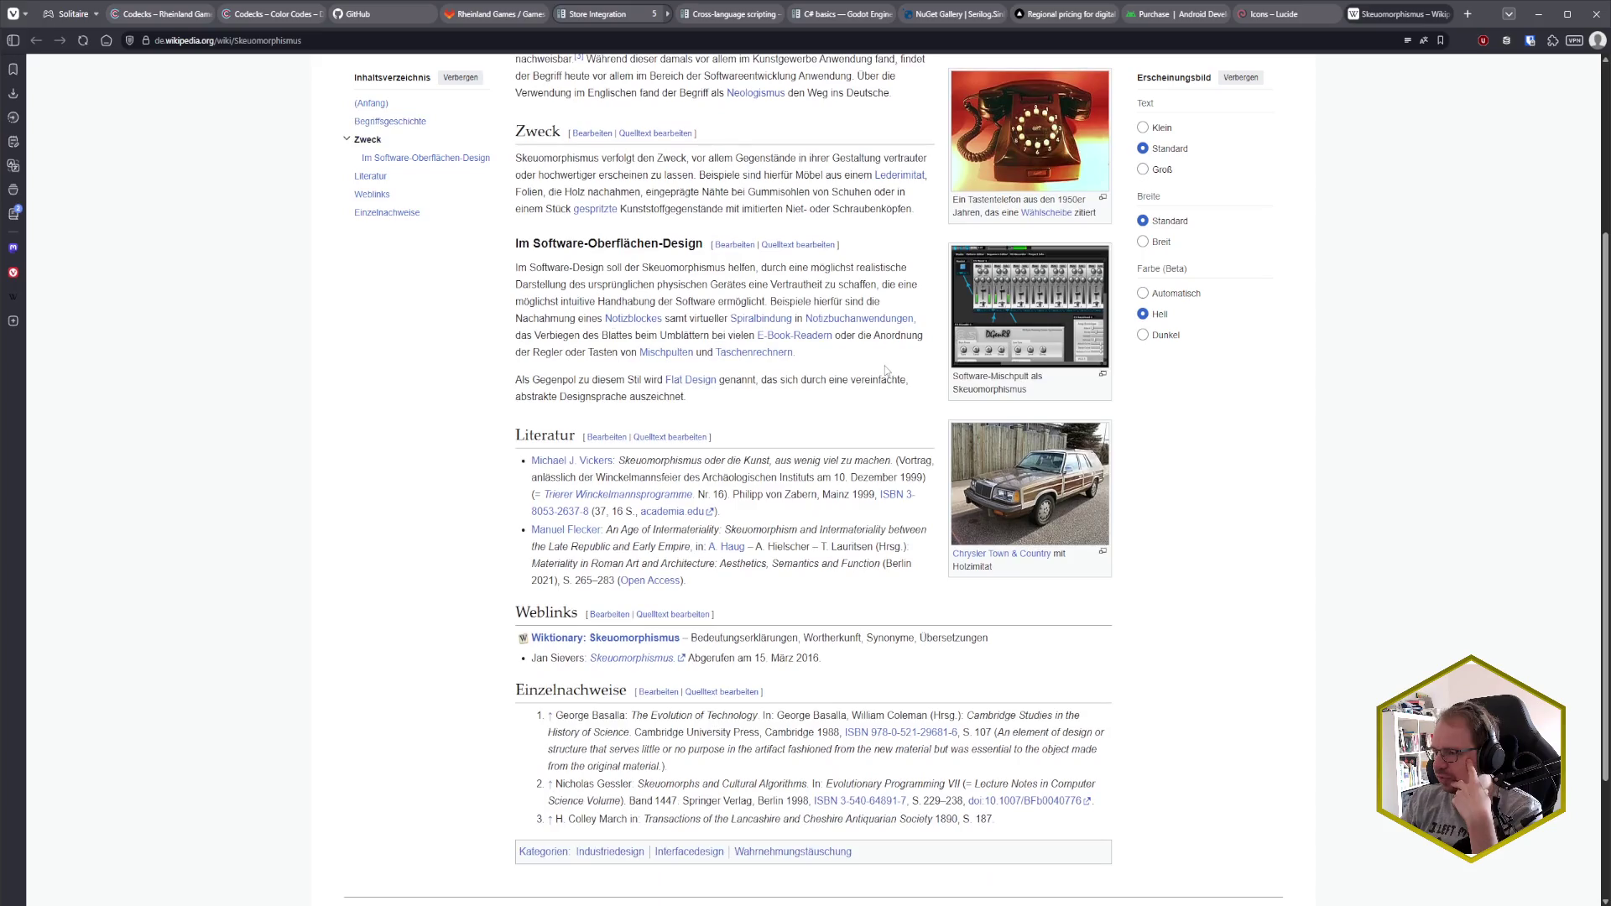
scroll(832, 428, "up", 2)
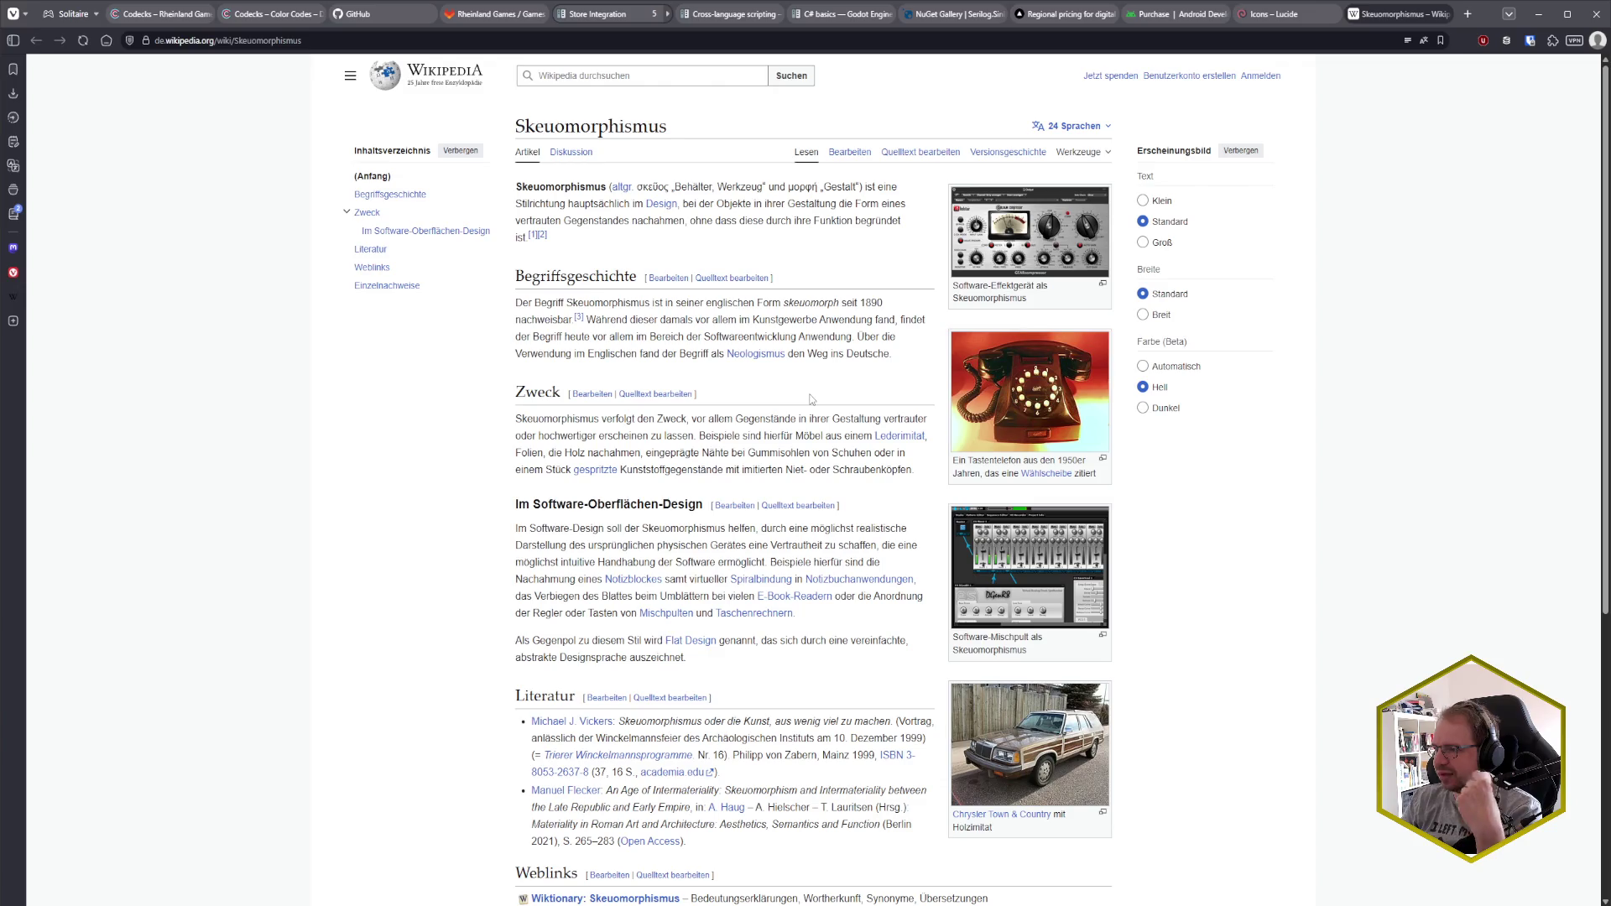
- Glance at the game in the emulator, return to the browser and close the article tab
left_click(1450, 13)
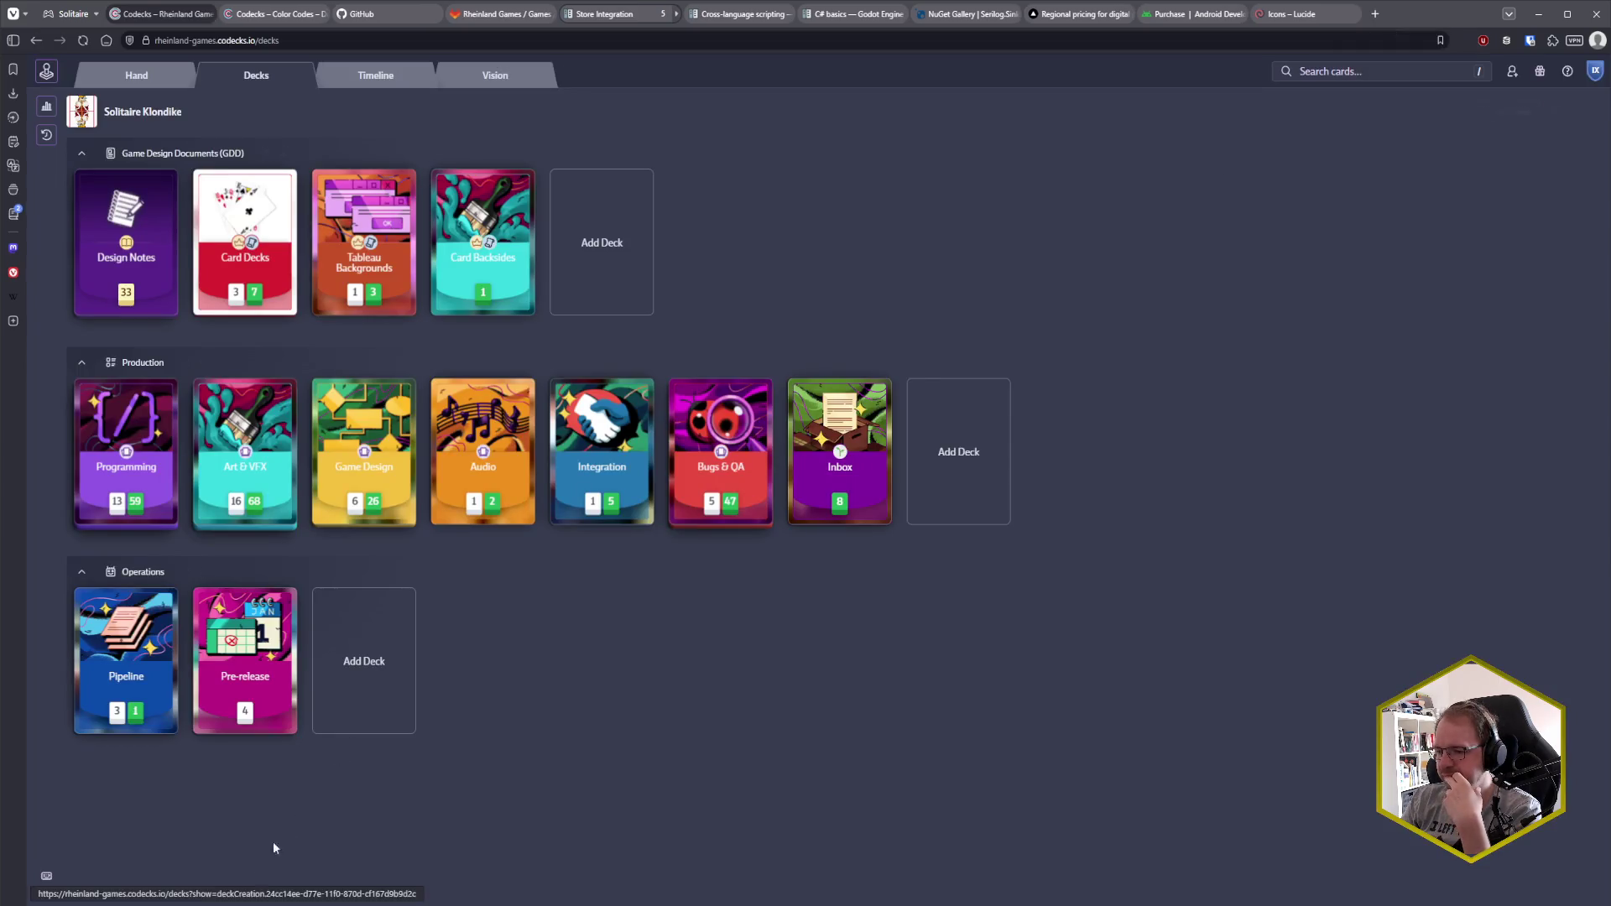
key("alt+Tab")
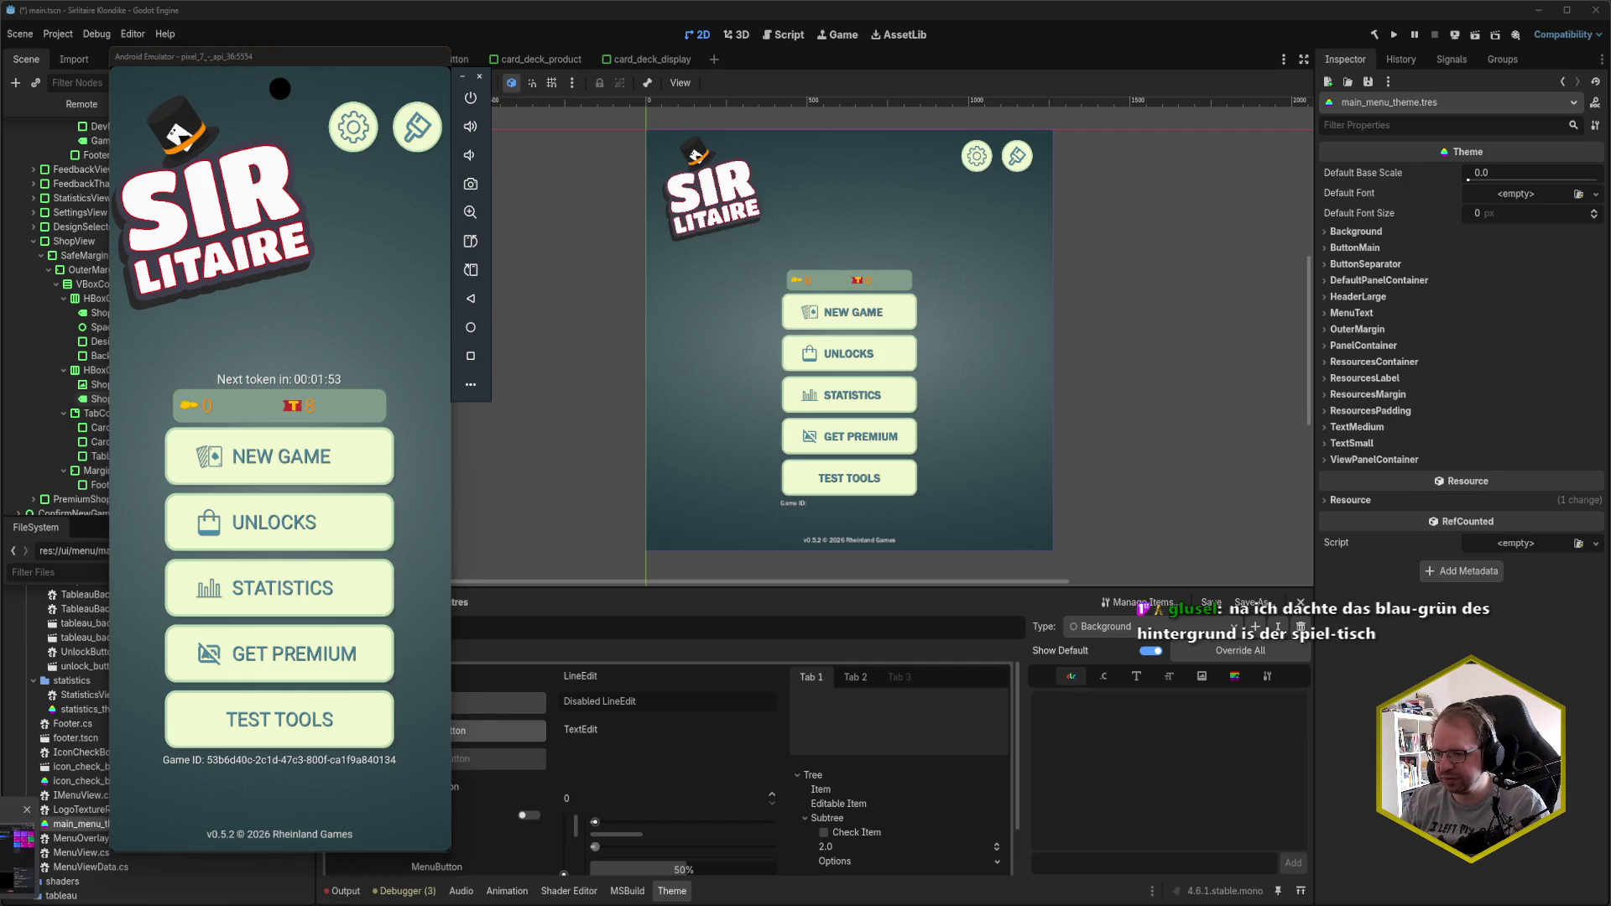
left_click(17, 839)
key("ctrl+9")
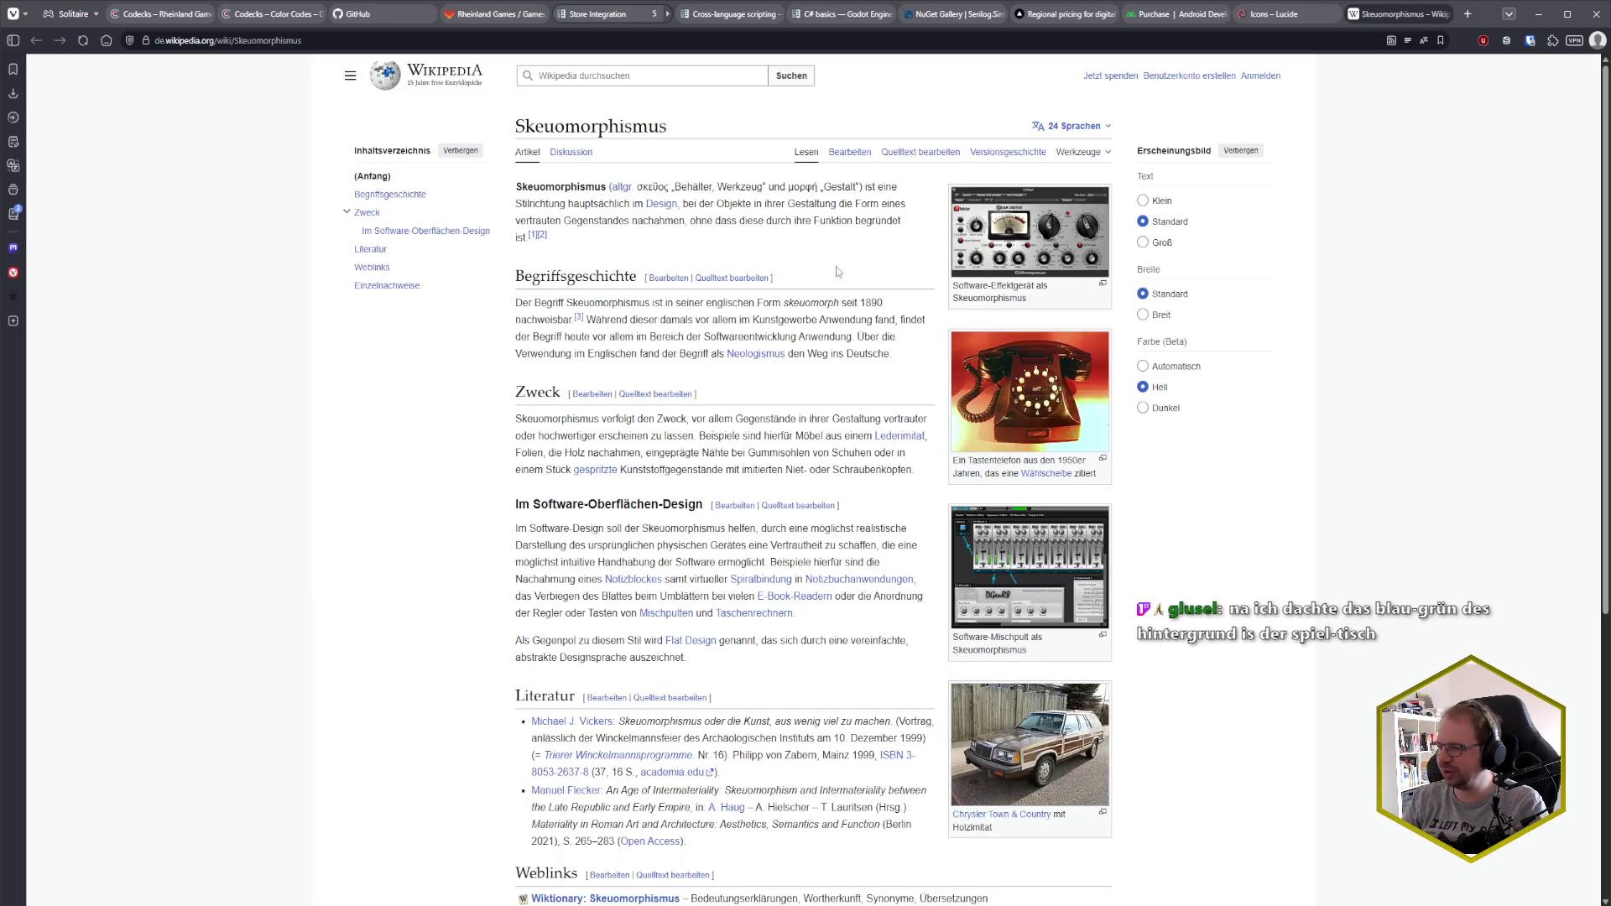
key("ctrl+w")
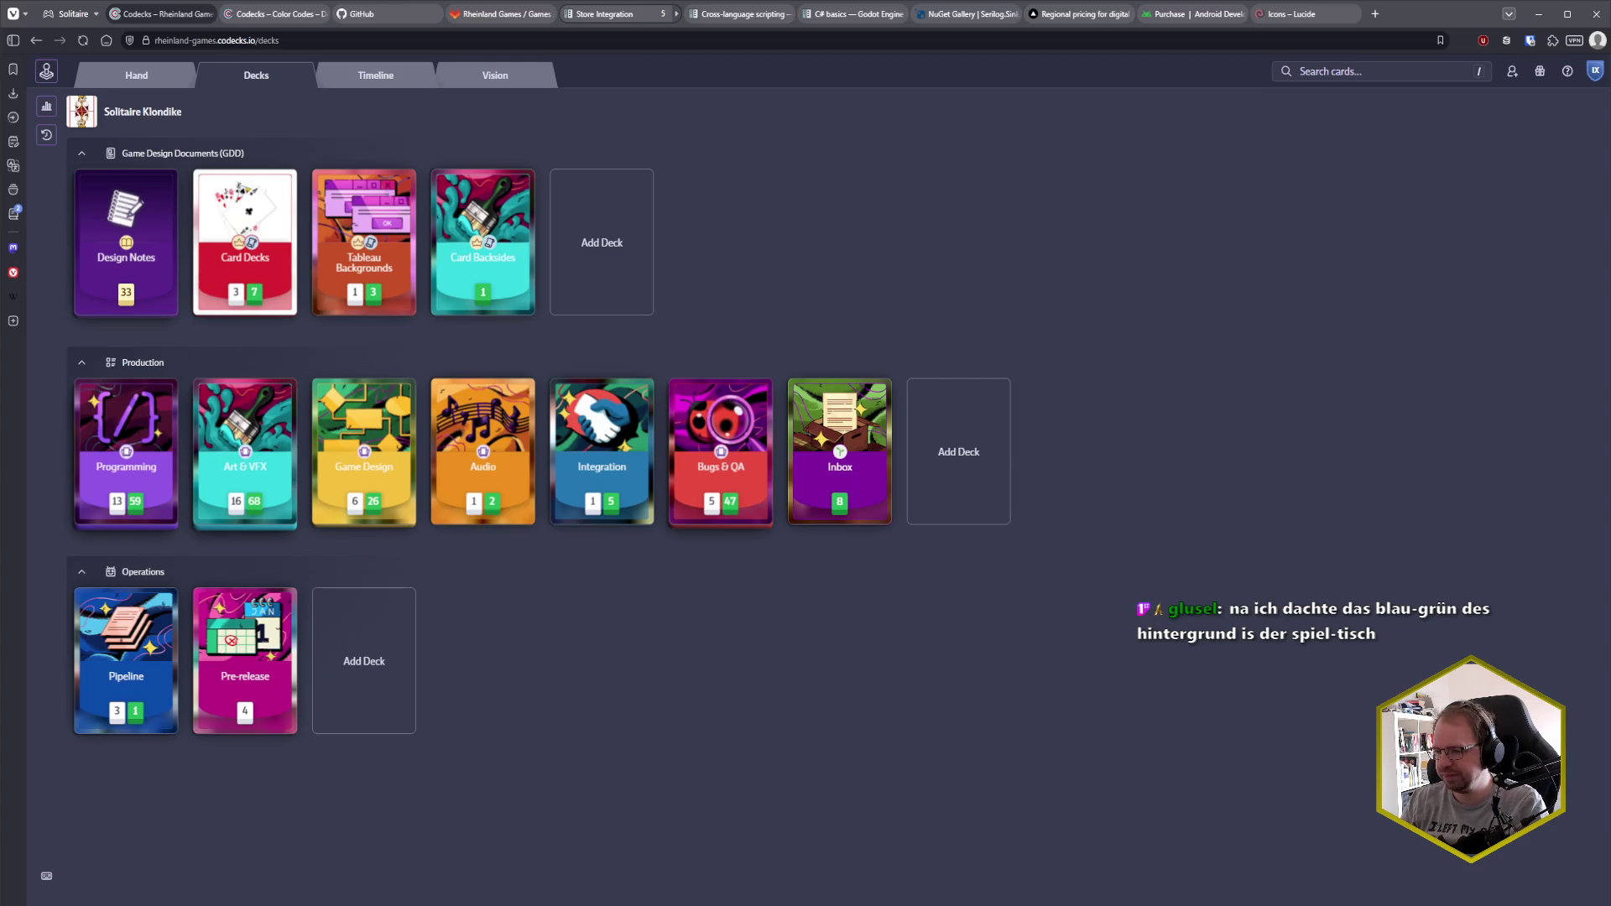
- Switch from the browser to the Android Emulator running Sir Litaire
key("alt+Tab")
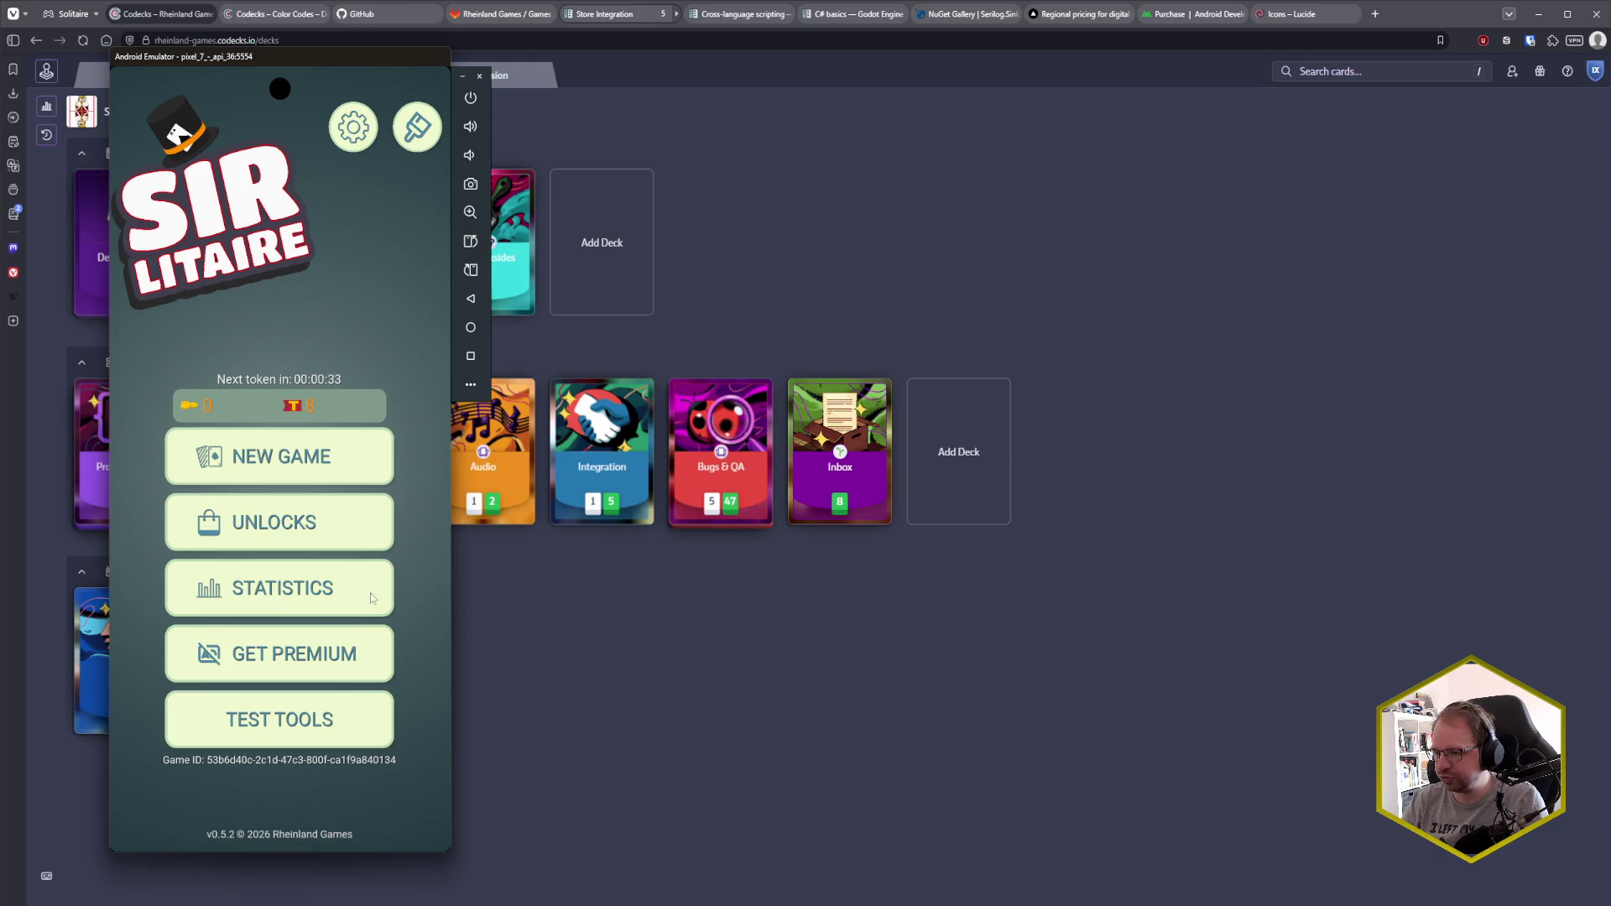
- Browse the background designs on Unlock Designs, go back to the main menu, then return to Godot
left_click(392, 549)
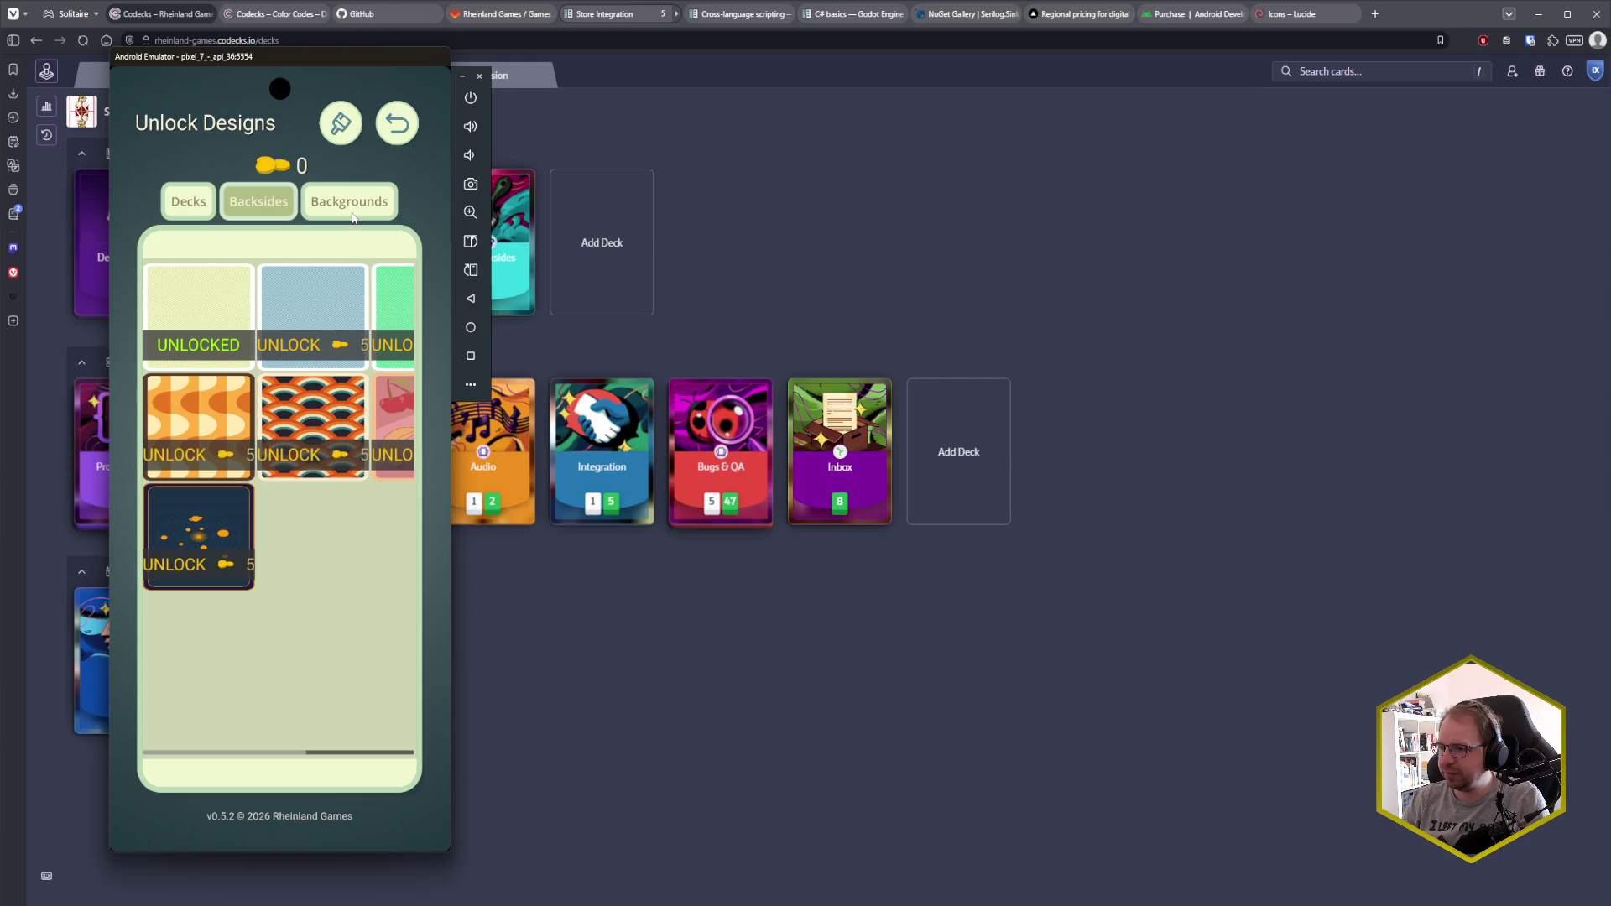
left_click(351, 210)
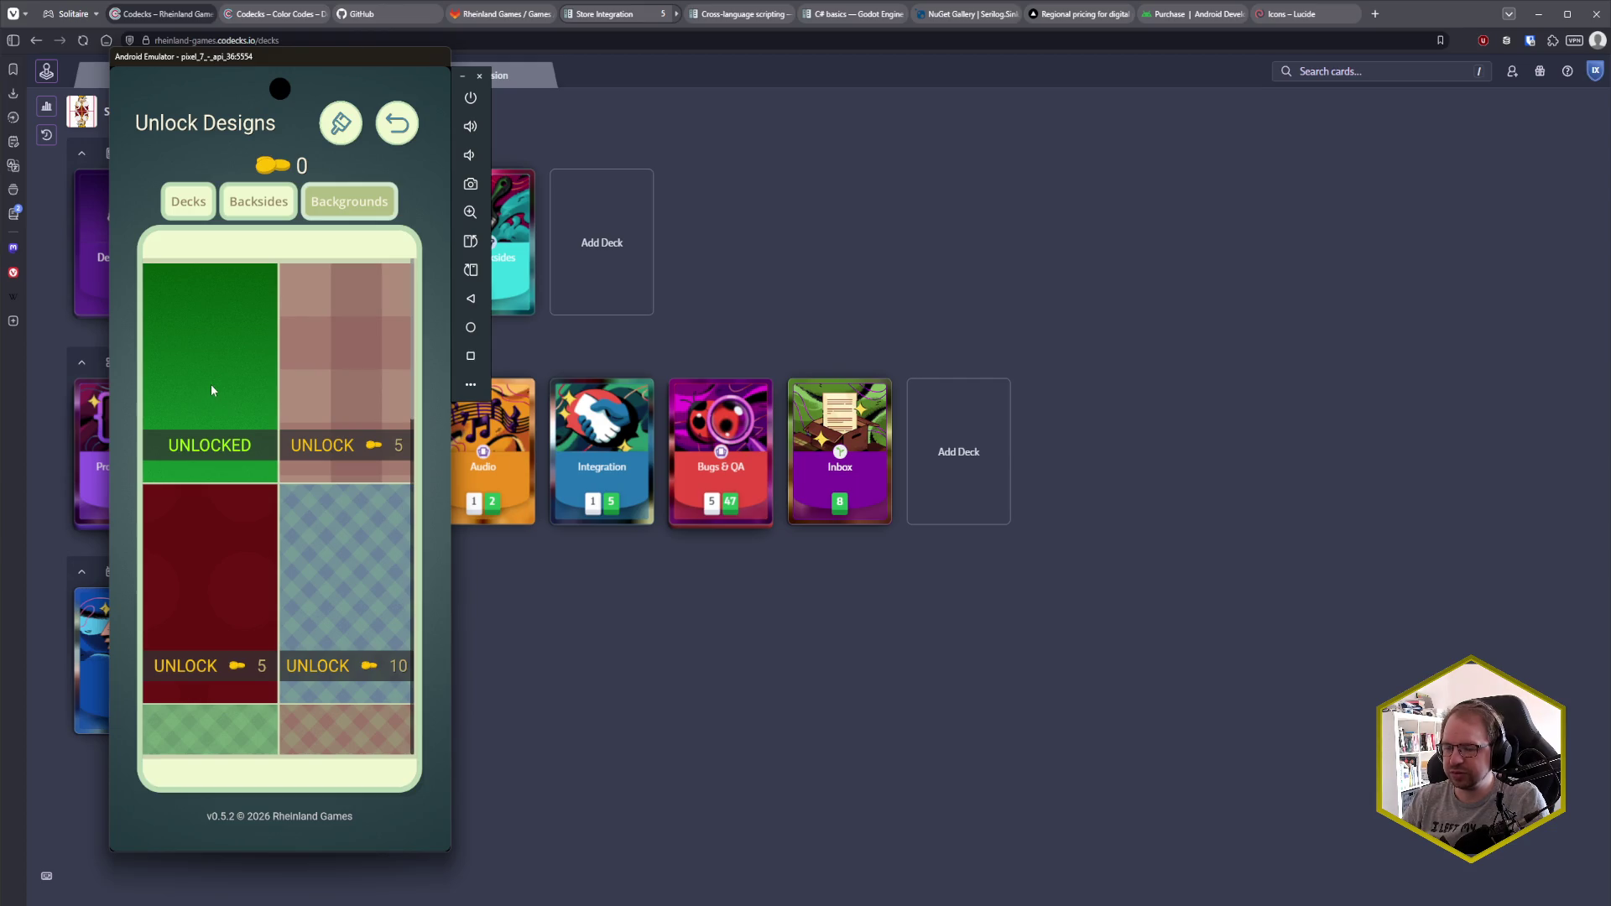
left_click(398, 126)
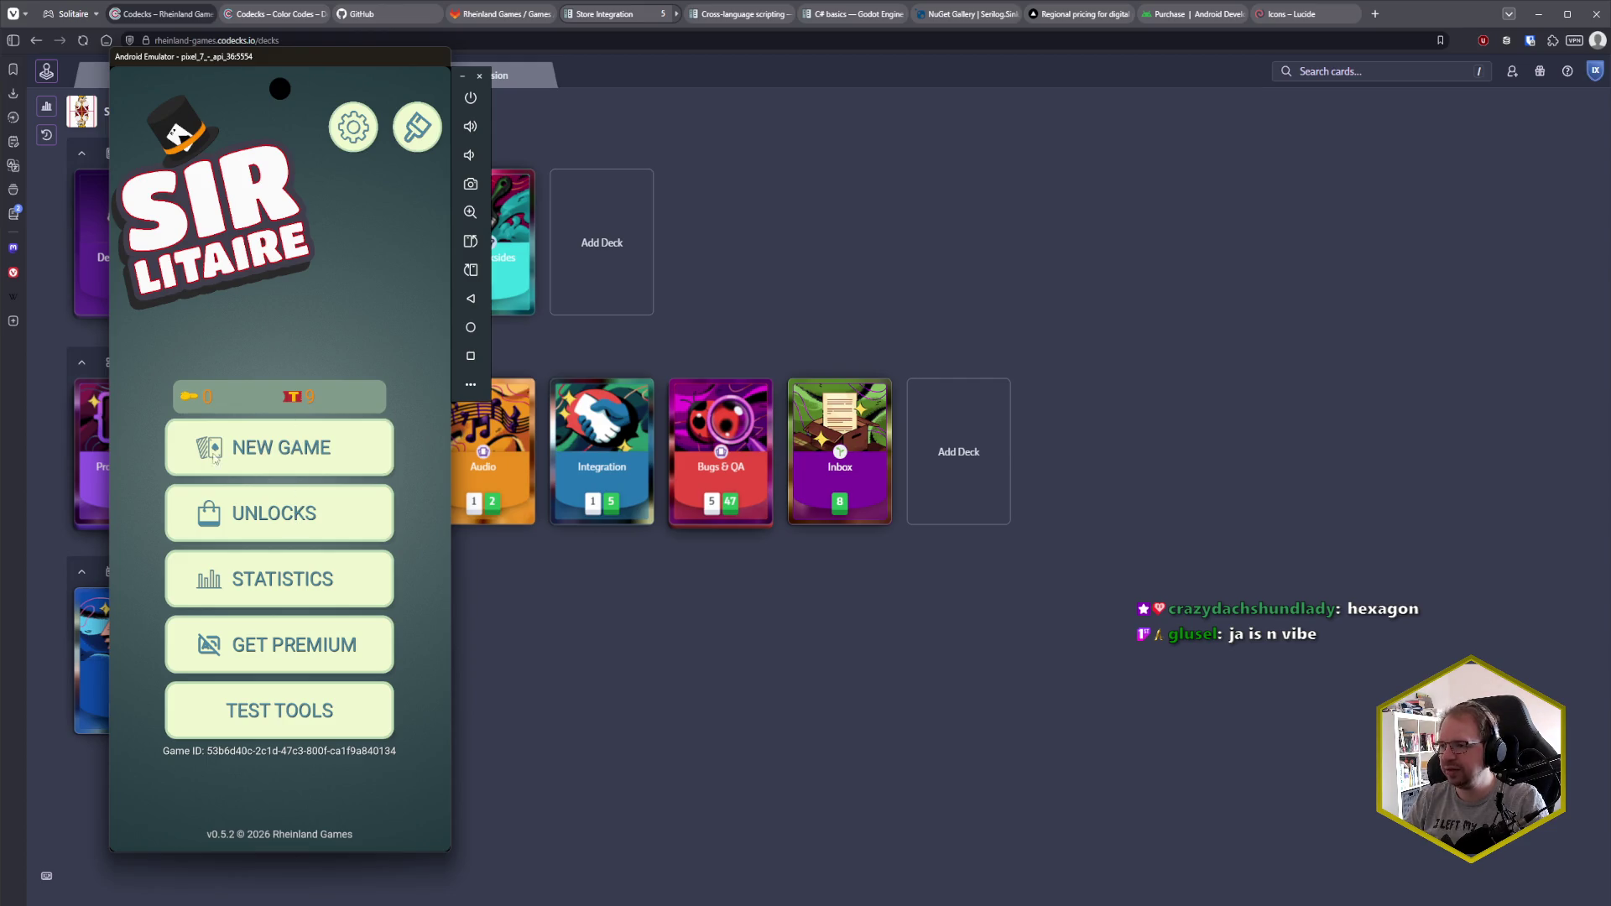
mouse_move(126, 905)
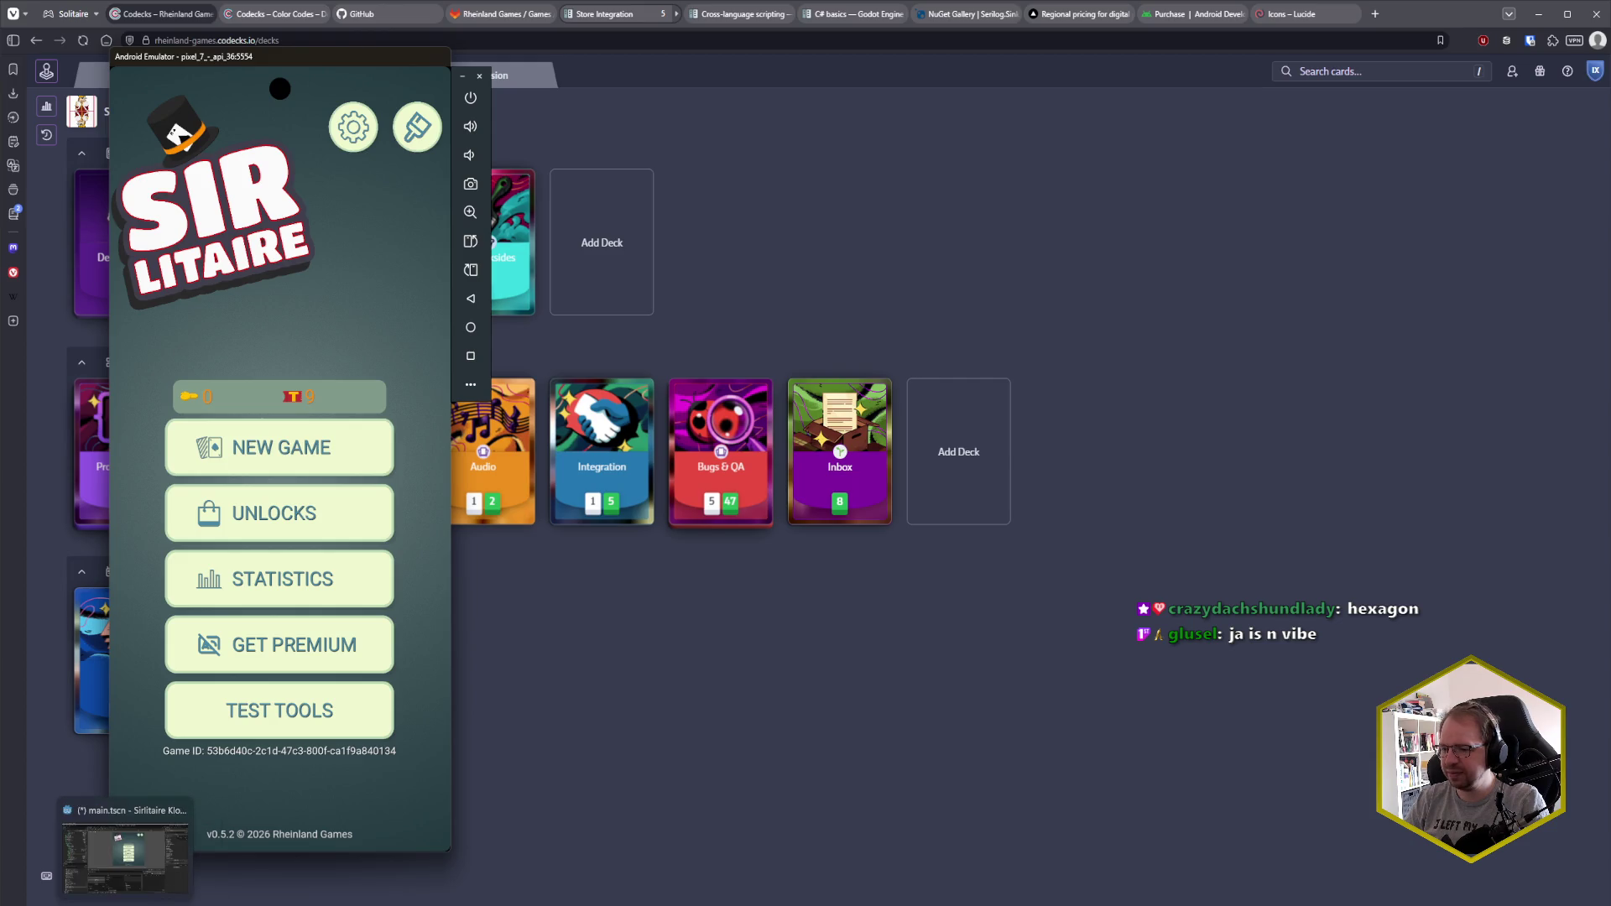
left_click(126, 849)
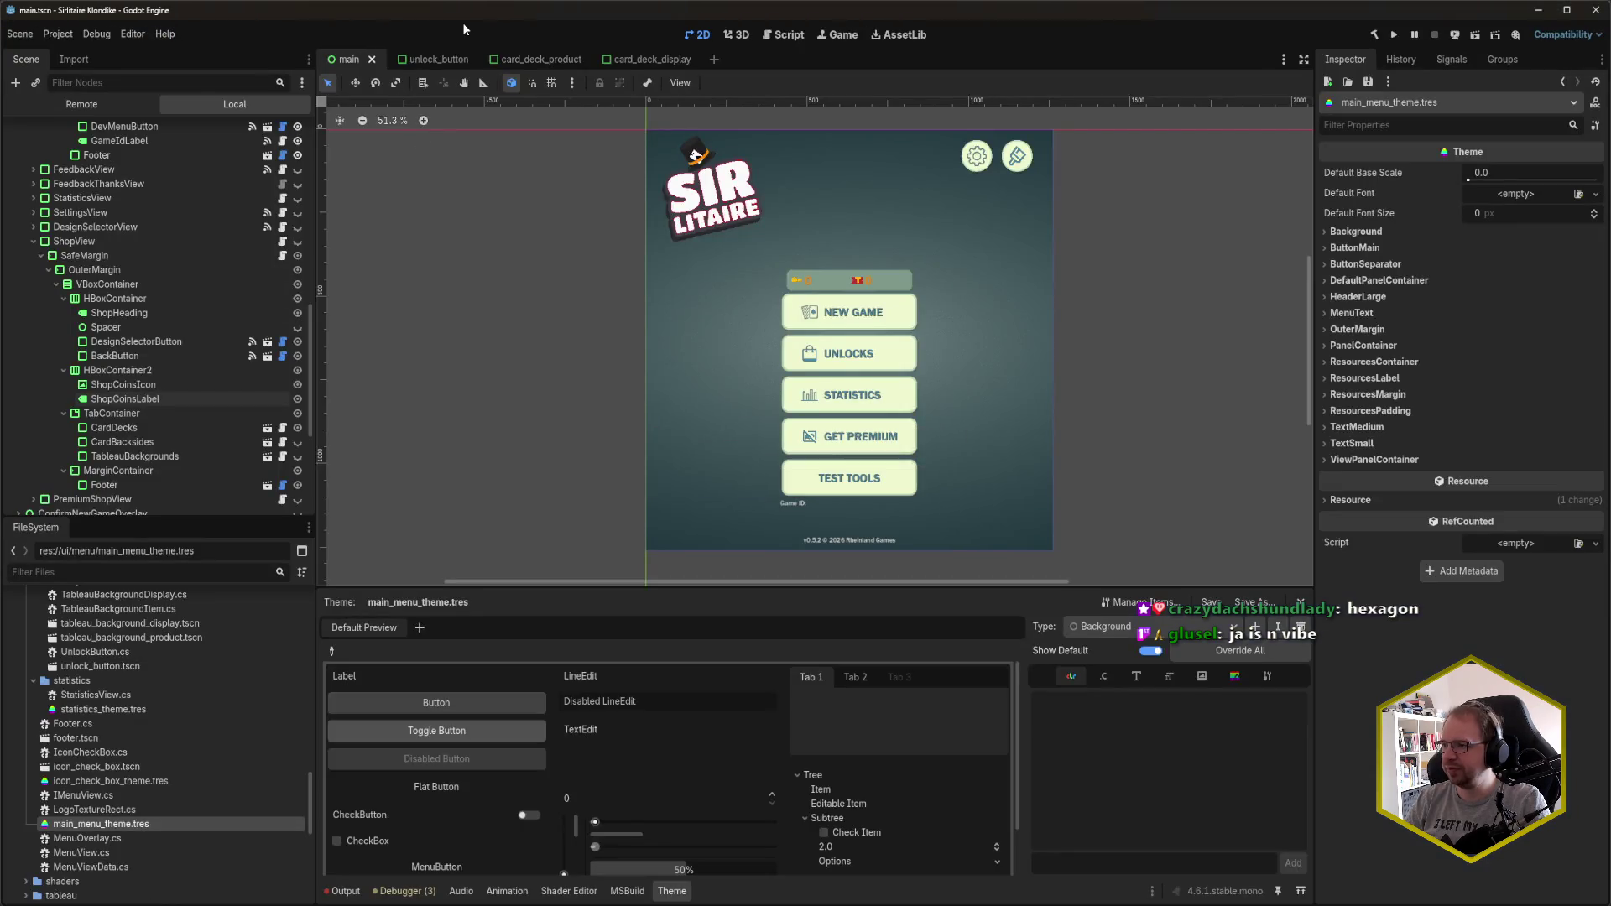
- Run the project with F5, centre the debug window to view the main menu, then close it
key("F5")
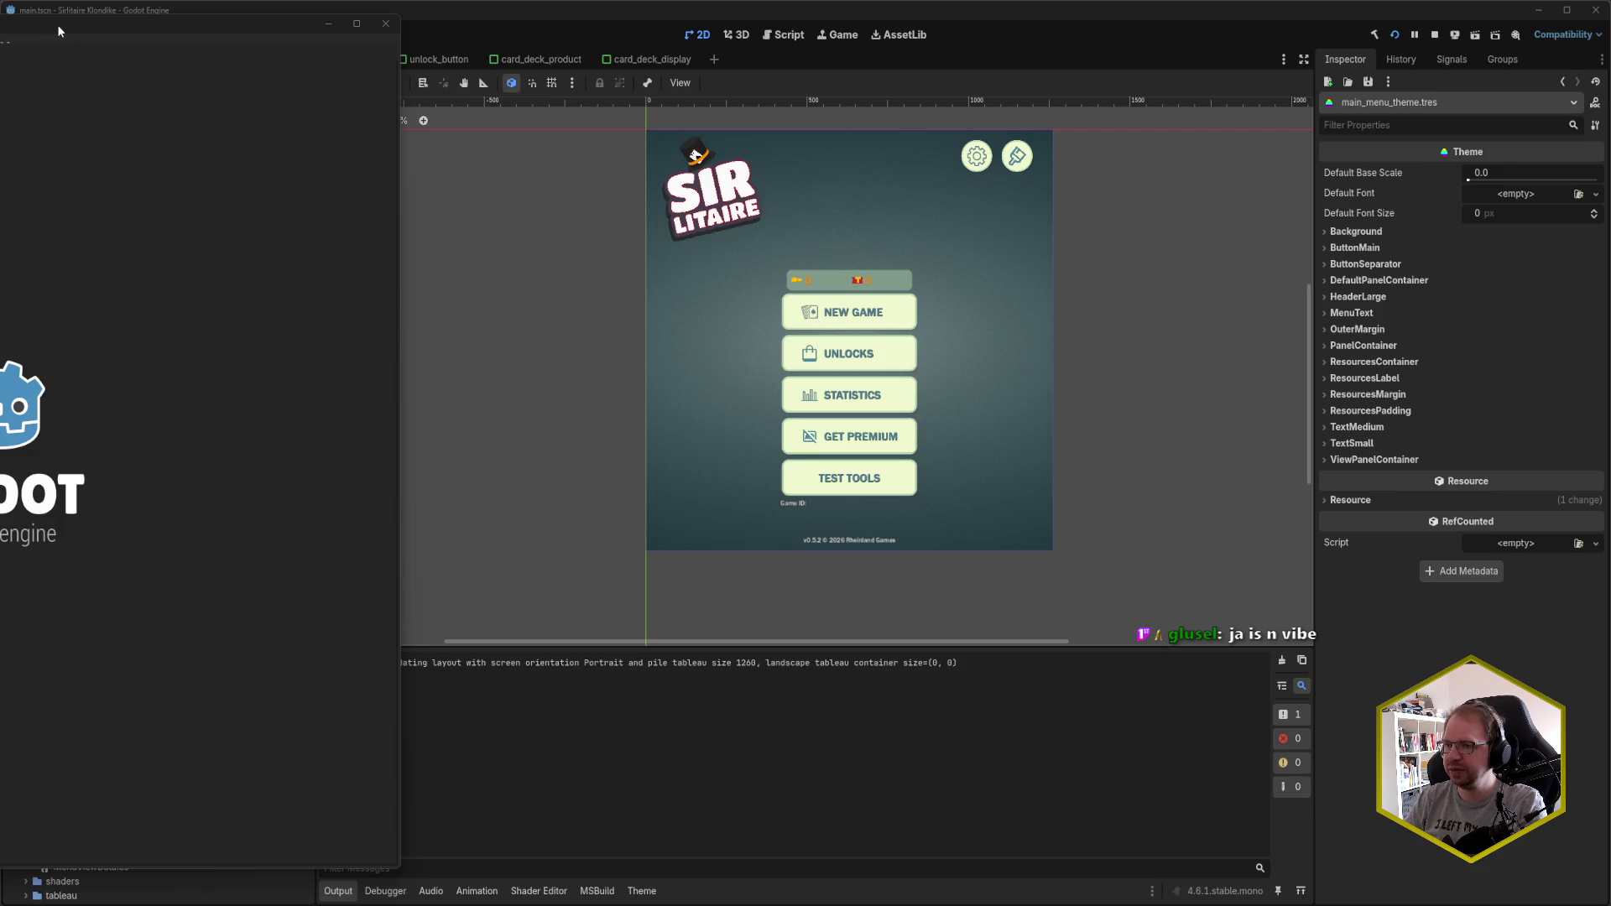
left_click_drag(33, 23, 709, 34)
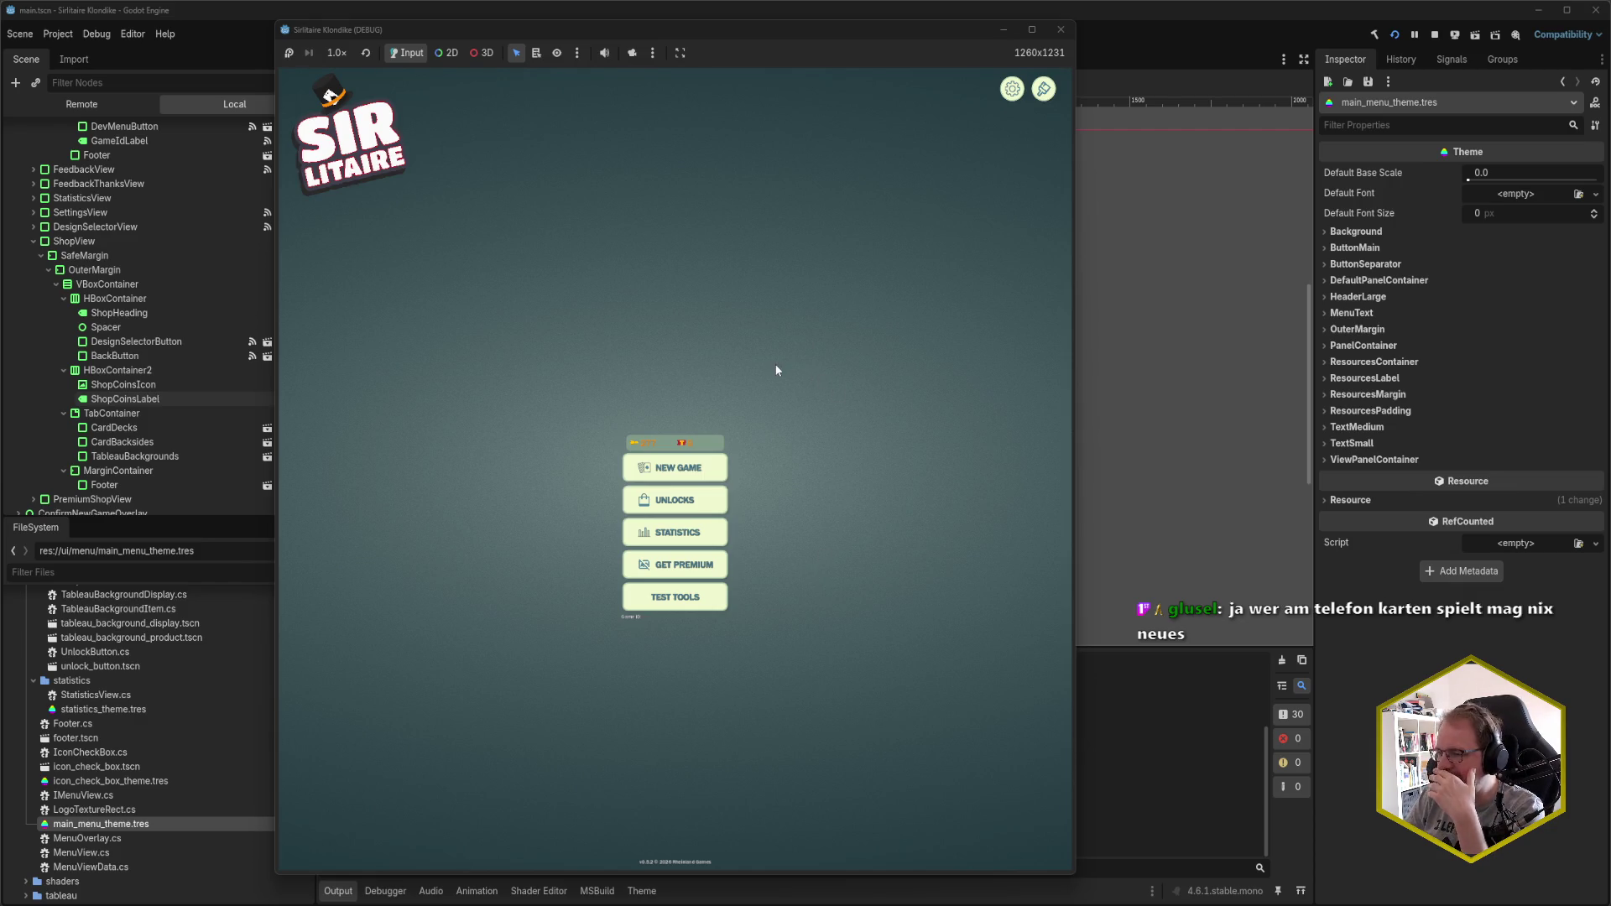
left_click(1061, 30)
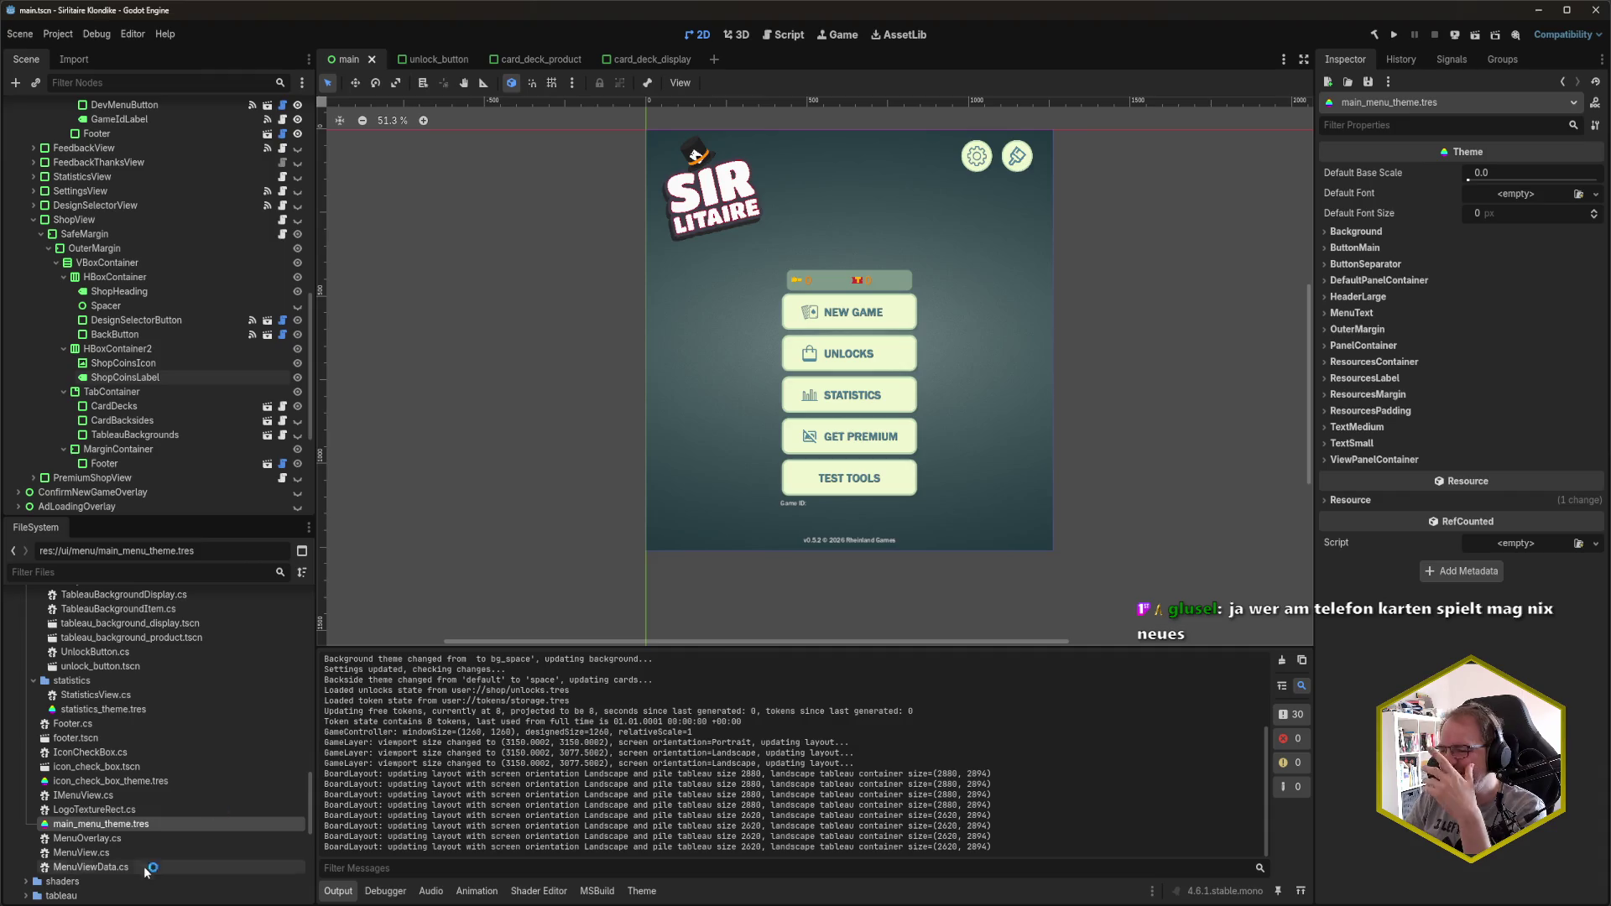
key("alt+Tab")
- Open GameController.cs from Rider's Recent Files by filtering for 'gamecontr'
left_click(359, 327)
left_click(357, 363)
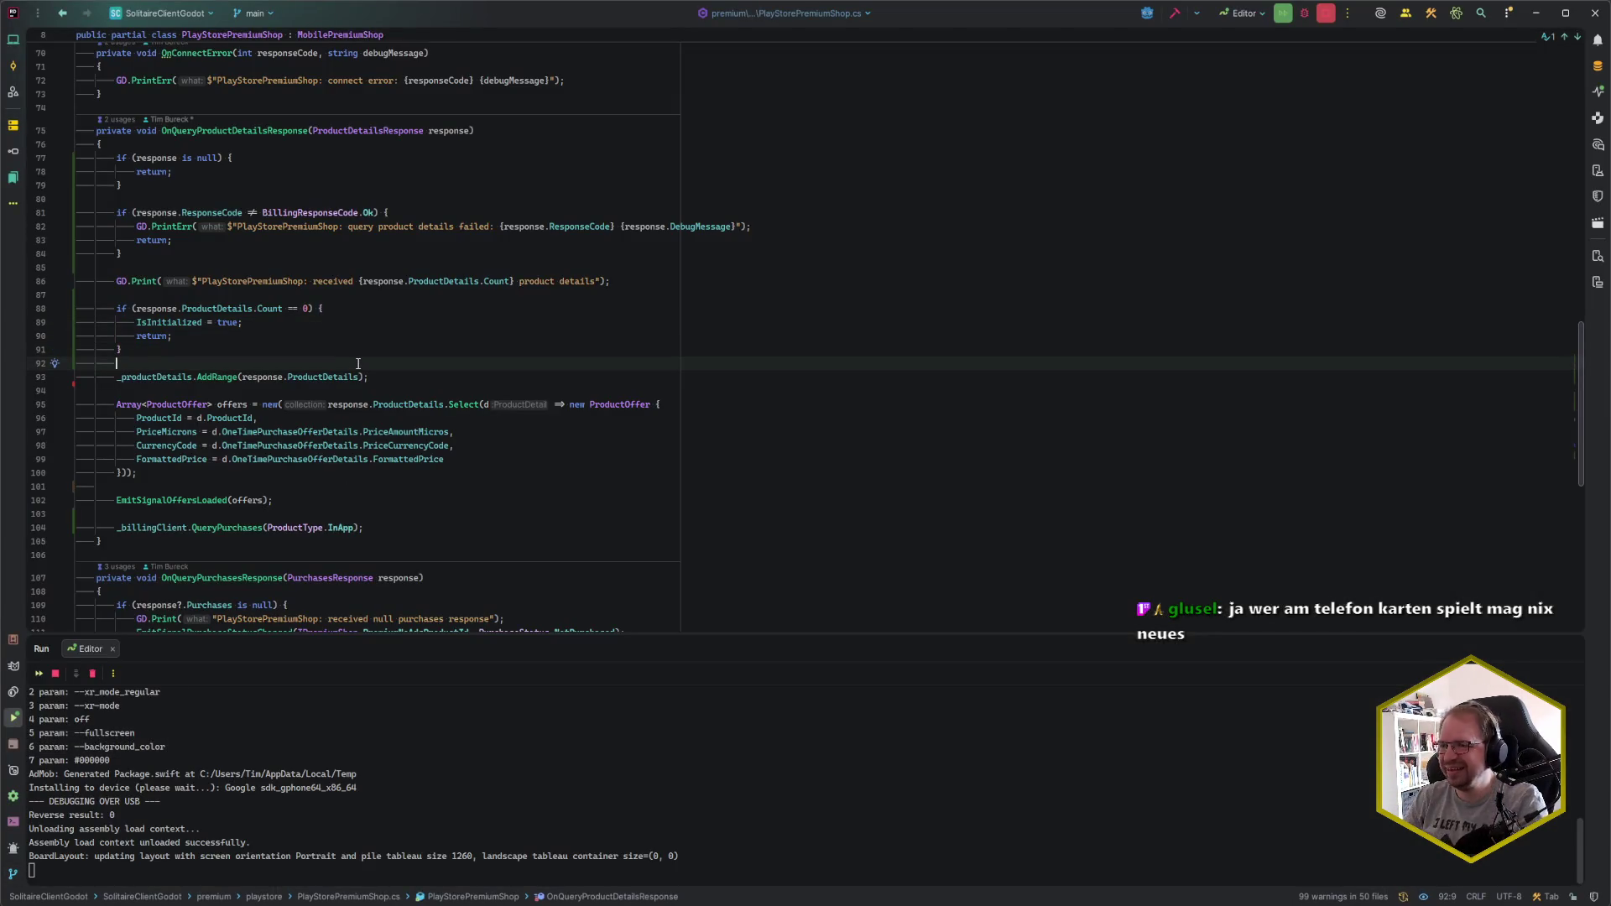
key("ctrl+e")
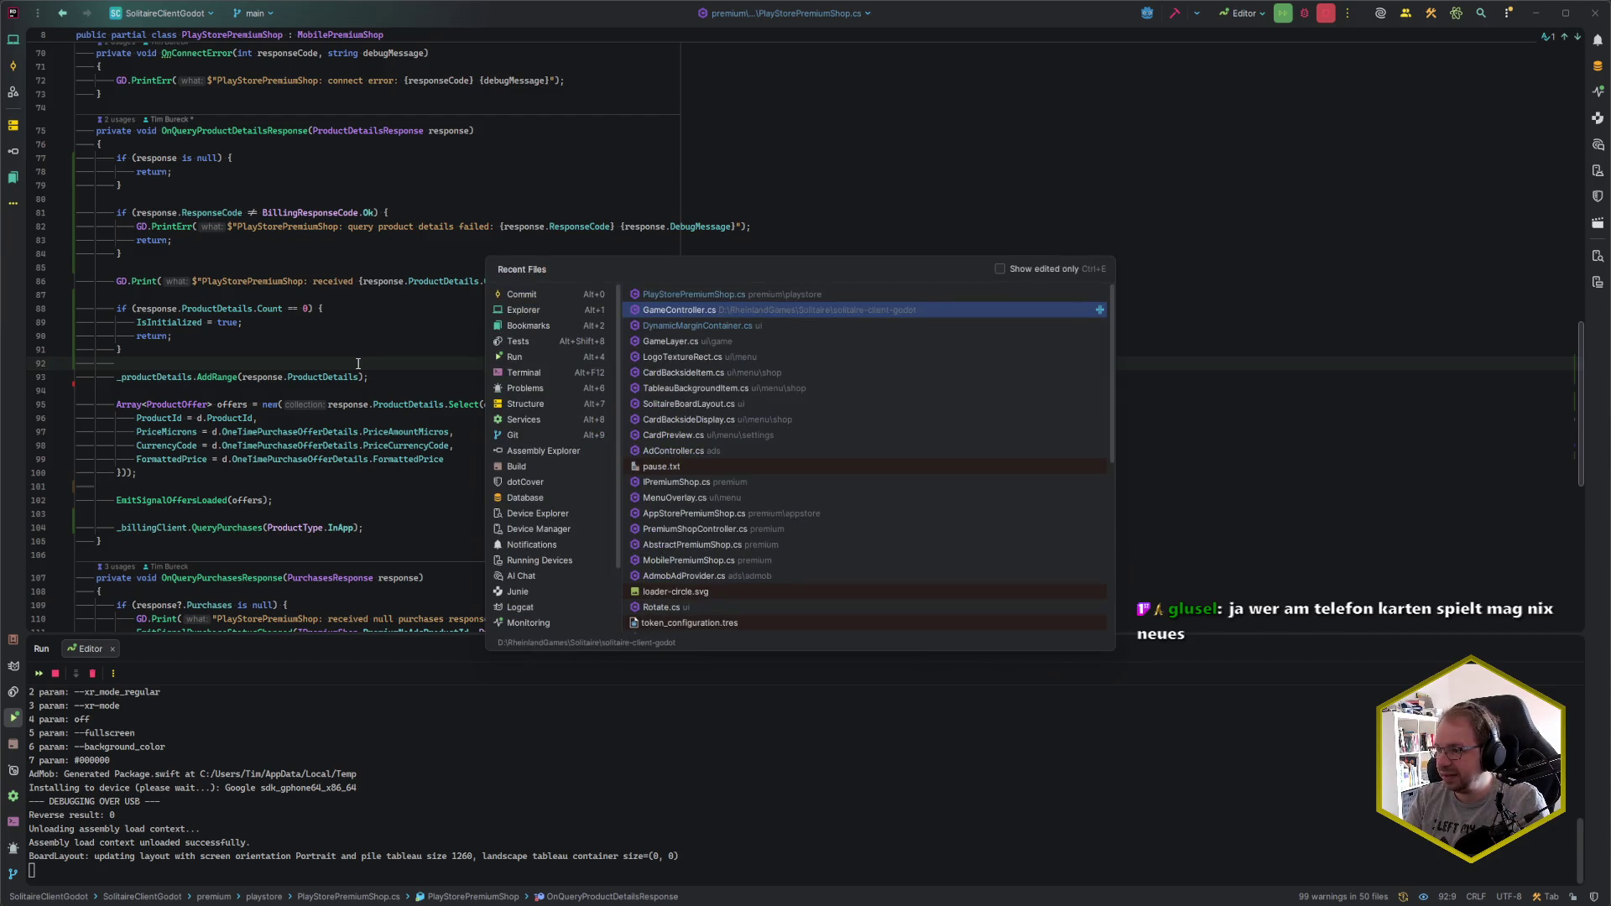
type("gamecontr")
key("Return")
scroll(358, 369, "up", 20)
scroll(353, 415, "down", 15)
left_click(380, 497)
- Find the relativeScale assignment on line 117 and select its shortSide / designedSize expression
left_click(353, 489)
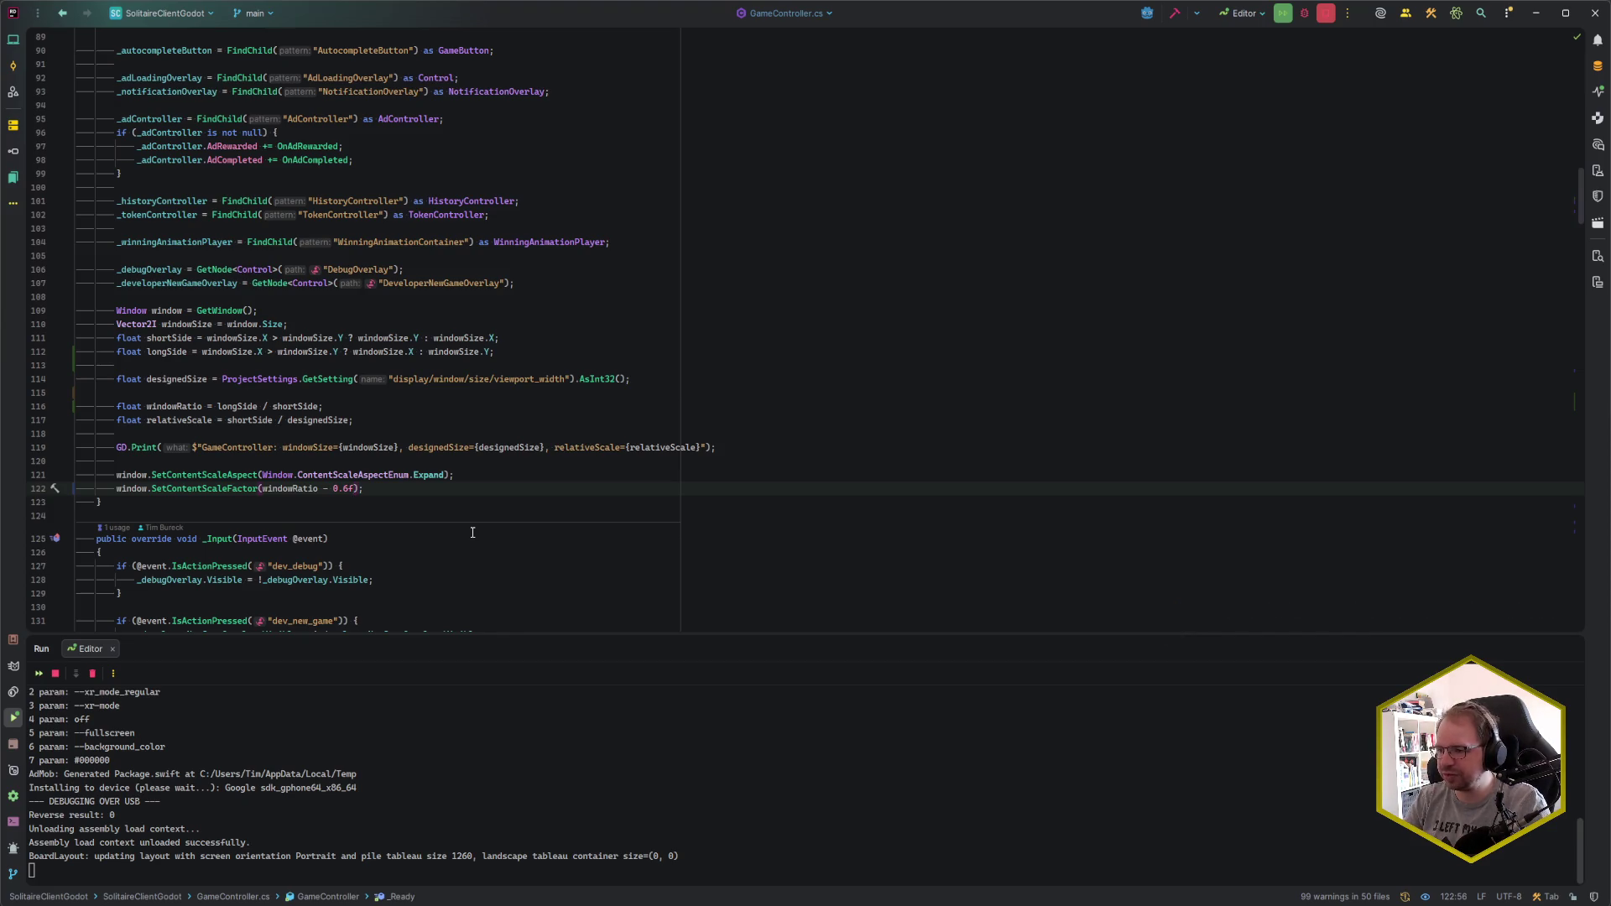
key("Up")
key("Up")
key("Up")
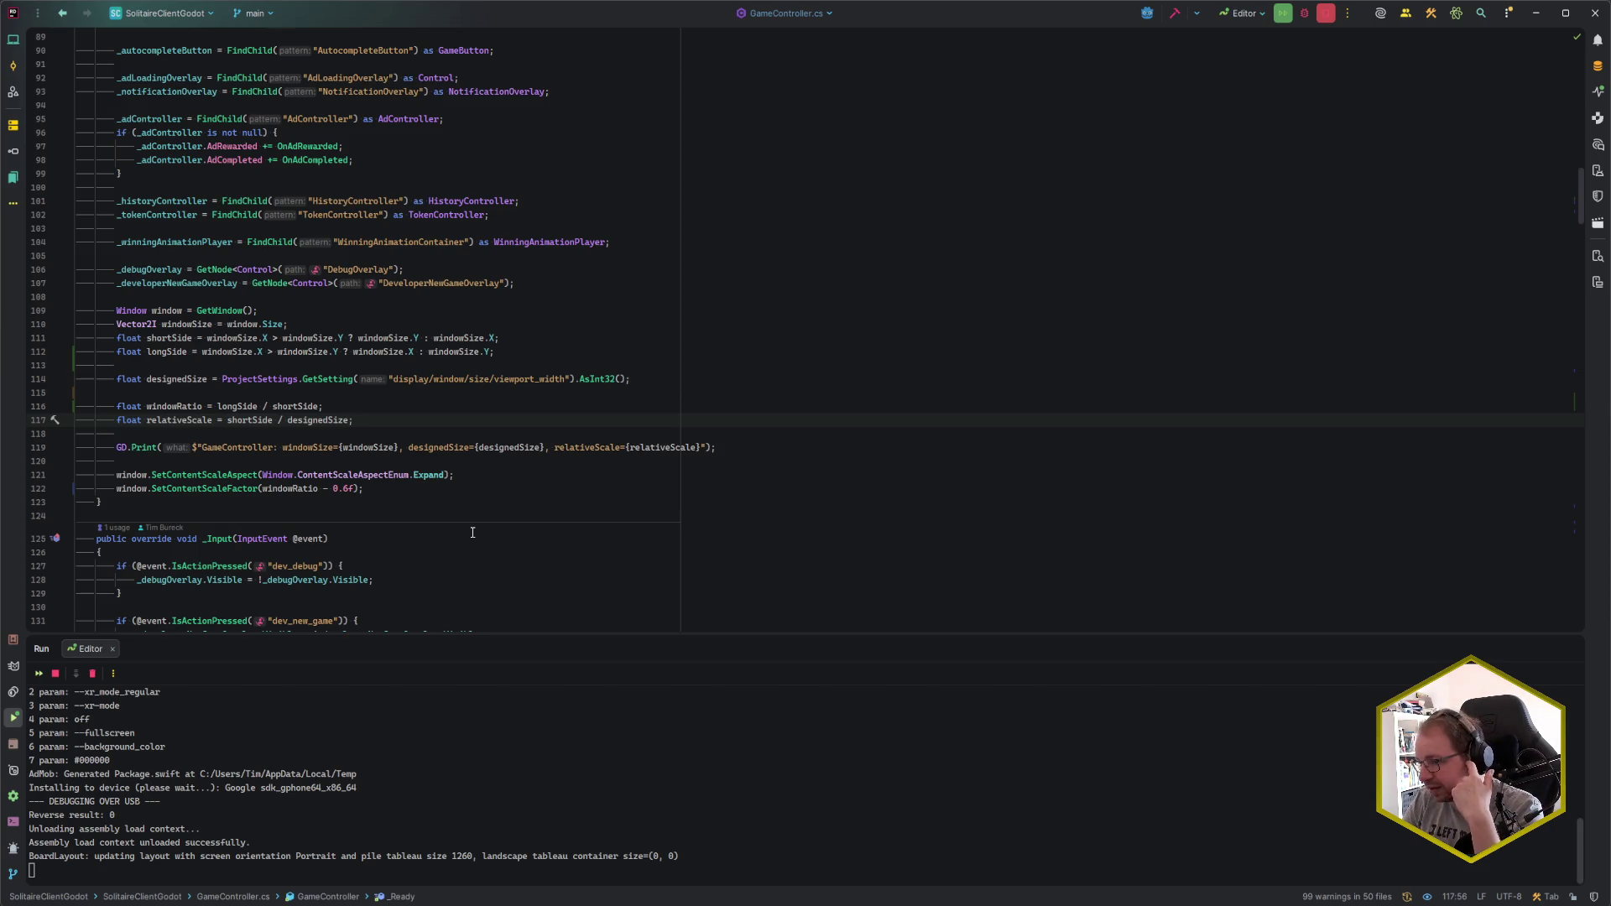
key("Down")
key("Down")
key("End")
key("Left")
key("Left")
key("Left")
key("ctrl+Left")
key("ctrl+Left")
key("ctrl+Left")
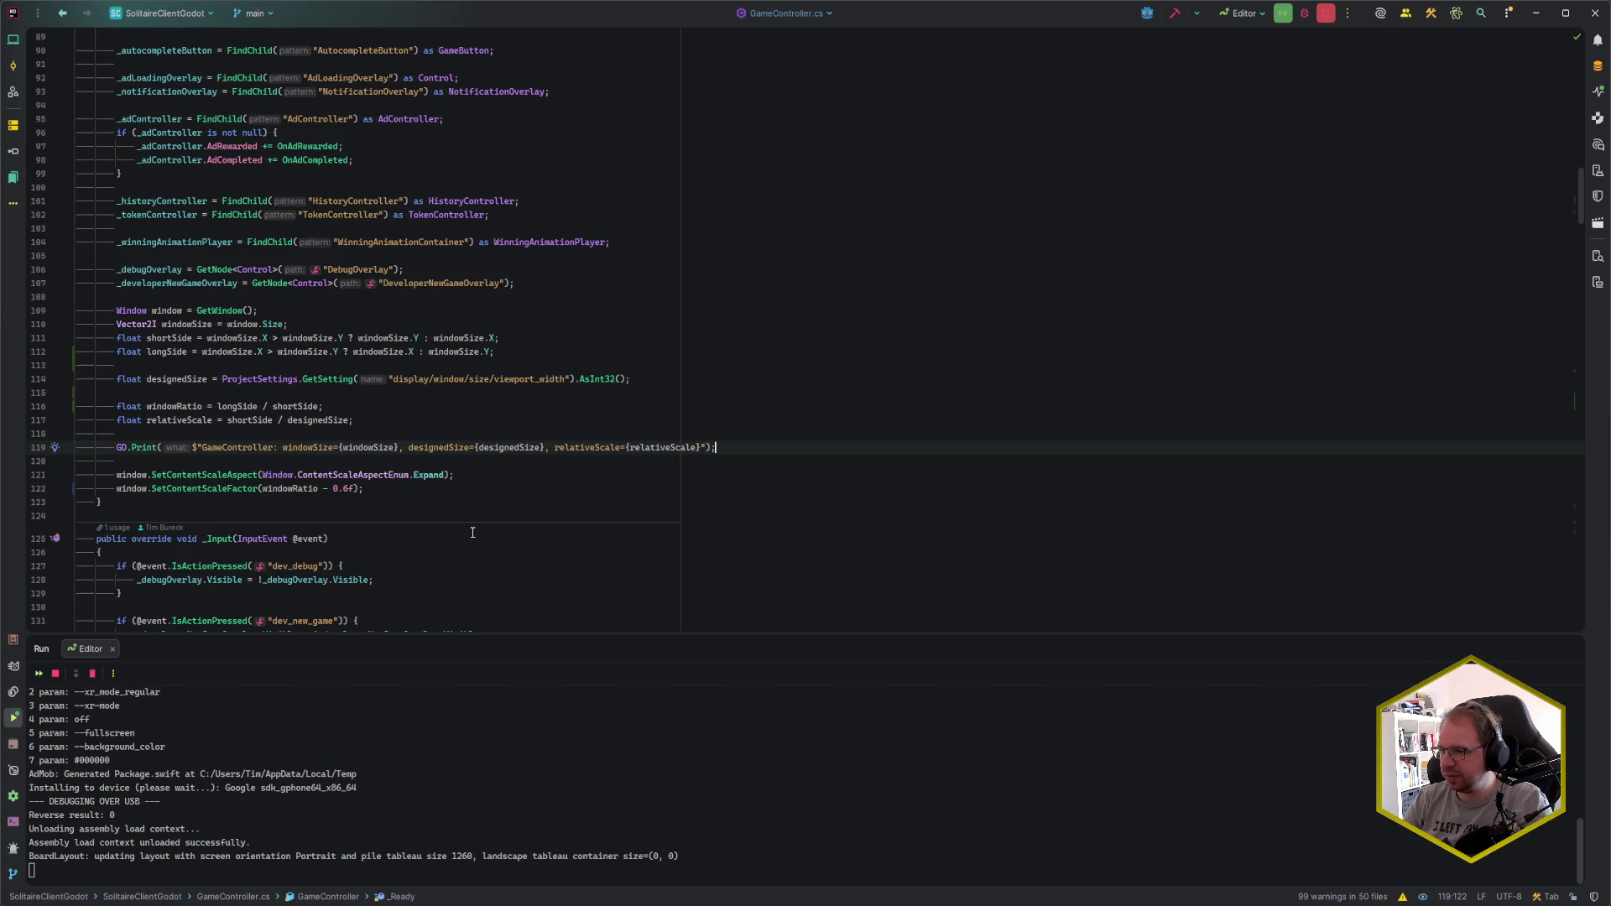
key("Up")
key("Up")
key("Left")
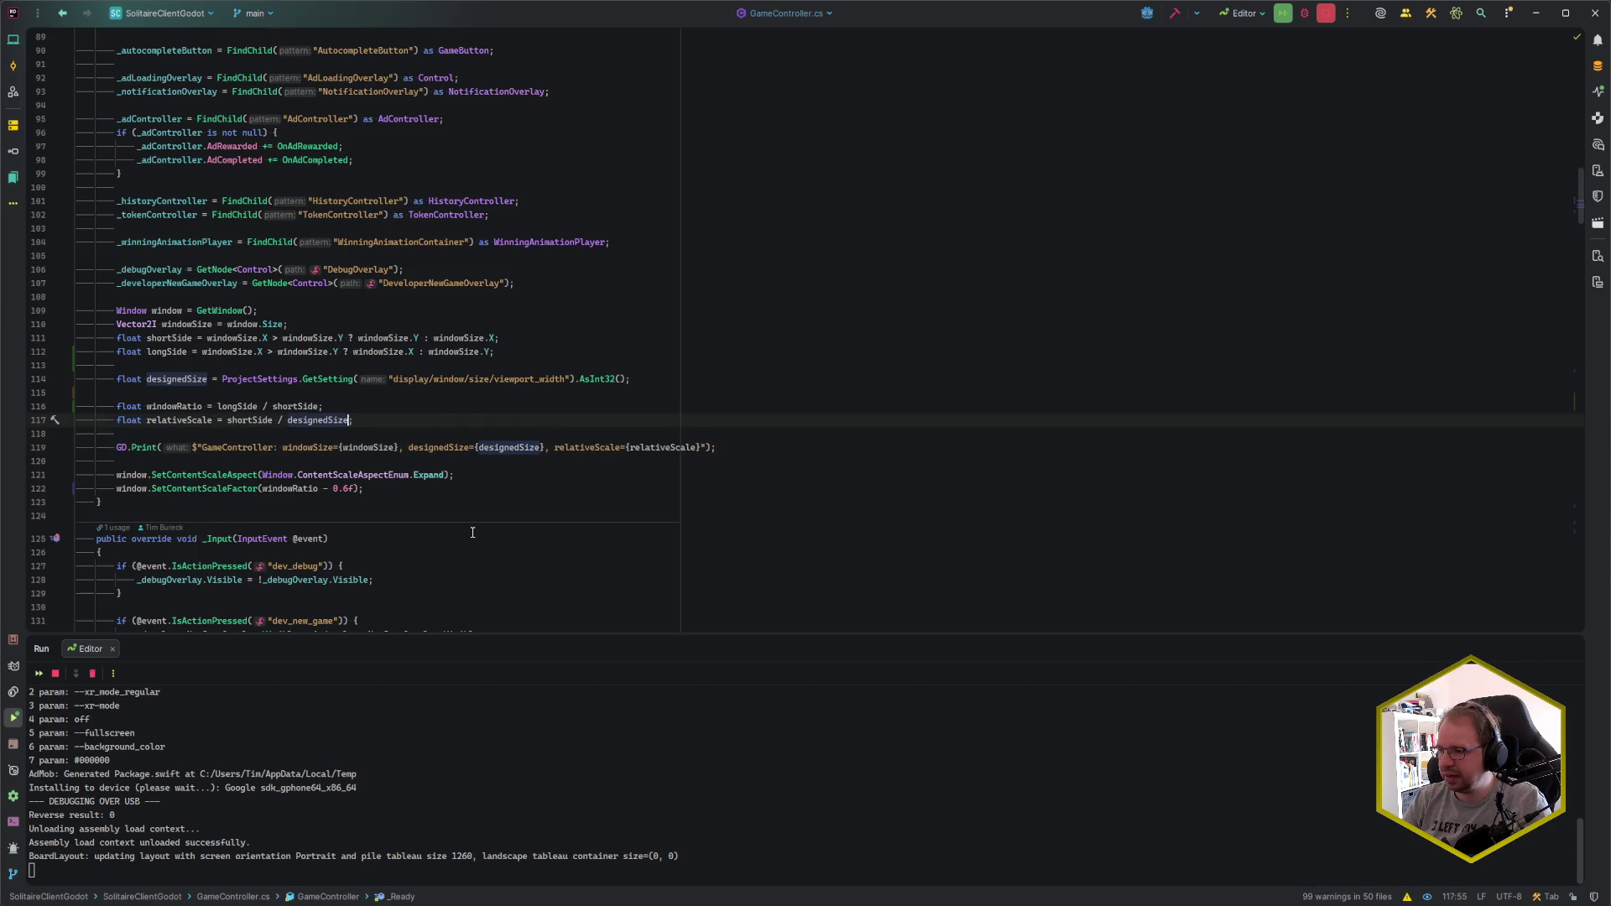
key("ctrl+Left")
key("ctrl+Left")
key("ctrl+Left")
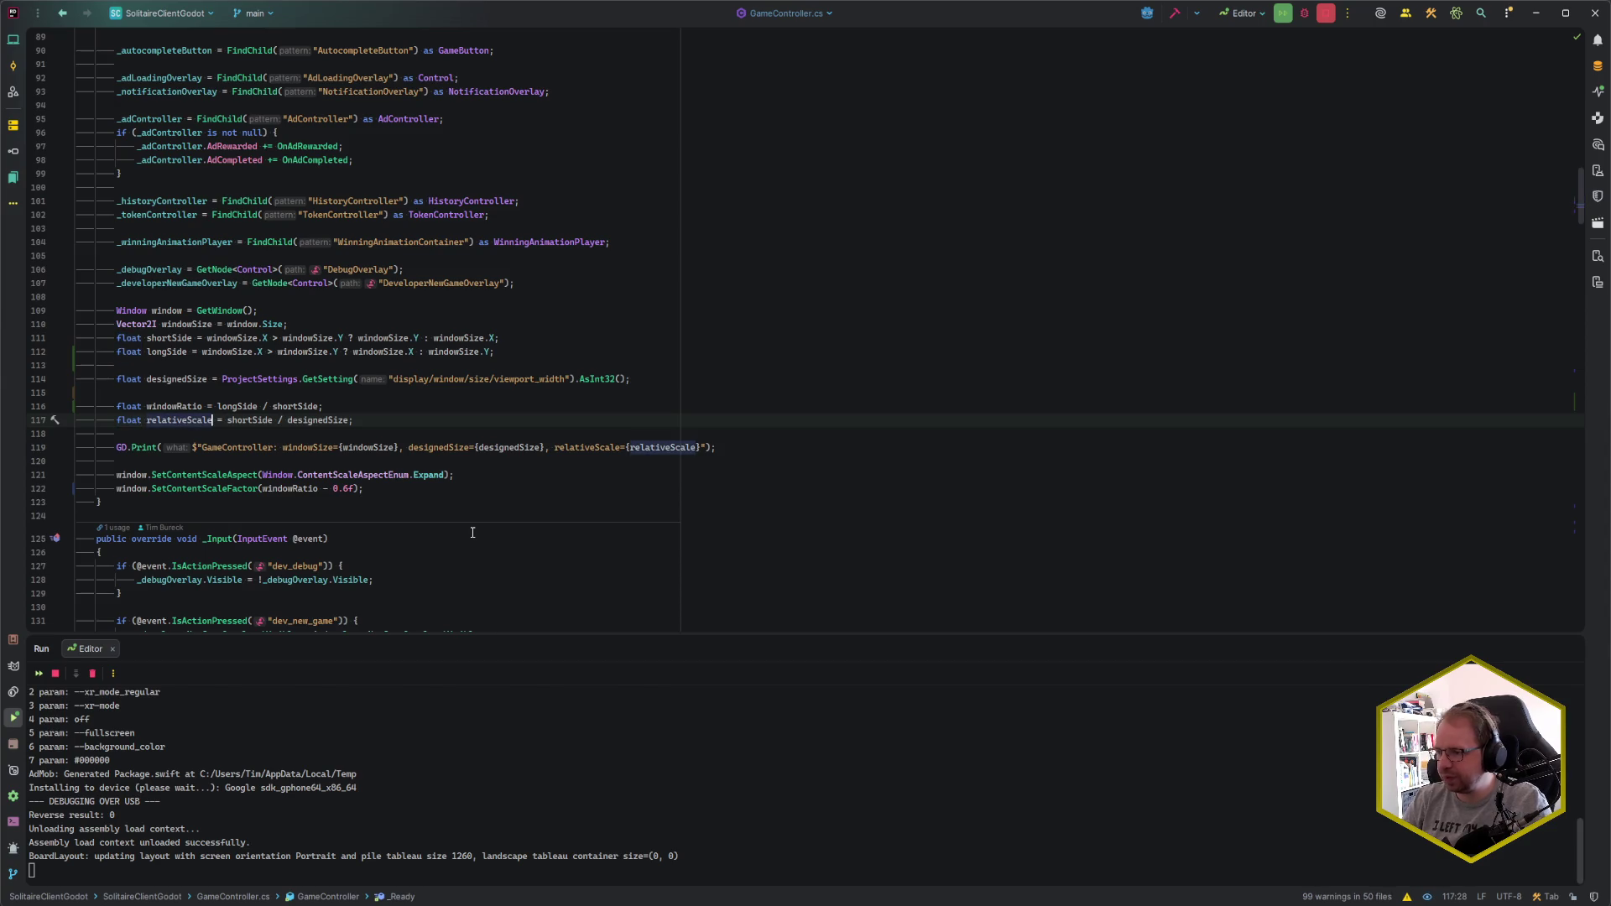
key("ctrl+shift+Right")
key("ctrl+shift+Right")
key("ctrl+shift+Right")
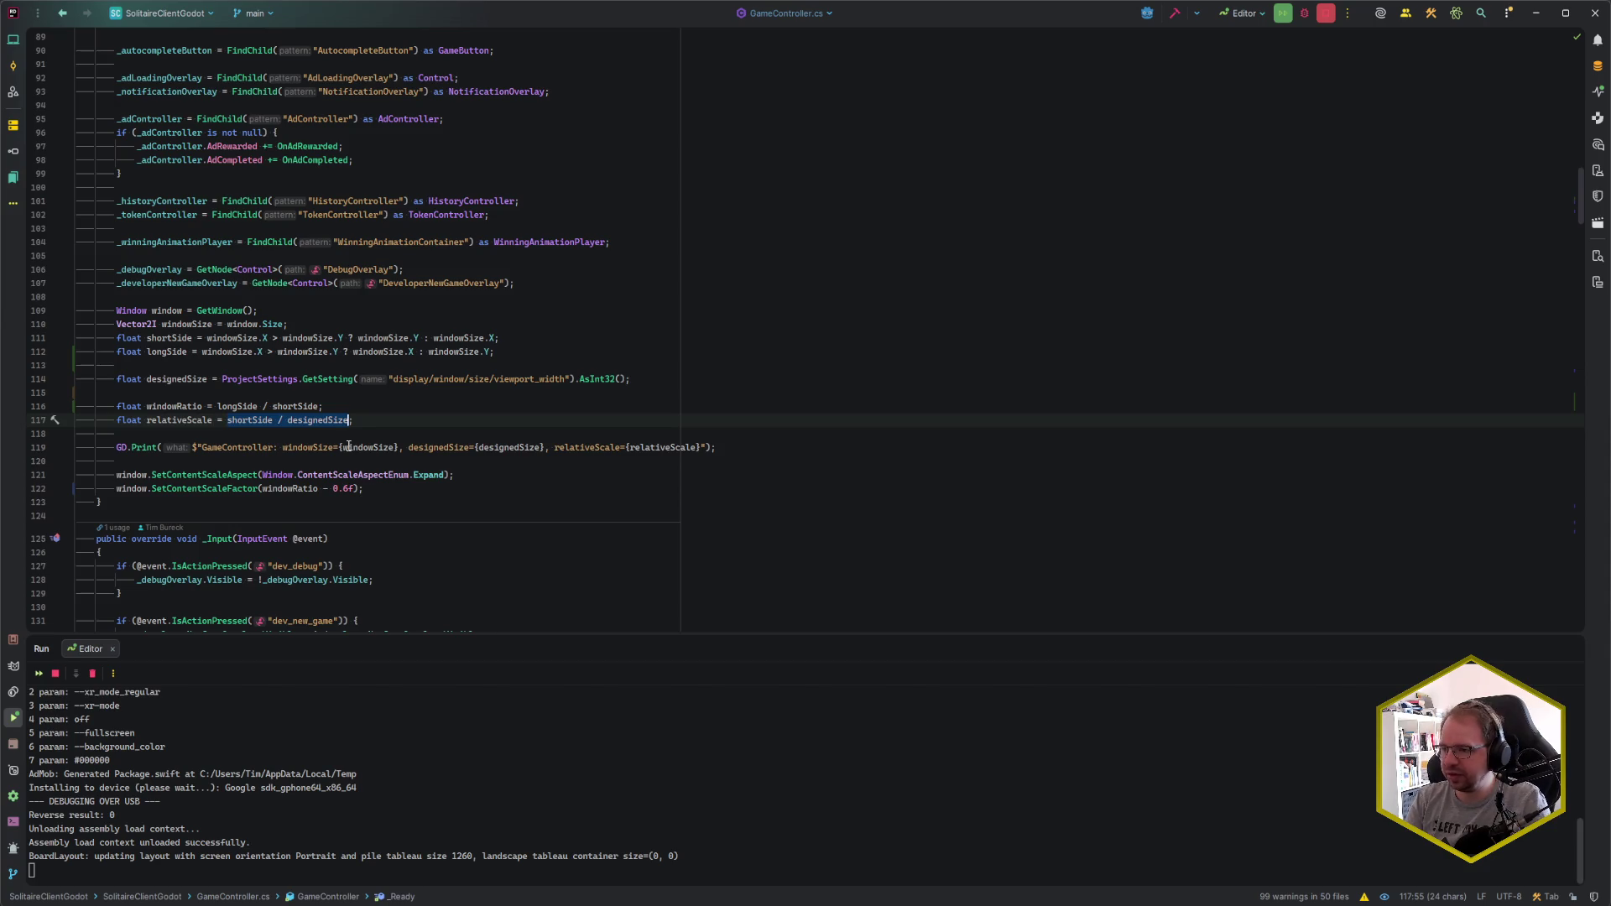
- Replace the selection with windowRatio and add new lines beneath the assignment
type("windo")
key("Return")
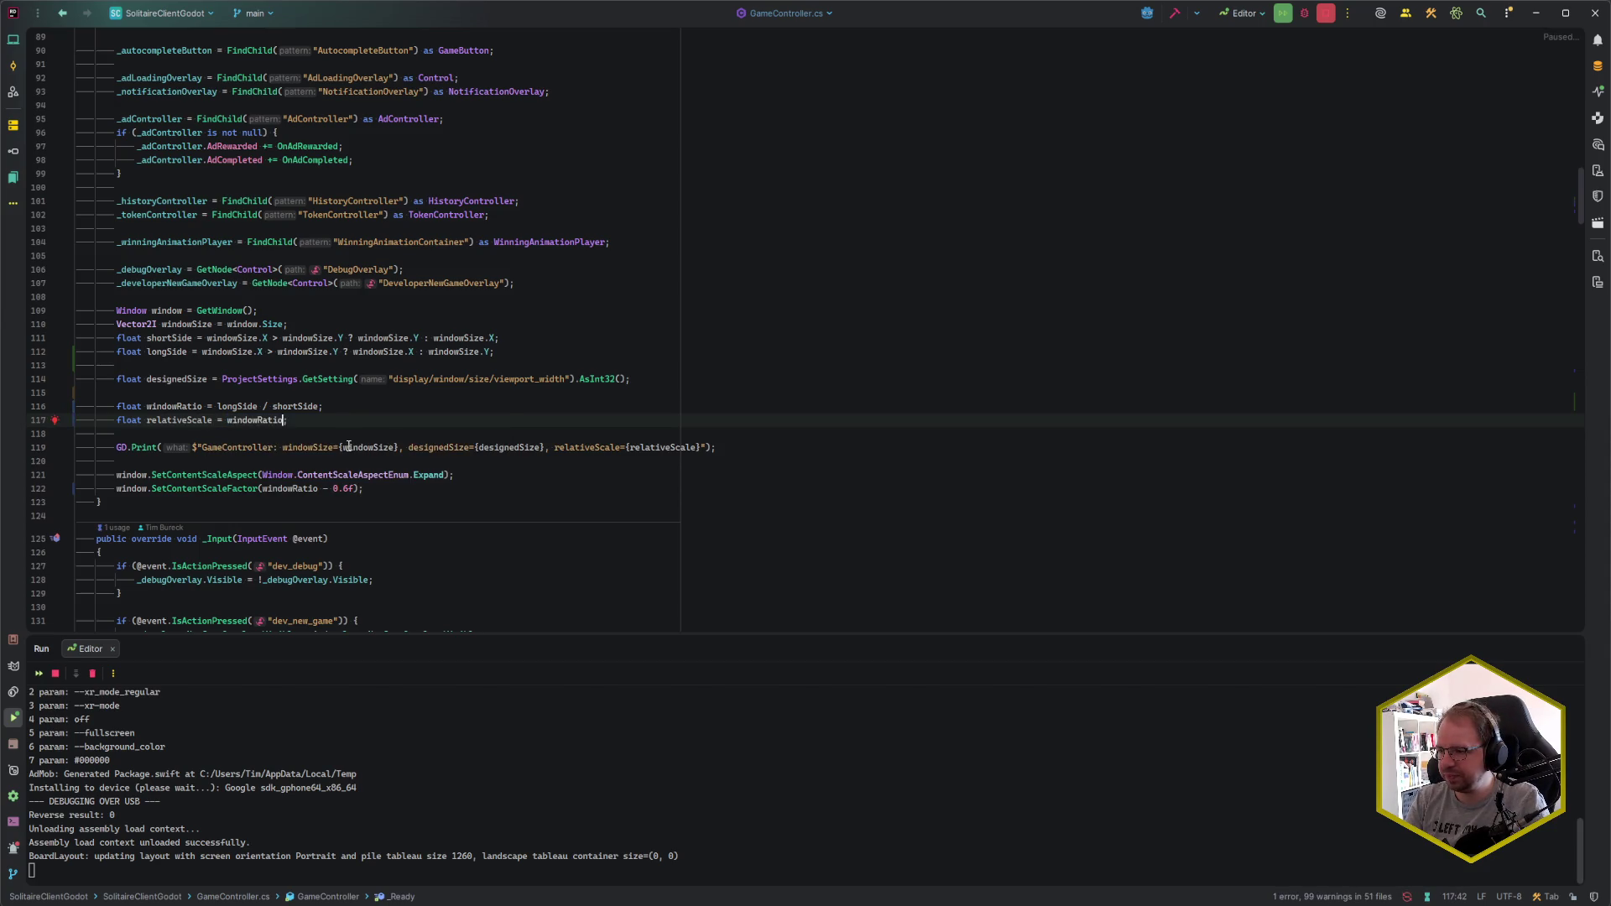
type("/ designedSize")
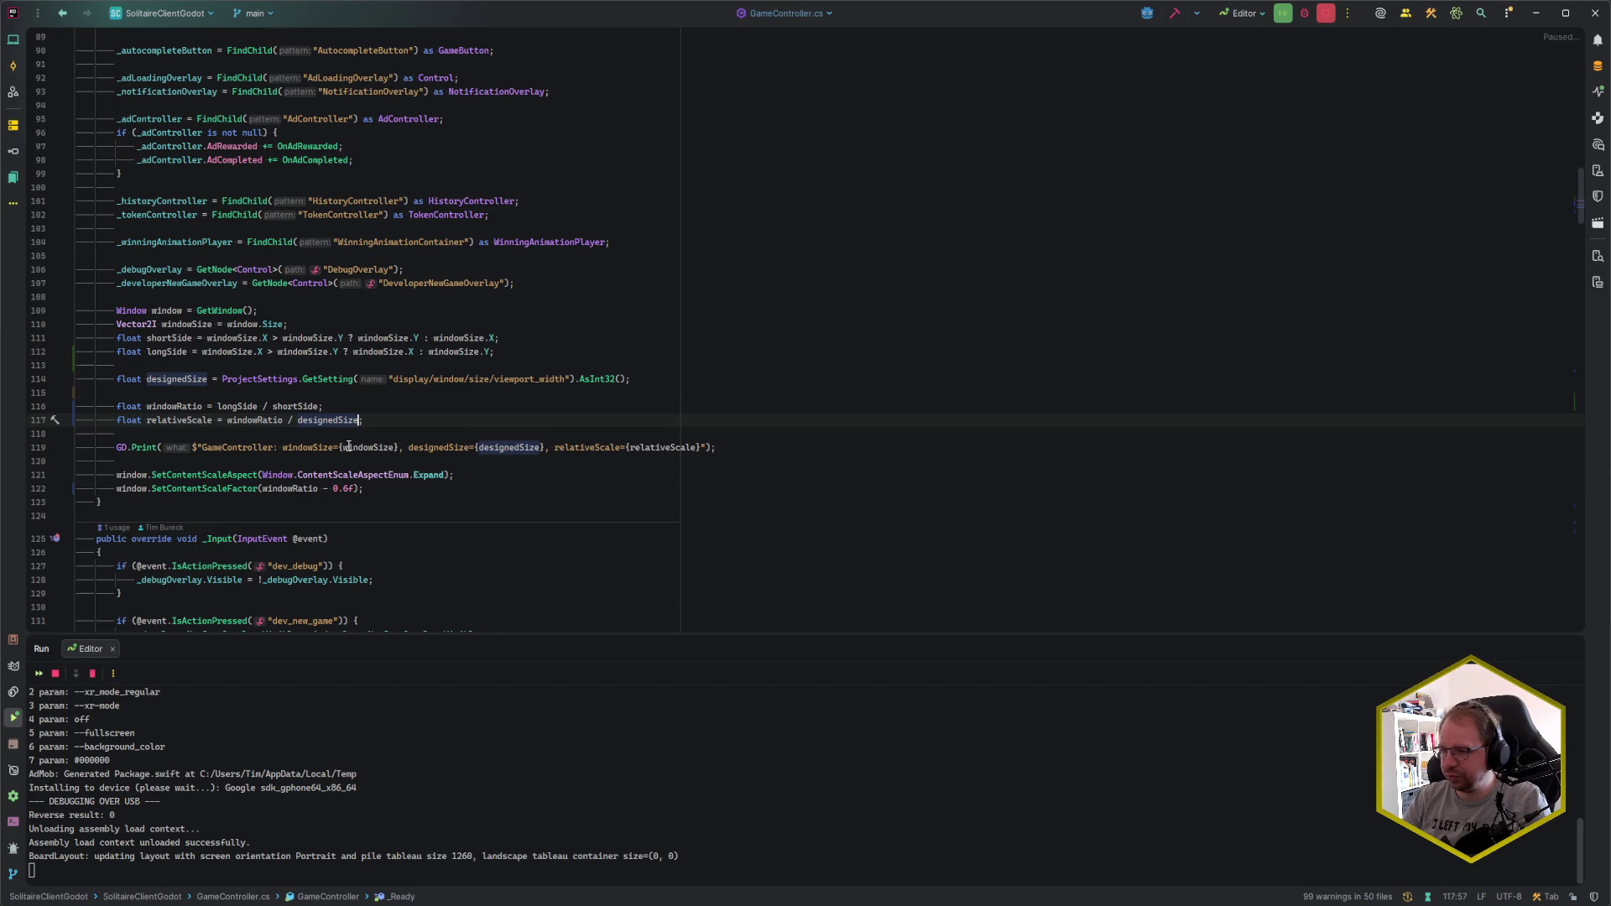
key("ctrl+shift+Left")
key("ctrl+shift+Left")
key("BackSpace")
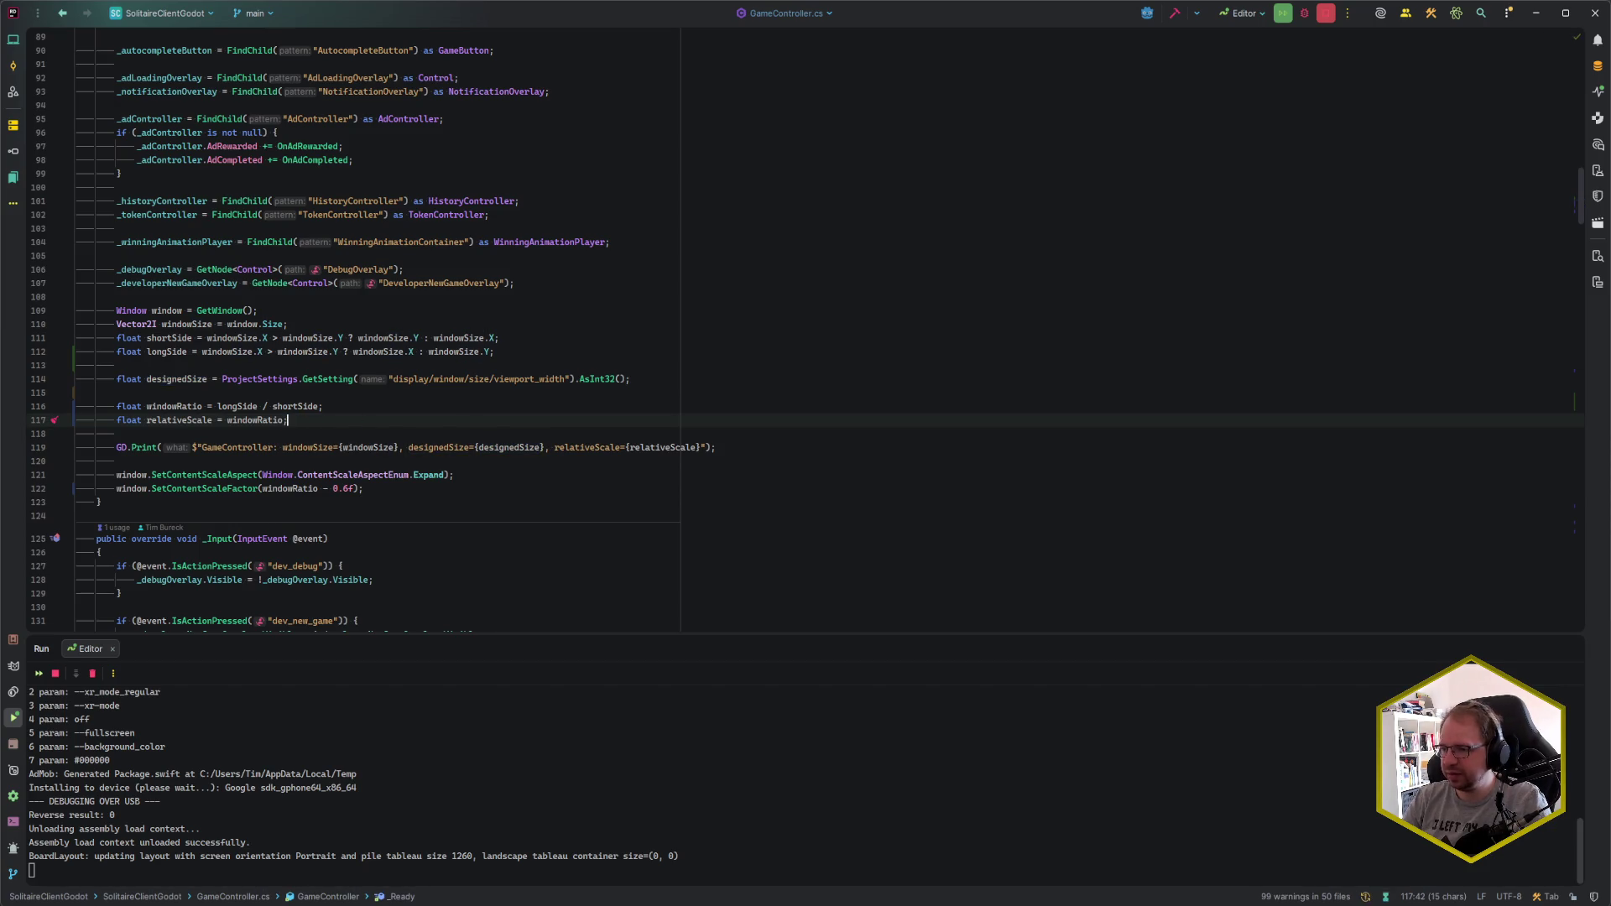
key("Return")
key("Return")
- Add an if block that subtracts 0.6f from relativeScale whenever it exceeds 2f
type("if (resc")
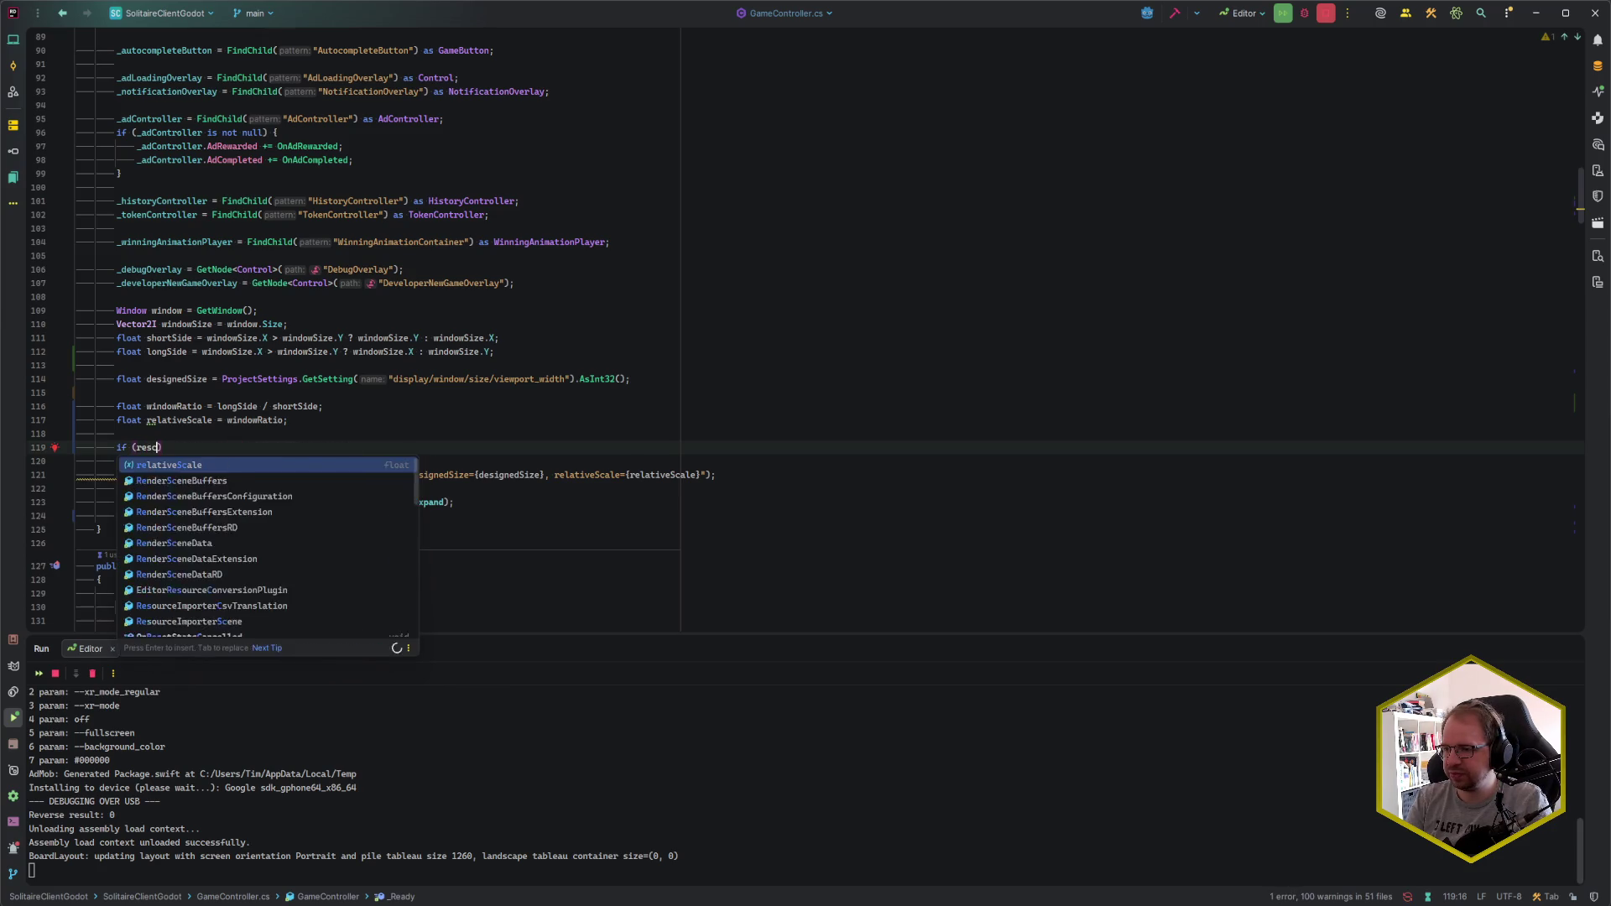
key("Return")
type("> 2f")
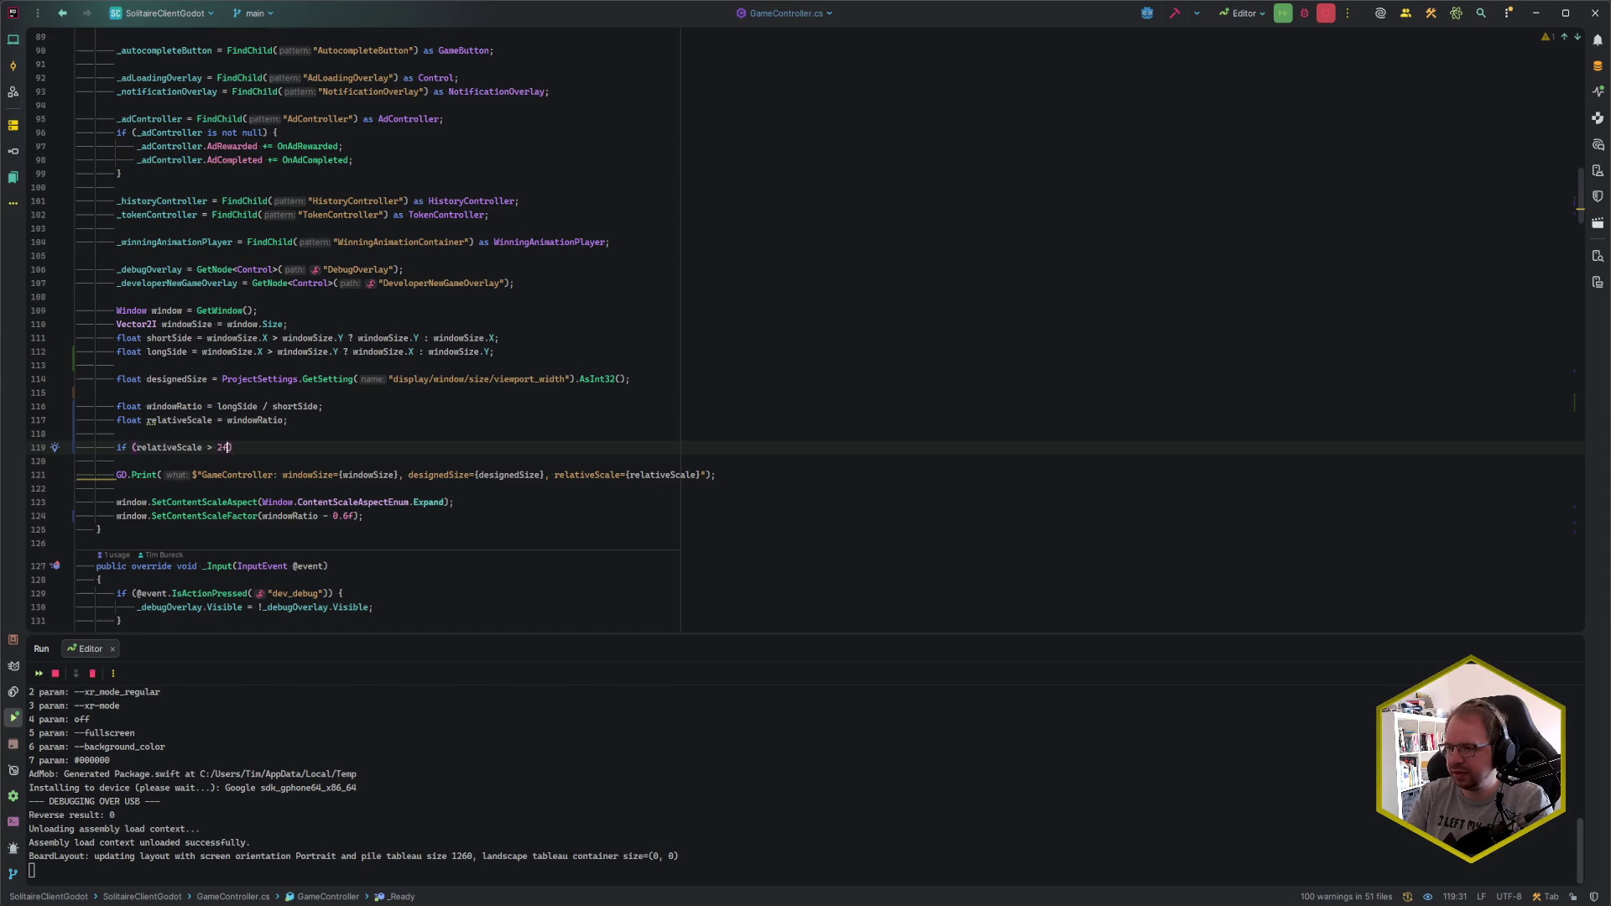
key("ctrl+shift+Return")
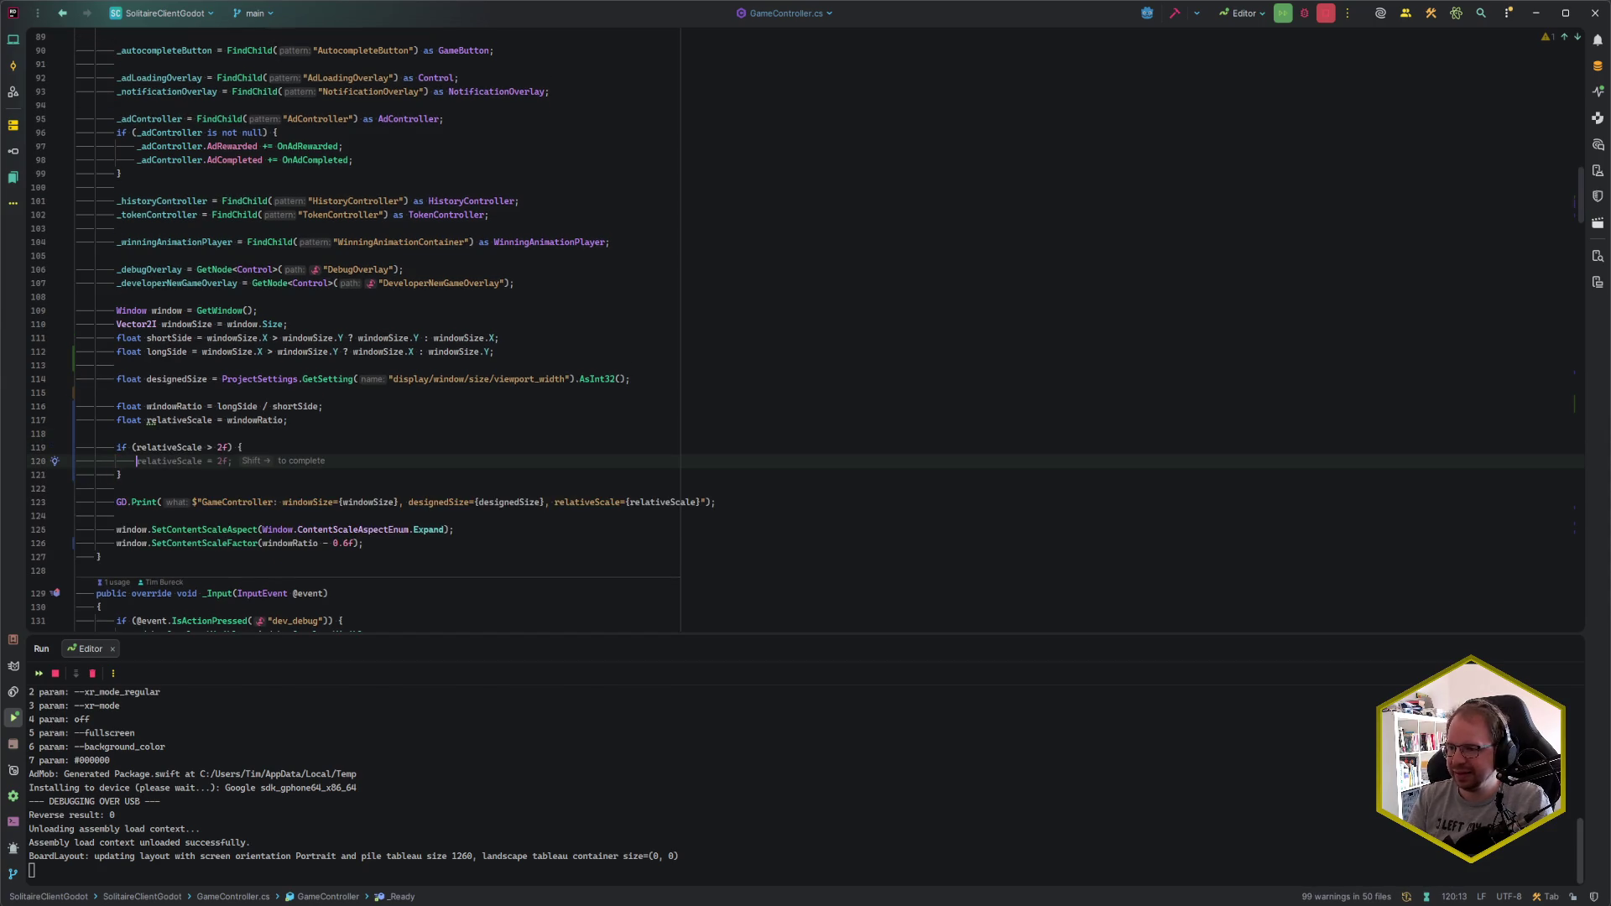
type("relativeScale =")
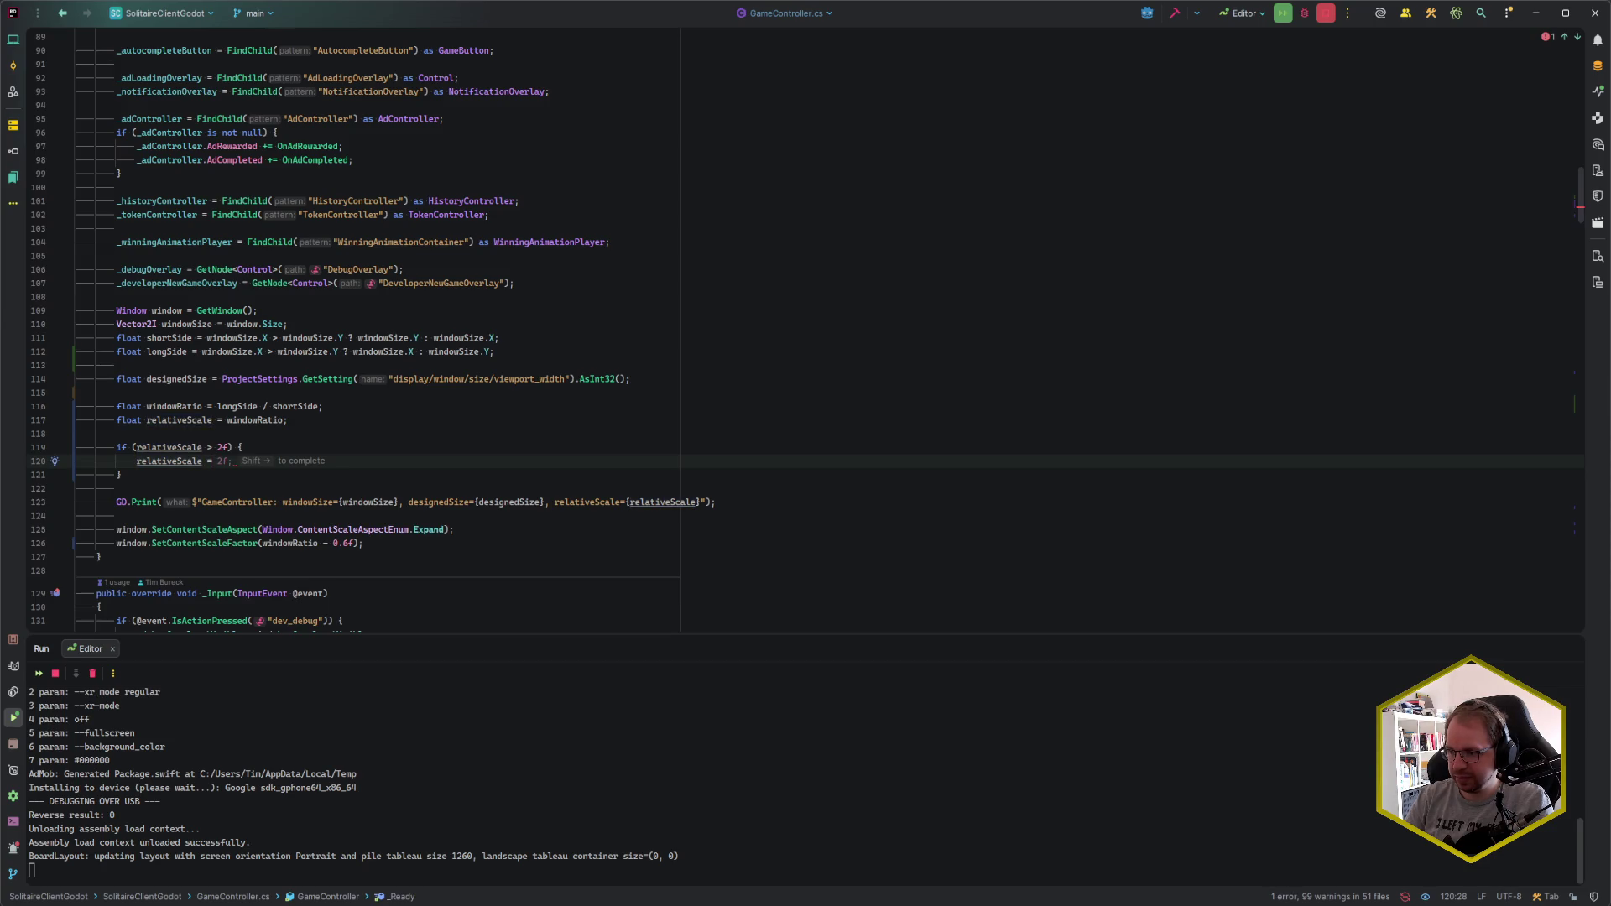
key("BackSpace")
key("BackSpace")
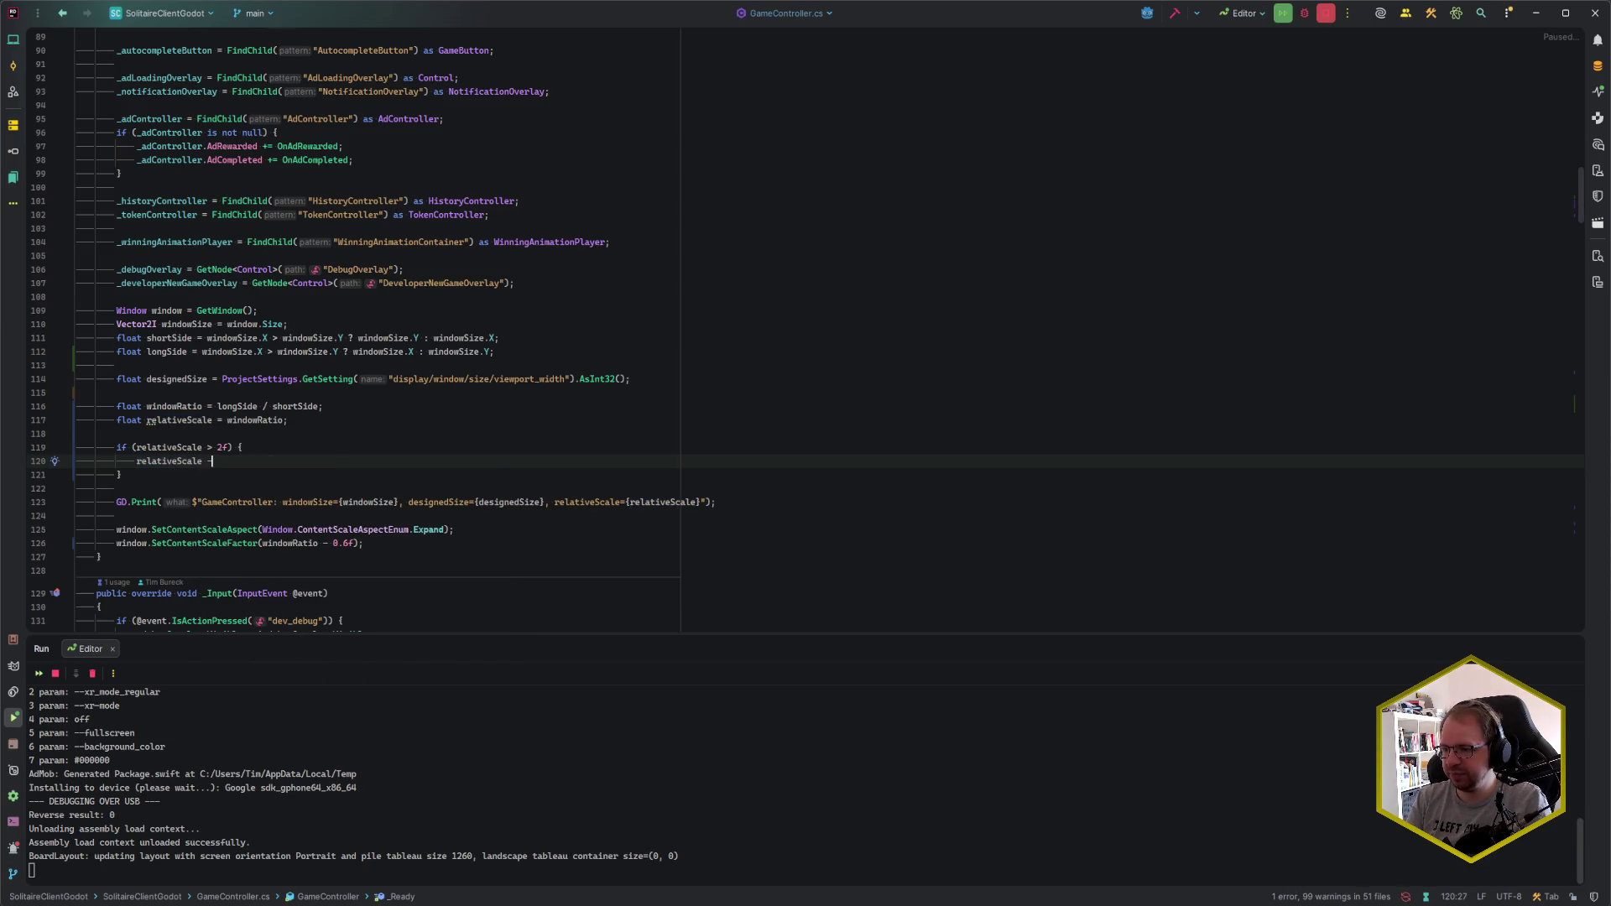
type("-= 00.")
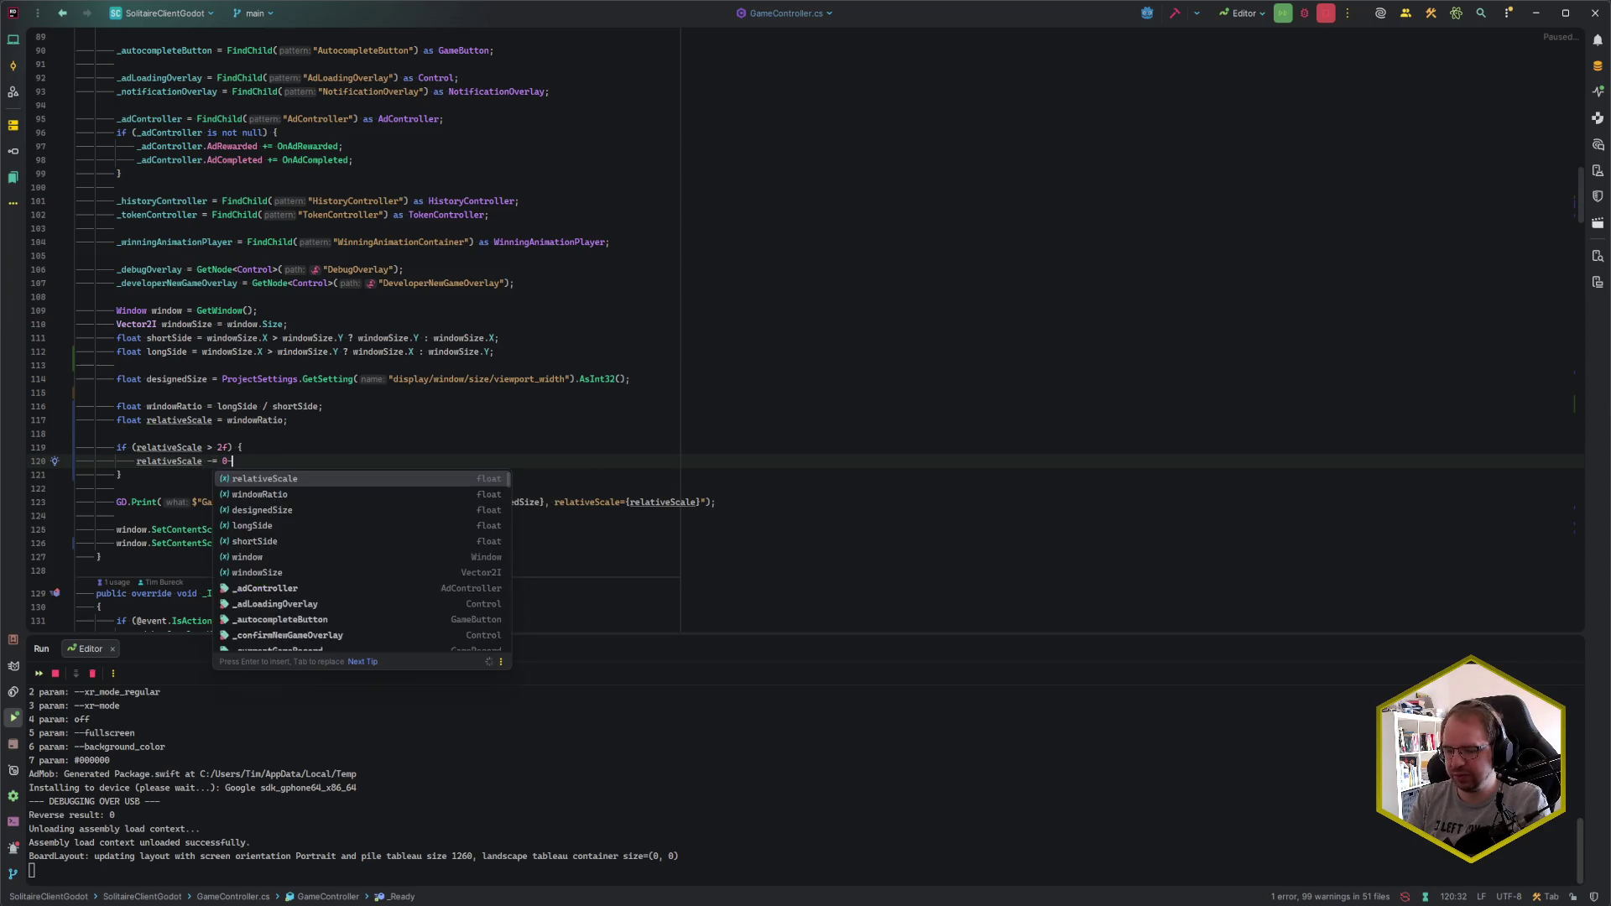
key("BackSpace")
key("BackSpace")
type(".6f;")
- Replace the SetContentScaleFactor argument windowRatio - 0.6f with relativeScale
key("Down")
key("Down")
key("Down")
key("Down")
key("Down")
key("ctrl+Right")
key("ctrl+Right")
key("ctrl+Right")
key("ctrl+w")
key("ctrl+w")
type("rel")
key("Return")
key("End")
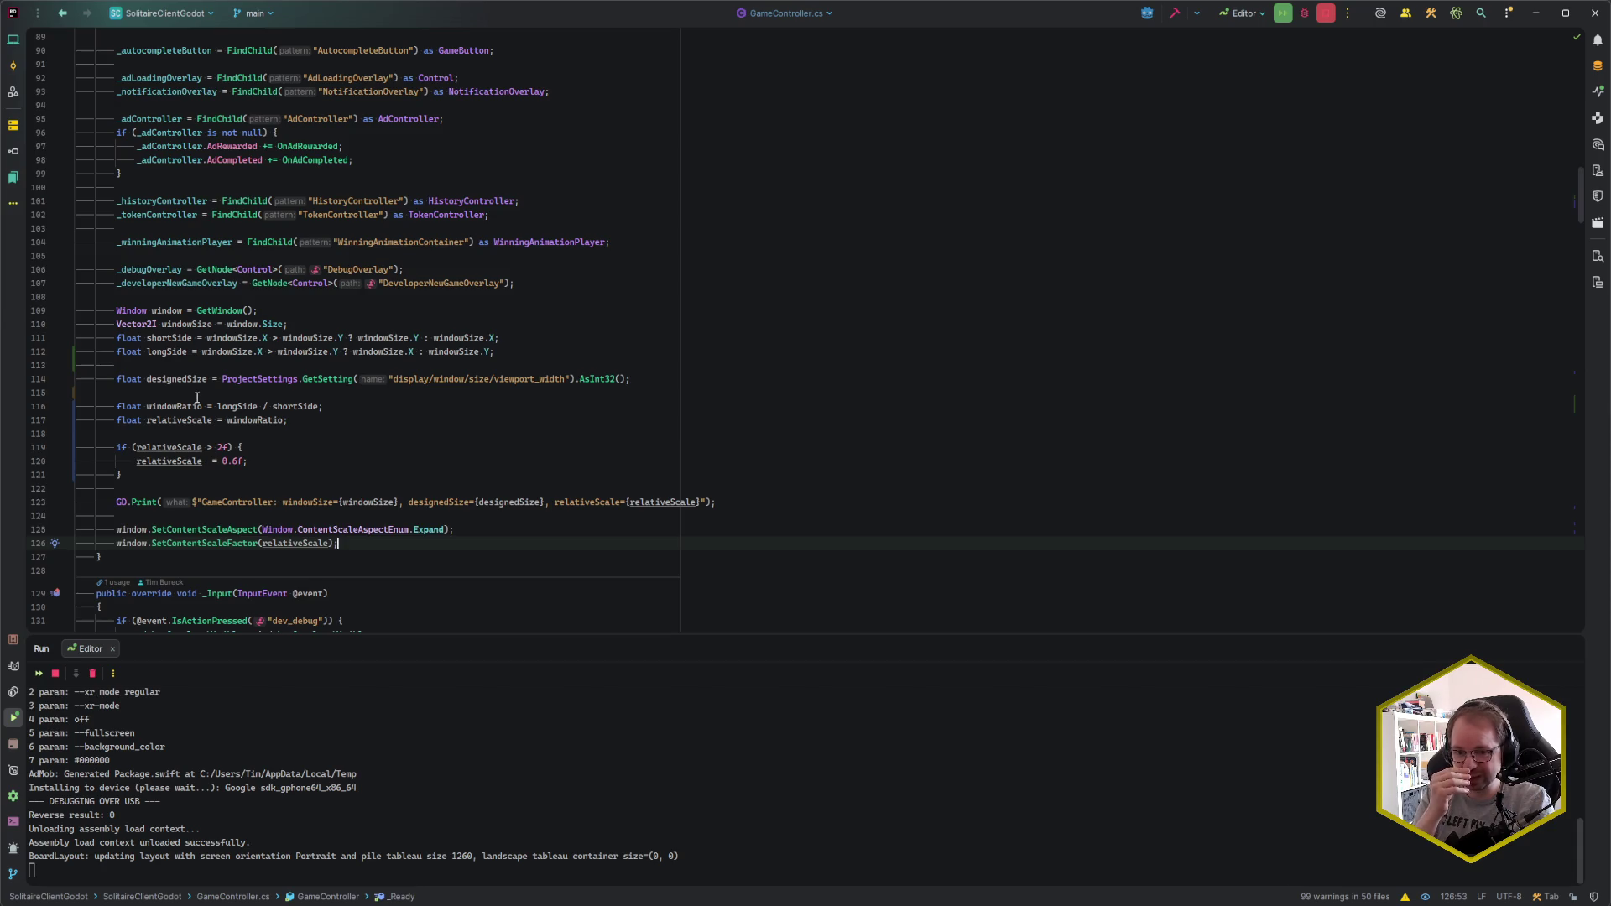
left_click(259, 461)
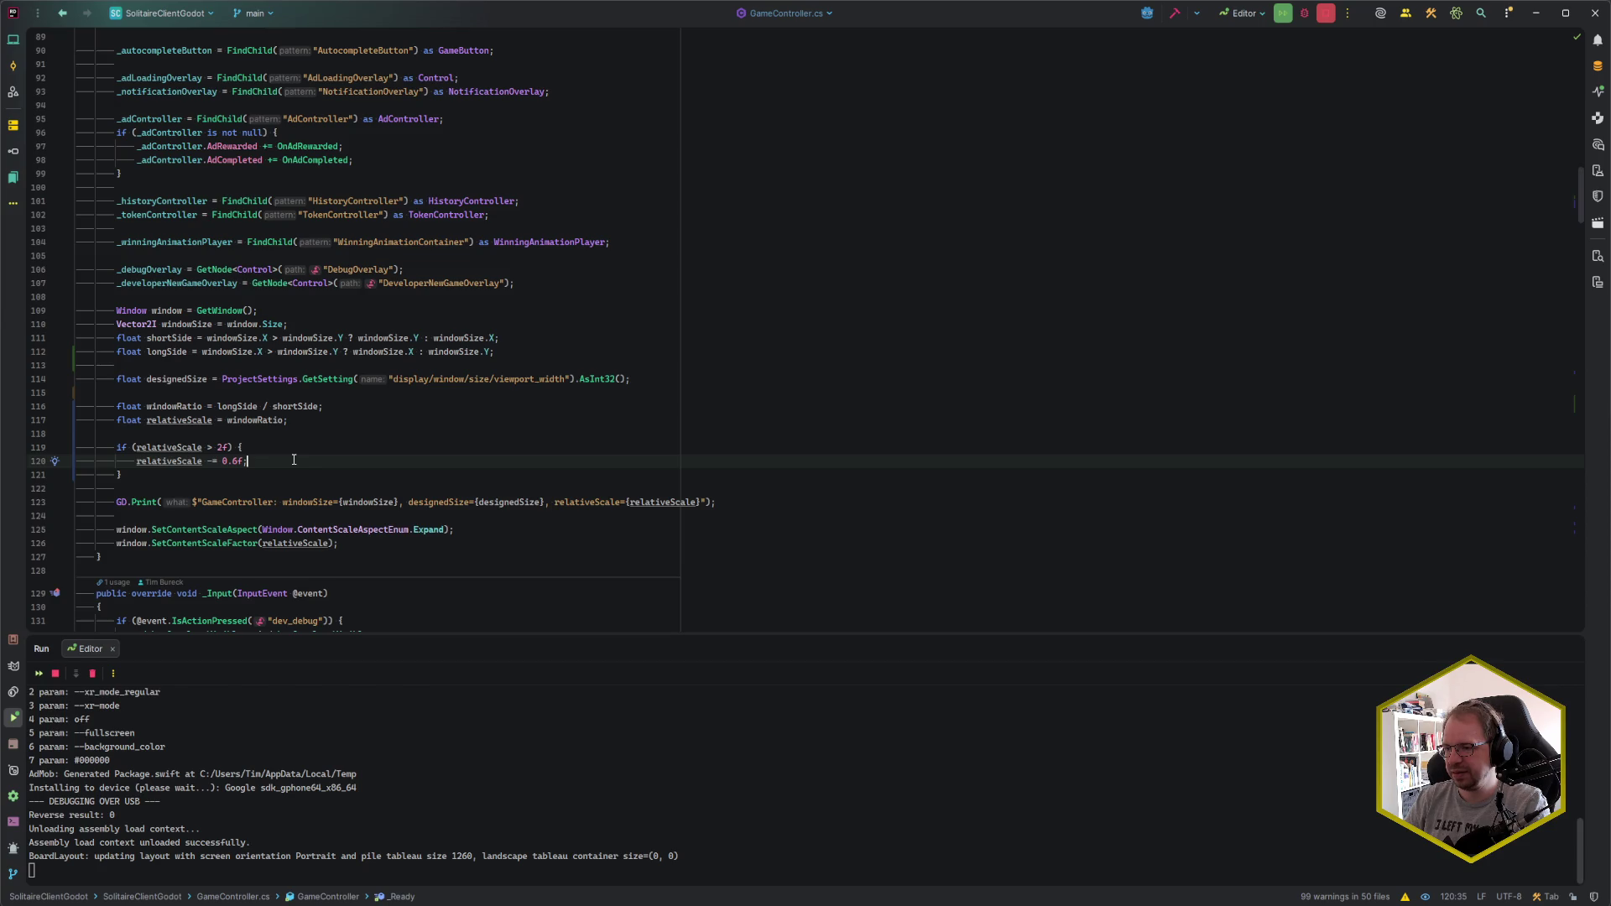
key("alt+Tab")
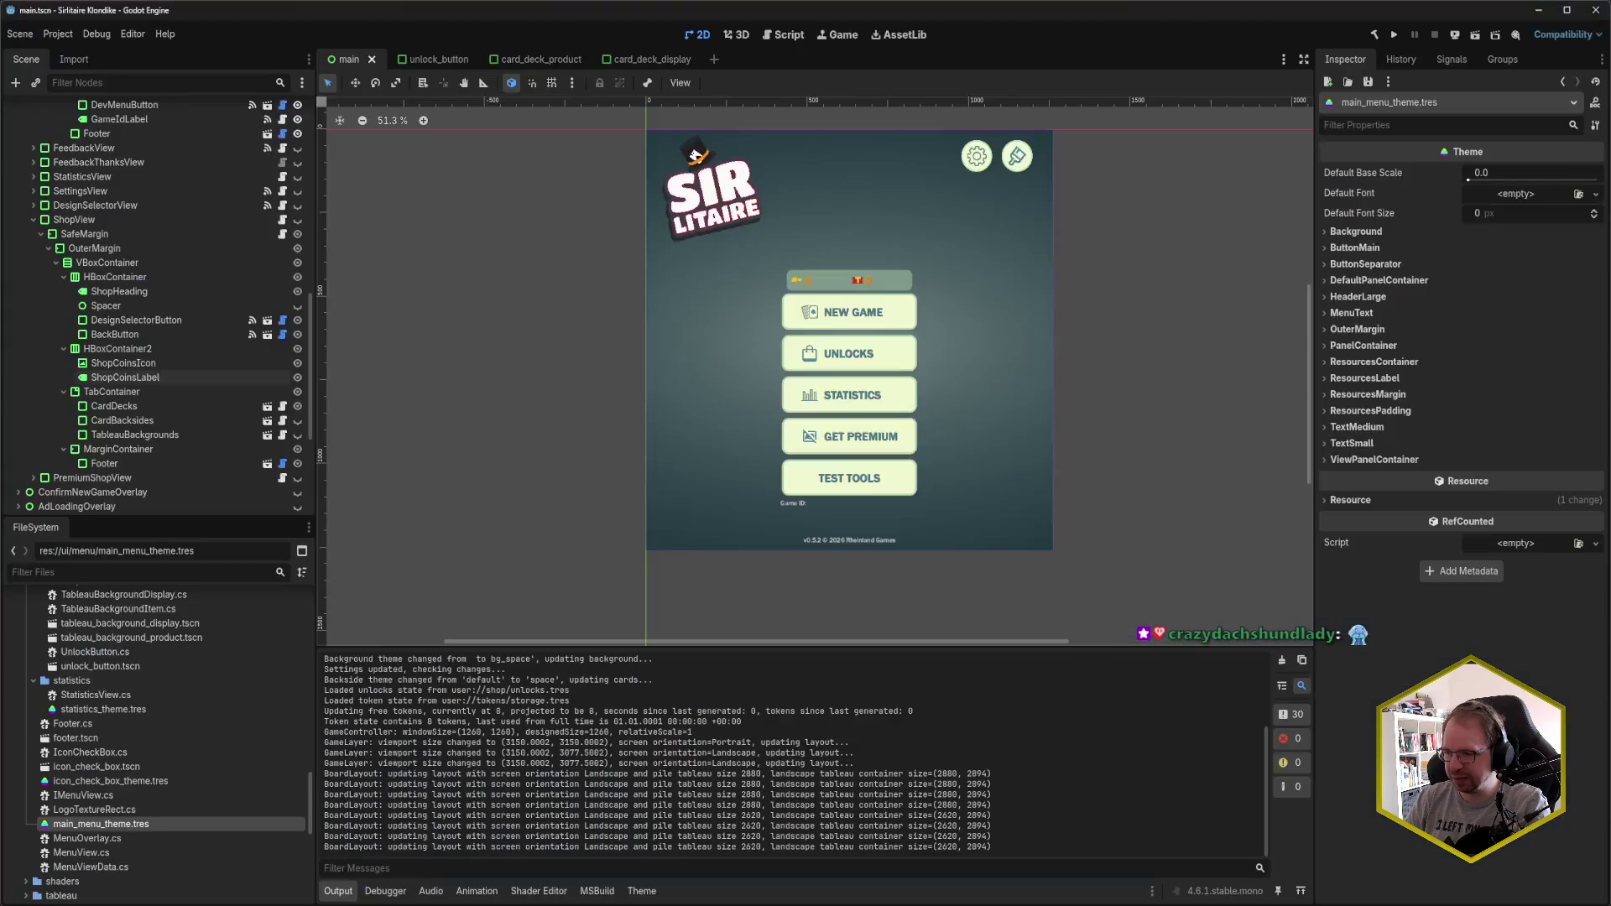
- Rebuild and run the game with F5, centre its window, and open the Designs screen
key("F5")
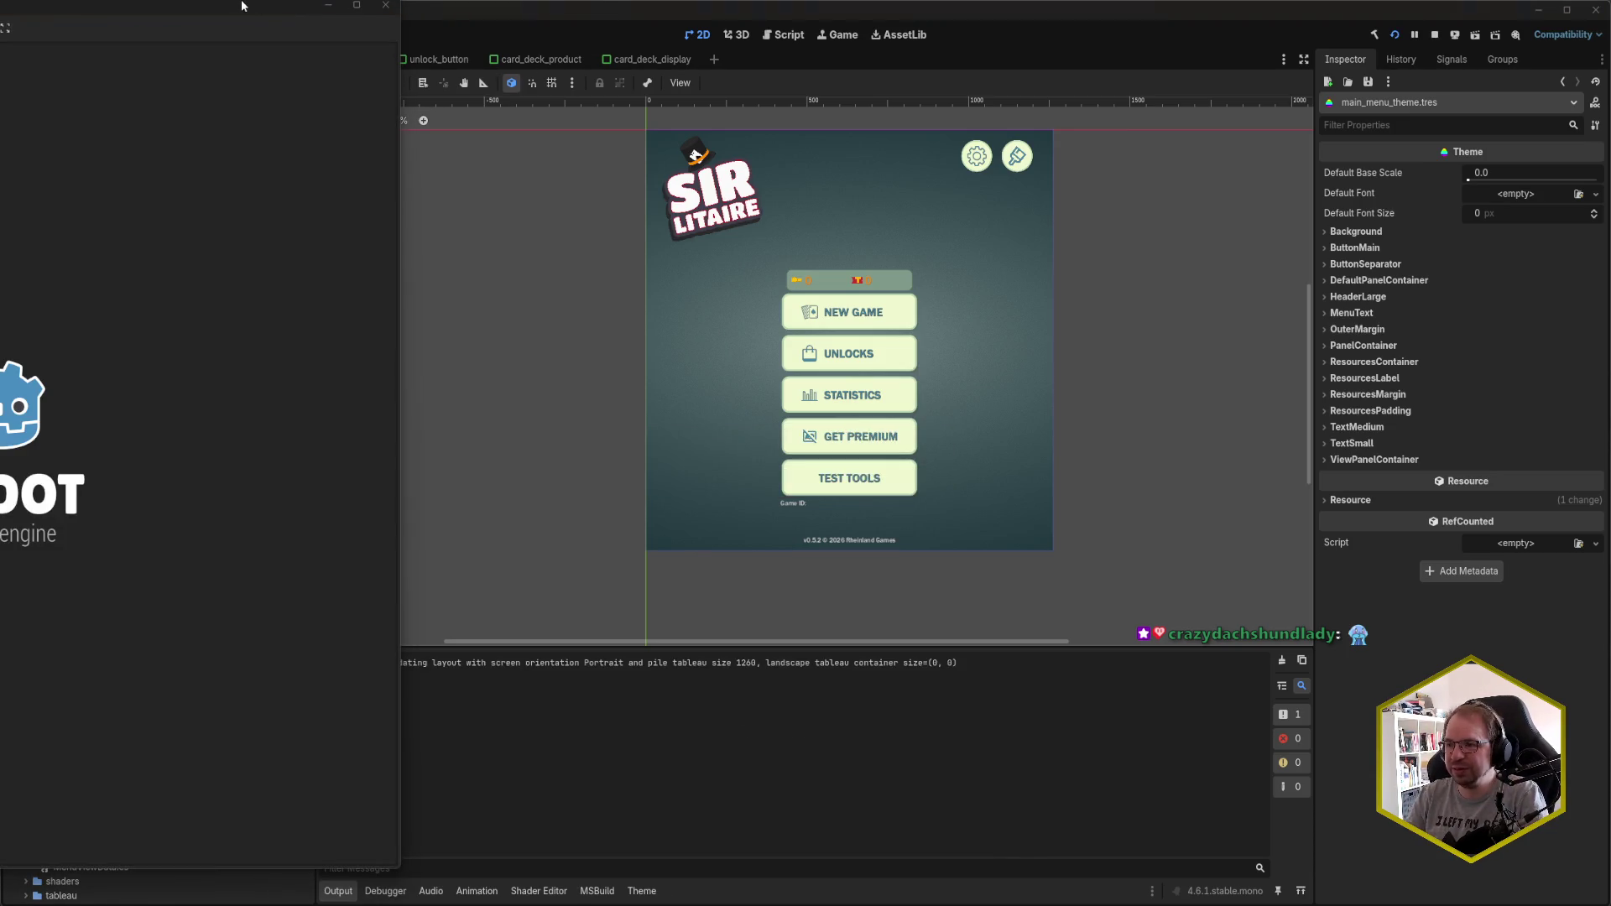
mouse_move(227, 2)
left_mouse_down()
mouse_move(502, 32)
mouse_move(914, 29)
mouse_move(900, 28)
left_mouse_up()
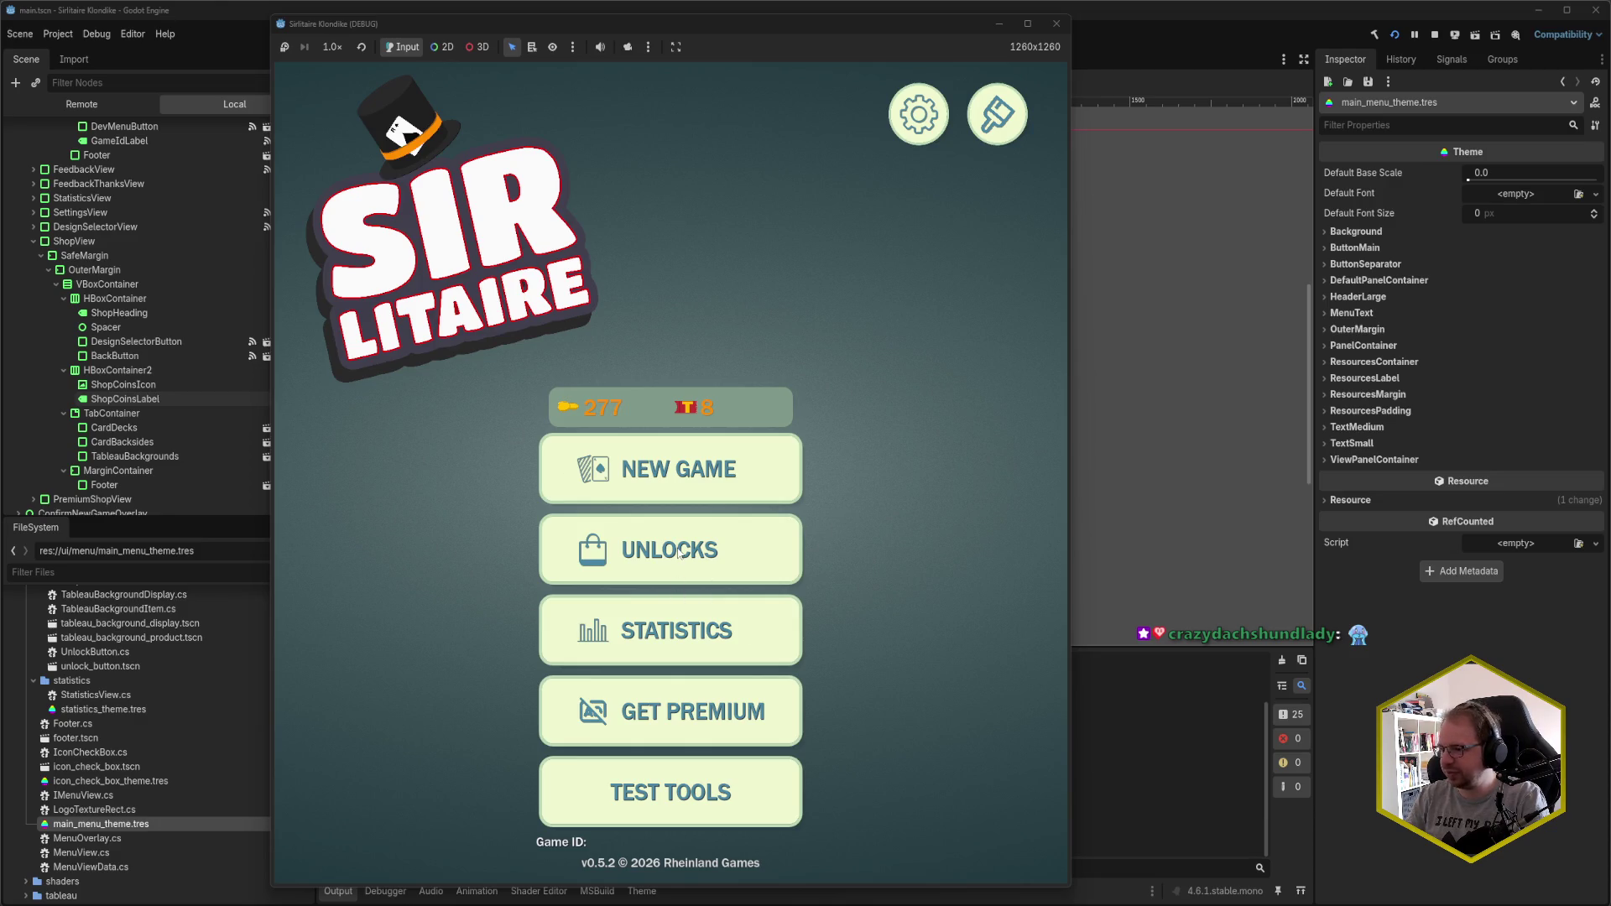
left_click(997, 113)
- In the shop, unlock the rainbow and orange card backs for 5 coins each
scroll(628, 367, "down", 10)
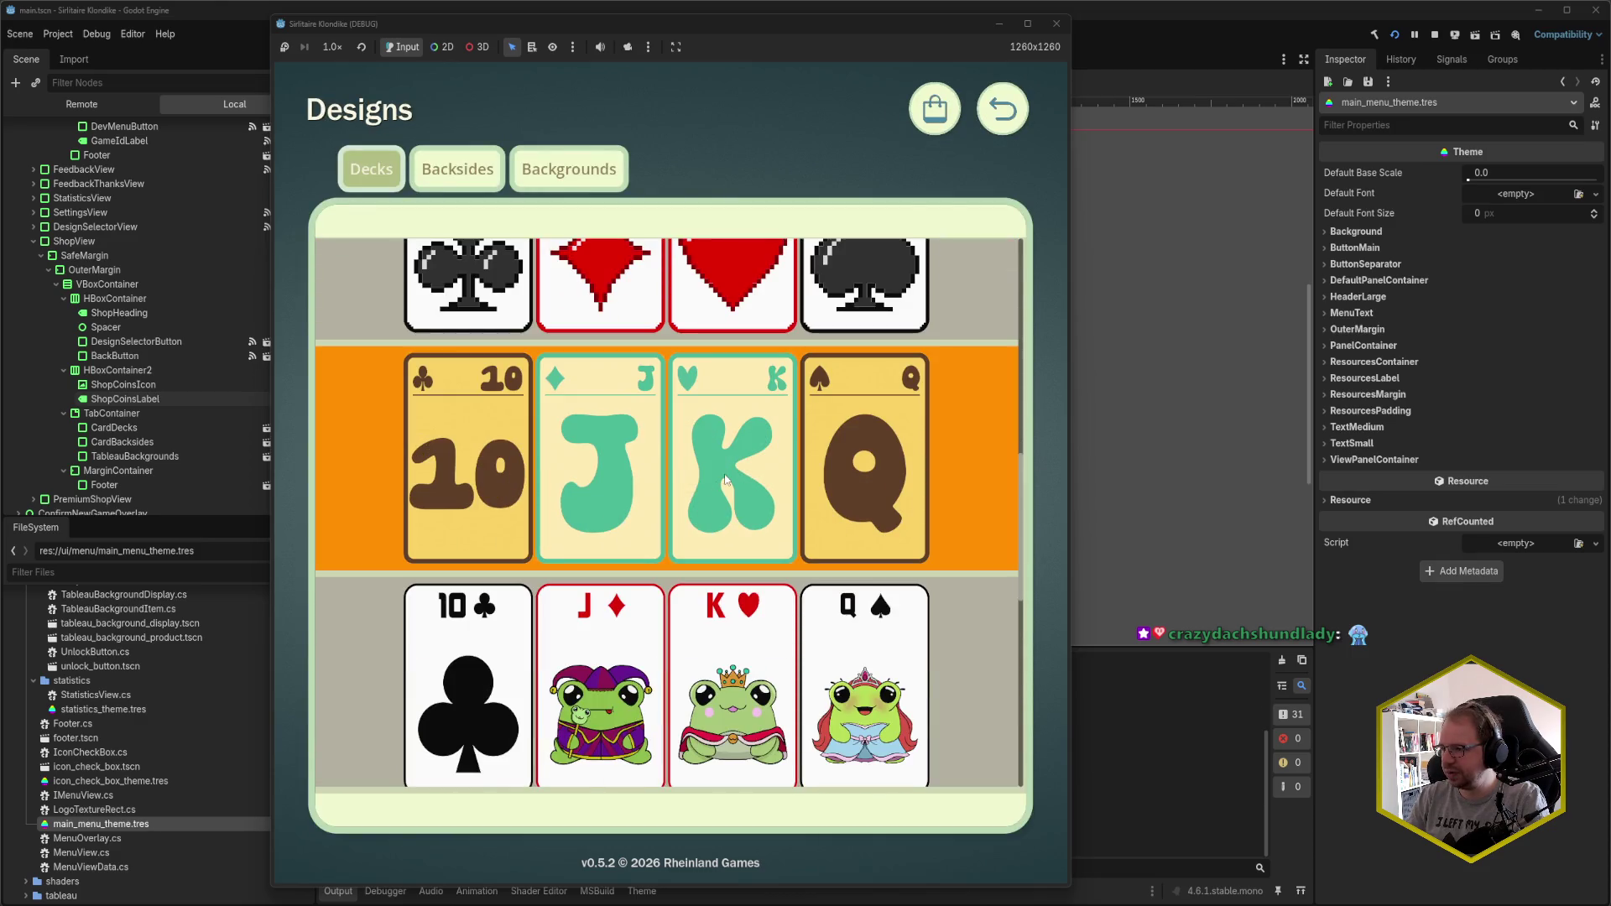
left_click(458, 169)
scroll(672, 522, "down", 1)
scroll(671, 522, "up", 1)
left_click(939, 107)
scroll(667, 504, "down", 1)
scroll(670, 527, "up", 1)
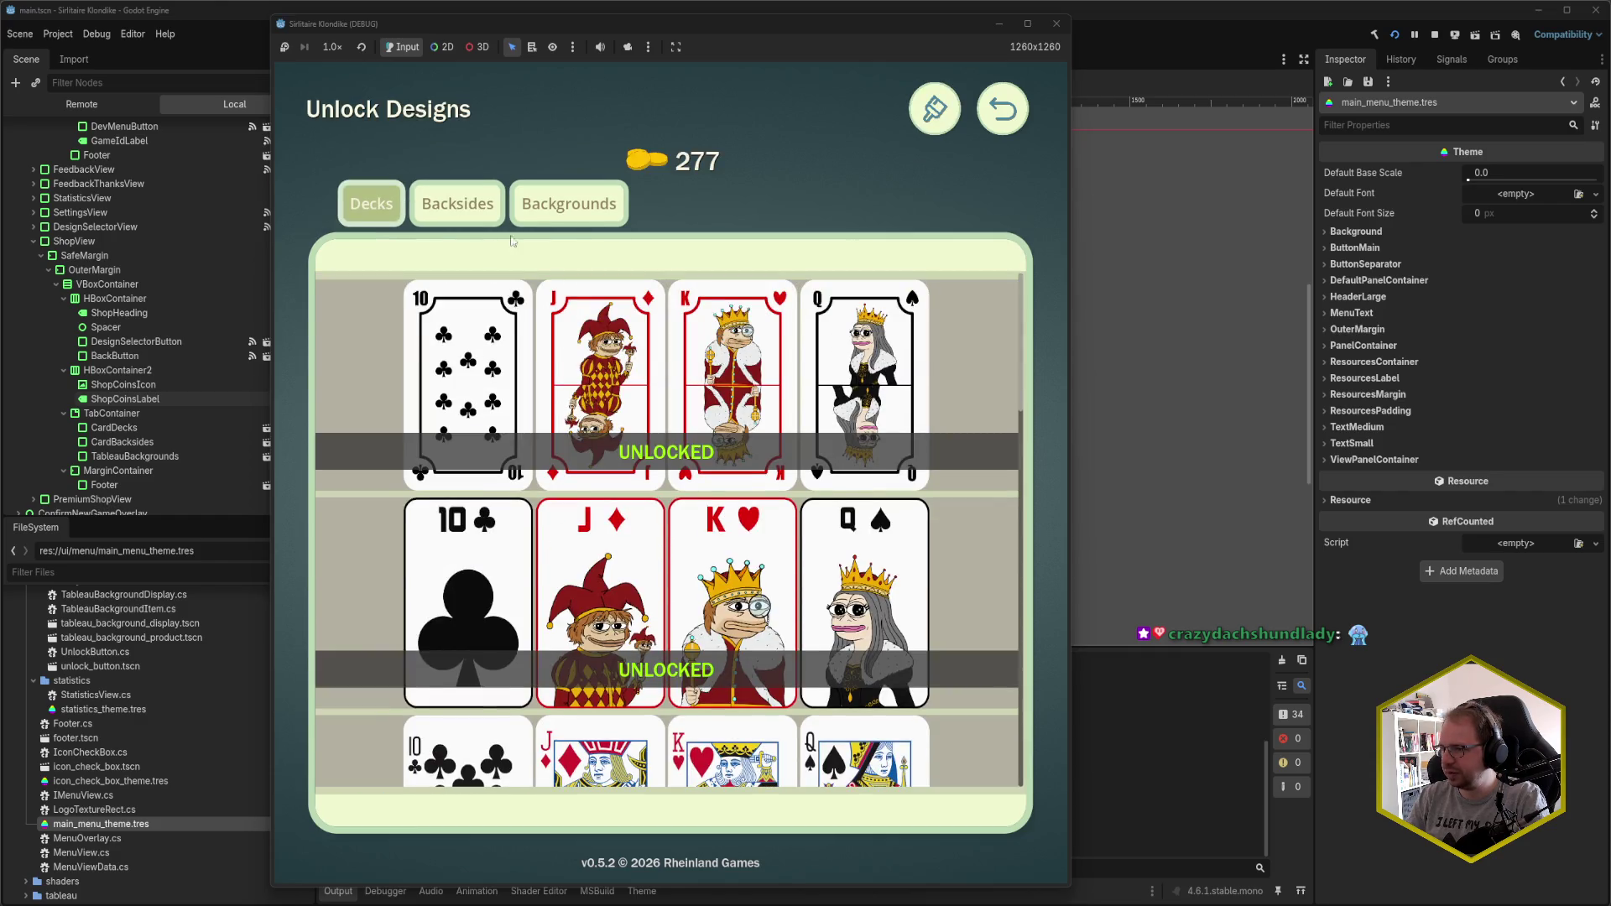
left_click(458, 203)
scroll(702, 435, "down", 3)
scroll(701, 435, "down", 2)
left_click(580, 548)
left_click(402, 548)
- Unlock the rainbow tableau background for 10 coins
left_click(567, 195)
scroll(704, 514, "down", 5)
scroll(708, 536, "down", 8)
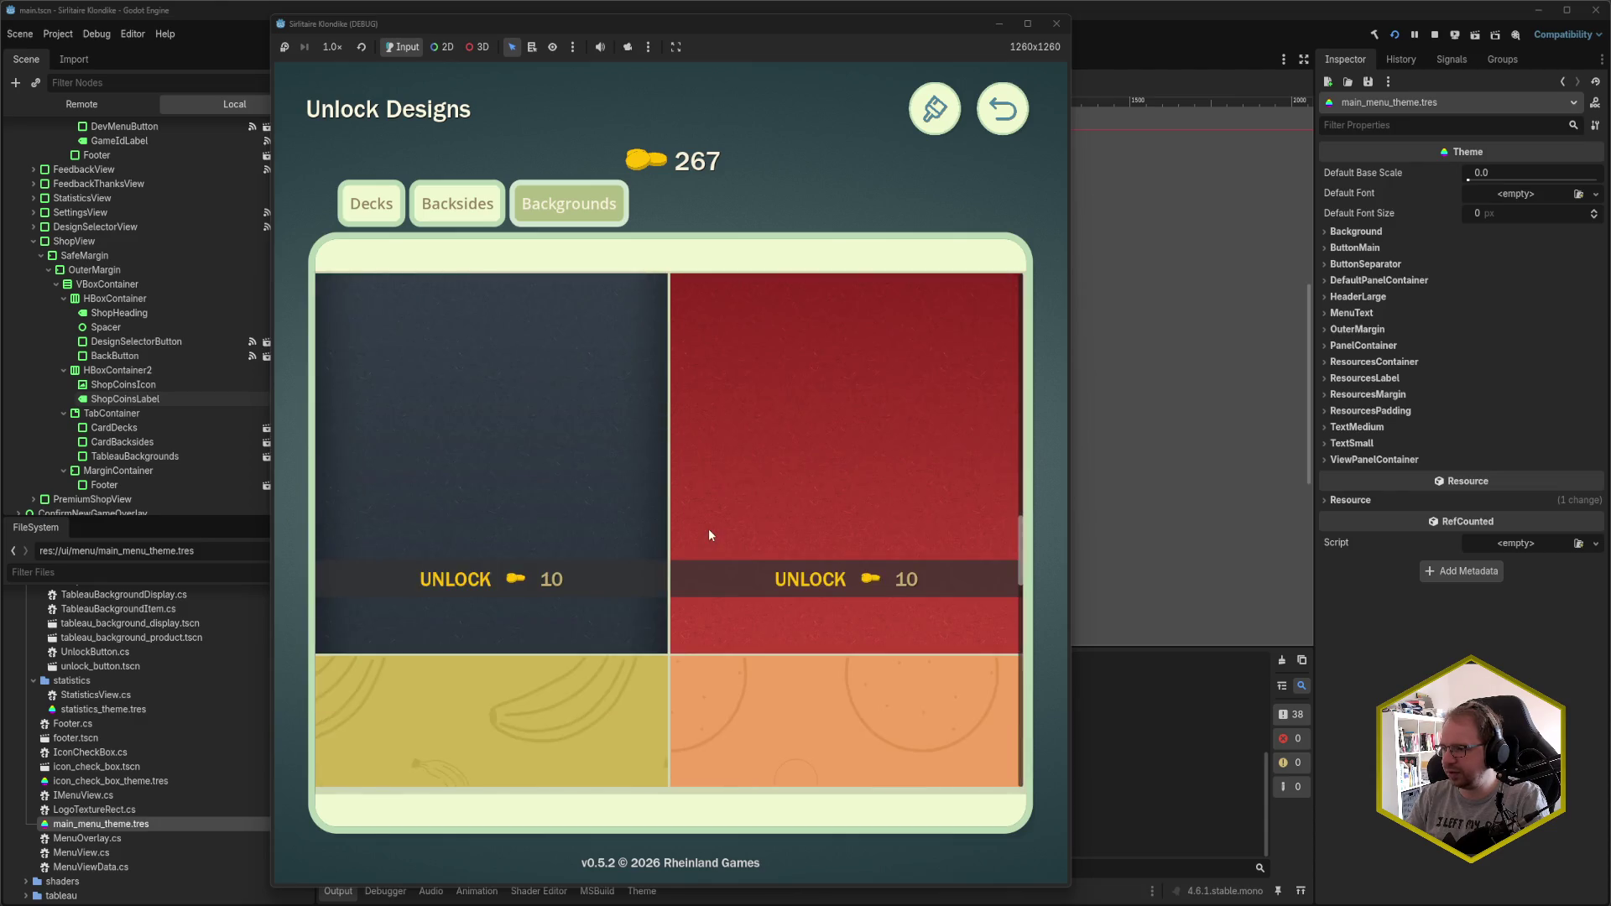
left_click(884, 640)
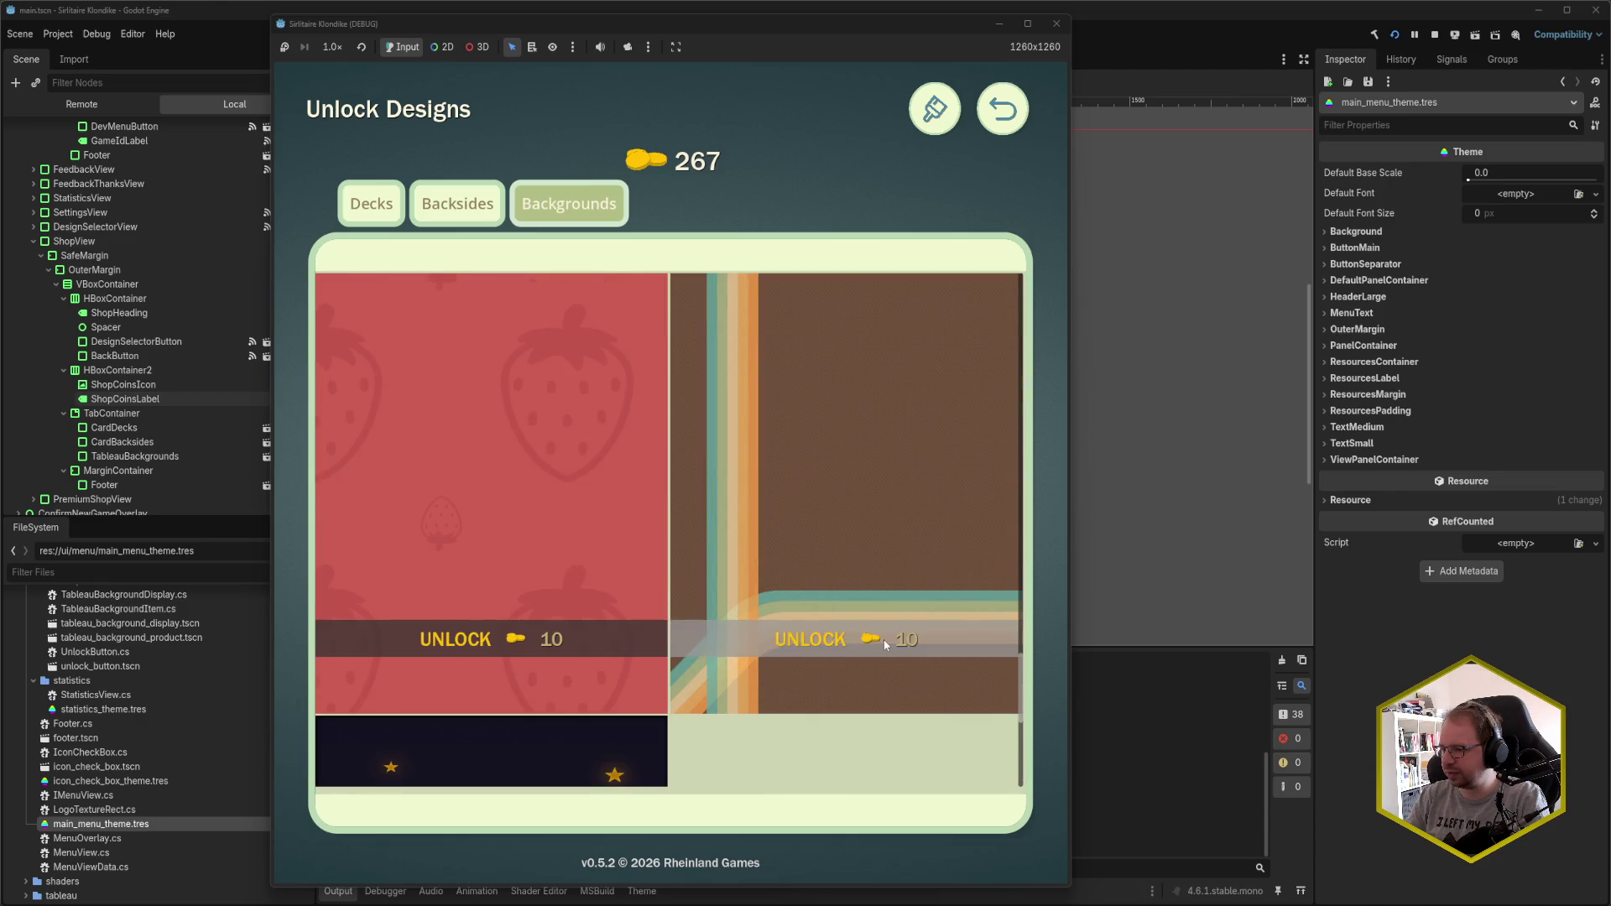
- Review the owned tableau backgrounds, then go back to the main menu
left_click(934, 109)
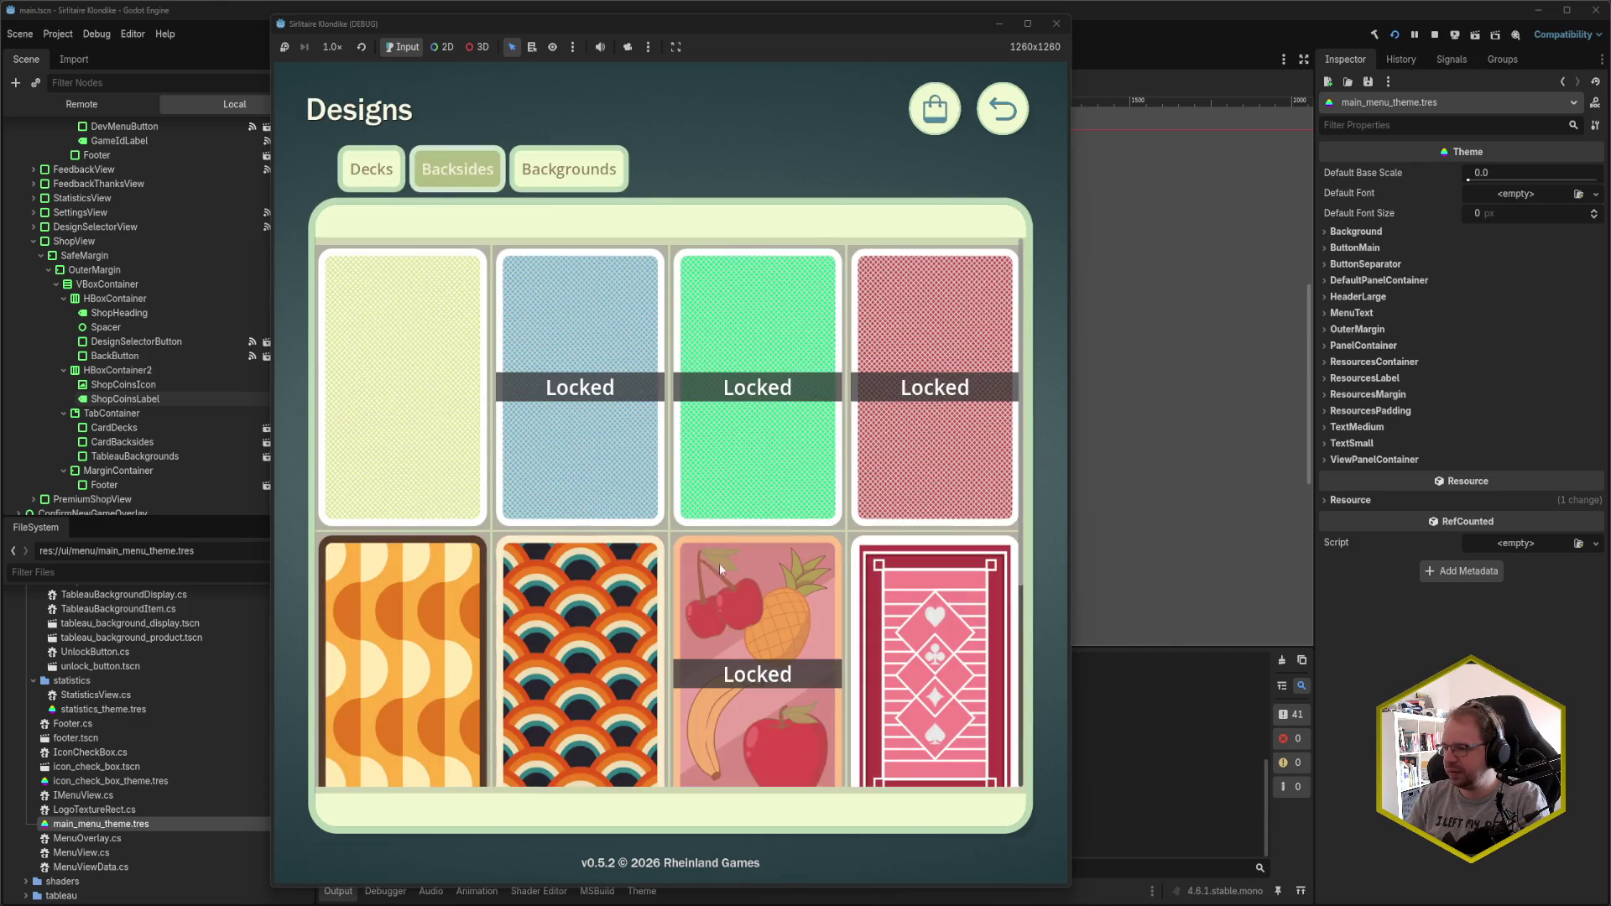
scroll(602, 558, "down", 3)
left_click(569, 168)
scroll(601, 426, "down", 5)
scroll(608, 442, "down", 5)
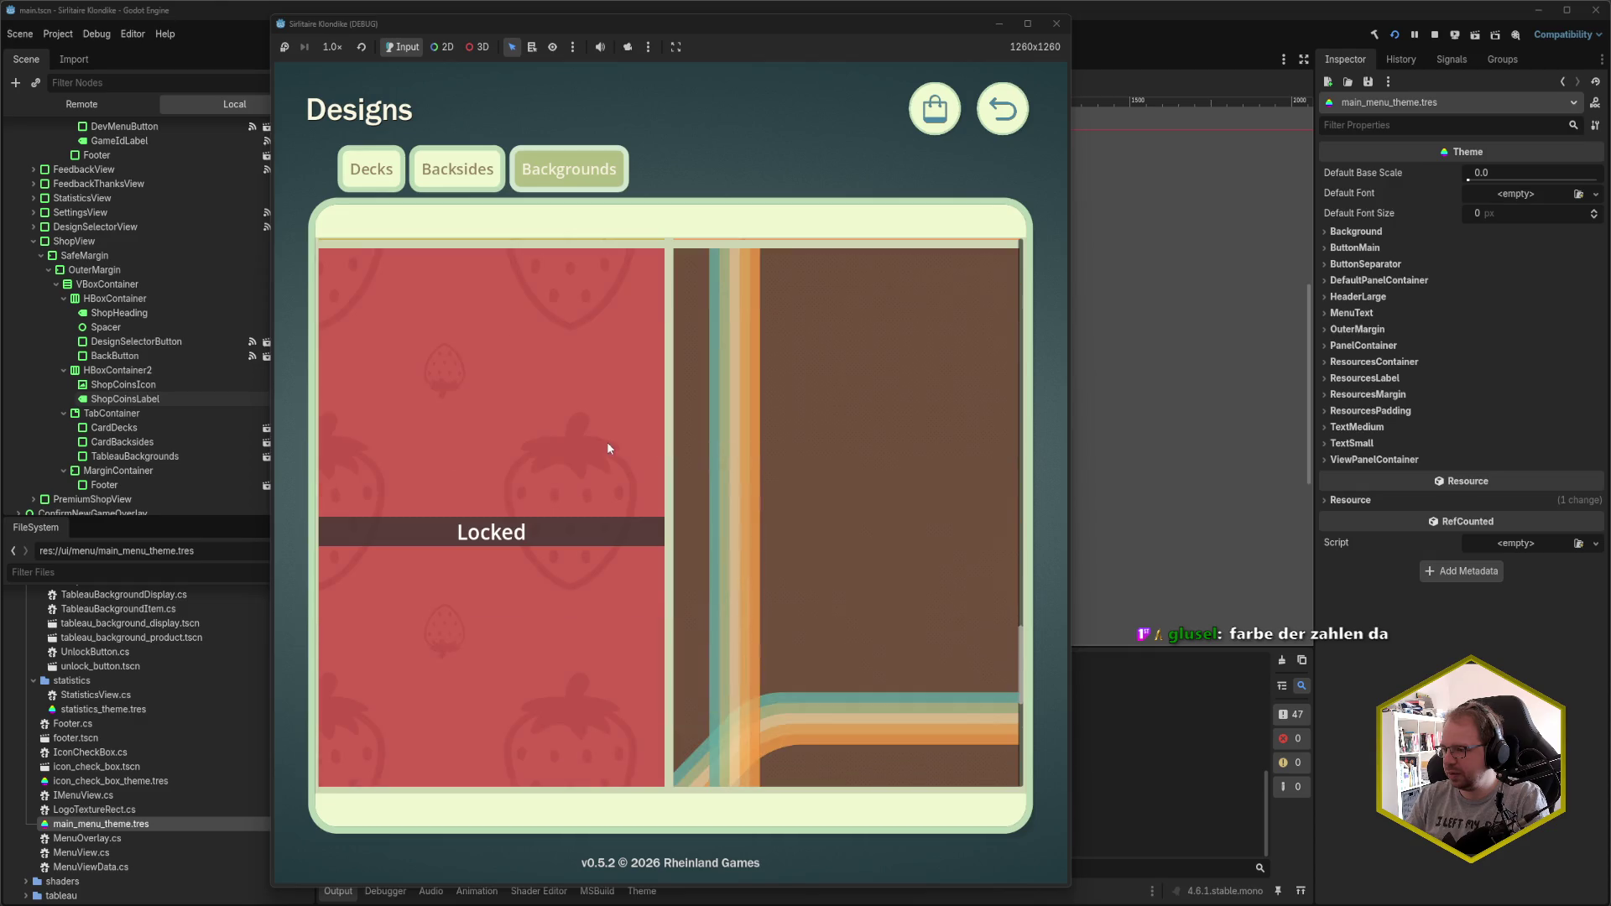
scroll(900, 544, "down", 2)
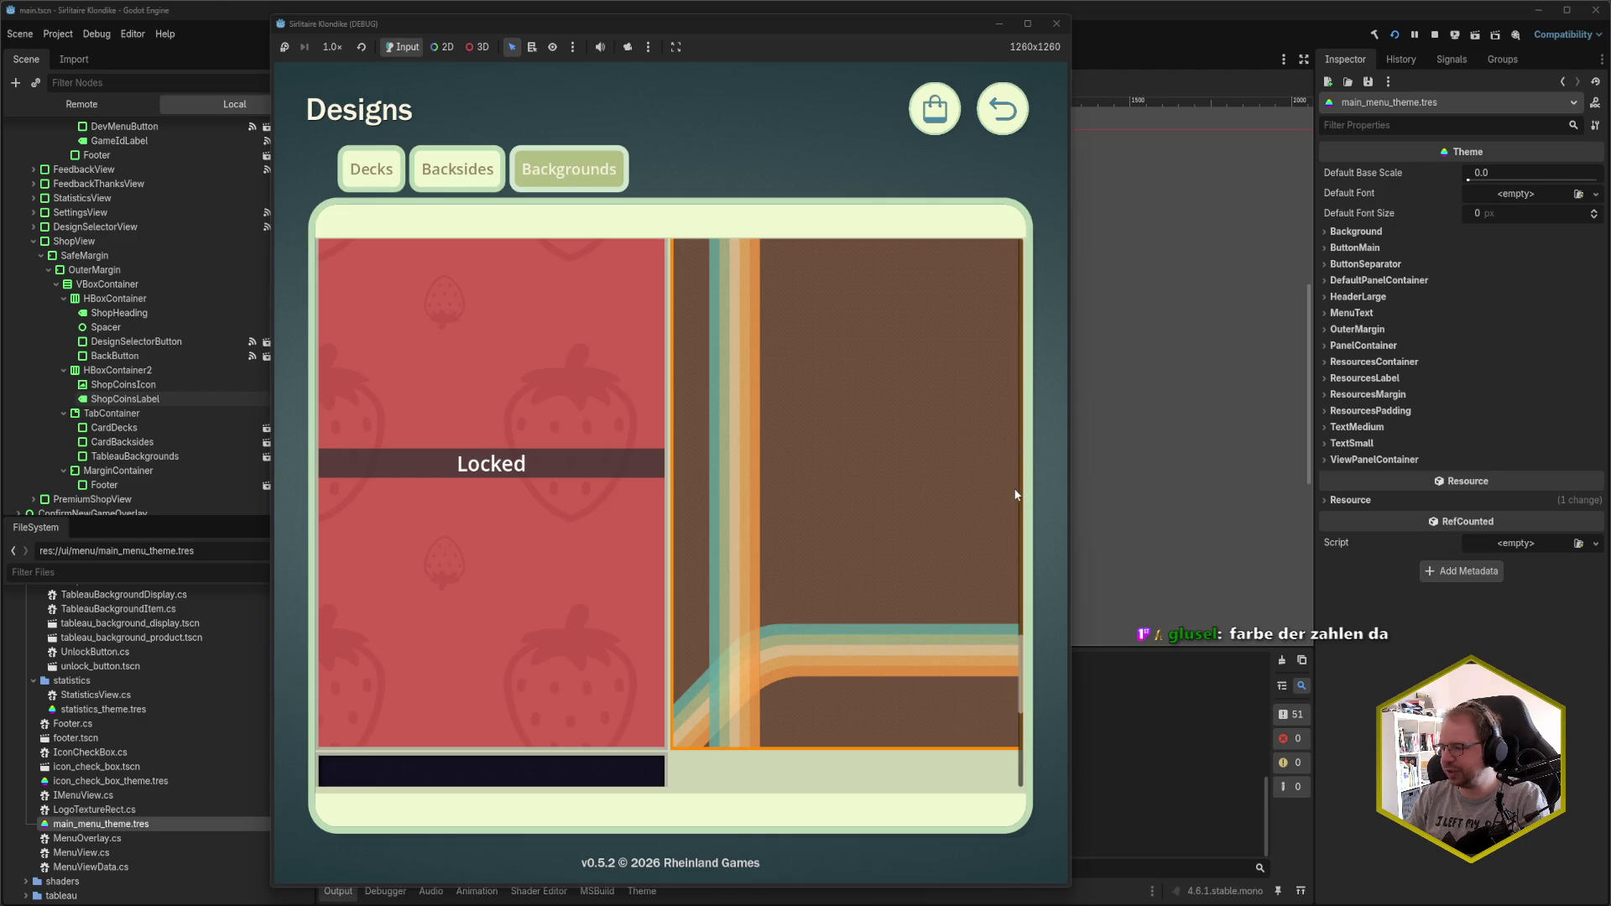
scroll(758, 482, "up", 10)
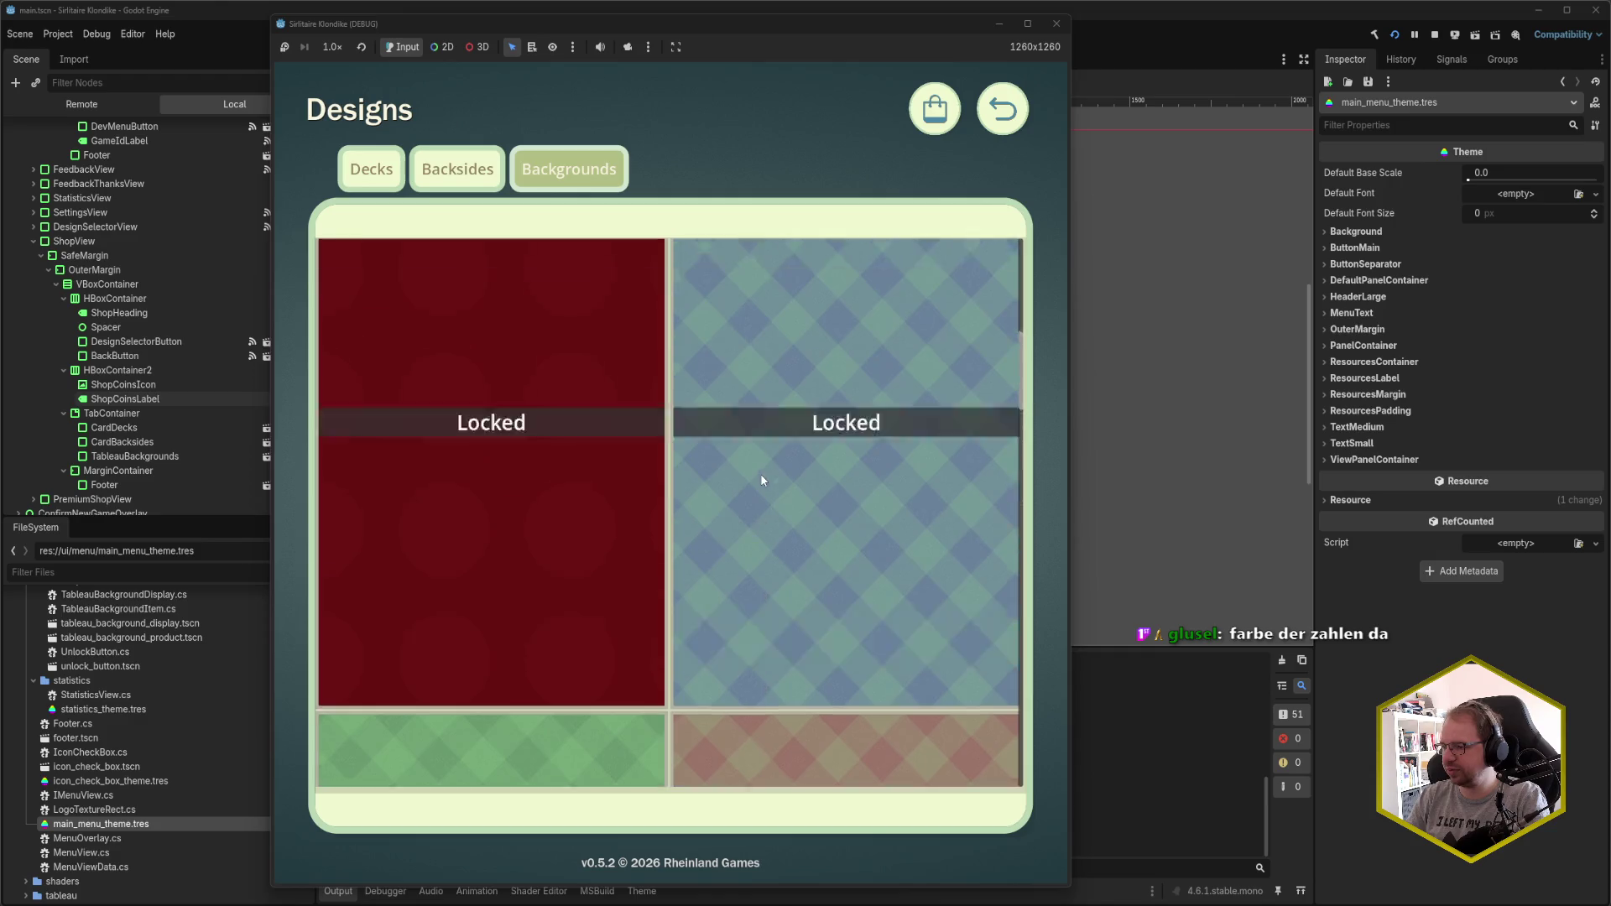
left_click(1009, 114)
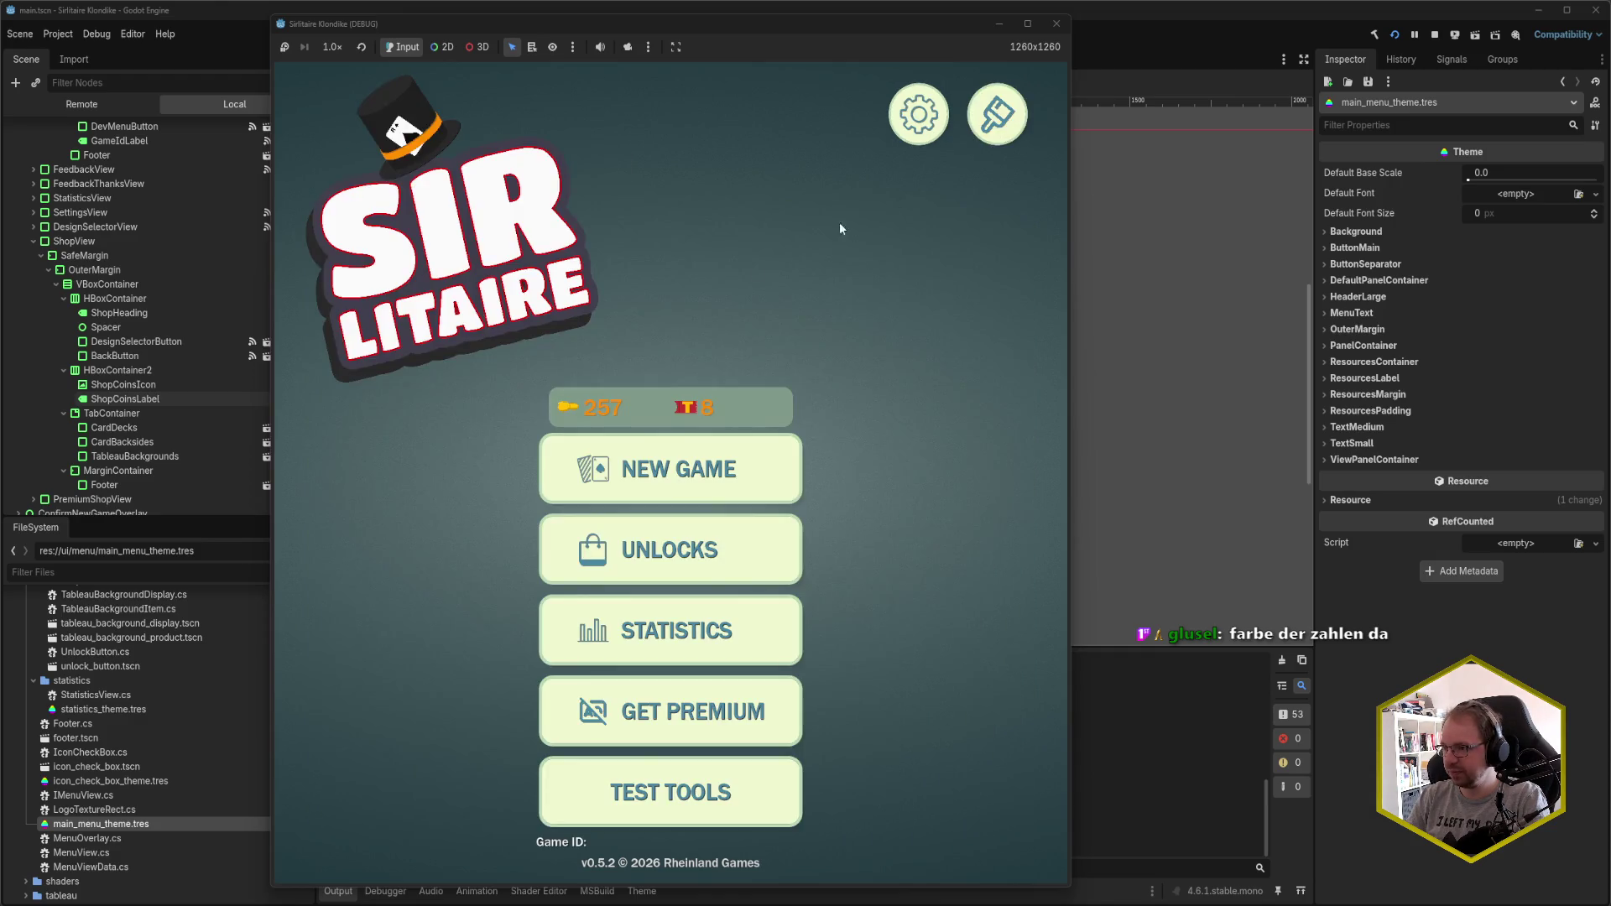
- Start a new Klondike game and play opening moves, sending the A♥ to the foundation
left_click(698, 485)
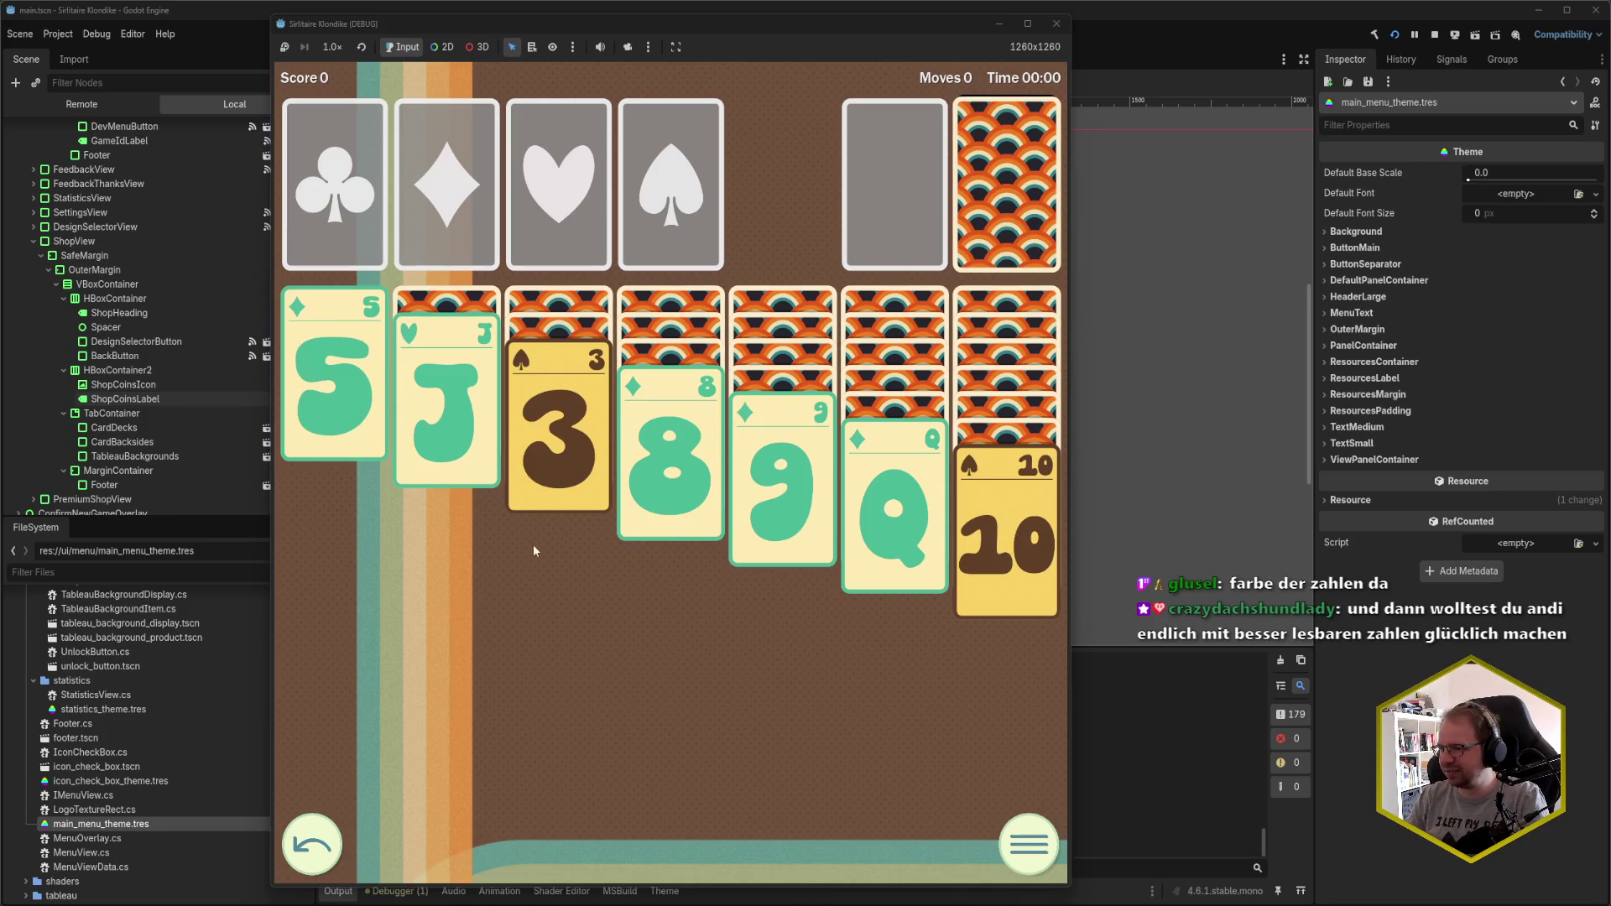
left_click(1007, 529)
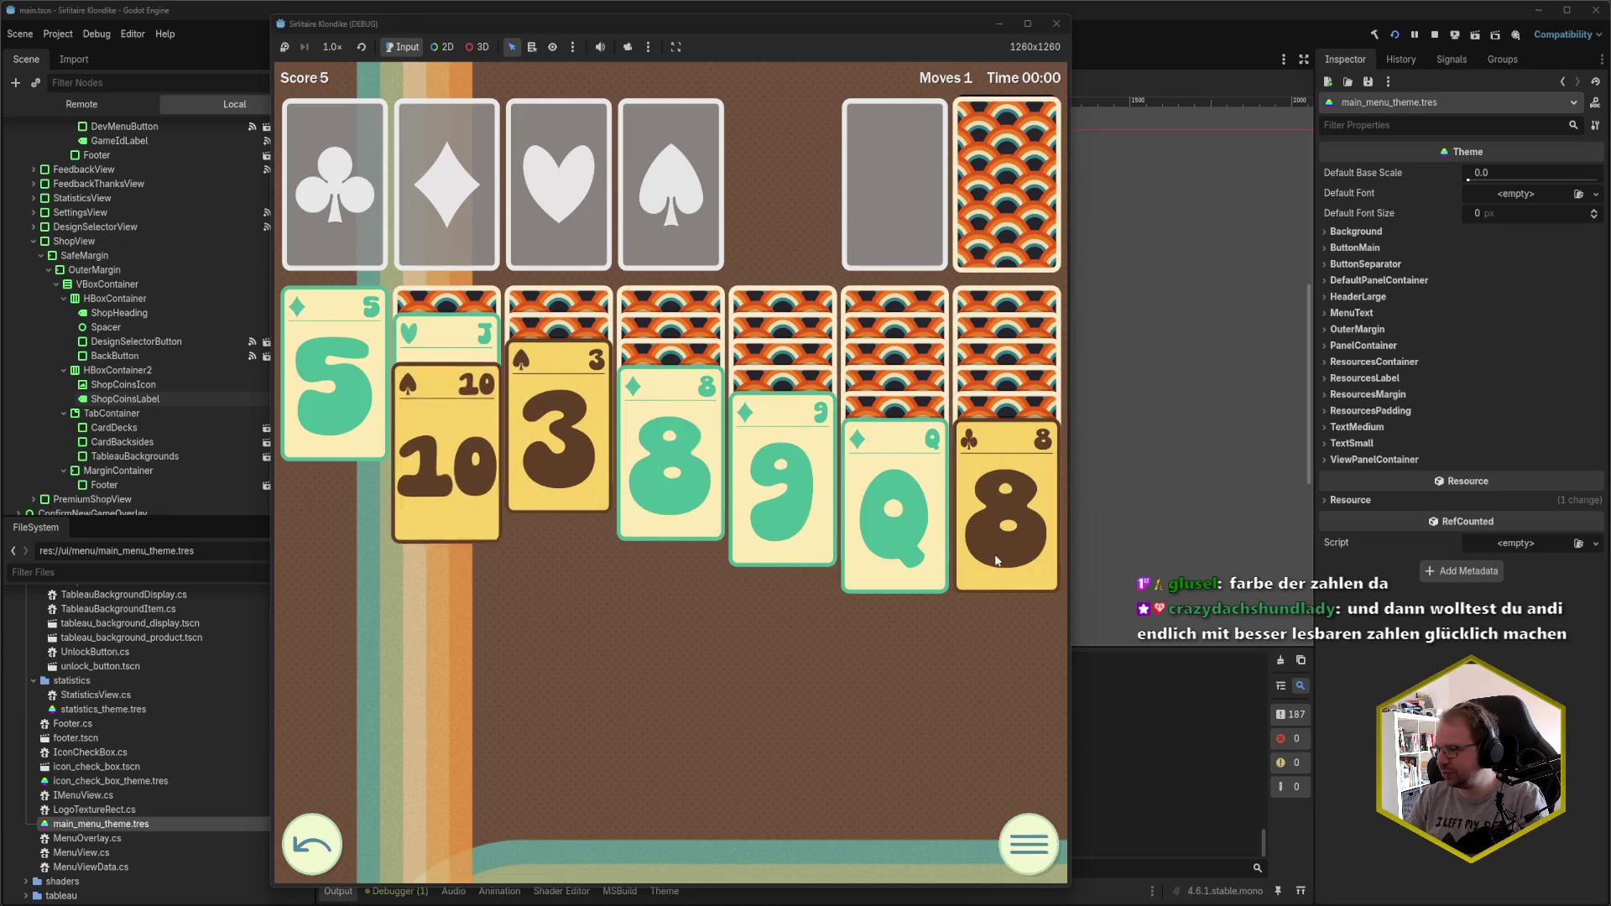
left_click(984, 535)
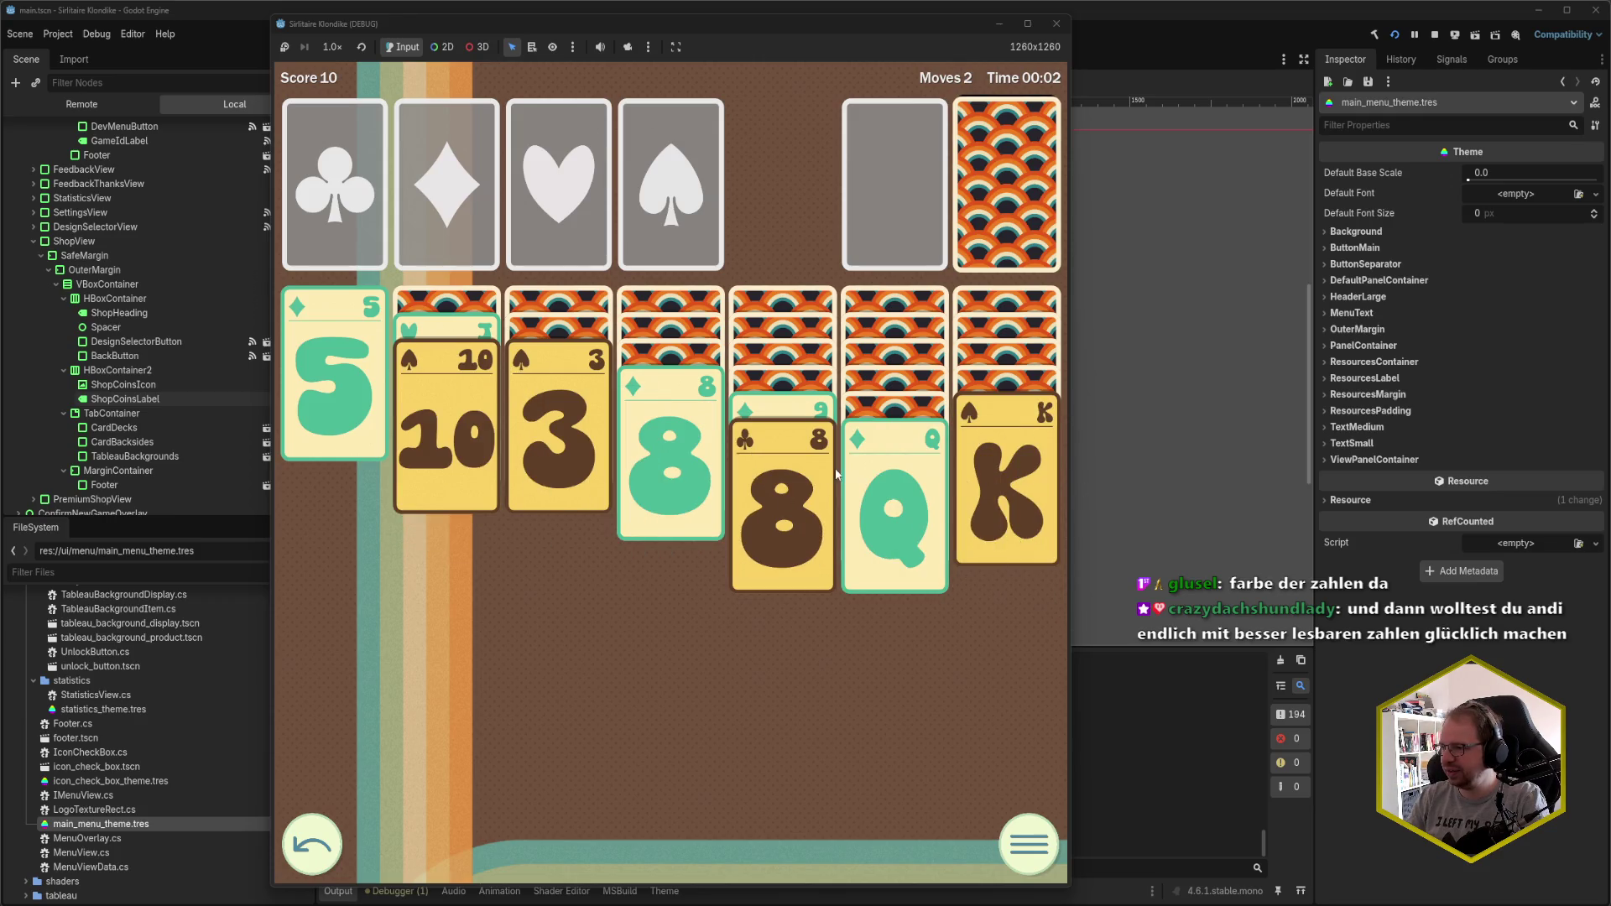
left_click(919, 485)
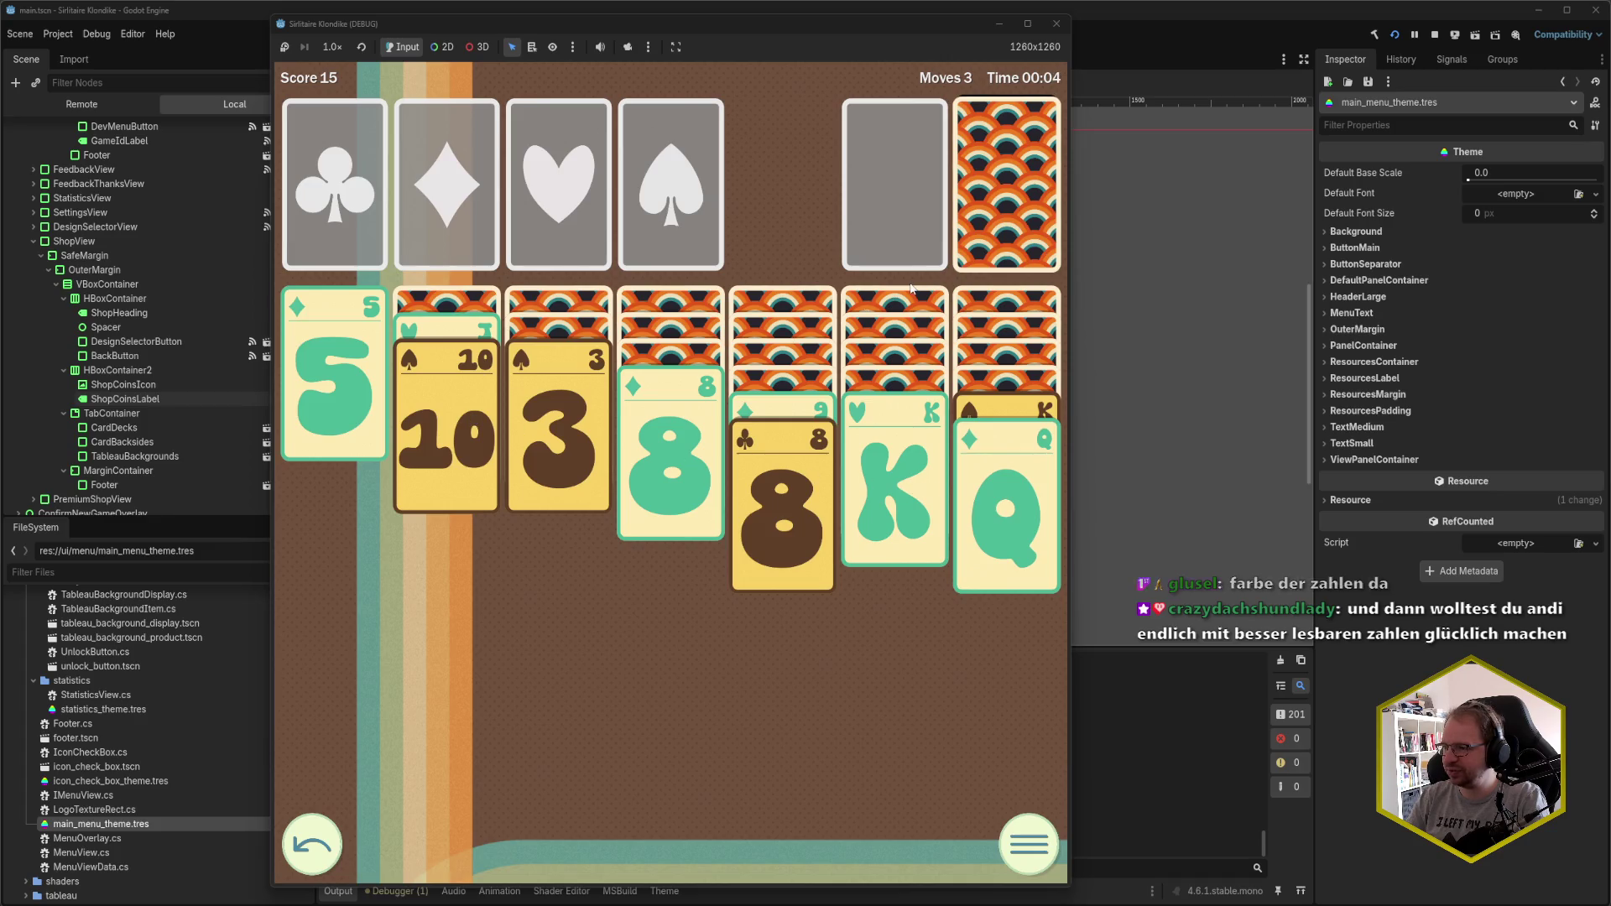
left_click(998, 215)
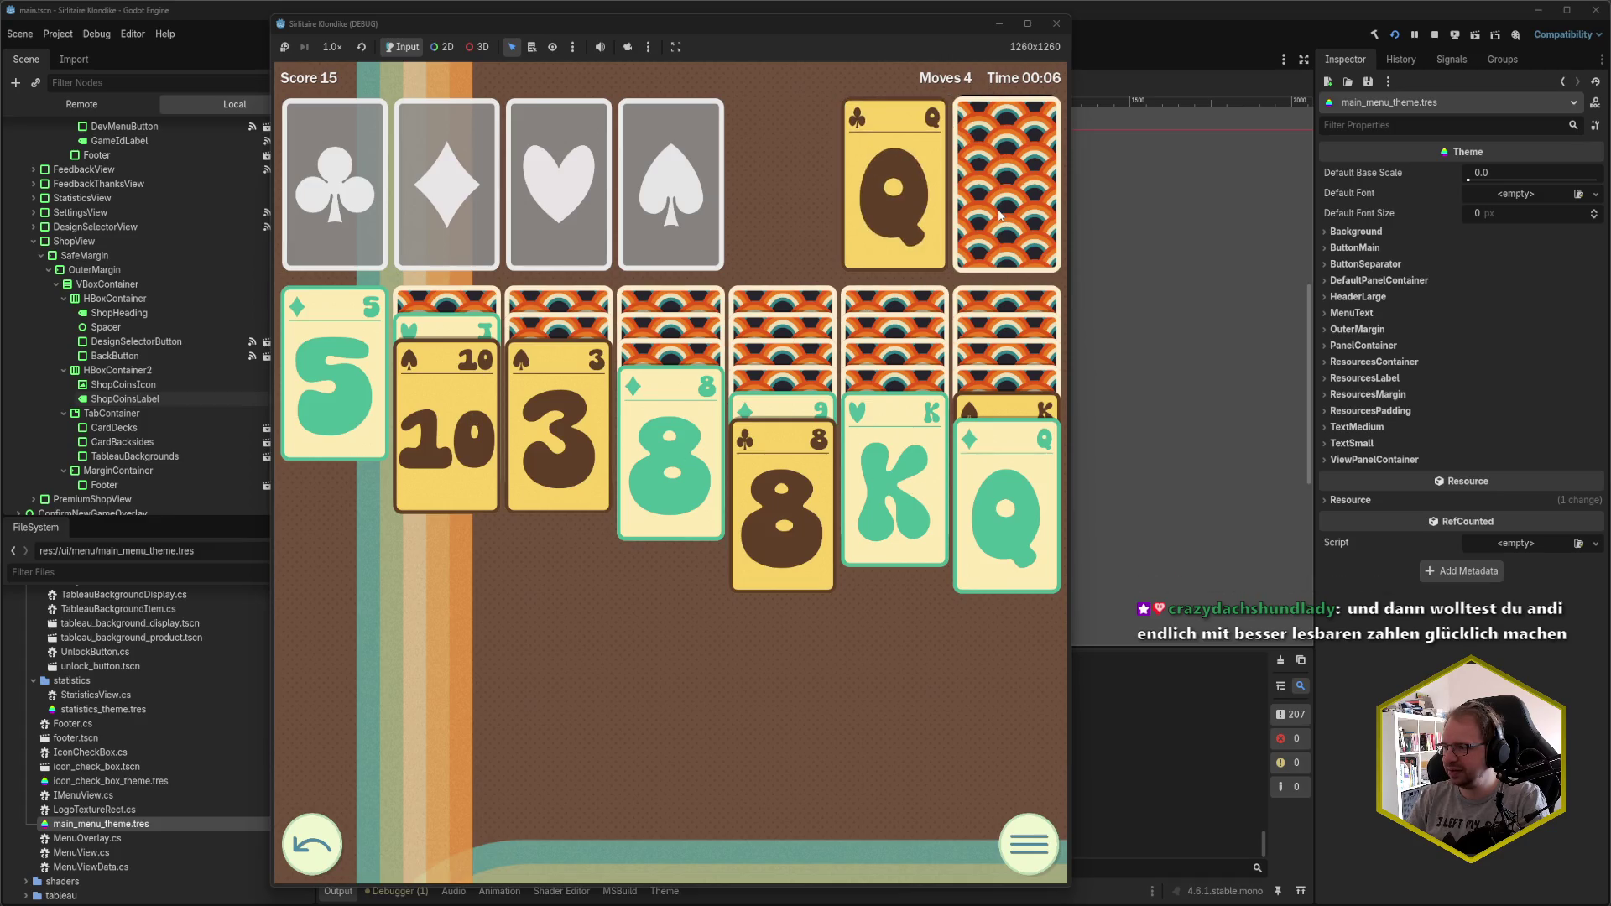
left_click(894, 193)
left_click(1003, 193)
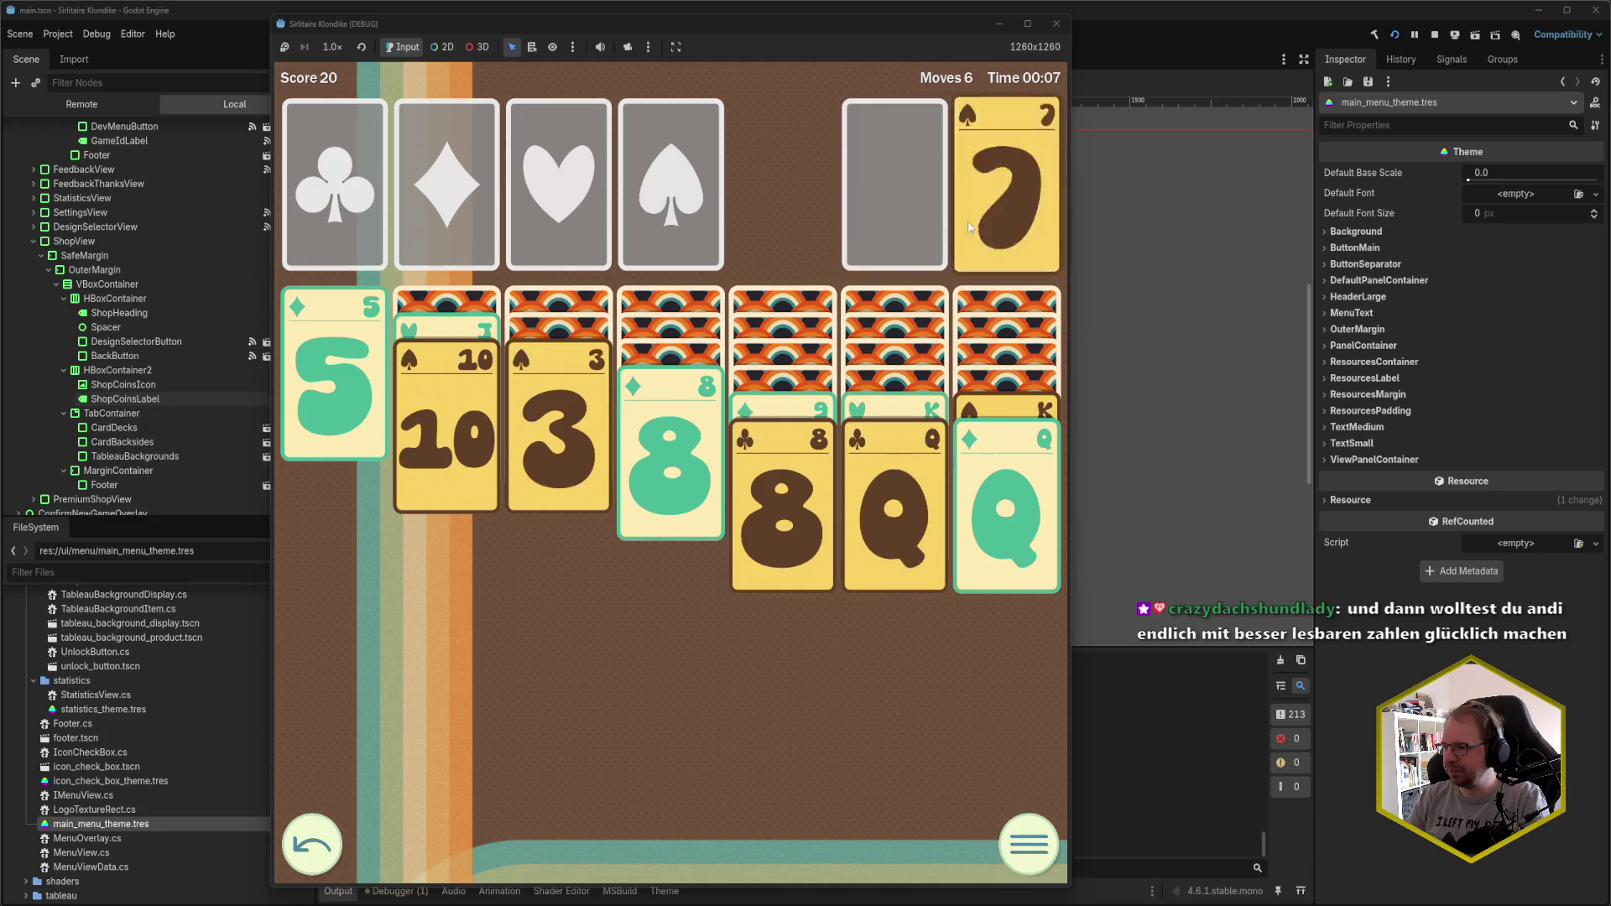
left_click(461, 329)
left_click(445, 348)
left_click(920, 413)
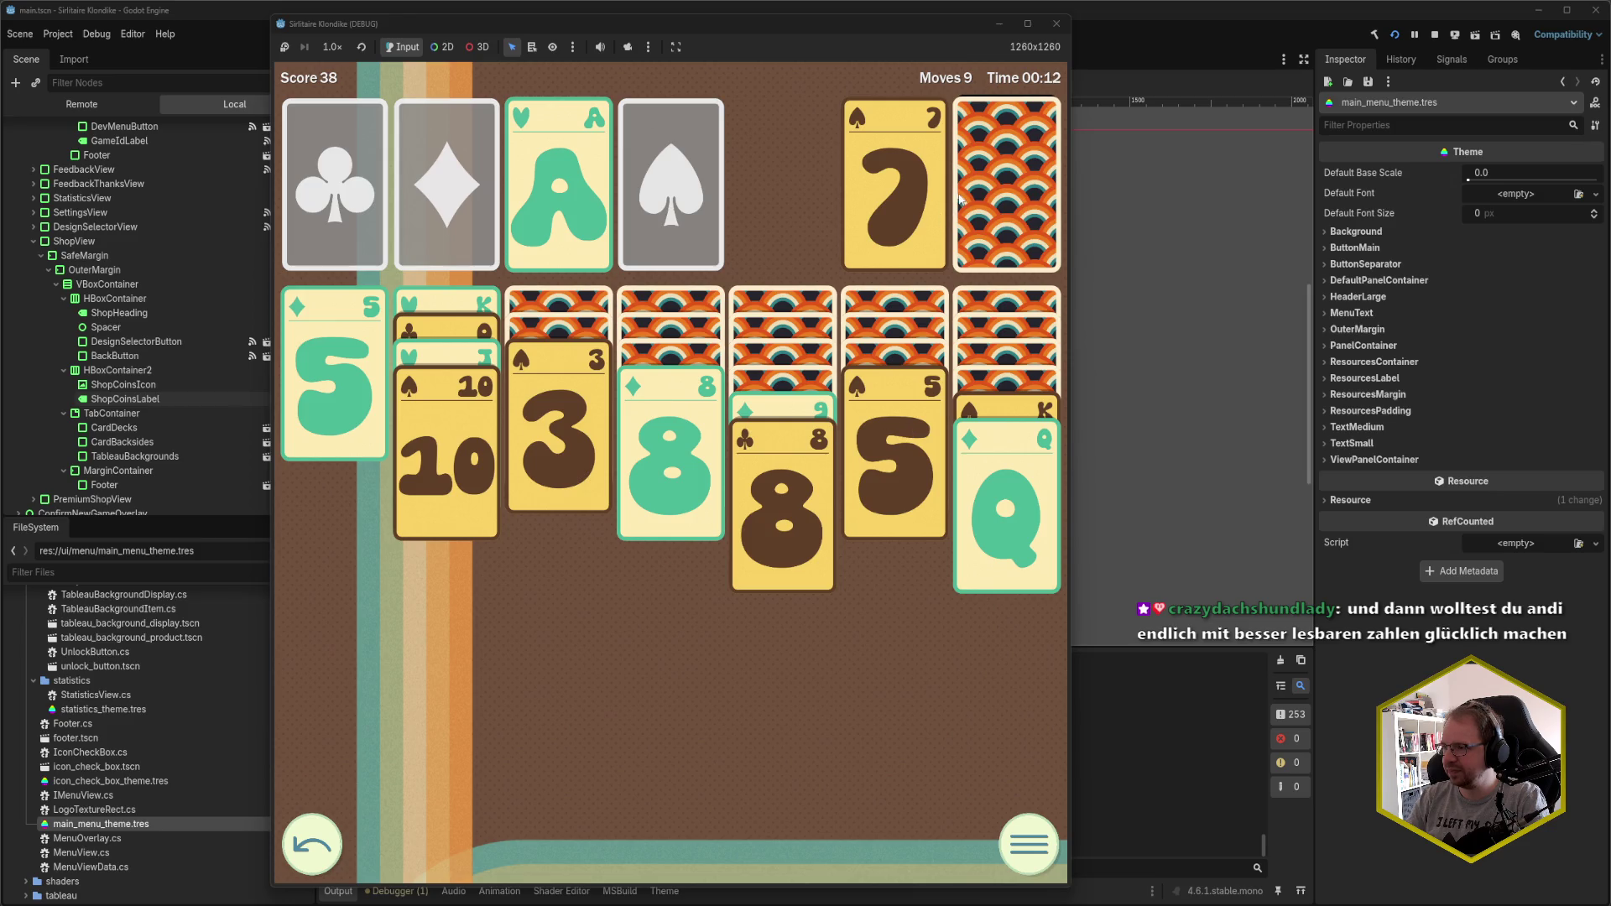
- Keep playing, sending the A♣ to its foundation, then pause and close the game window
left_click(899, 208)
left_click(1023, 203)
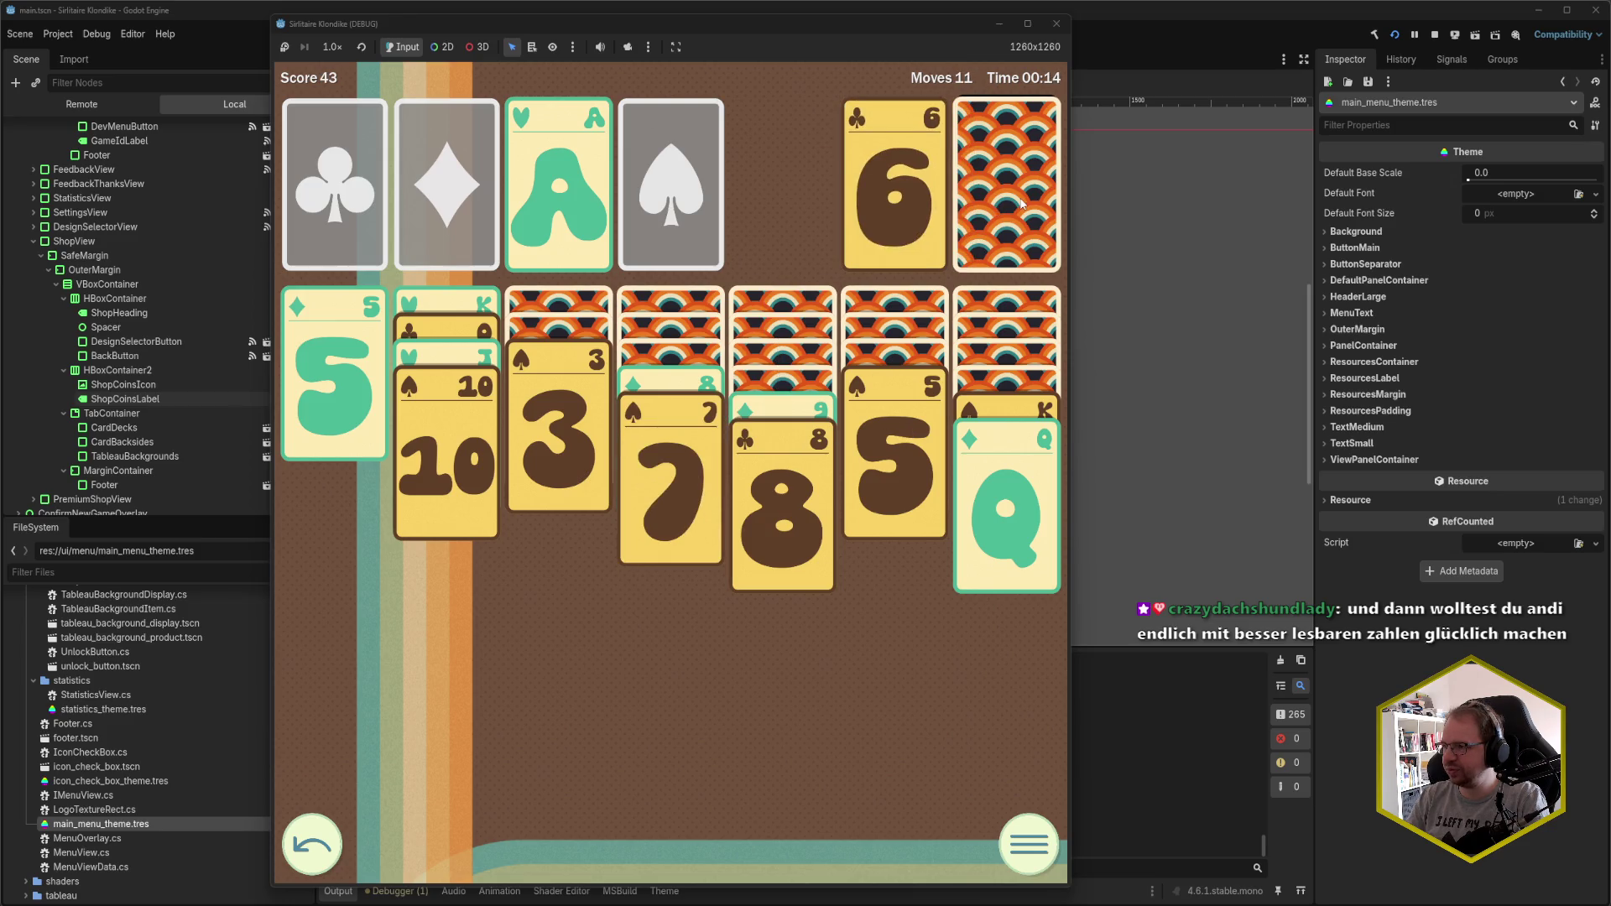
left_click(895, 210)
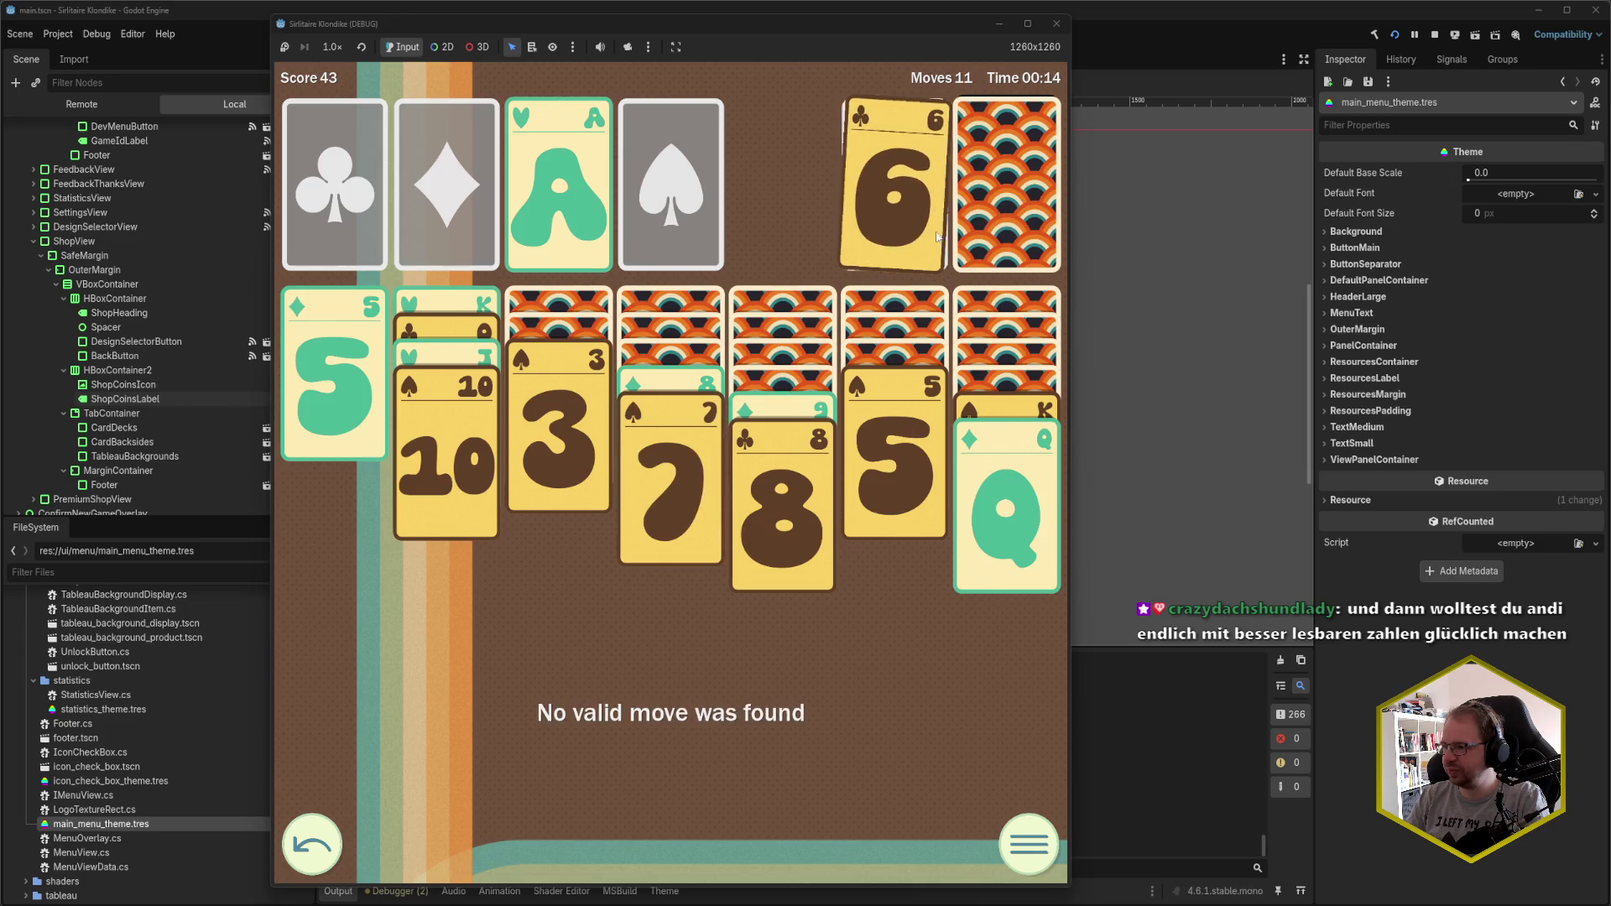
left_click(1028, 188)
left_click(895, 197)
left_click(982, 200)
left_click(895, 193)
left_click(894, 193)
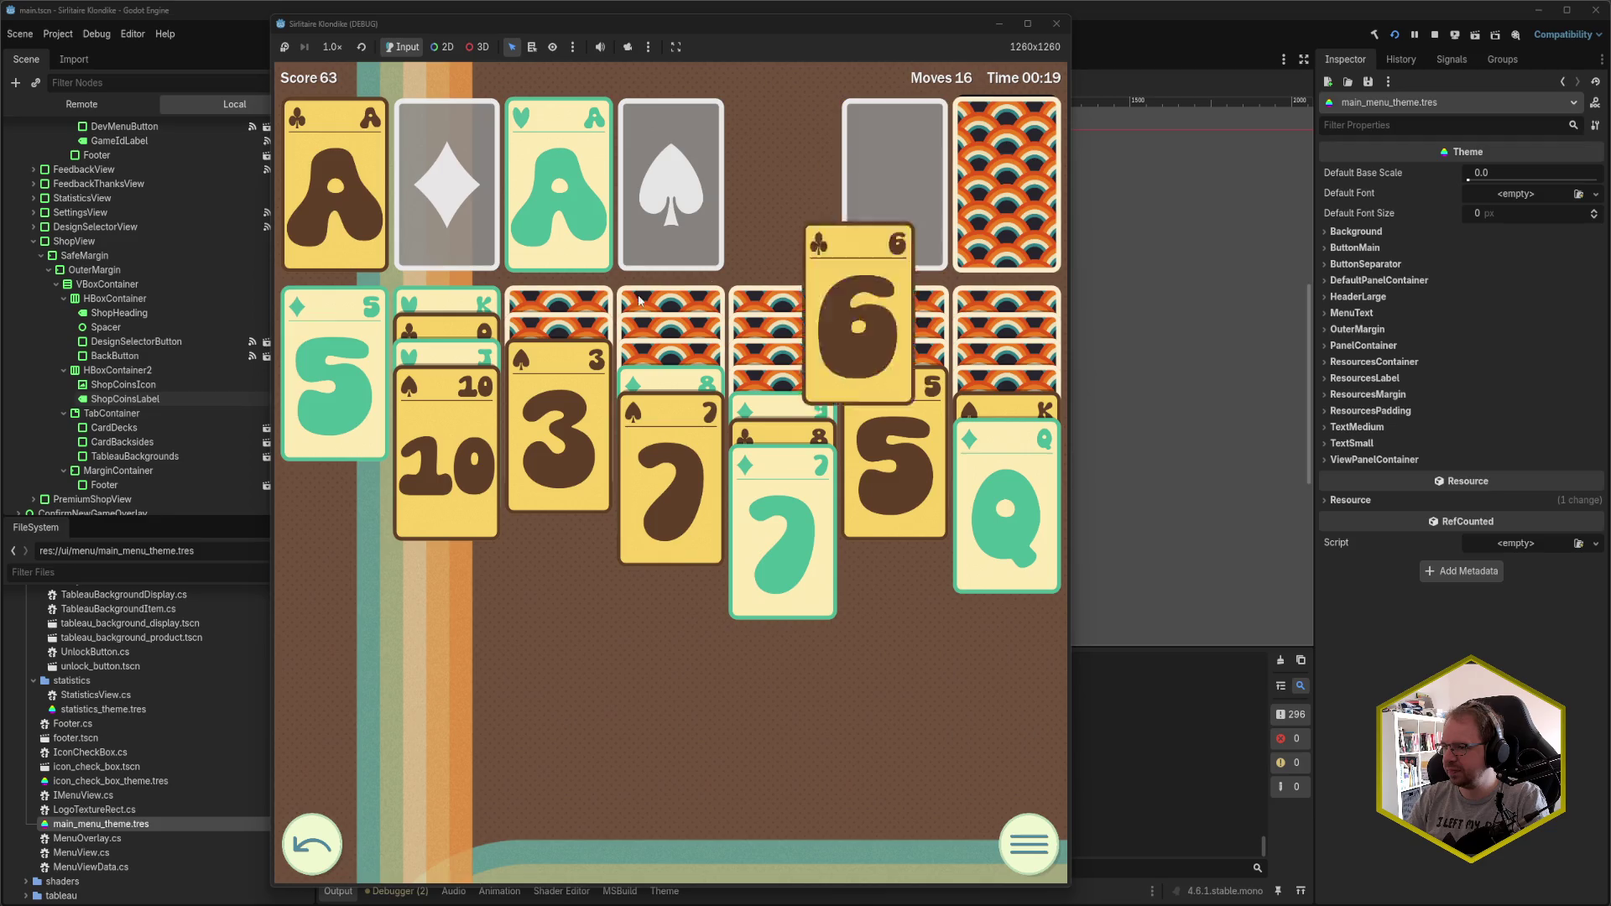
left_click(334, 378)
left_click(1011, 449)
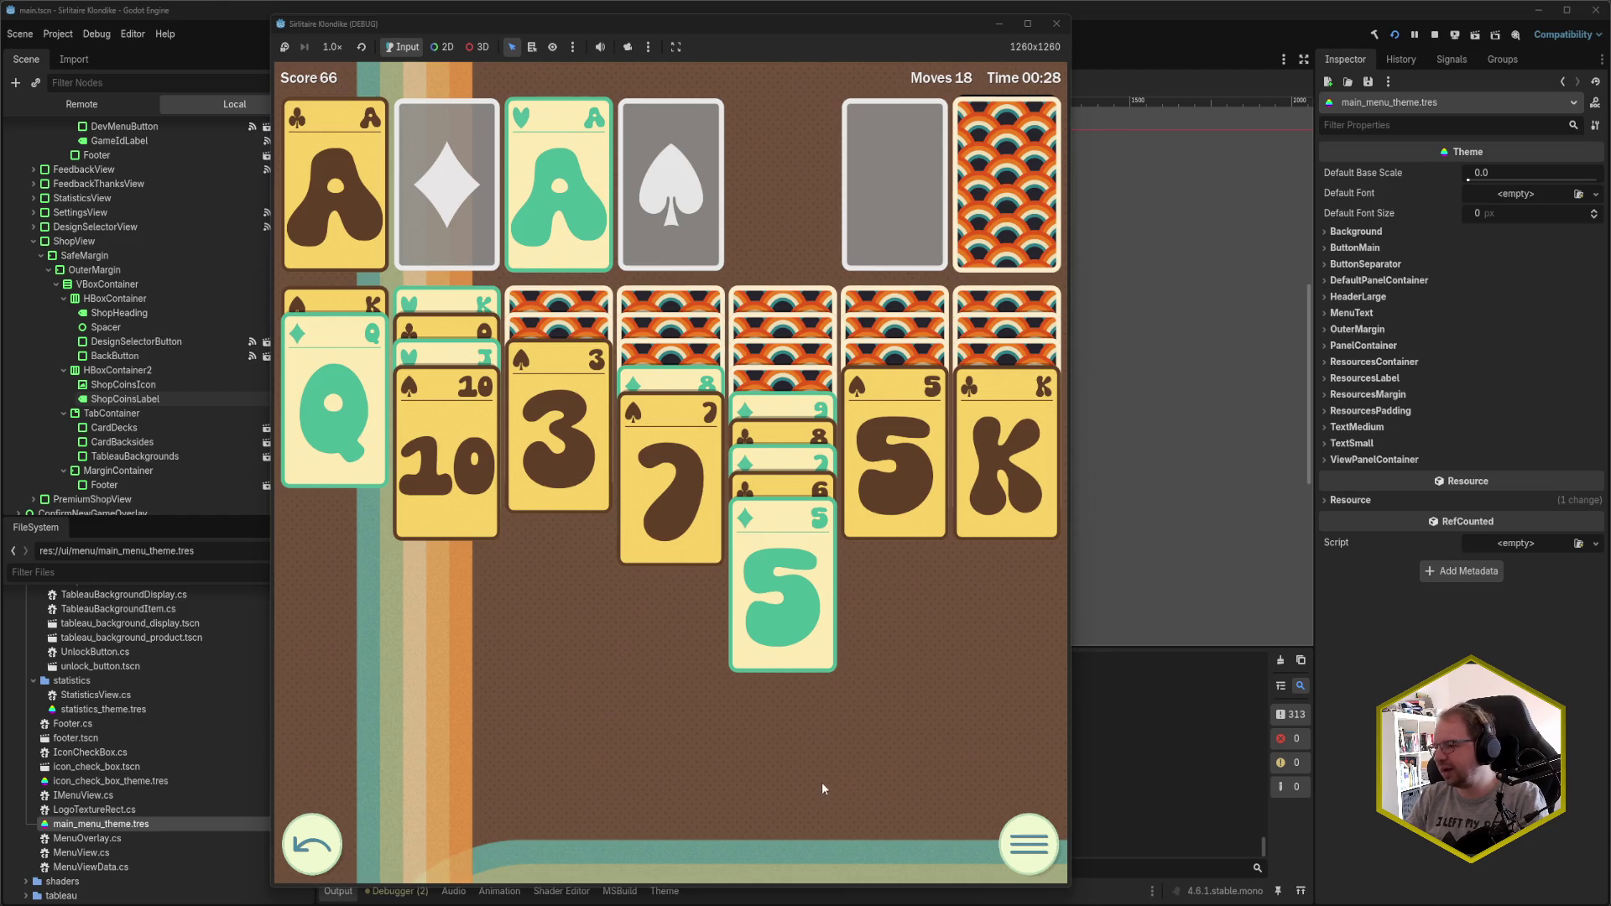
left_click(1029, 844)
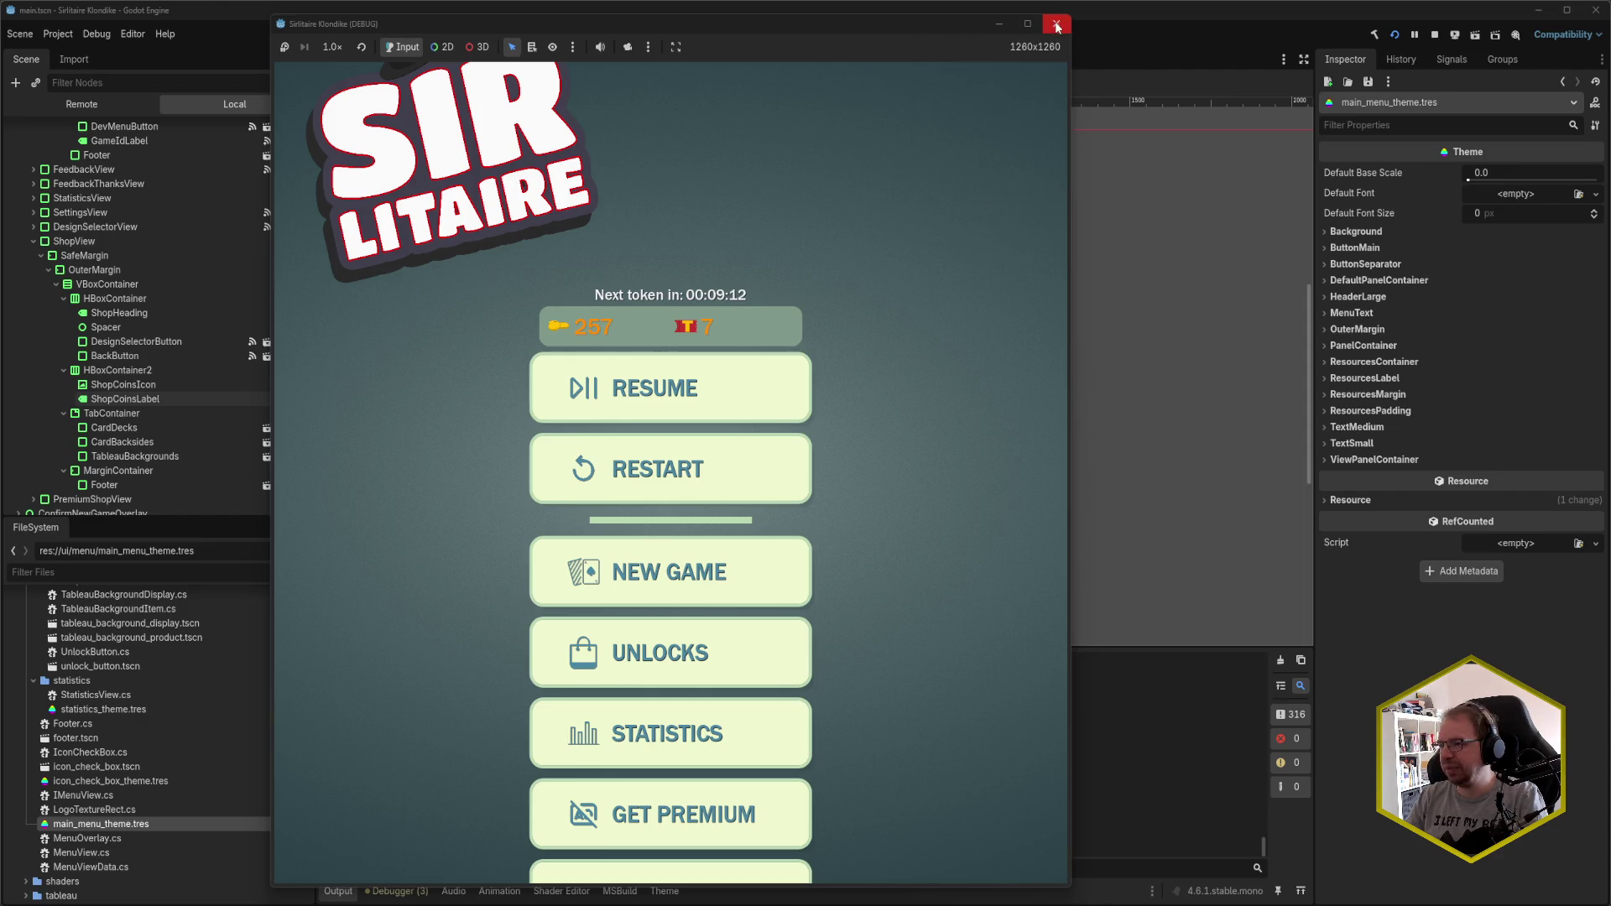
left_click(1057, 24)
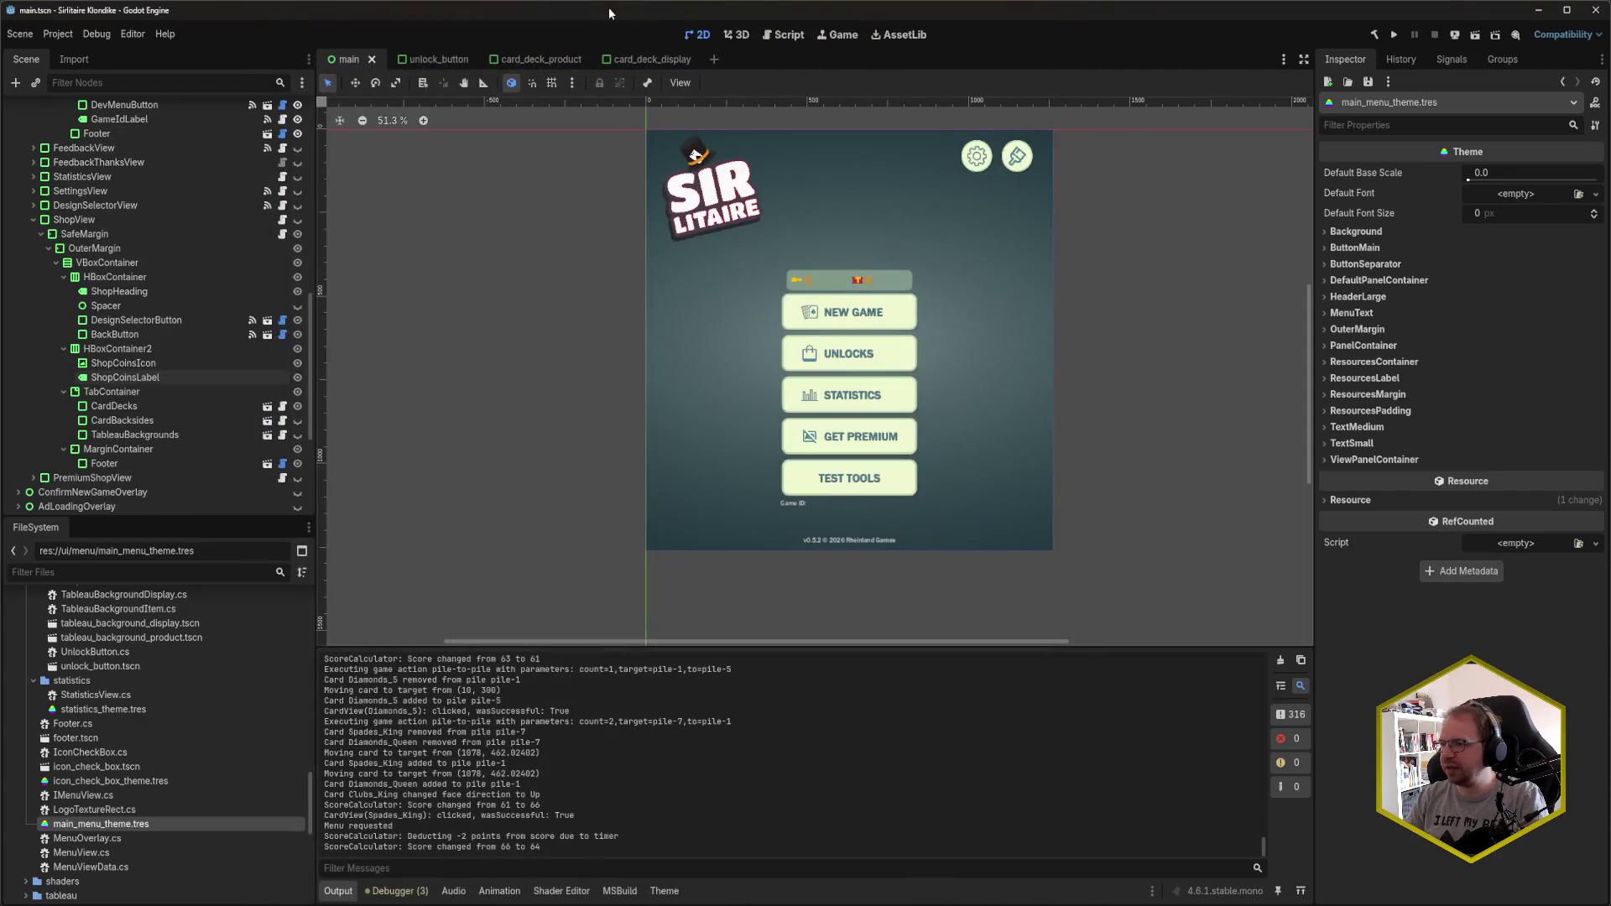
- In GameController.cs, open a new line above the GetWindow window-setup line in _Ready
key("alt+Tab")
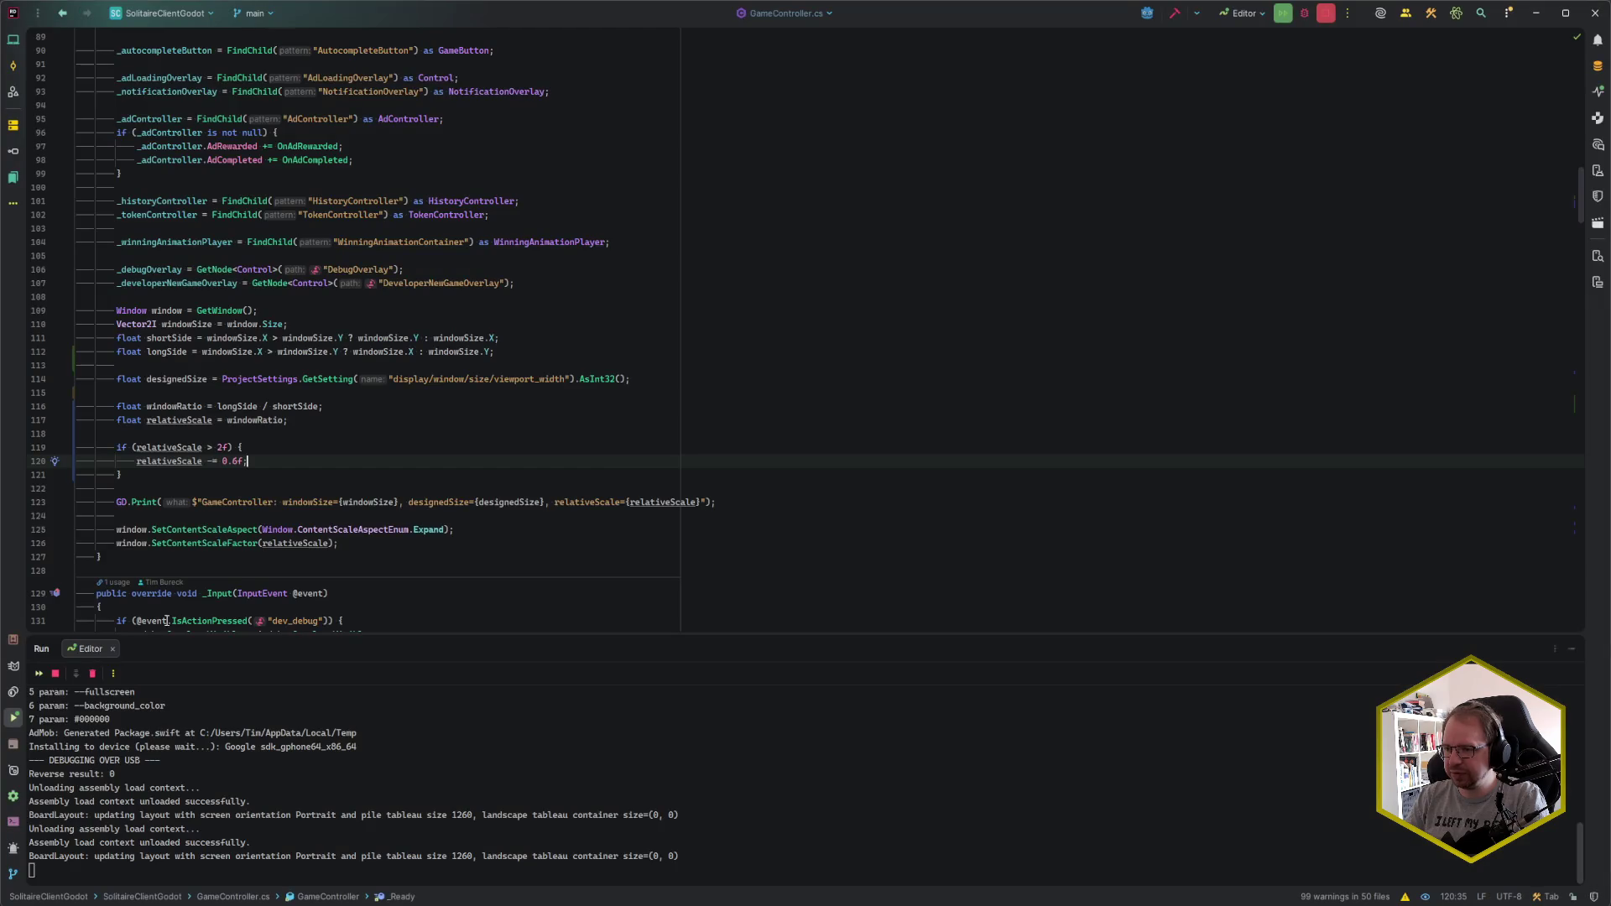
left_click(302, 352)
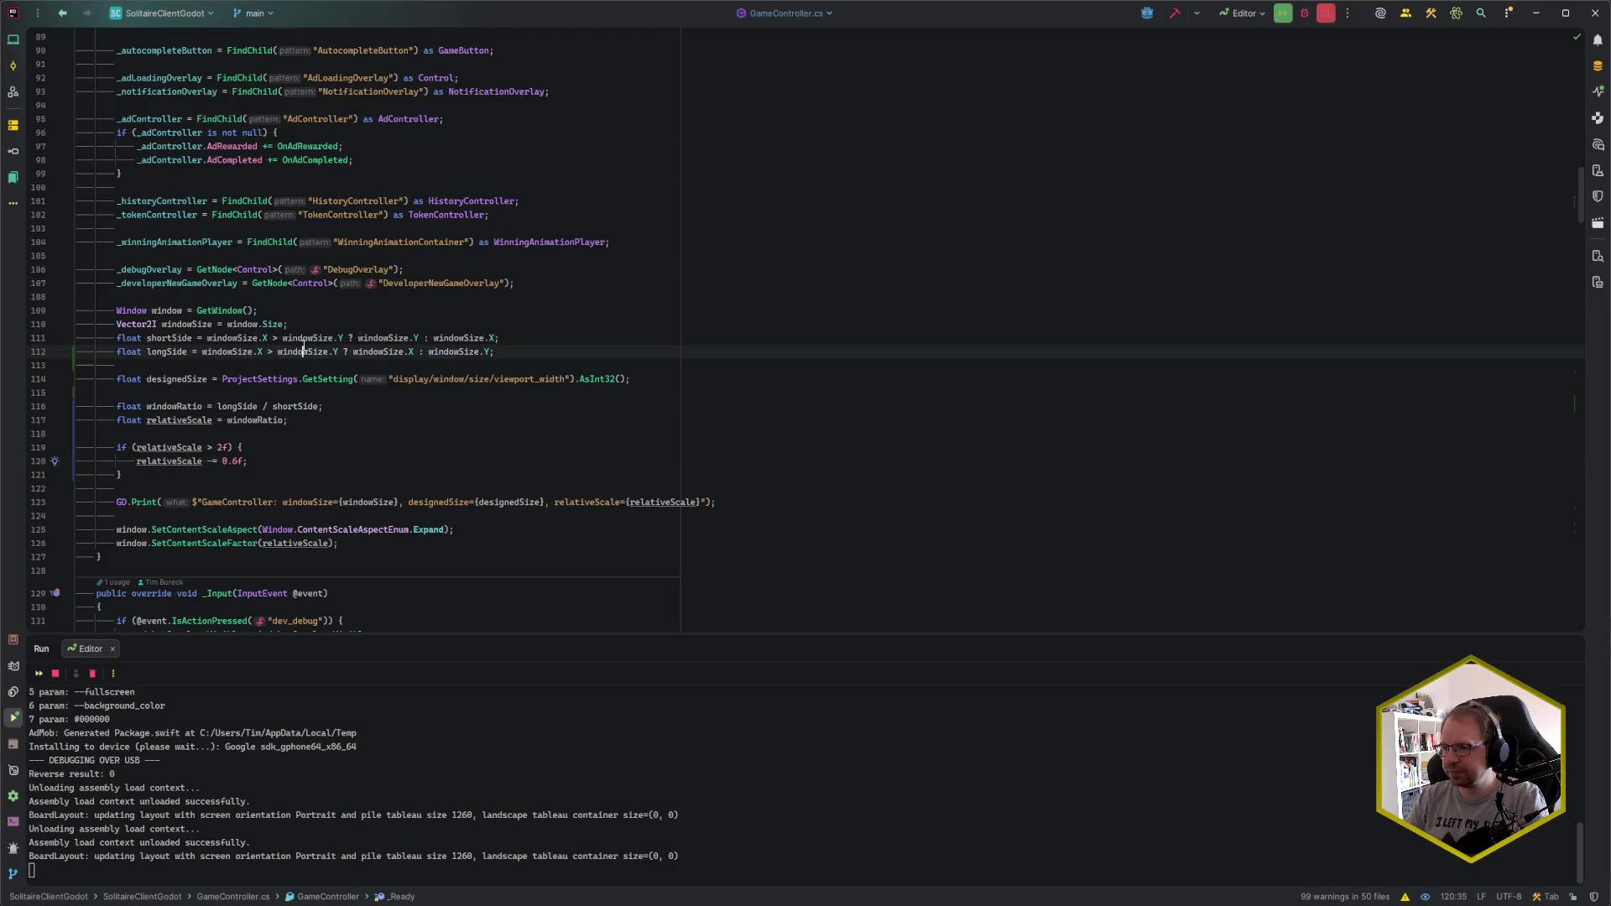
left_click(304, 319)
left_click(297, 449)
left_click(294, 461)
left_click(292, 476)
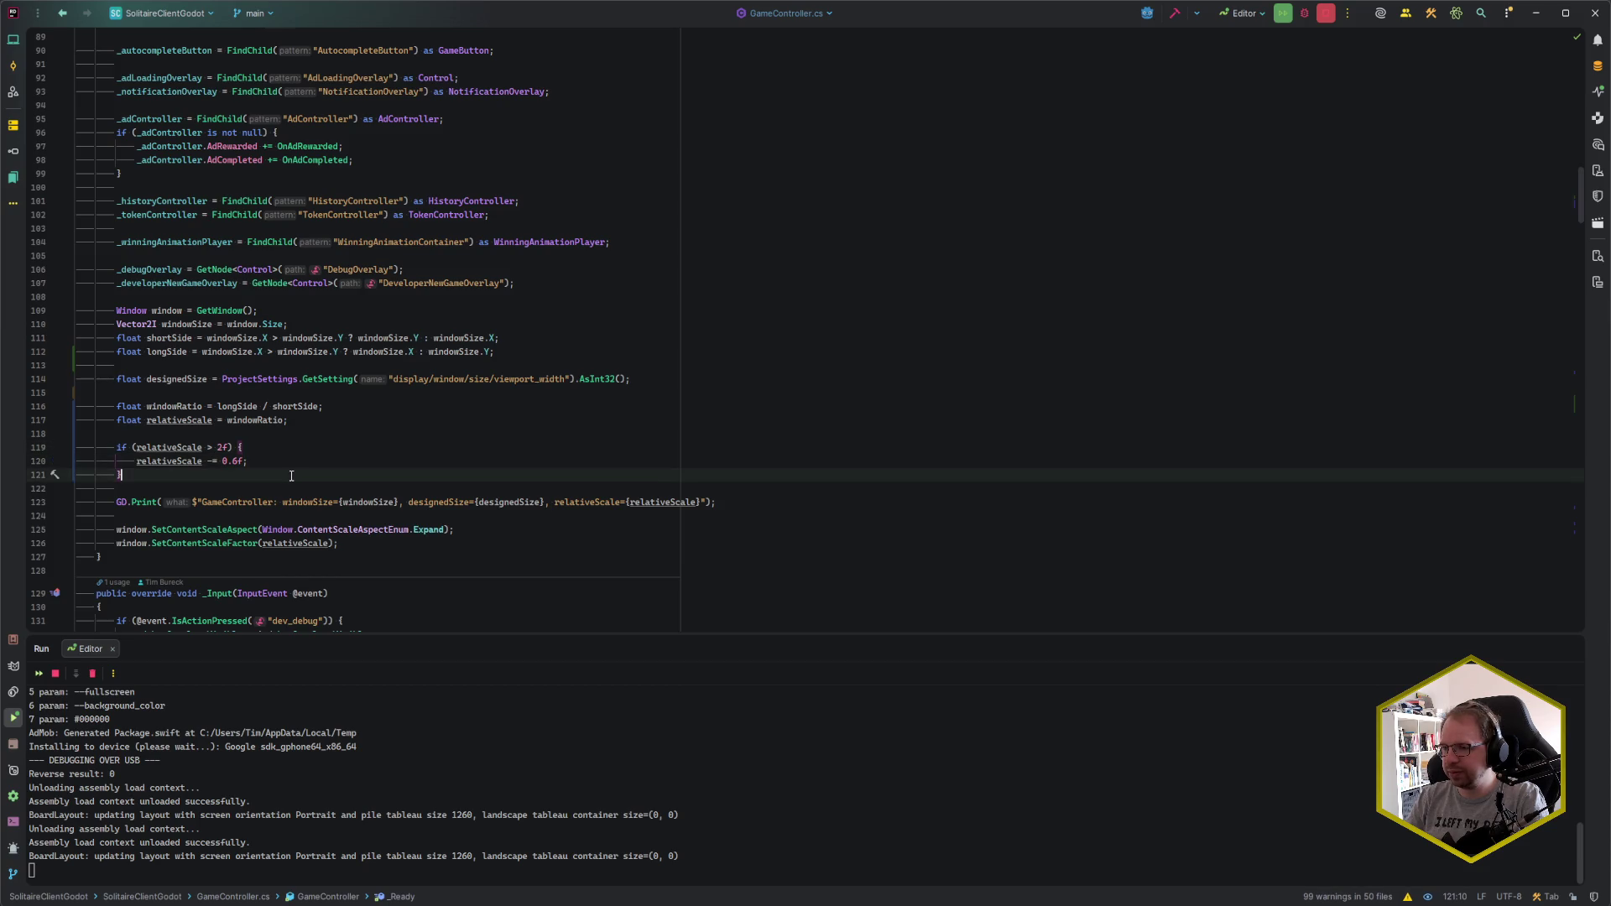
left_click(298, 313)
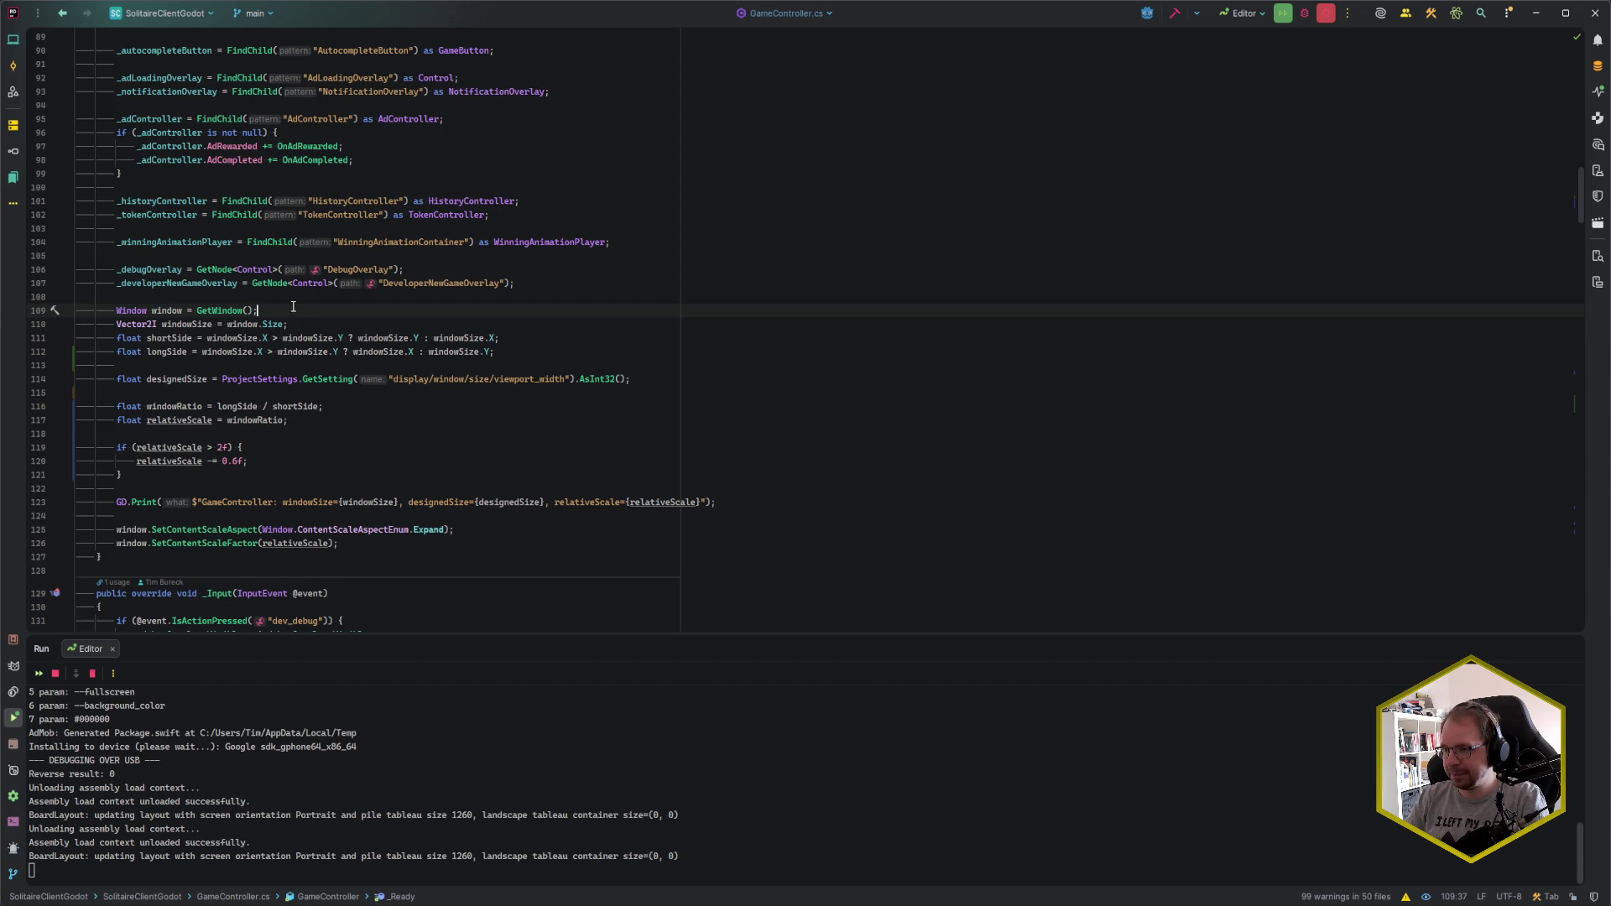
key("Up")
key("Return")
- Type '#if GODOT_ANDROID || GODOT_IOS' on the new line
type("if")
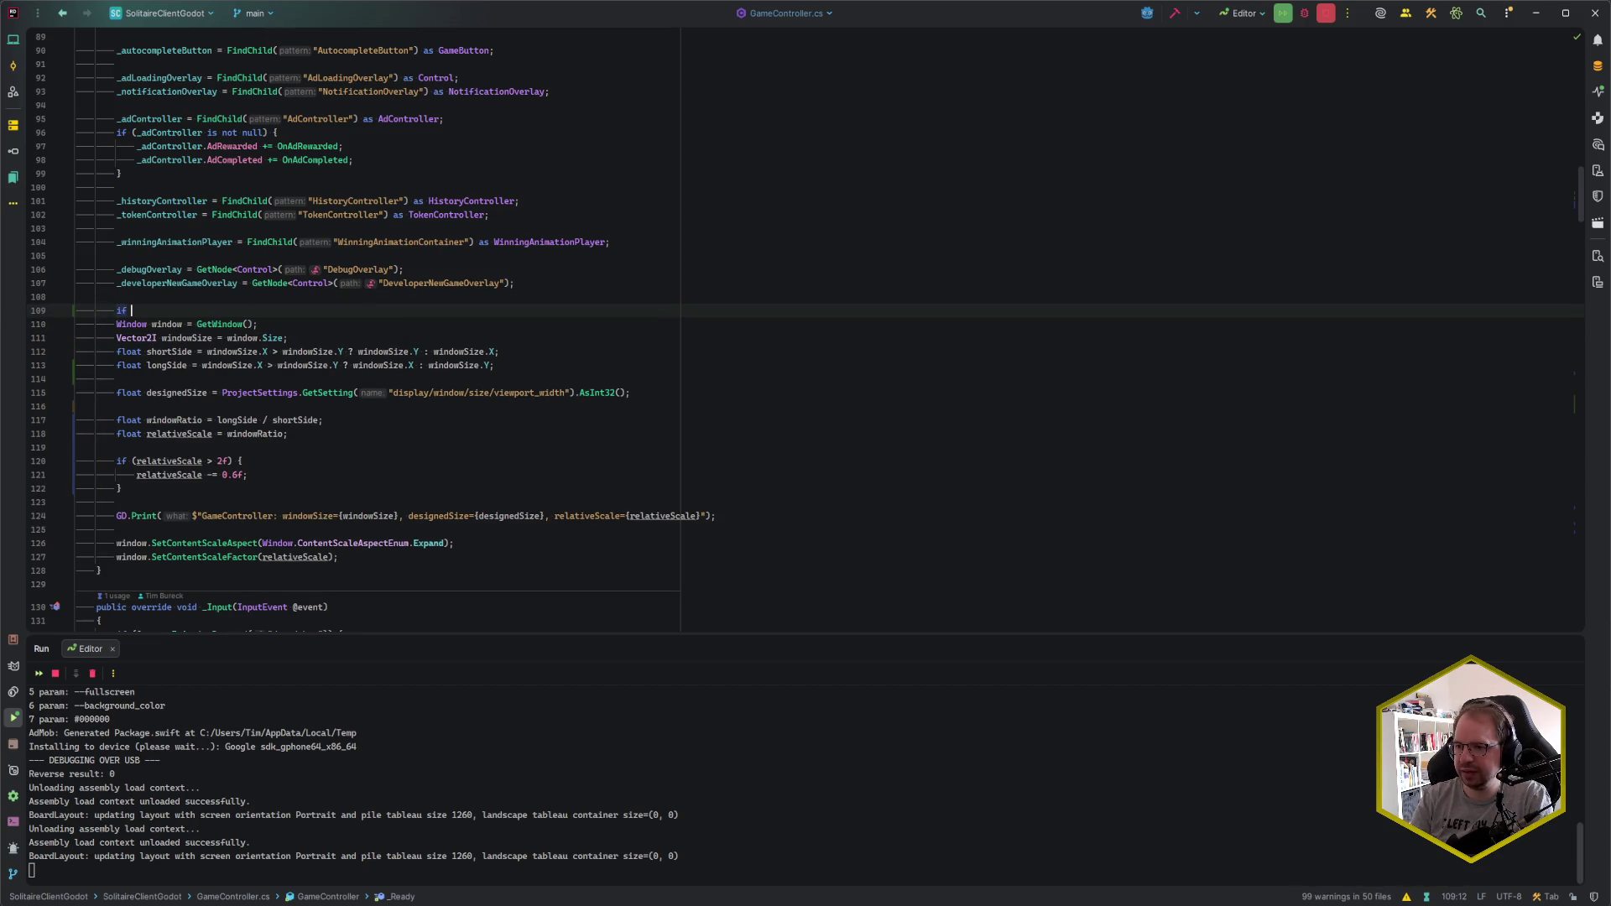
key("BackSpace")
key("BackSpace")
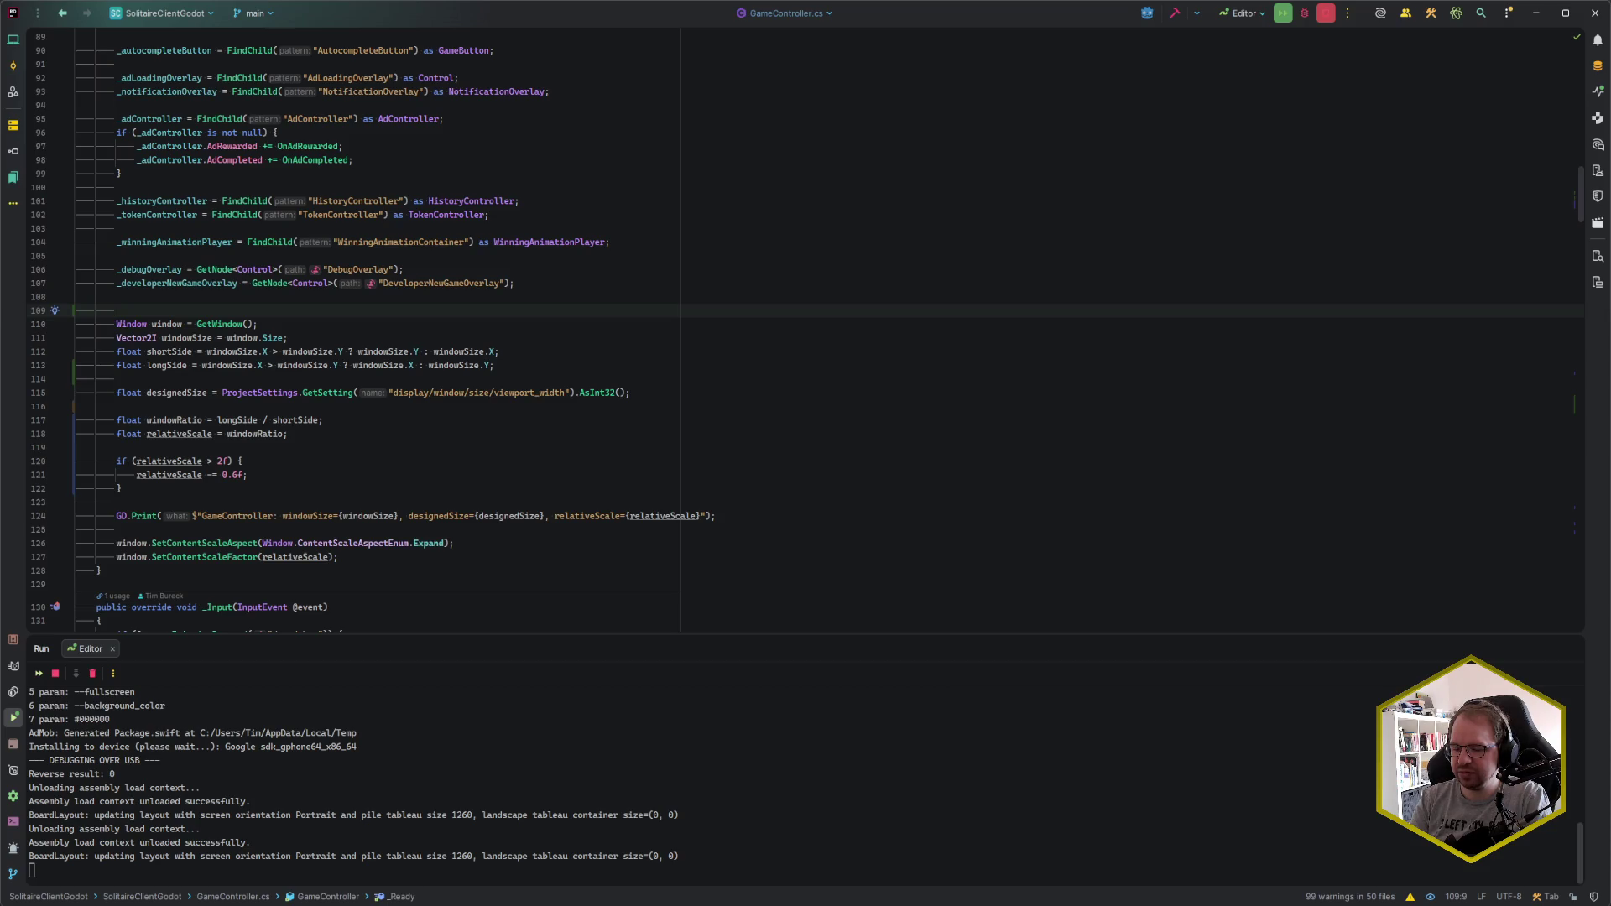
type("#if GODOT_ANDROID")
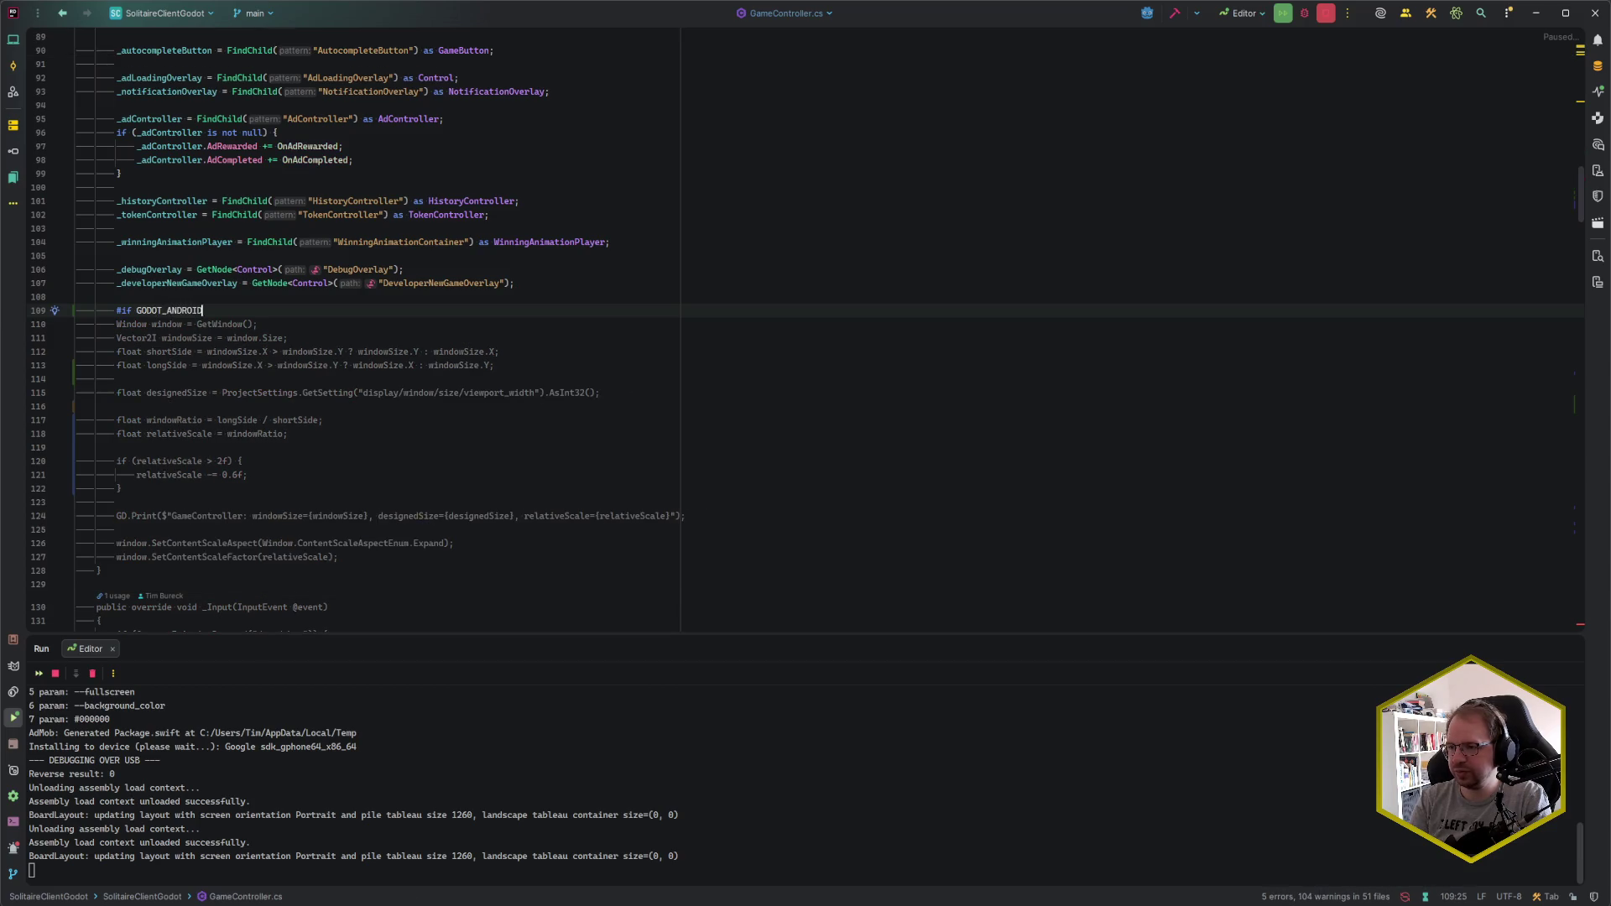
type(" || GOD")
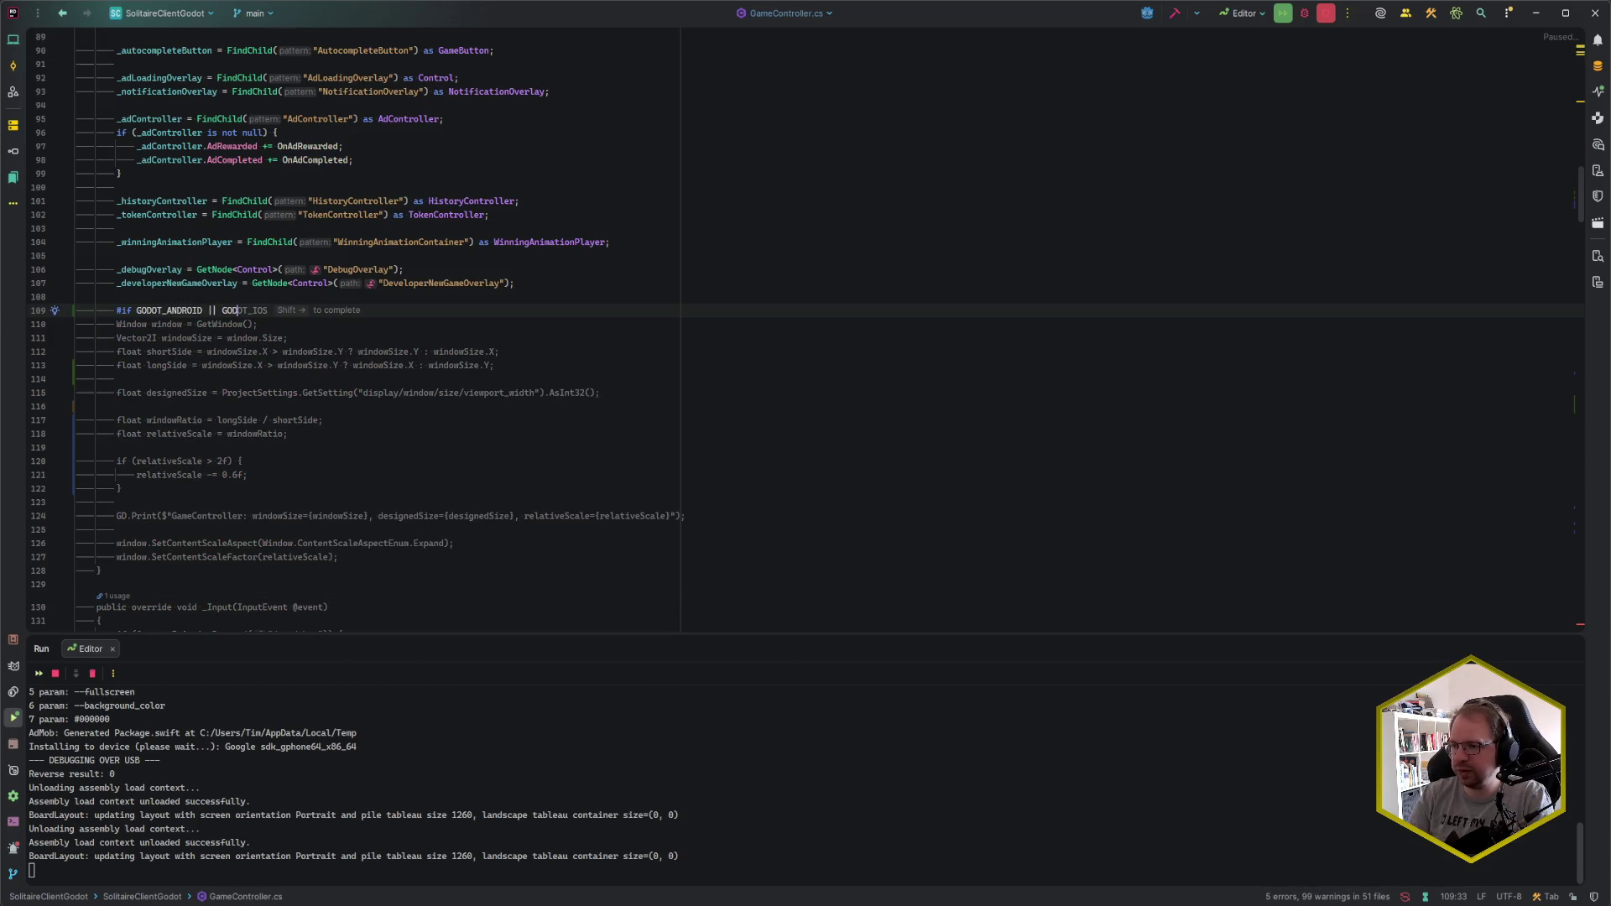
key("shift+Right")
key("Down")
key("Down")
key("Down")
key("Down")
key("Down")
- Close the conditional with #endif after the scaling calls, then switch to Godot to rebuild
key("Return")
key("Up")
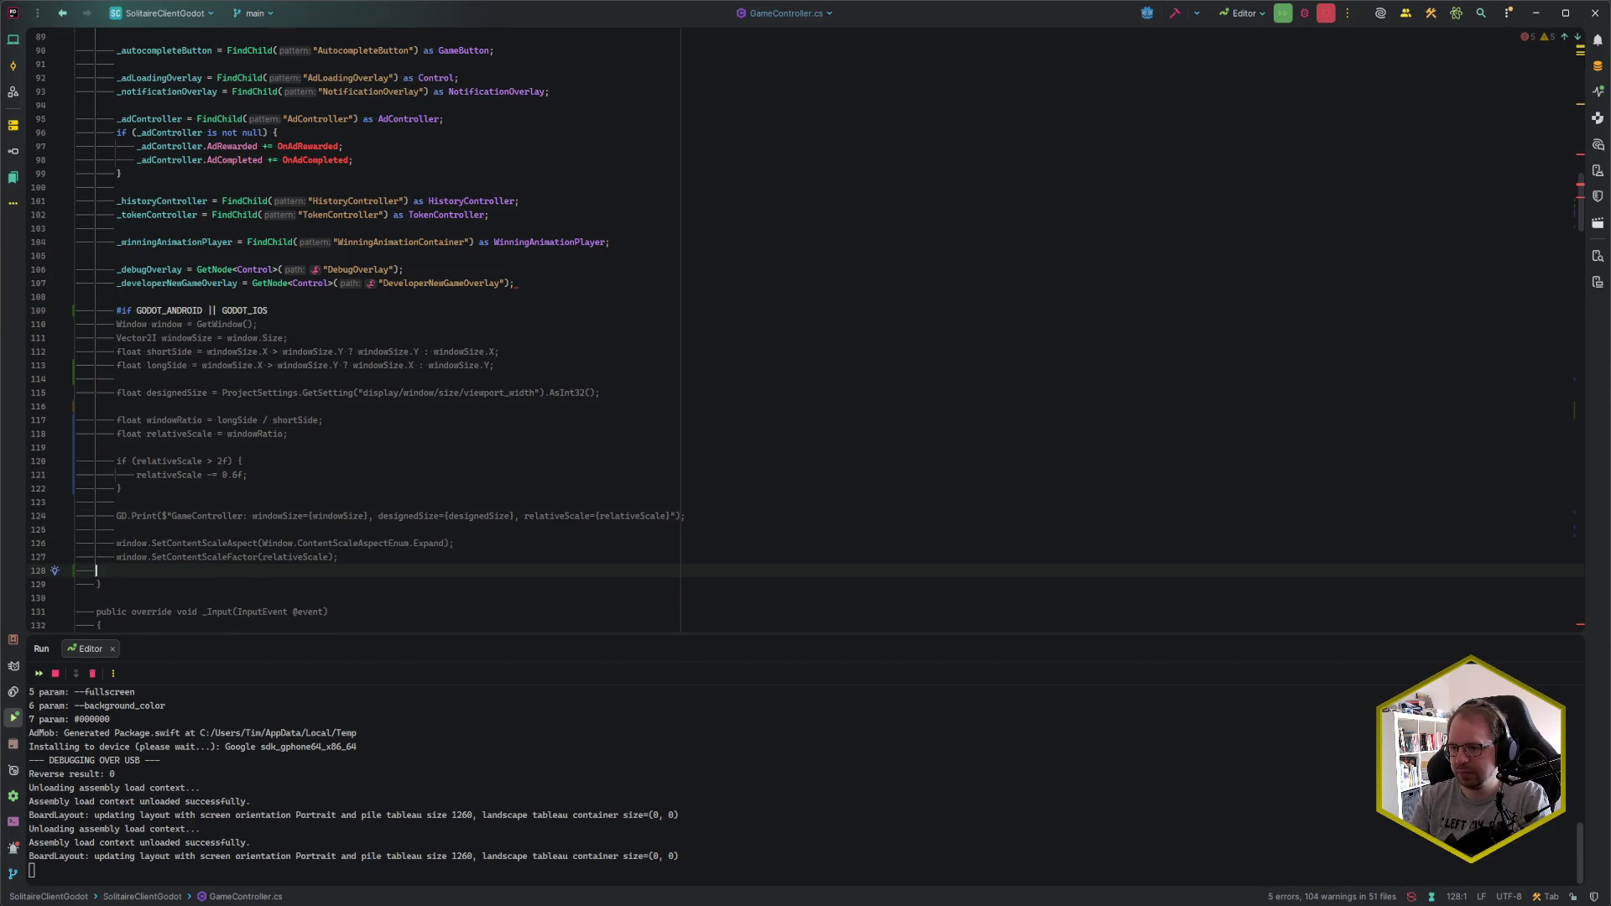
type("#endif")
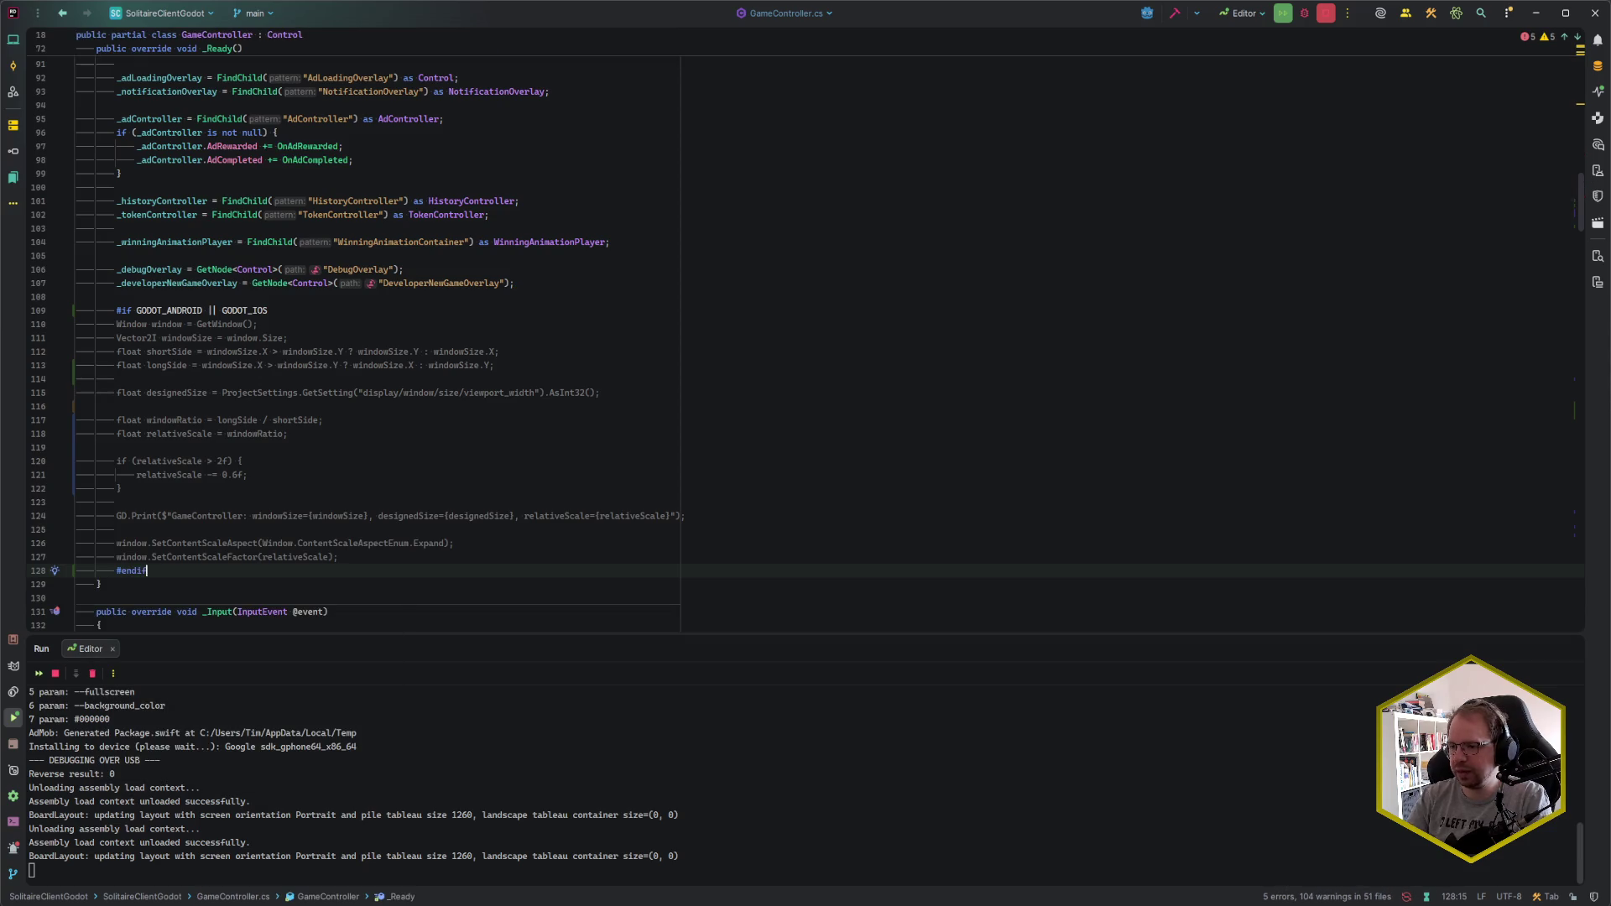
key("Up")
key("End")
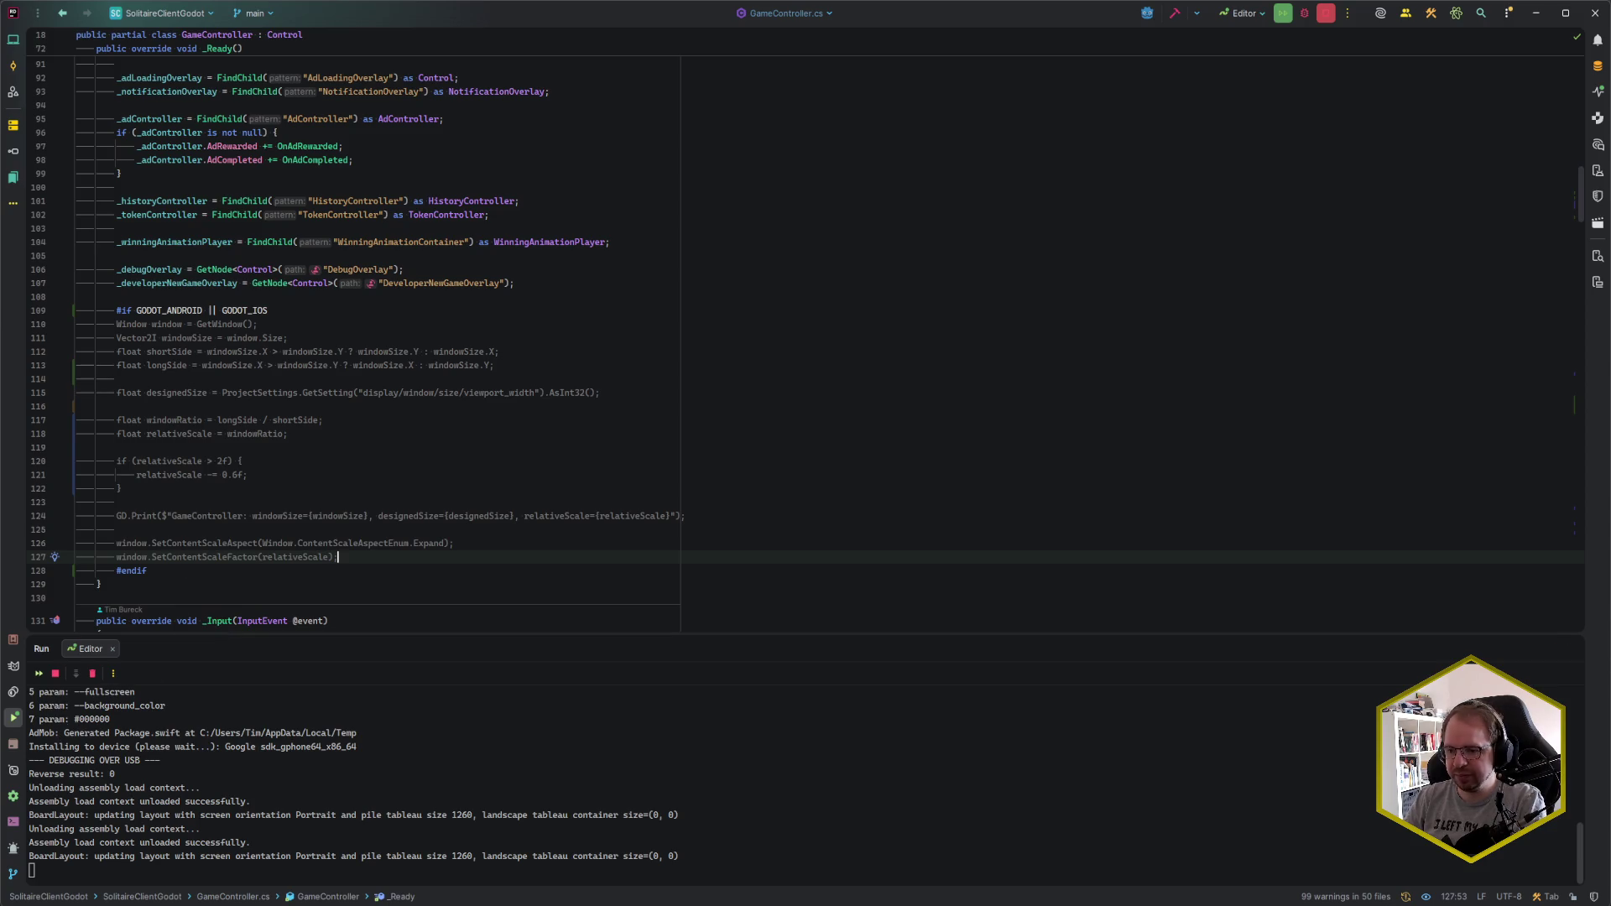
mouse_move(2, 898)
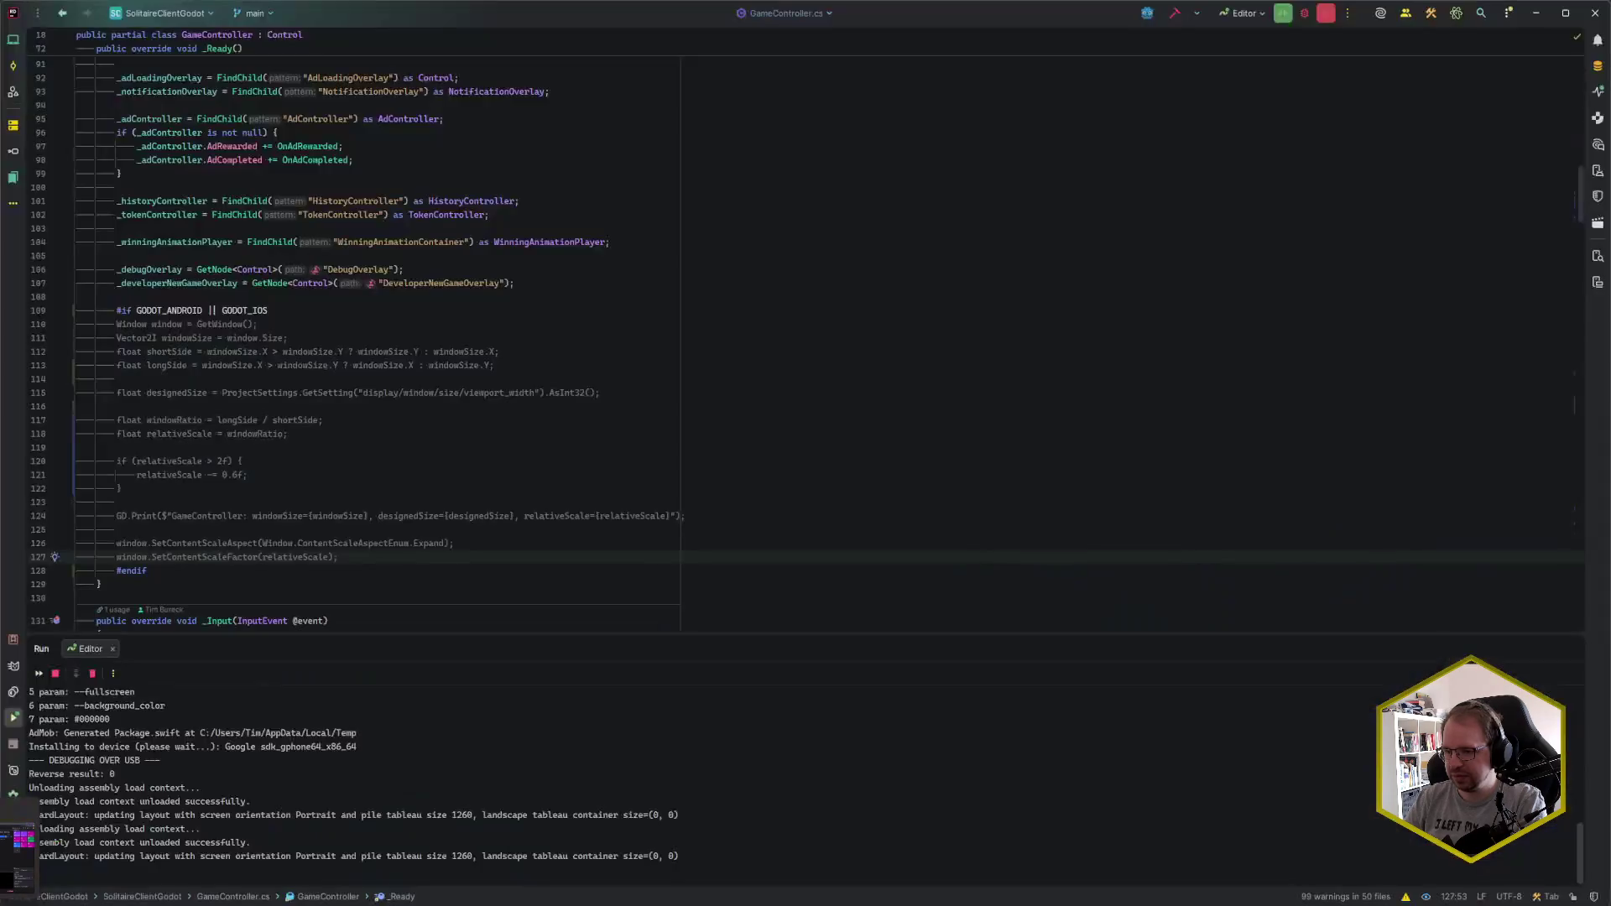
left_click(18, 839)
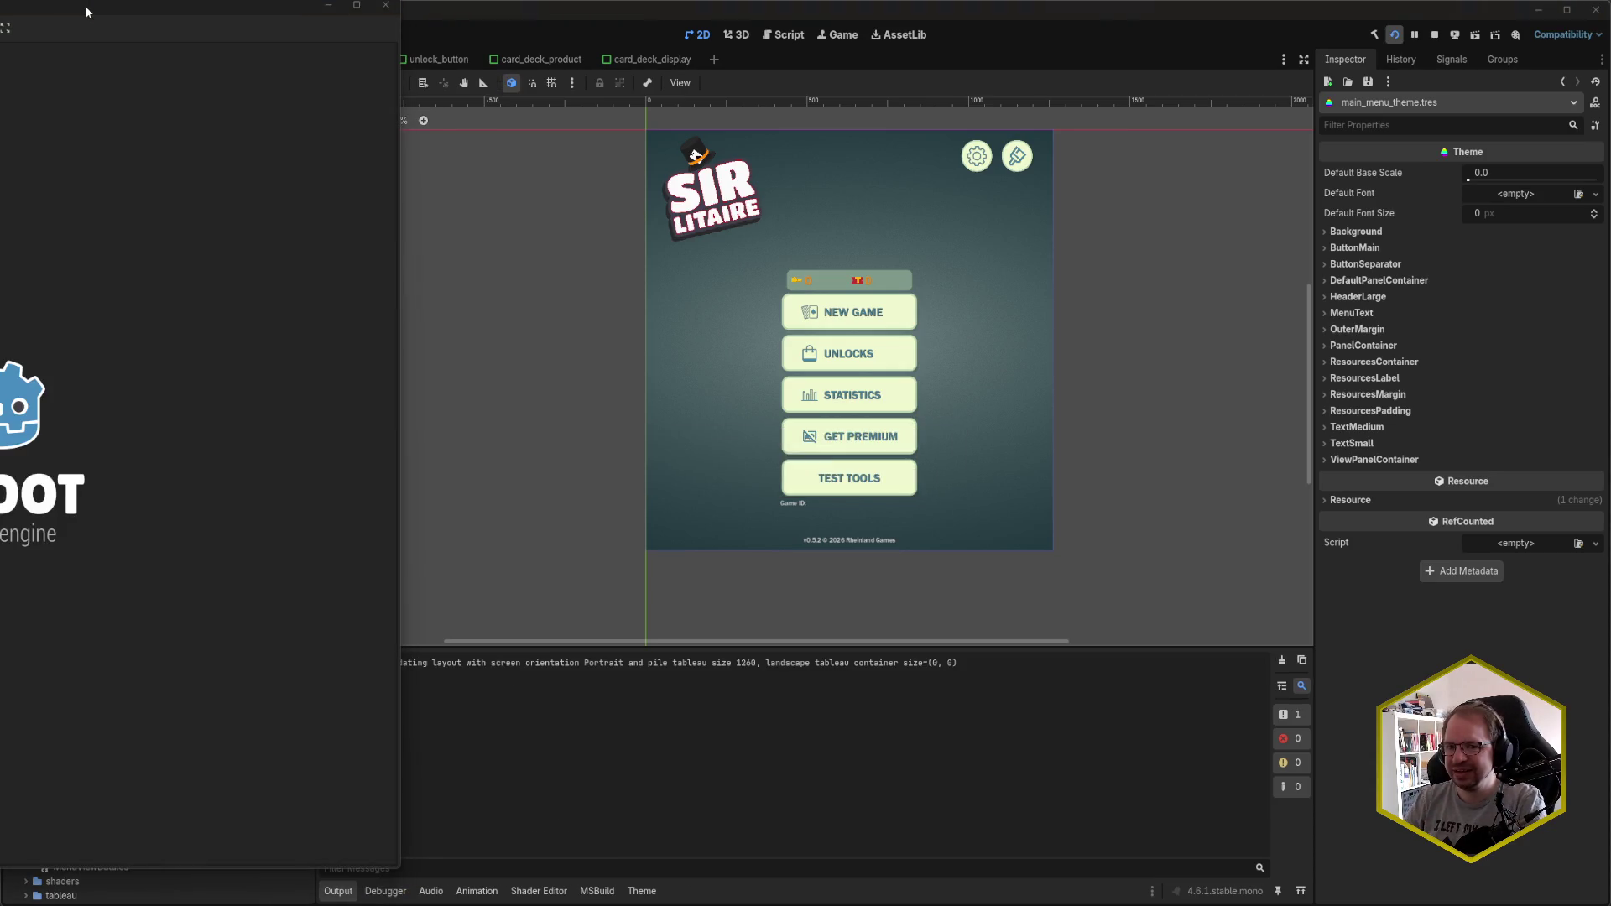
- Centre the running game window, close it, check the Output log, and return to Rider
left_click_drag(84, 5, 700, 34)
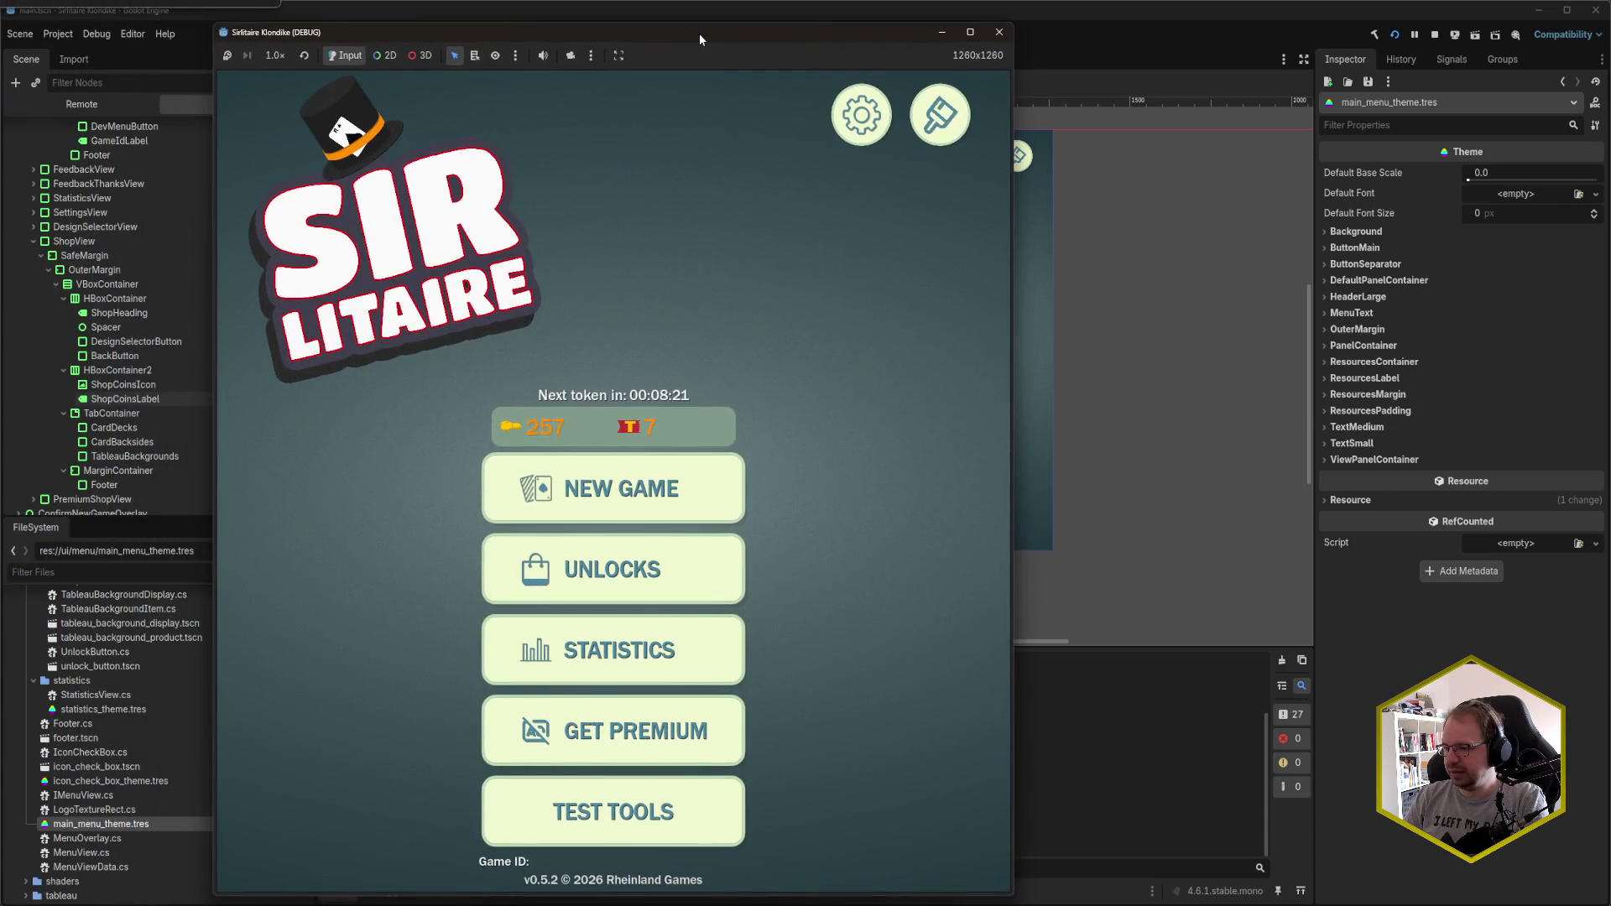
left_click(1005, 37)
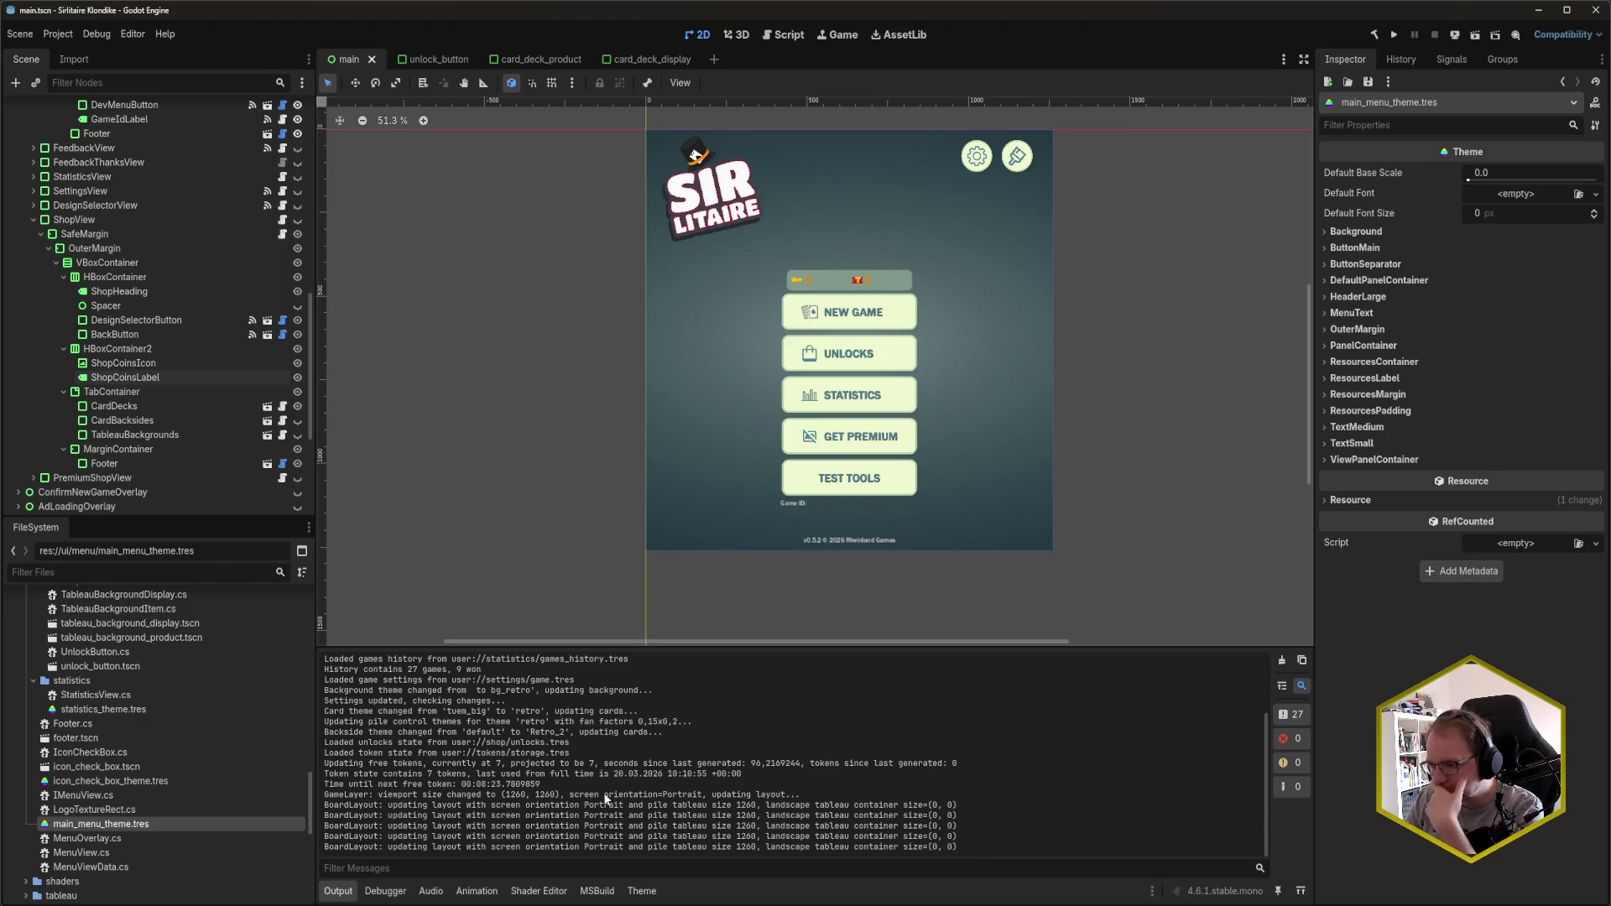
scroll(599, 792, "up", 3)
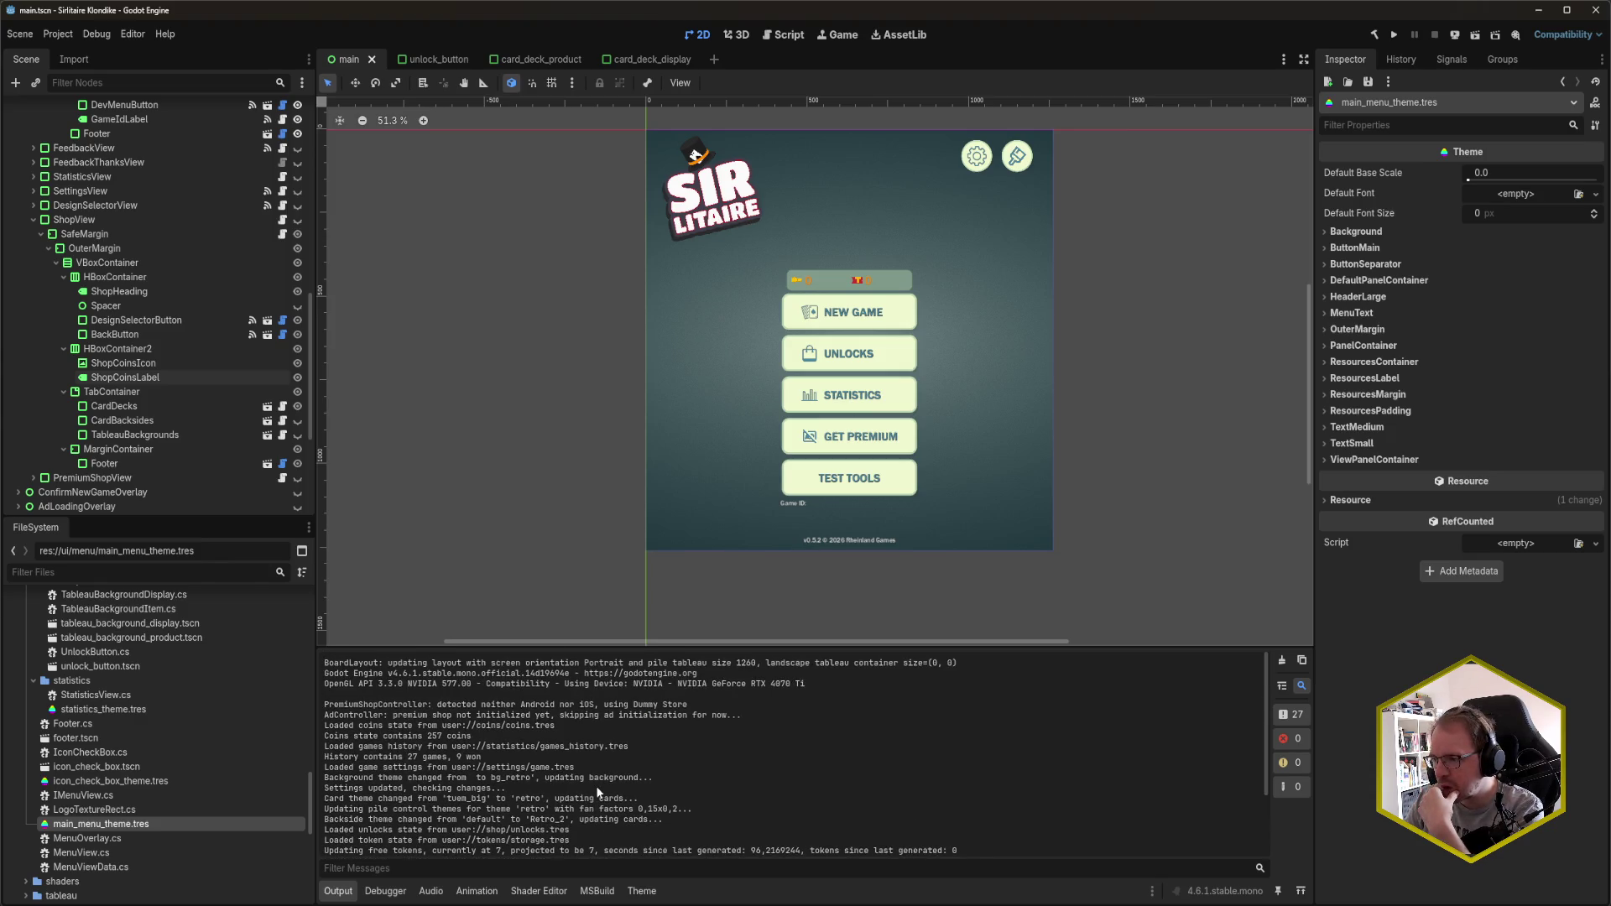
scroll(597, 793, "down", 3)
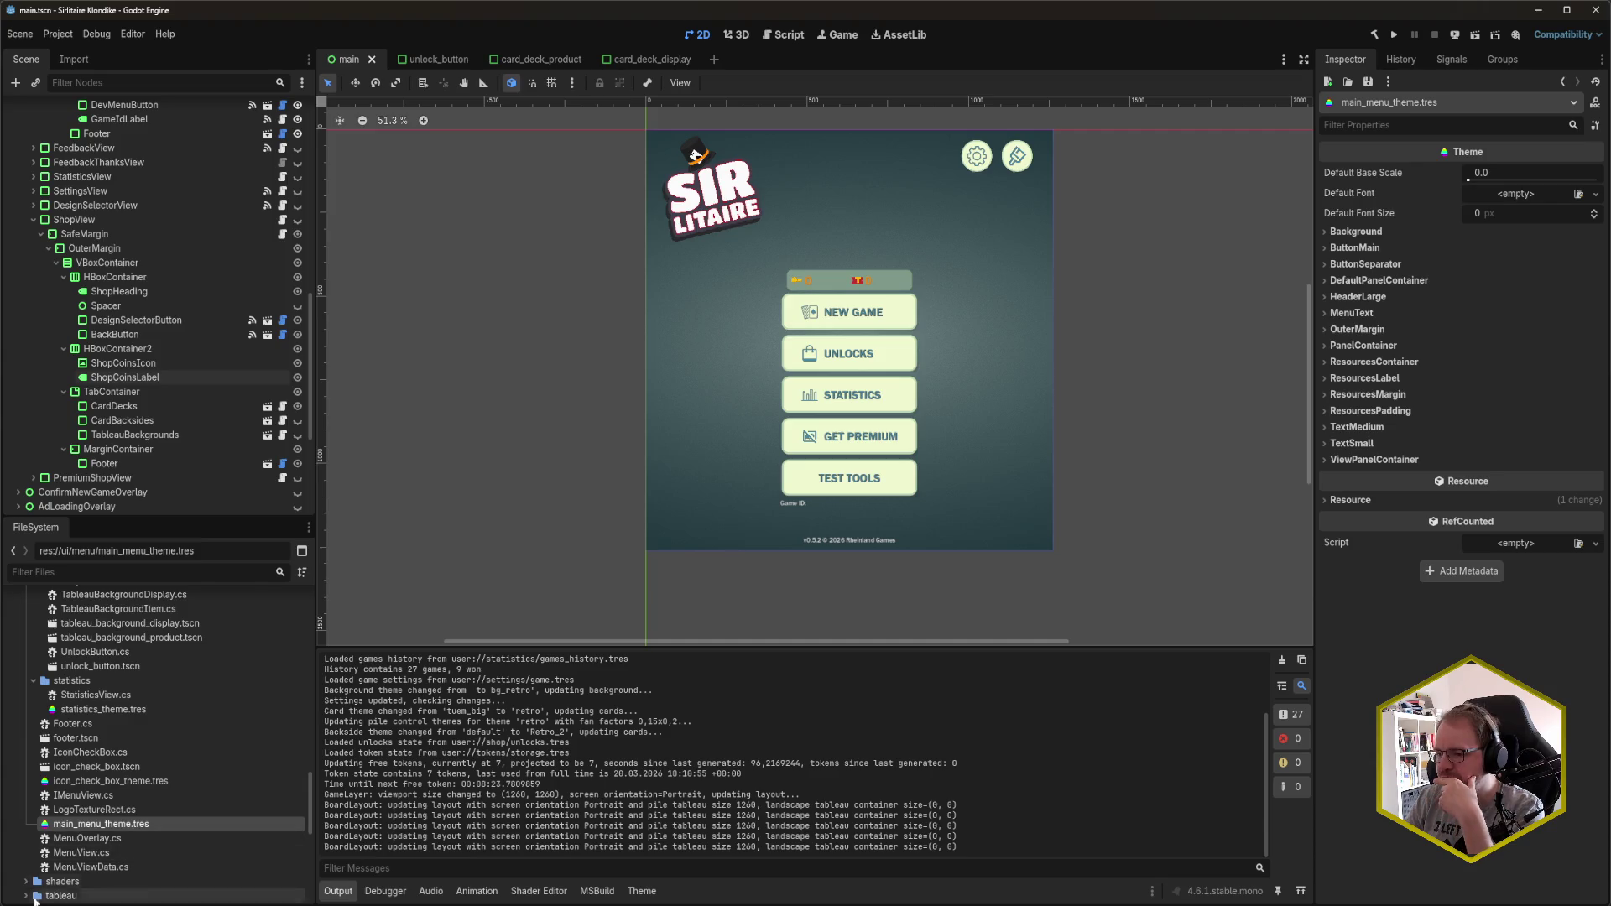
key("alt+Tab")
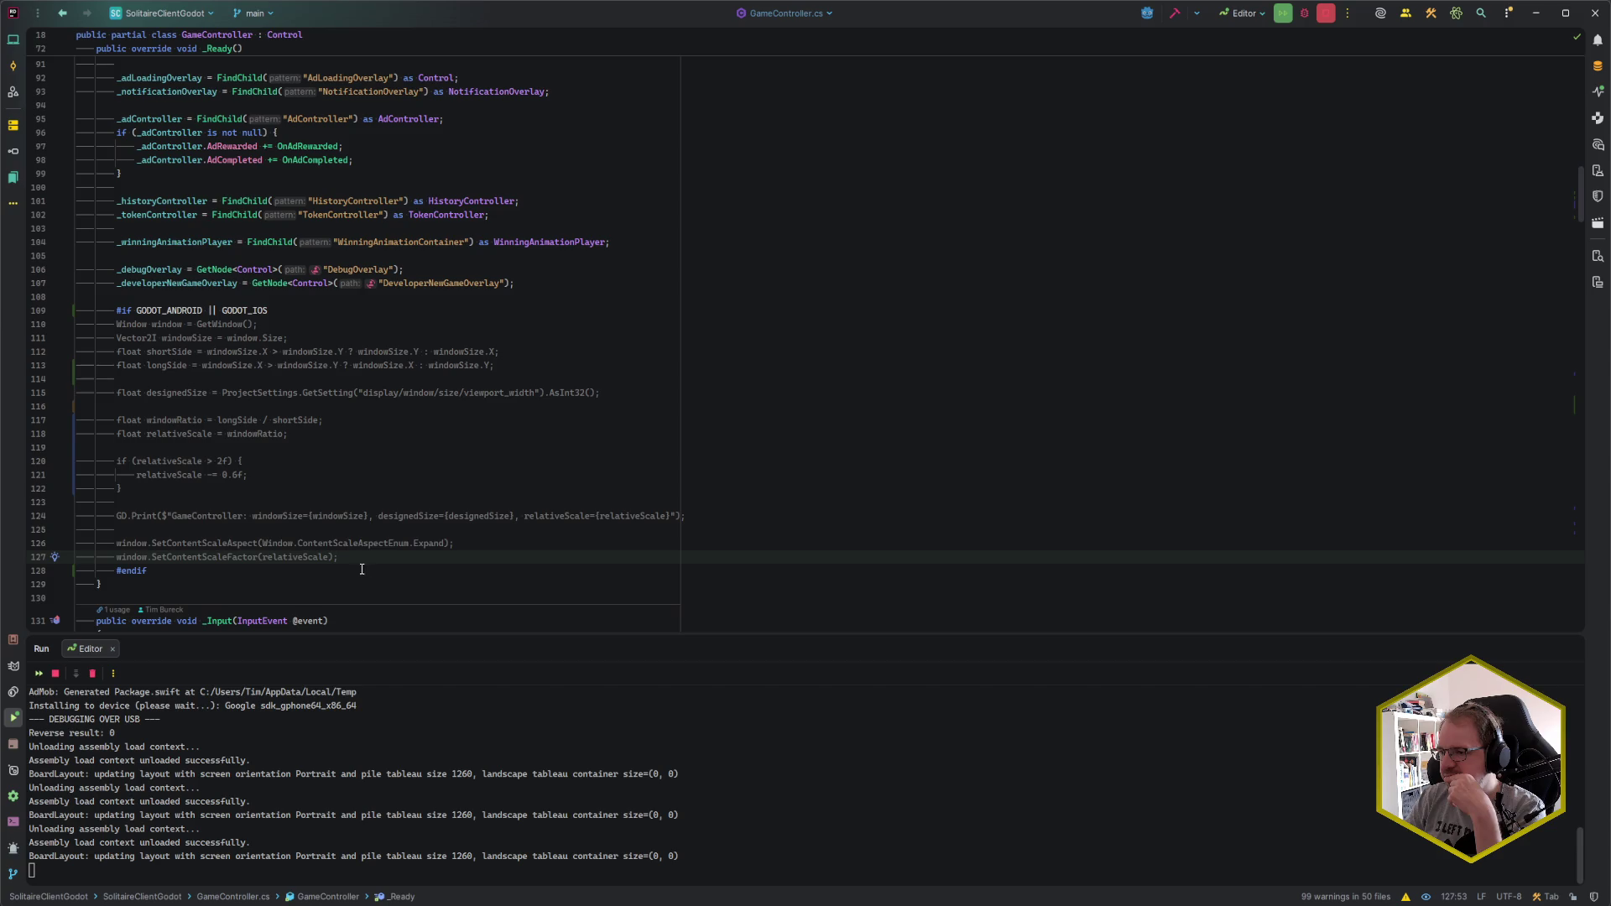
- Select and read over the window-scaling lines 126–127 in GameController.cs without editing
left_click_drag(355, 558, 117, 543)
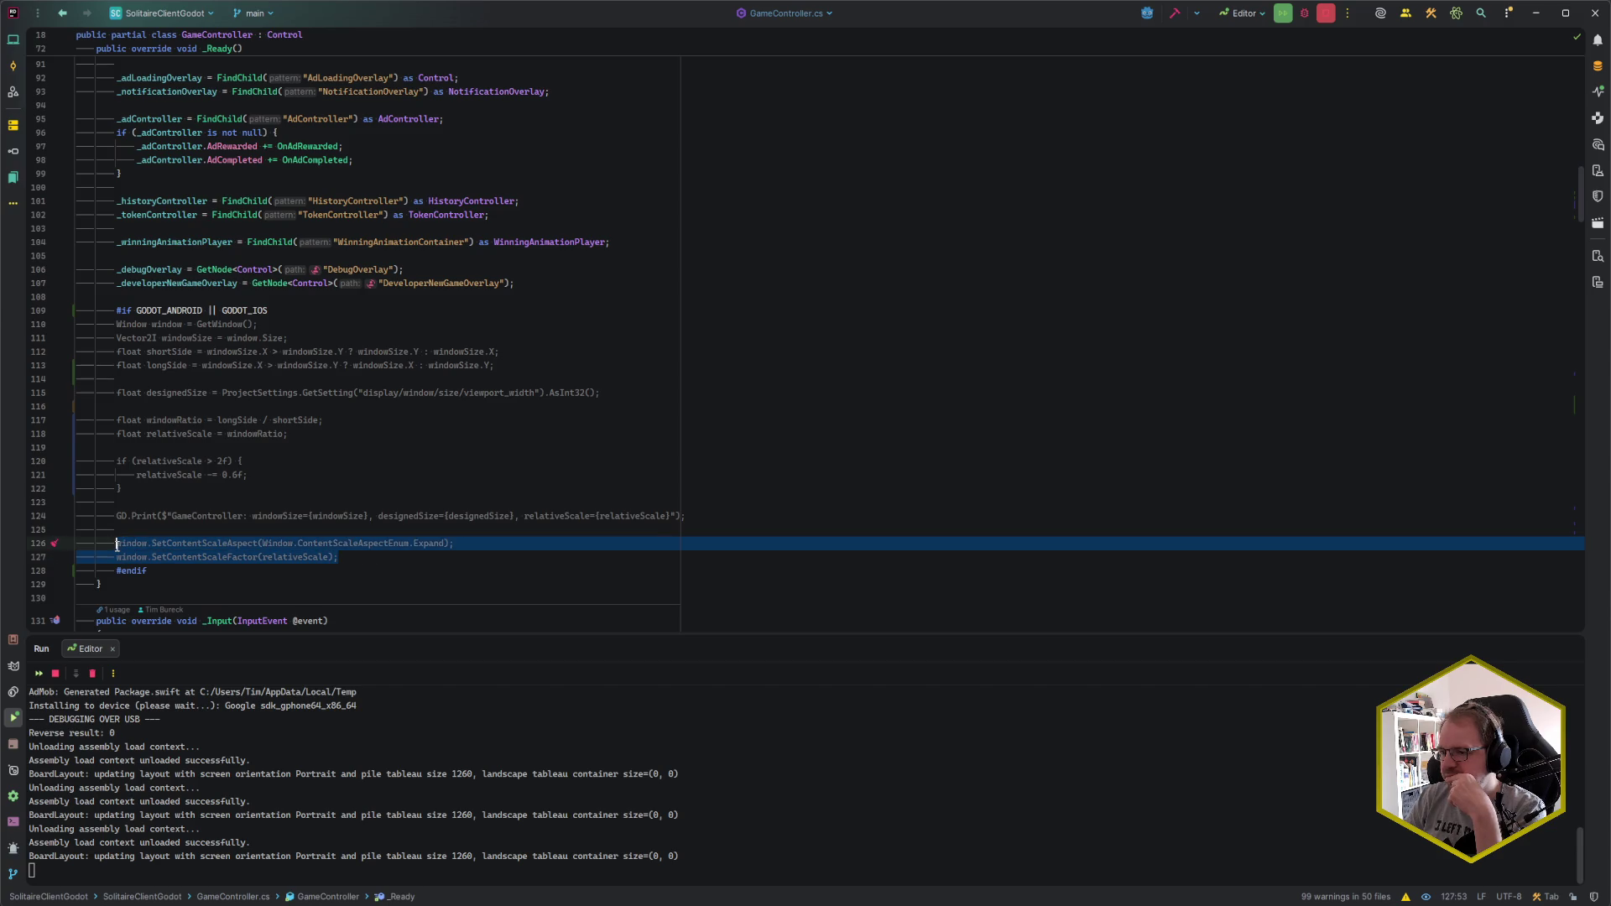
left_click(117, 544)
scroll(144, 543, "up", 5)
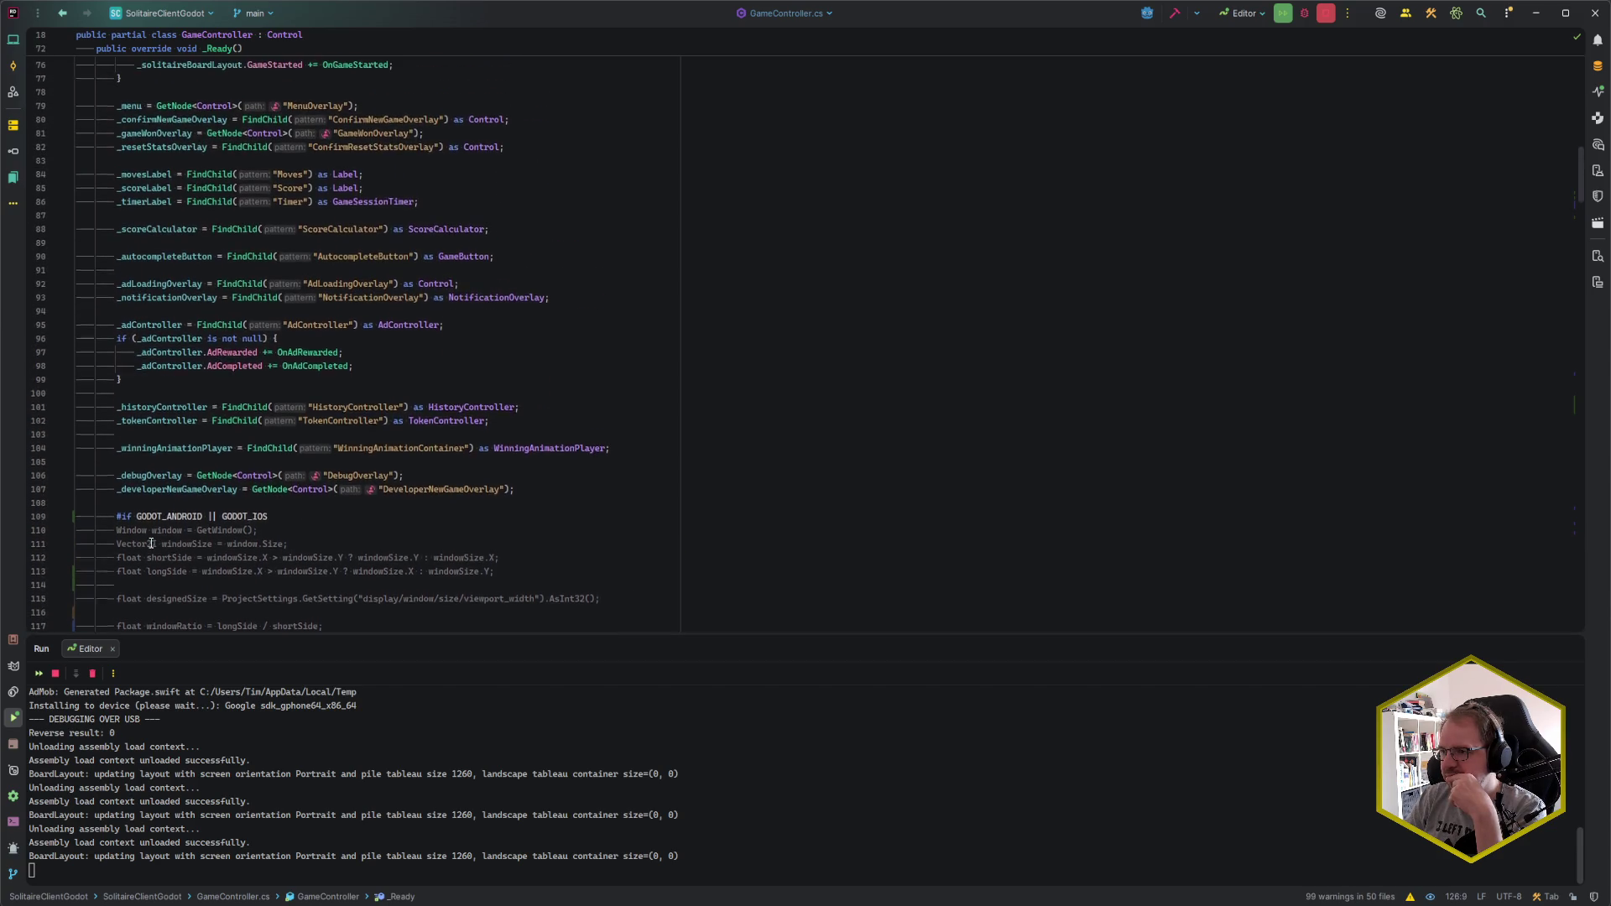
scroll(151, 541, "down", 6)
scroll(151, 542, "down", 7)
scroll(353, 474, "up", 6)
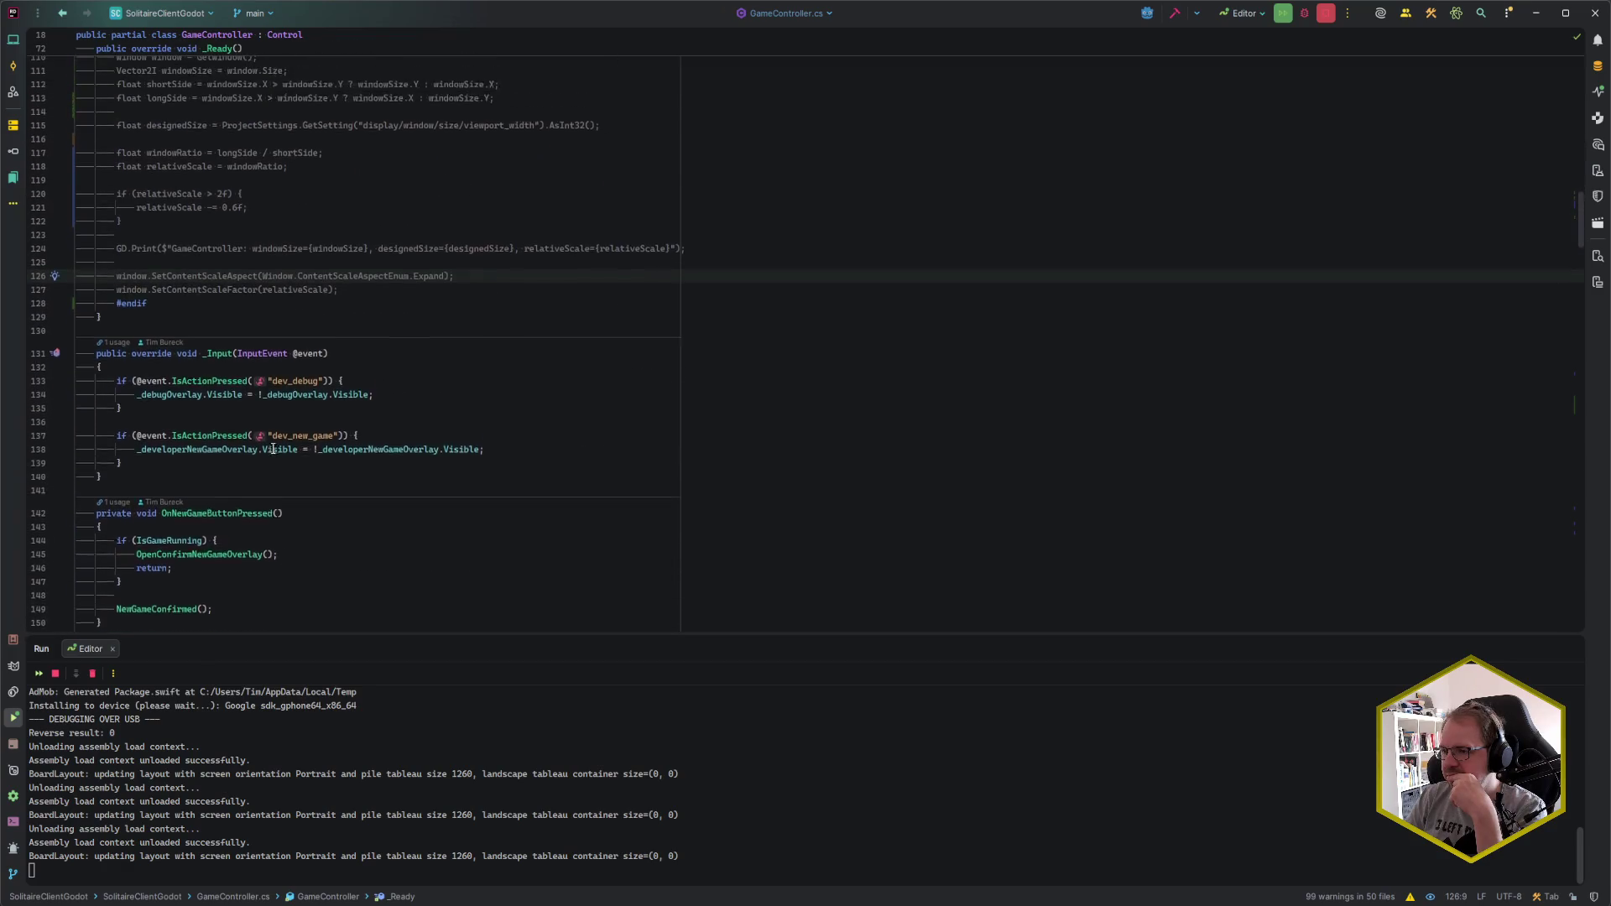
left_click(353, 474)
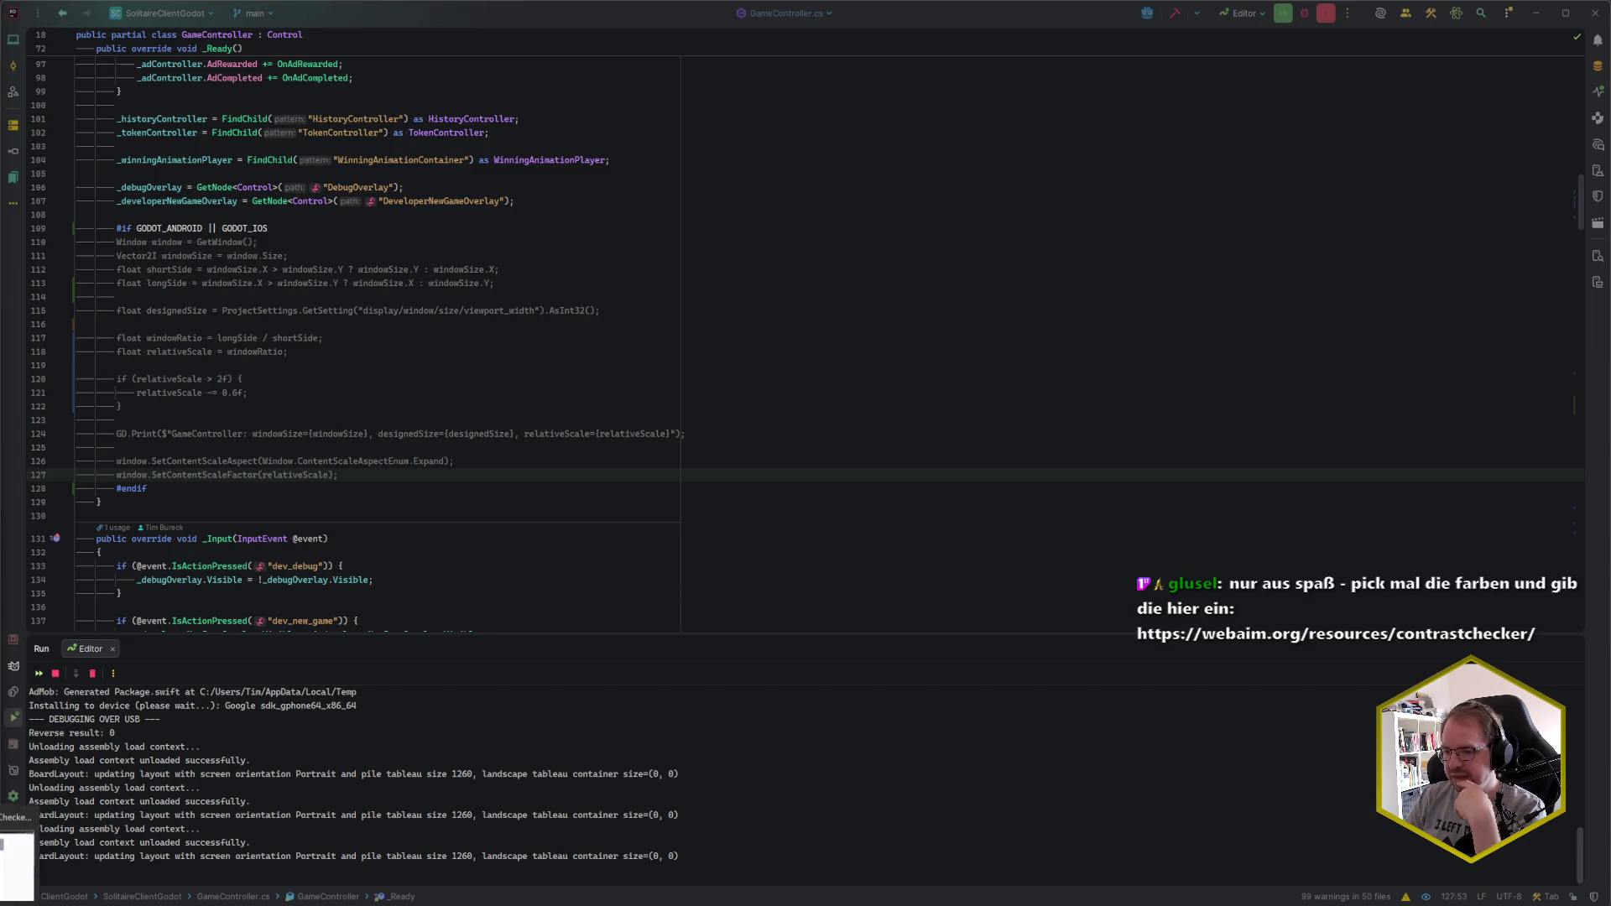
- Reorder the WebAIM Contrast Checker browser tab, then bring Godot back to front
key("alt+Tab")
mouse_move(1276, 50)
left_mouse_down()
mouse_move(1310, 12)
mouse_move(1347, 12)
left_mouse_up()
key("alt+Tab")
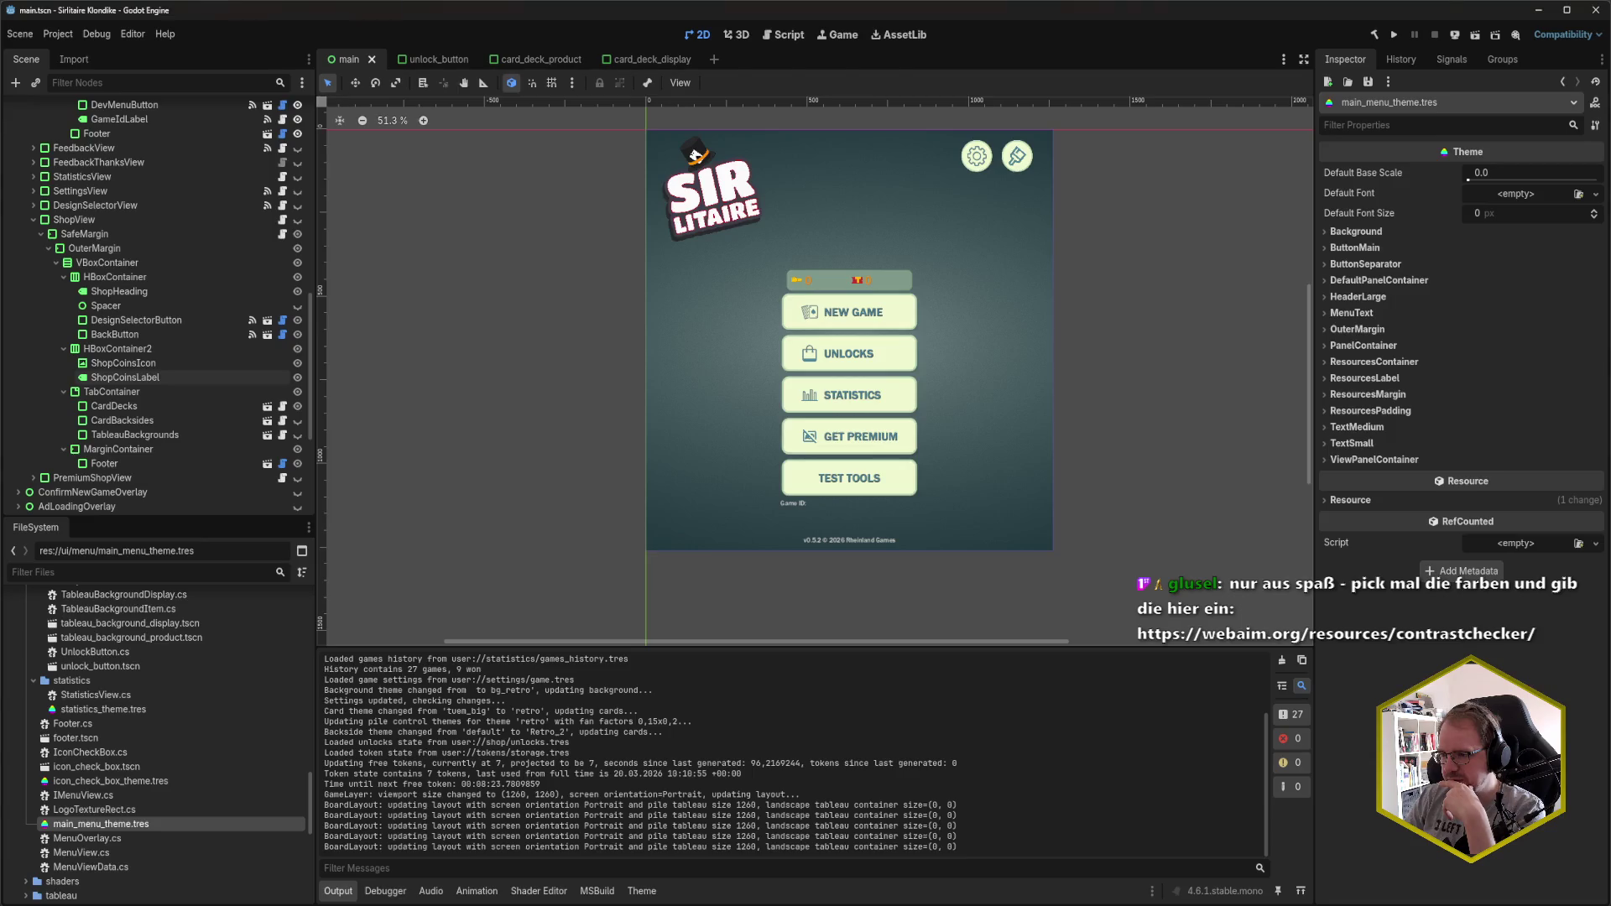
- Arrange the emulator game beside the WebAIM Contrast Checker page
key("alt+Tab")
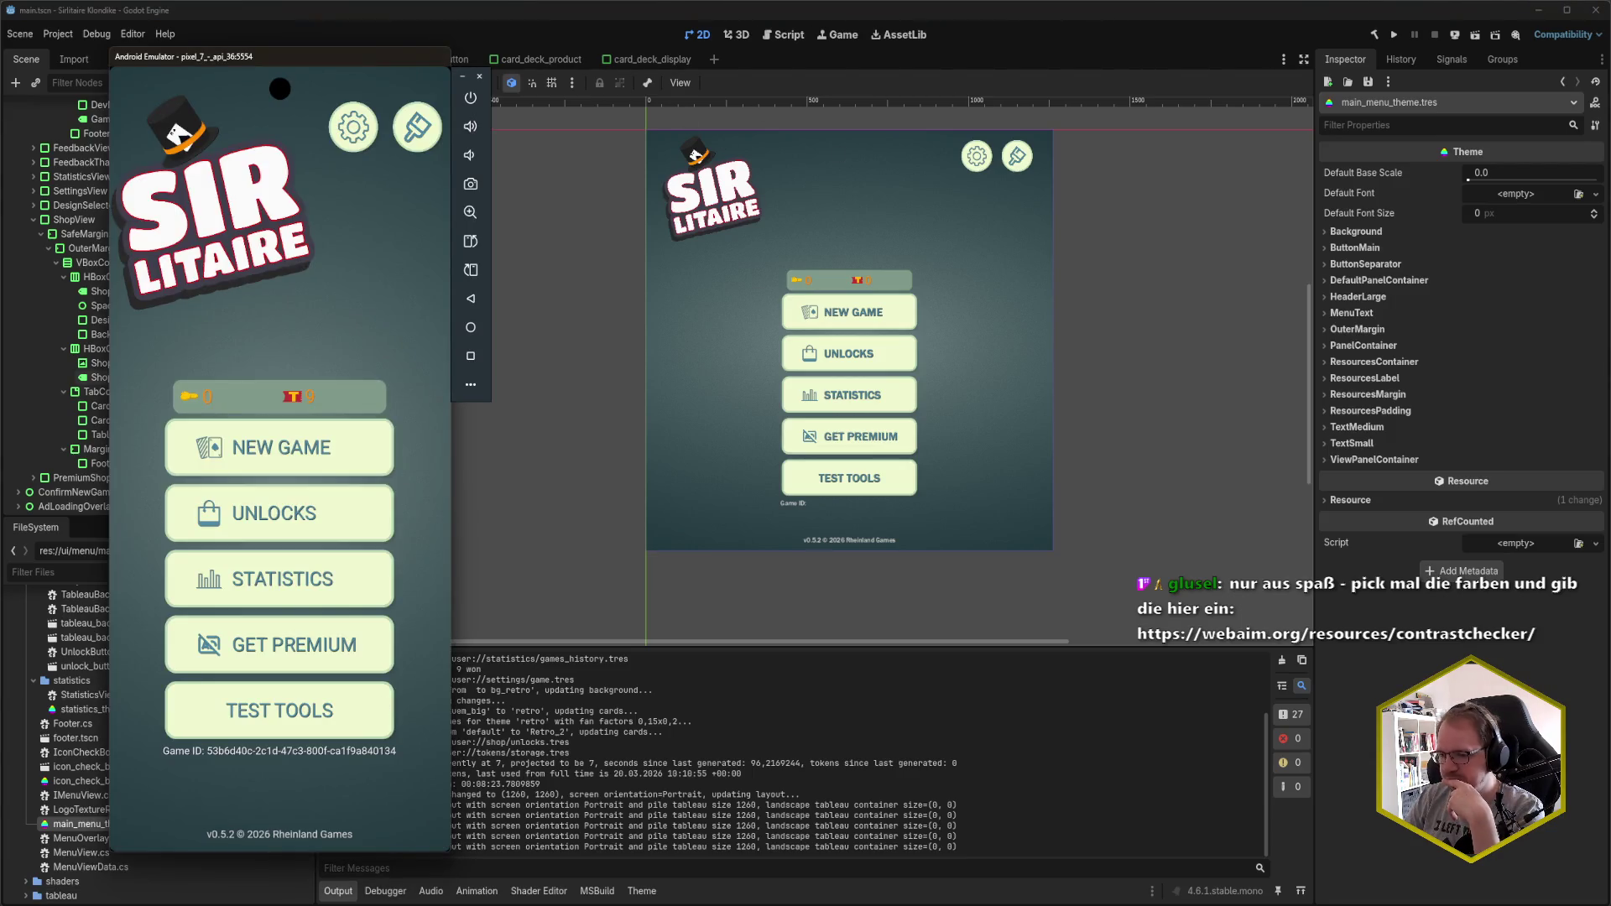
key("alt+Tab")
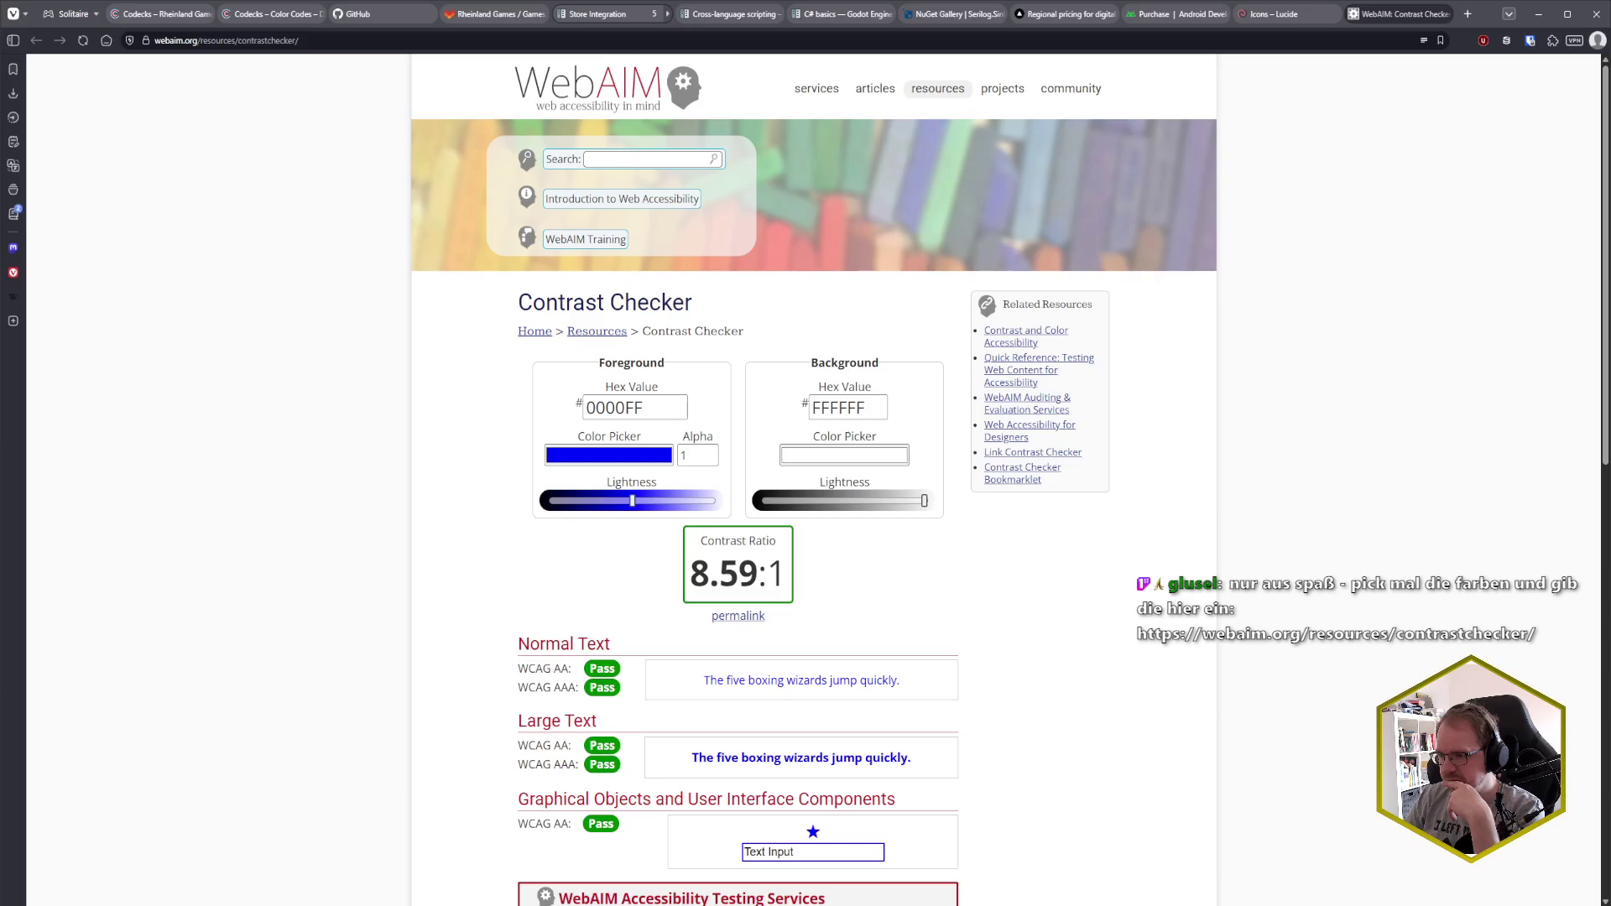
key("alt+Tab")
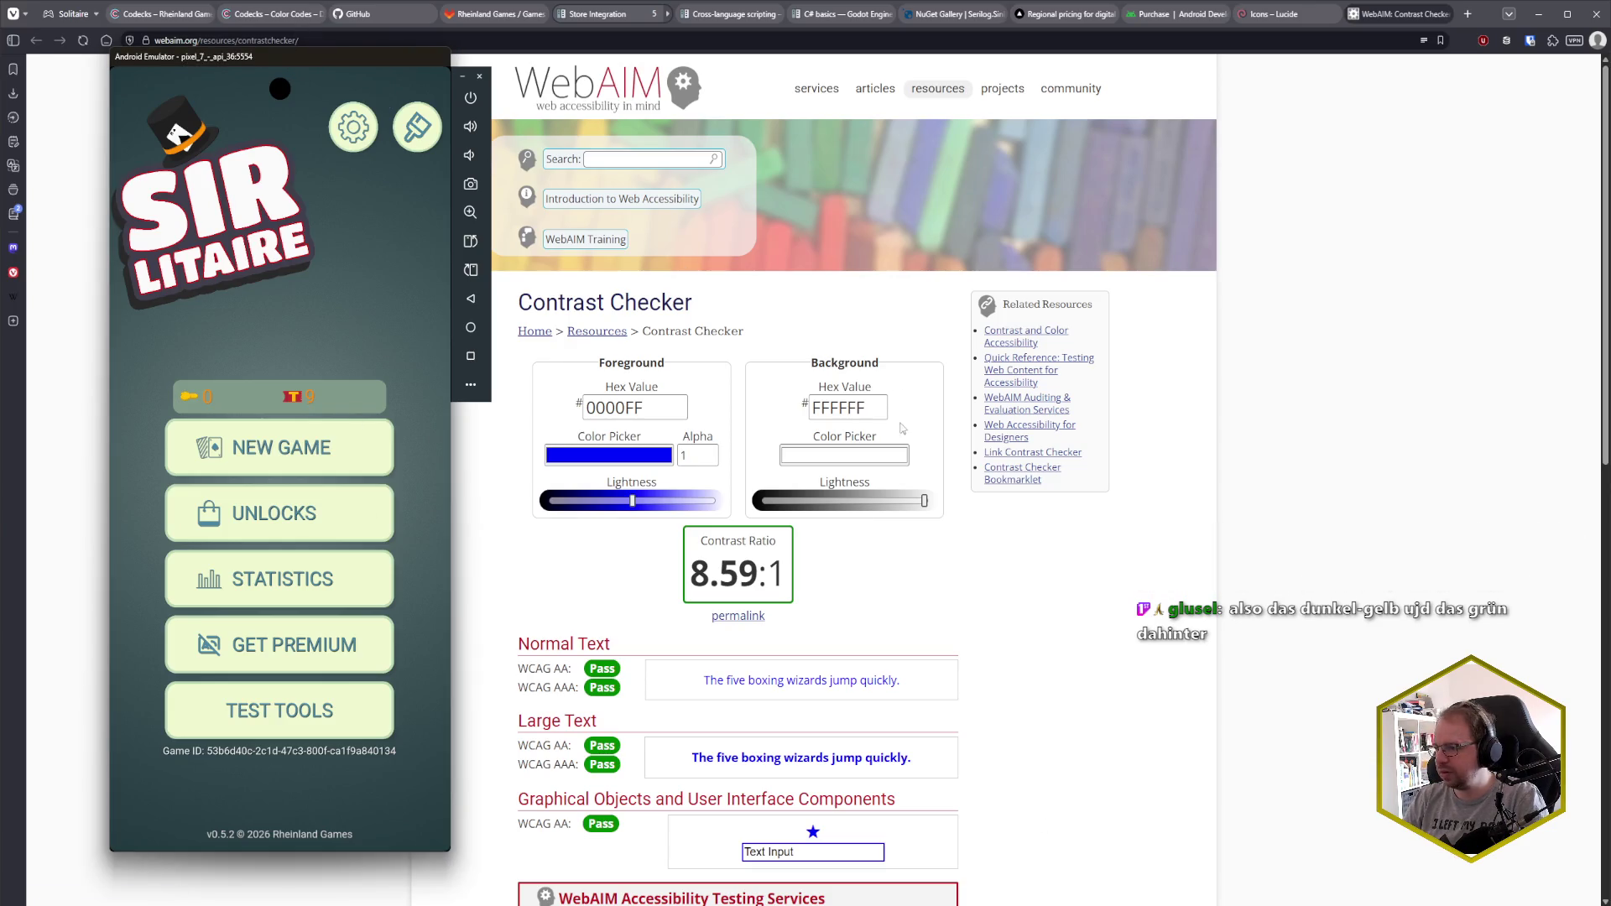
left_click(1013, 622)
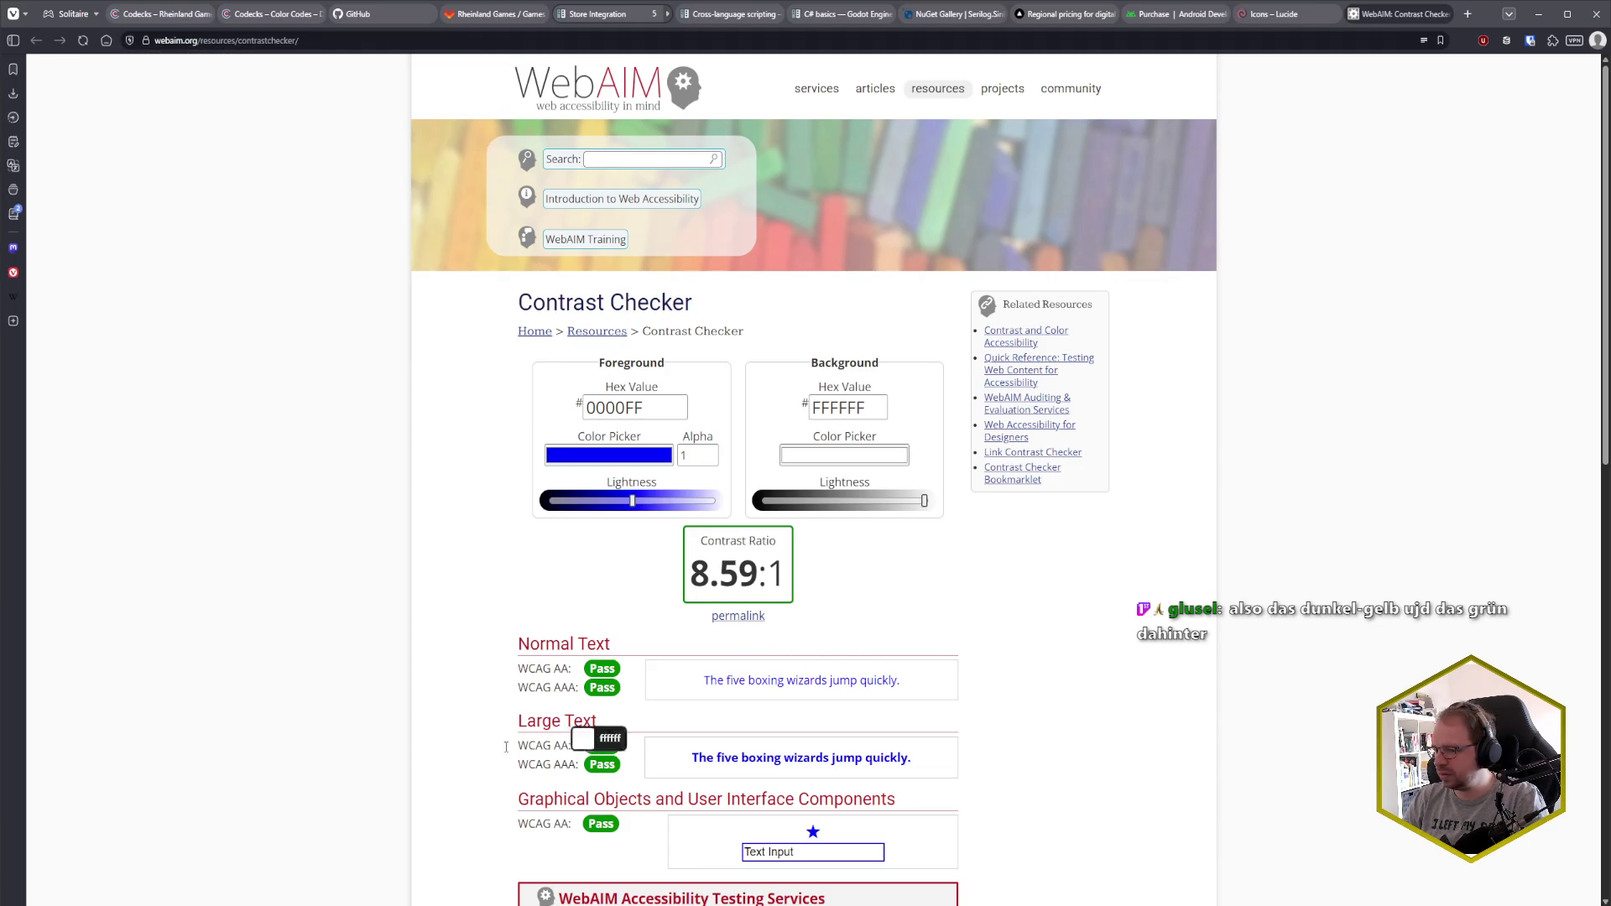
left_click(221, 844)
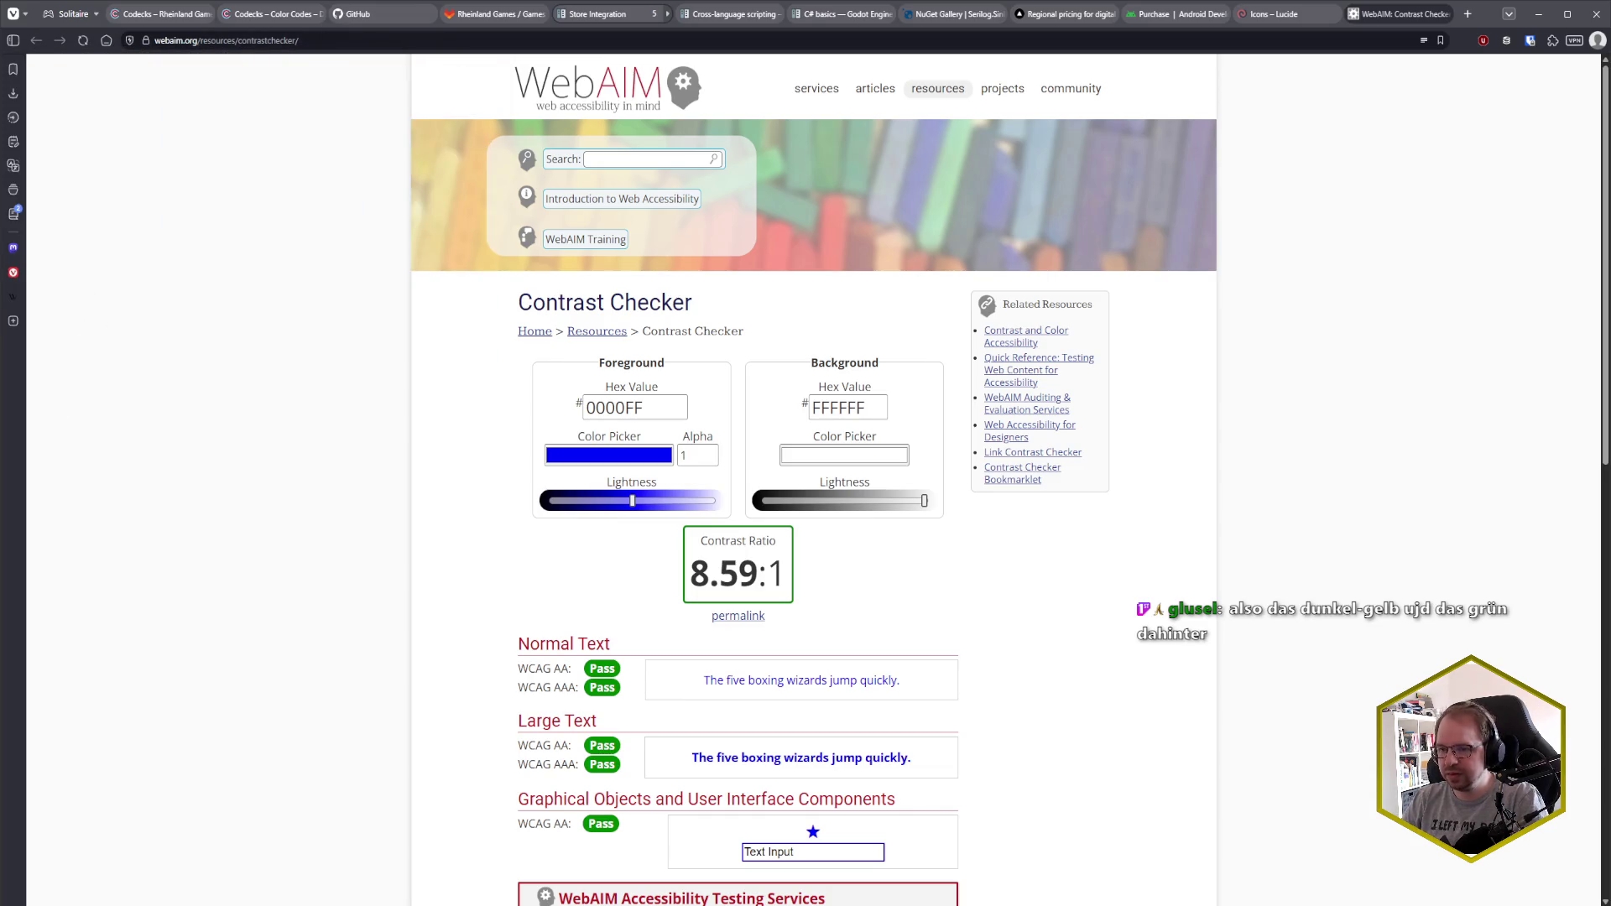
- Sample the game's blue colour 337dc4 with the PowerToys Color Picker, then return to Godot
key("super+shift+c")
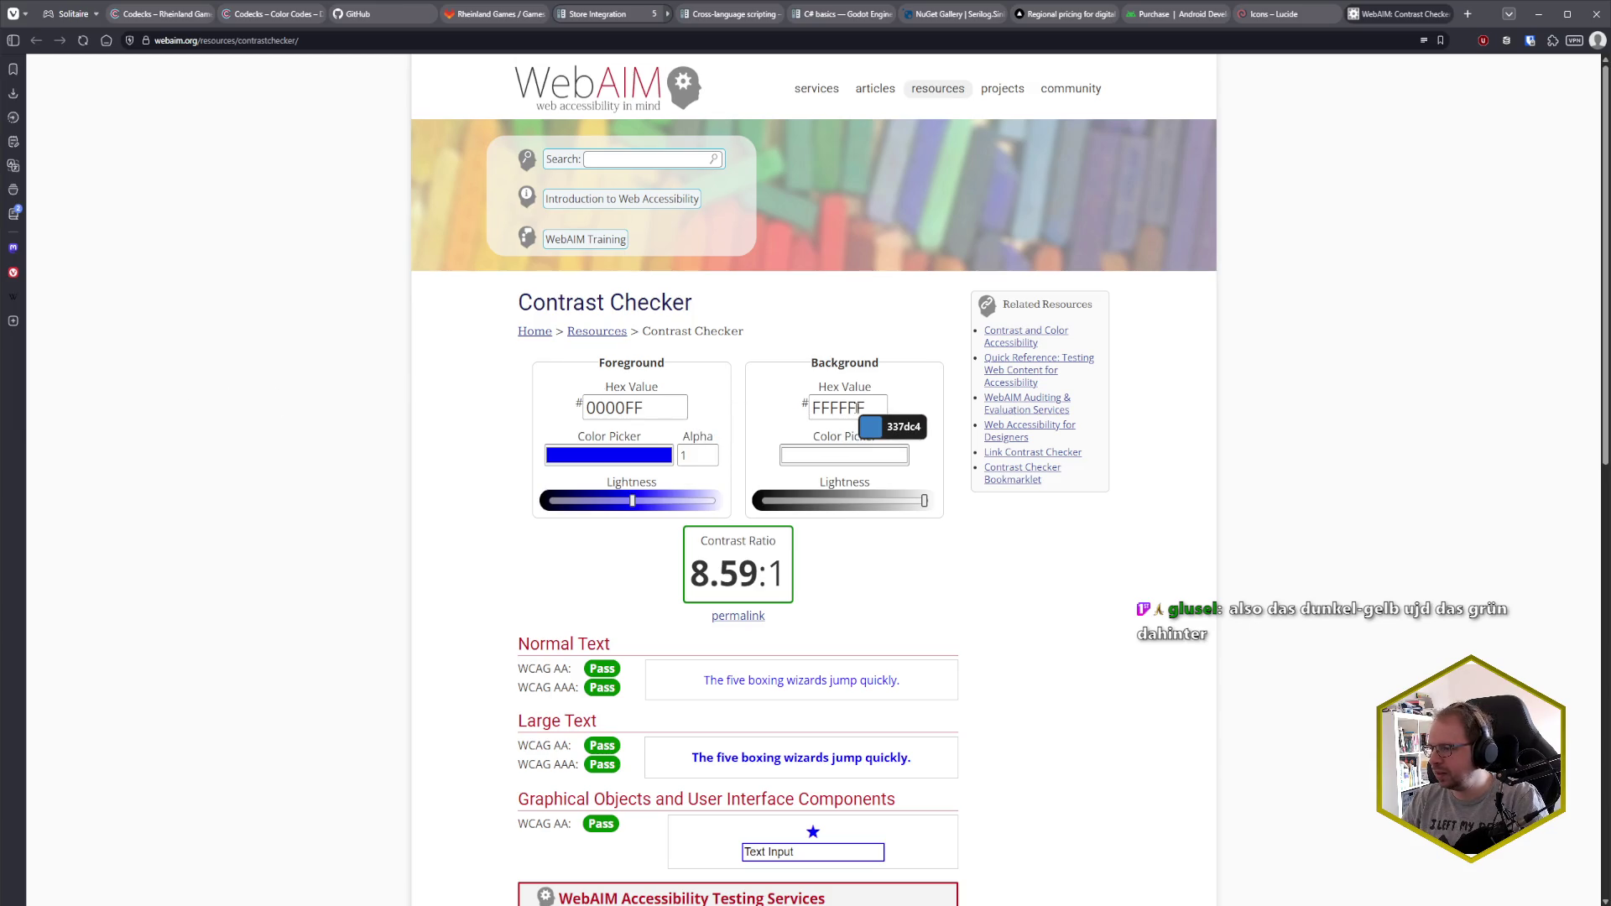
left_click(856, 409)
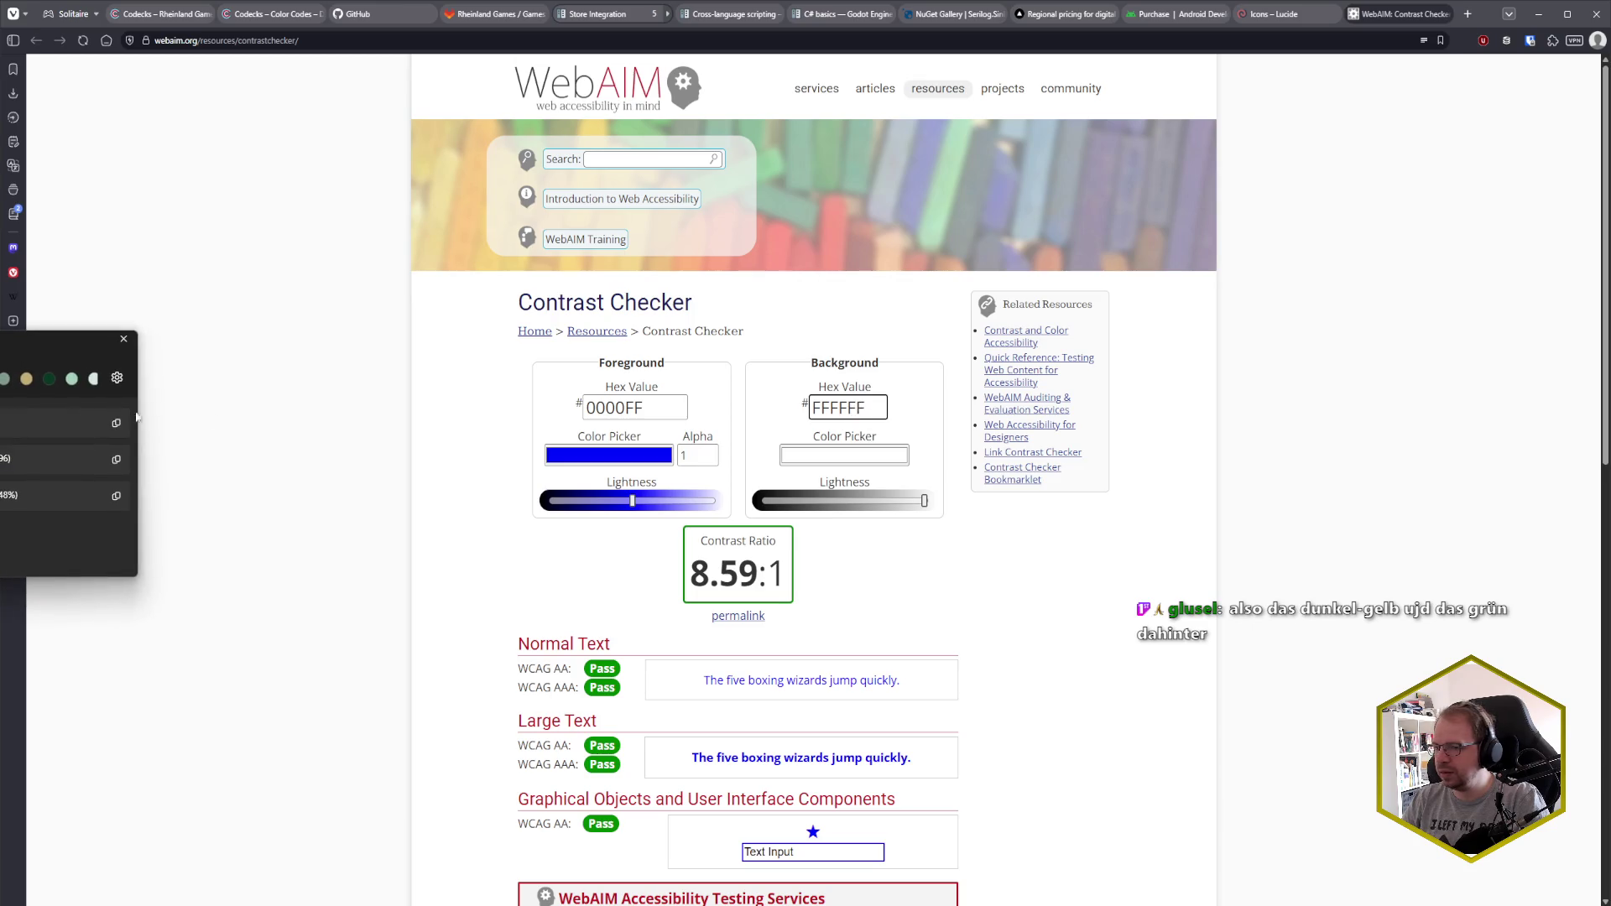
left_click(123, 338)
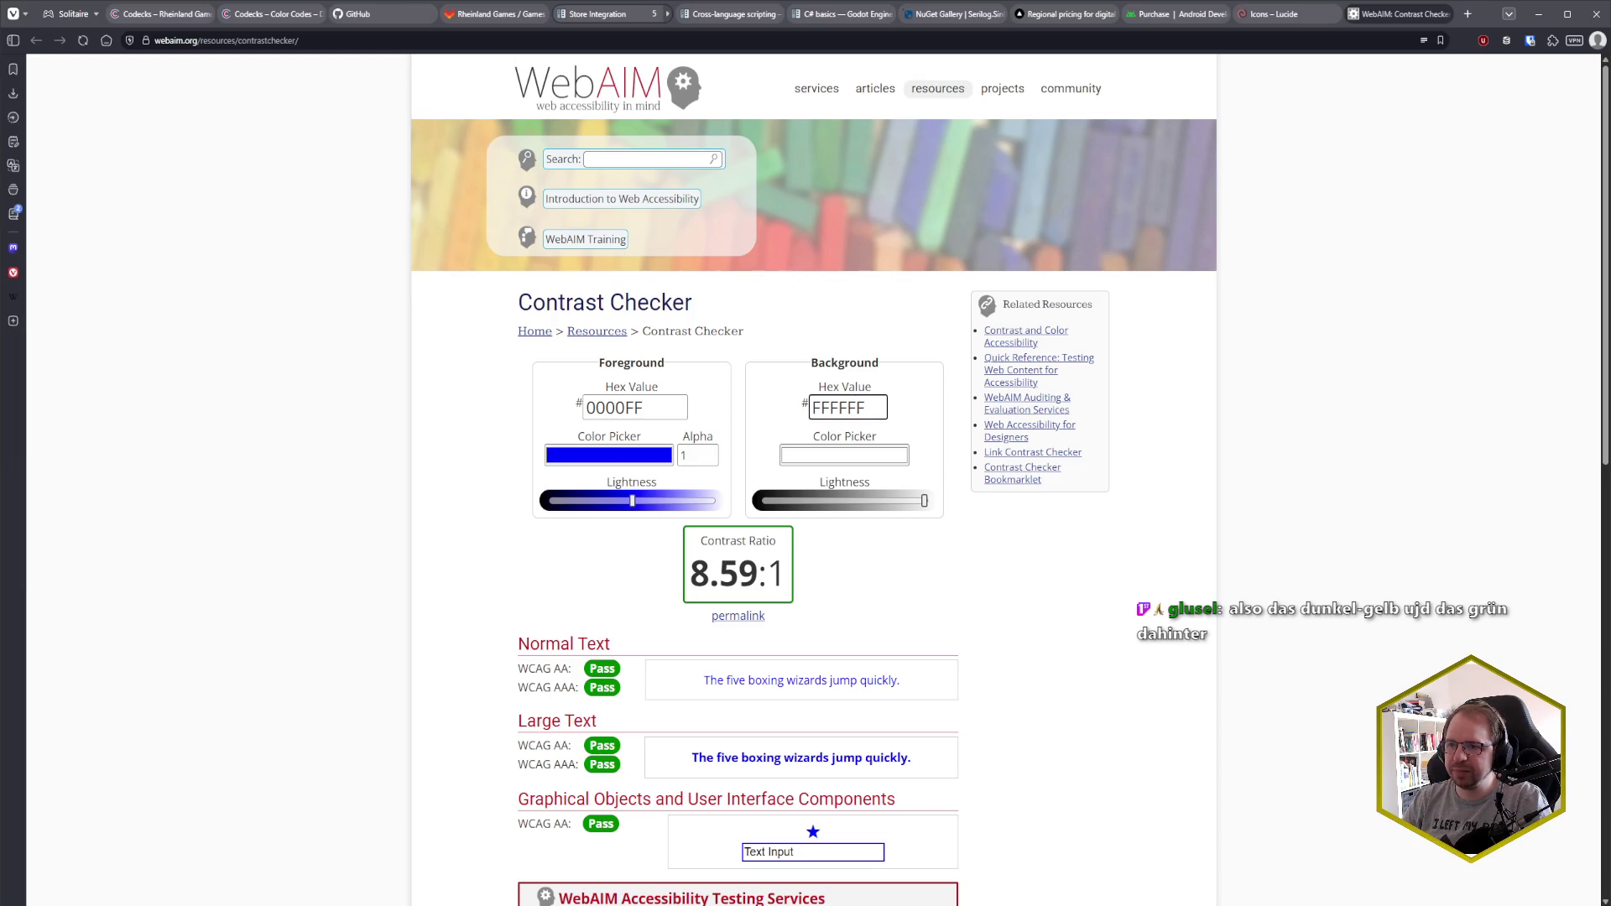
key("alt+Tab")
left_click_drag(416, 71, 380, 59)
key("alt+Tab")
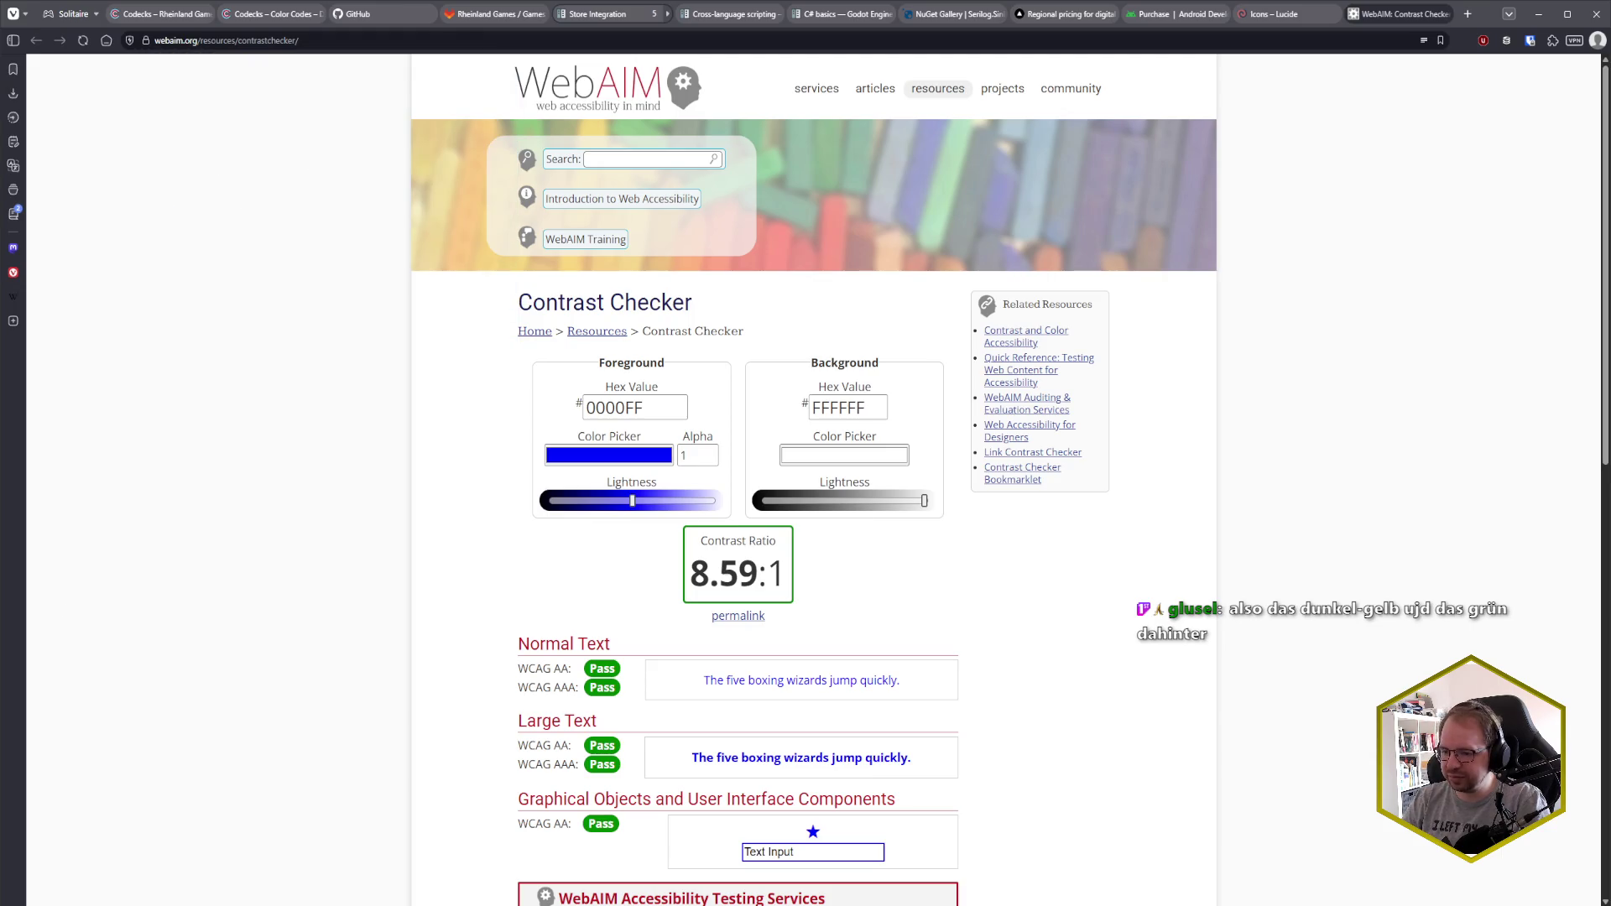
key("alt+Tab")
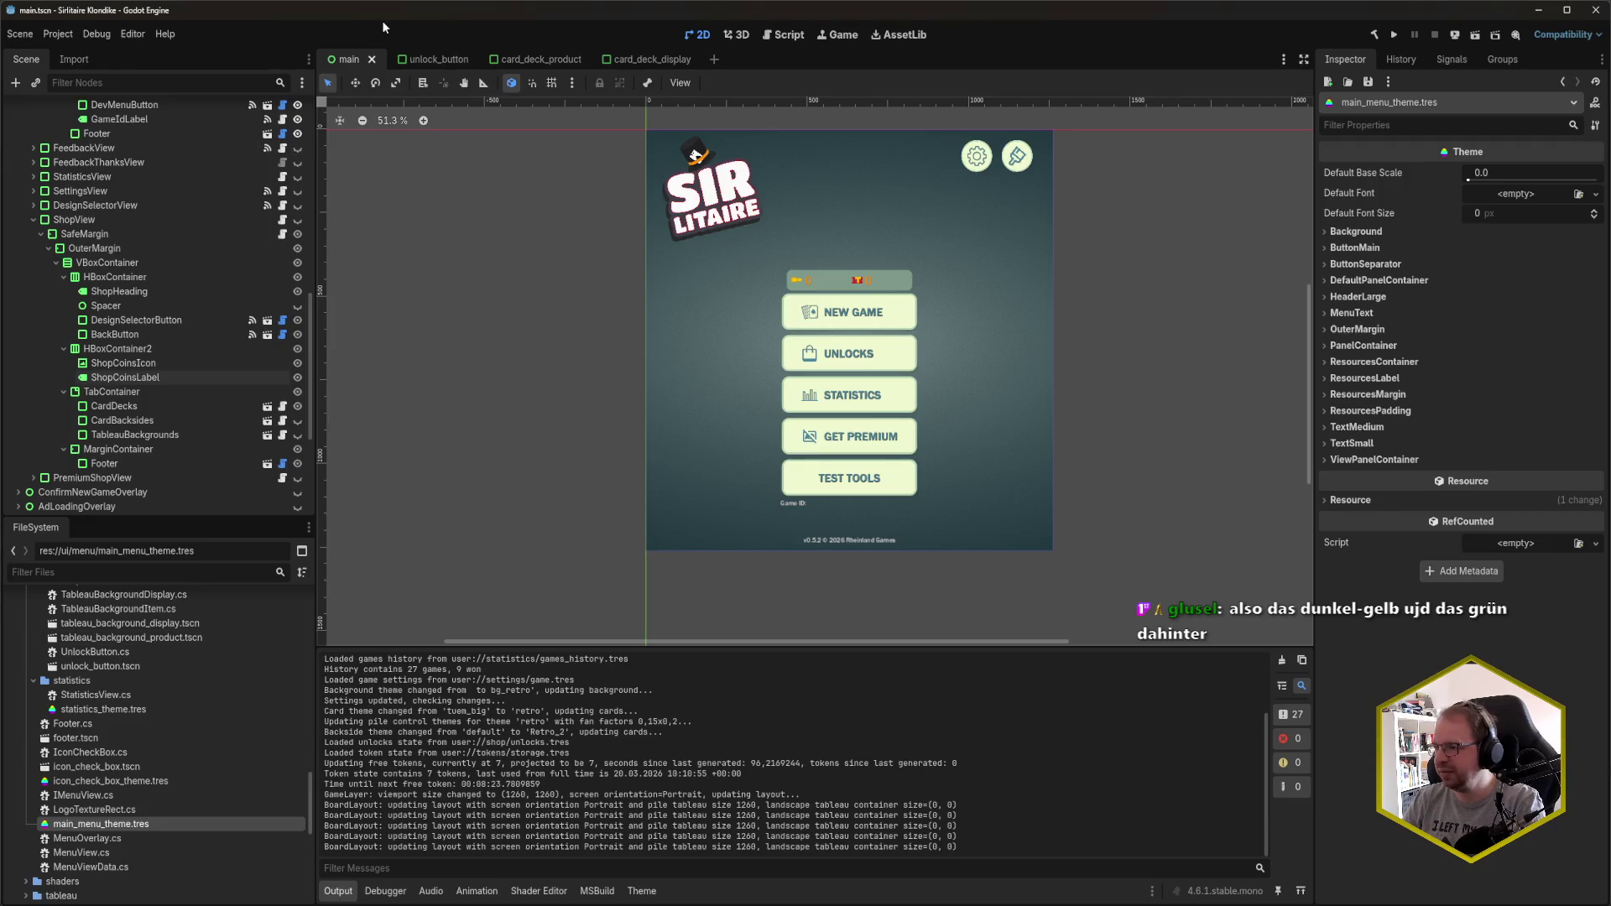
- Rerun the game with F5, move its window left, and bring up the WebAIM checker
key("F5")
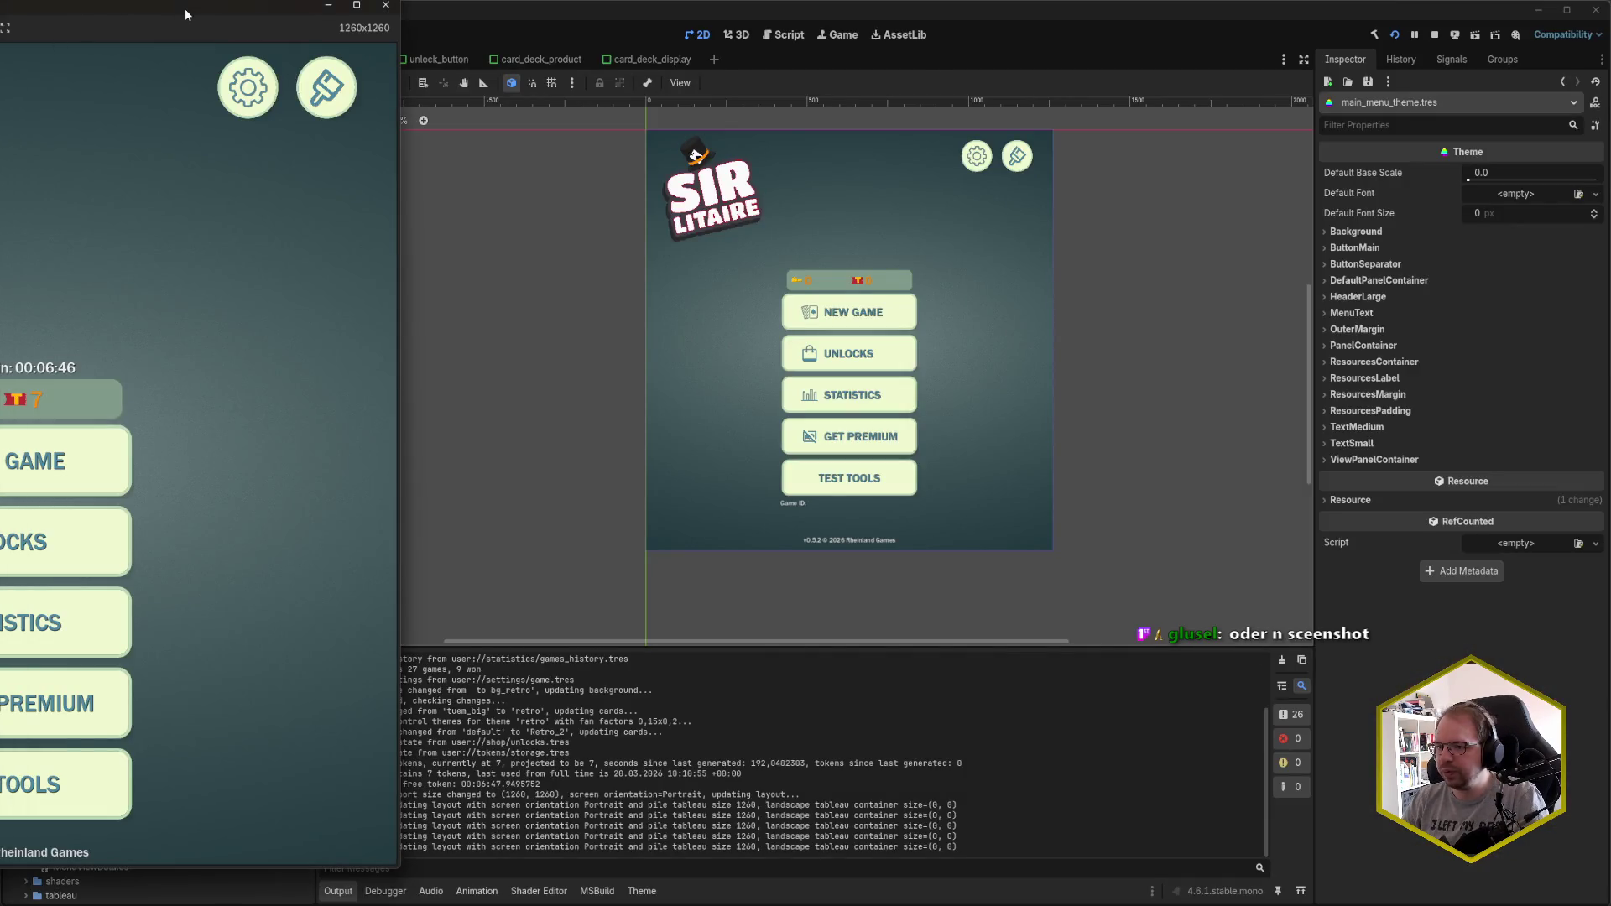
mouse_move(185, 9)
left_mouse_down()
mouse_move(10, 37)
mouse_move(494, 31)
left_mouse_up()
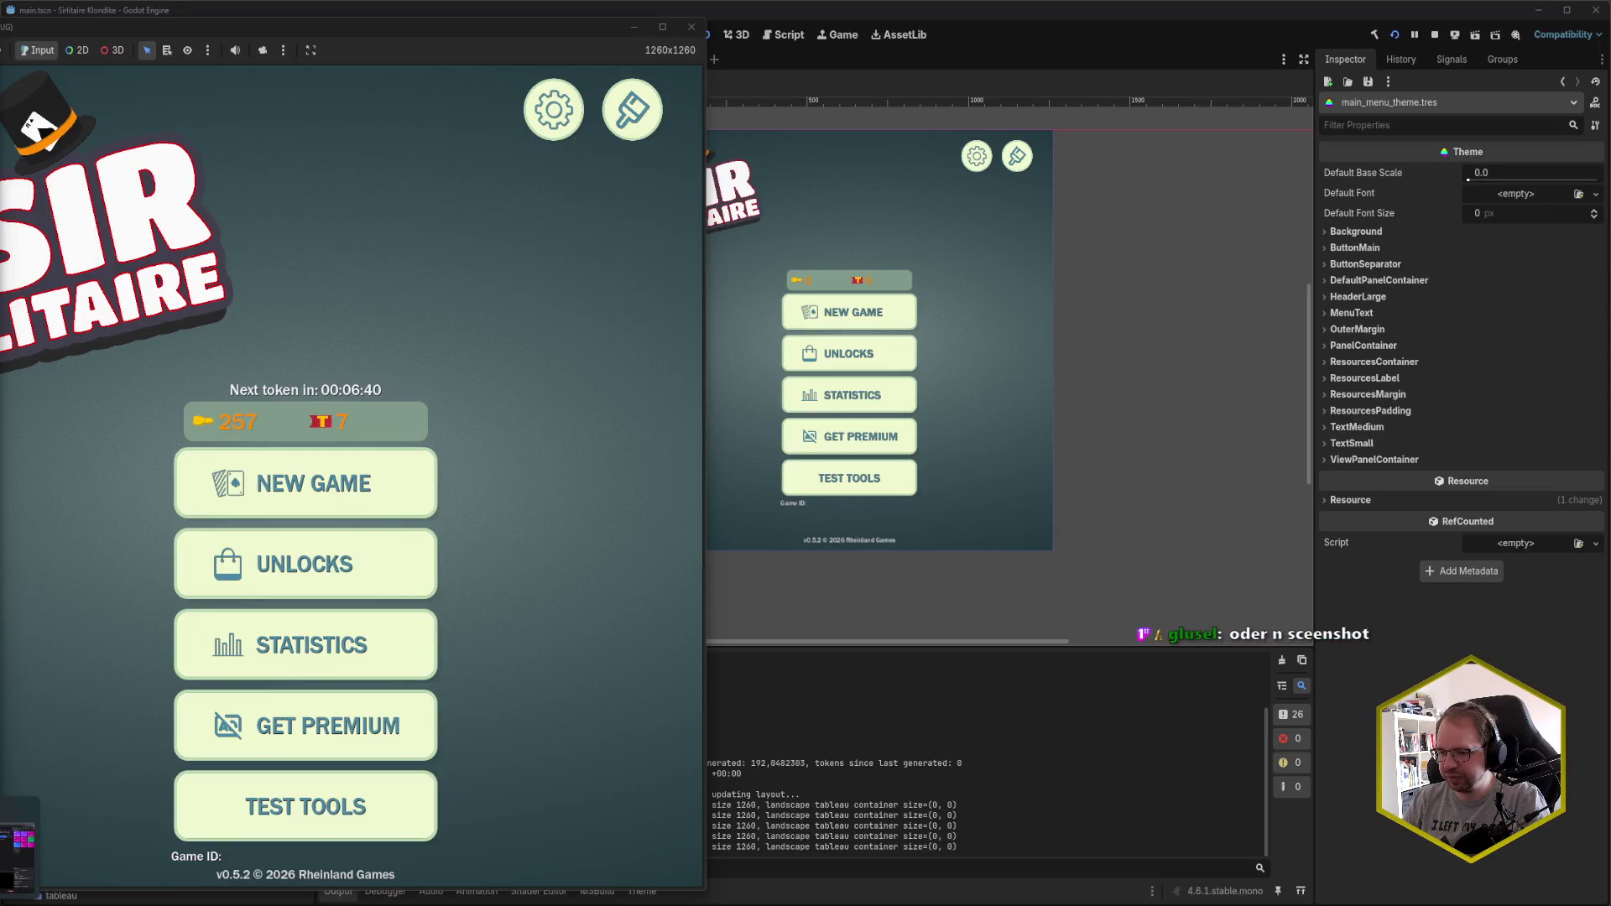
key("alt+Tab")
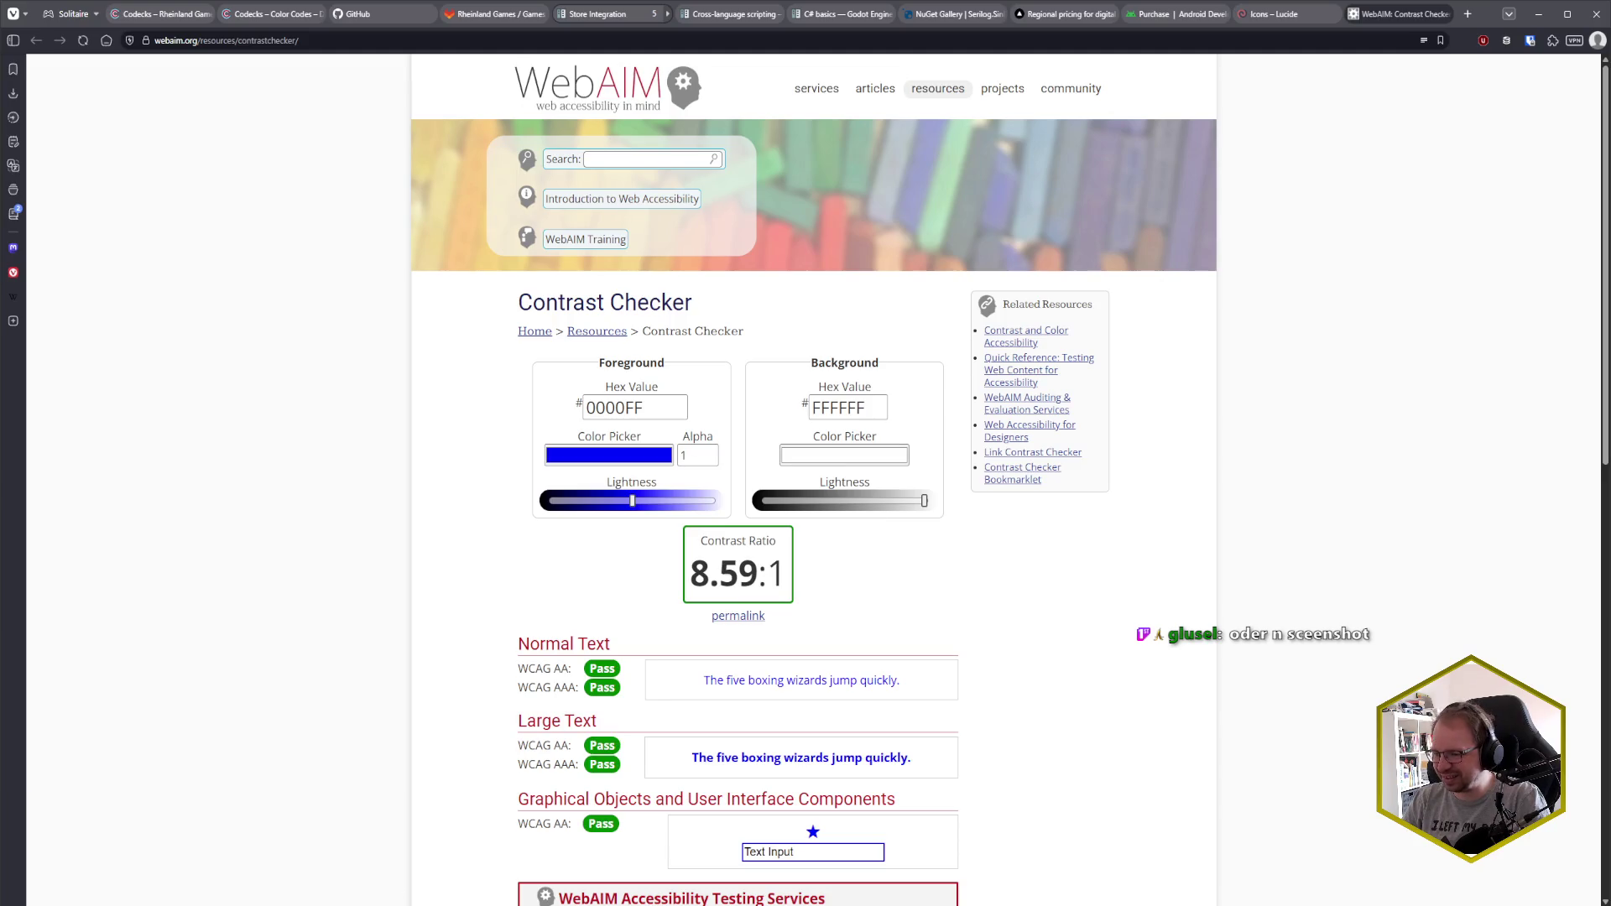
- Sample the token counter's orange FF8F00 and paste it as the foreground colour
key("alt+Tab")
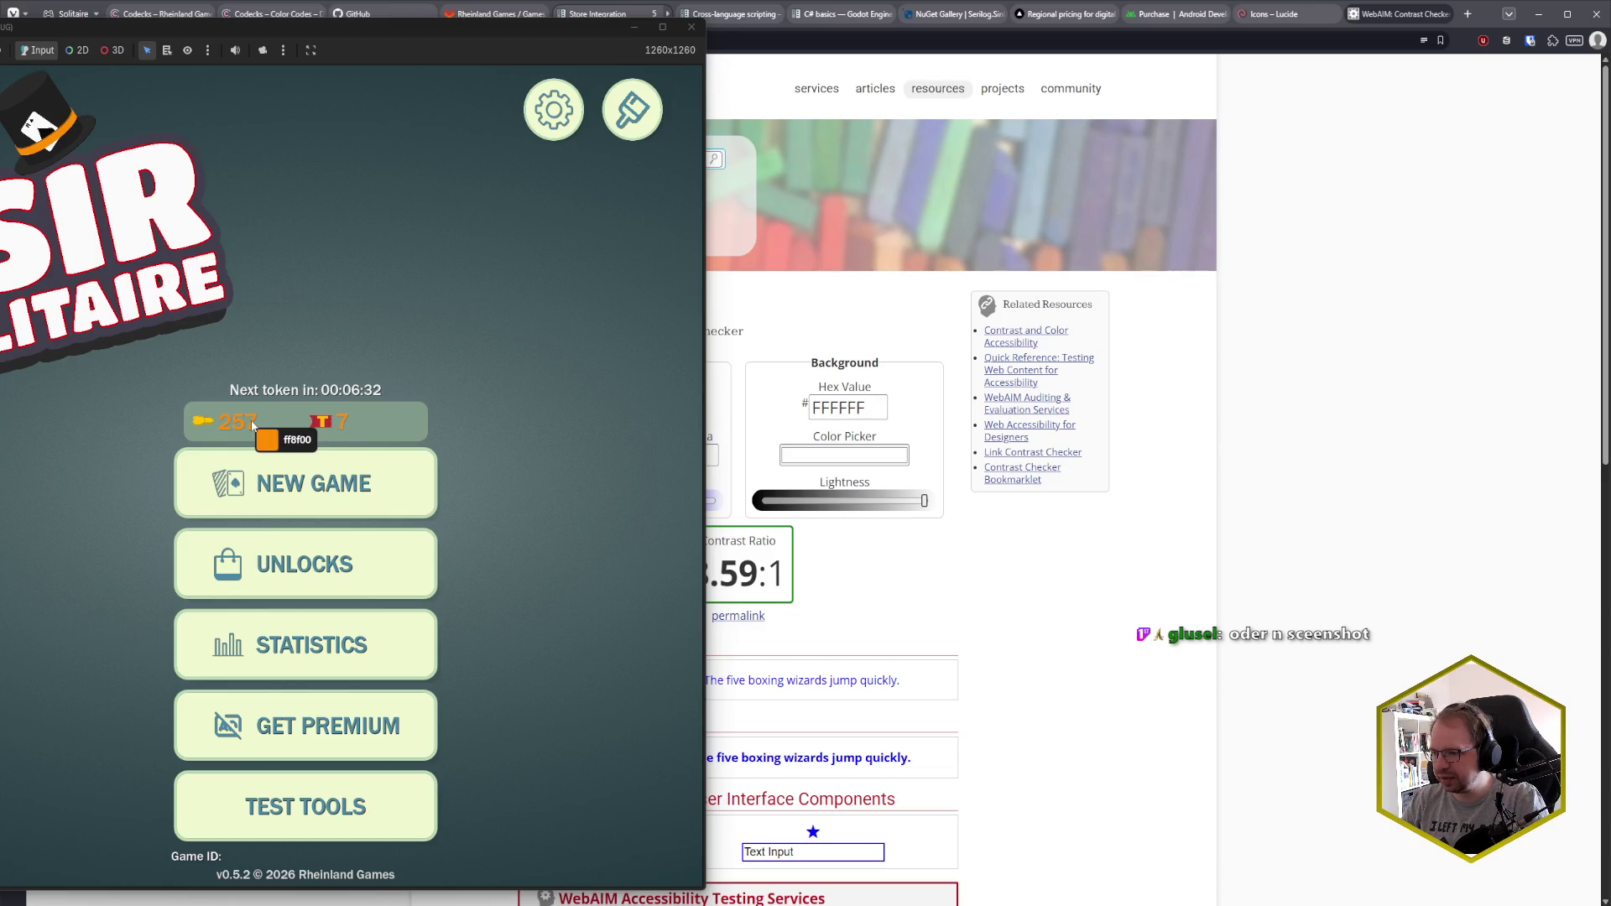
left_click(252, 425)
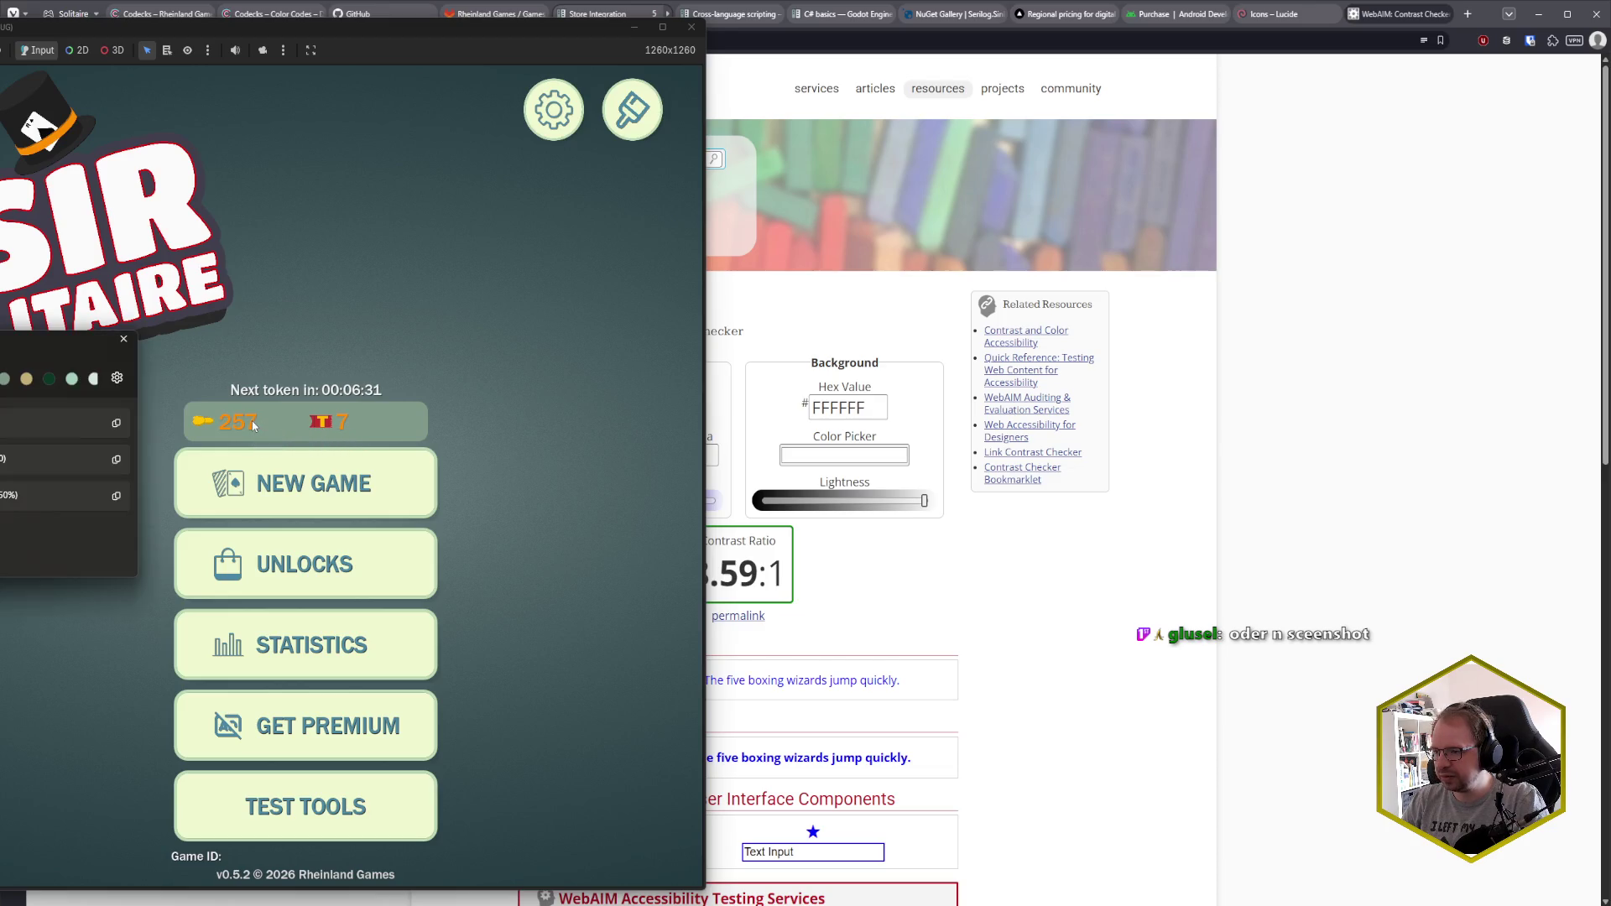
left_click(116, 423)
left_click(831, 409)
double_click(831, 408)
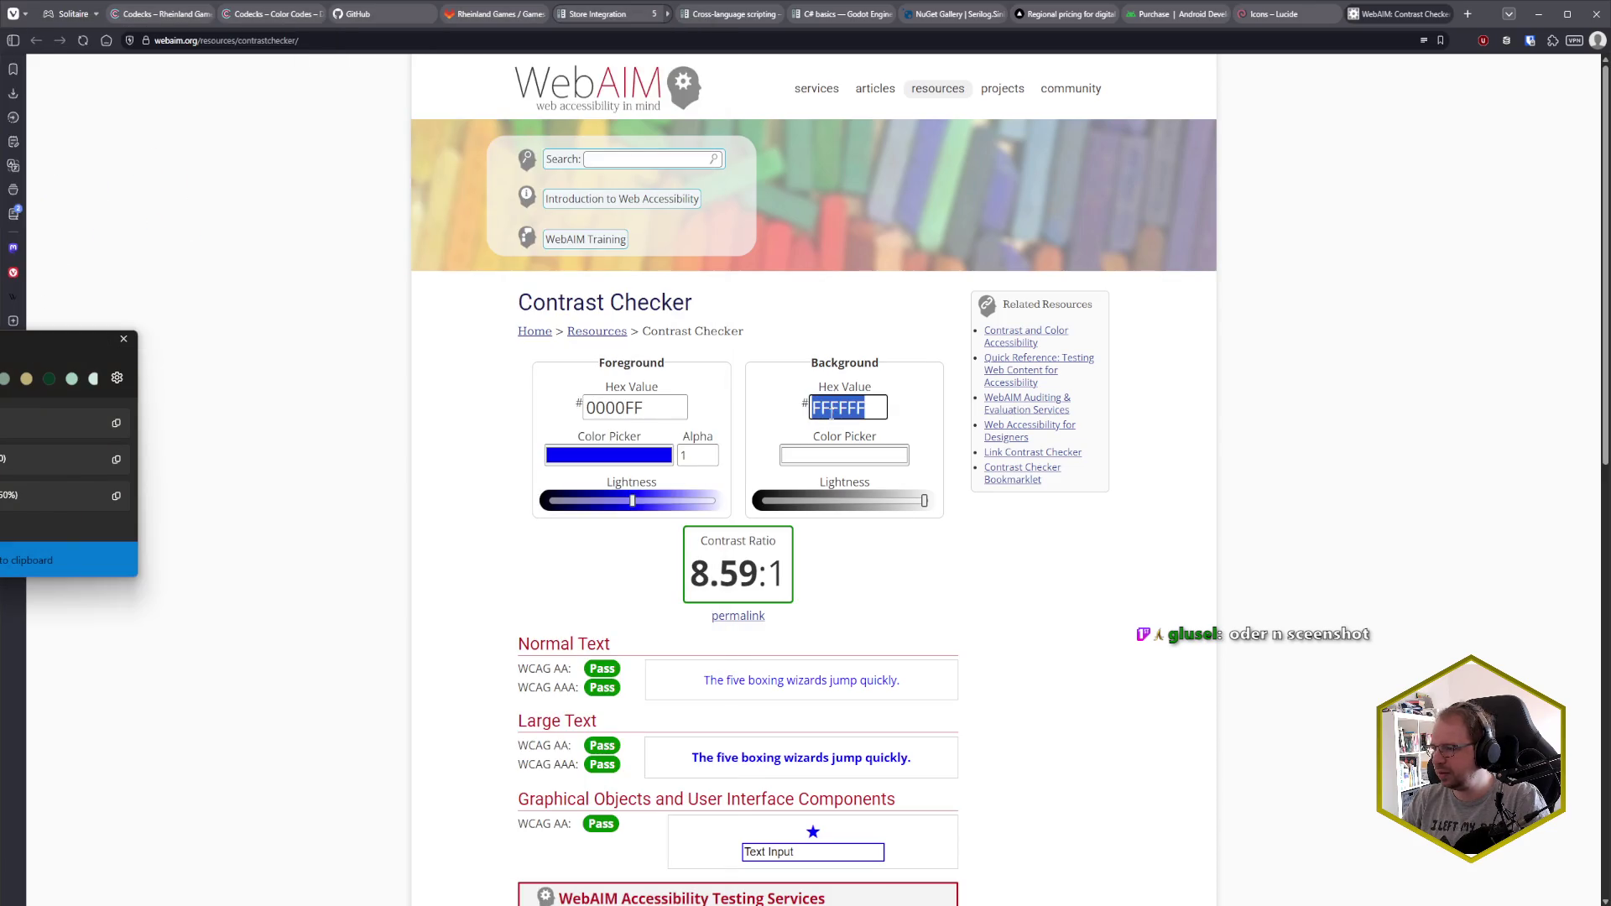
double_click(684, 417)
key("ctrl+v")
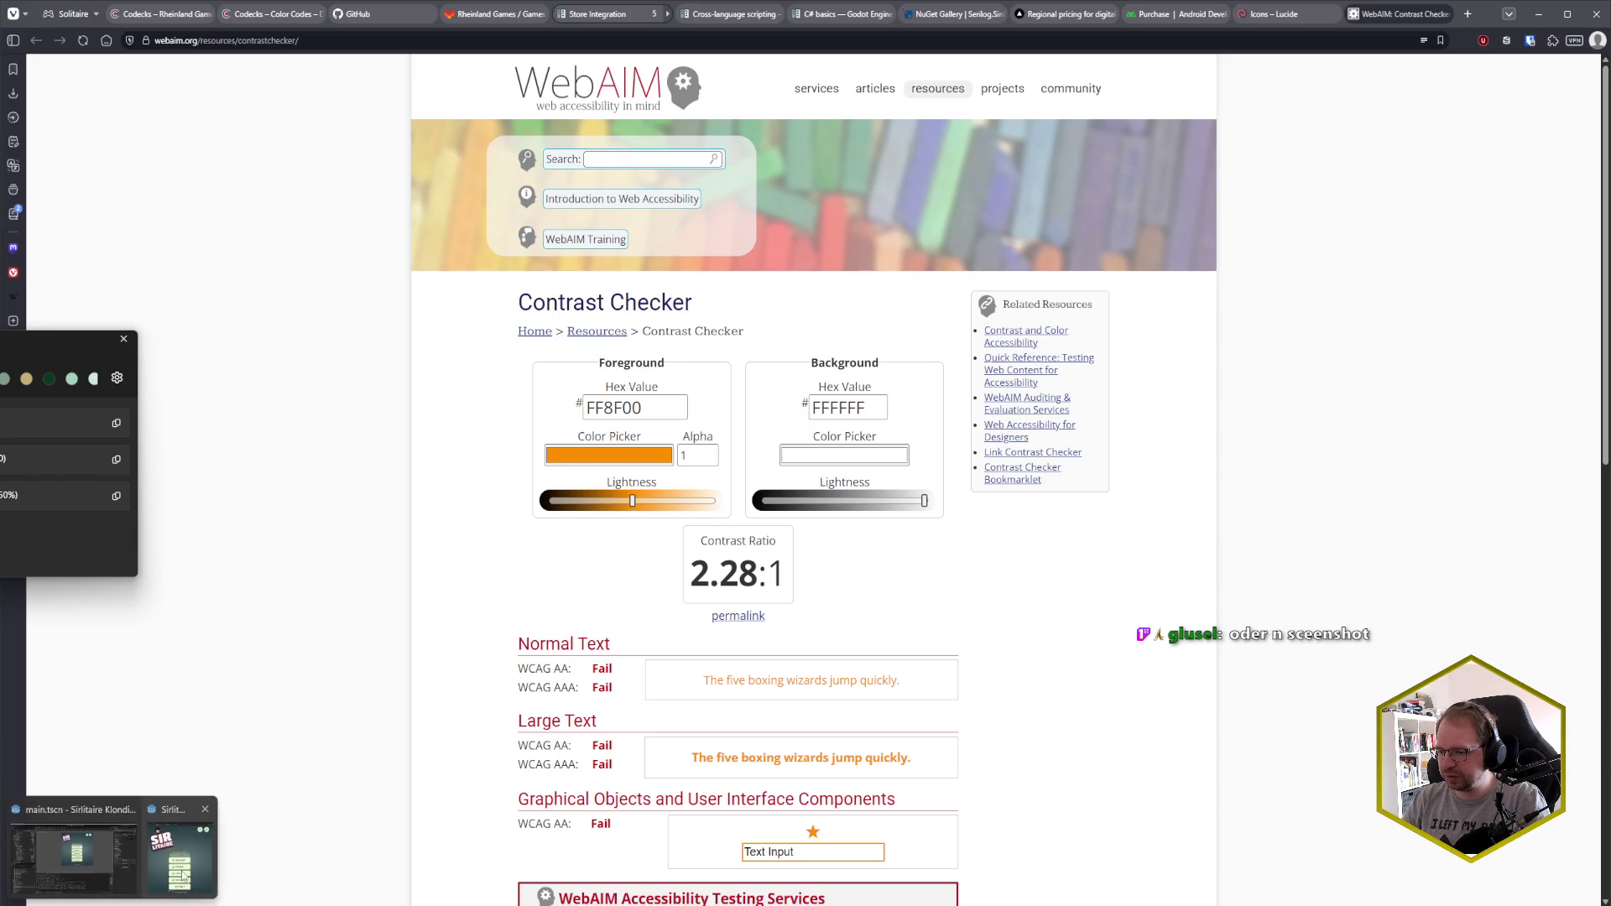
- Sample the token bar's 7F9989 as background, yielding a failing 1.34:1 ratio
left_click(117, 848)
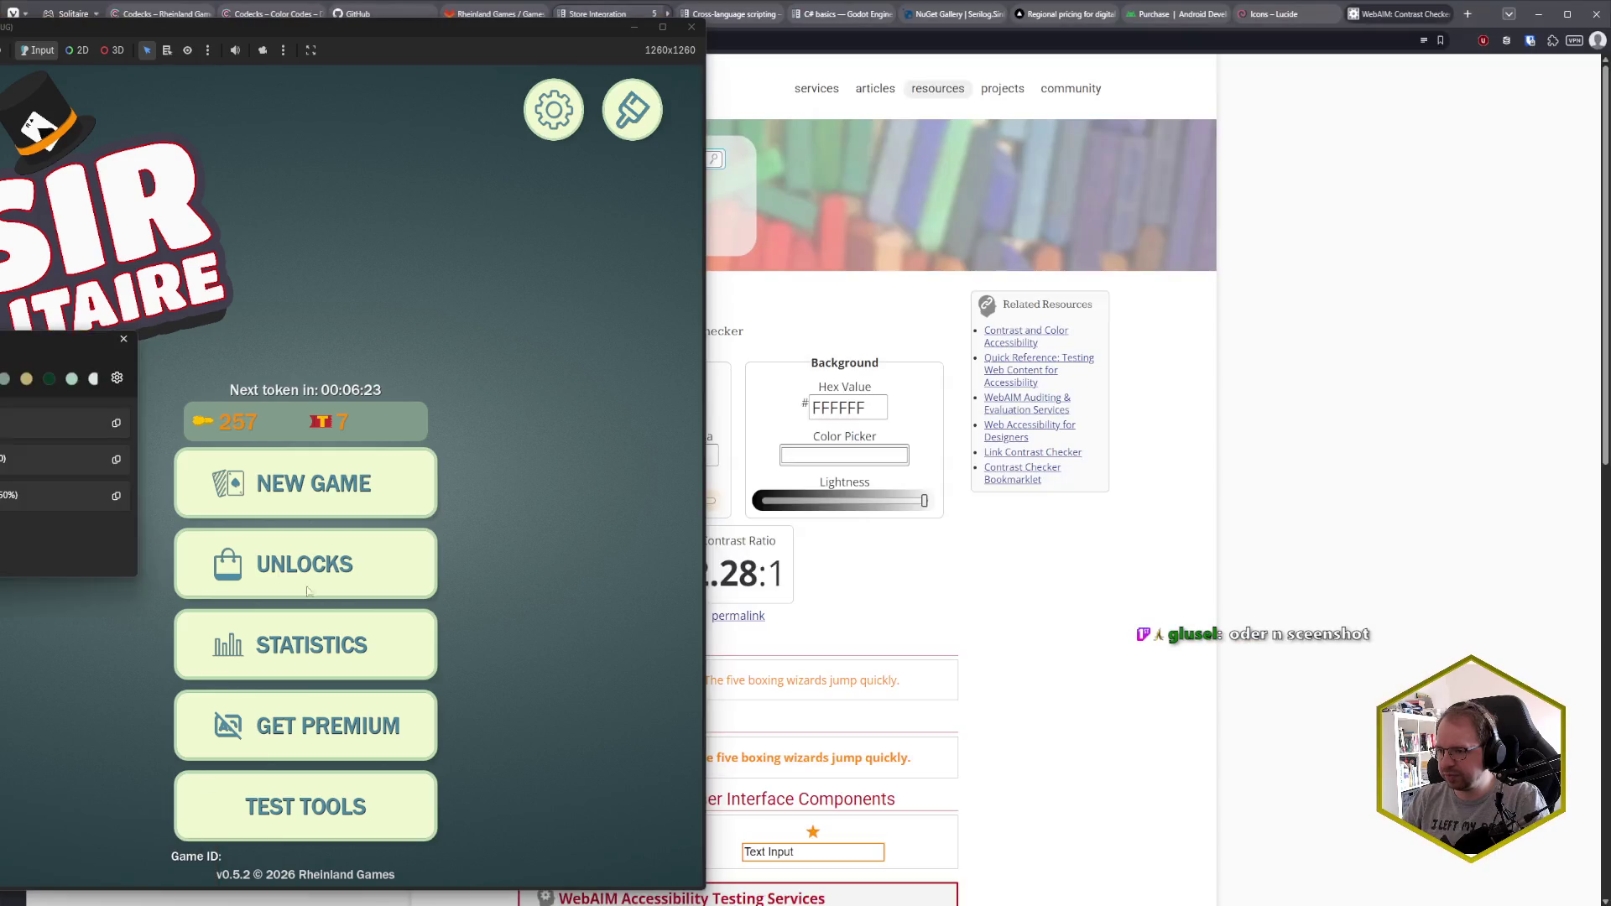
left_click(267, 421)
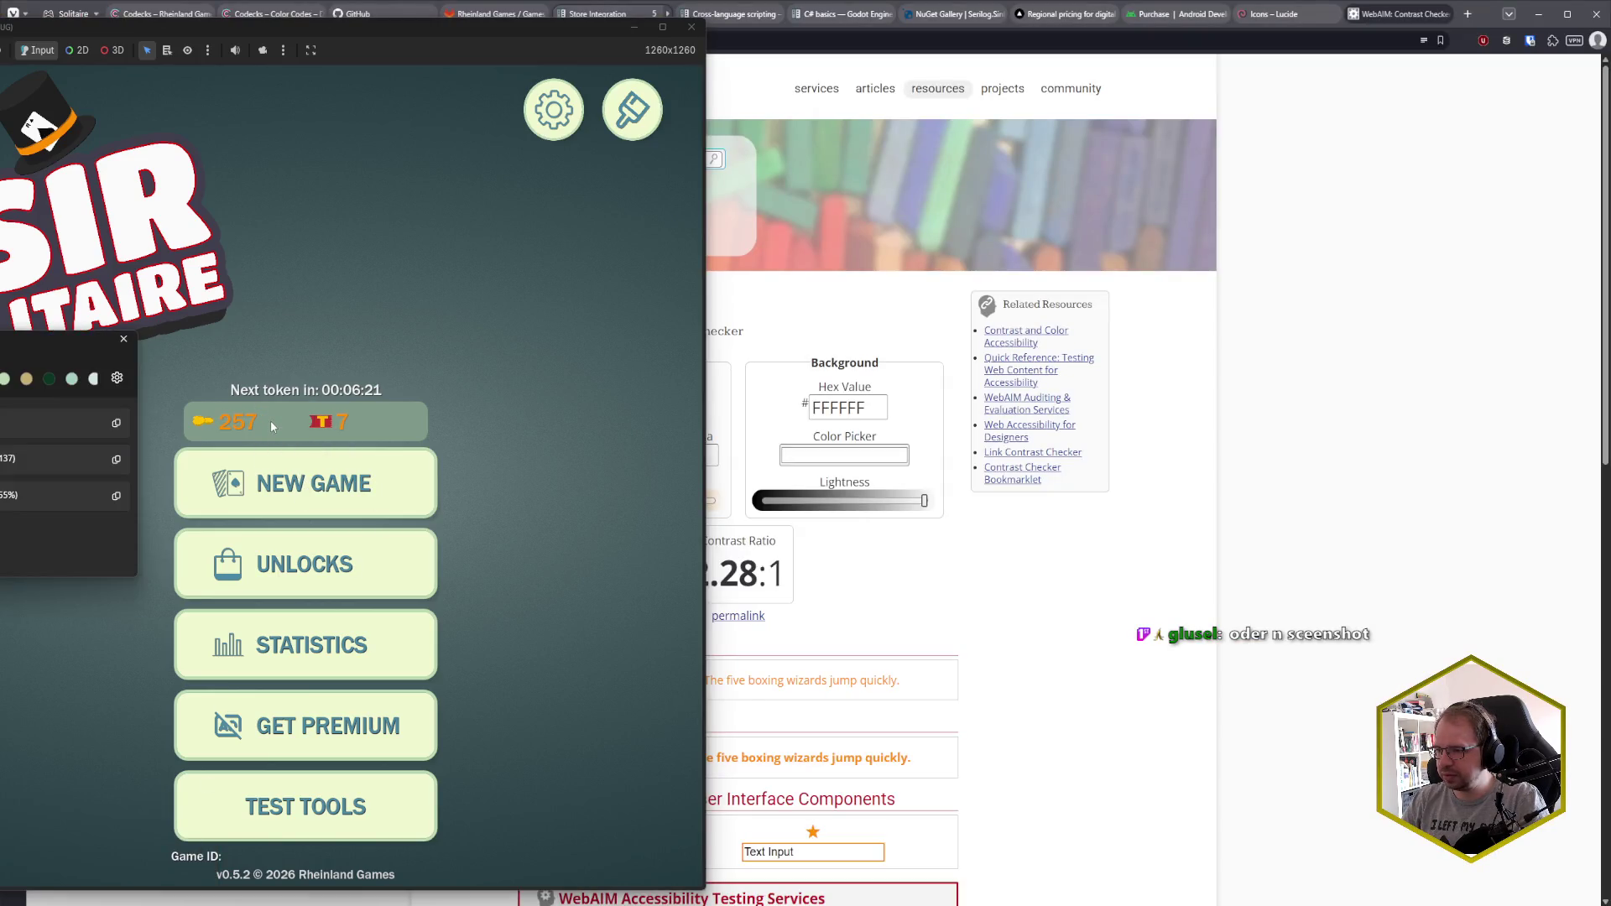
left_click(118, 424)
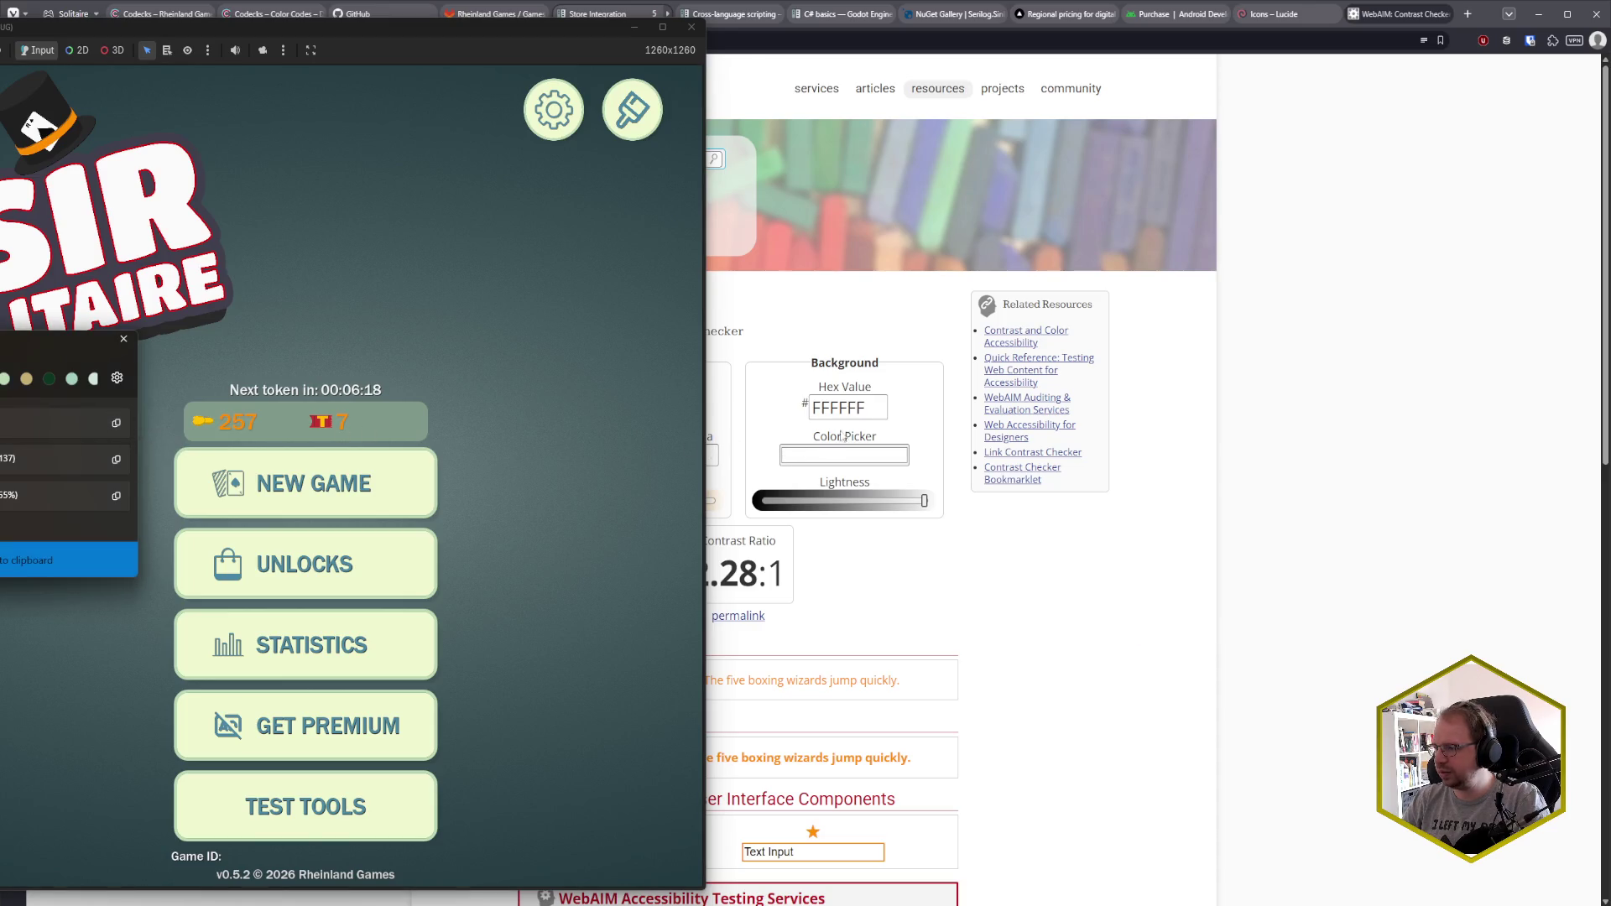
double_click(846, 408)
key("ctrl+v")
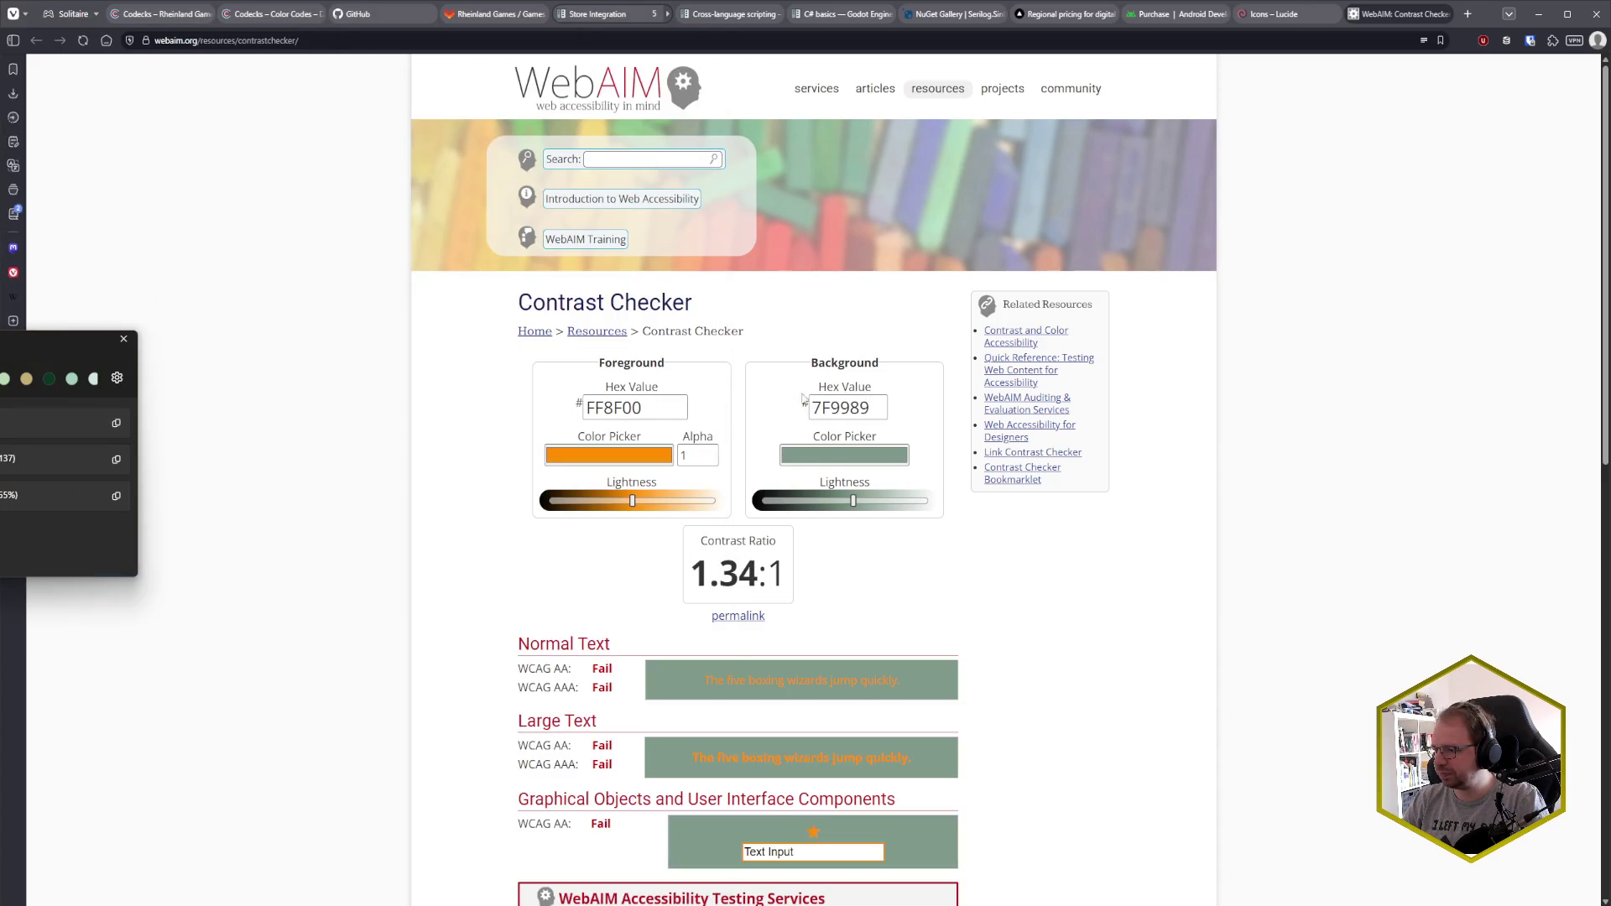
scroll(1030, 606, "down", 3)
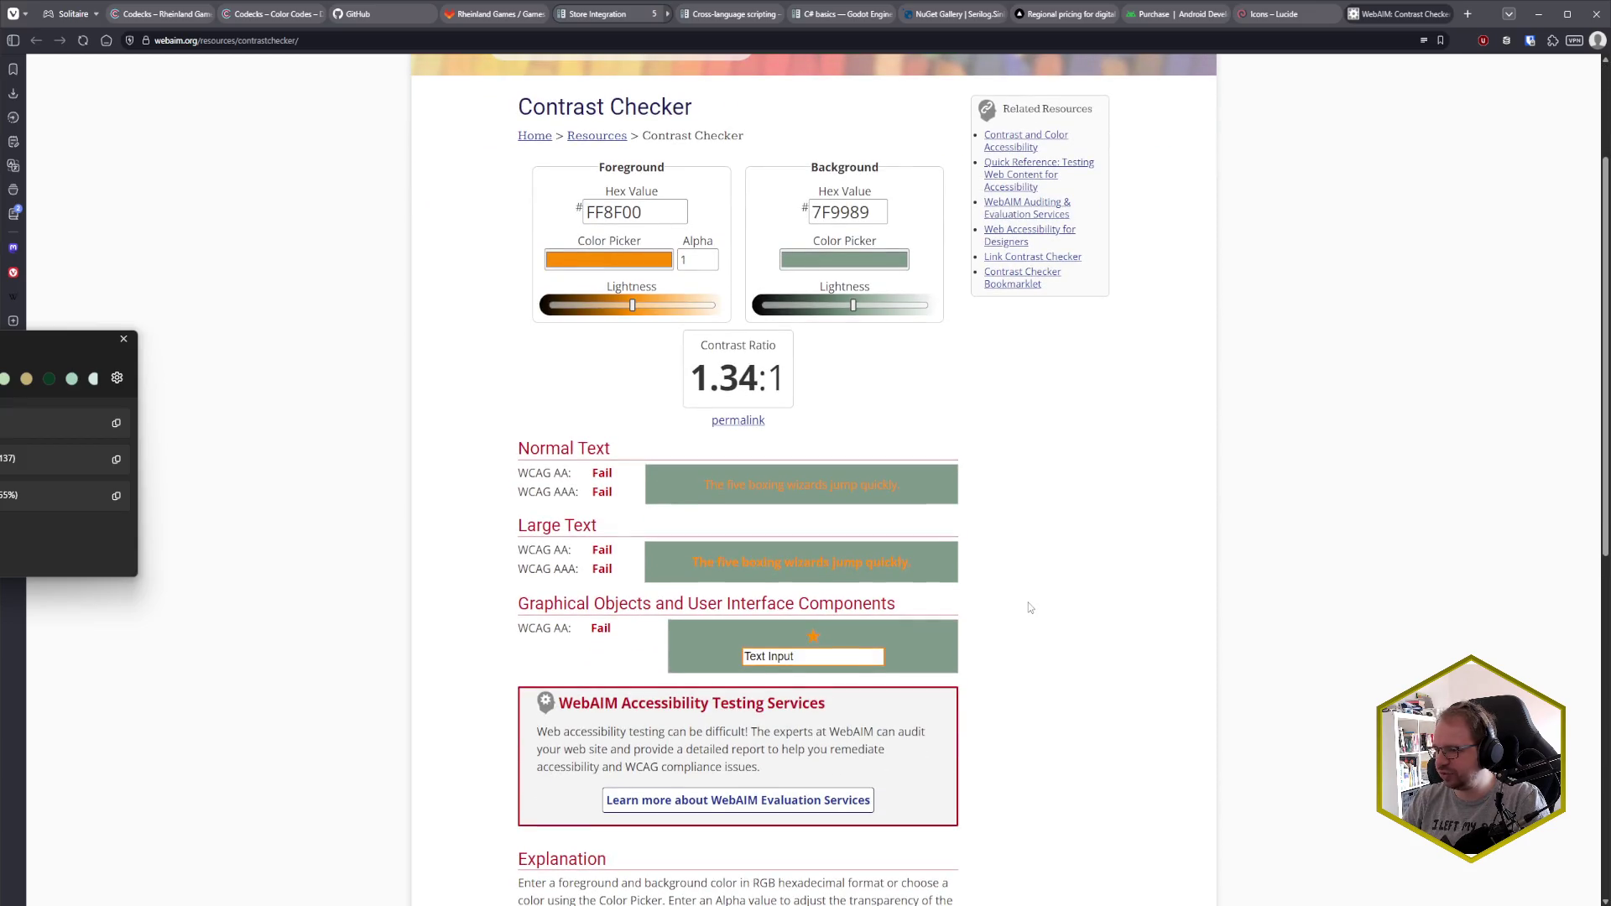
scroll(1029, 603, "down", 1)
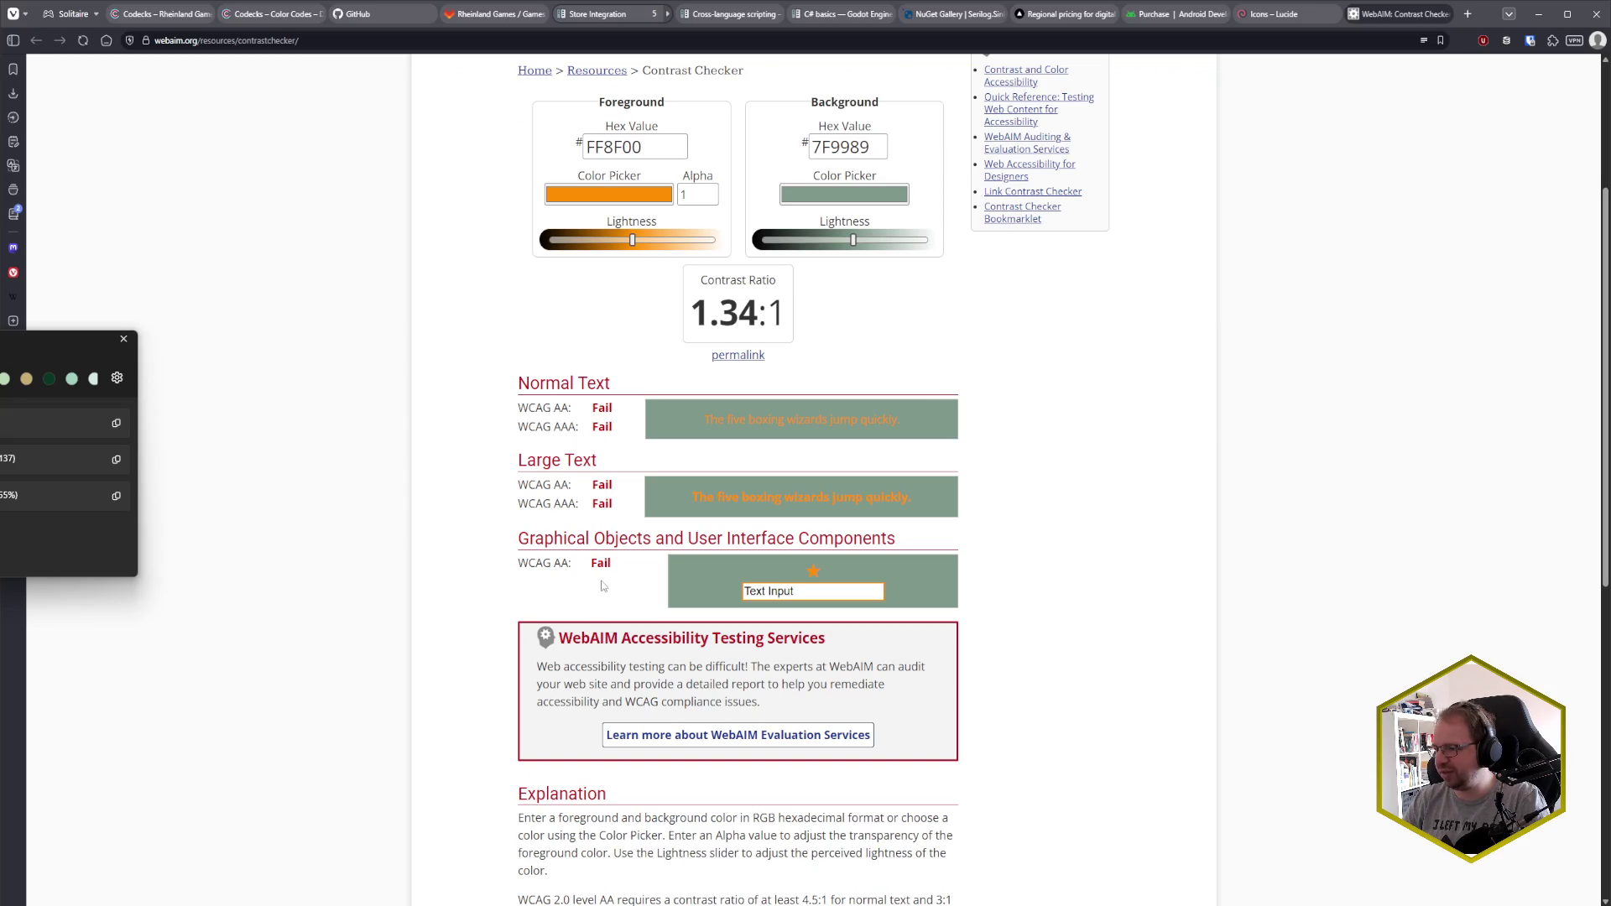
scroll(594, 593, "down", 2)
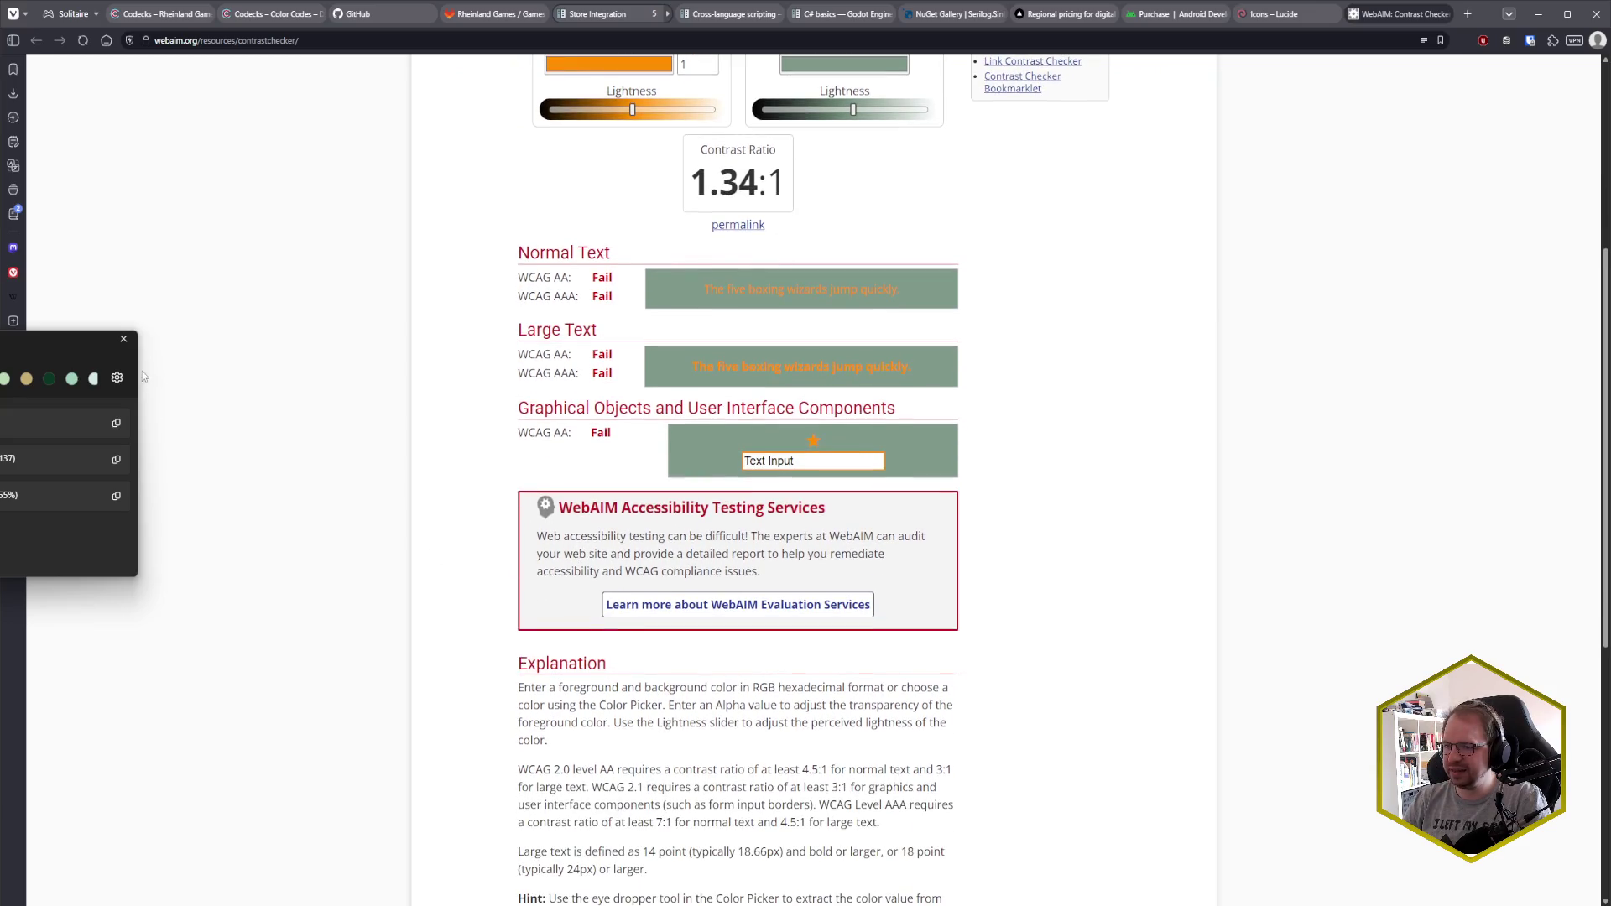
left_click(124, 340)
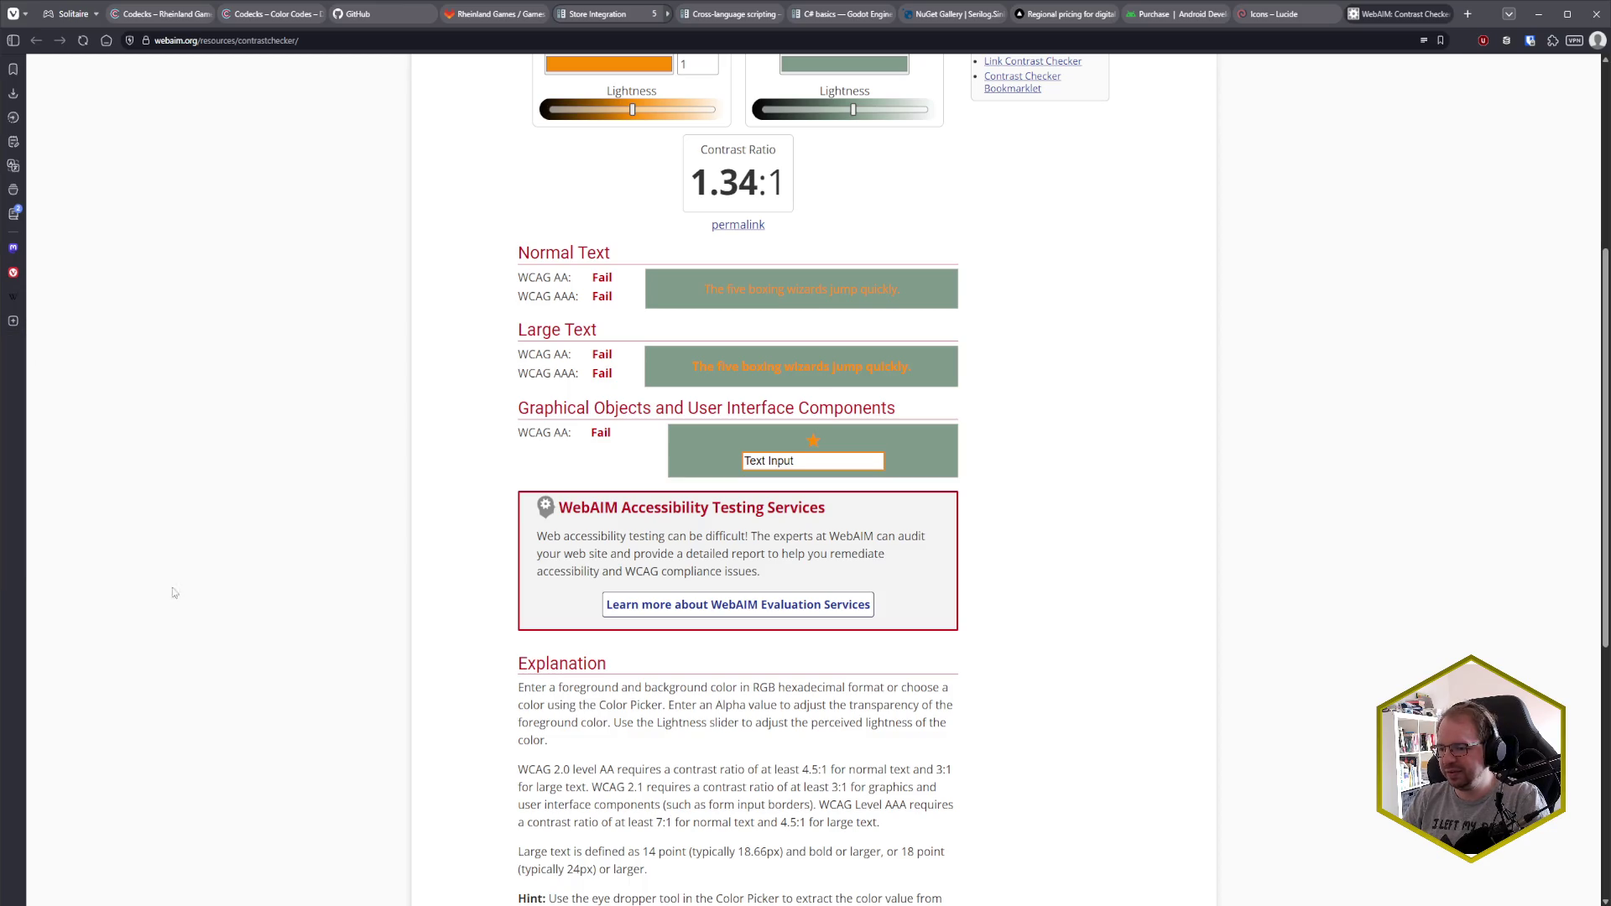
mouse_move(130, 894)
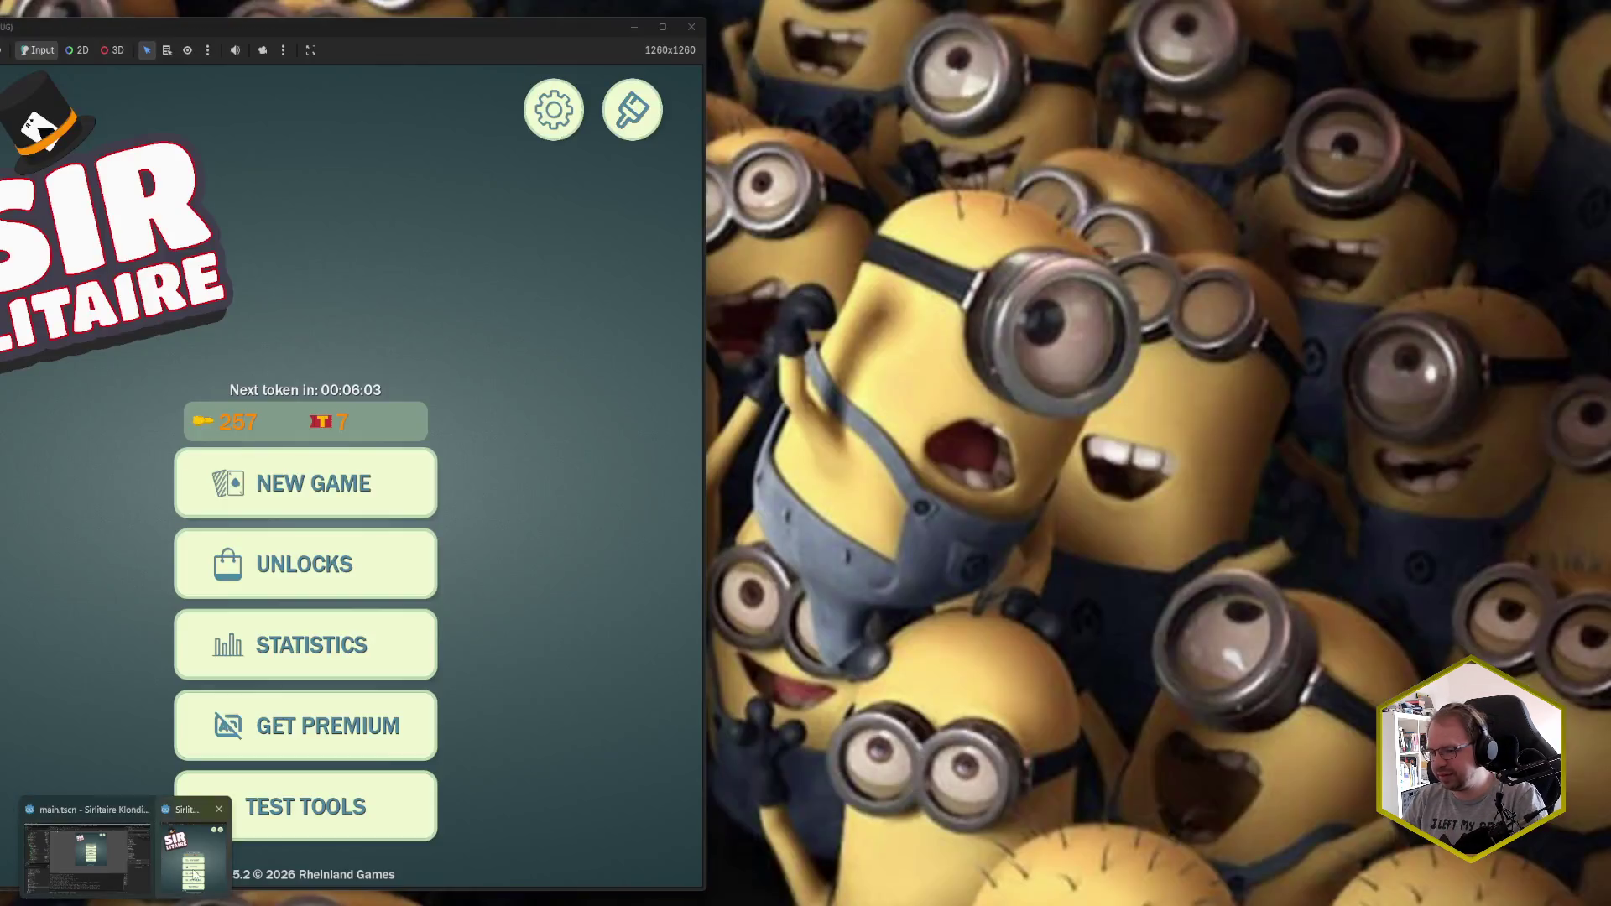
left_click(75, 848)
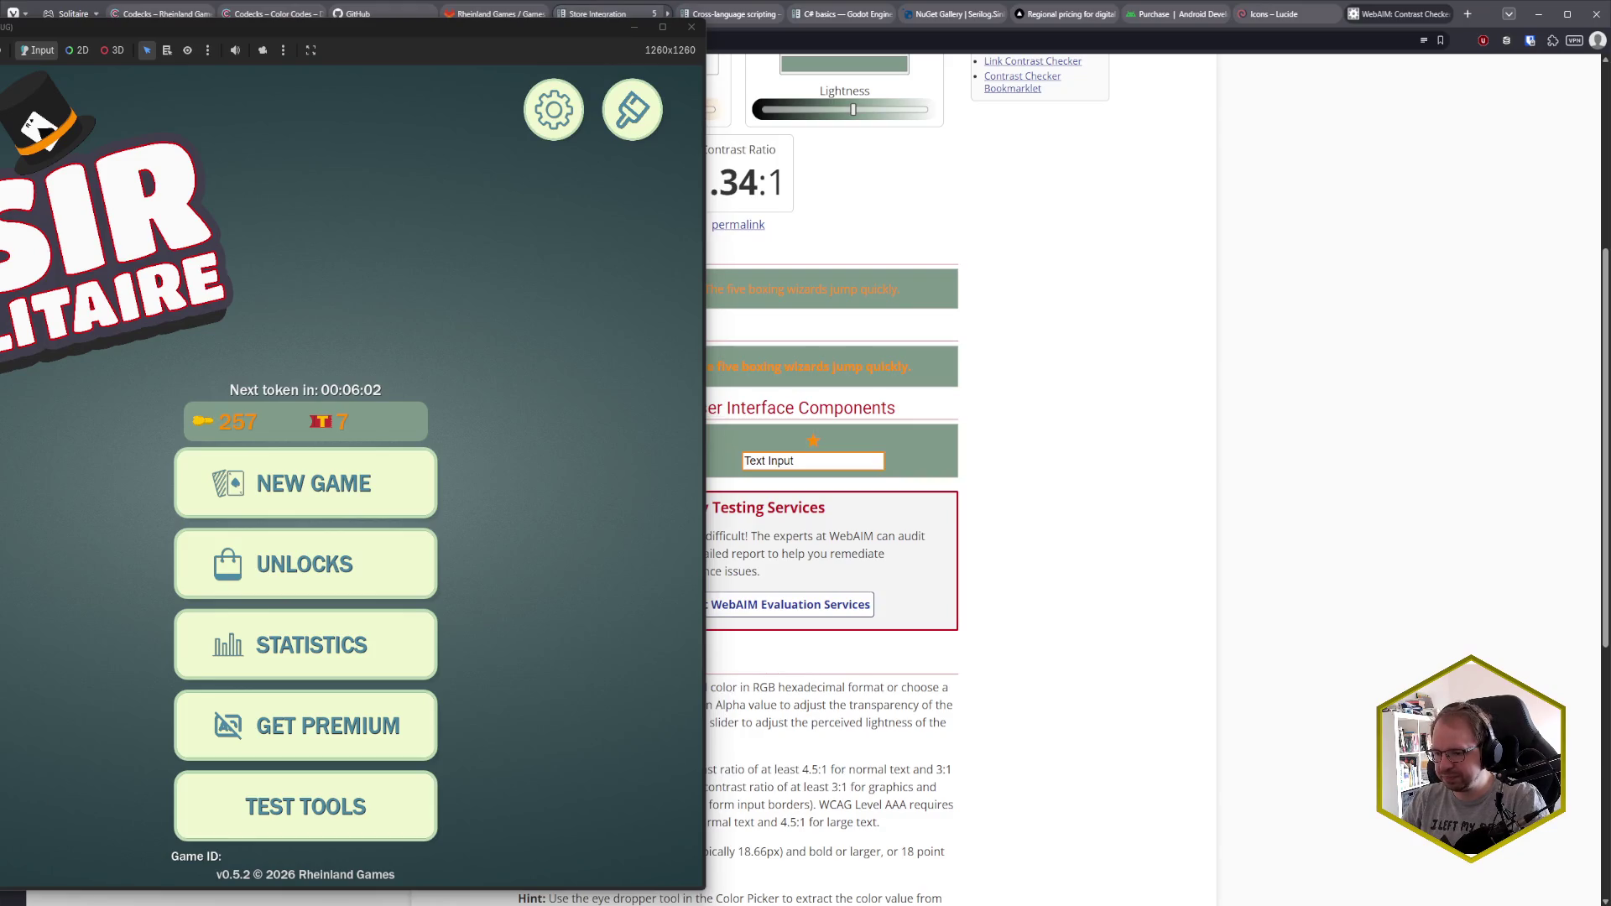
- Give ResourcesLabel in main_menu_theme a cream f8f0da font colour
key("alt+Tab")
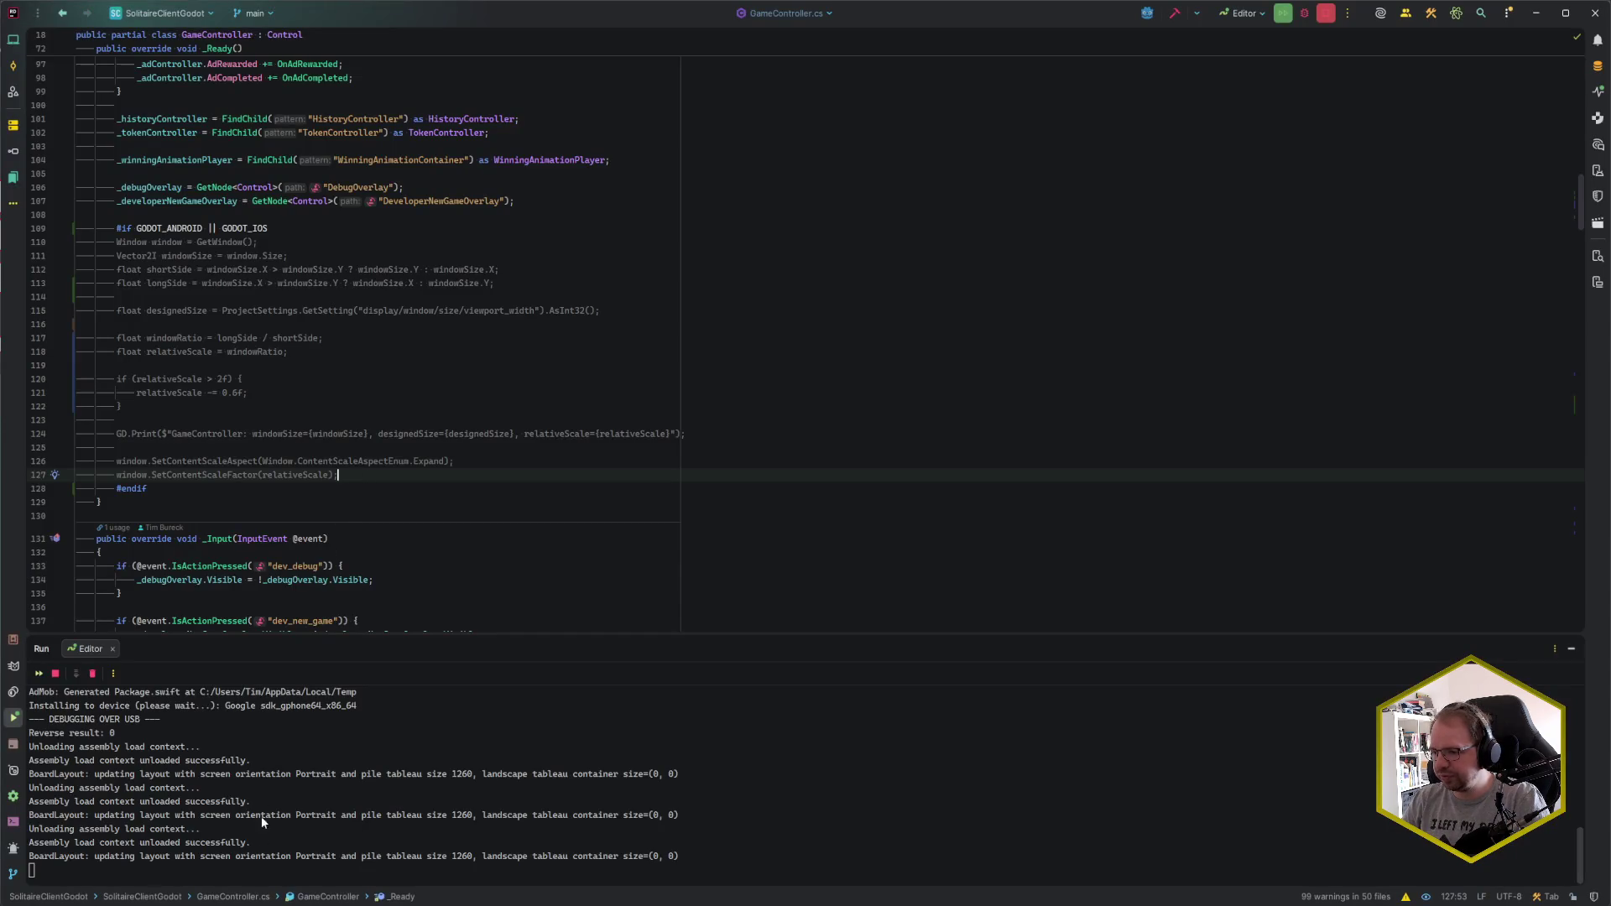
mouse_move(84, 896)
left_click(181, 848)
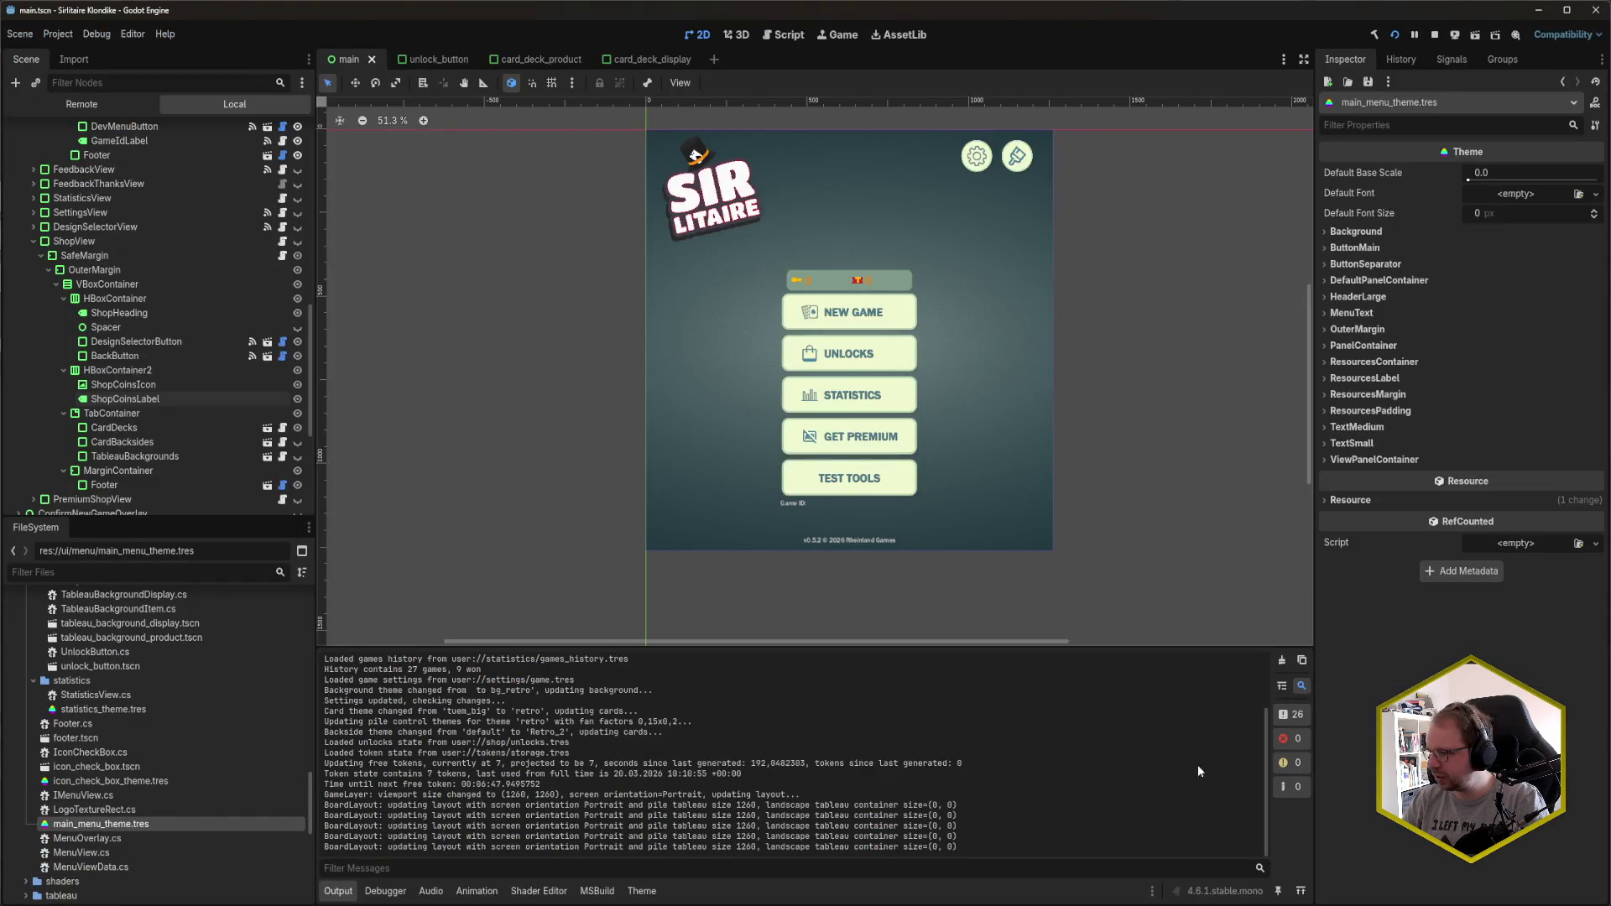
left_click(642, 891)
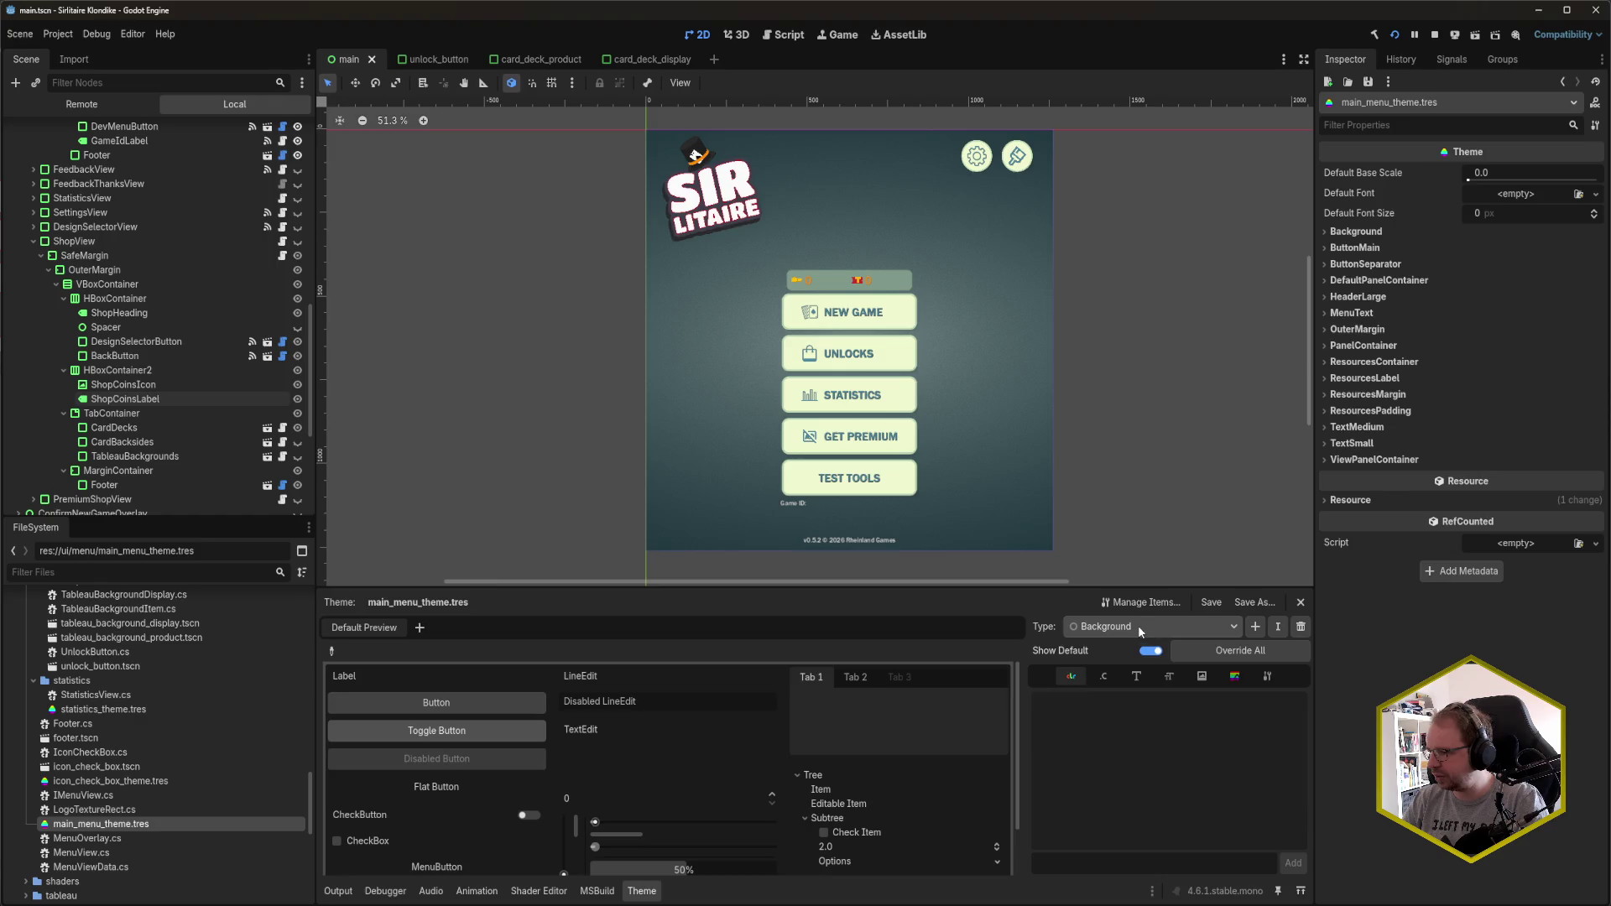
left_click(1140, 628)
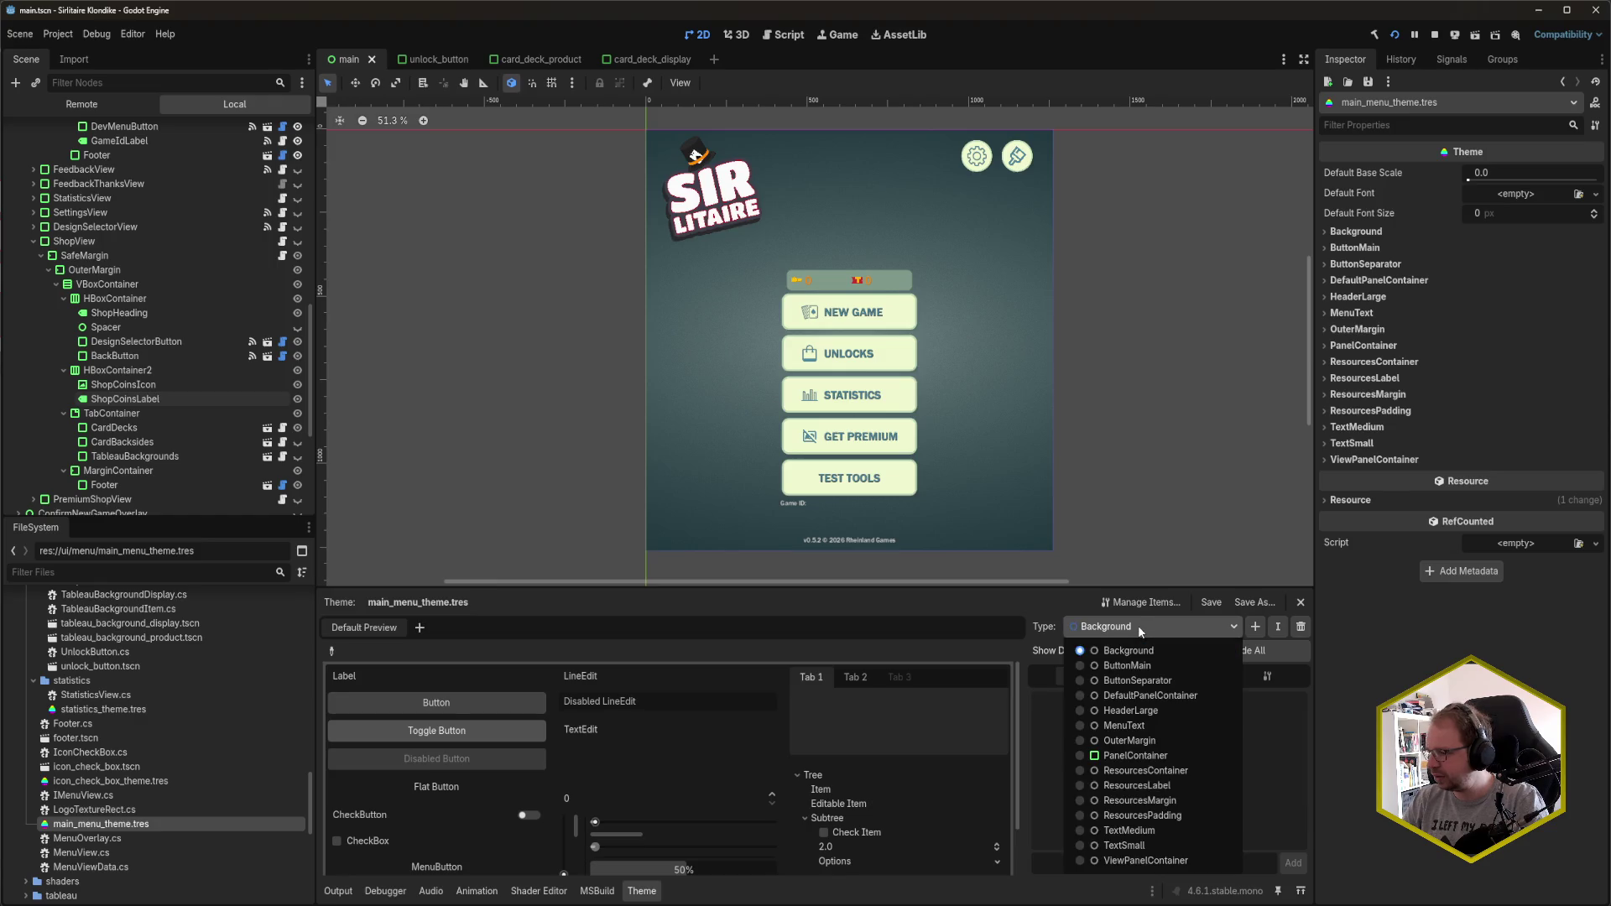
left_click(1138, 785)
left_click(1237, 706)
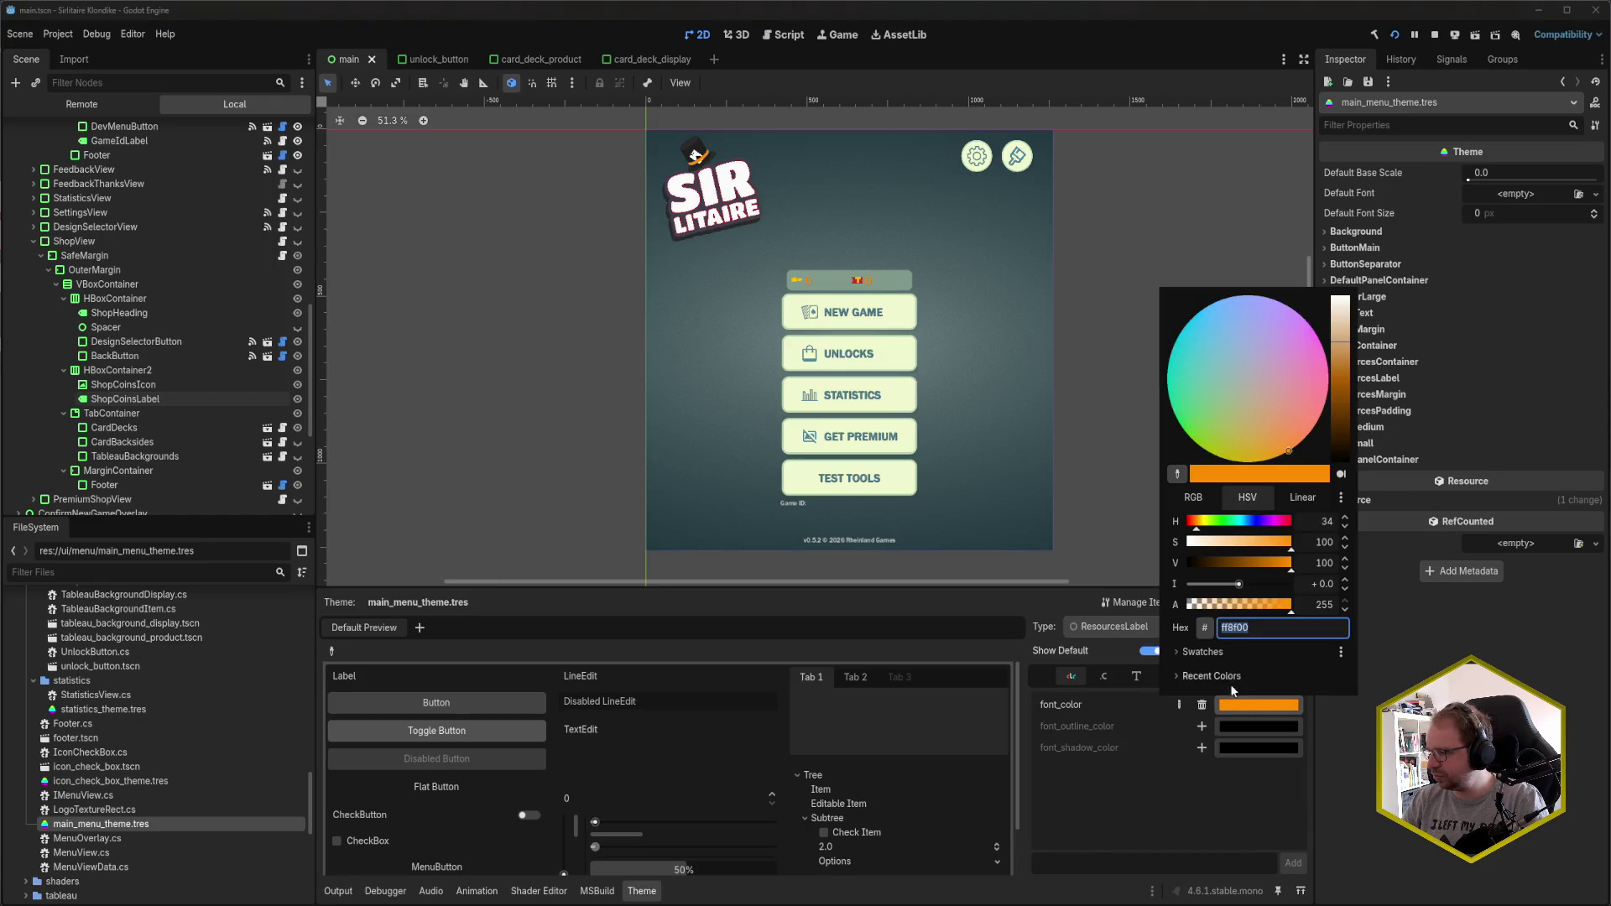
left_click(1202, 652)
left_click(1261, 675)
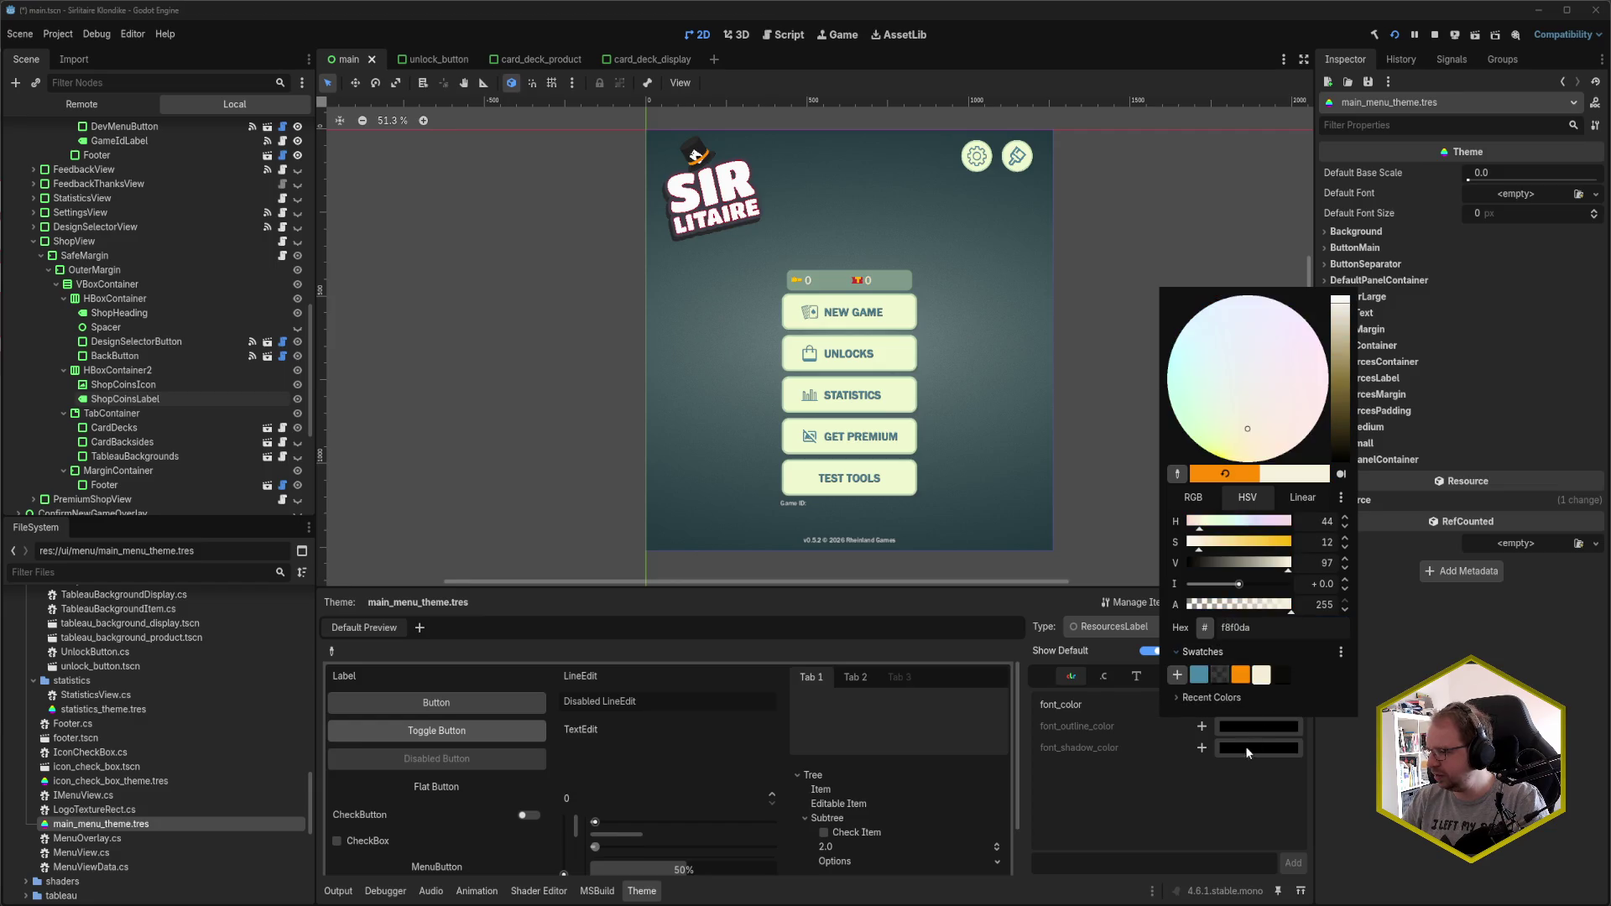
left_click(1251, 751)
- Add a near-black 0d0c0b font shadow colour, then save and run the game
left_click(1202, 748)
left_click(1259, 747)
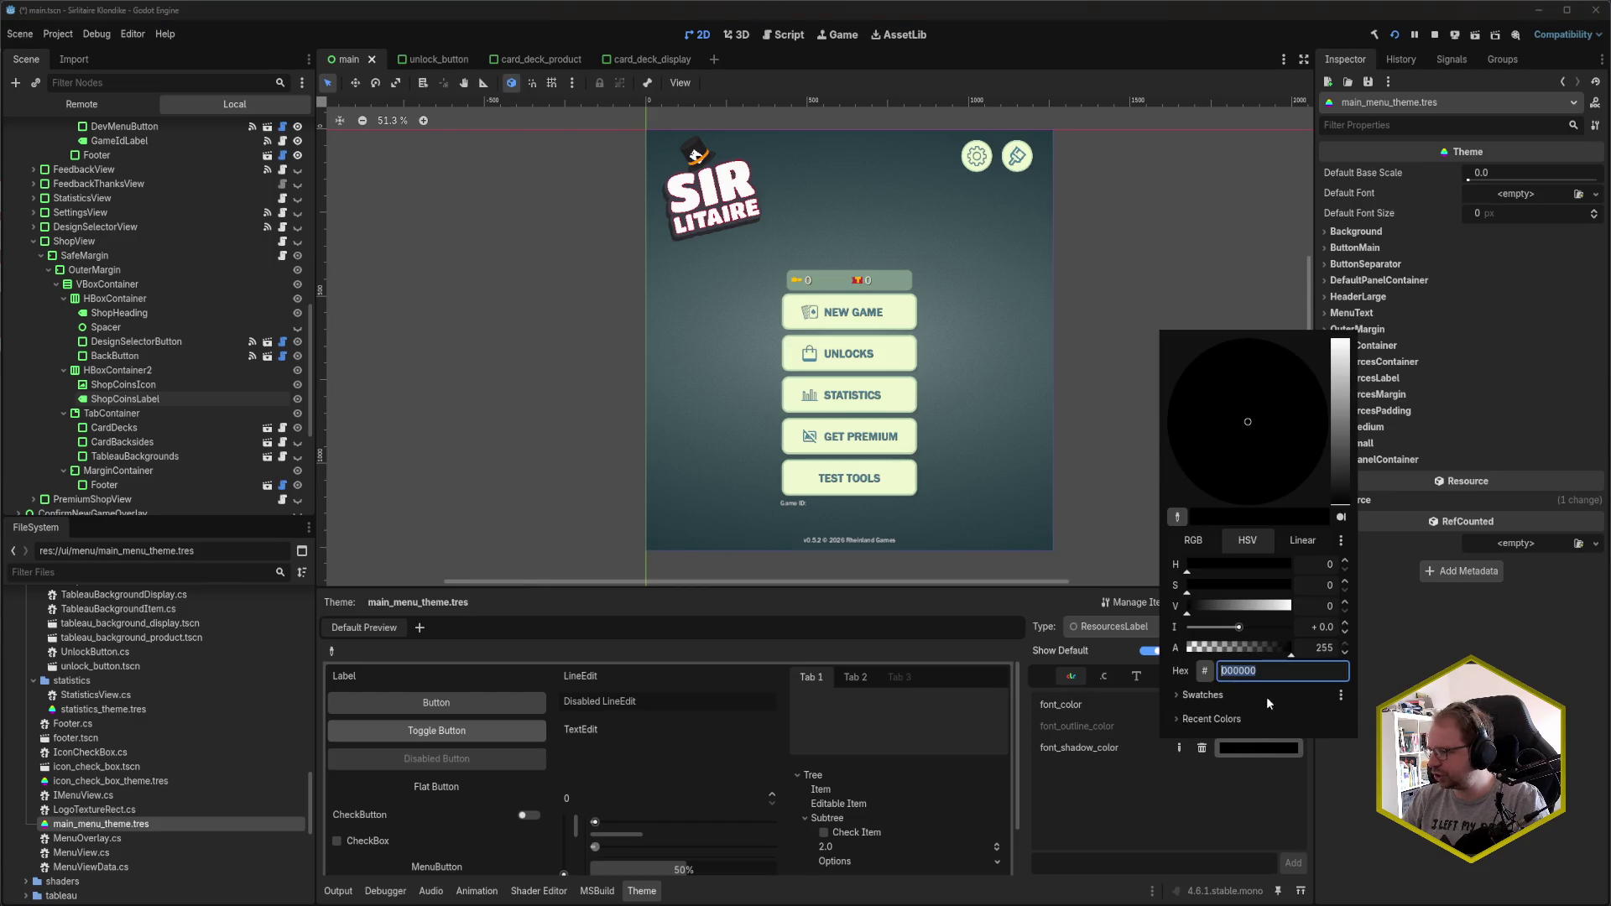
left_click(1267, 696)
left_click(1285, 719)
left_click(1196, 828)
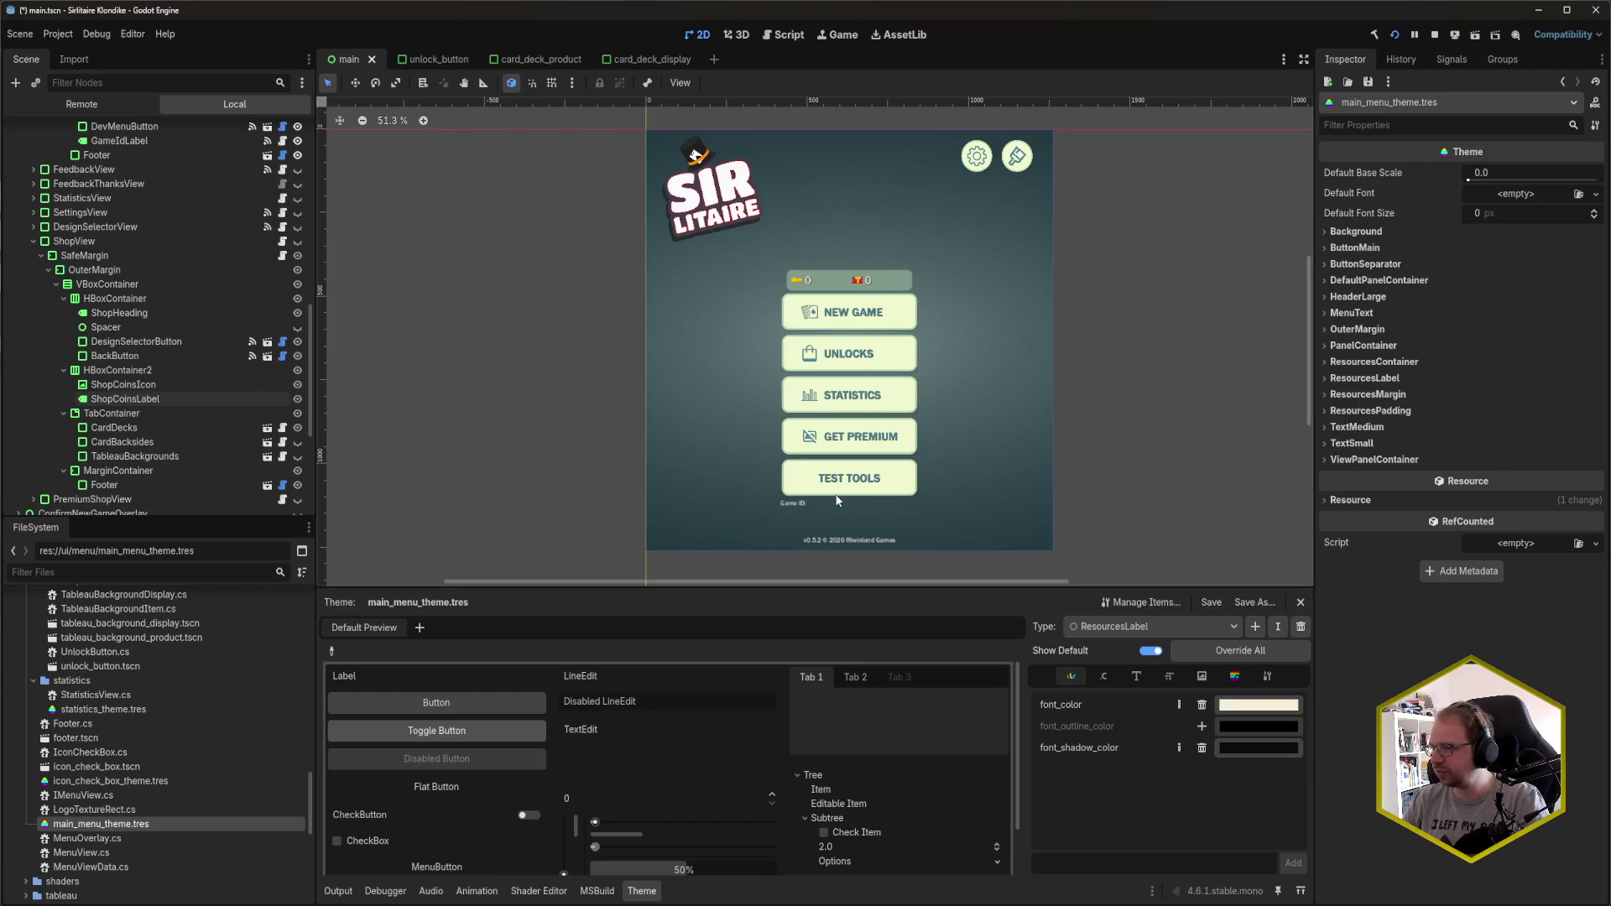
key("F5")
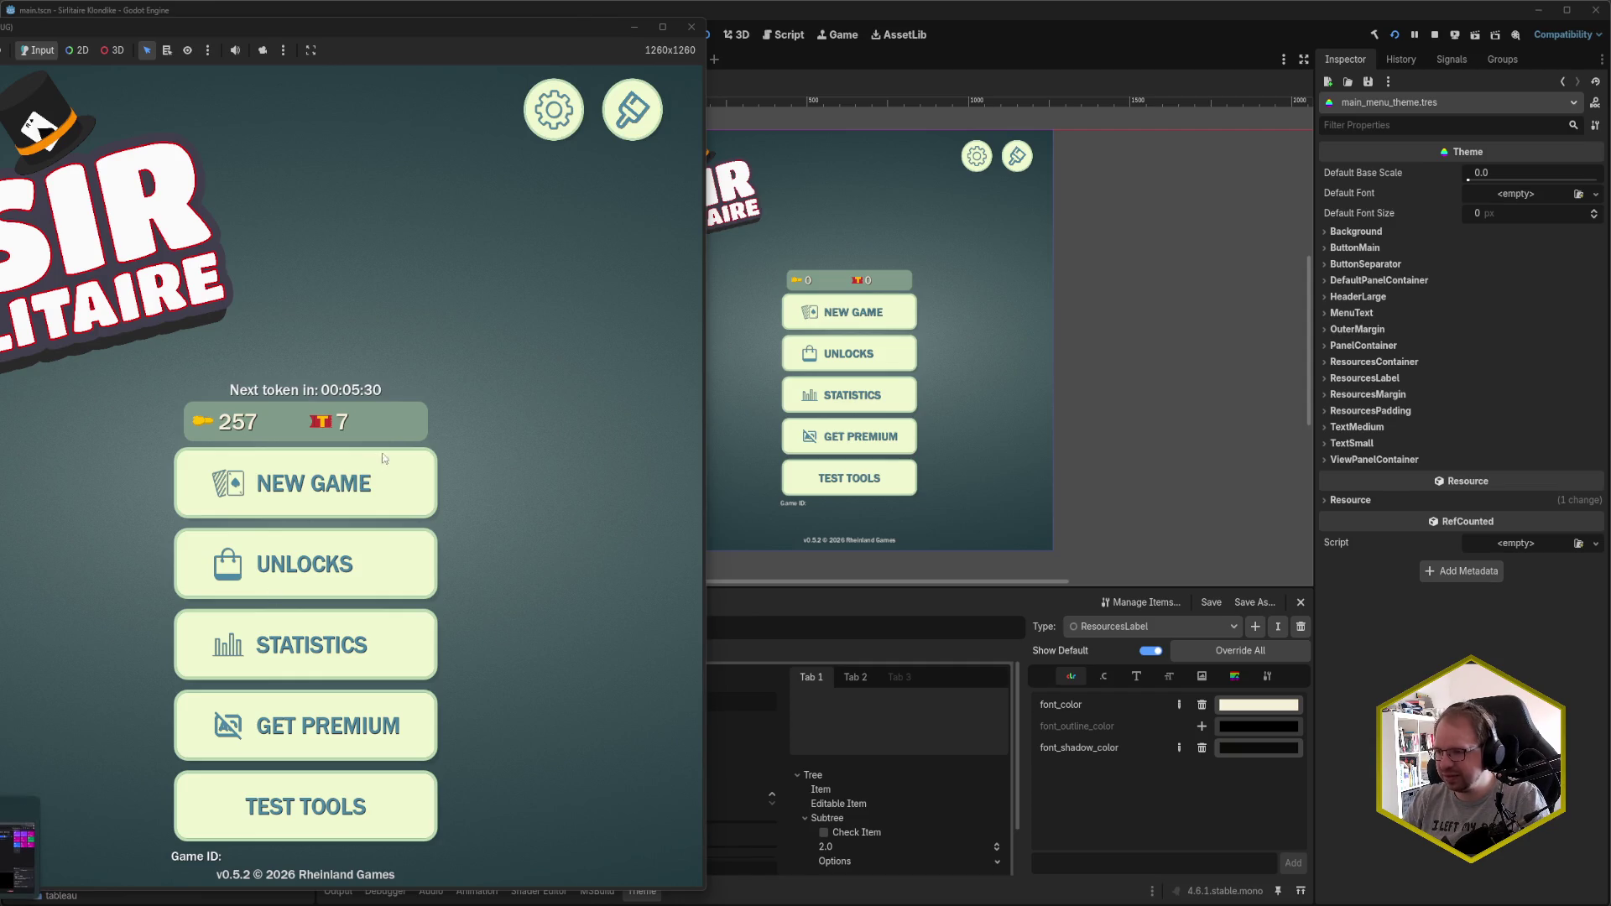
- Set the checker's foreground to the sampled cream F8F0DA
left_click(254, 427)
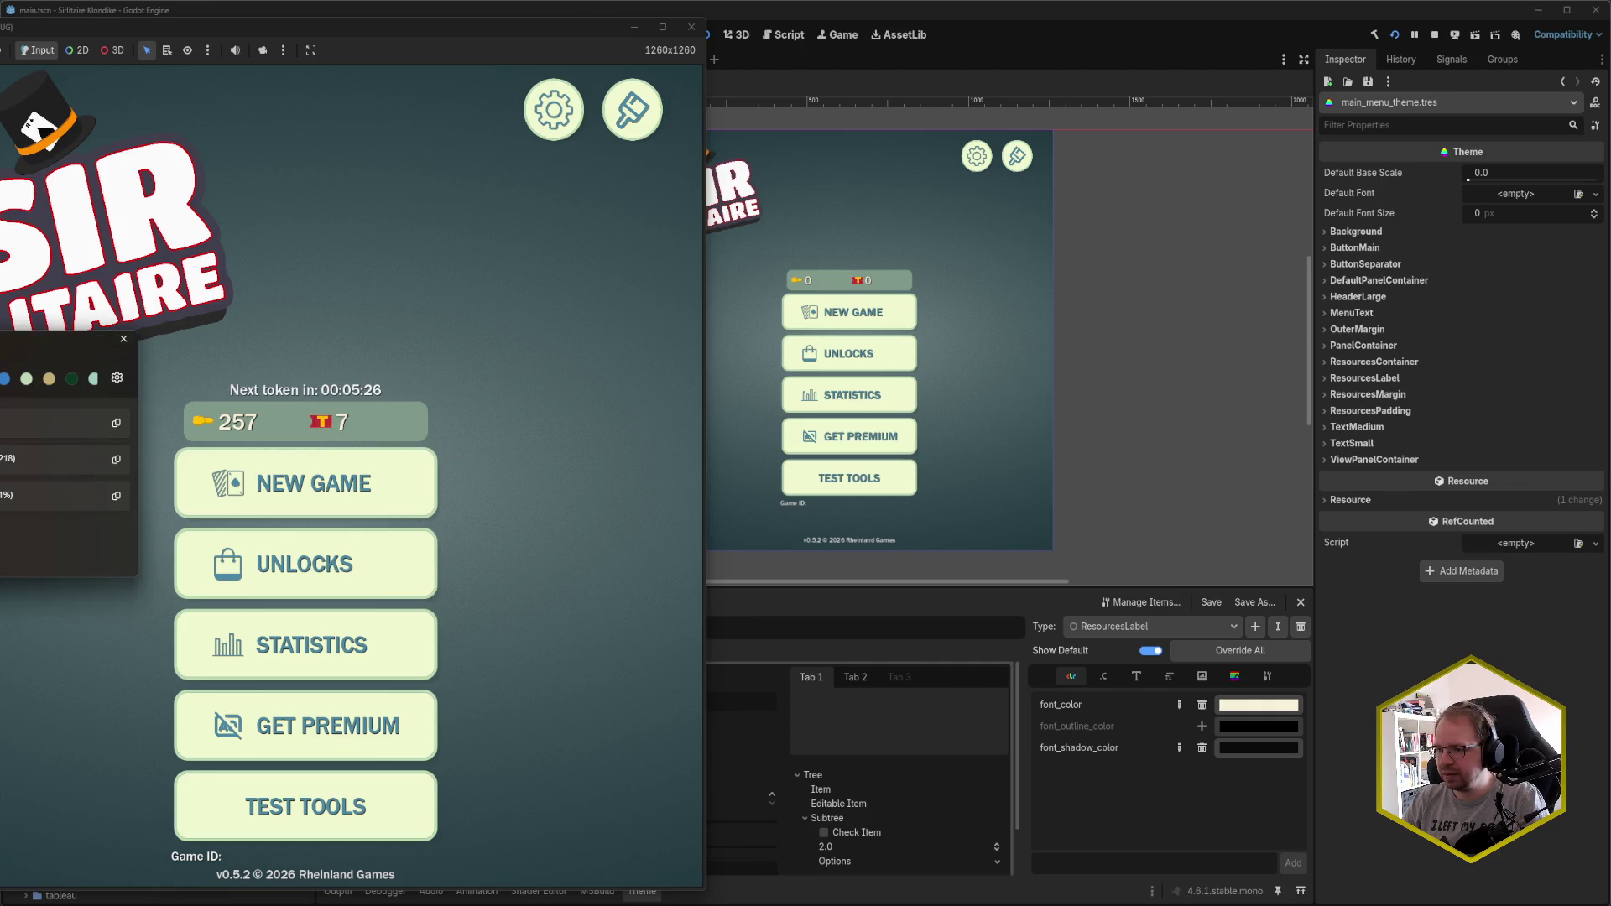
left_click(116, 423)
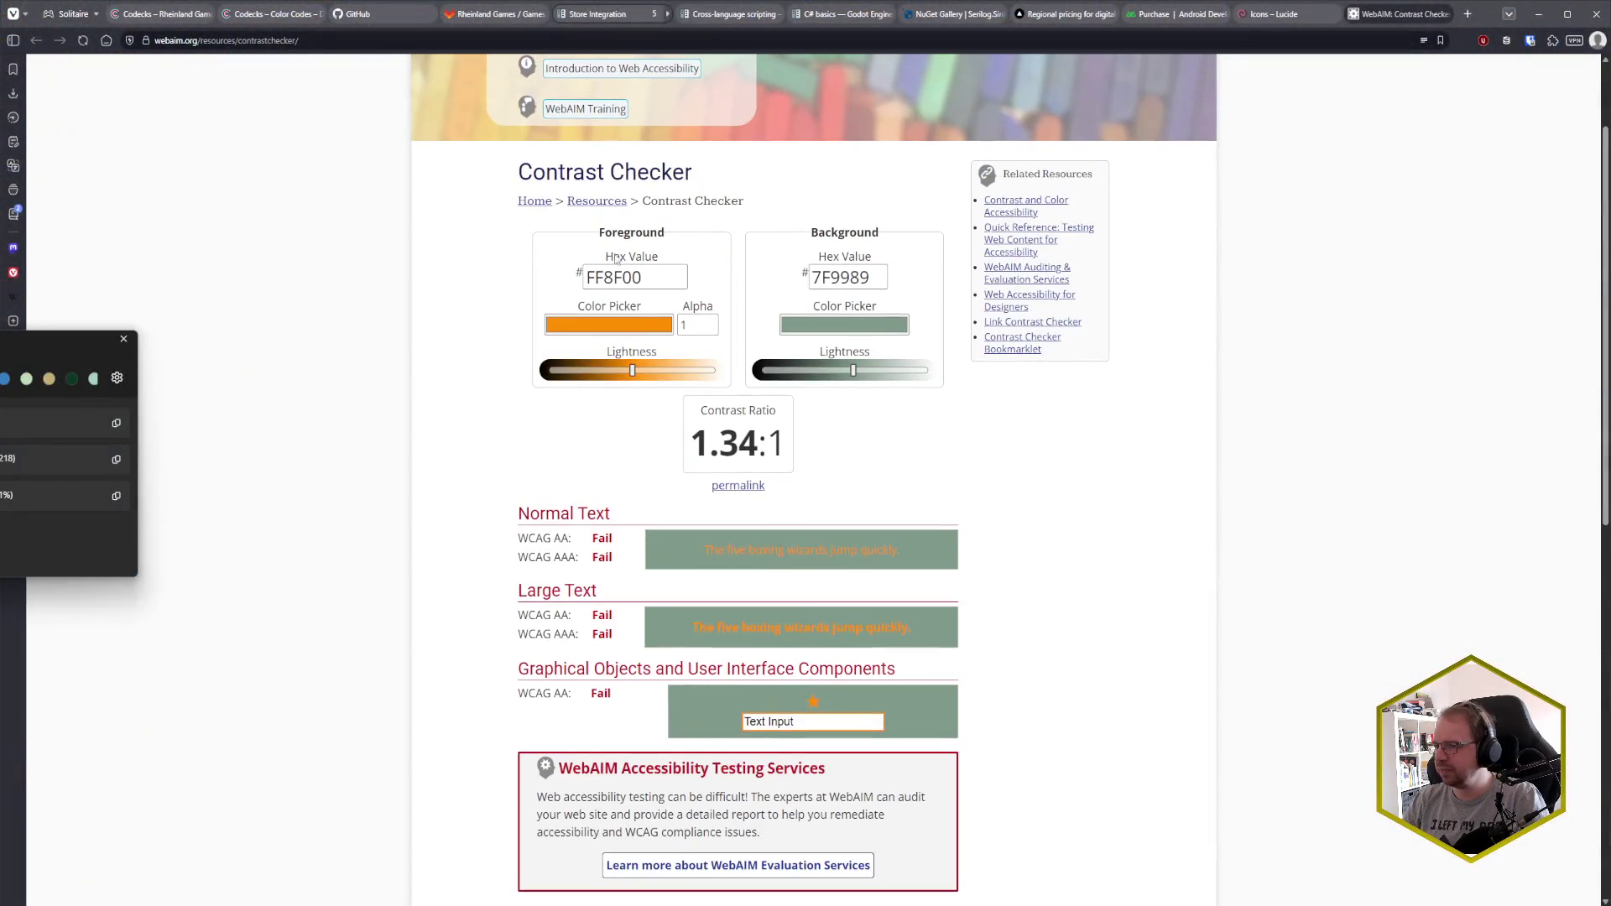
left_click(616, 277)
key("ctrl+a")
key("ctrl+v")
left_click(476, 483)
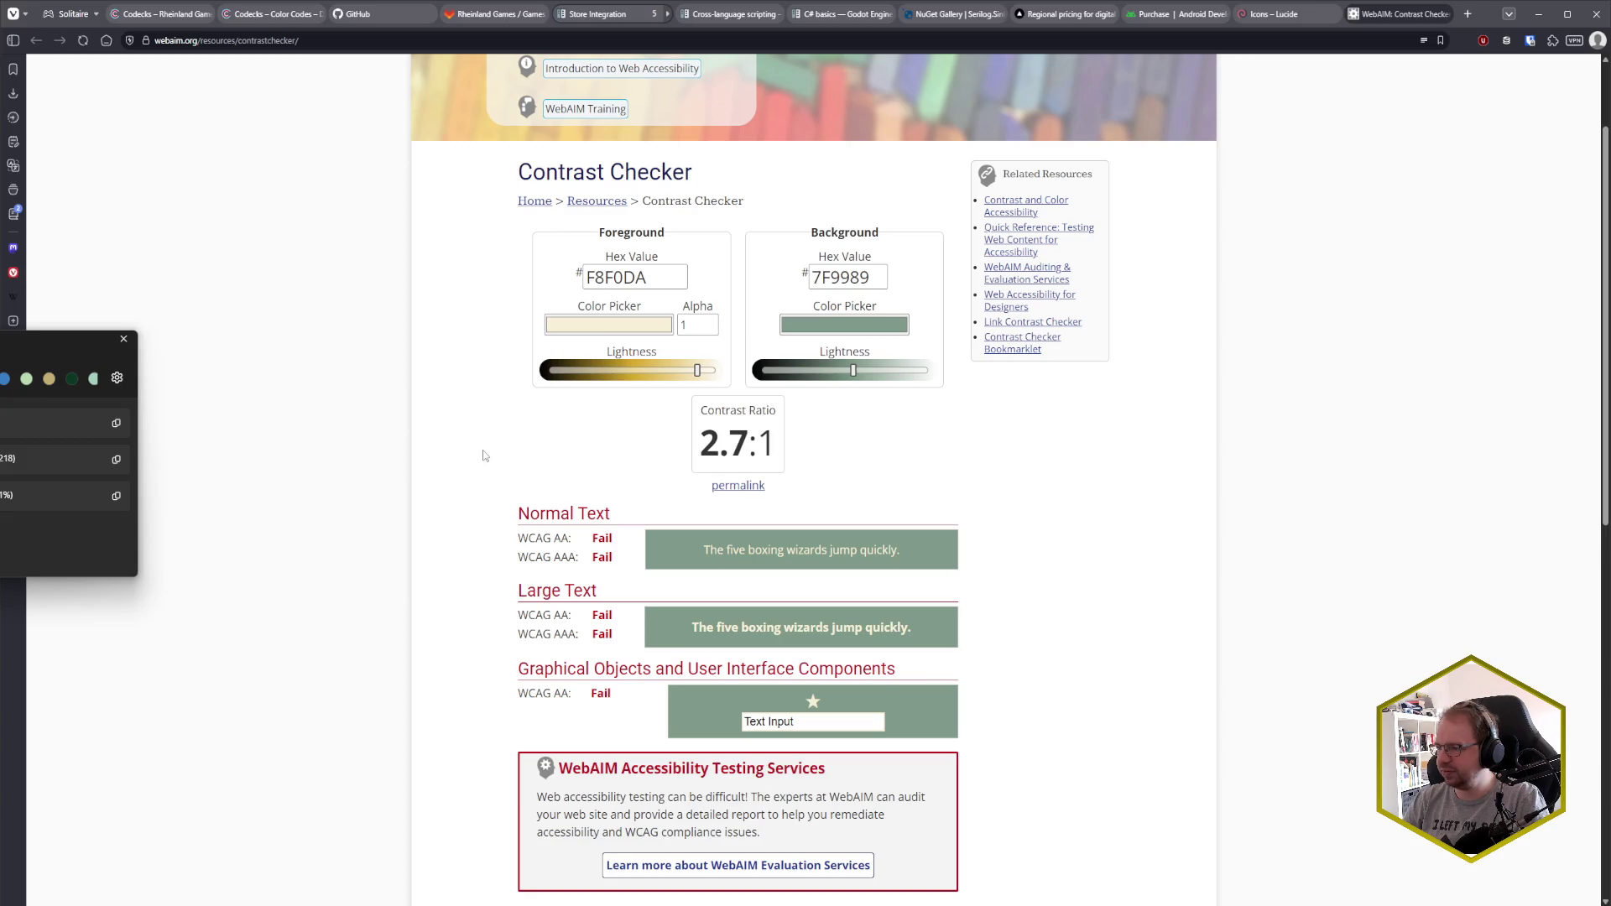
- Review the failing 2.7:1 result against 7F9989, then return to Godot
scroll(482, 456, "down", 2)
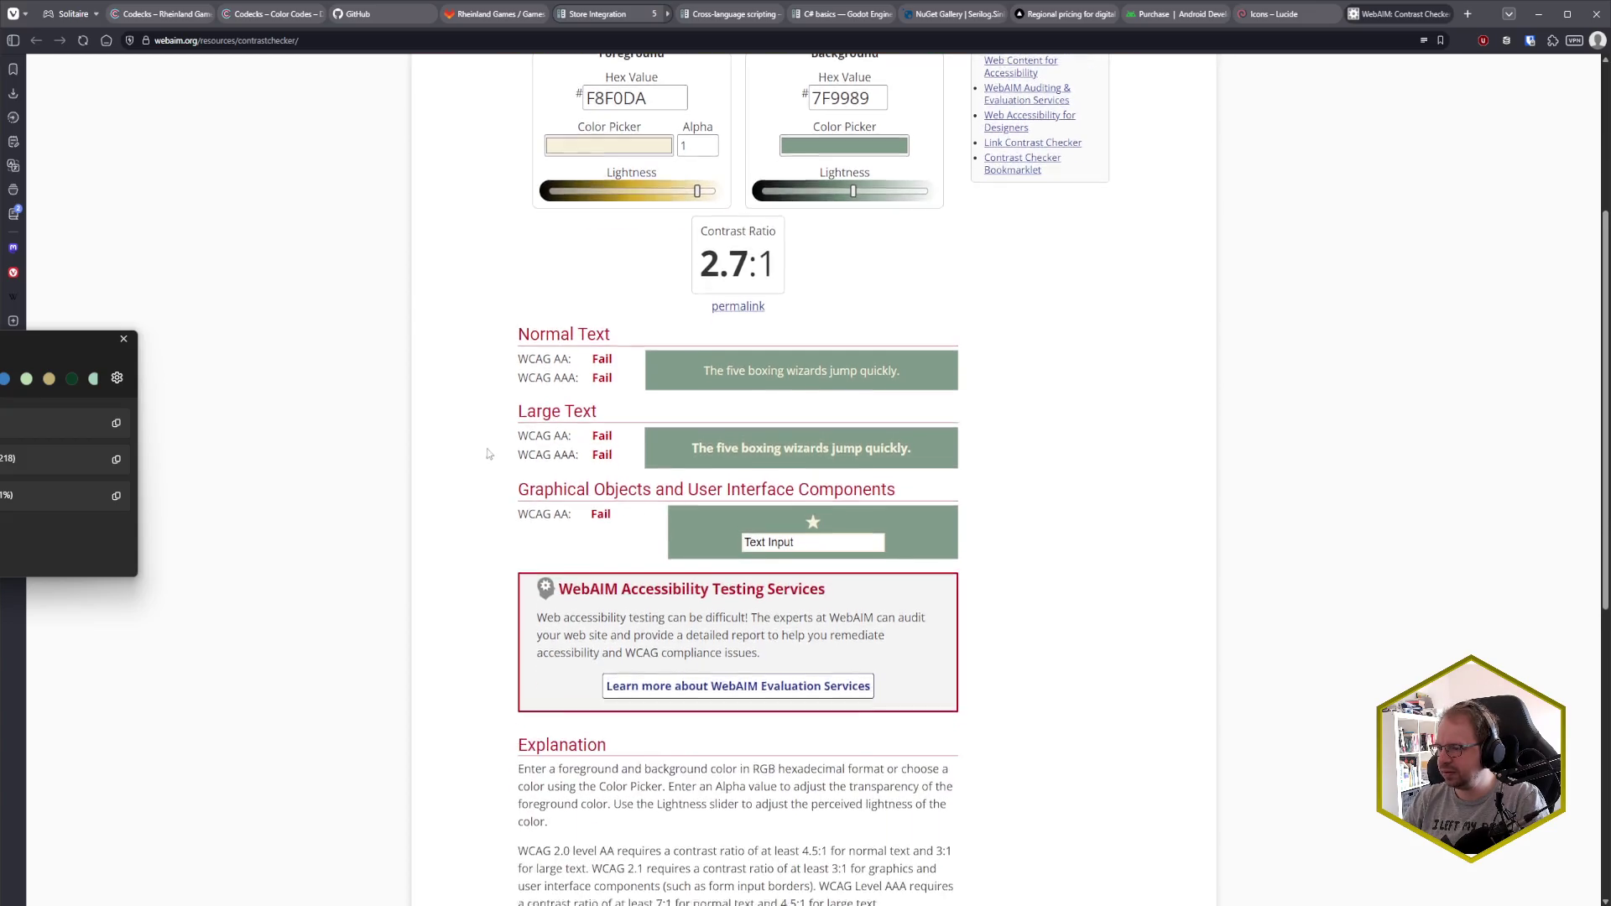
scroll(545, 419, "up", 1)
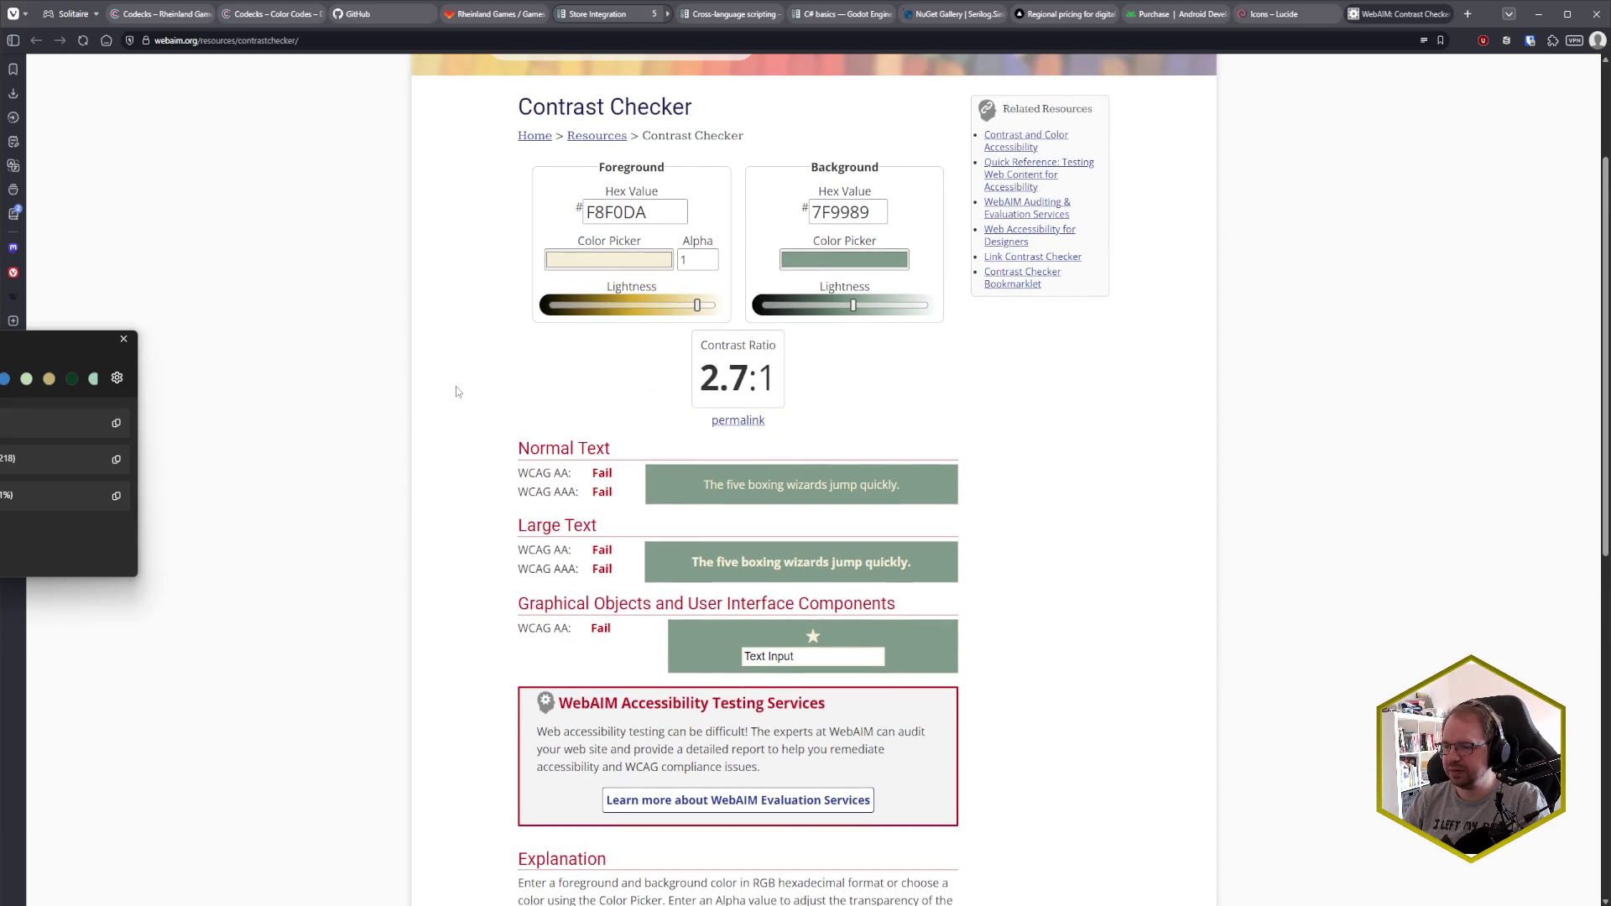
scroll(456, 392, "down", 3)
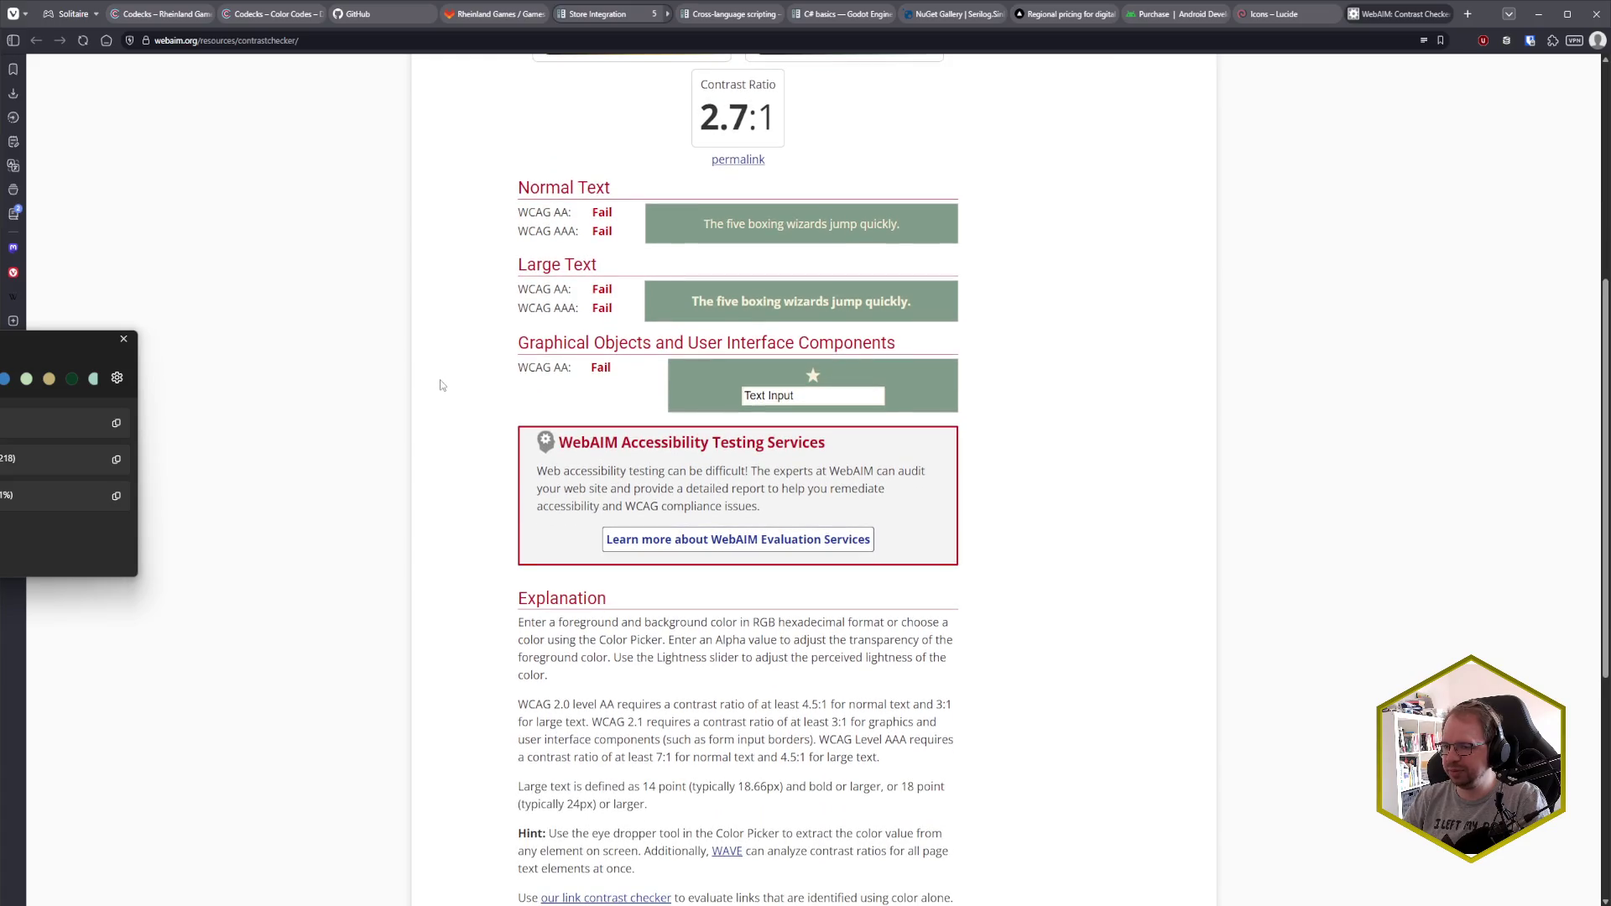
scroll(419, 407, "down", 1)
scroll(420, 406, "up", 5)
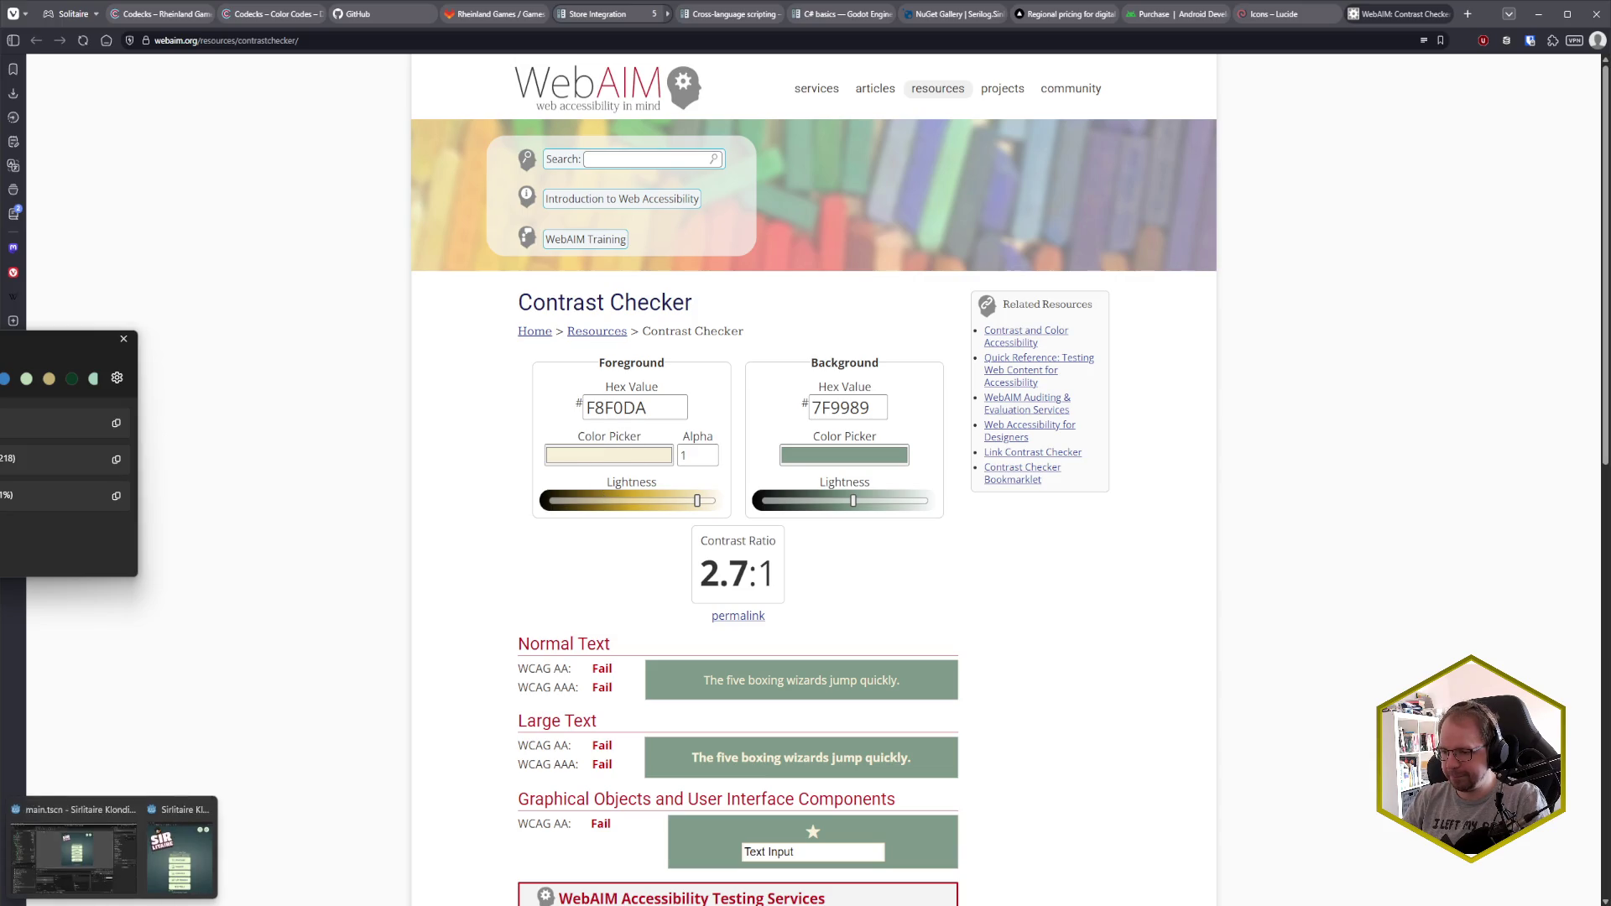
left_click(63, 864)
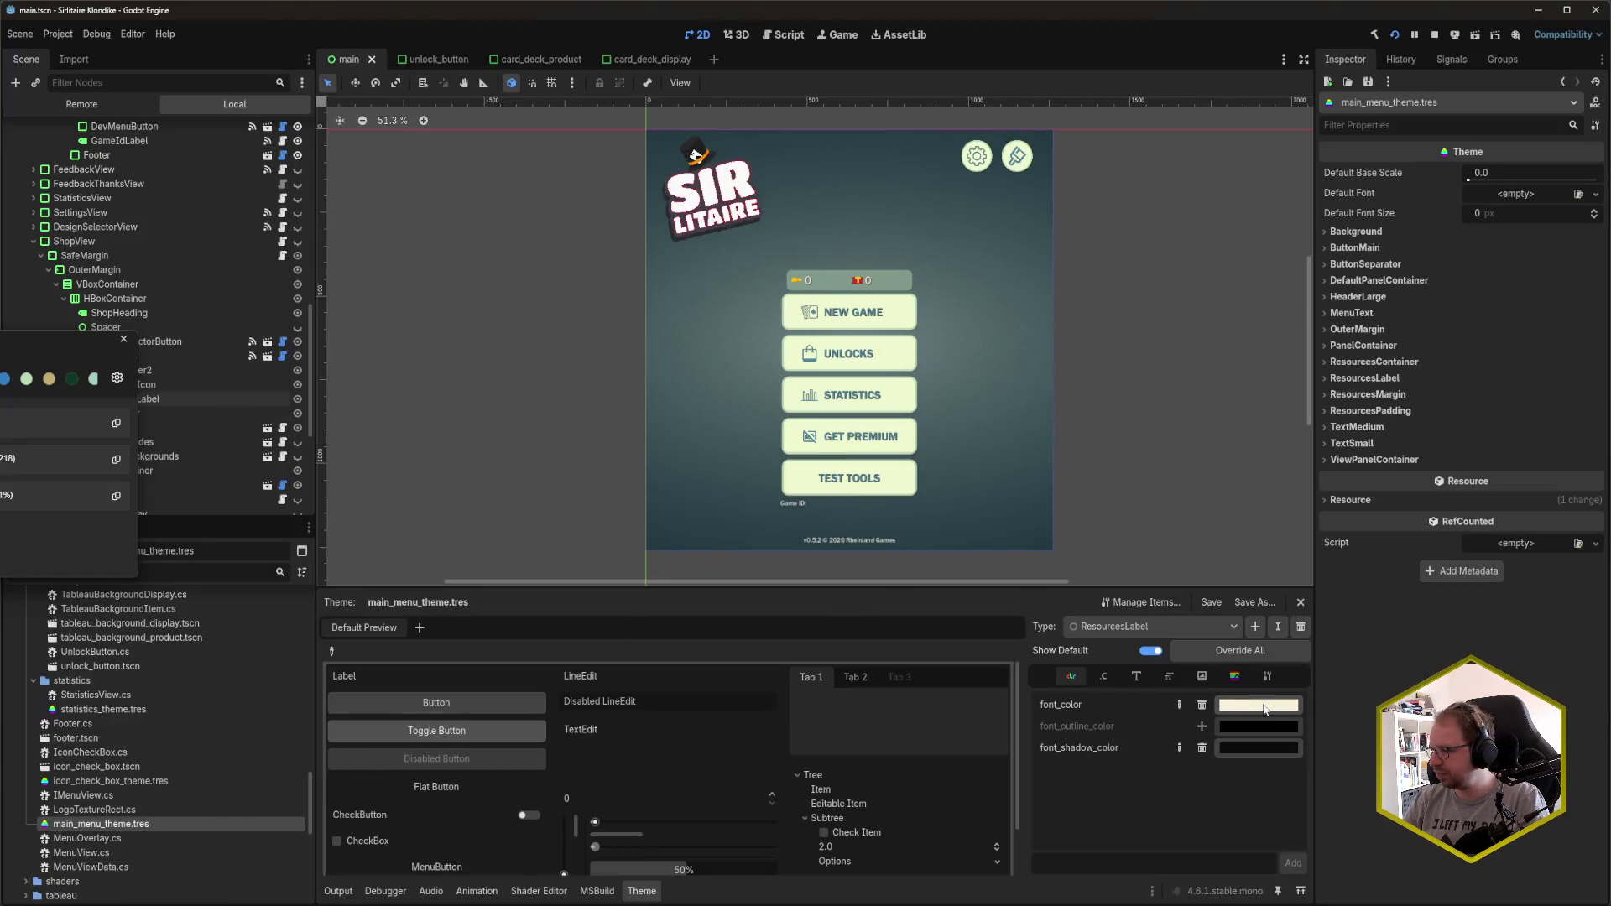
- Confirm the ResourcesLabel font_color reads f8f0da, then return to the contrast checker
left_click(1265, 706)
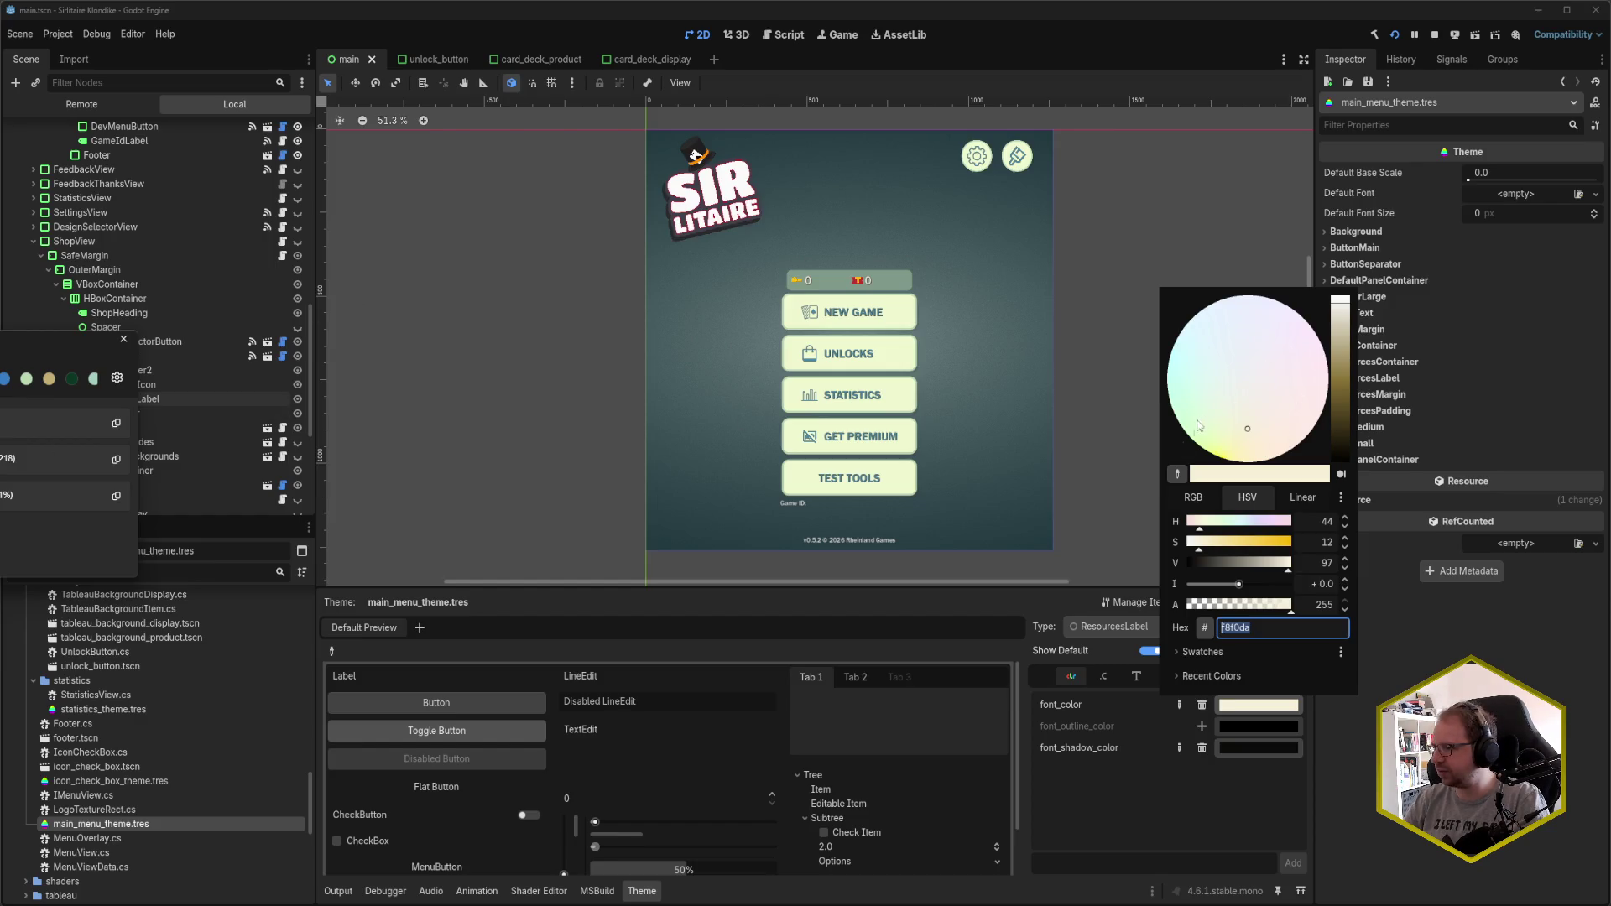
left_click(1157, 729)
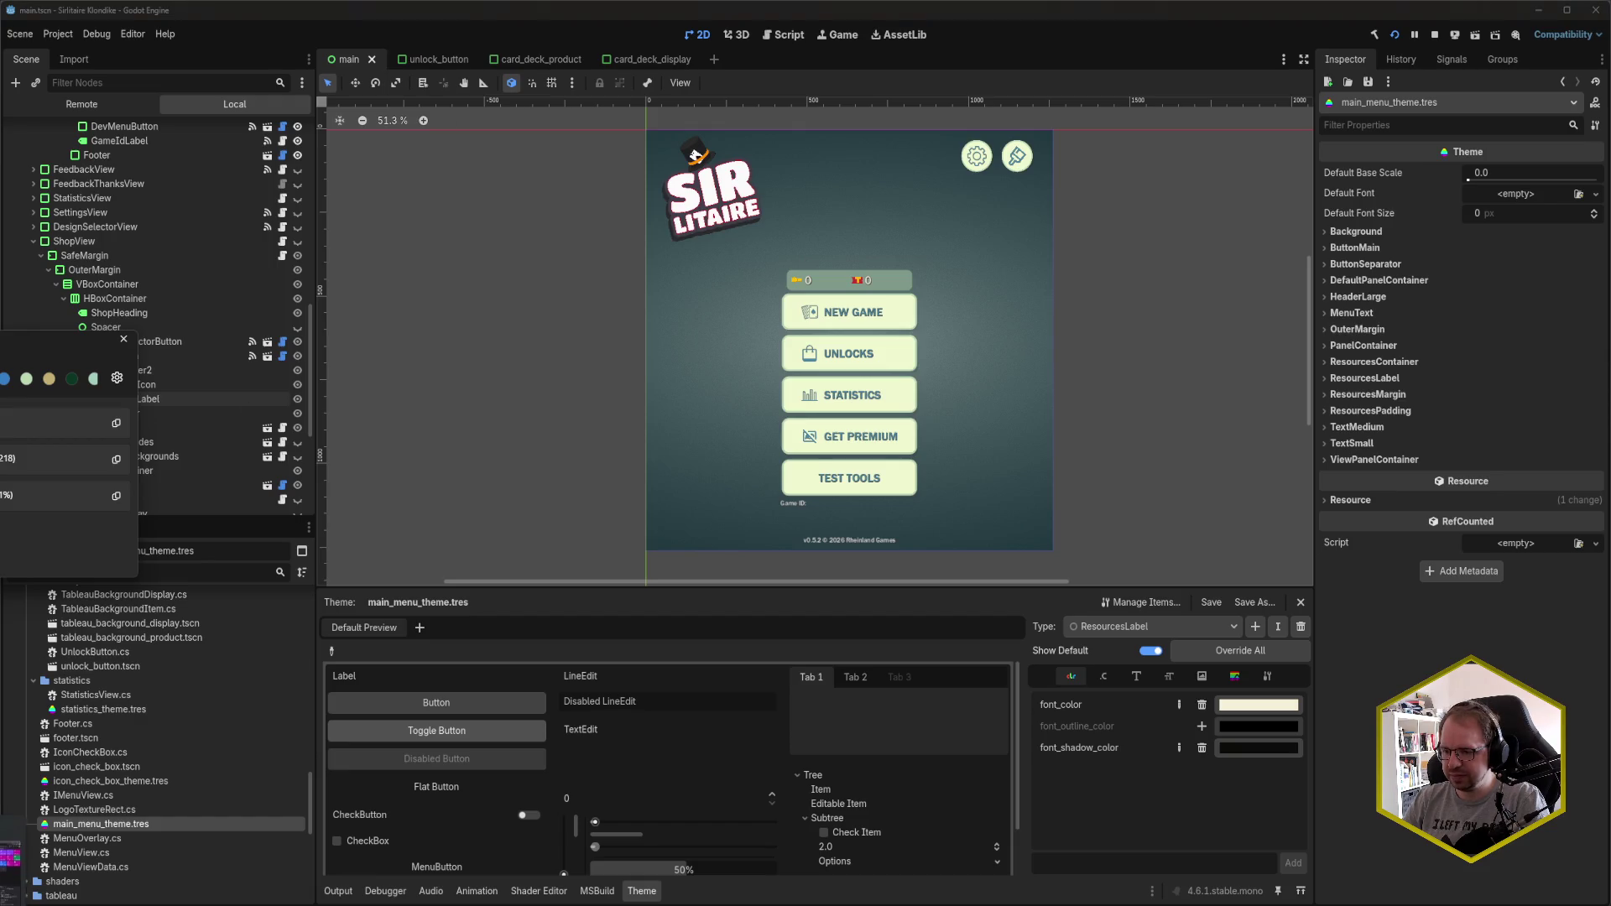
left_click(10, 848)
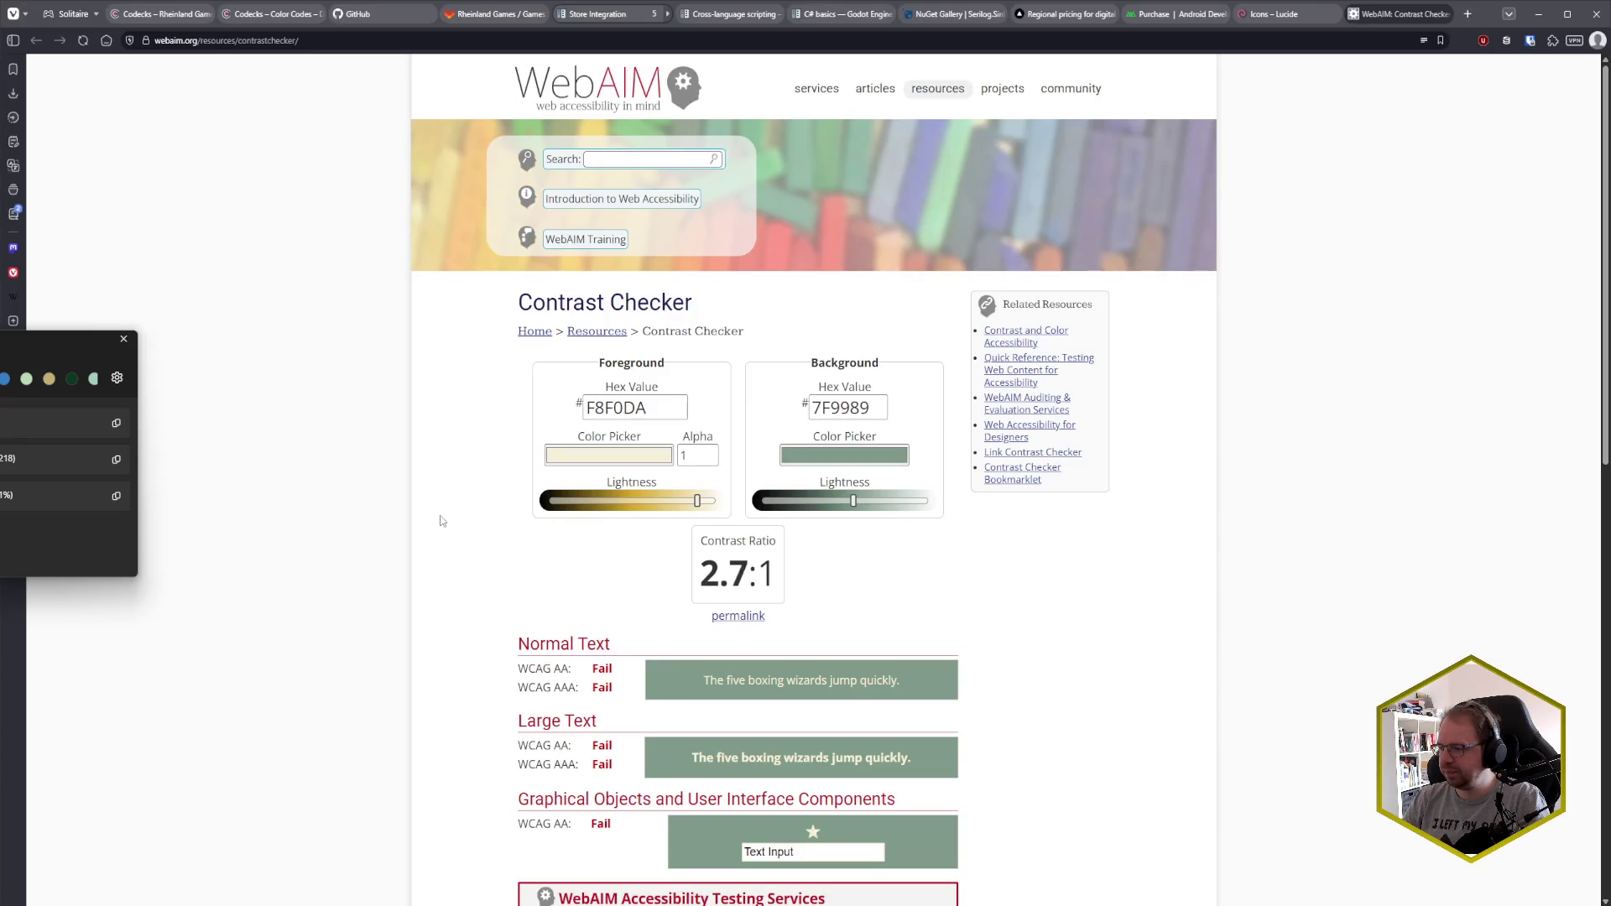
scroll(463, 522, "down", 2)
scroll(460, 527, "down", 3)
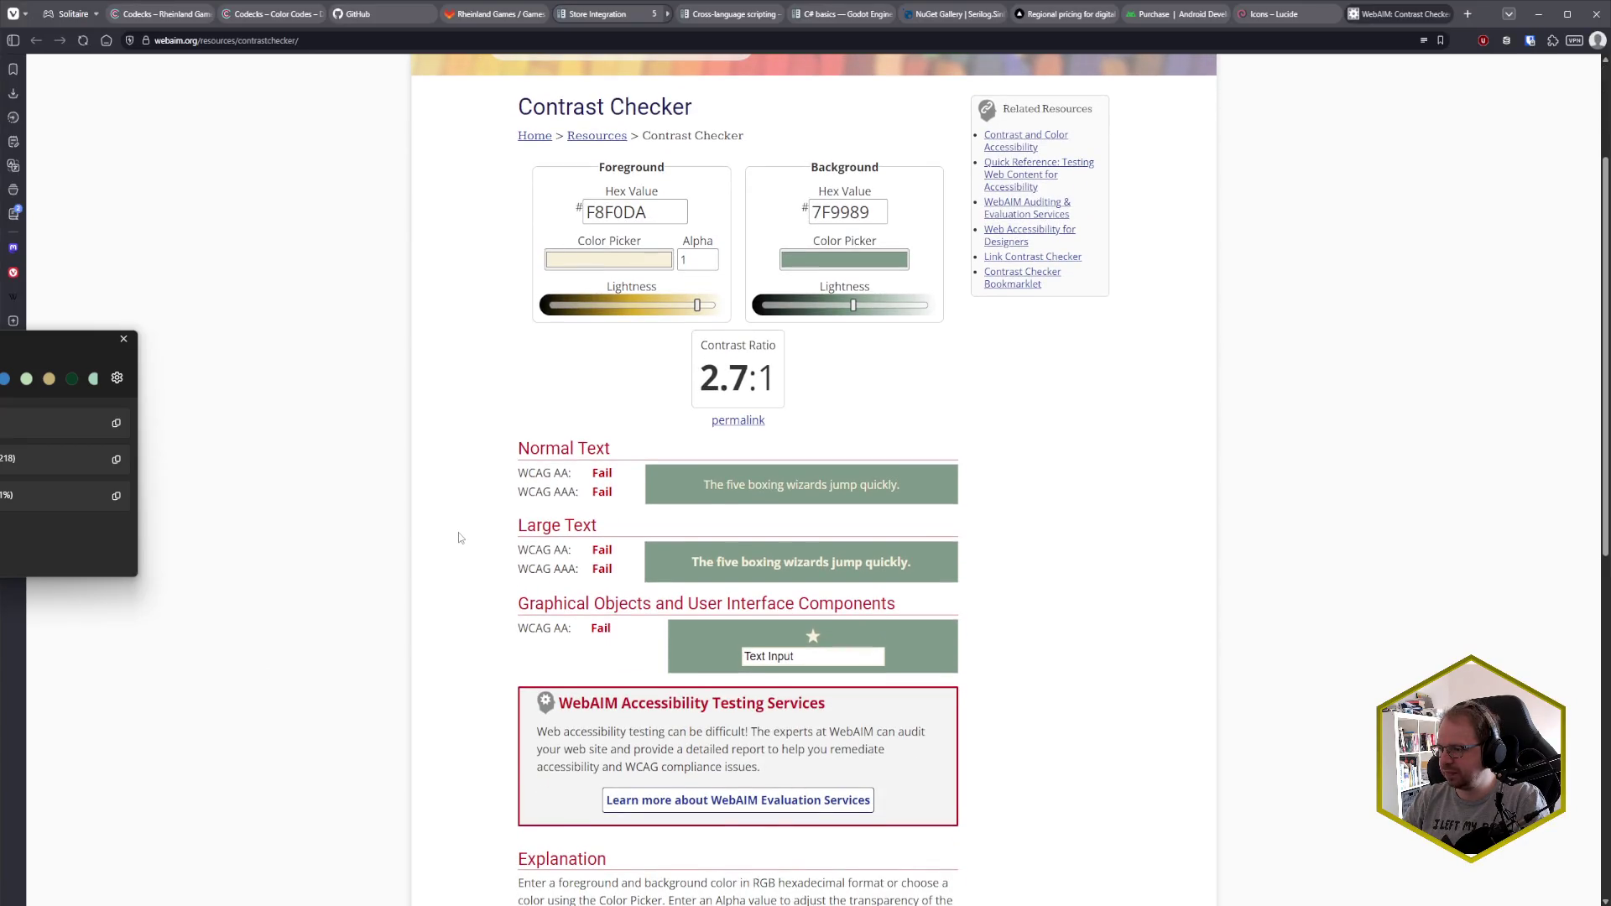
scroll(458, 532, "down", 2)
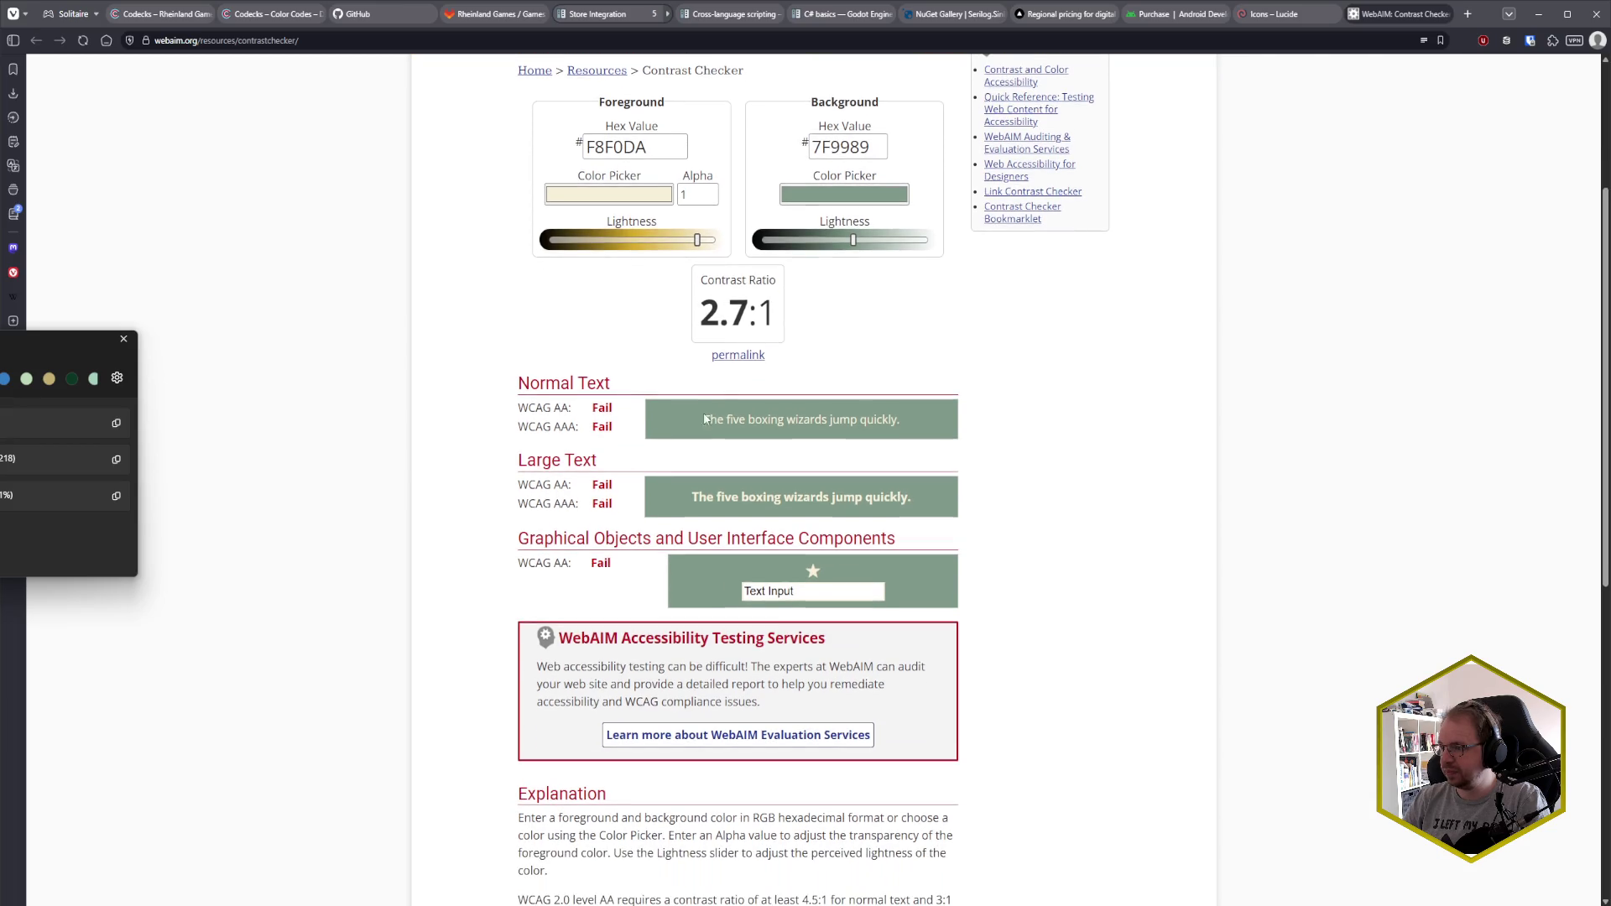
double_click(745, 313)
left_click(745, 313)
scroll(745, 328, "up", 4)
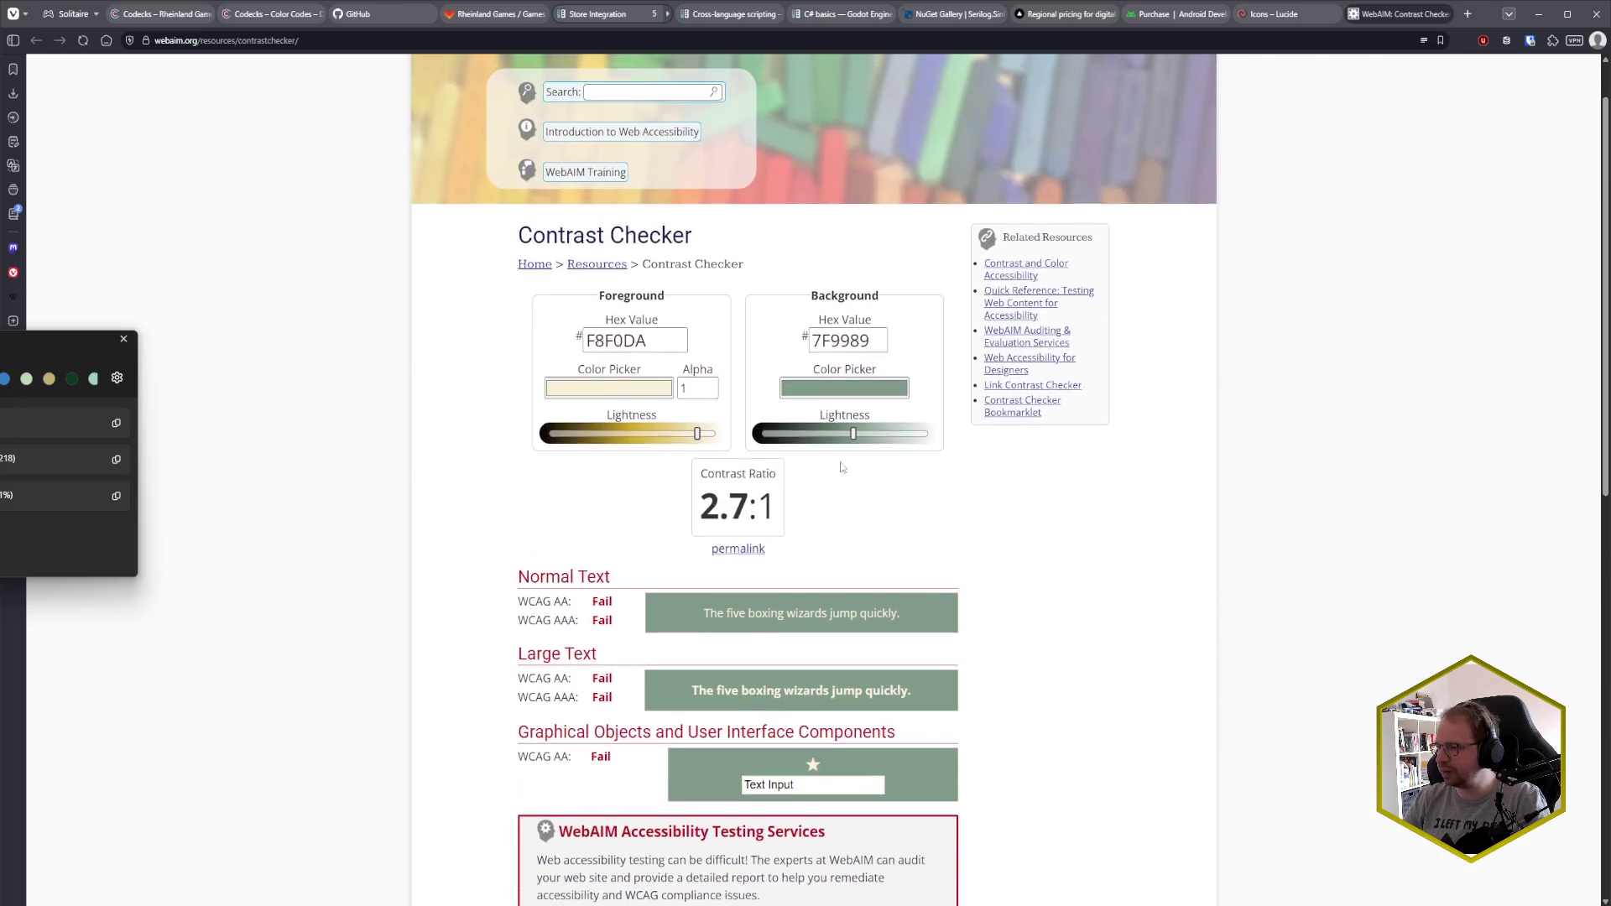
scroll(655, 529, "down", 4)
scroll(619, 504, "down", 5)
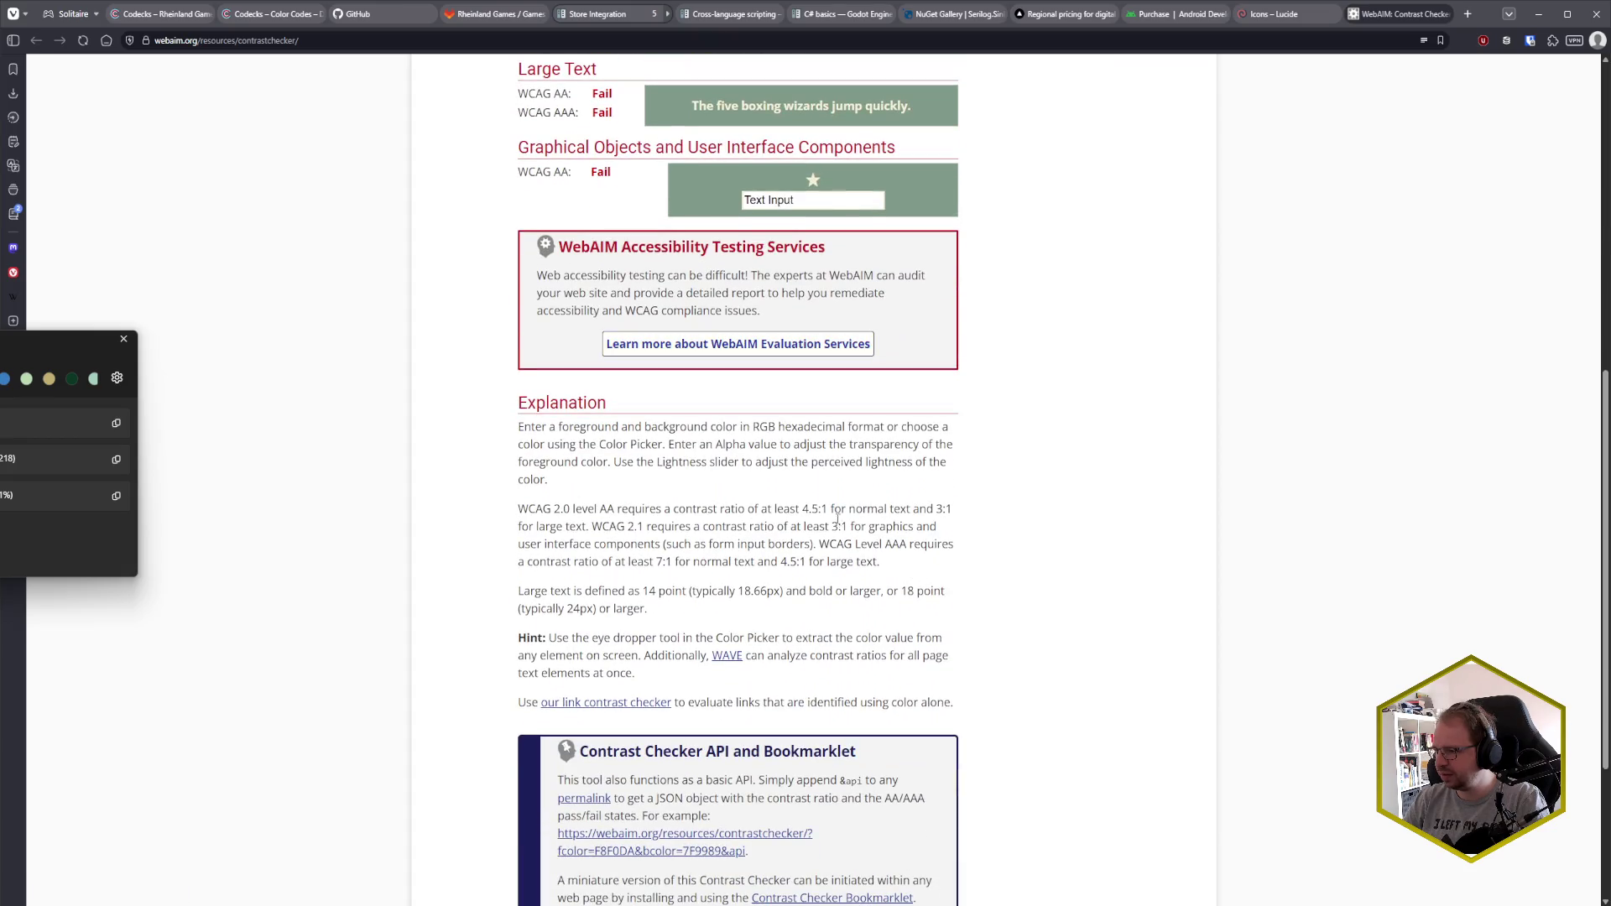
left_click_drag(821, 506, 799, 509)
left_click(803, 510)
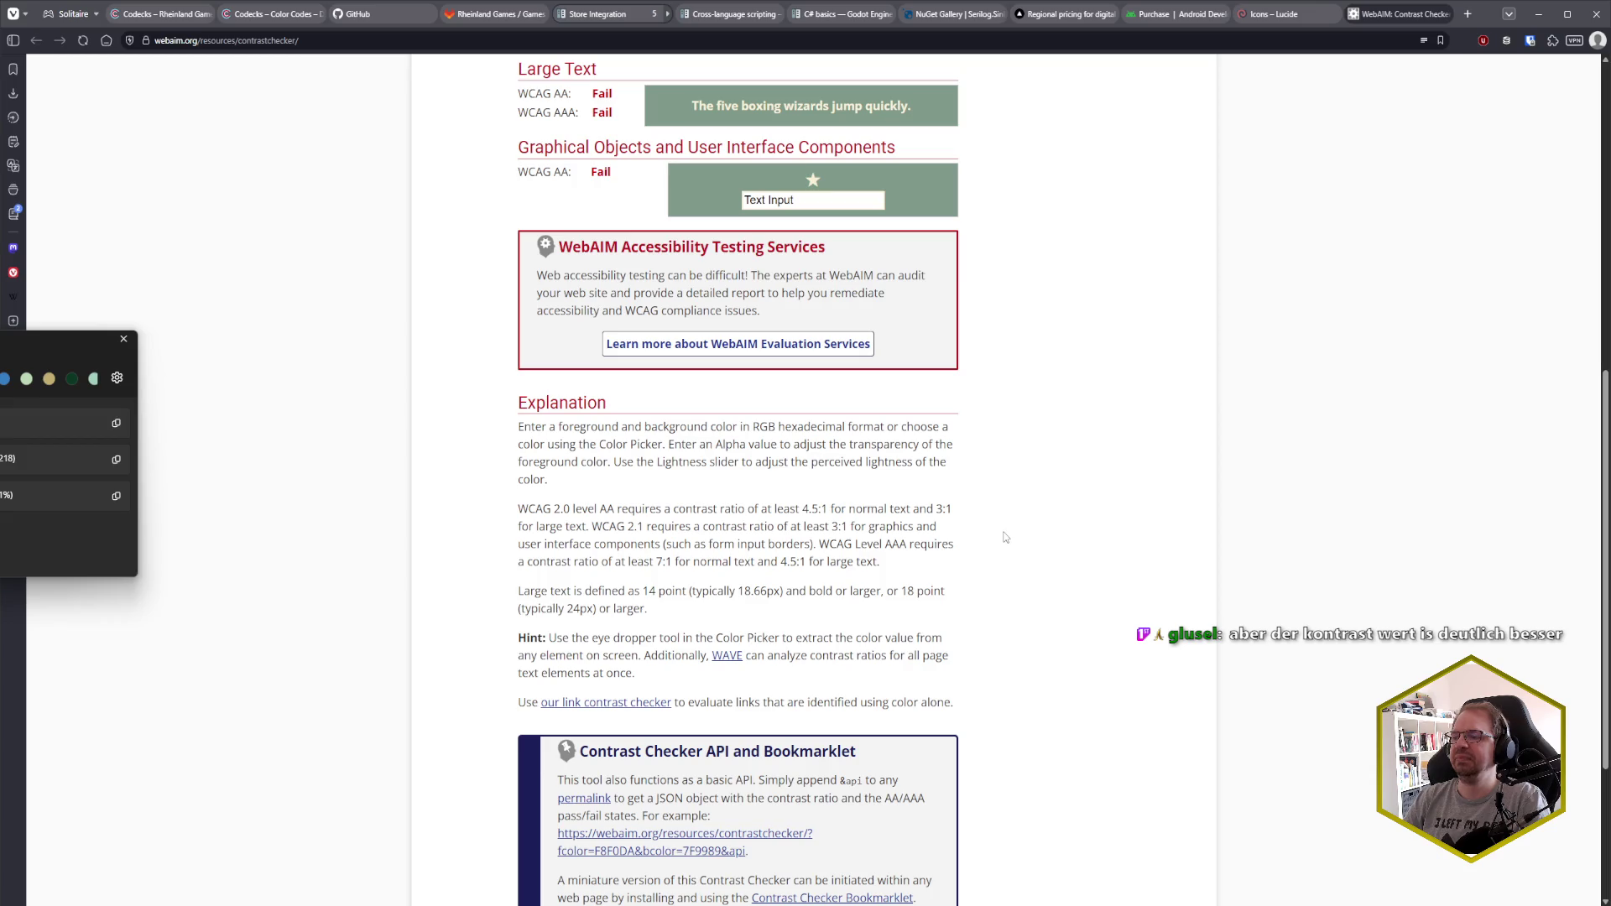
scroll(1004, 538, "down", 3)
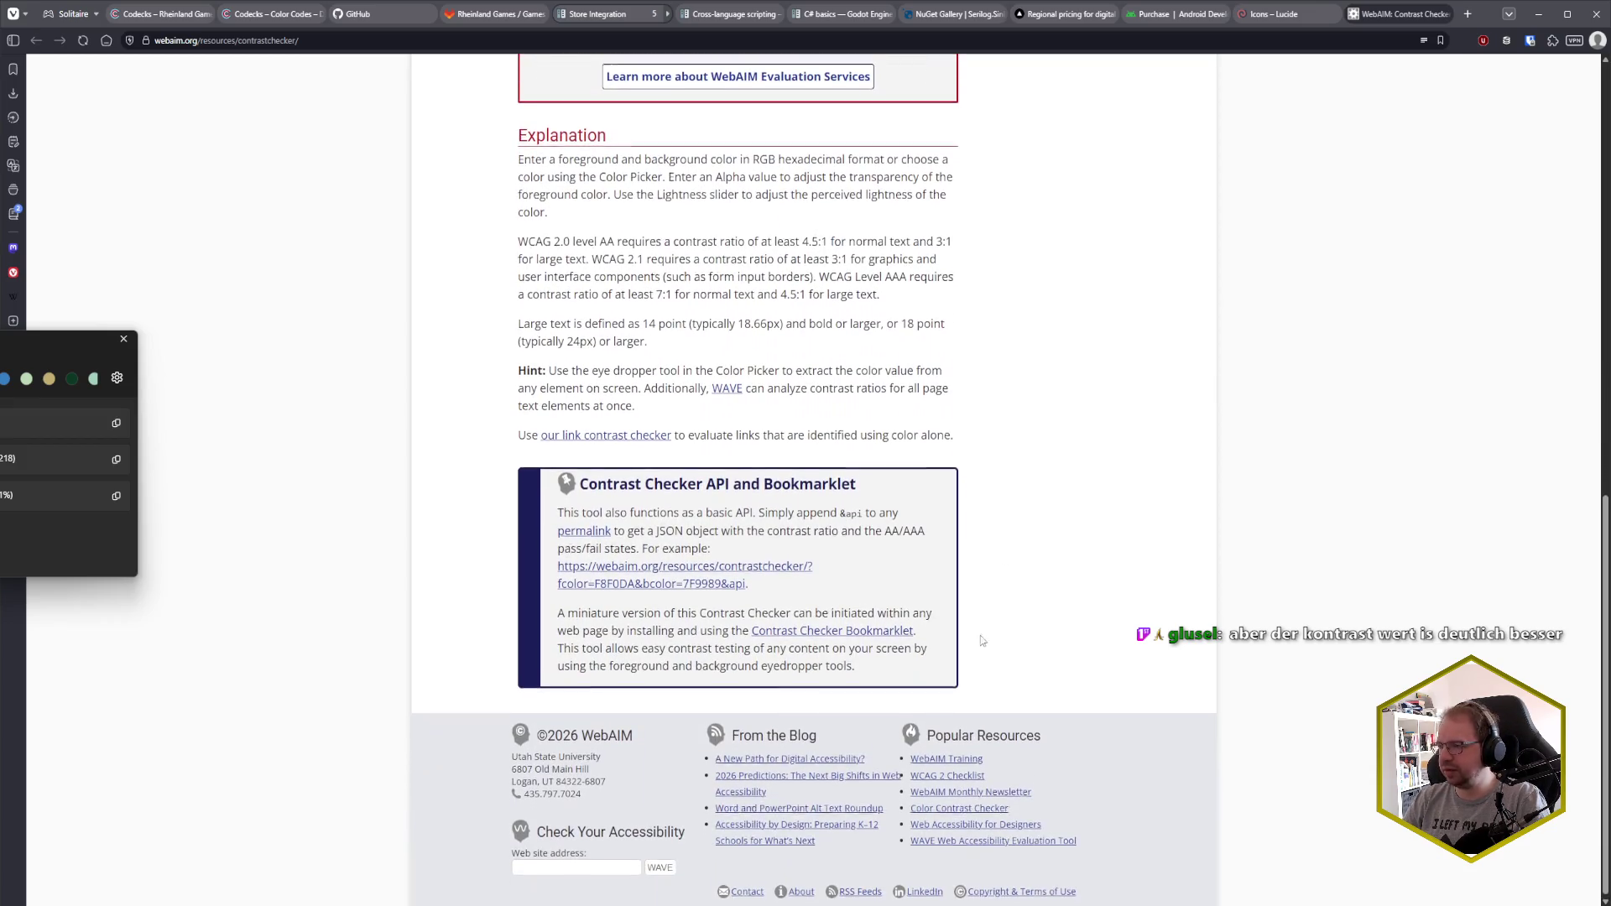
scroll(976, 663, "up", 5)
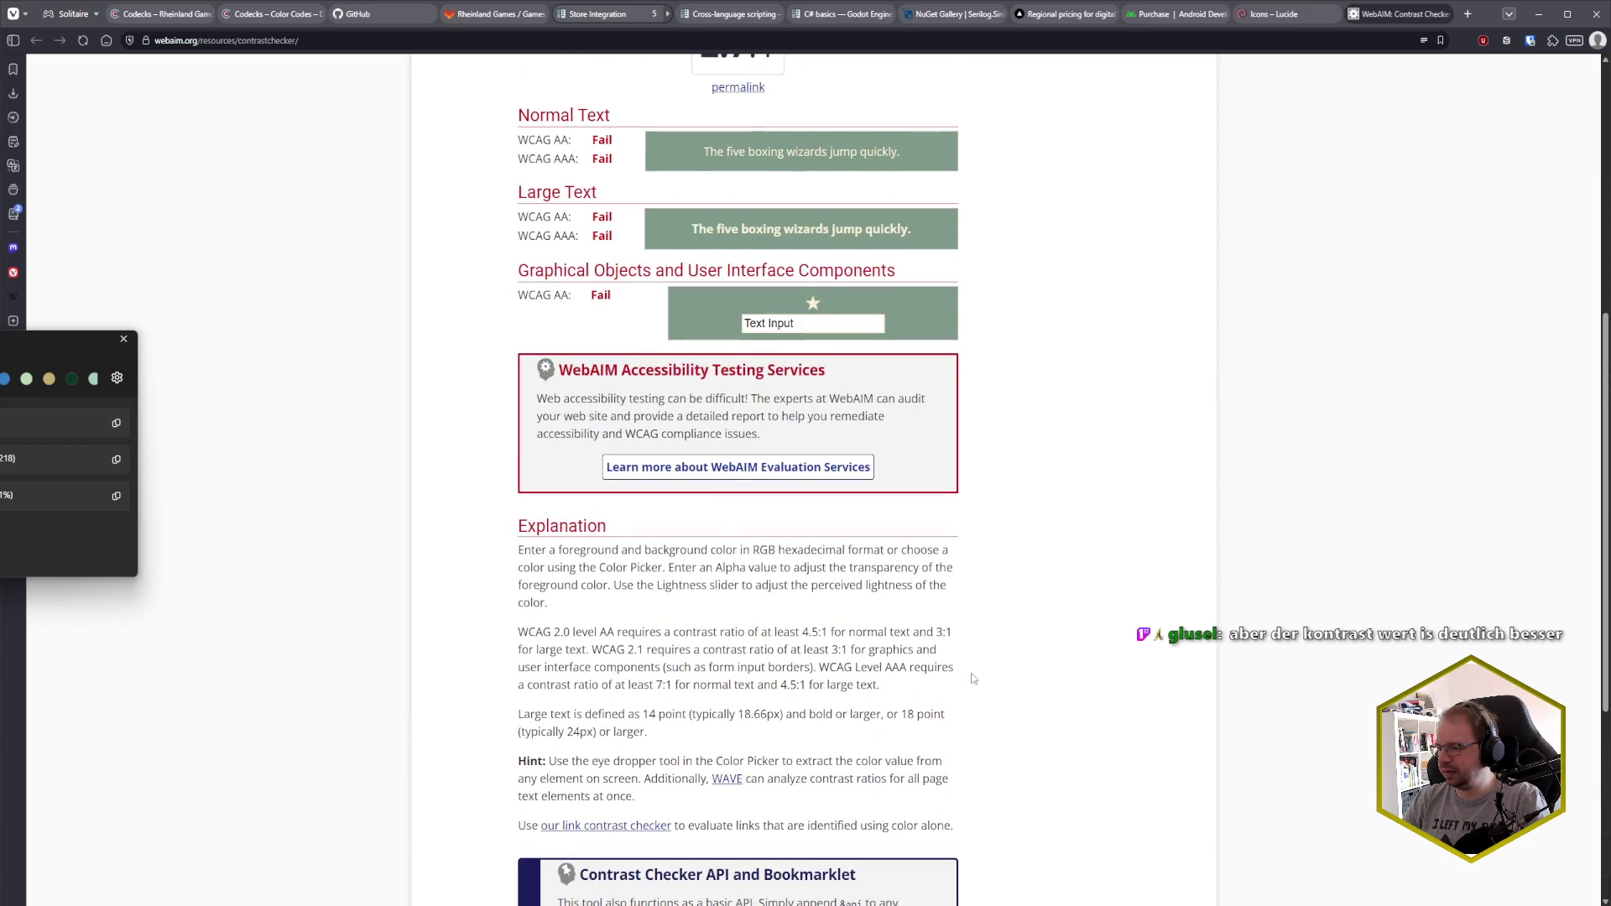
scroll(972, 679, "up", 4)
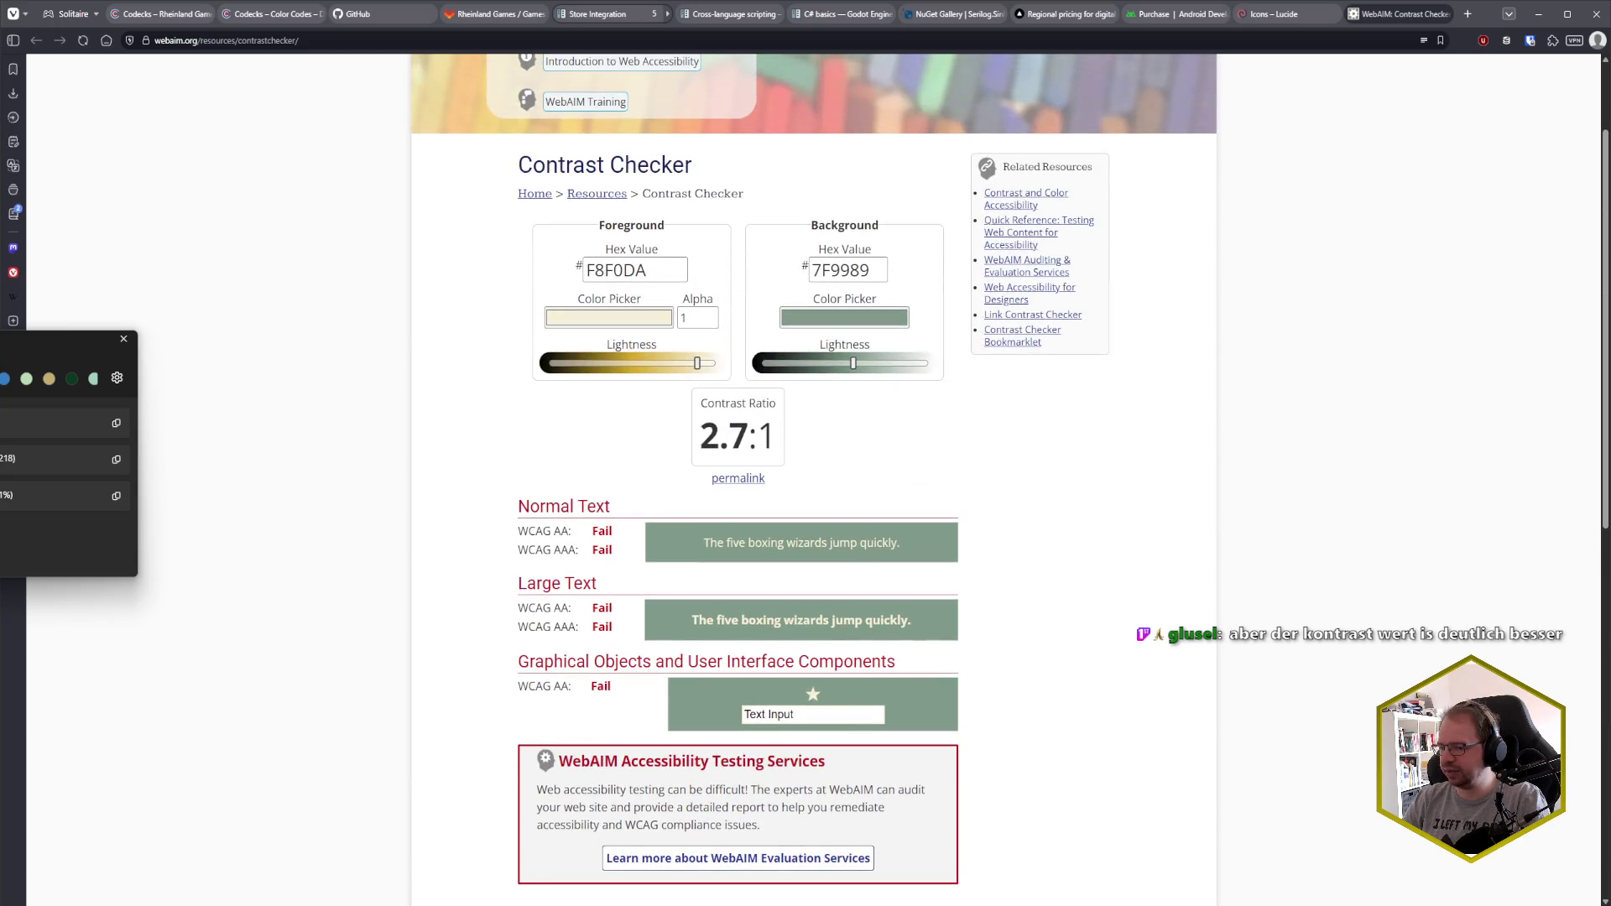
left_click(116, 848)
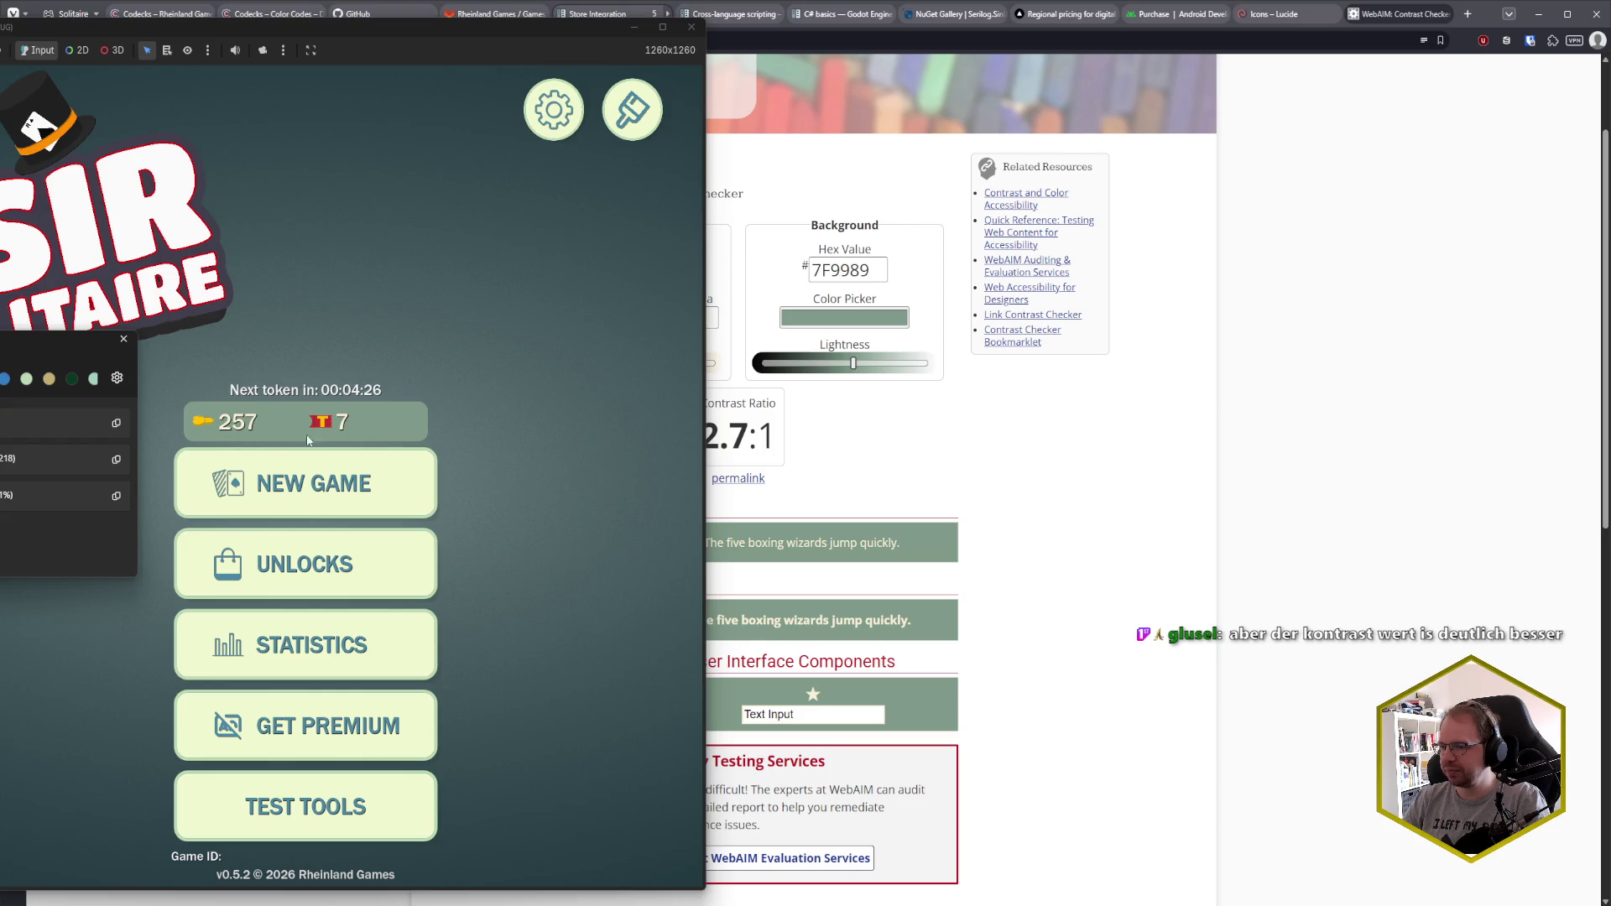
key("alt+Tab")
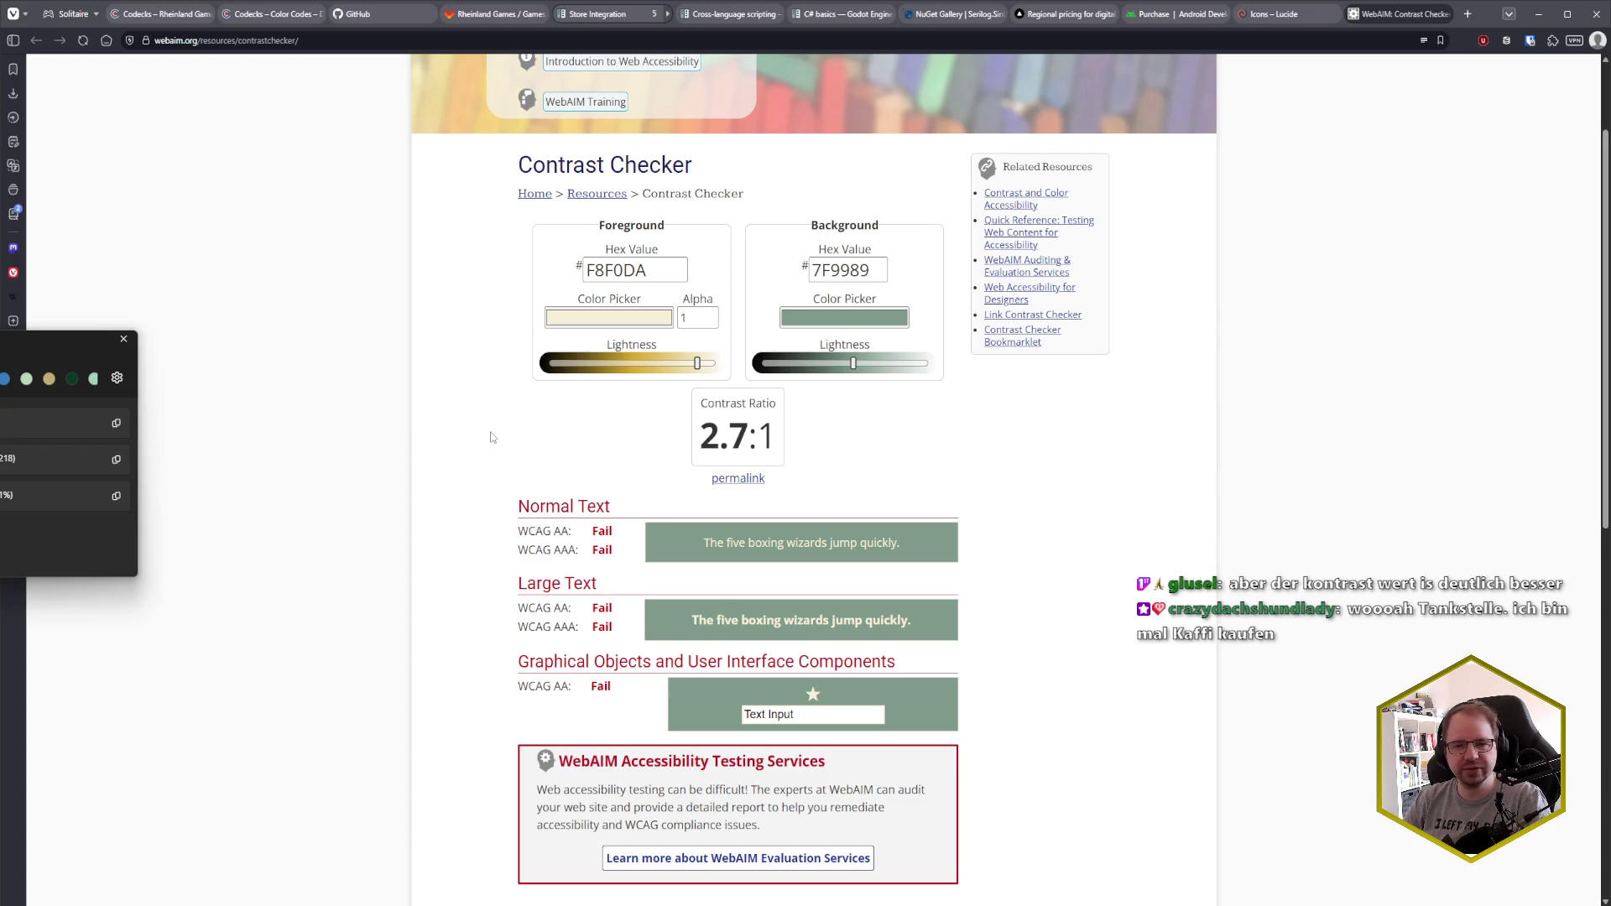
scroll(492, 438, "down", 5)
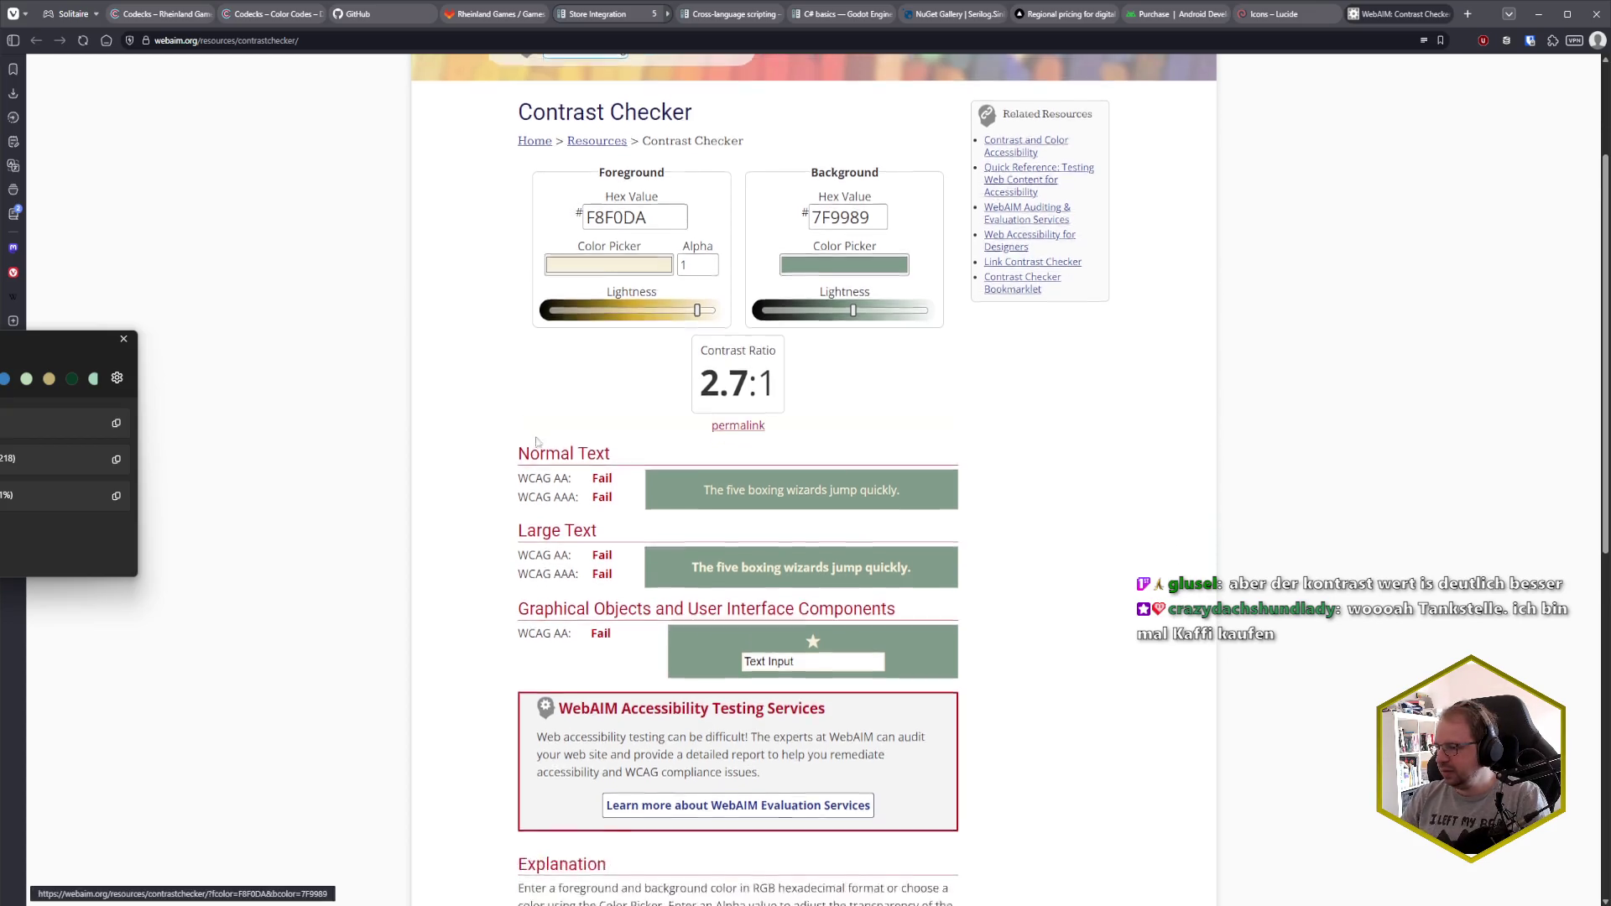
scroll(474, 532, "down", 5)
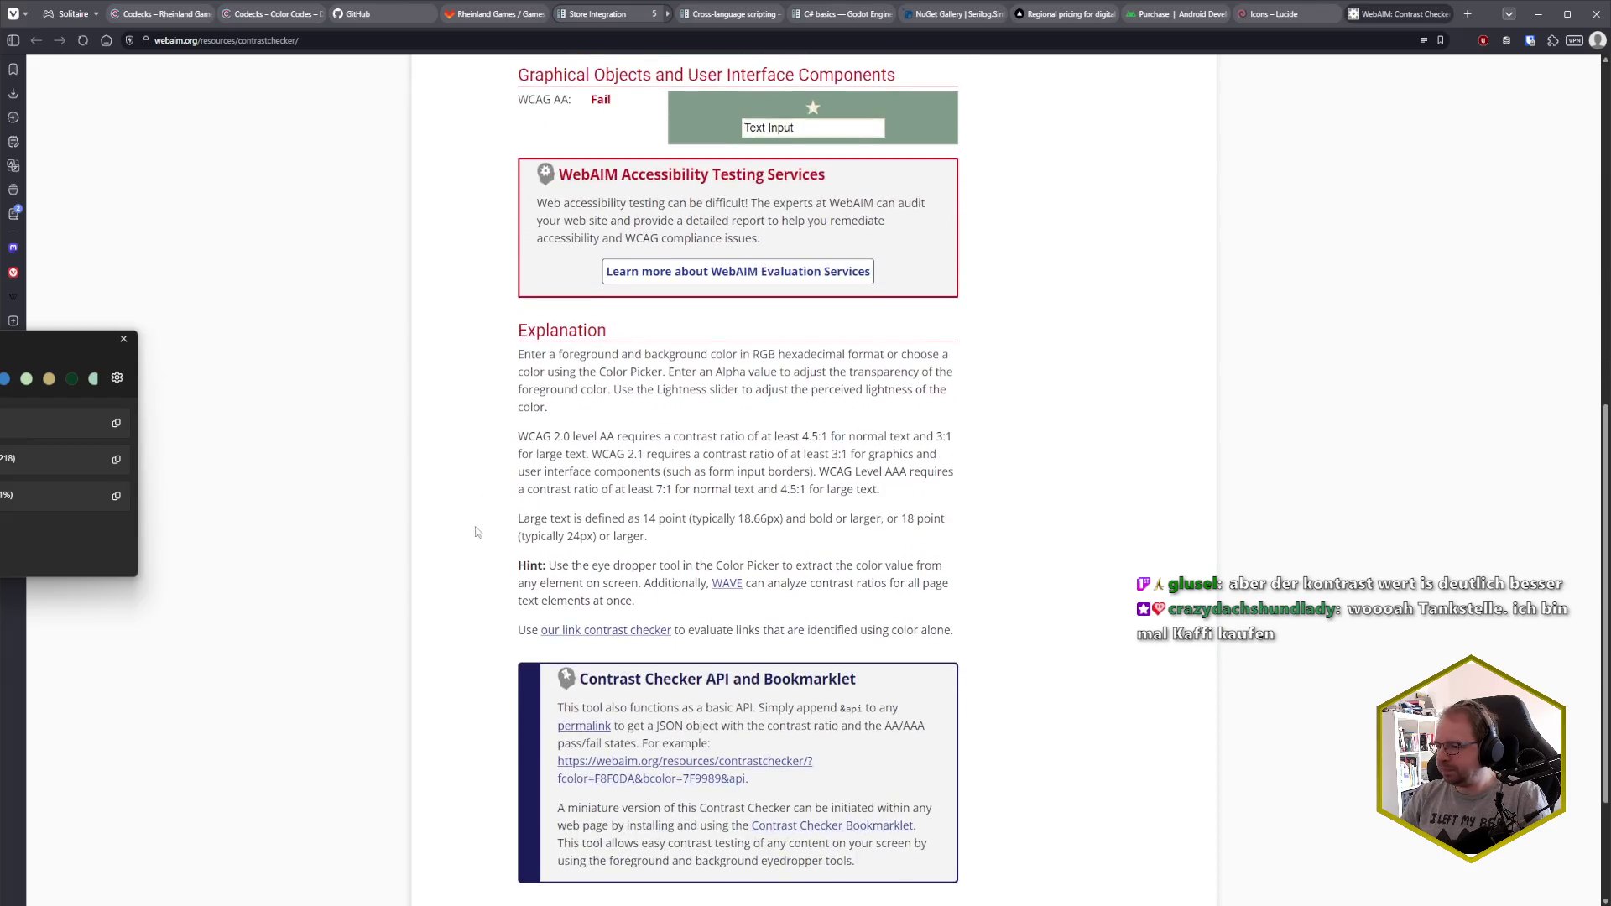
scroll(479, 534, "up", 7)
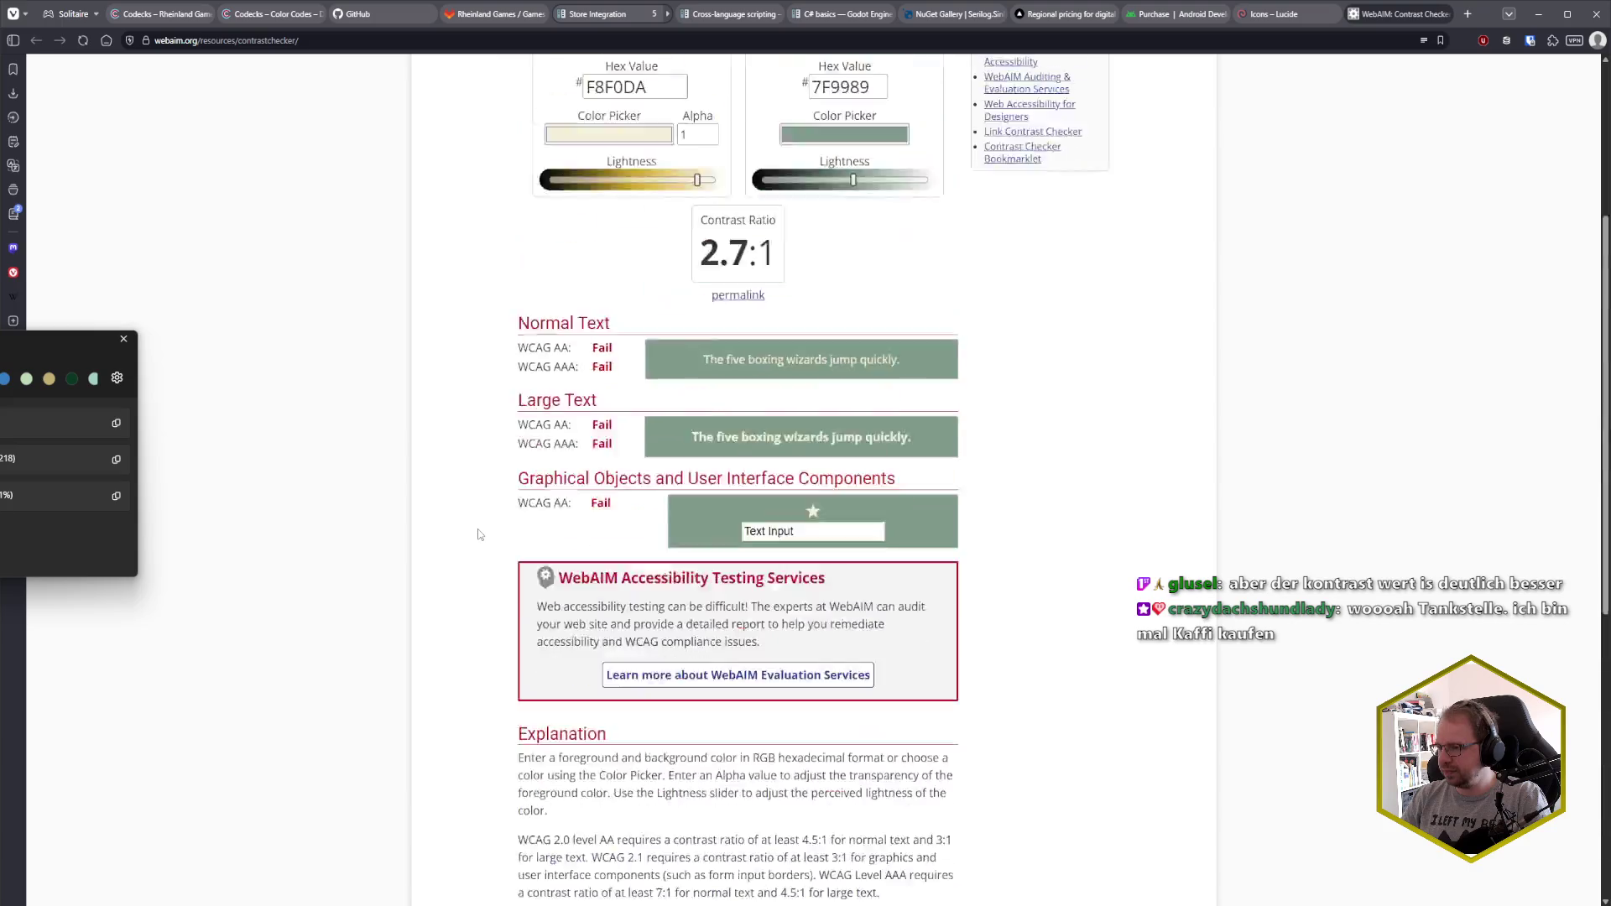
scroll(479, 534, "down", 3)
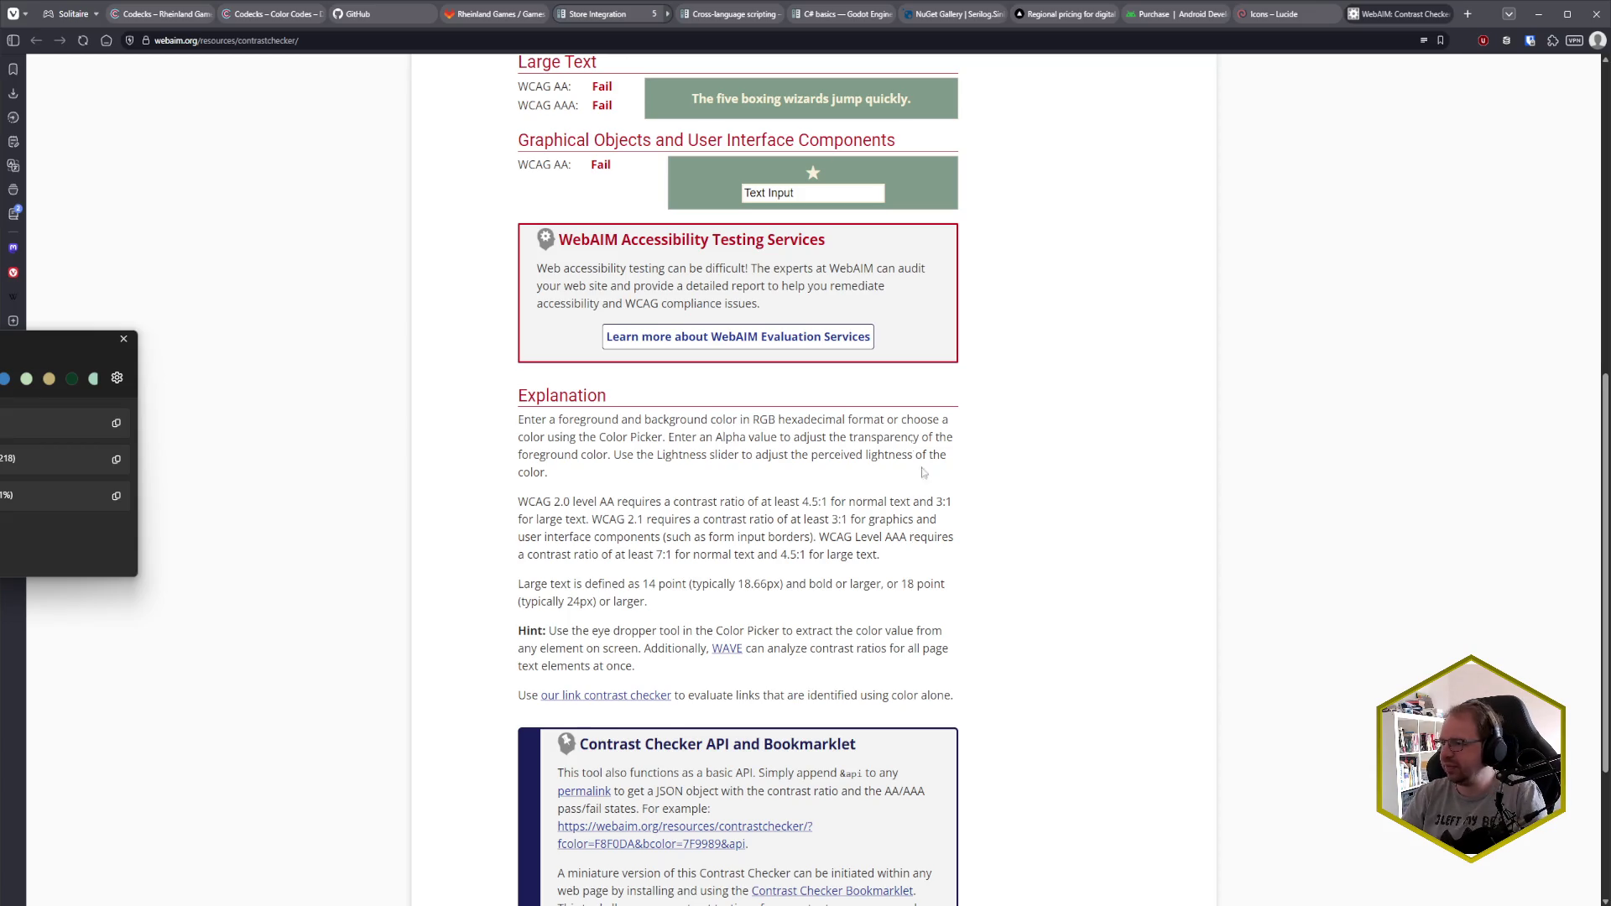
scroll(925, 491, "up", 8)
- Enter white FFFFFF as foreground and black 000000 as background
left_click_drag(646, 409, 599, 409)
type("FFFFFF")
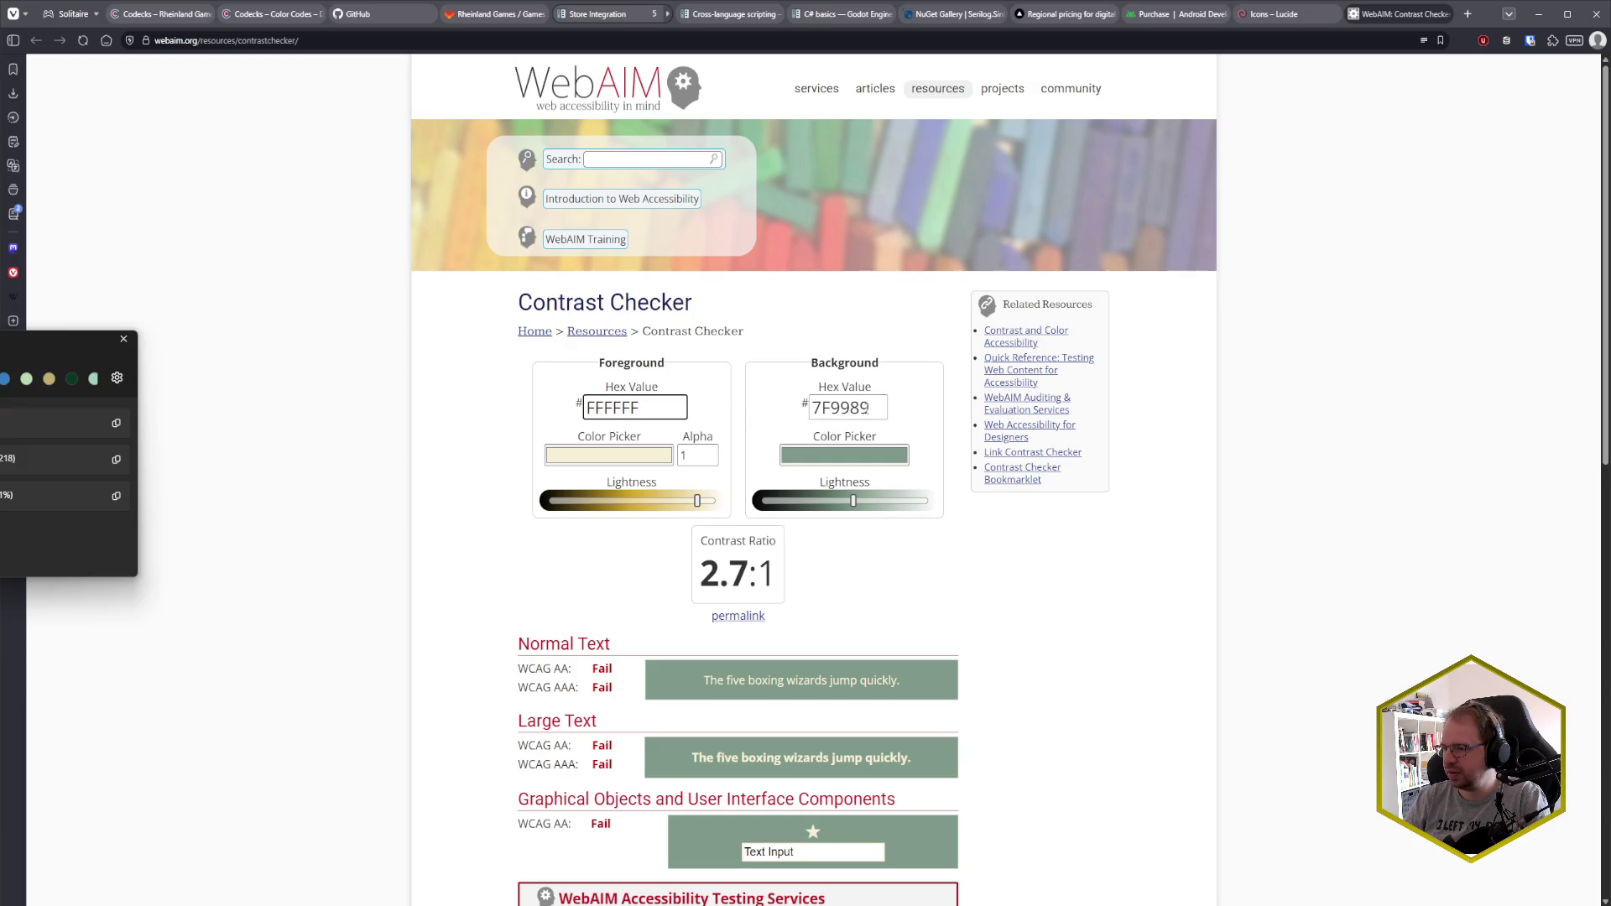
left_click_drag(880, 409, 740, 417)
type("000000")
left_click(440, 573)
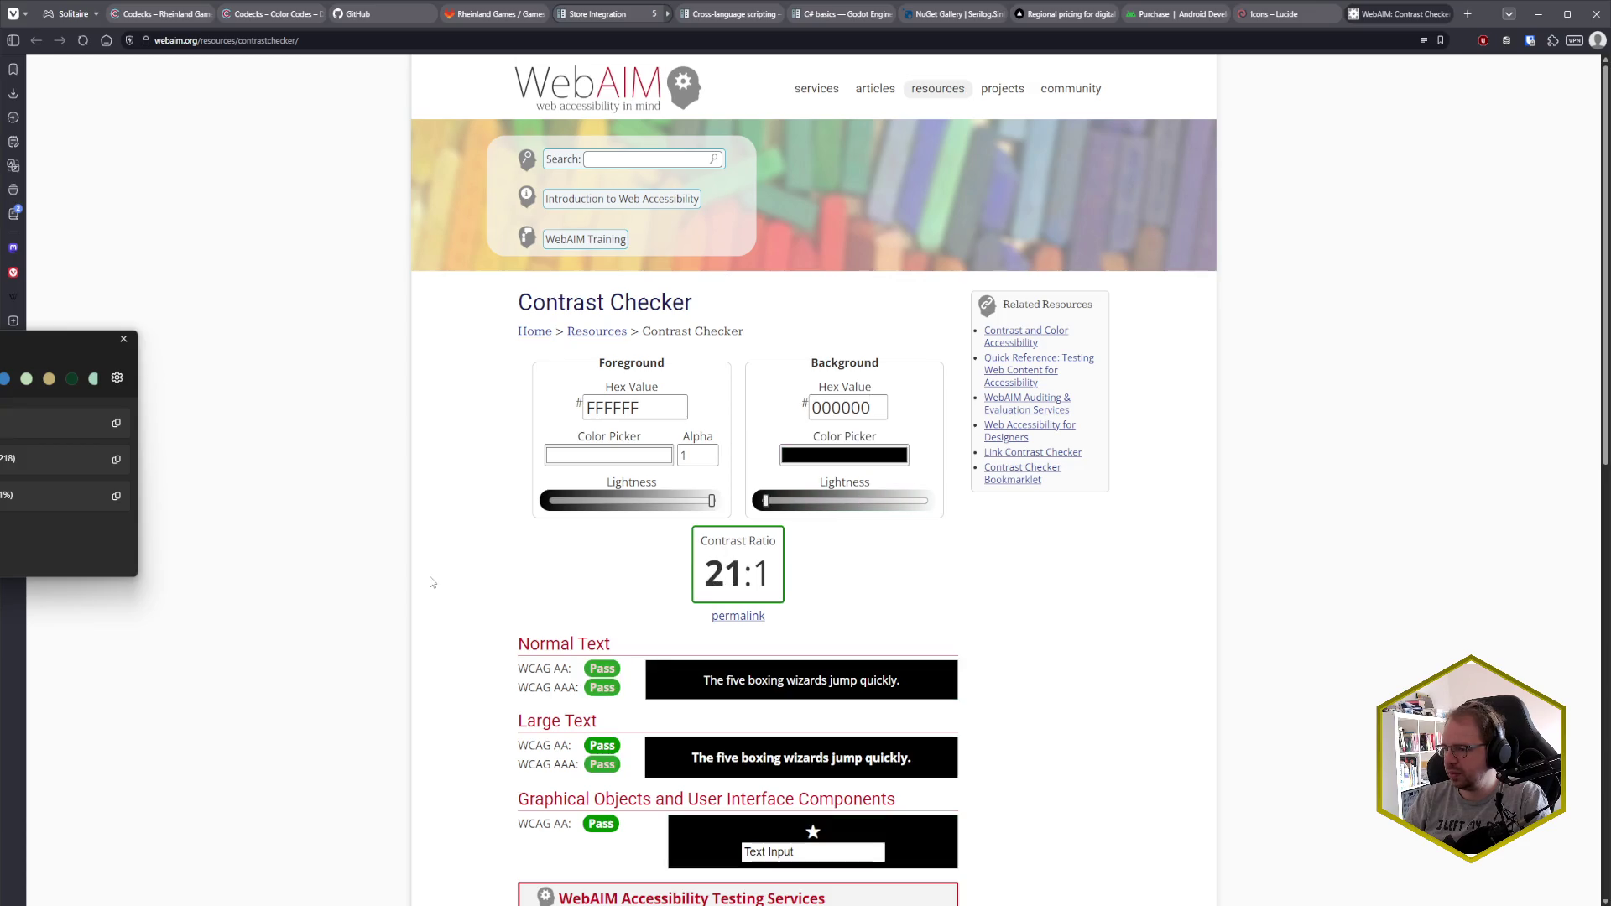
- Darken the foreground to grey 969696, passing at 7.09:1, then bring up the game
scroll(513, 550, "down", 1)
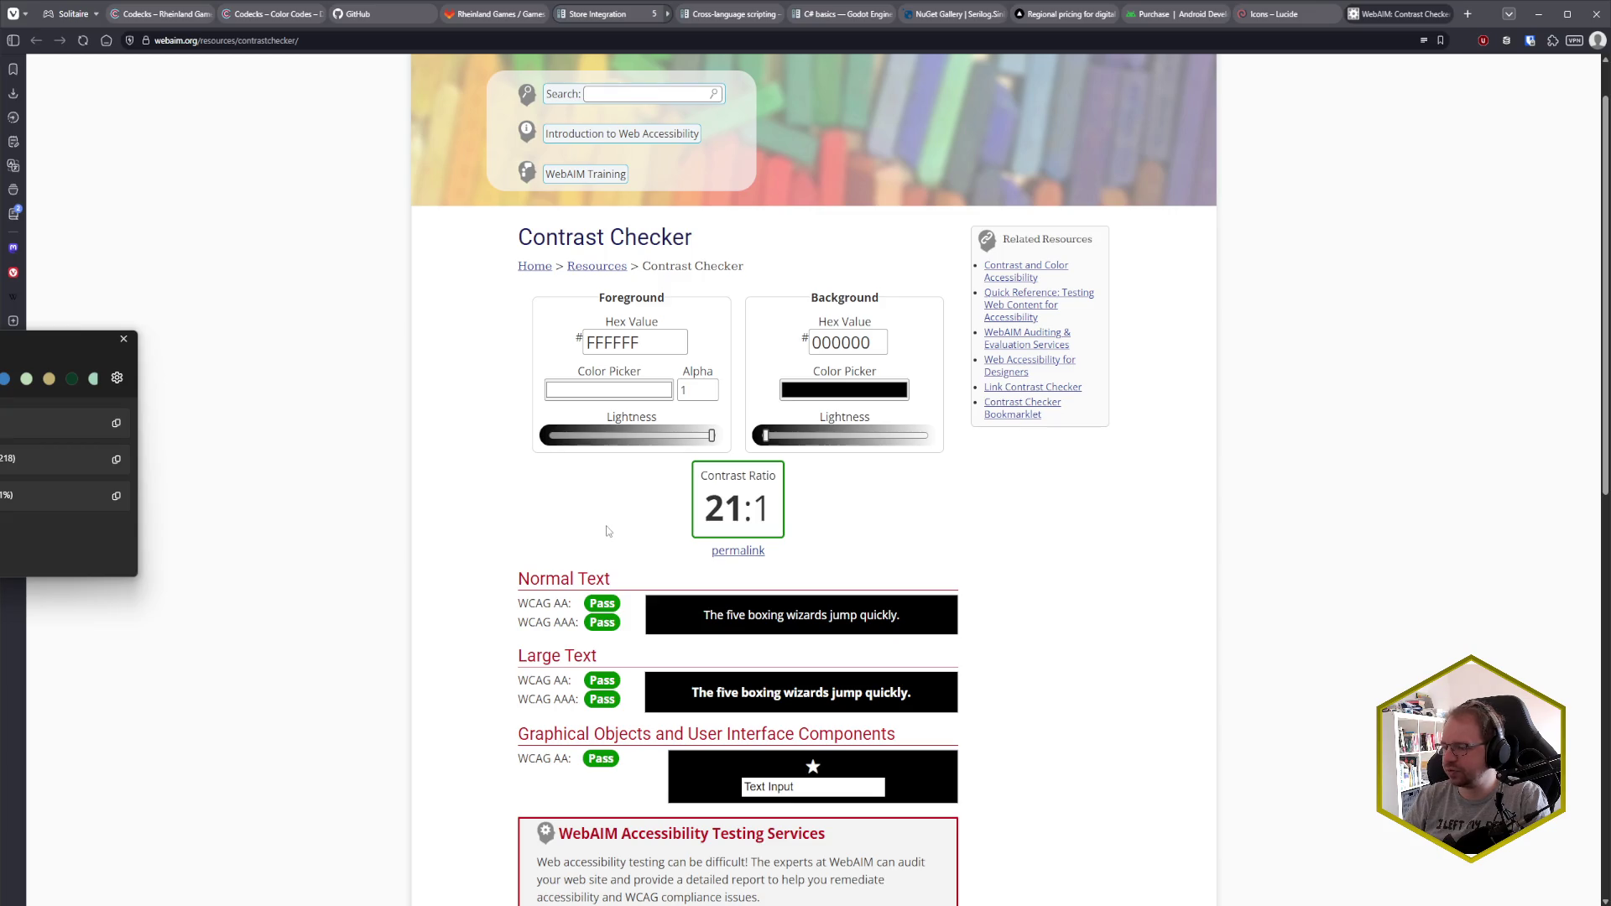
scroll(606, 535, "down", 1)
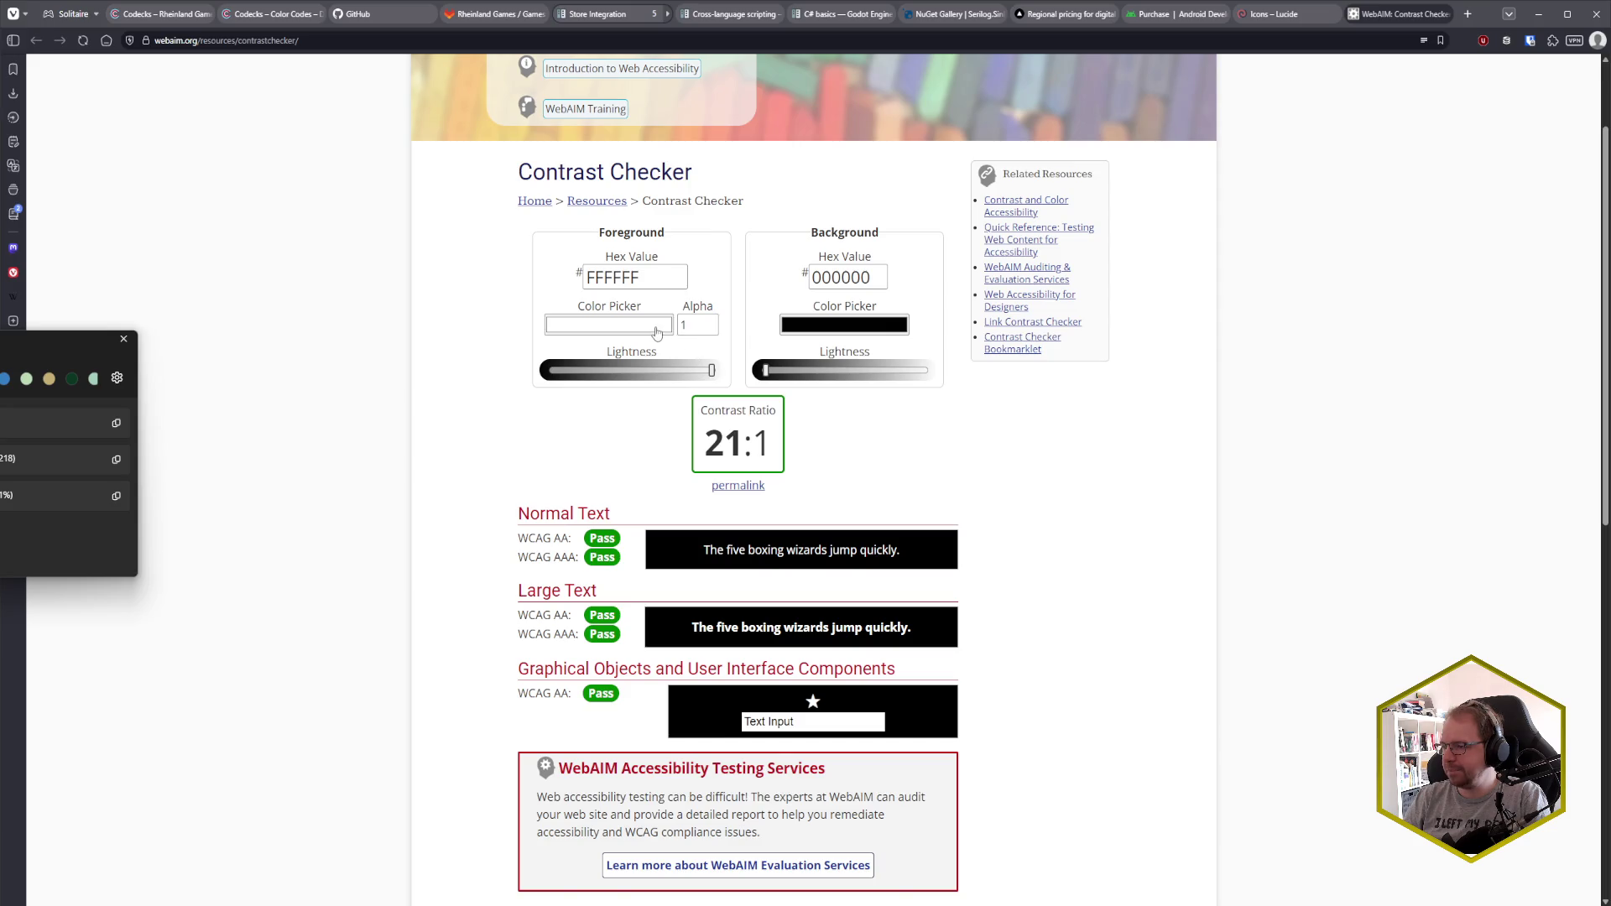
left_click_drag(710, 370, 646, 370)
scroll(640, 388, "down", 5)
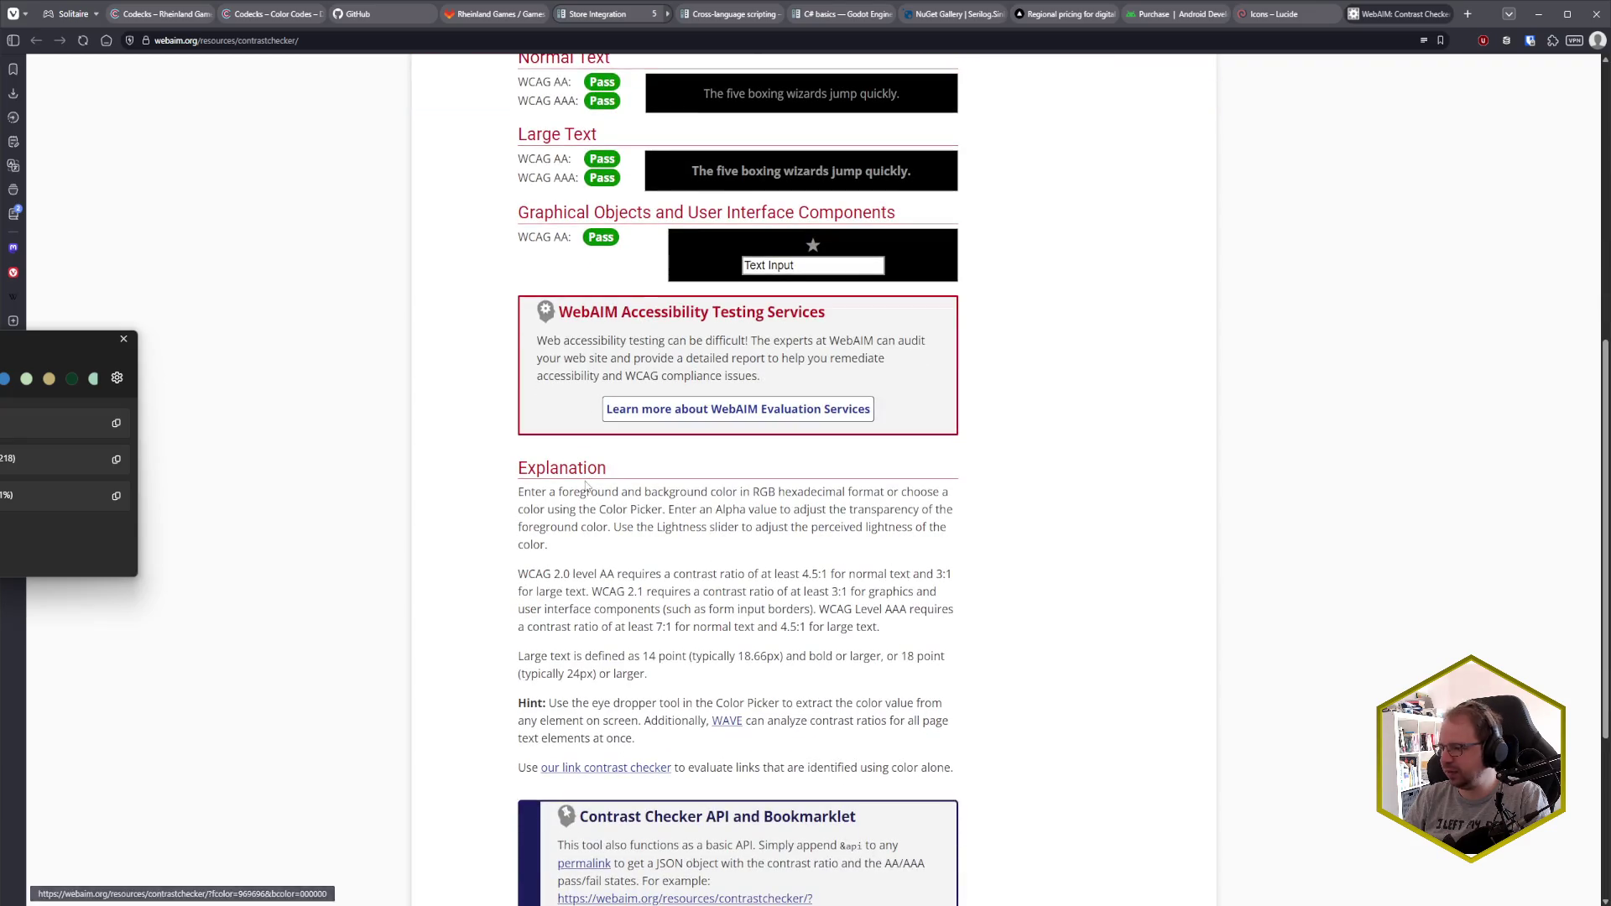
scroll(634, 419, "up", 5)
scroll(632, 425, "up", 1)
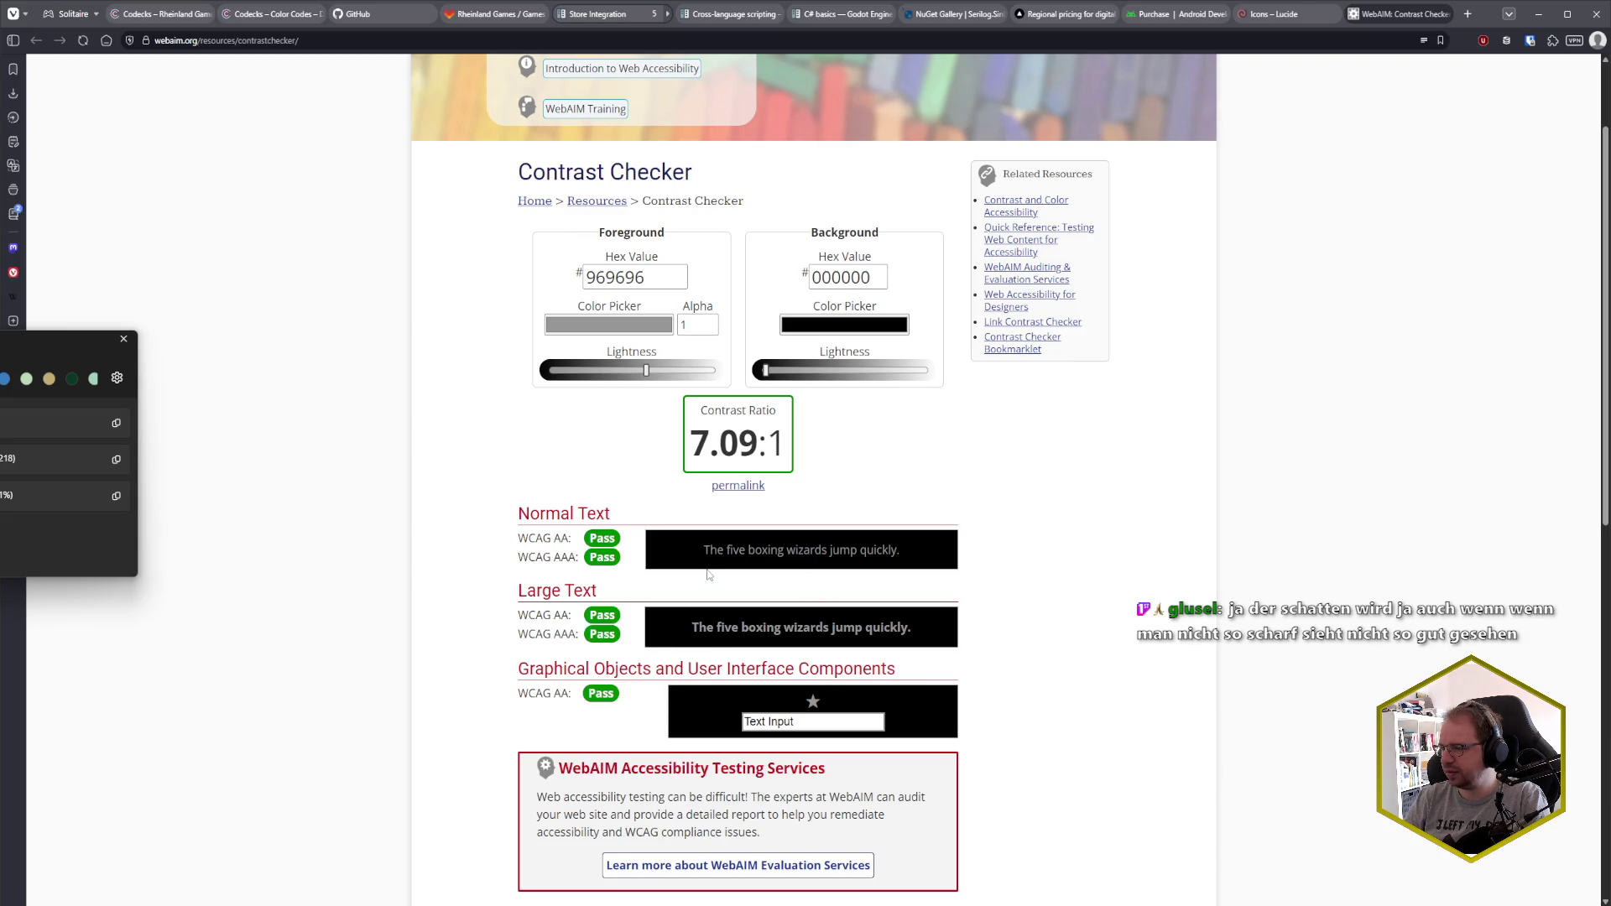
left_click_drag(705, 551, 901, 552)
left_click(919, 558)
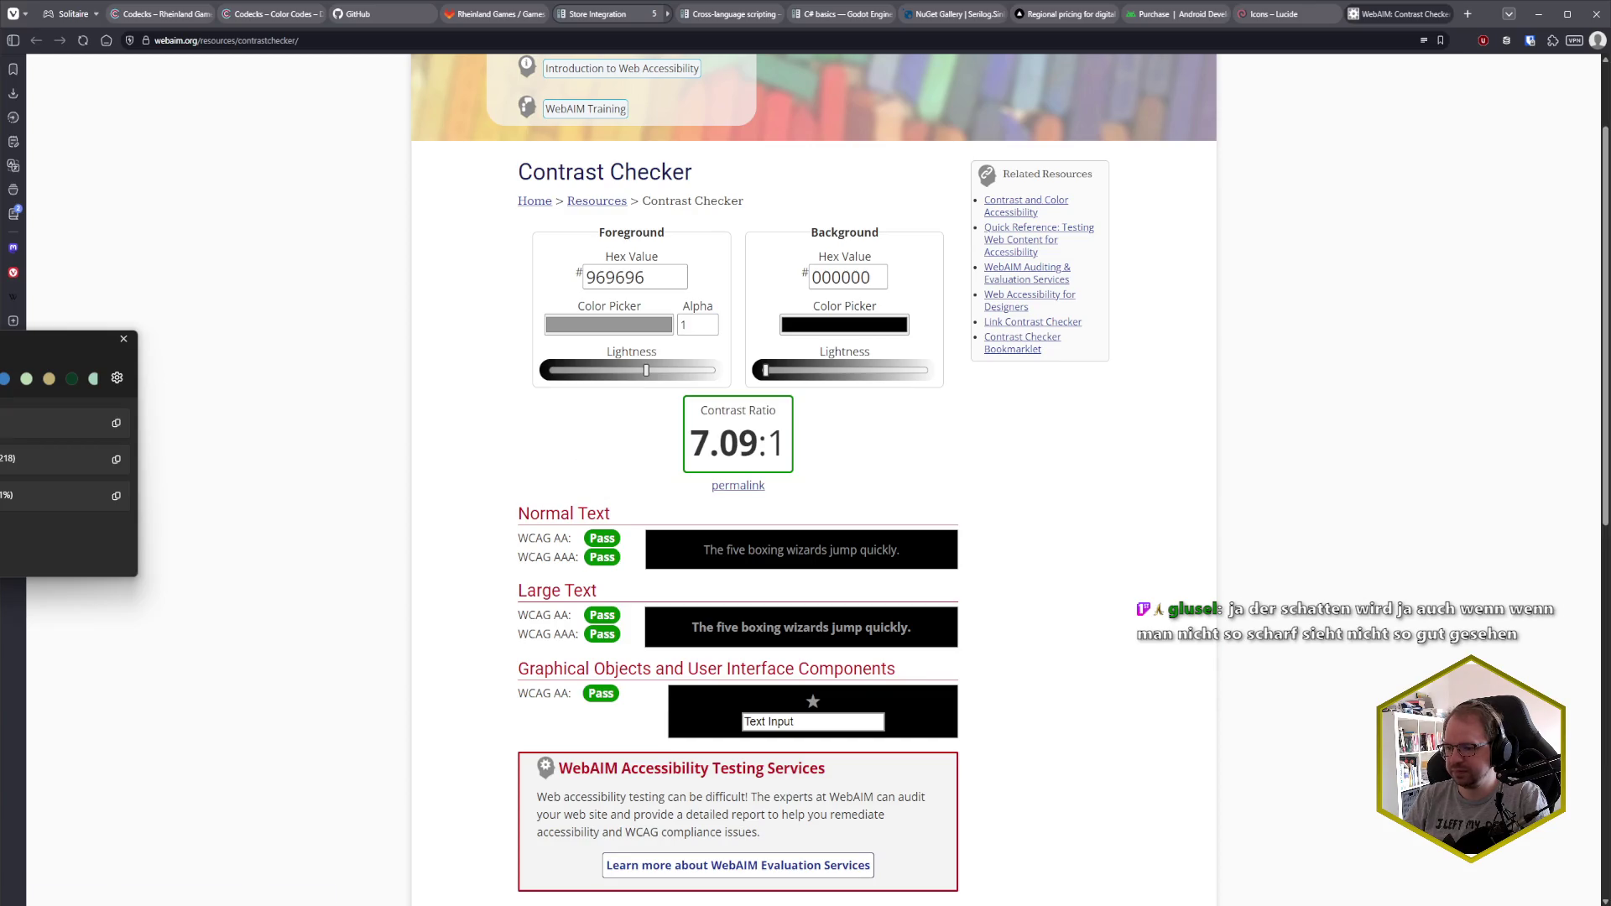
left_click(149, 854)
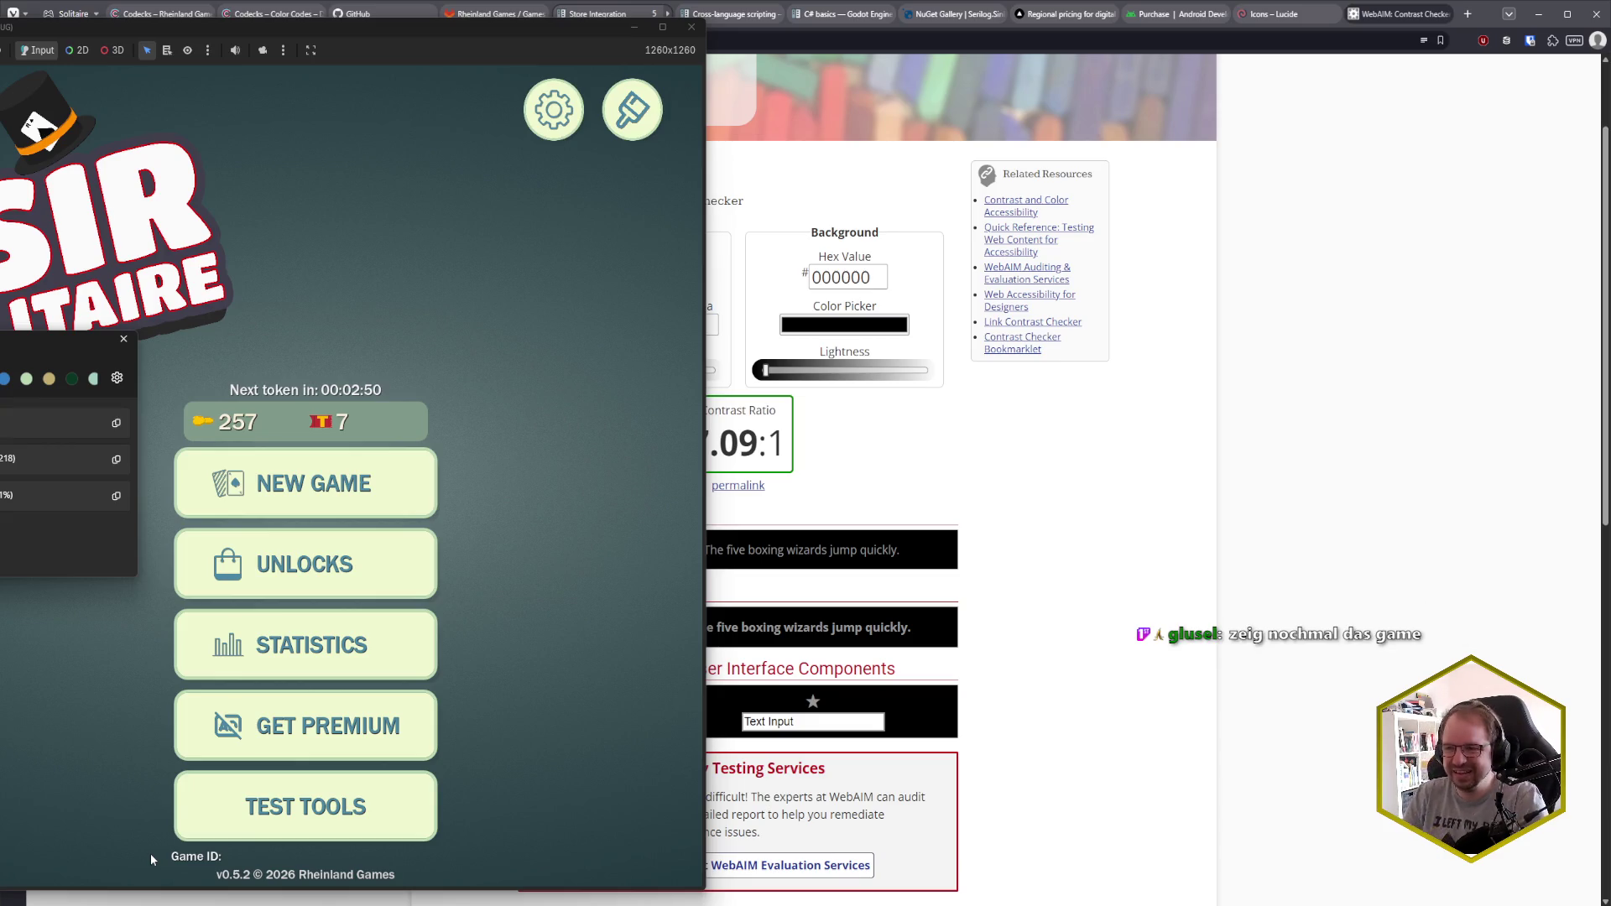
- Drag the Sir Litaire game window fully onto the screen
left_click_drag(349, 24, 693, 19)
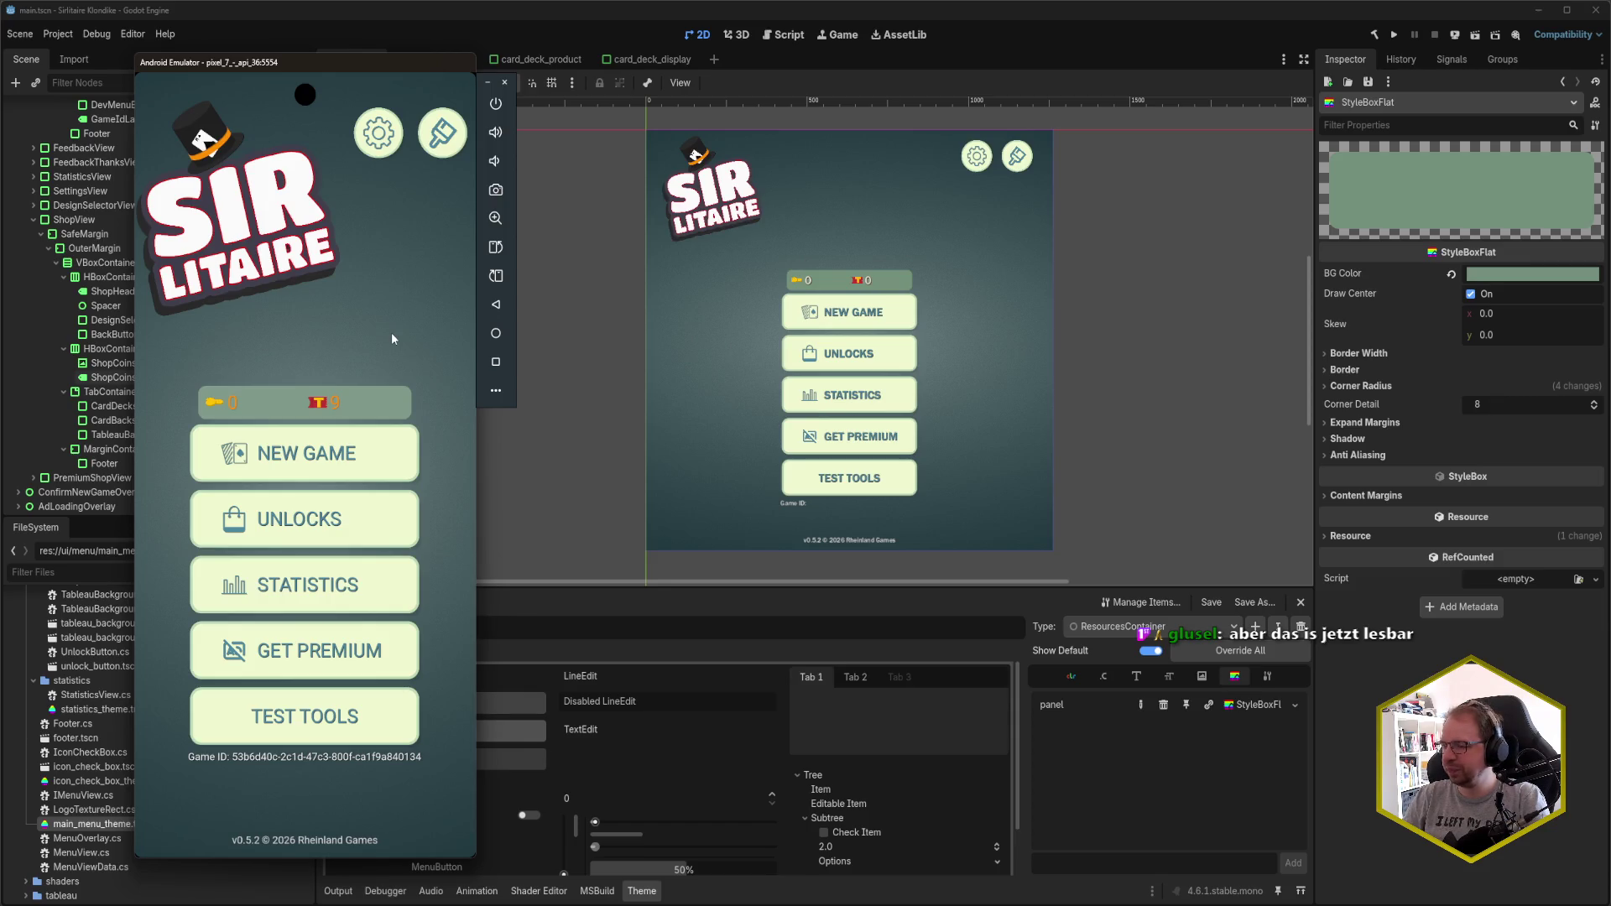
- Tap UNLOCKS on the game's main menu and show the Backsides designs
left_click(470, 44)
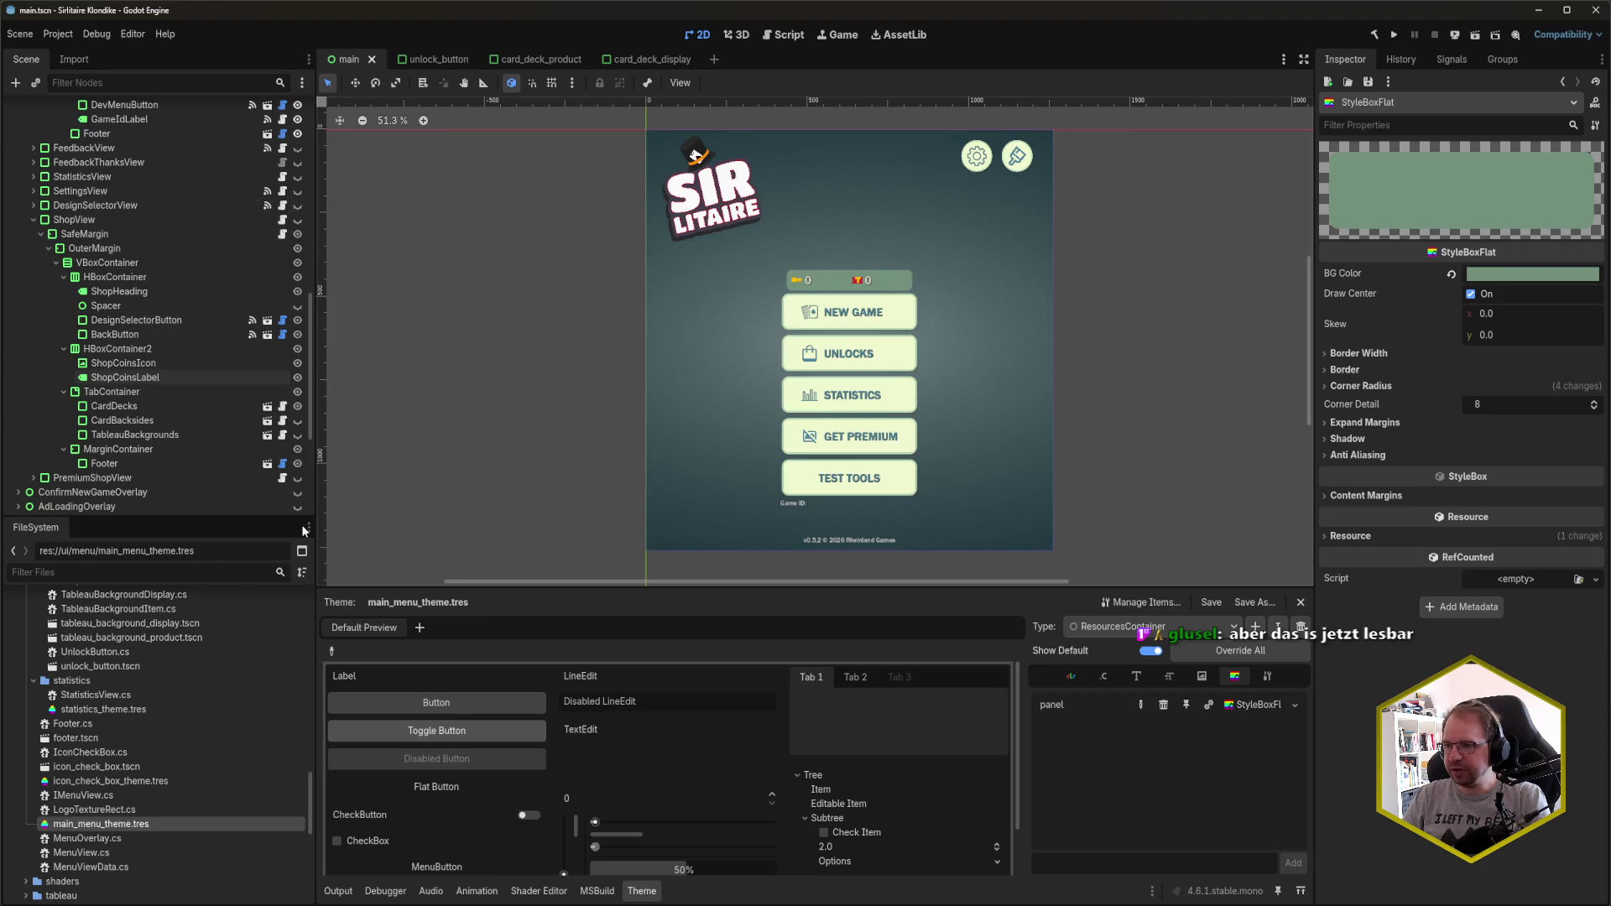
key("alt+Tab")
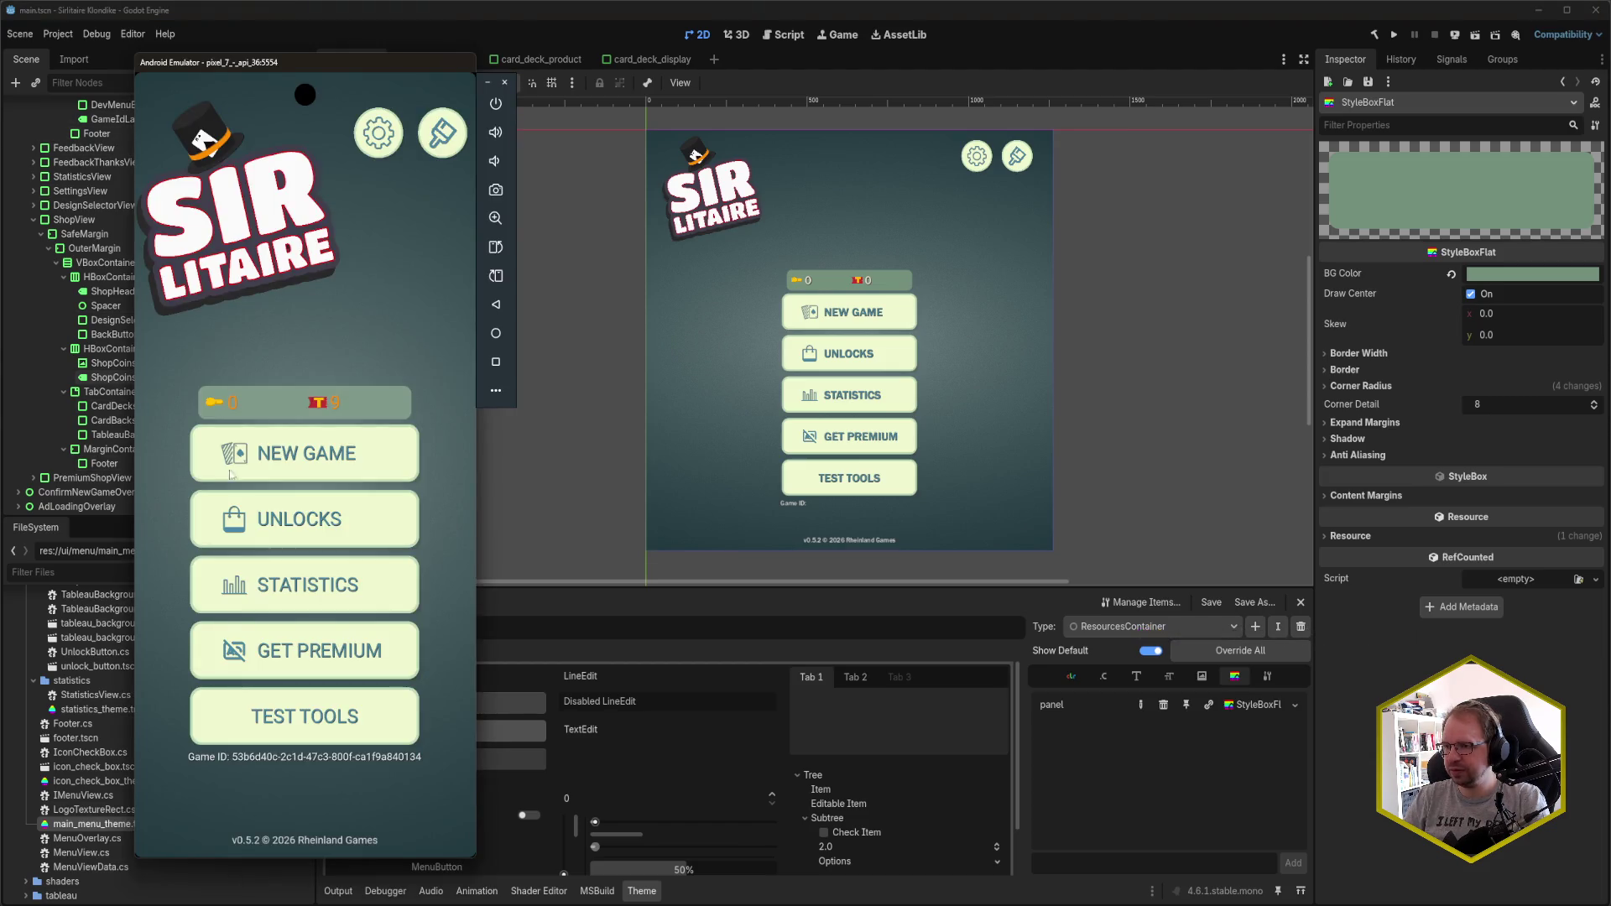
key("alt+Tab")
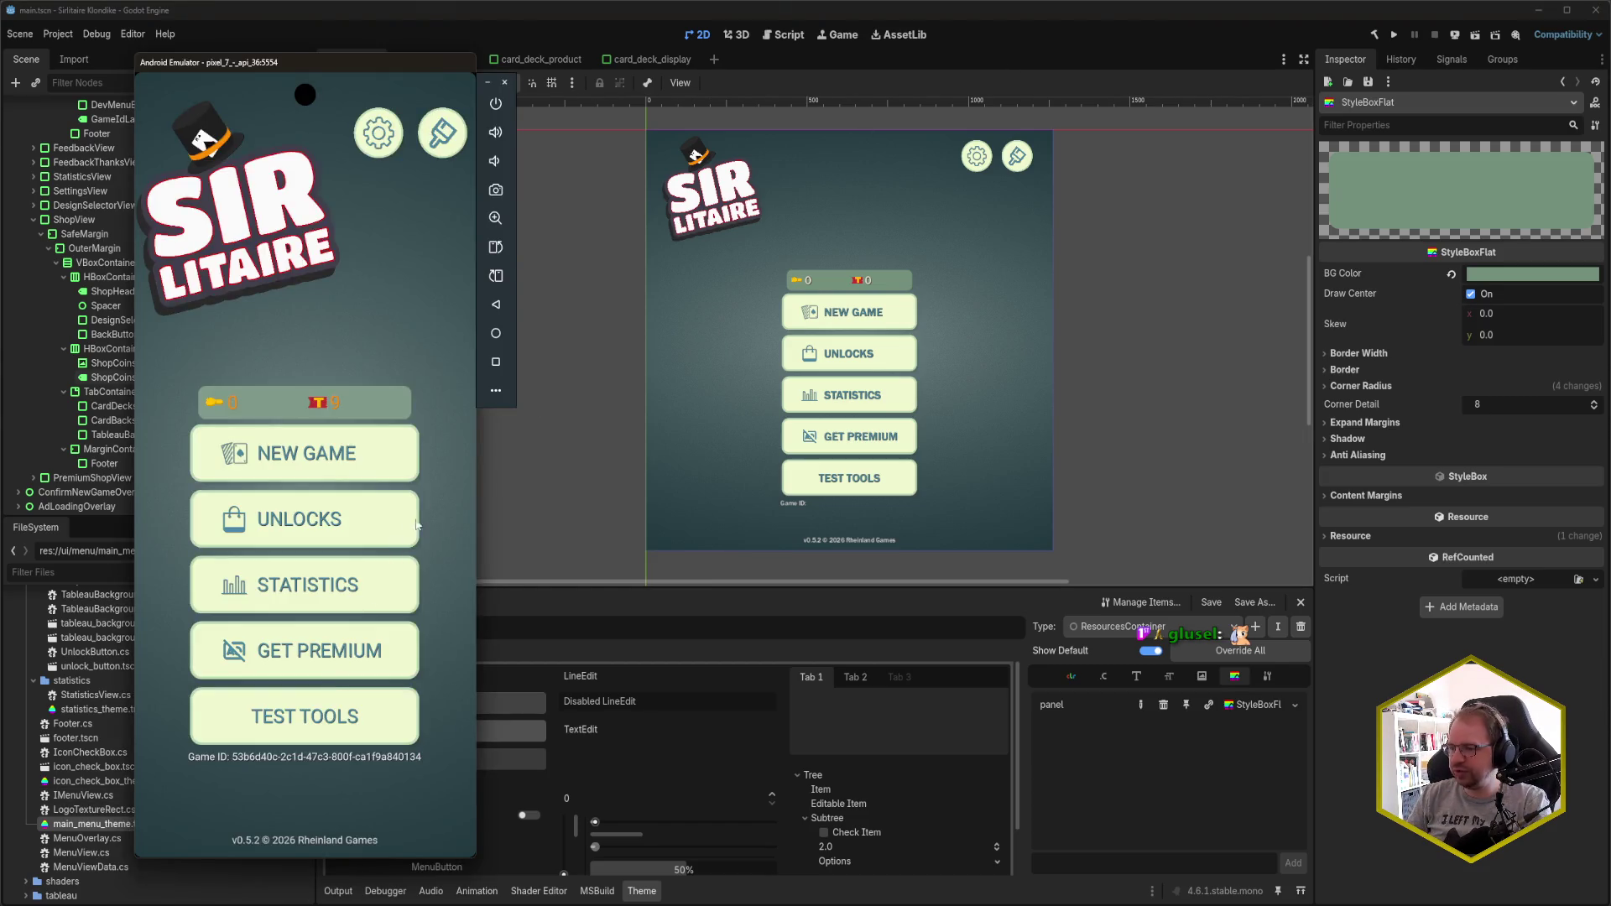
left_click(402, 525)
left_click(279, 220)
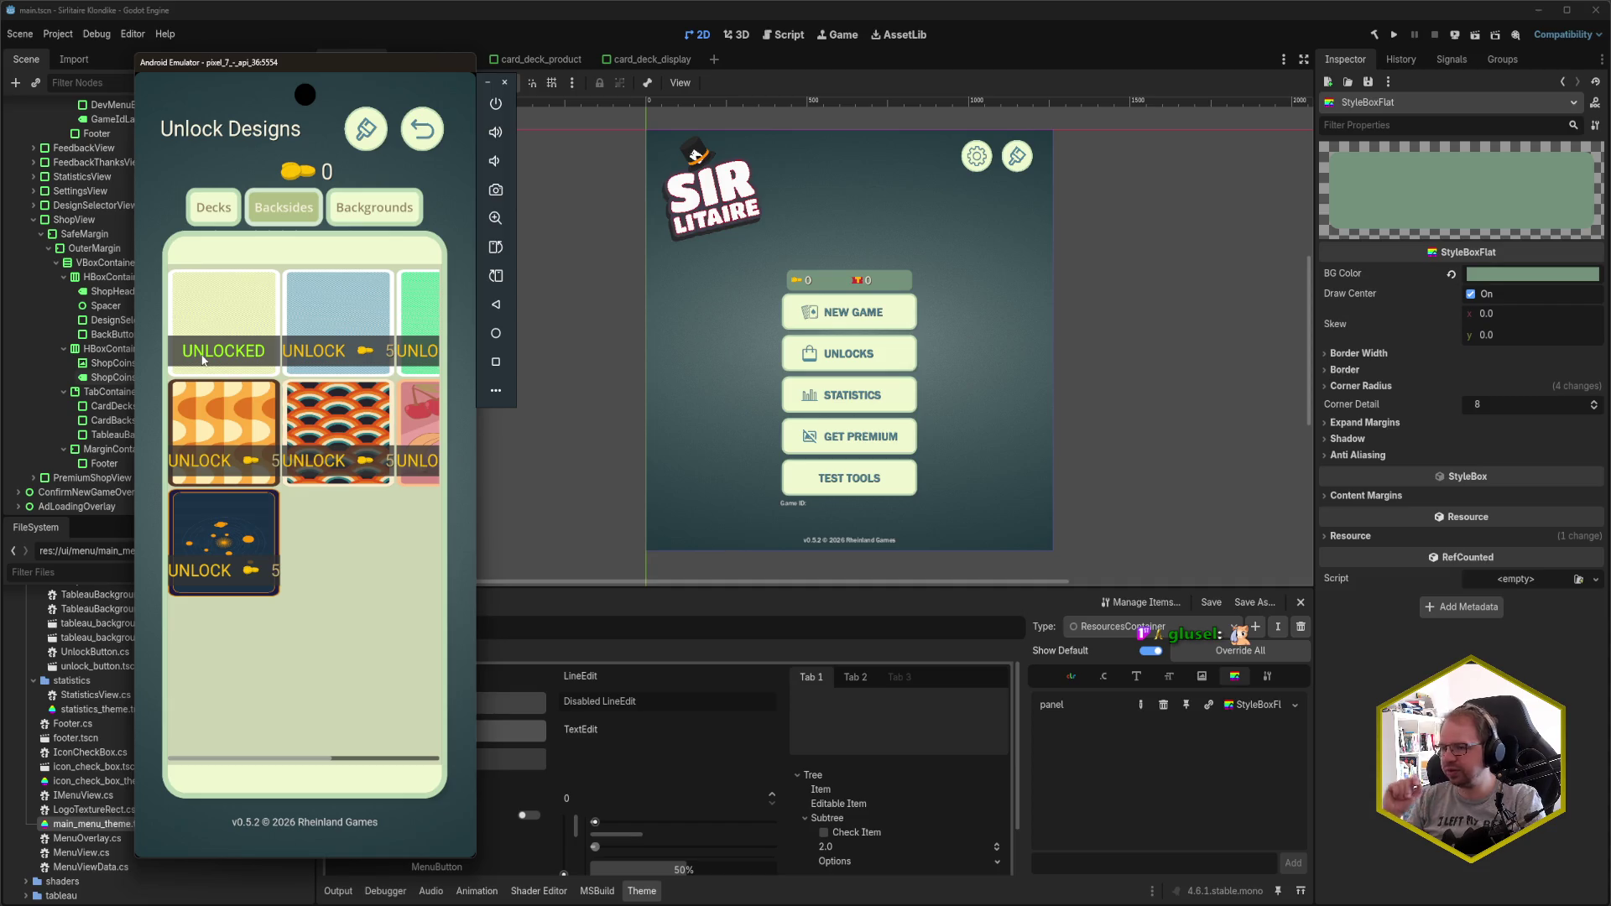
- Browse Backgrounds and Backsides, then settle on Decks priced 25, 35 and 50
left_click(365, 215)
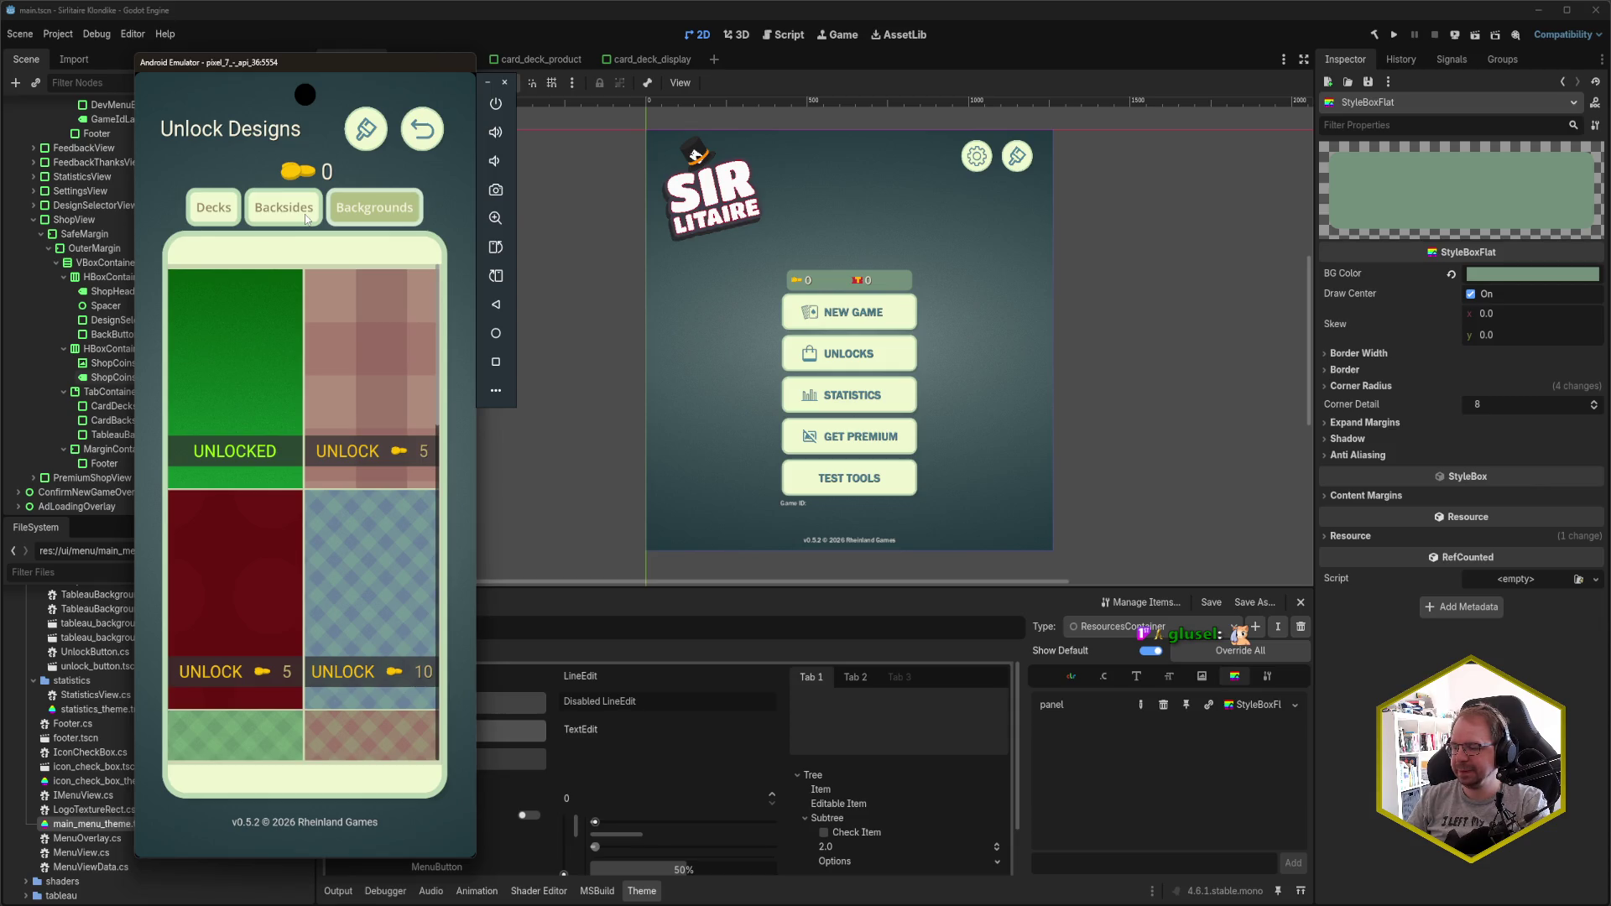
left_click(307, 220)
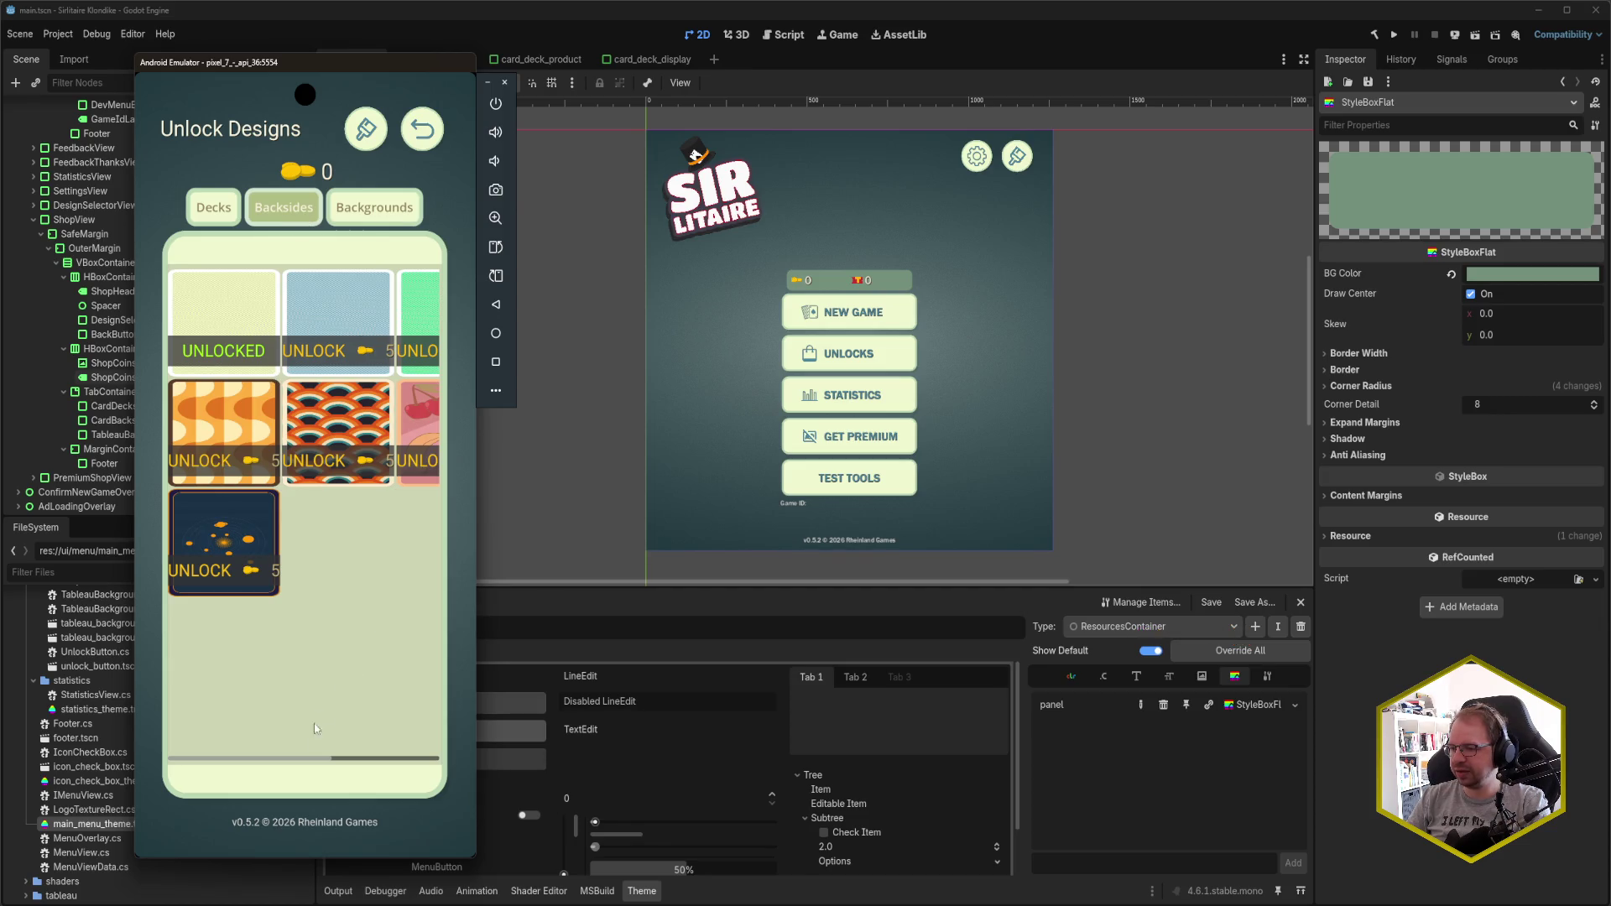
mouse_move(304, 765)
left_mouse_down()
mouse_move(447, 769)
mouse_move(191, 761)
left_mouse_up()
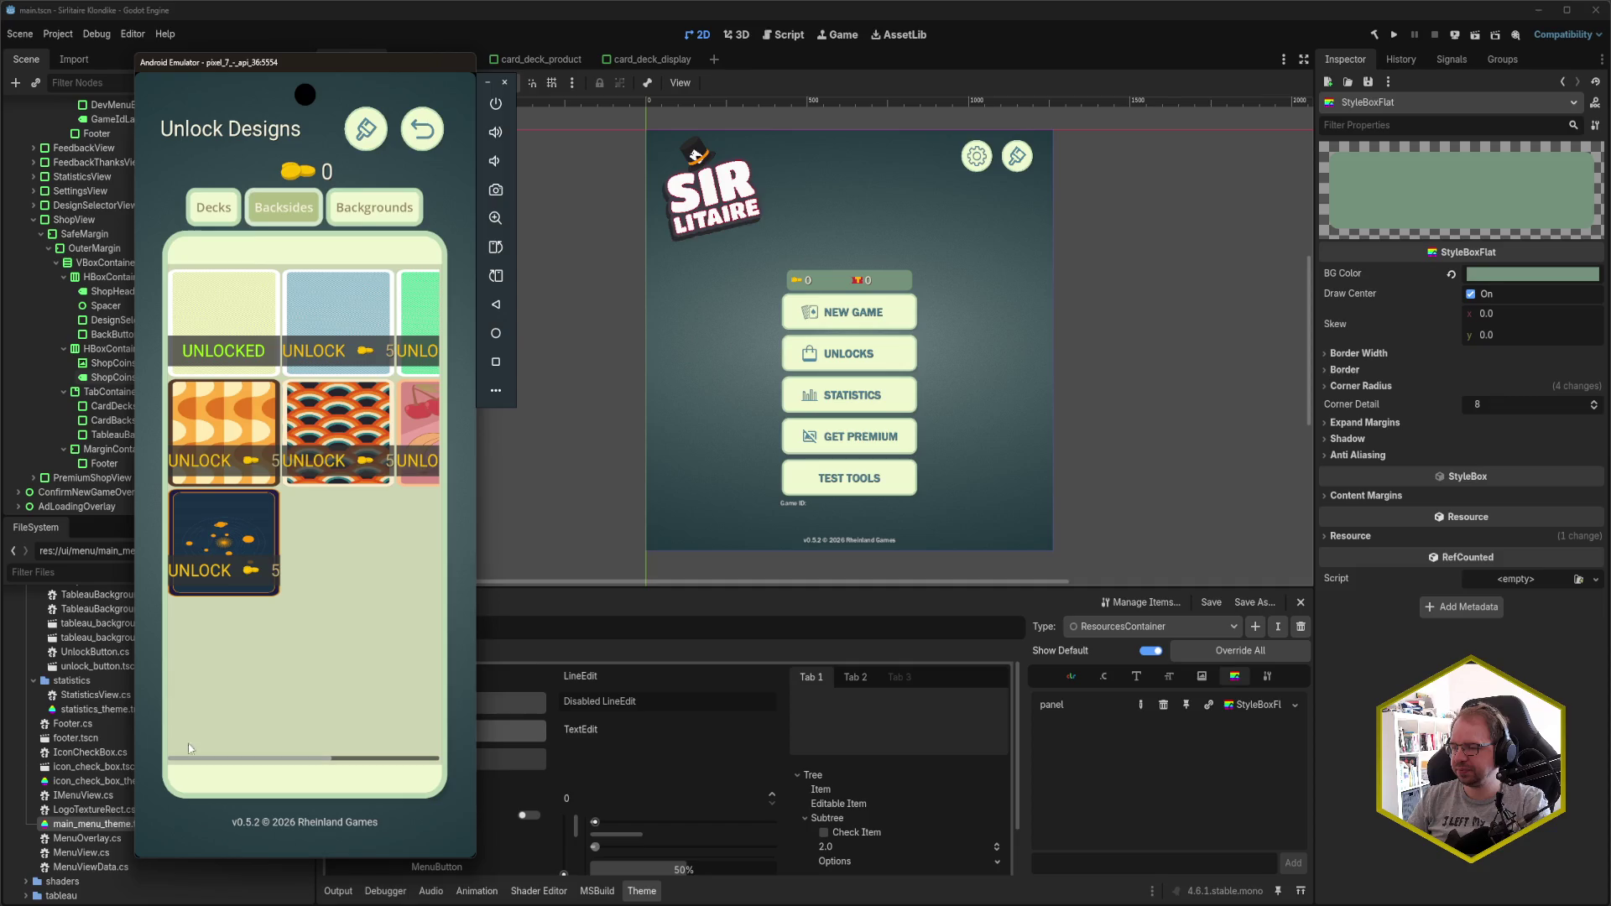
left_click(232, 220)
left_click(272, 218)
left_click(217, 221)
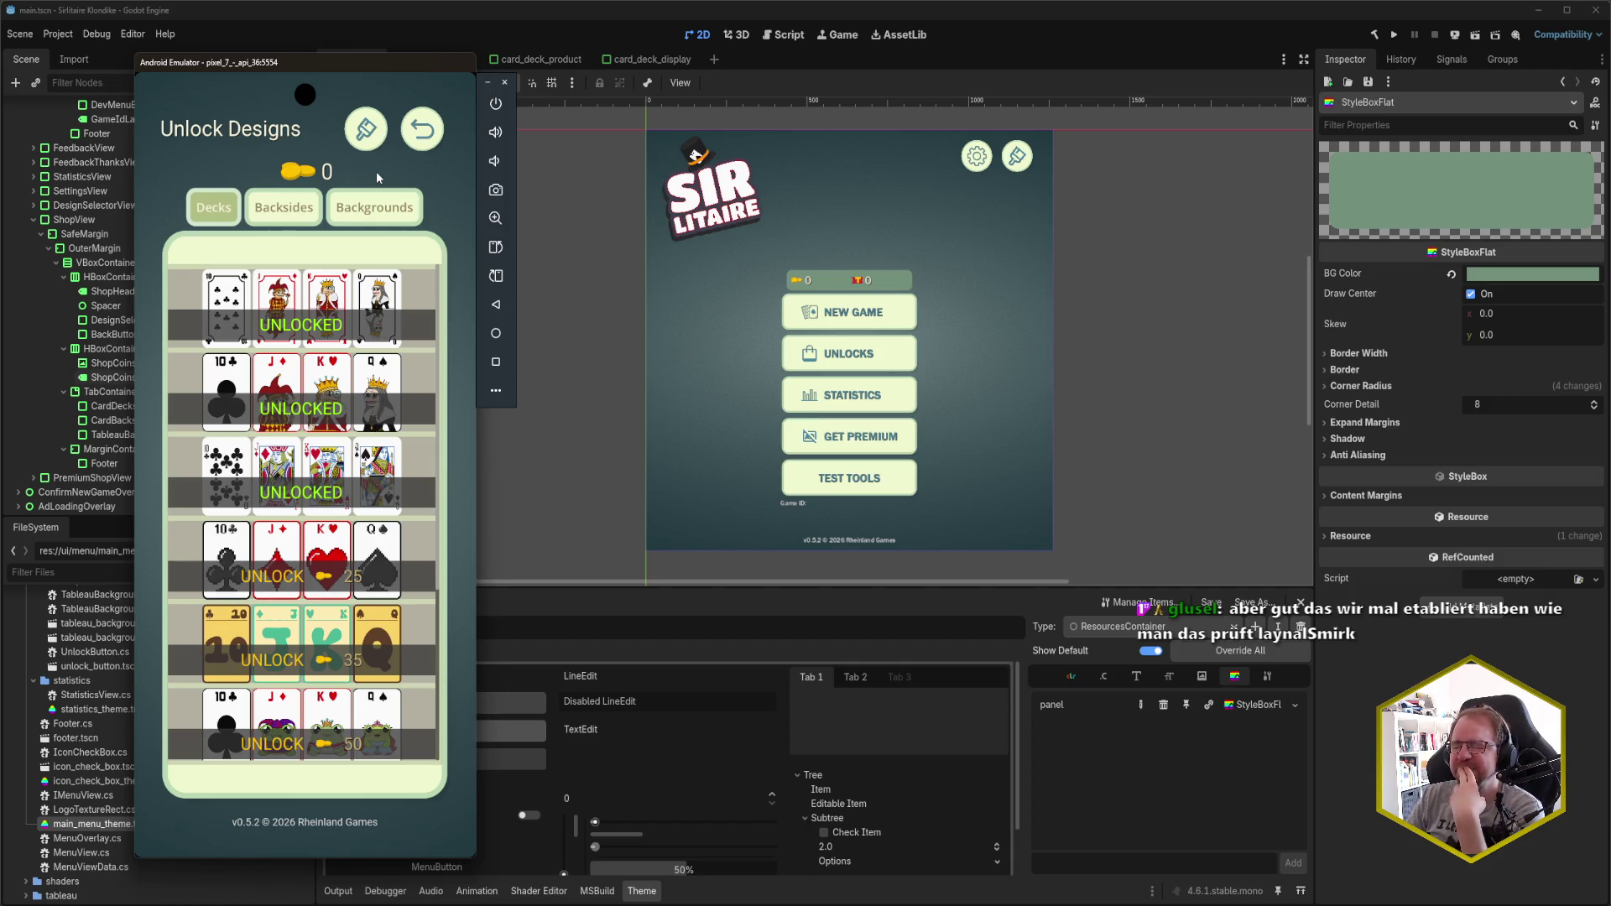
- Cycle the owned Backsides, Backgrounds and Decks, then reopen the shop on Backsides
left_click(368, 133)
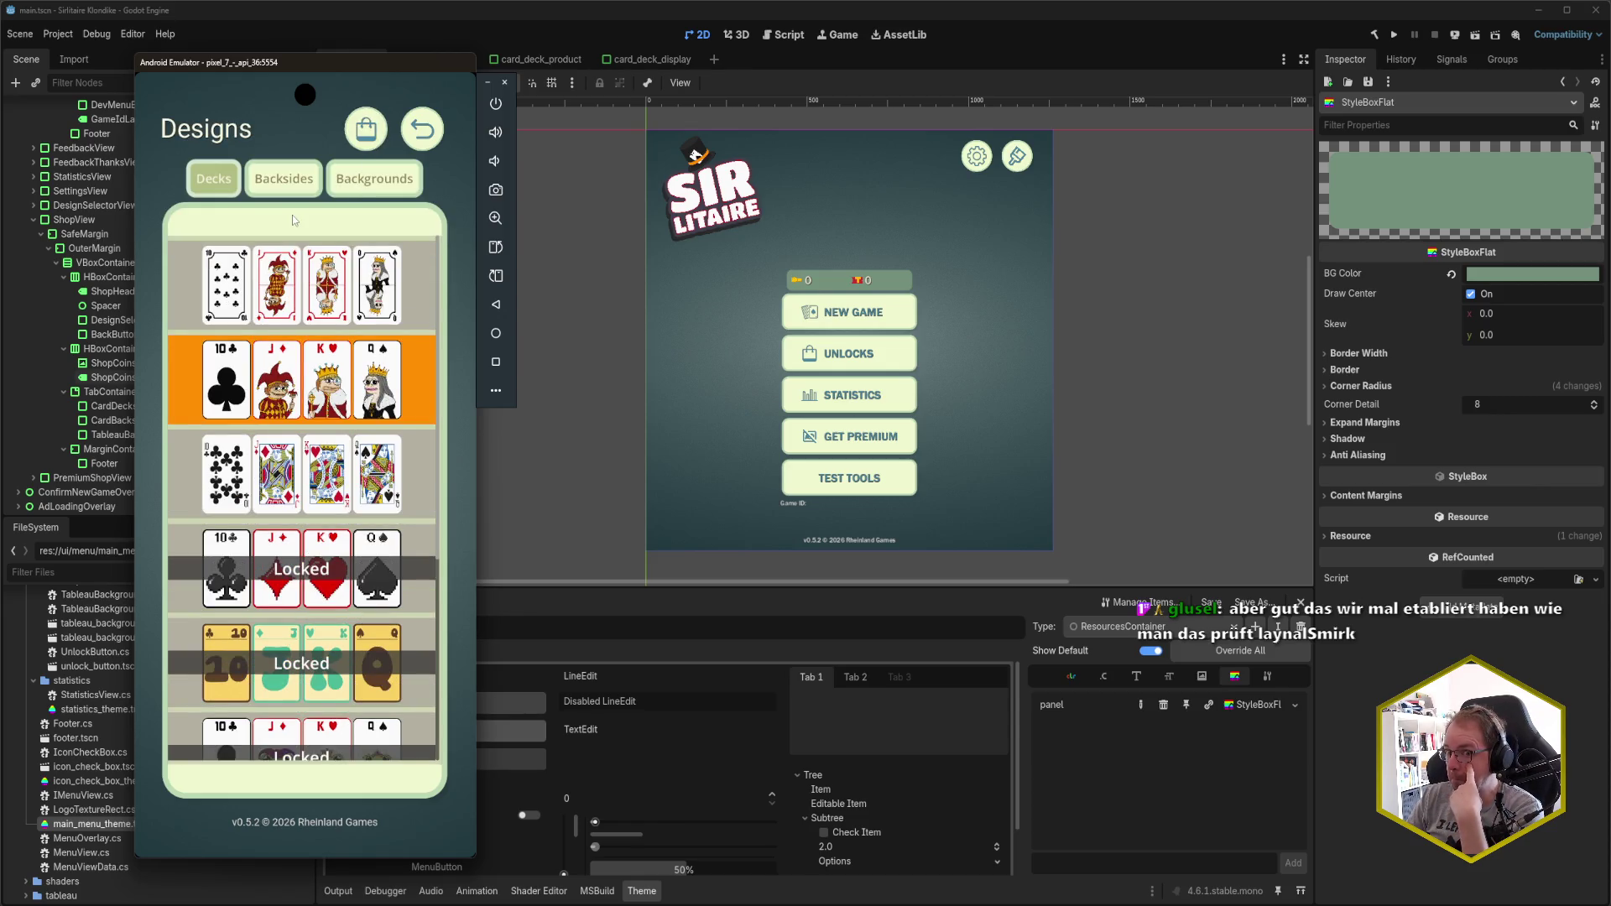
left_click(284, 195)
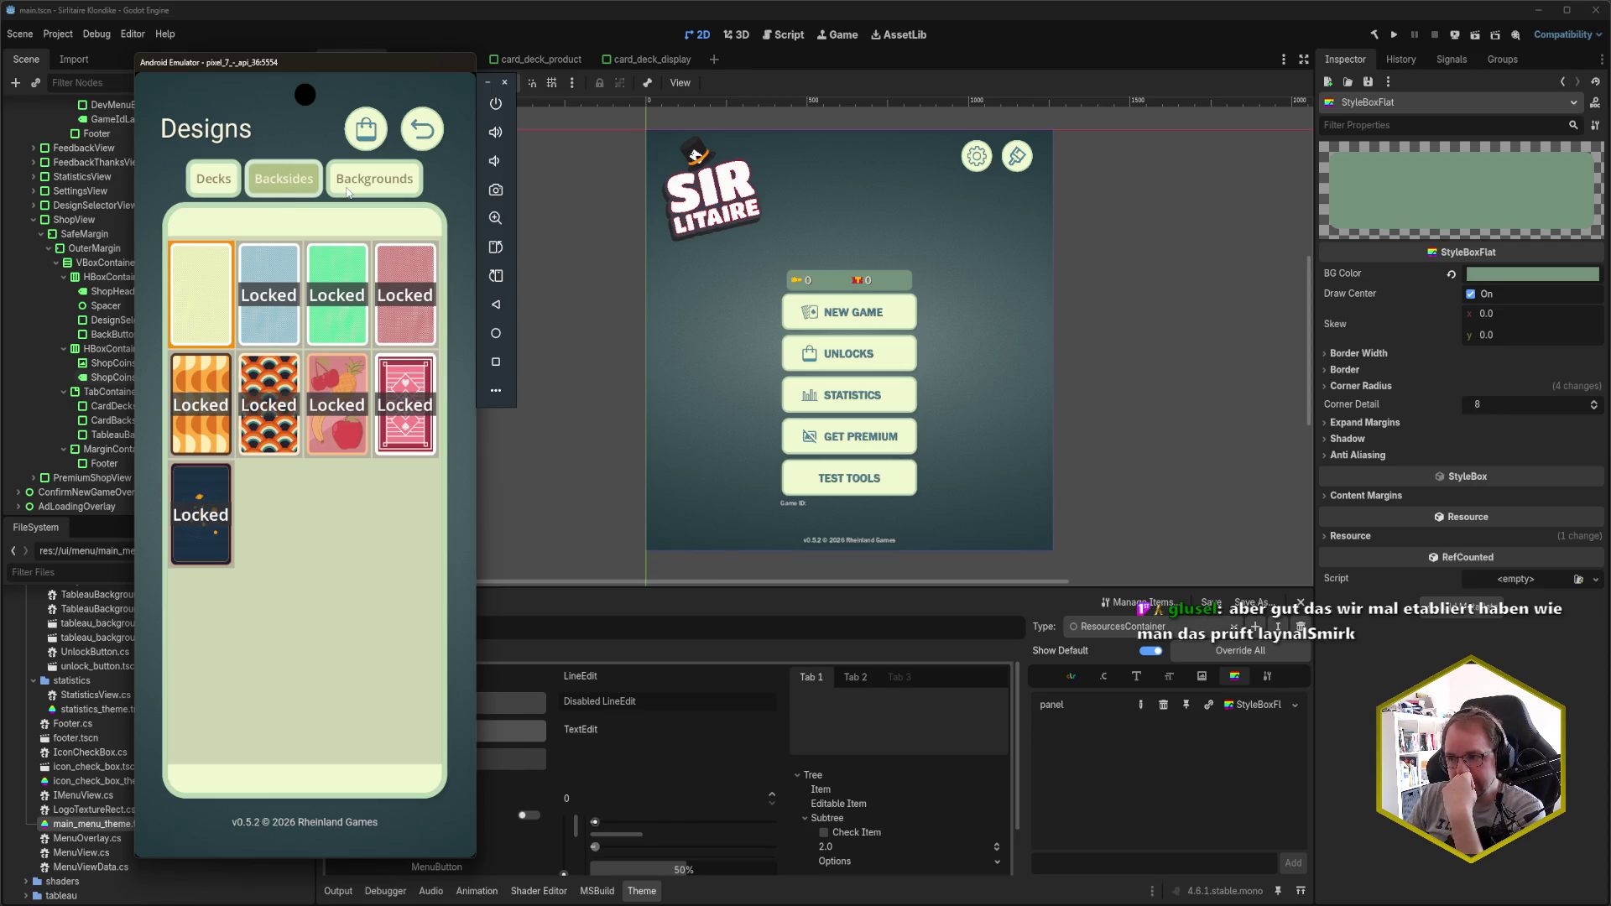
left_click(348, 193)
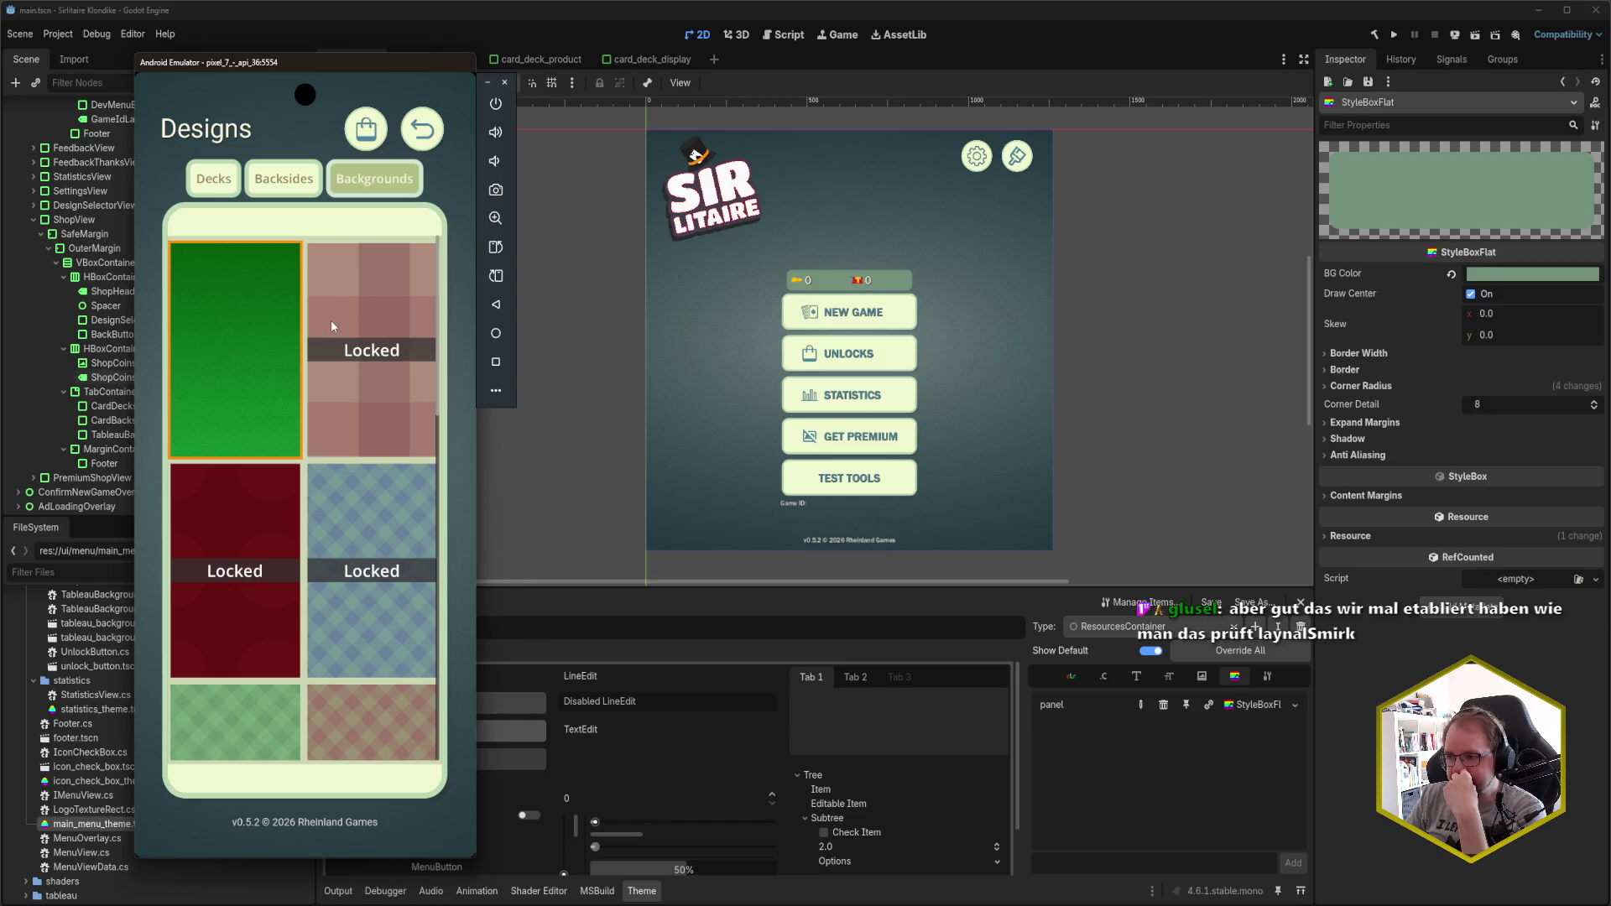
scroll(333, 326, "down", 5)
scroll(301, 263, "up", 5)
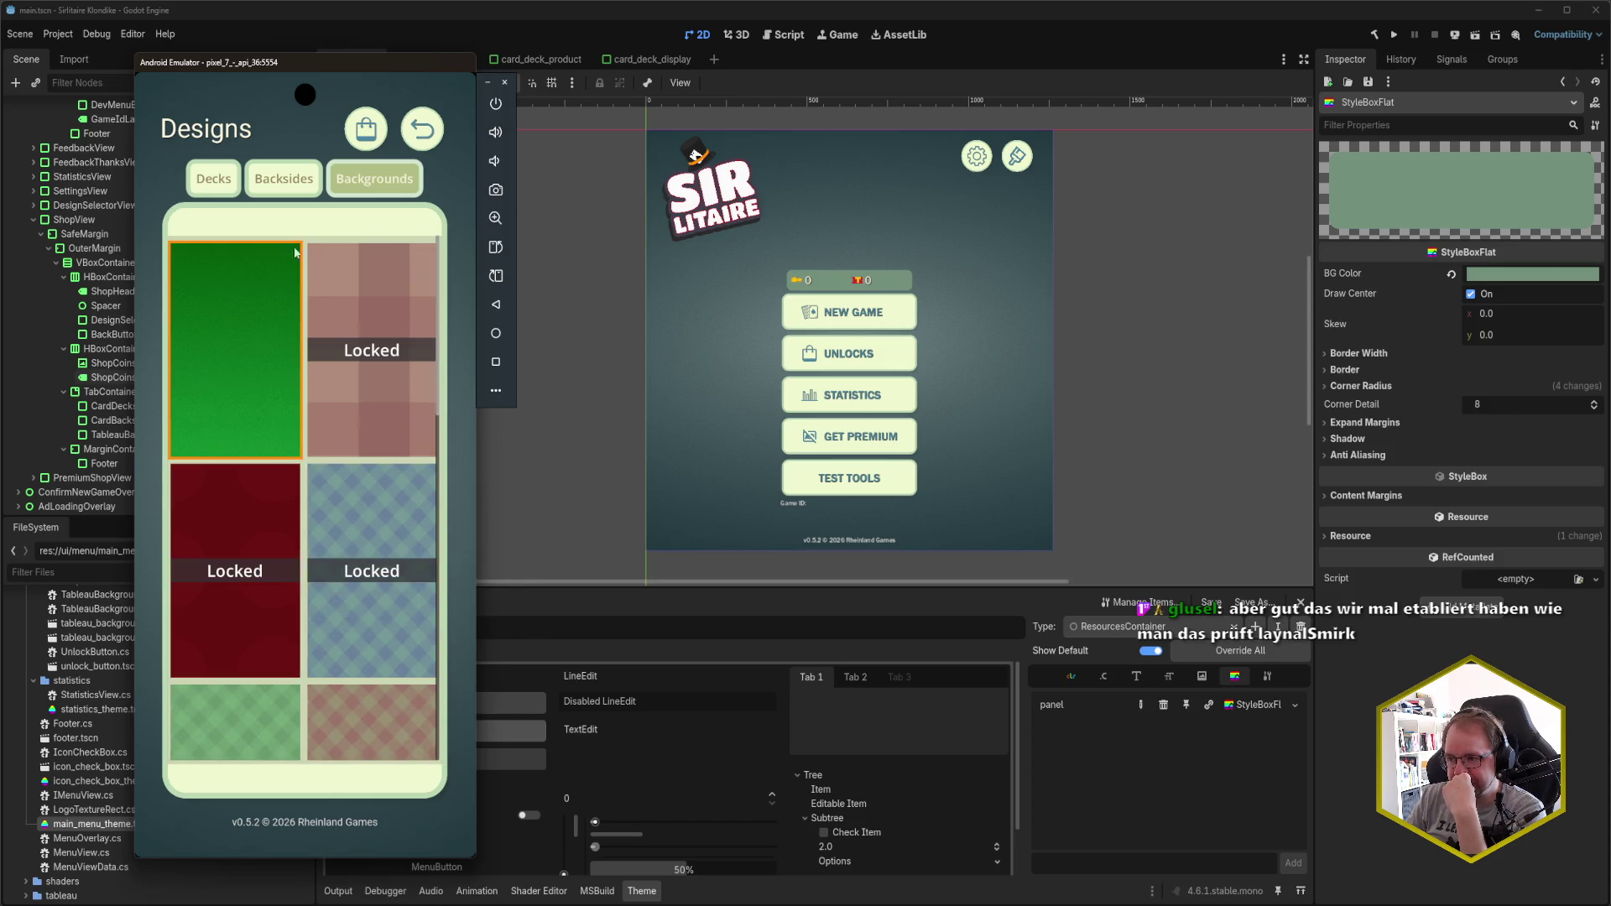
left_click(216, 178)
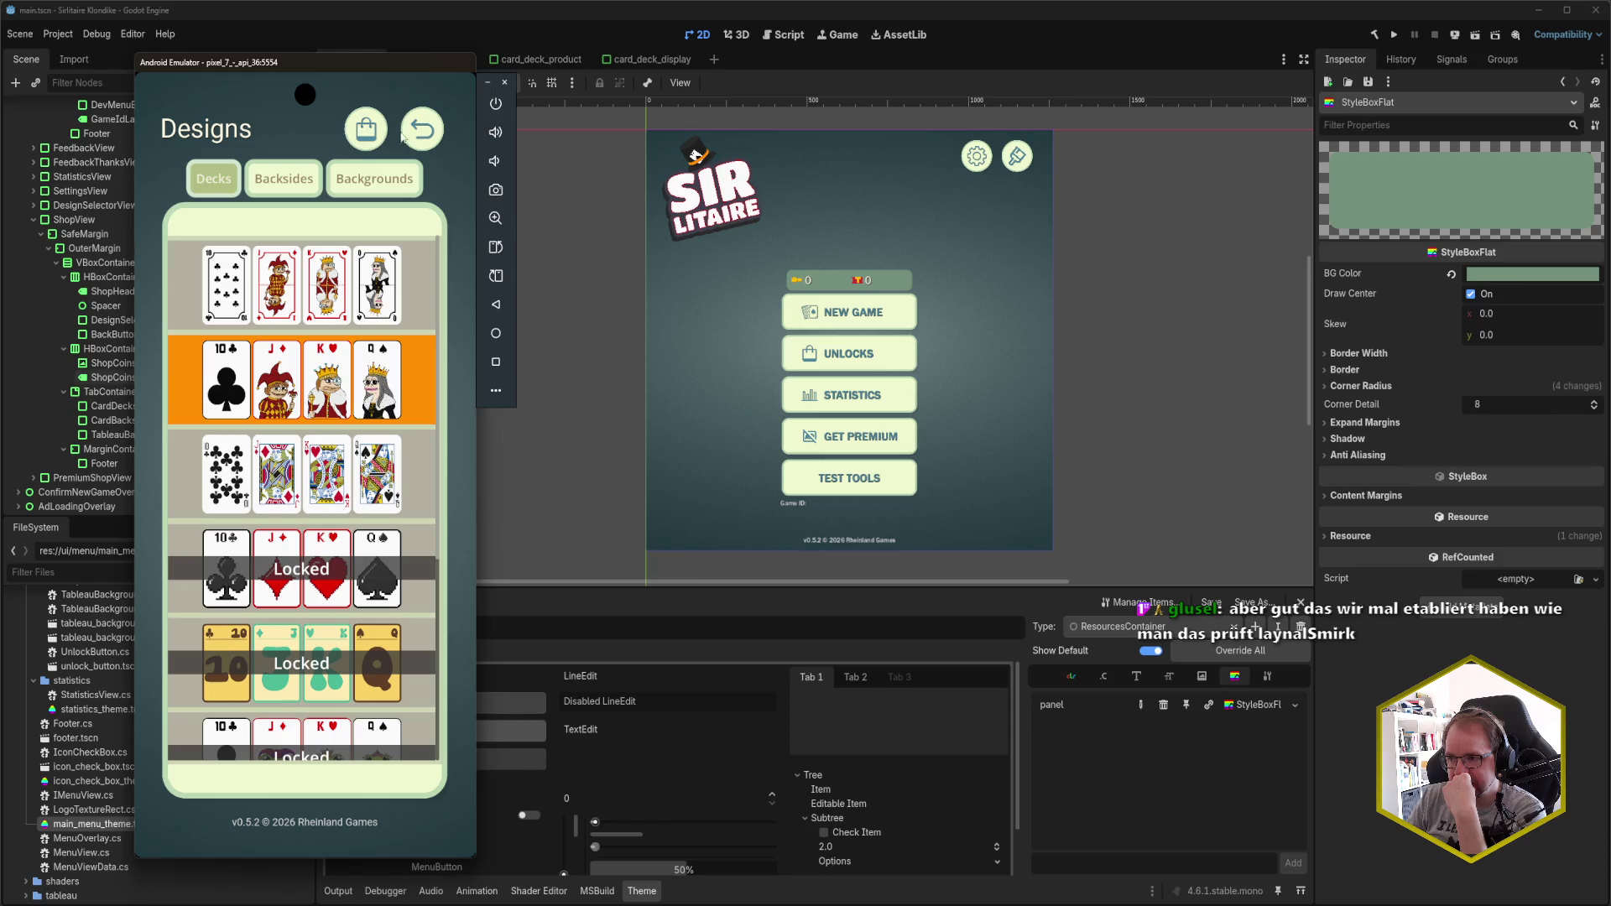
left_click(415, 134)
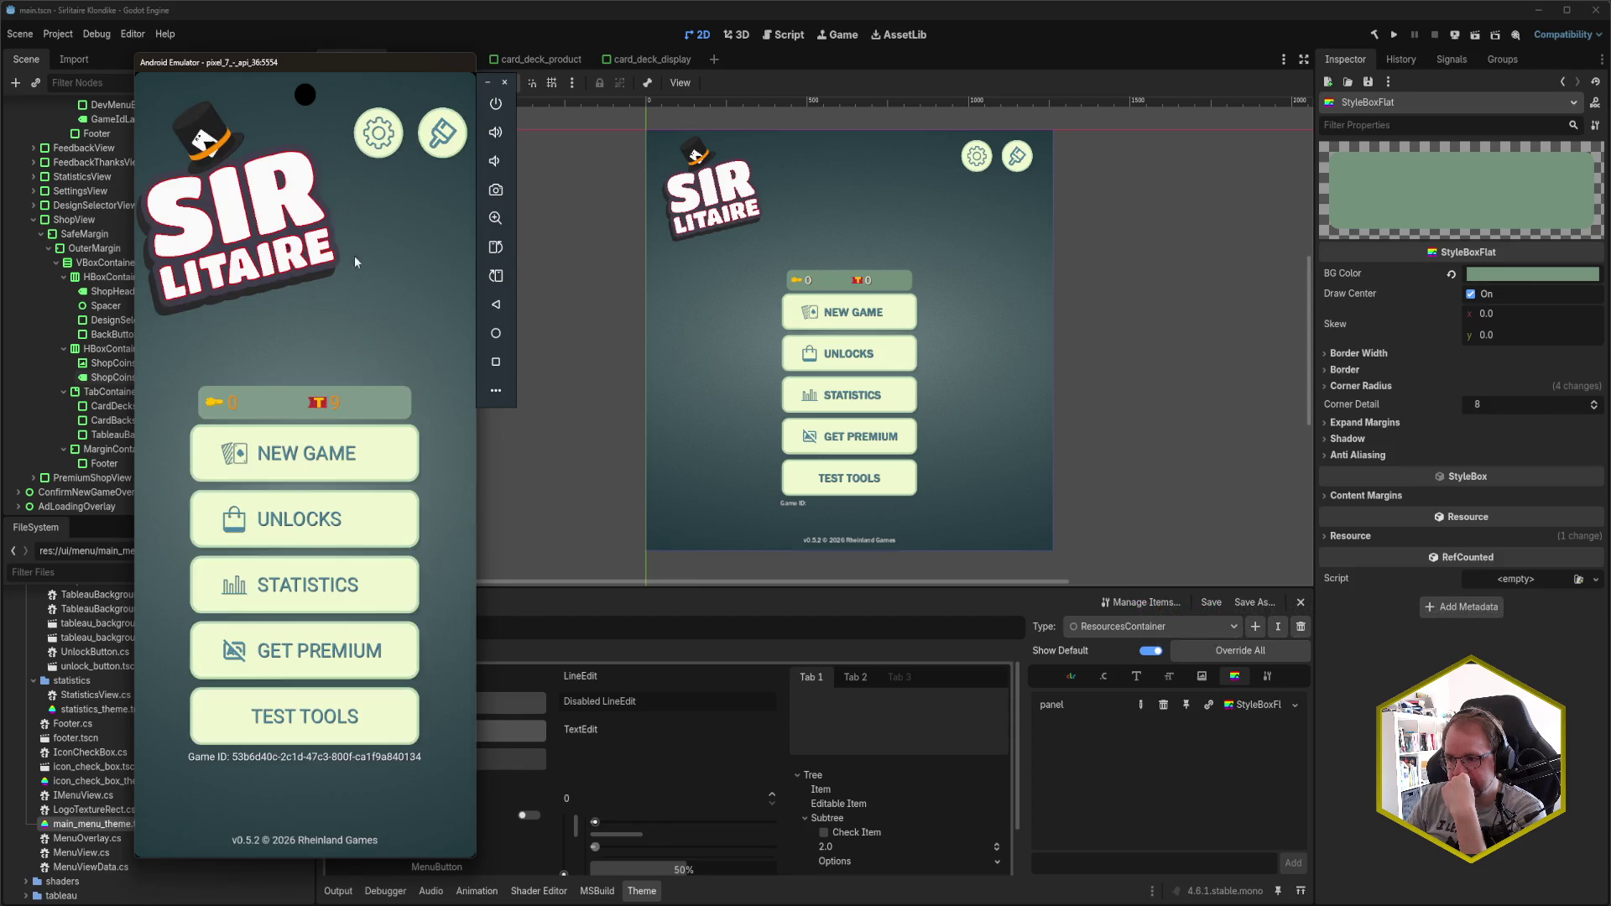
left_click(319, 521)
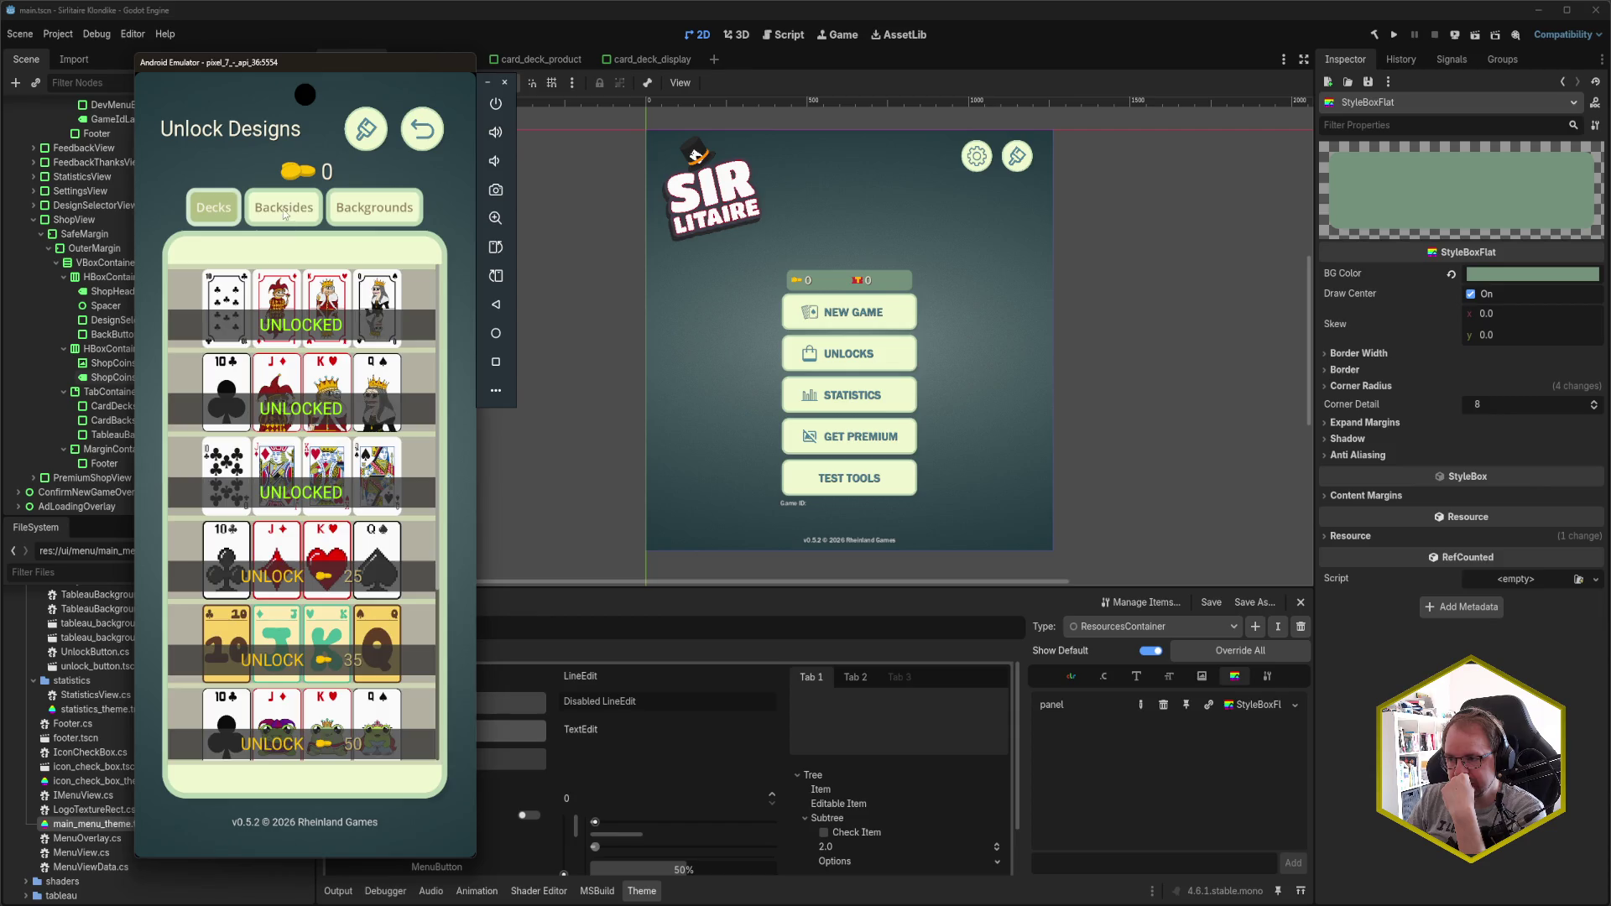
left_click(284, 212)
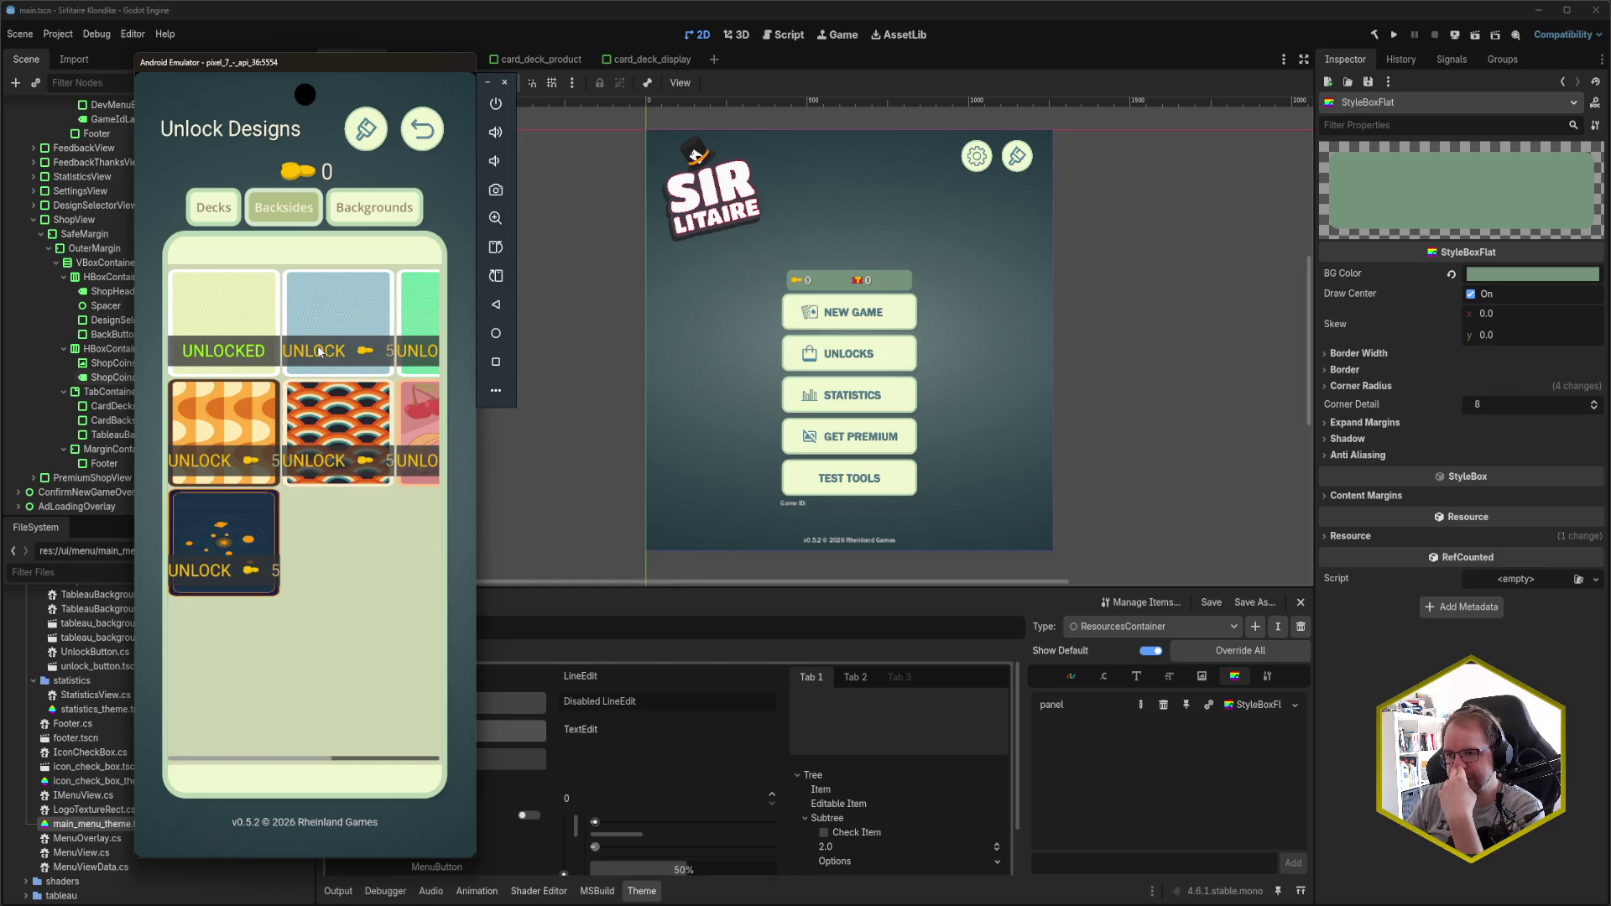
- In Godot, close the card_deck_display and card_deck_product tabs and switch to main.tscn
left_click(541, 42)
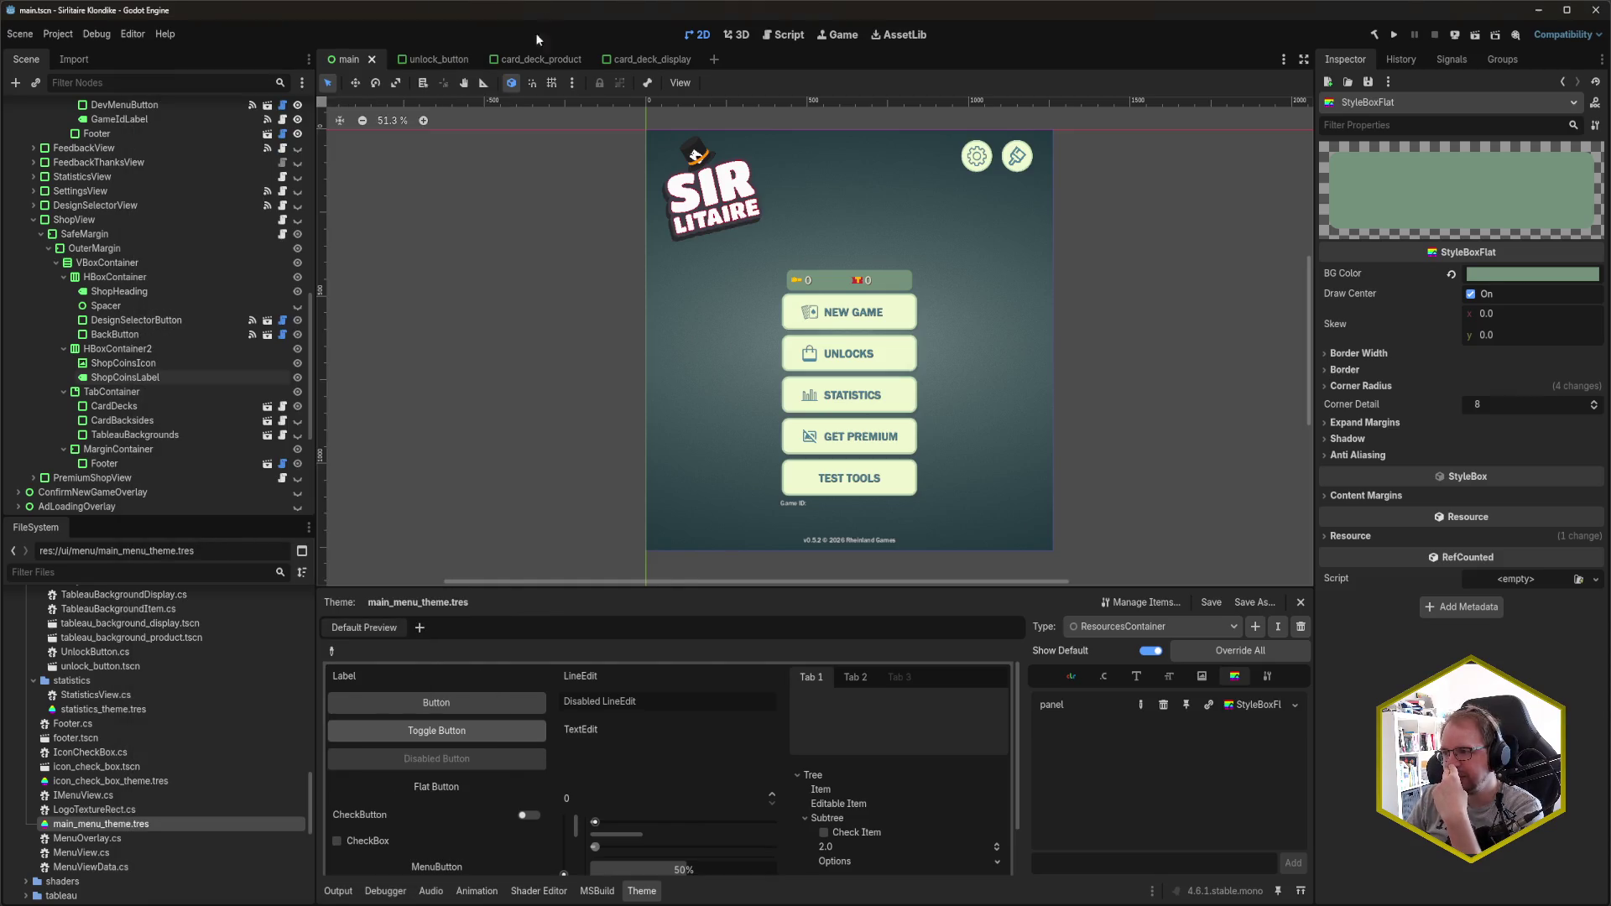
left_click(634, 61)
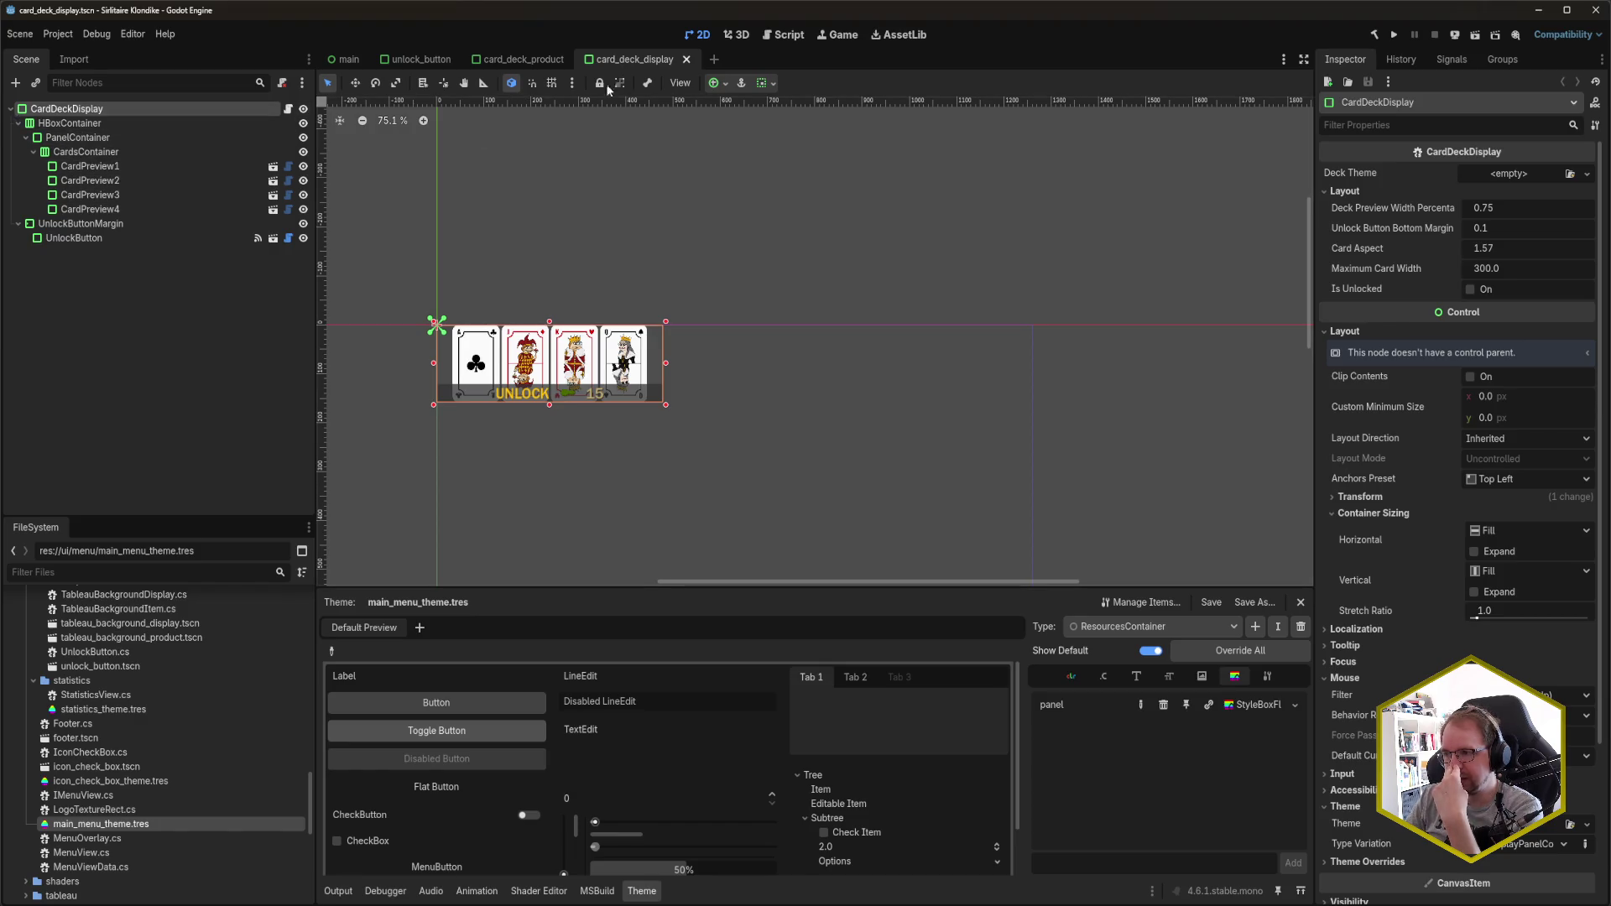
middle_click(648, 65)
middle_click(546, 62)
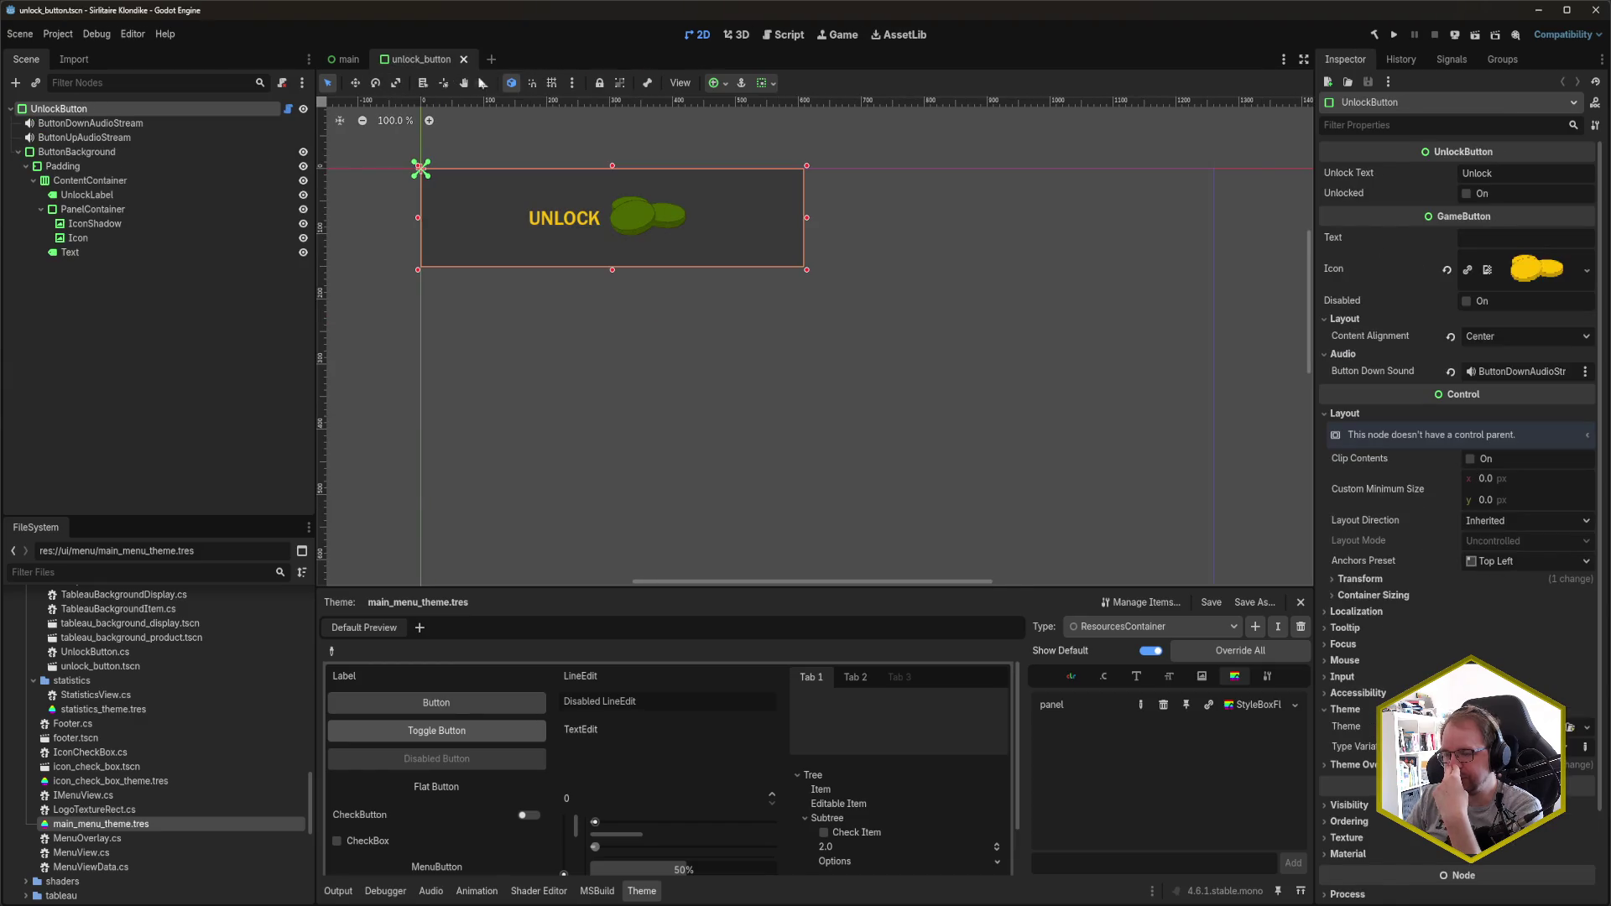
left_click(113, 361)
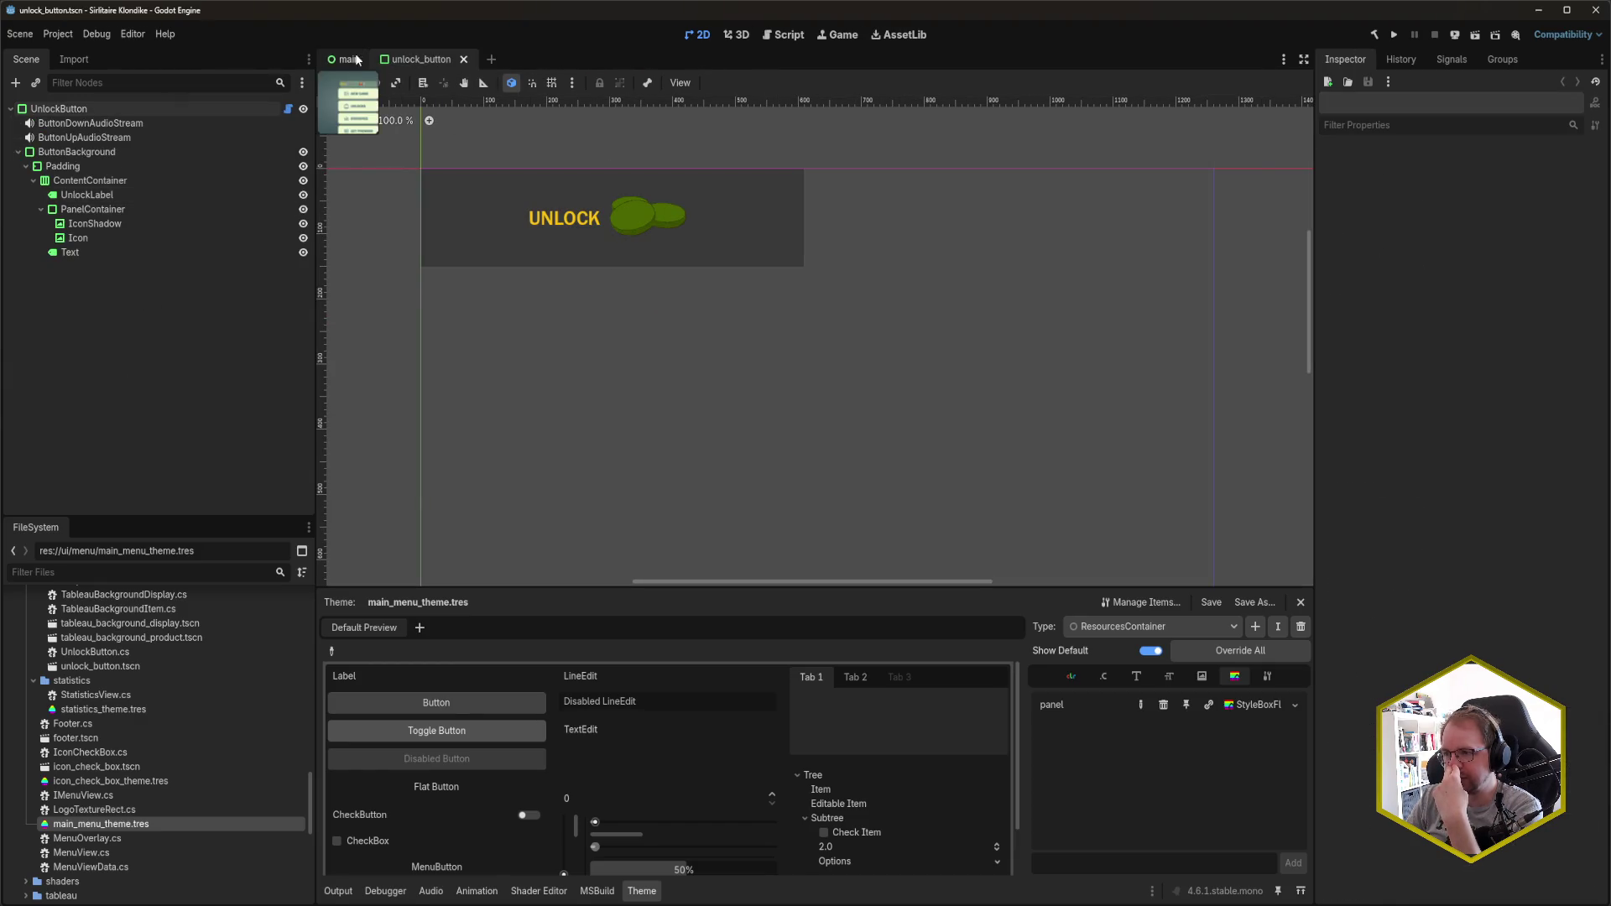
left_click(363, 60)
scroll(149, 770, "up", 3)
scroll(151, 777, "up", 2)
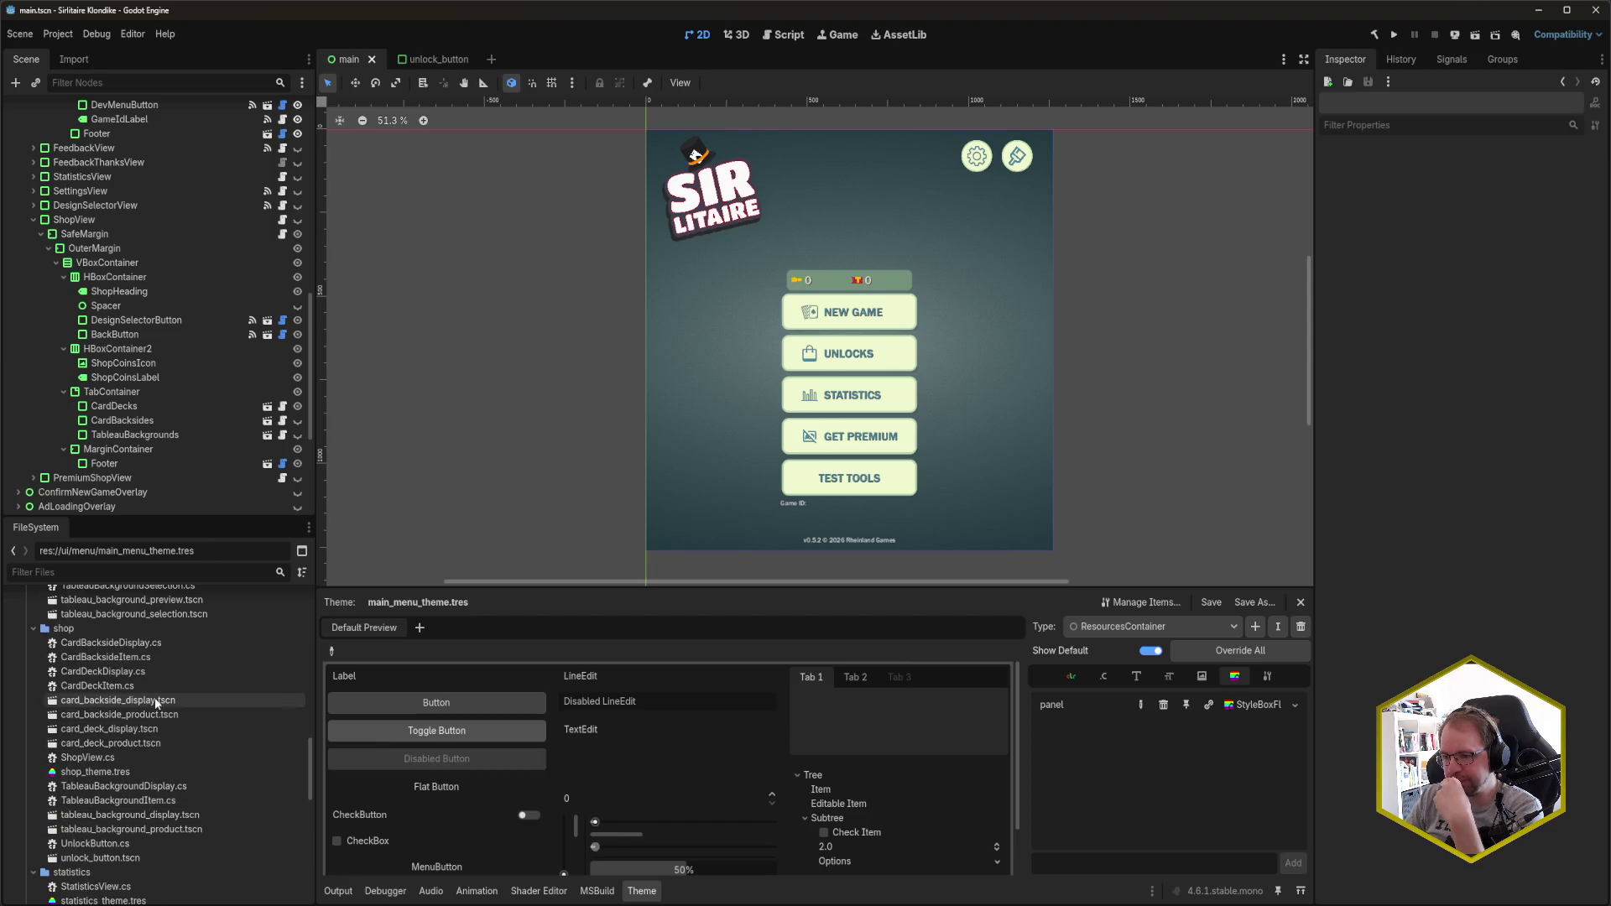
key("alt+Tab")
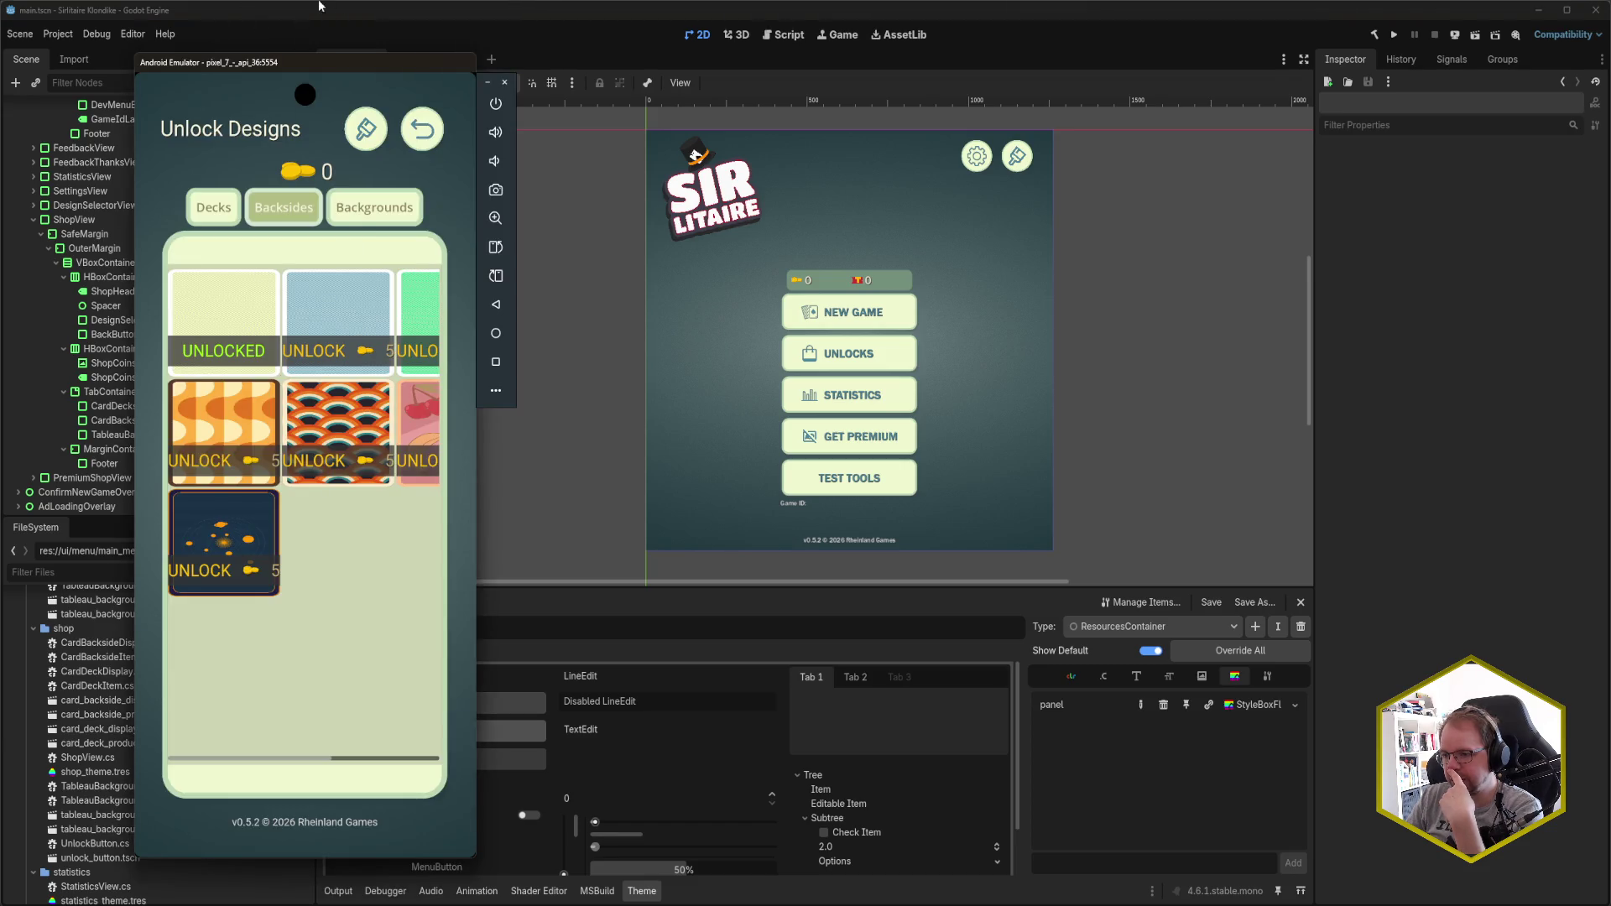
left_click(346, 19)
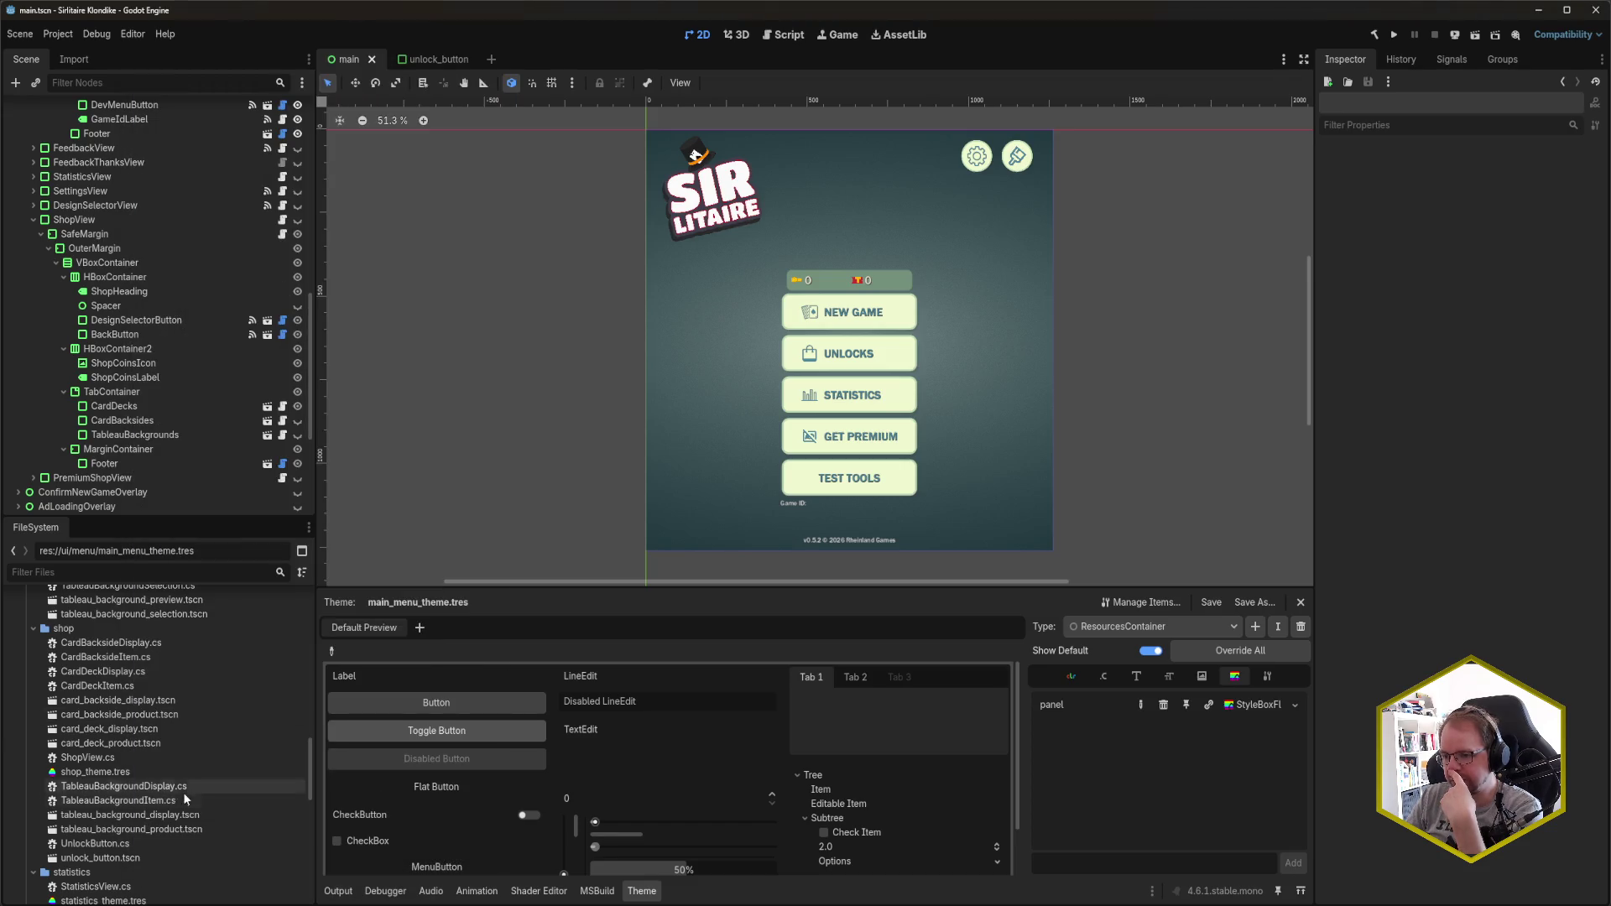
- Open card_backside_product and card_backside_display, inspect UnlockButtonMargin, then switch to the contrast checker
double_click(130, 716)
double_click(139, 701)
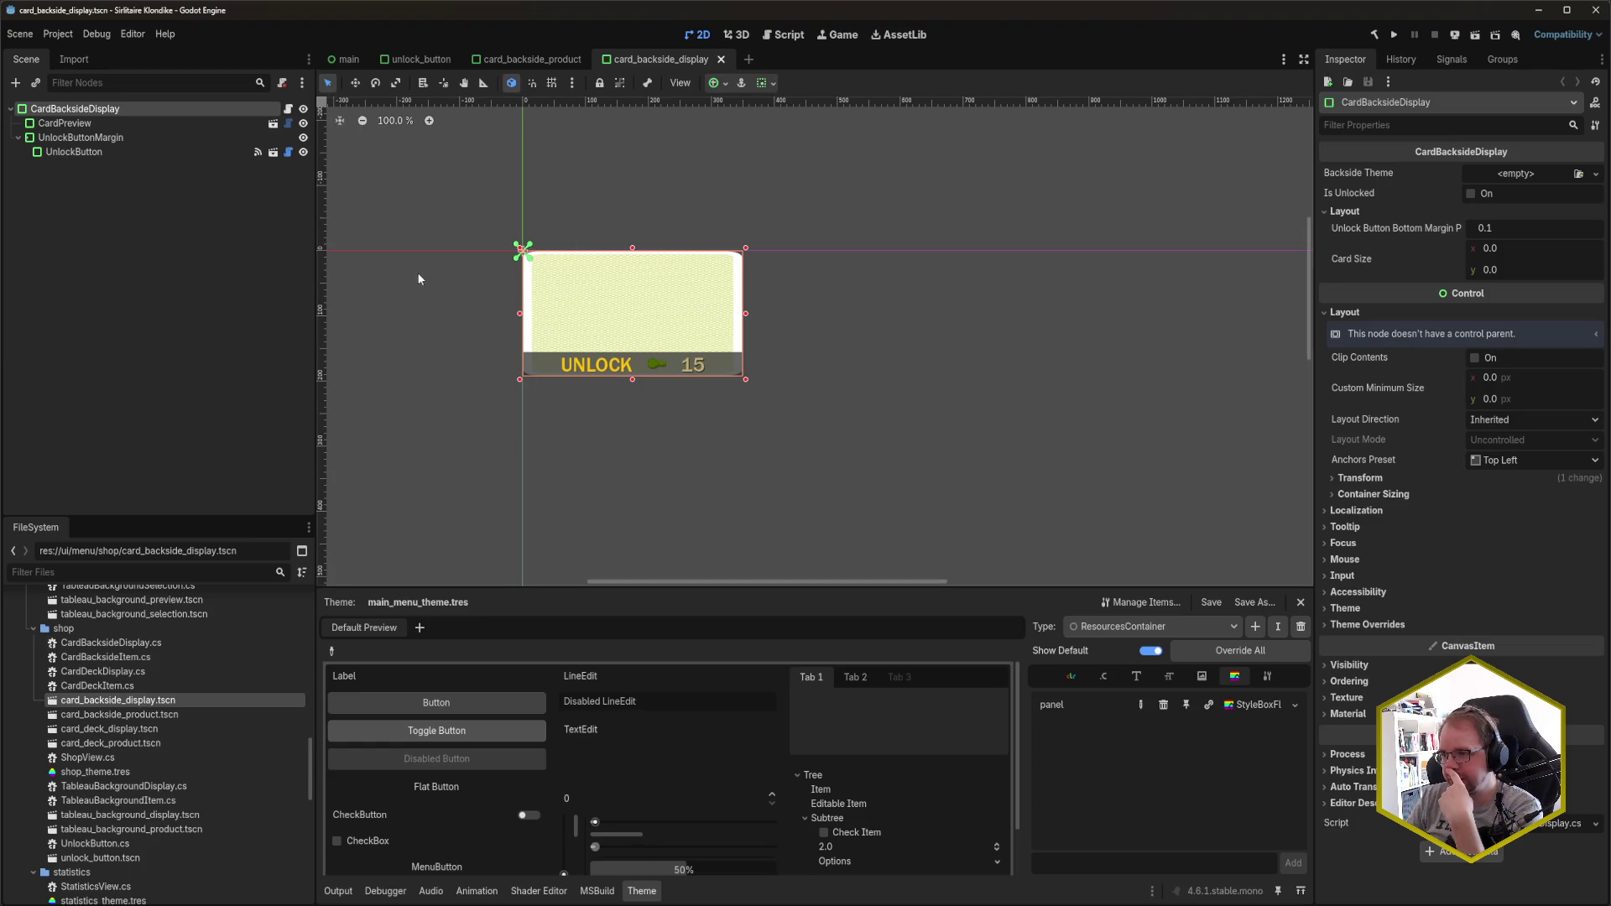
left_click_drag(669, 57, 487, 62)
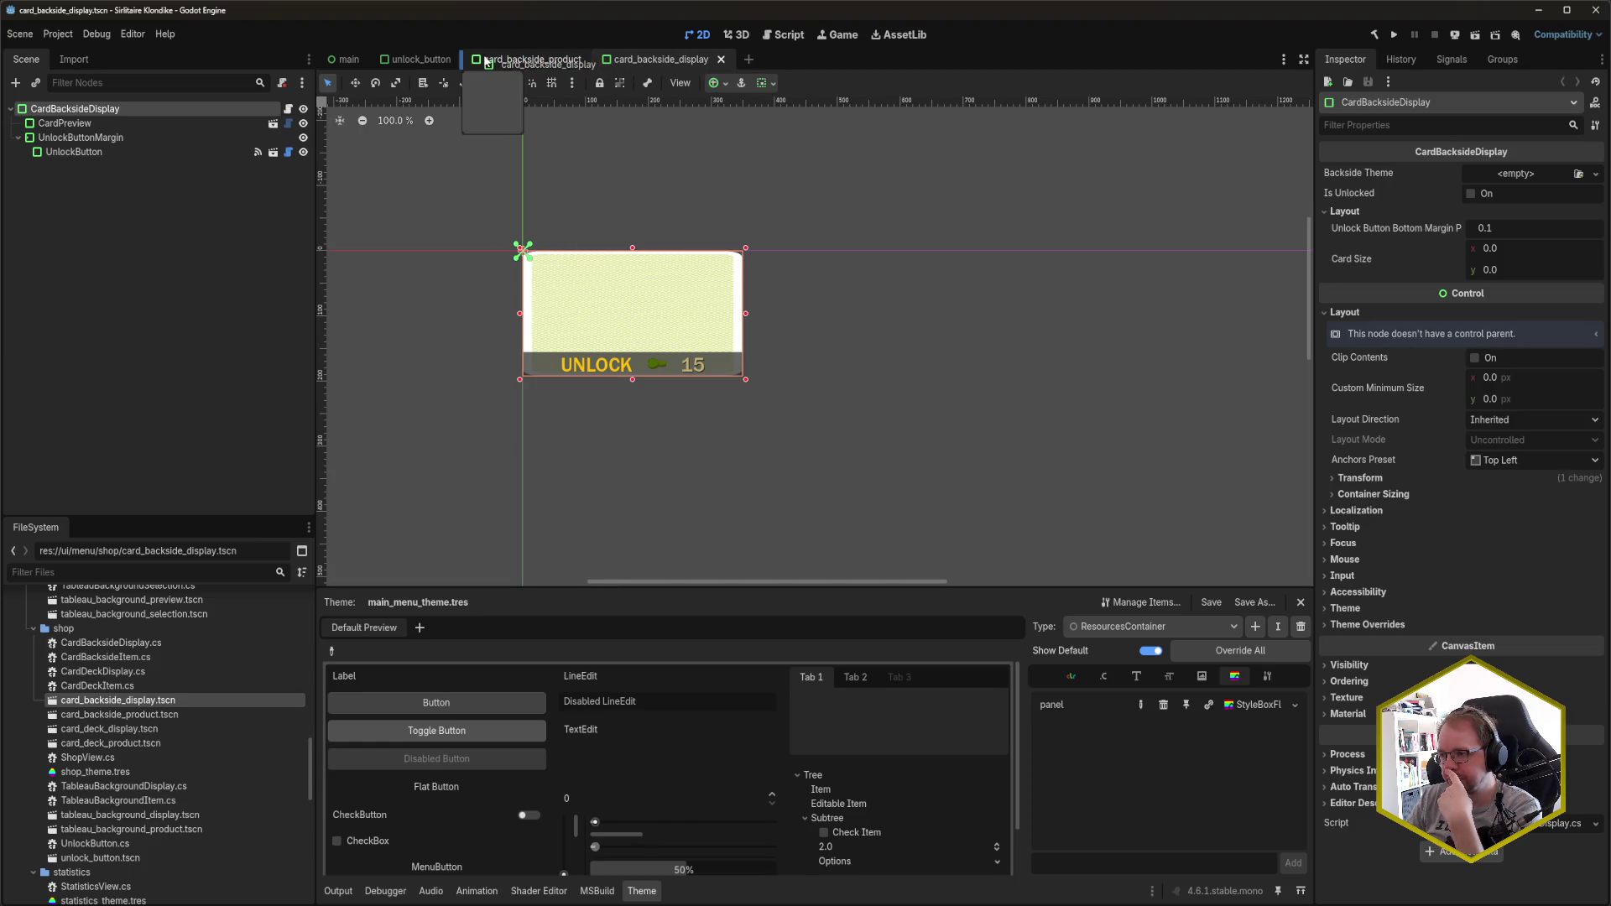
left_click_drag(676, 62, 627, 63)
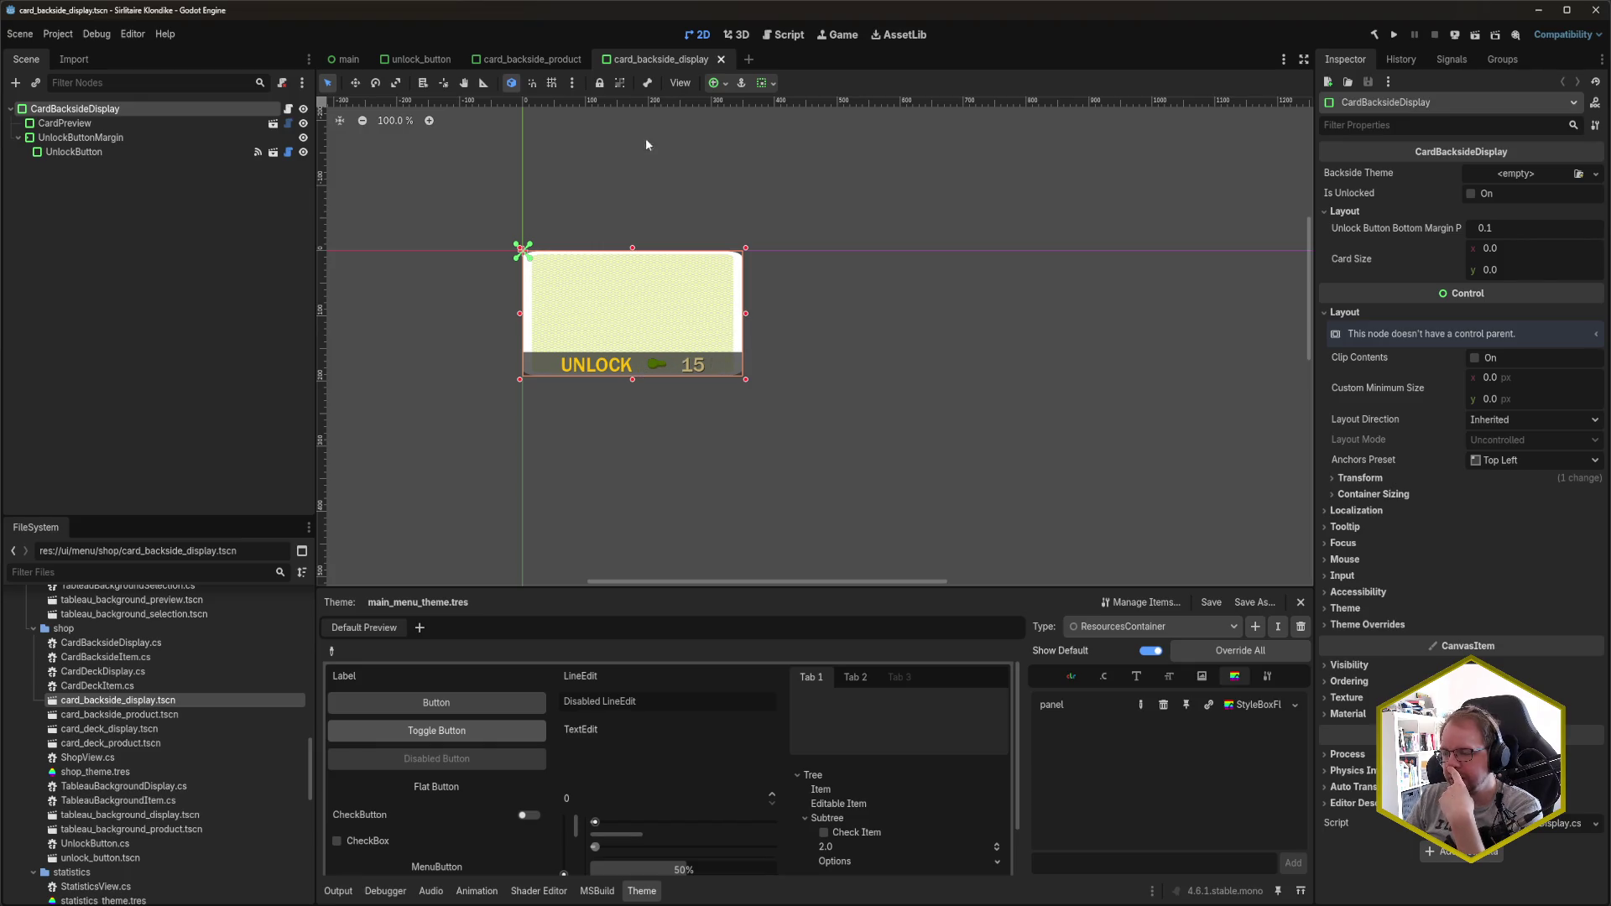
left_click(560, 59)
left_click(643, 58)
left_click(119, 139)
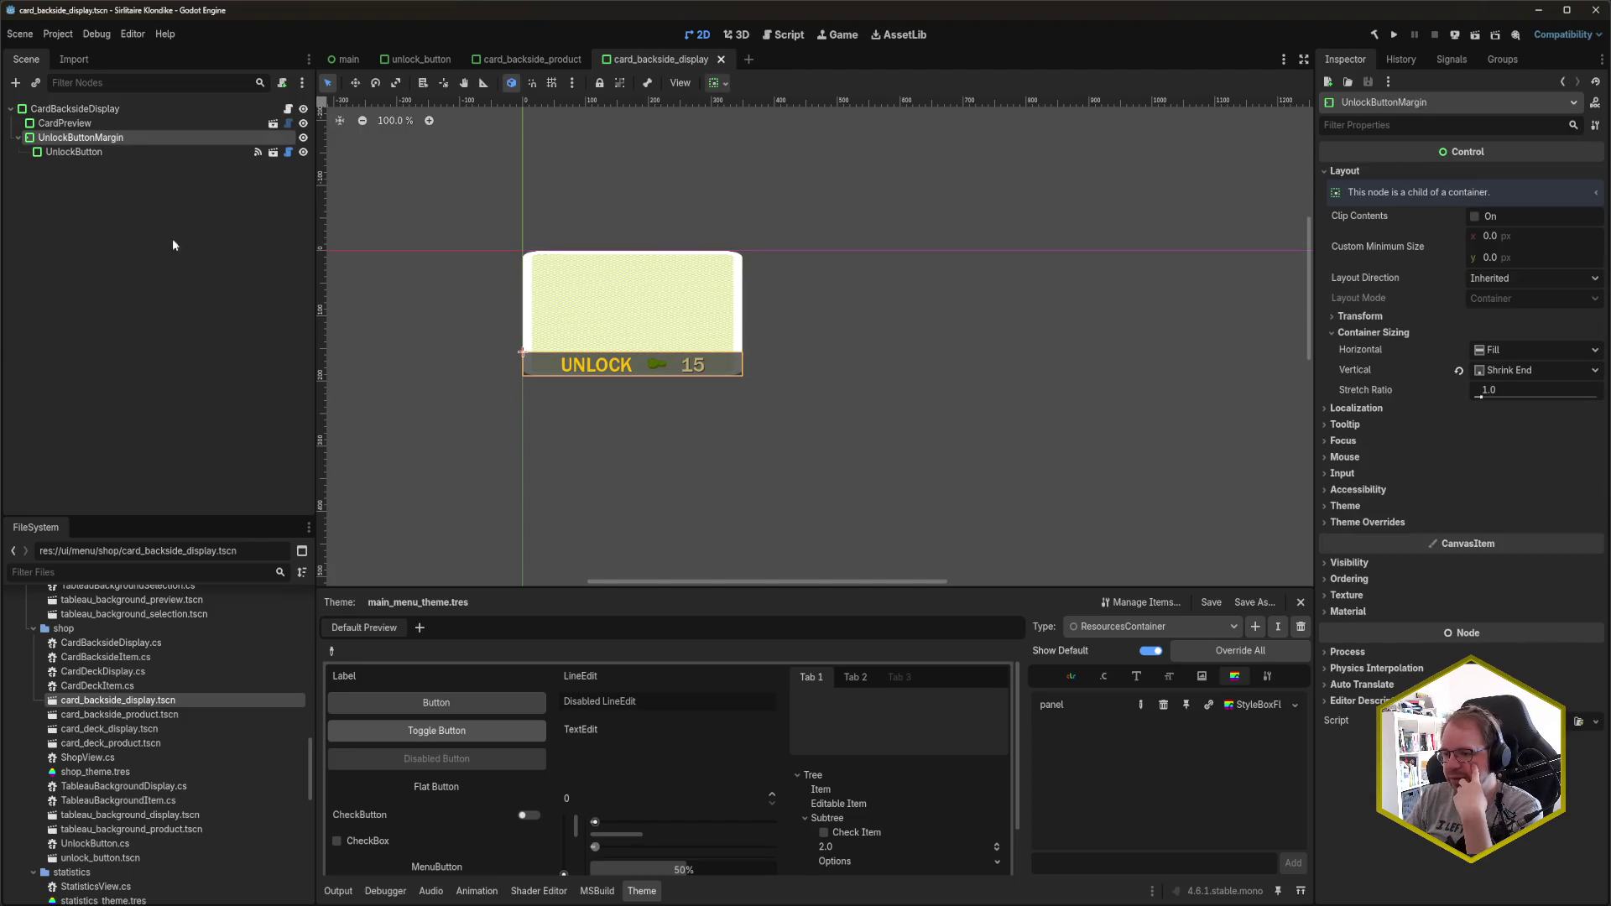
key("alt+Tab")
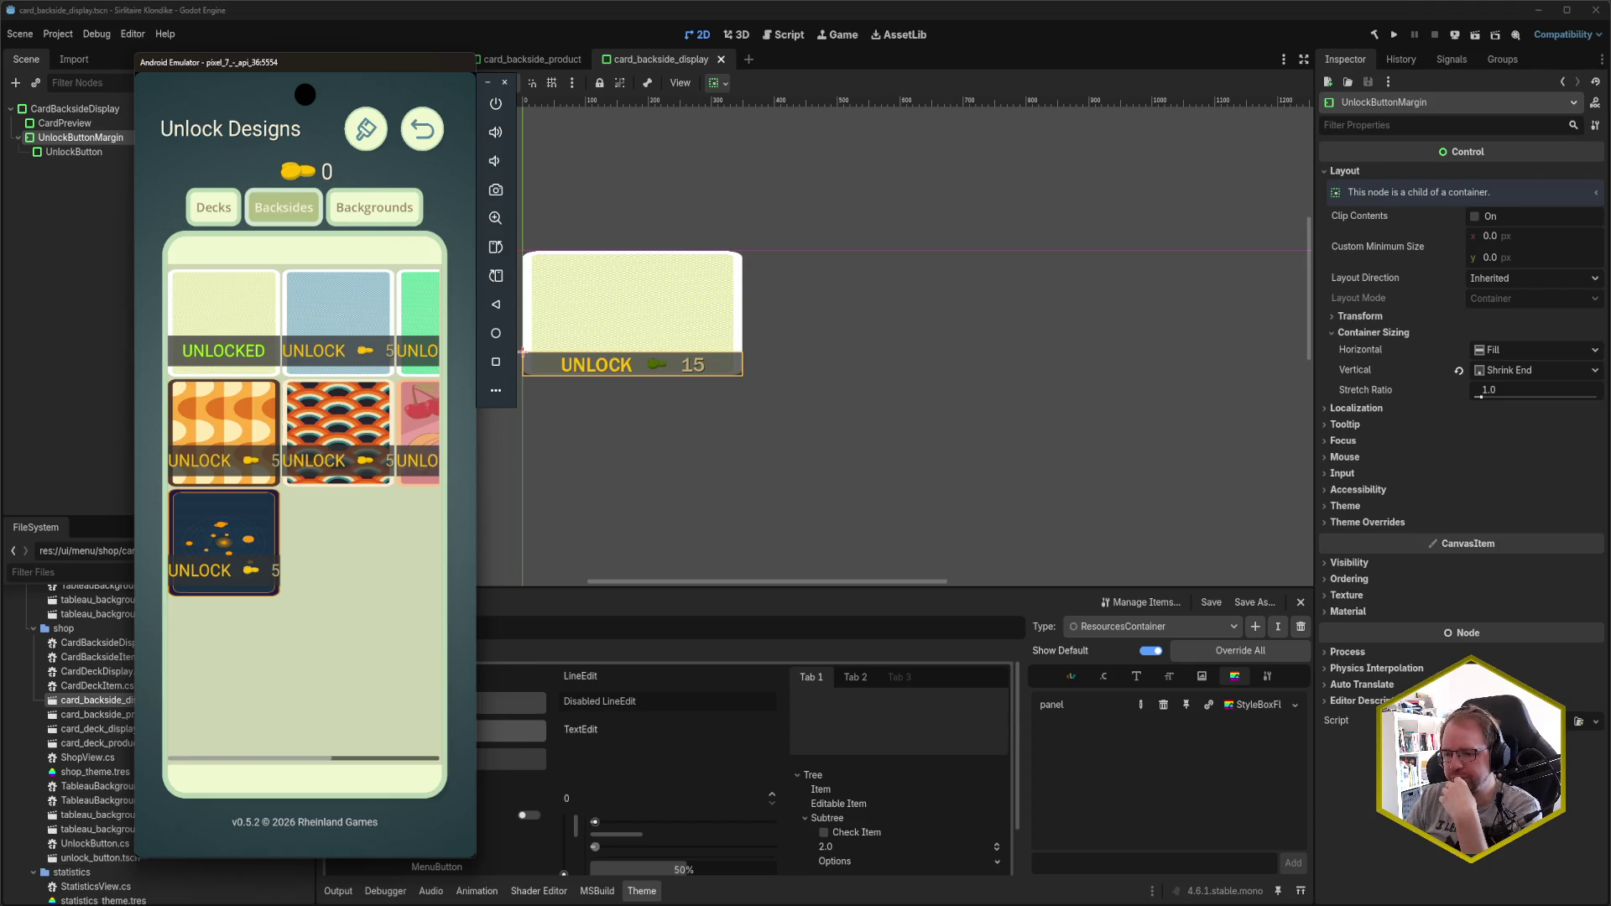
key("alt+Tab")
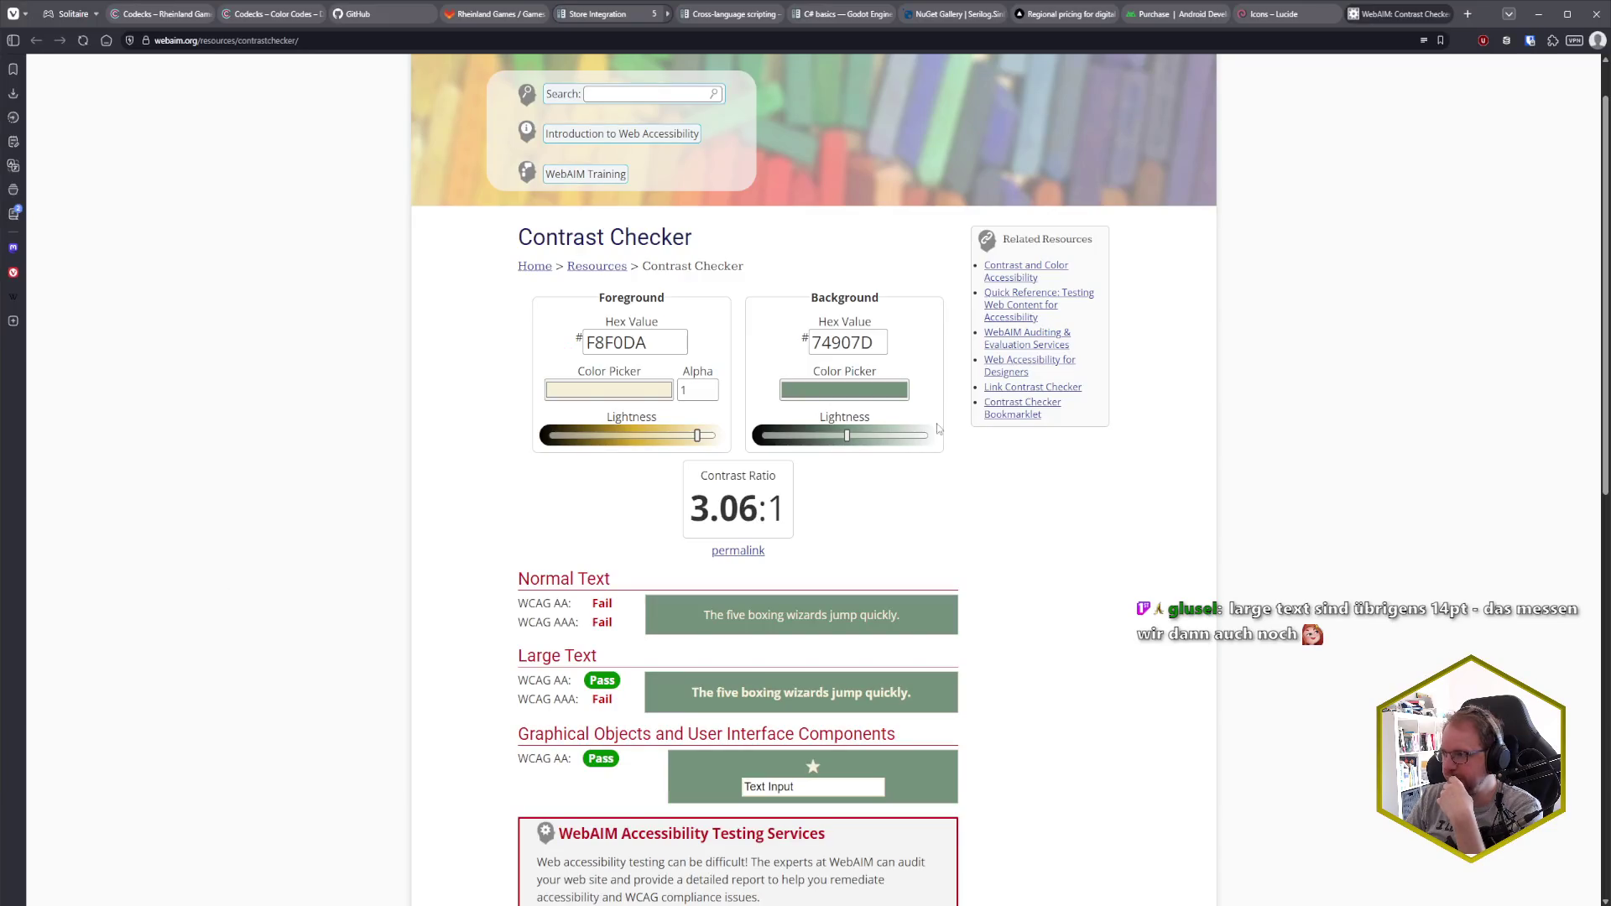
- Start a Programming card titled 'Show notification when insufficient coins in unlock screen'
left_click(163, 13)
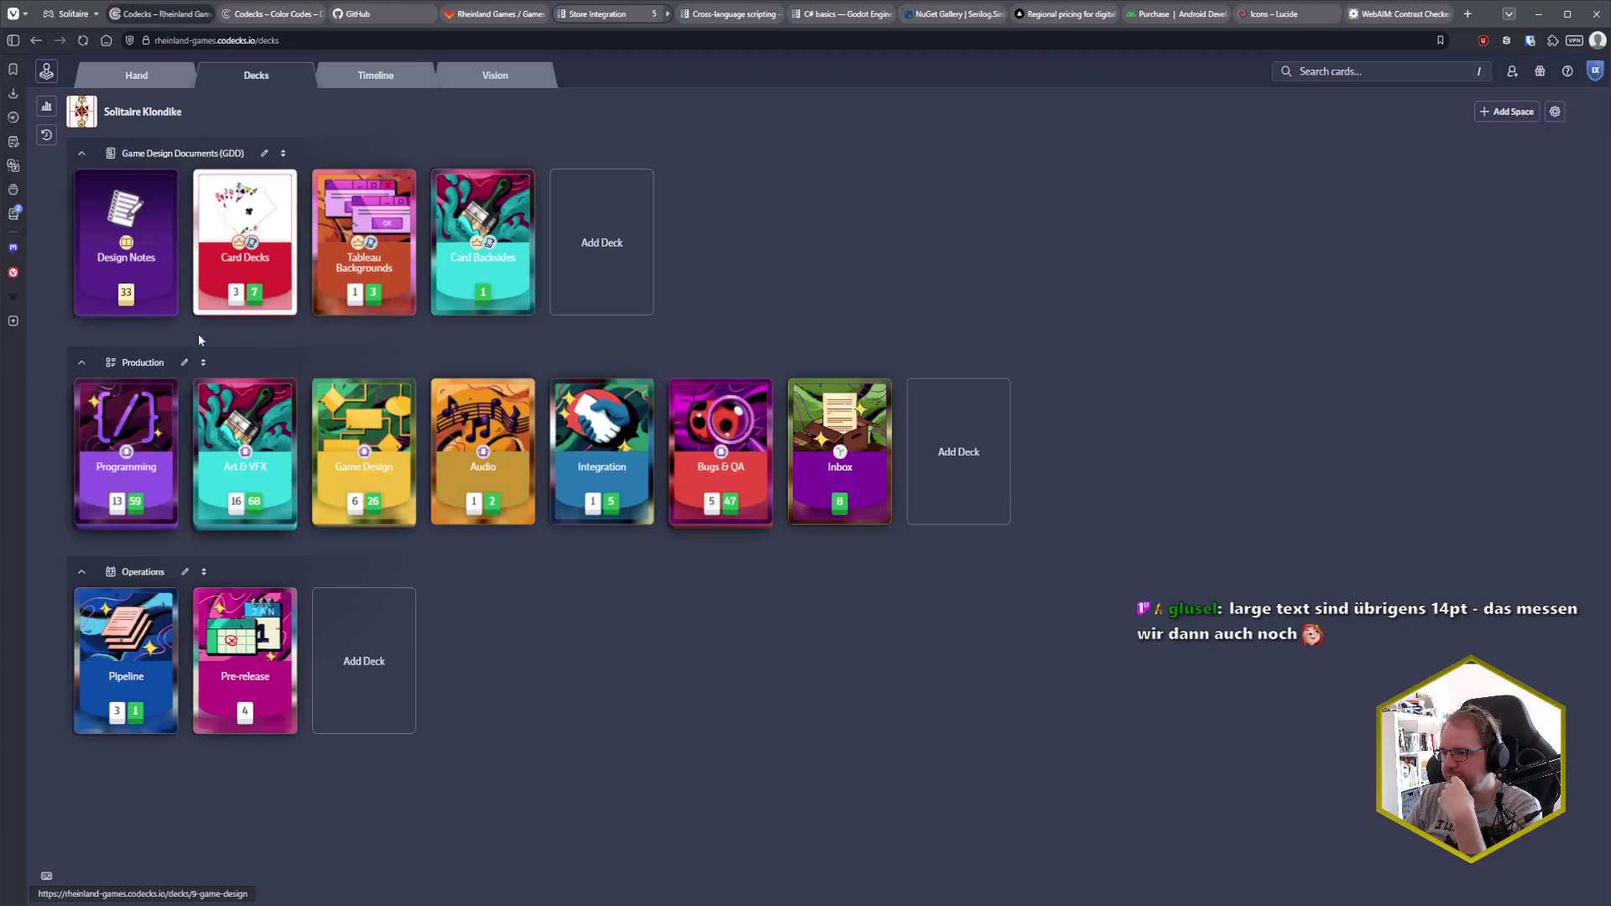
left_click(126, 470)
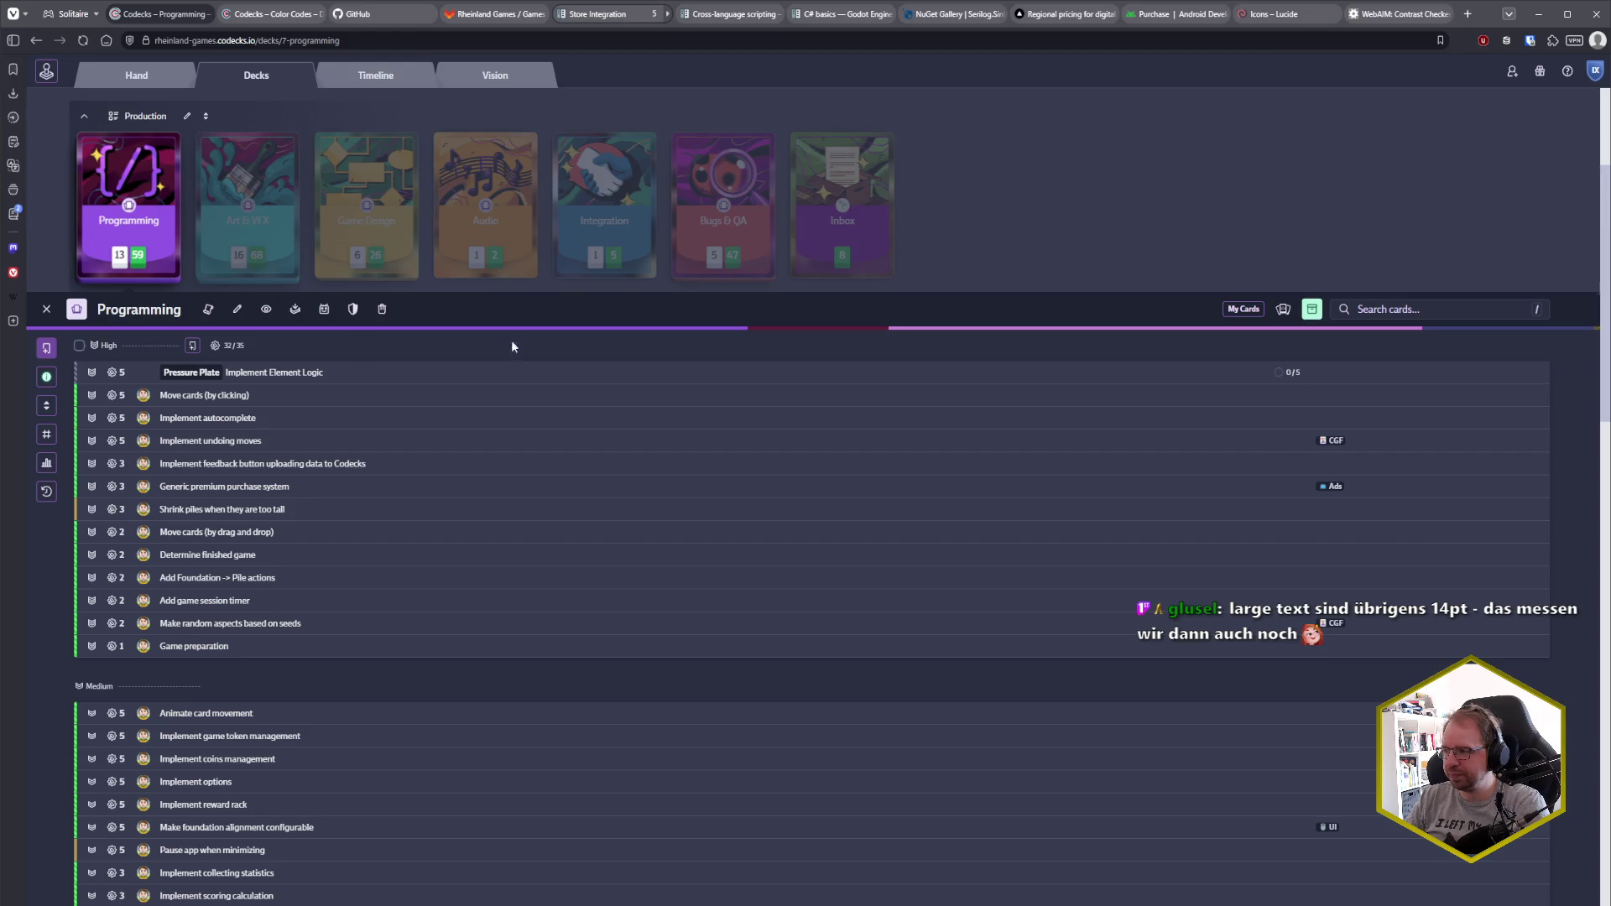
left_click(1311, 309)
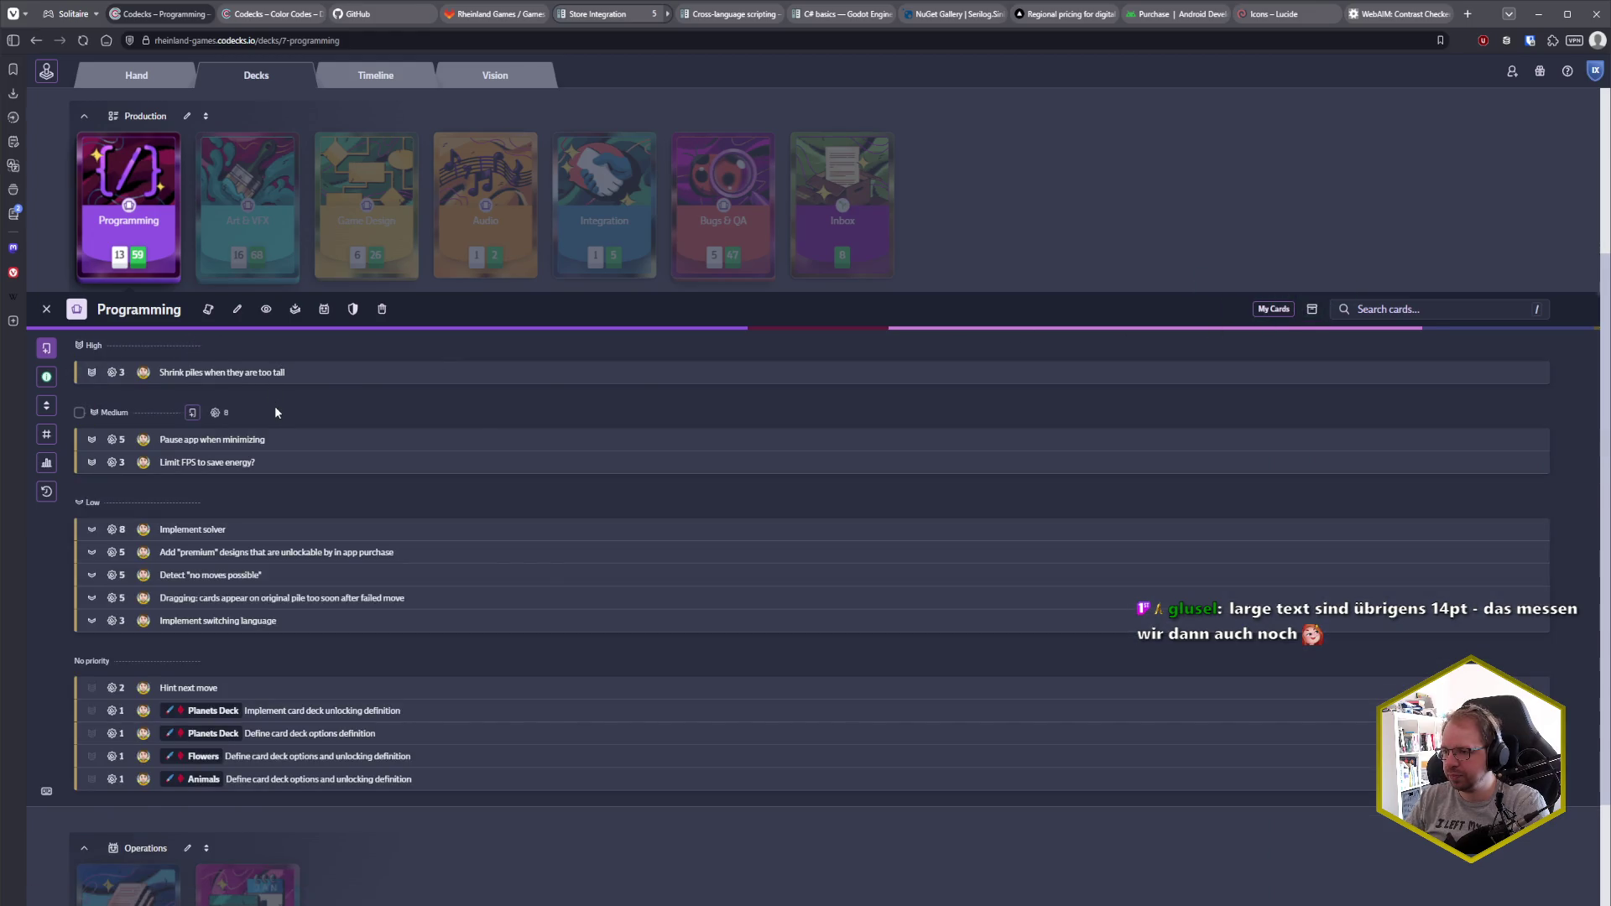
key("n")
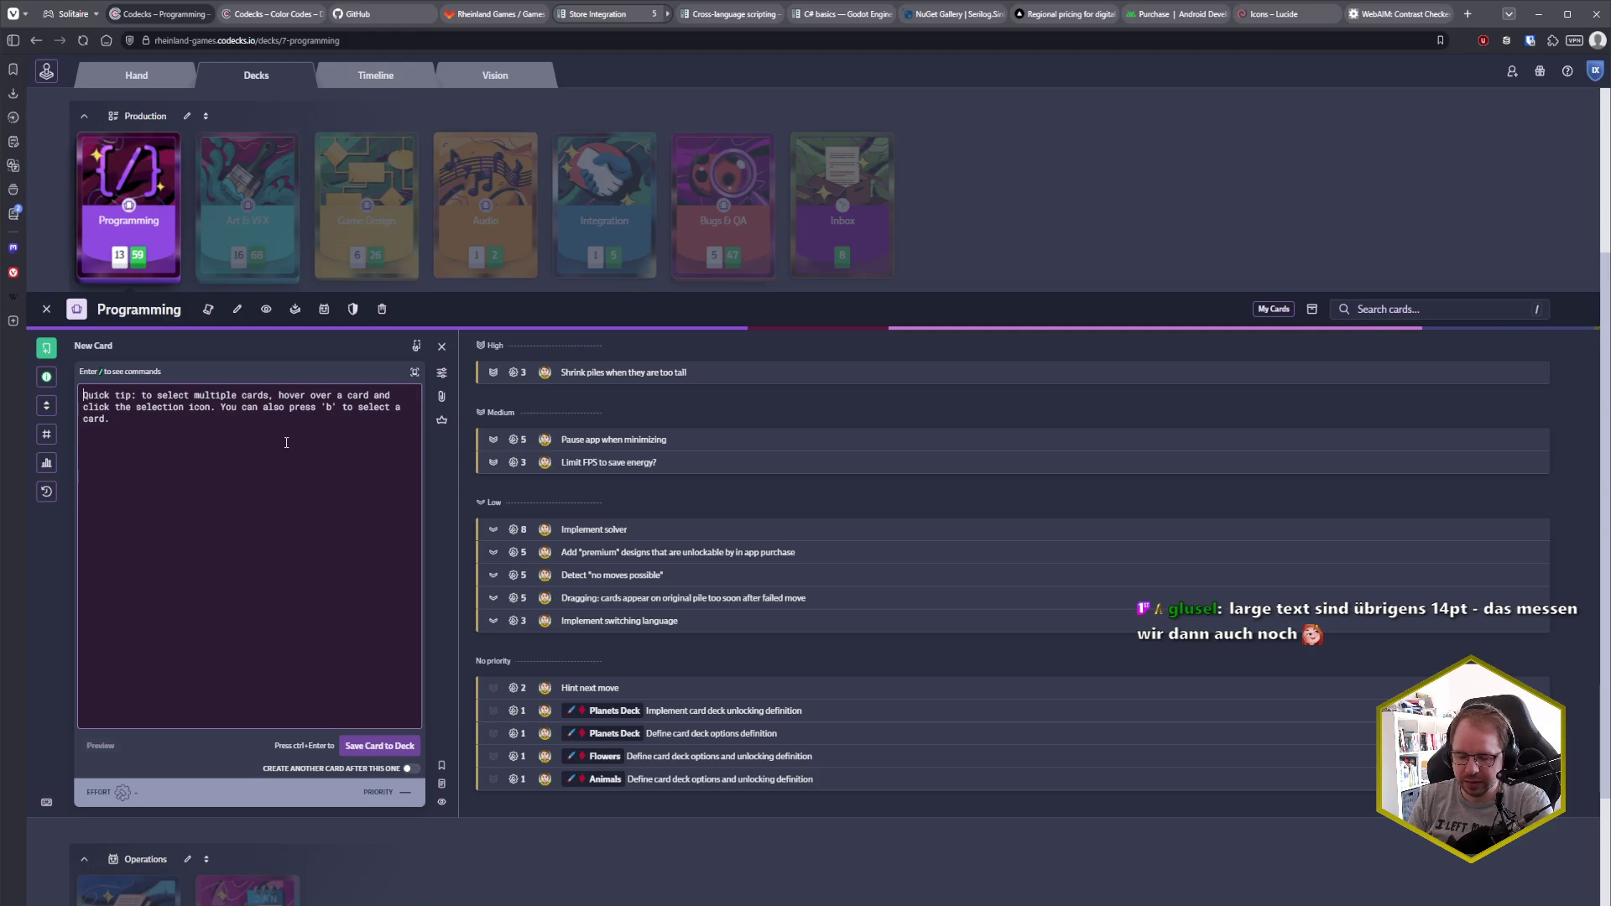
type("Show notif")
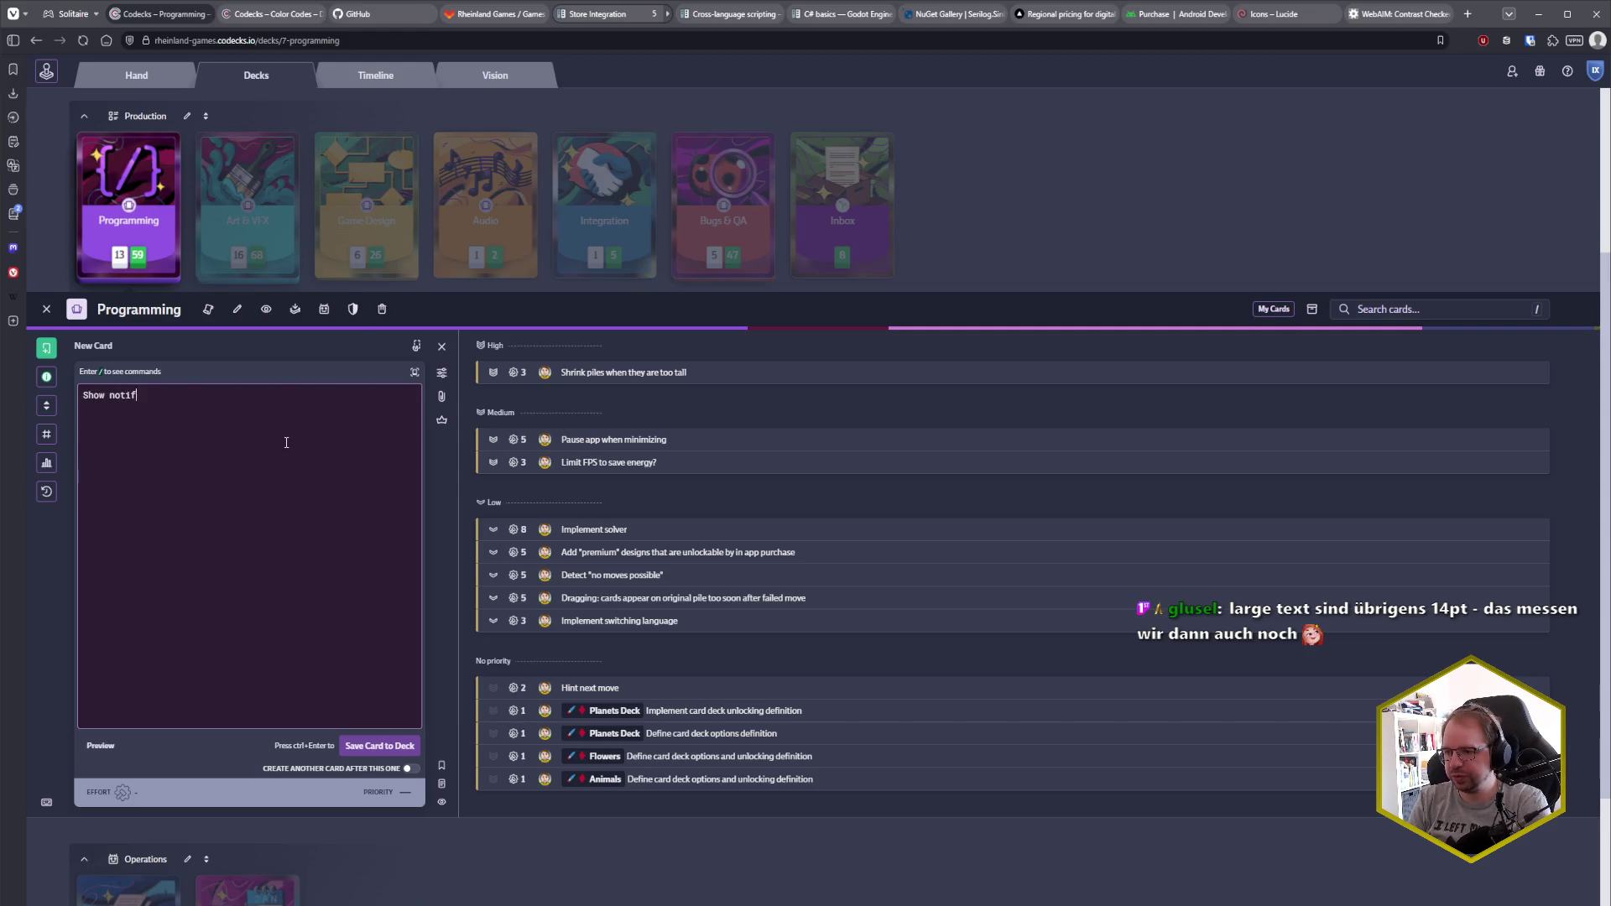
type("ication when not ")
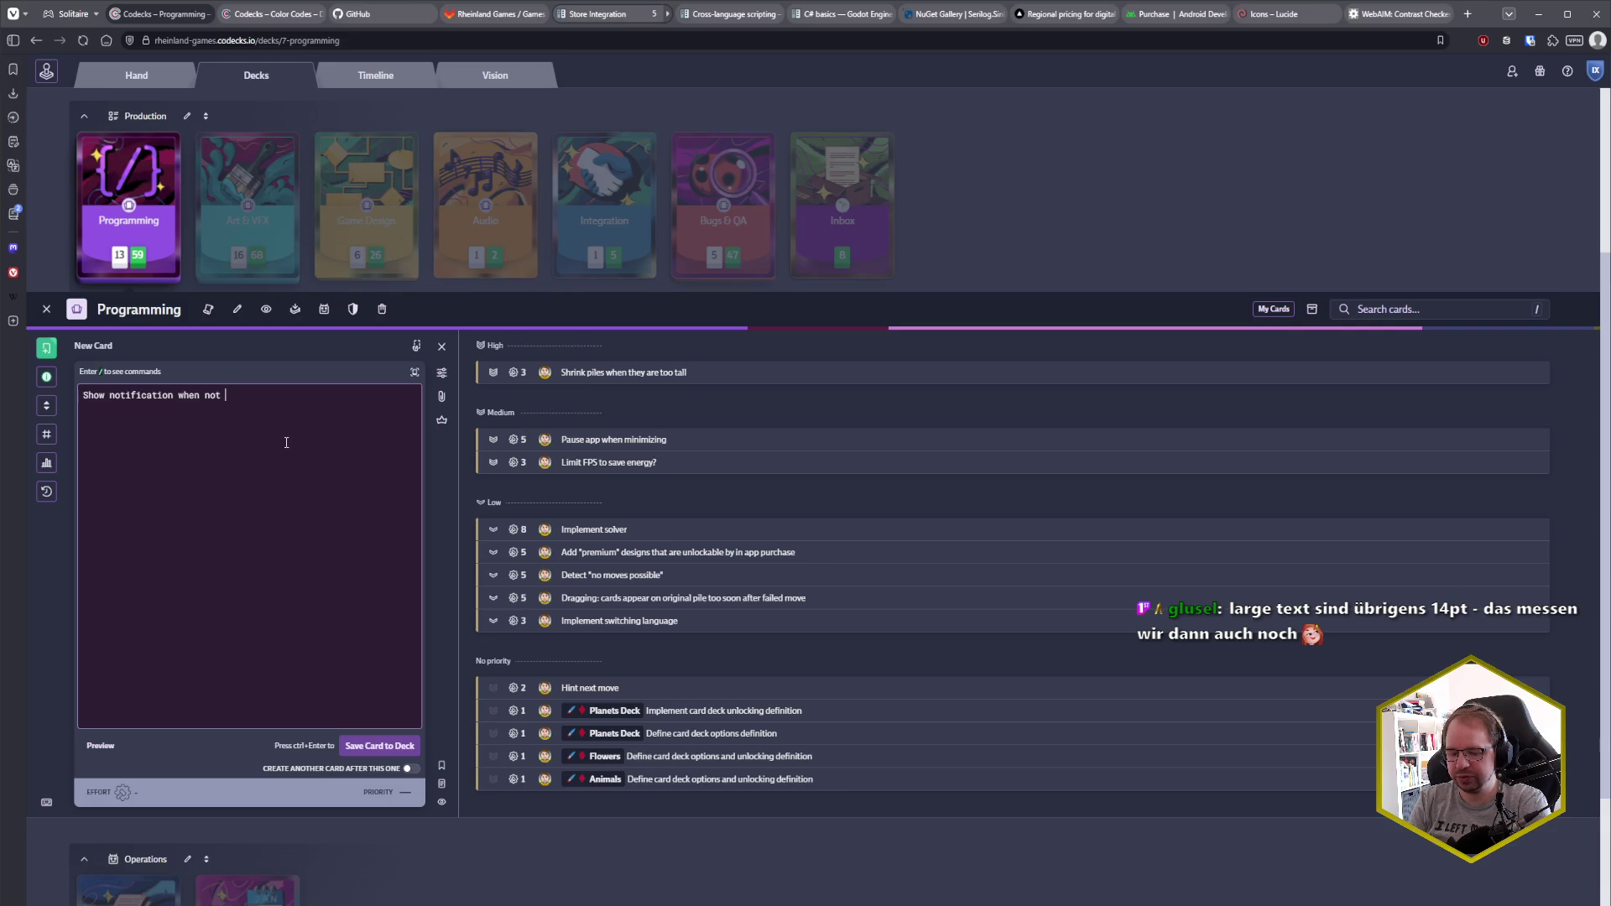
type("sufficient")
key("ctrl+BackSpace")
key("ctrl+BackSpace")
type("insufficient coins in unlock")
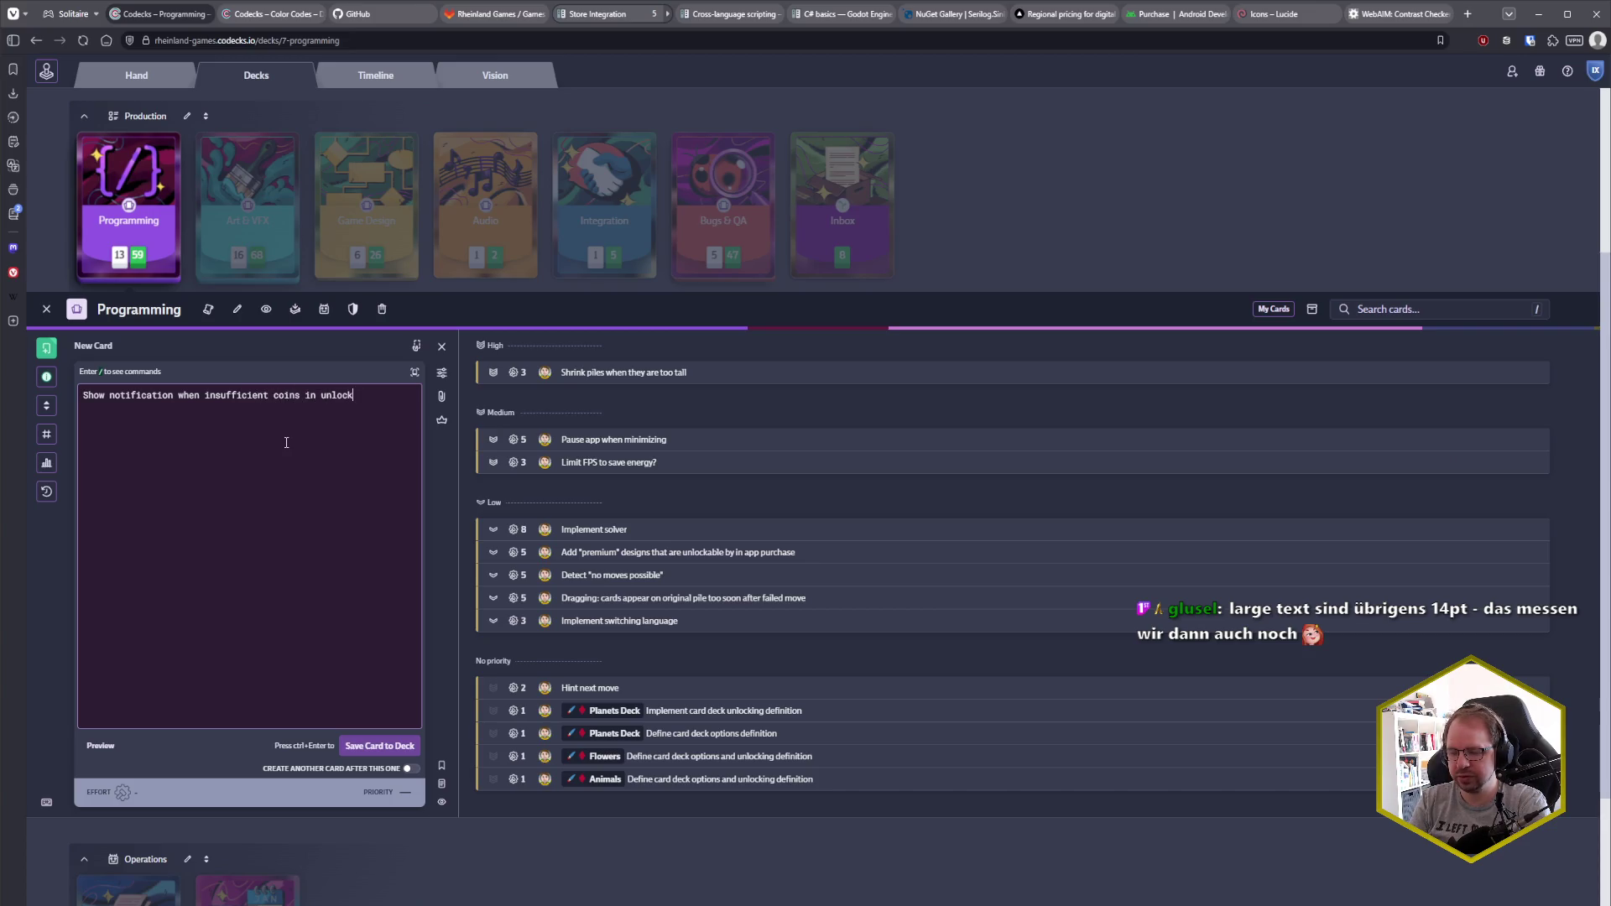
type(" screen")
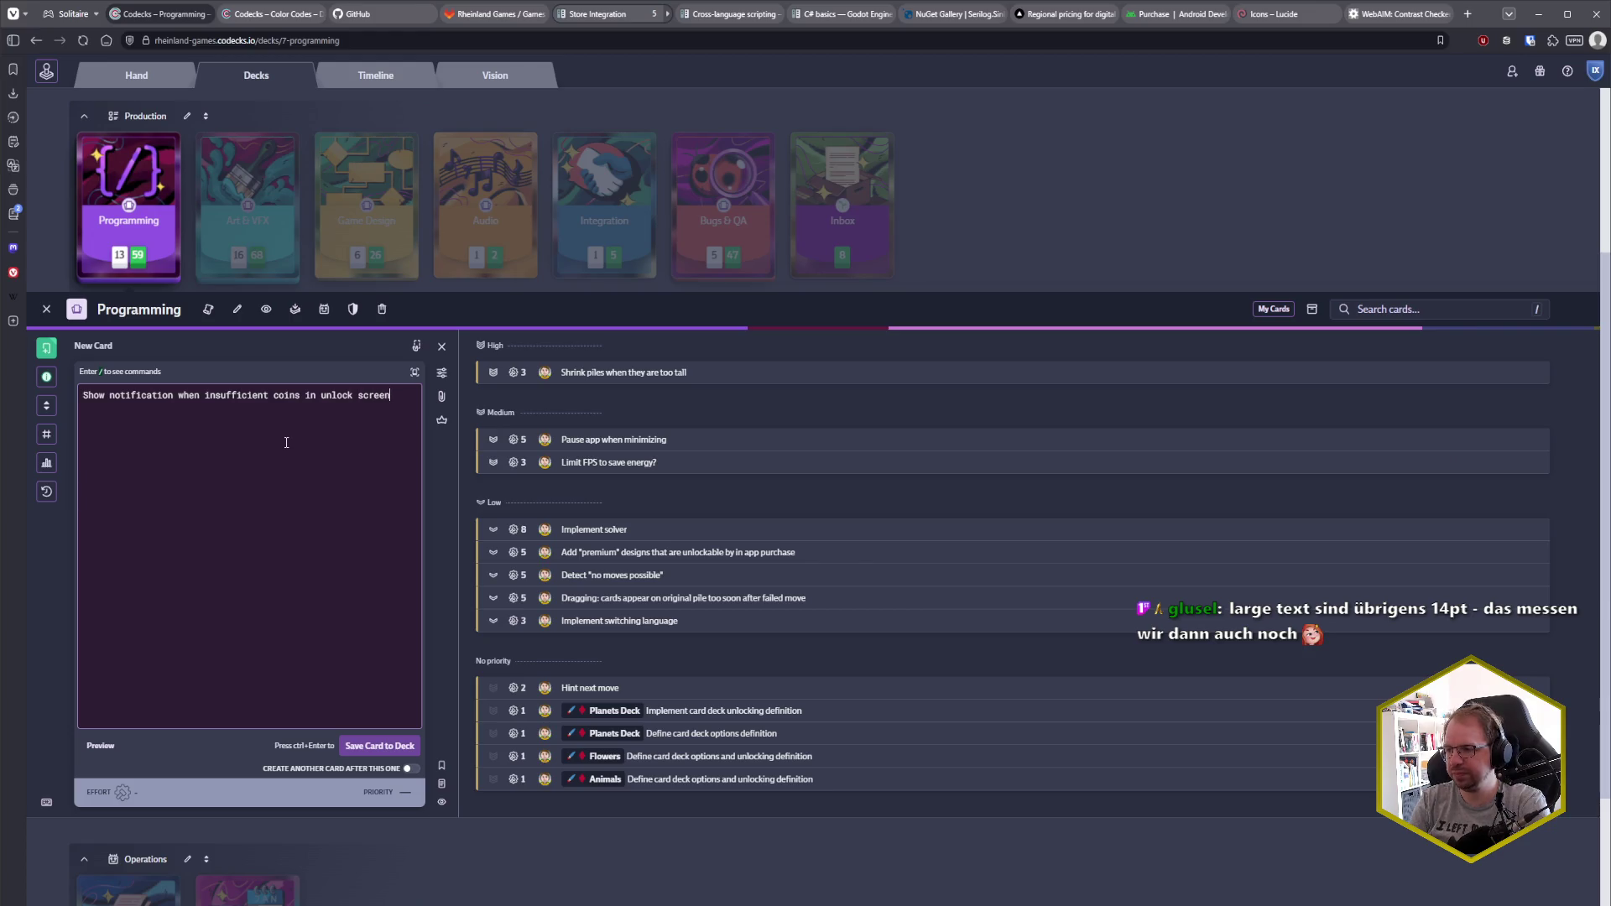
- Set the card to High priority, effort 2, tag UI, save it, and show all decks
left_click(442, 372)
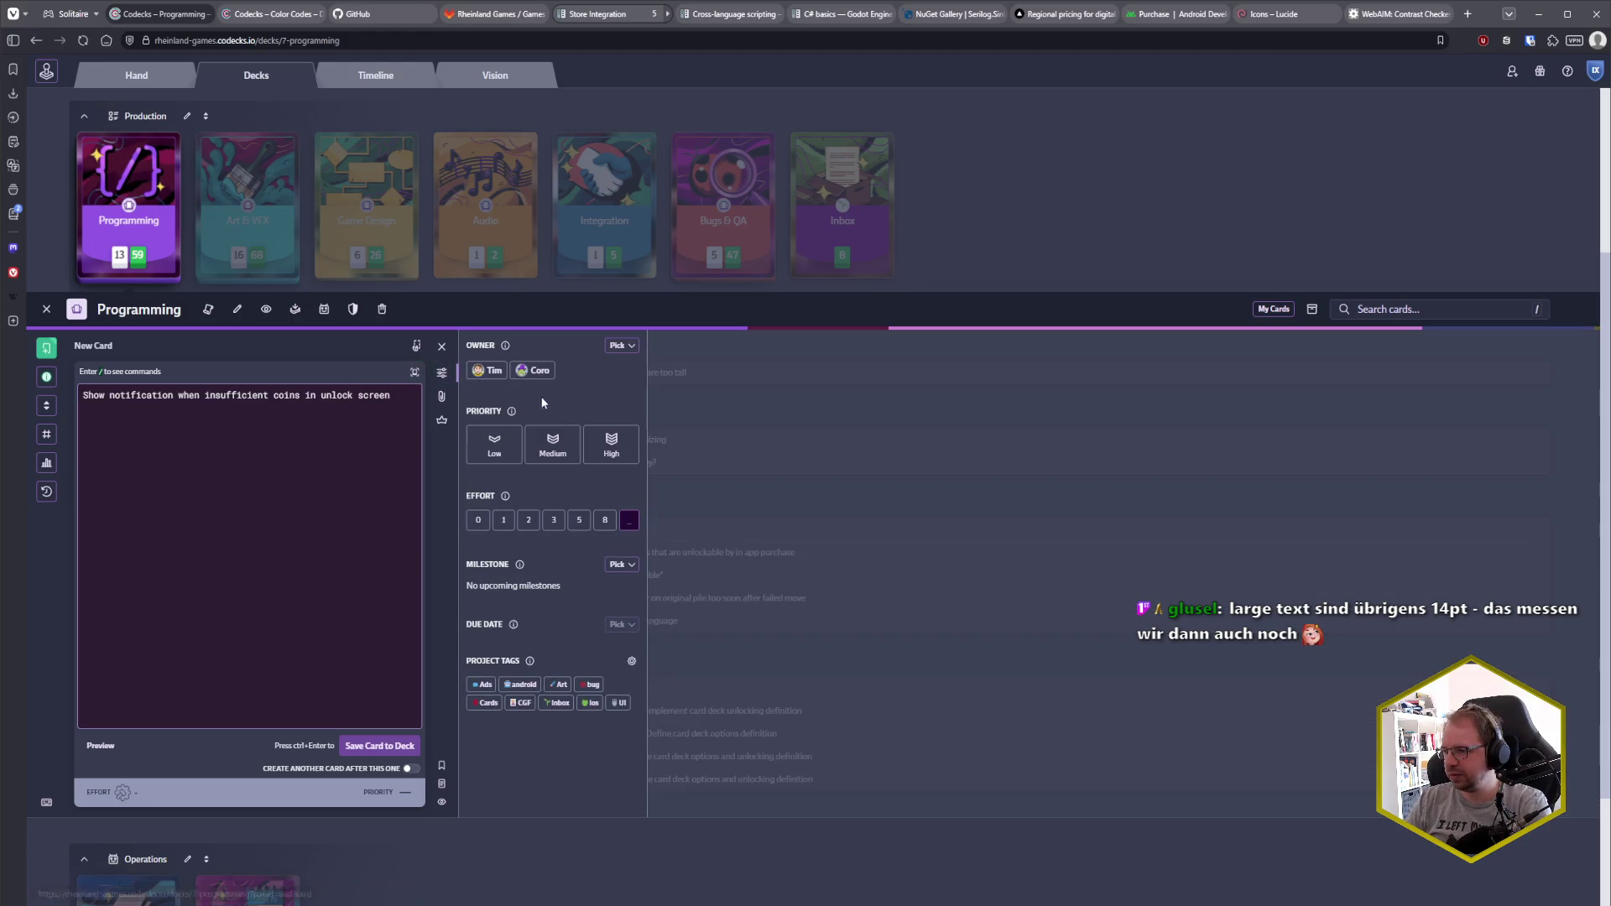
left_click(611, 447)
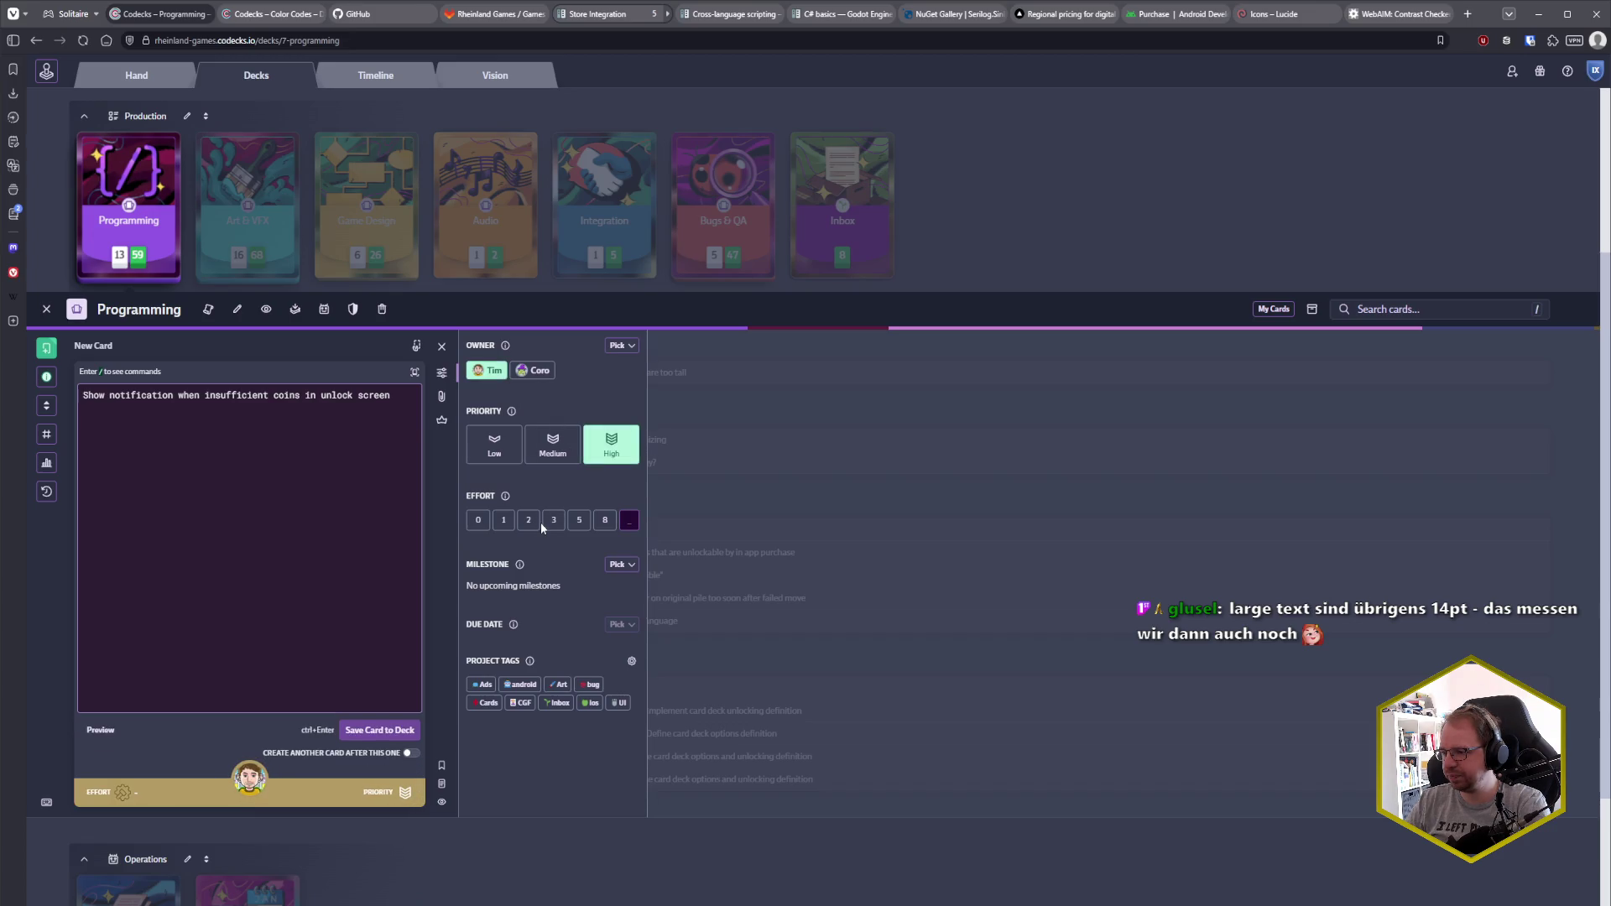
left_click(529, 520)
left_click(618, 703)
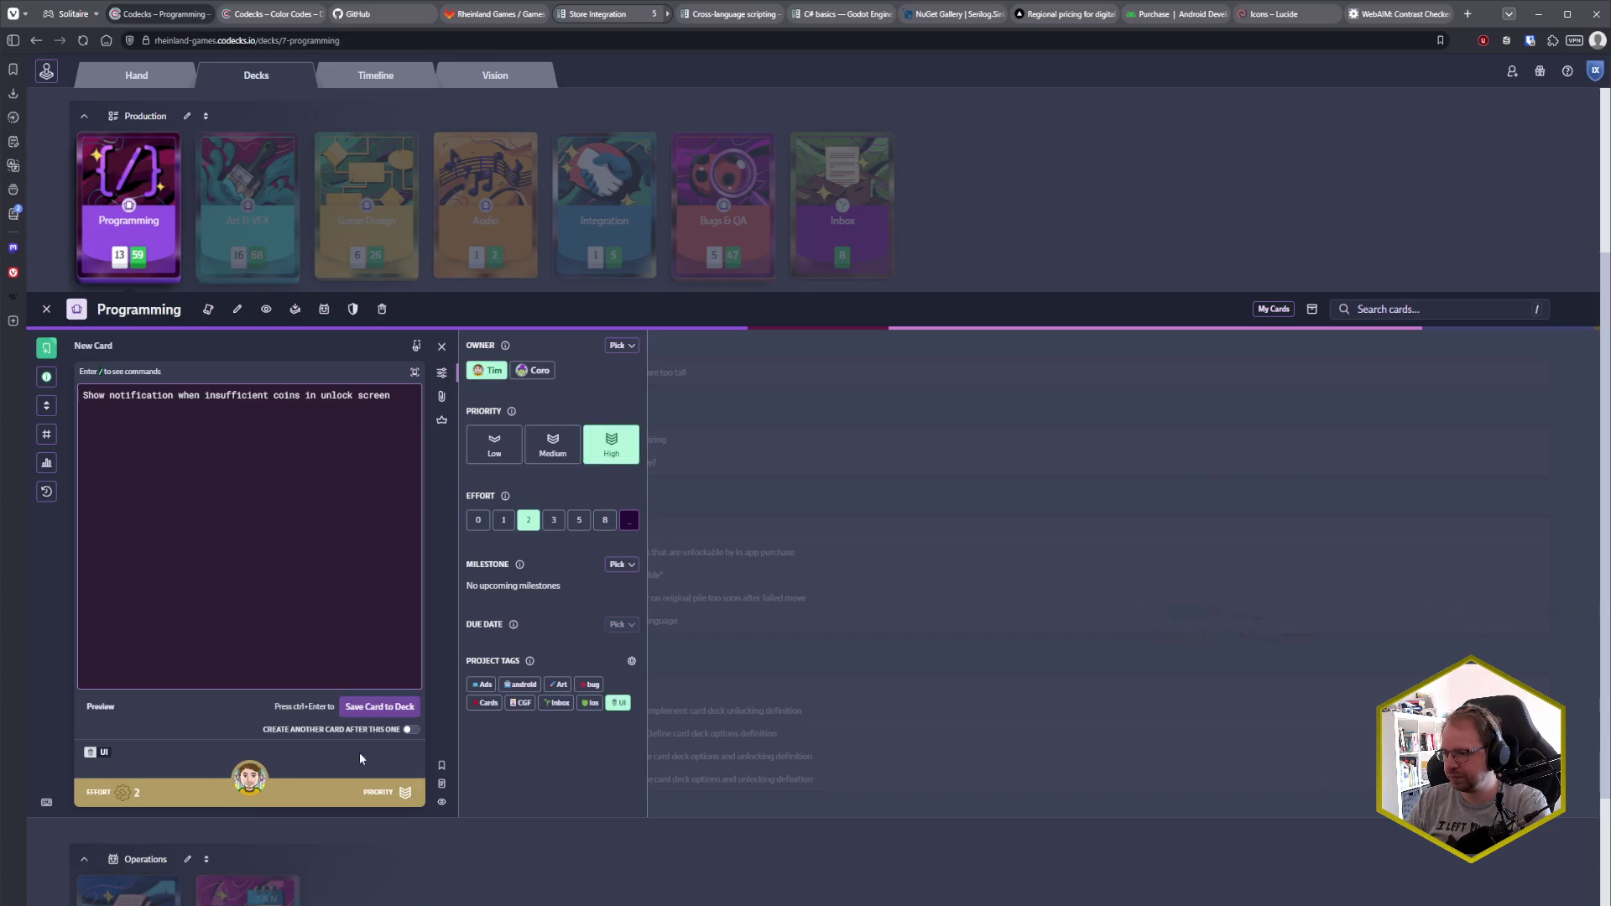
key("ctrl+Return")
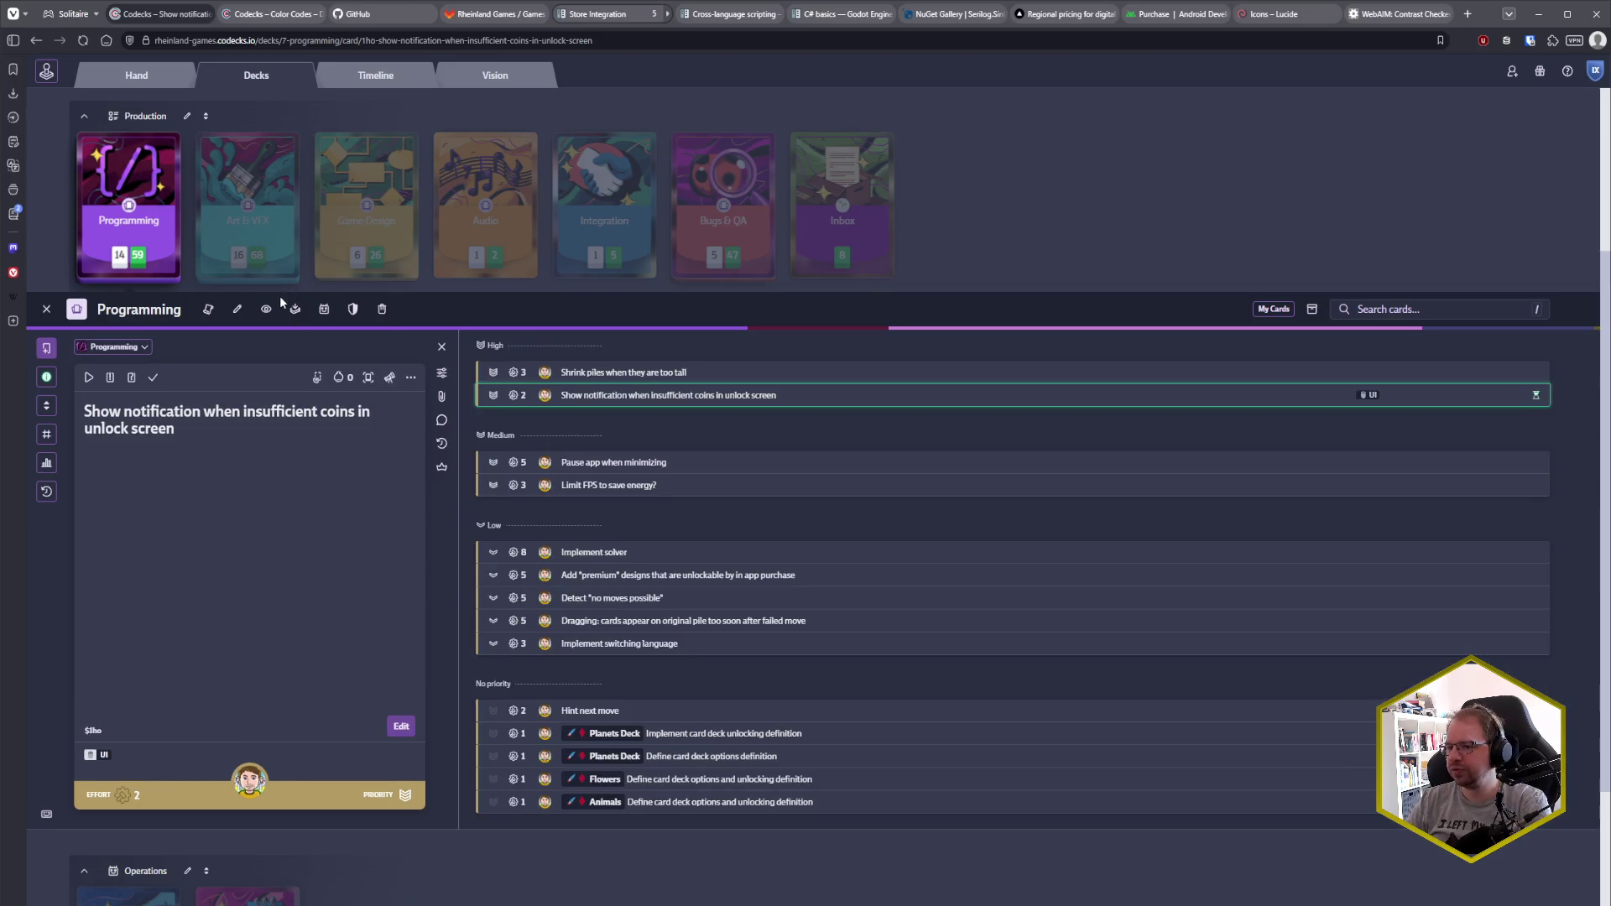
left_click(46, 309)
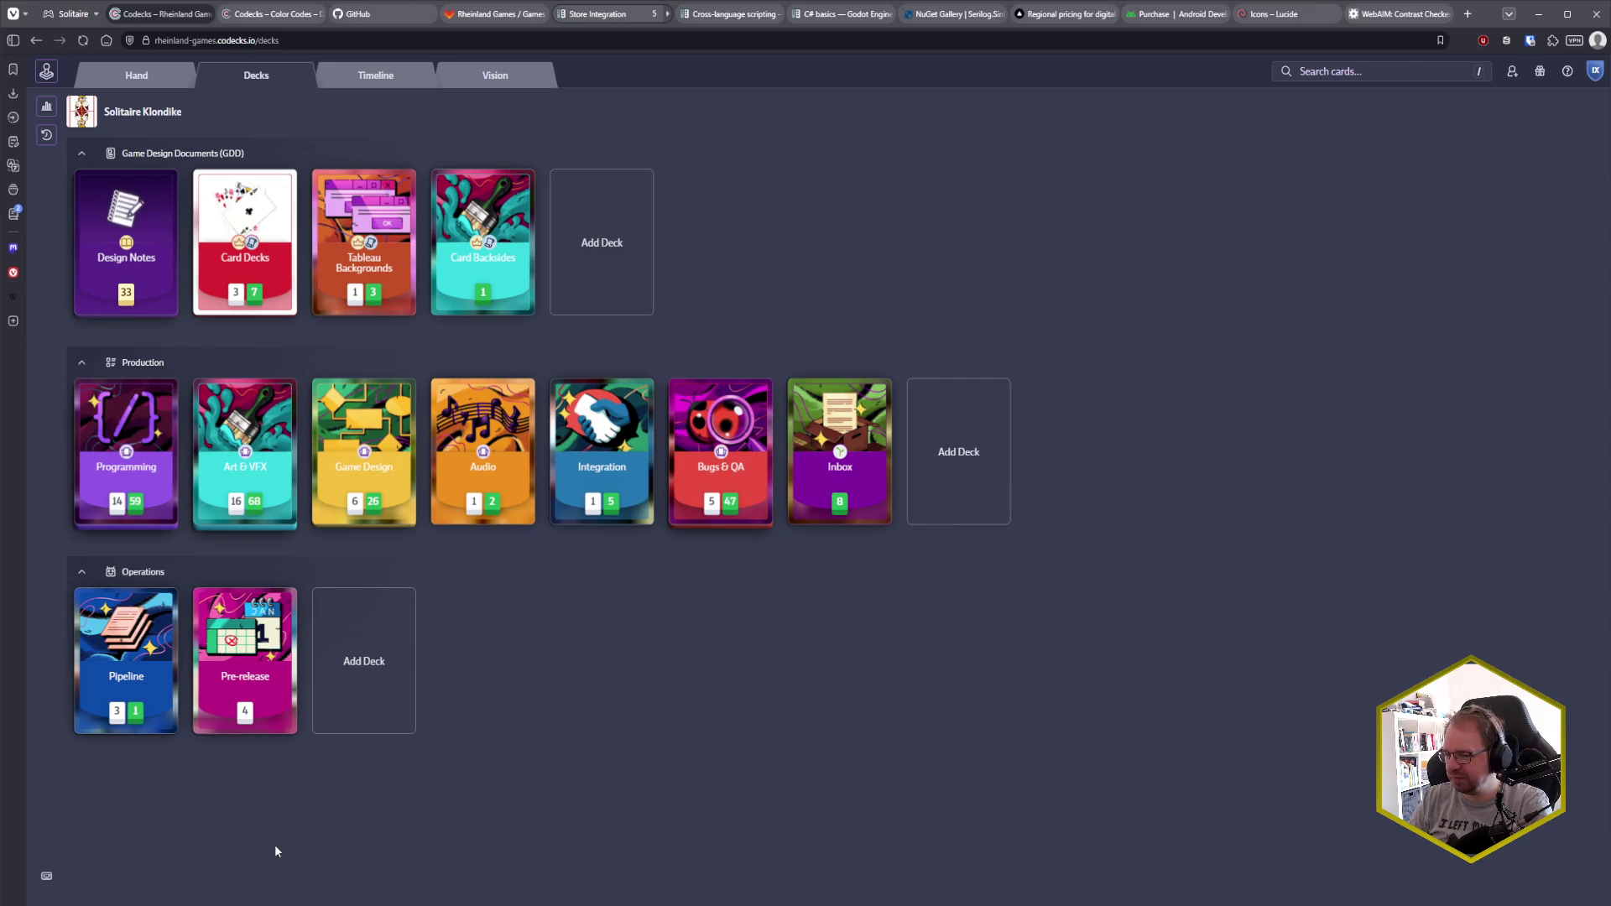
key("alt+Tab")
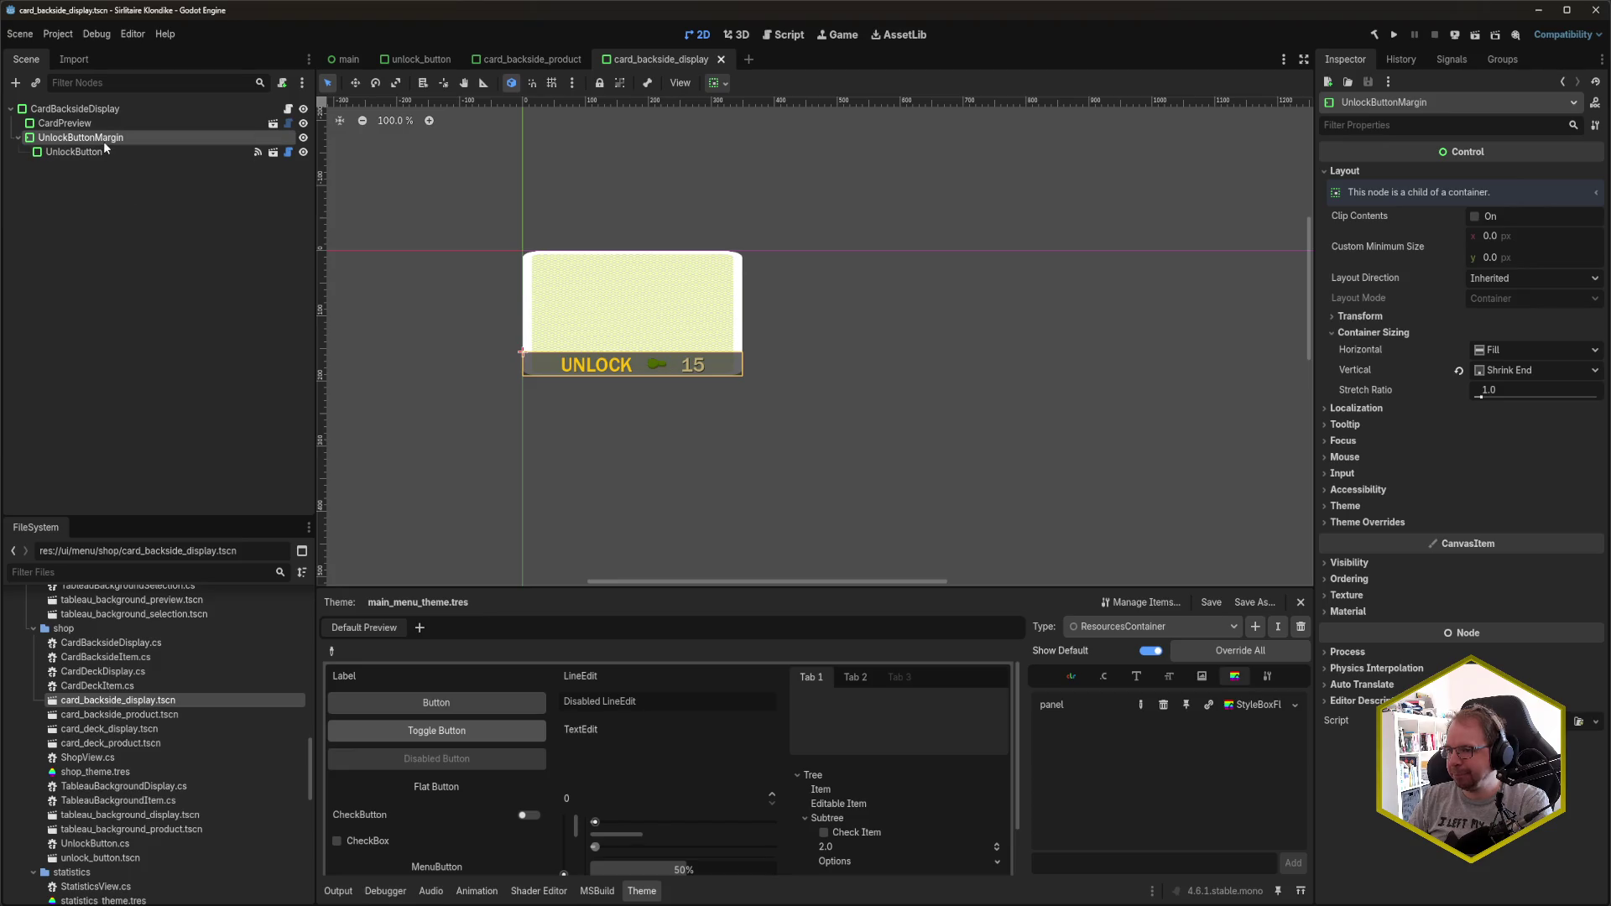
- Check the unlock screen on the emulated phone, swipe it home, and return to the Godot editor
left_click(162, 216)
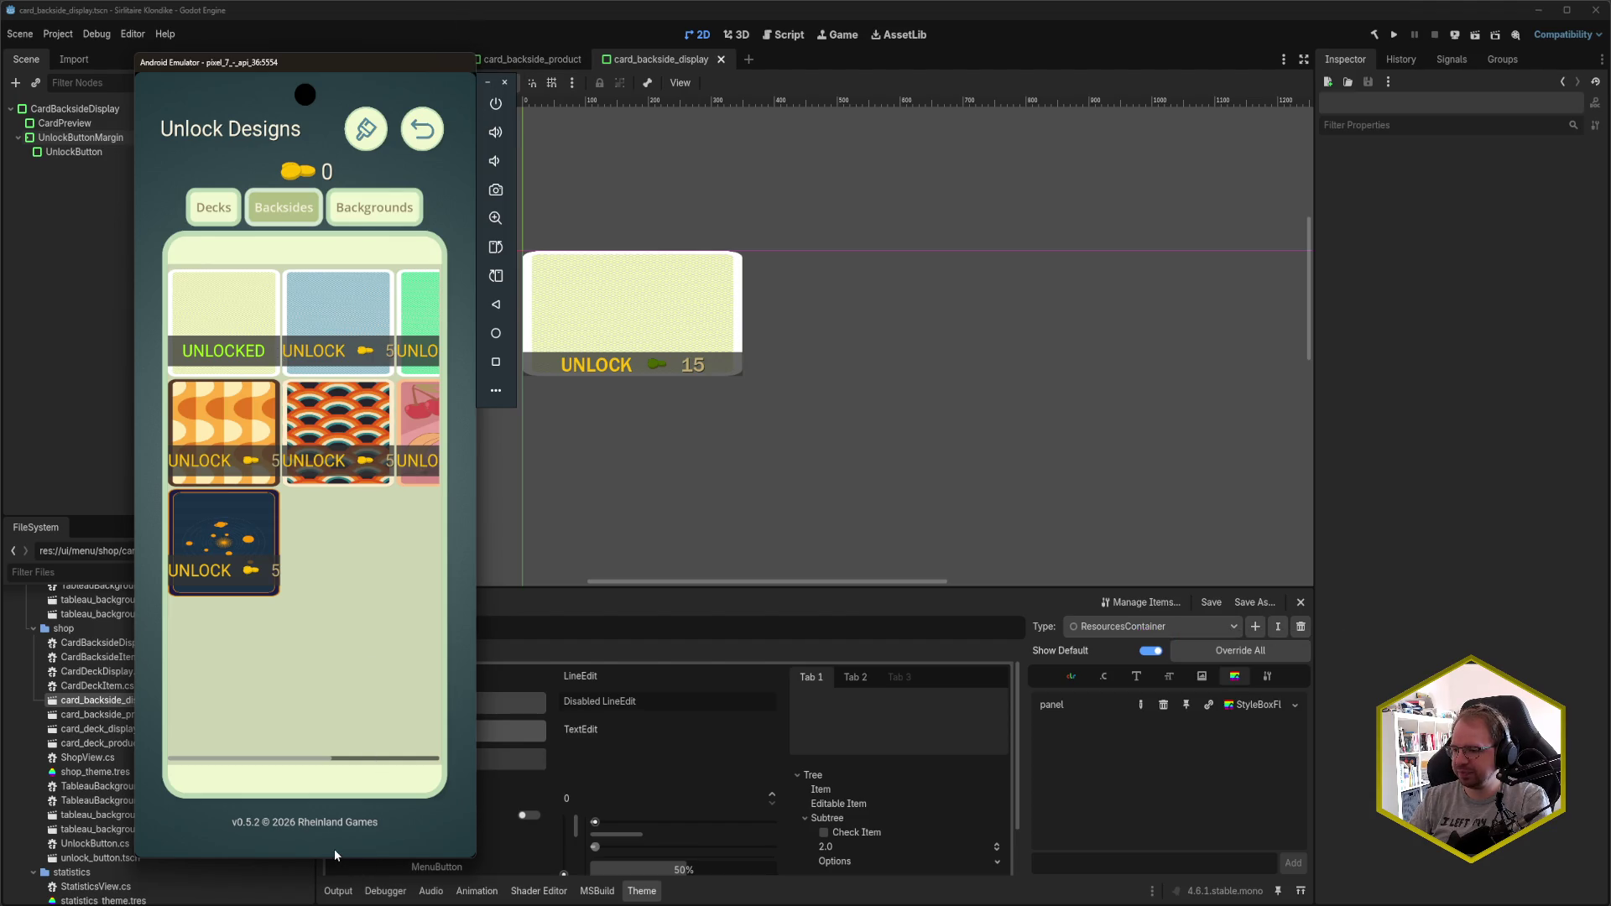
left_click_drag(334, 850, 305, 828)
left_click_drag(336, 693, 294, 517)
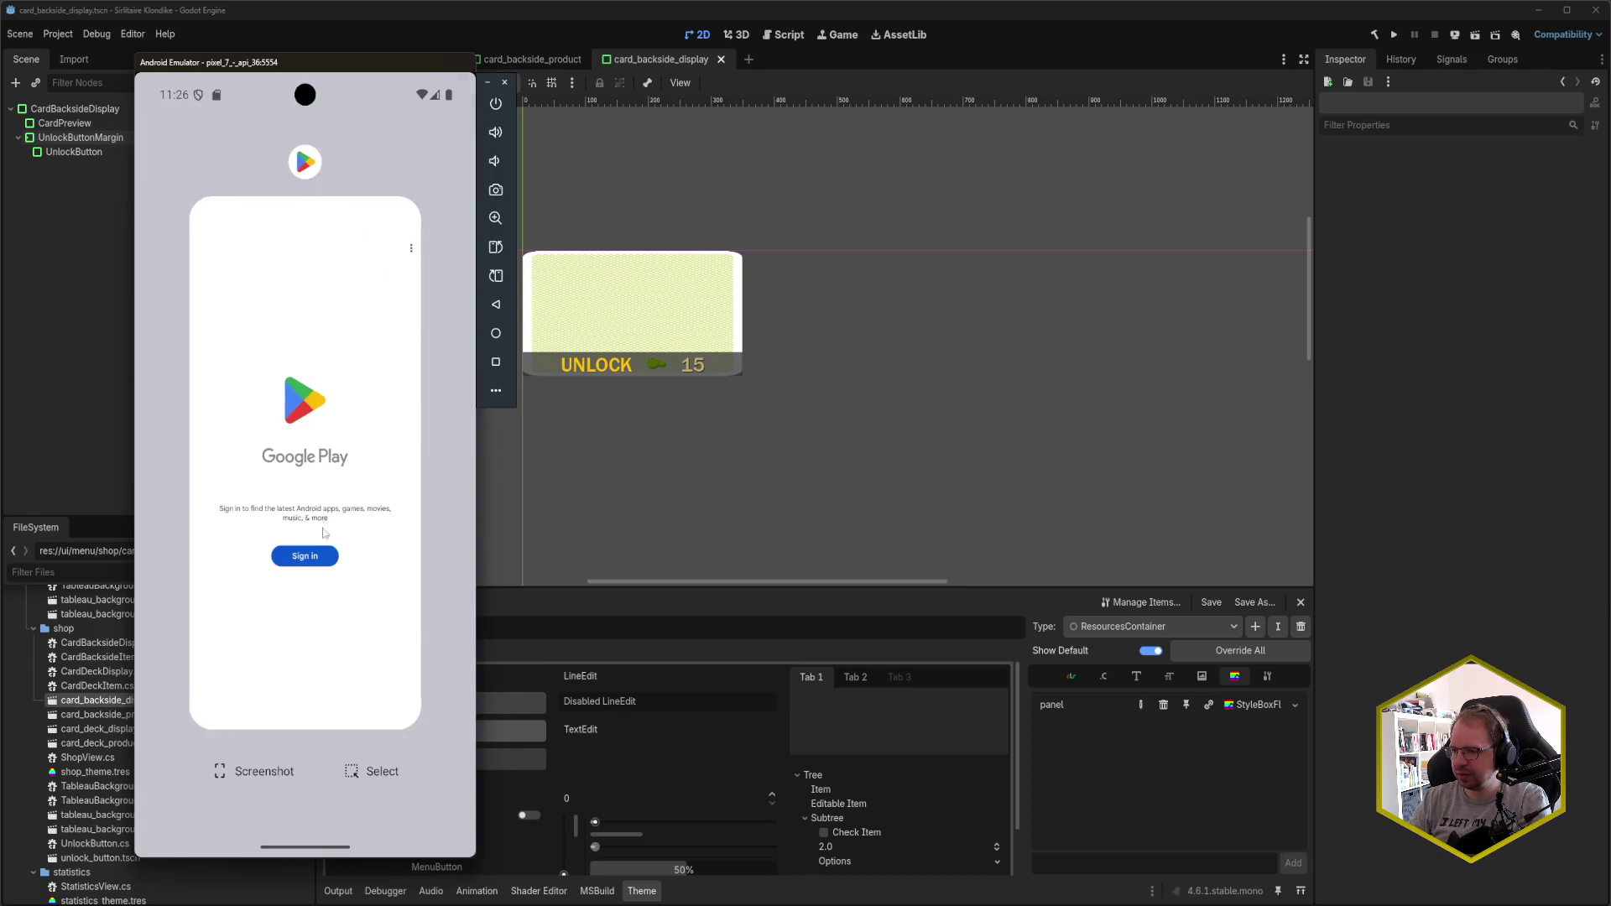
left_click(496, 12)
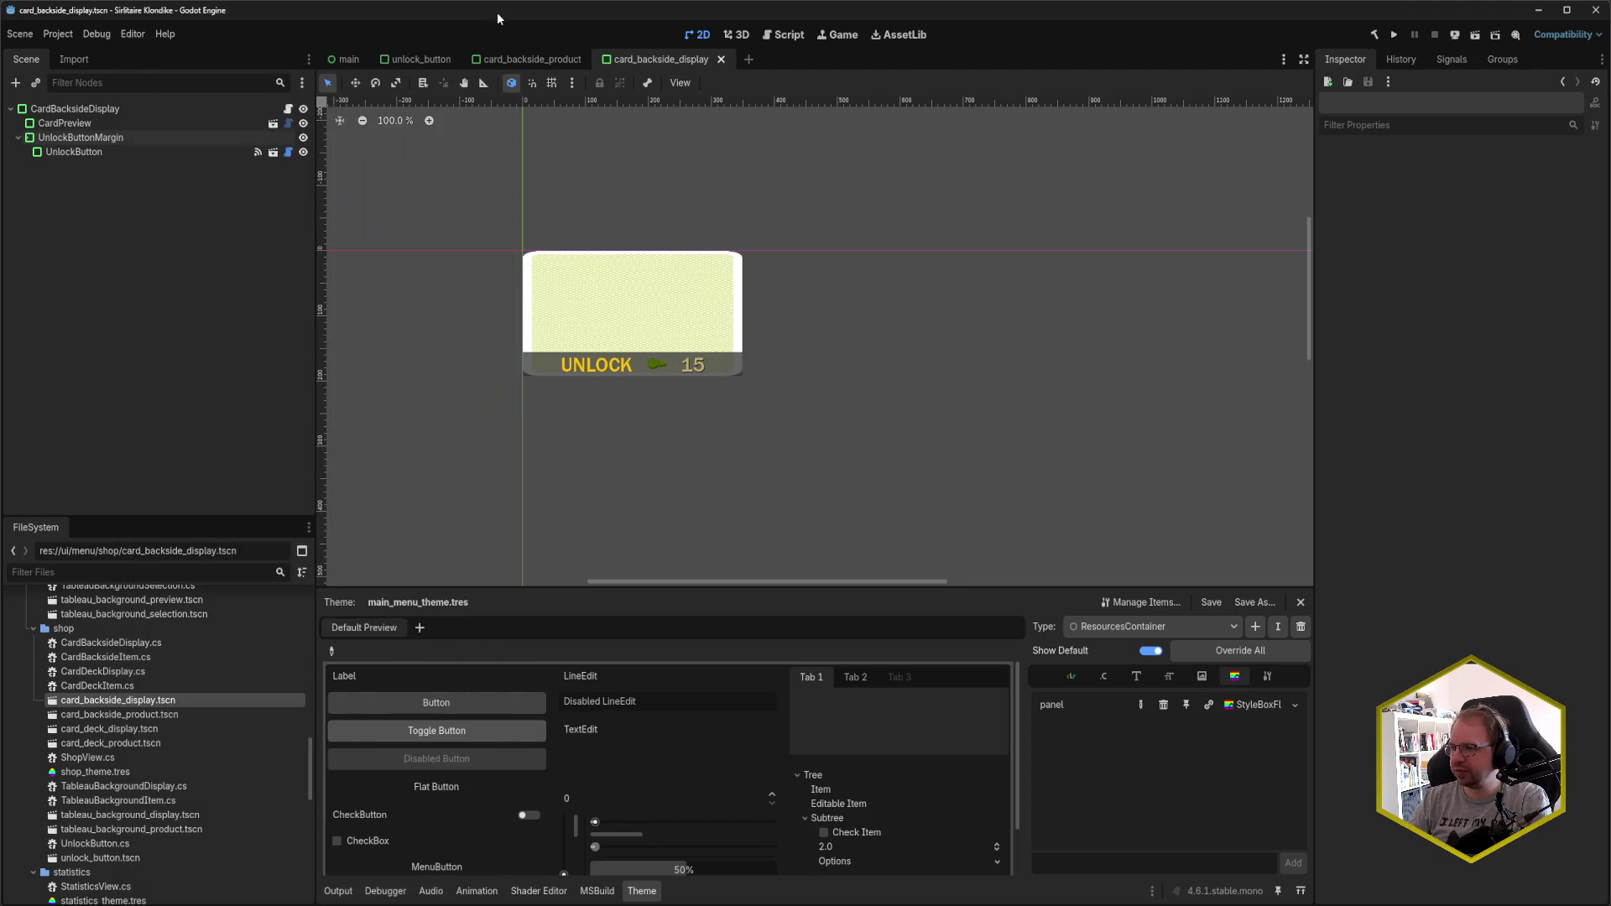
- Select and then deselect the UnlockButton node, and switch to the 'main' scene tab
left_click(596, 369)
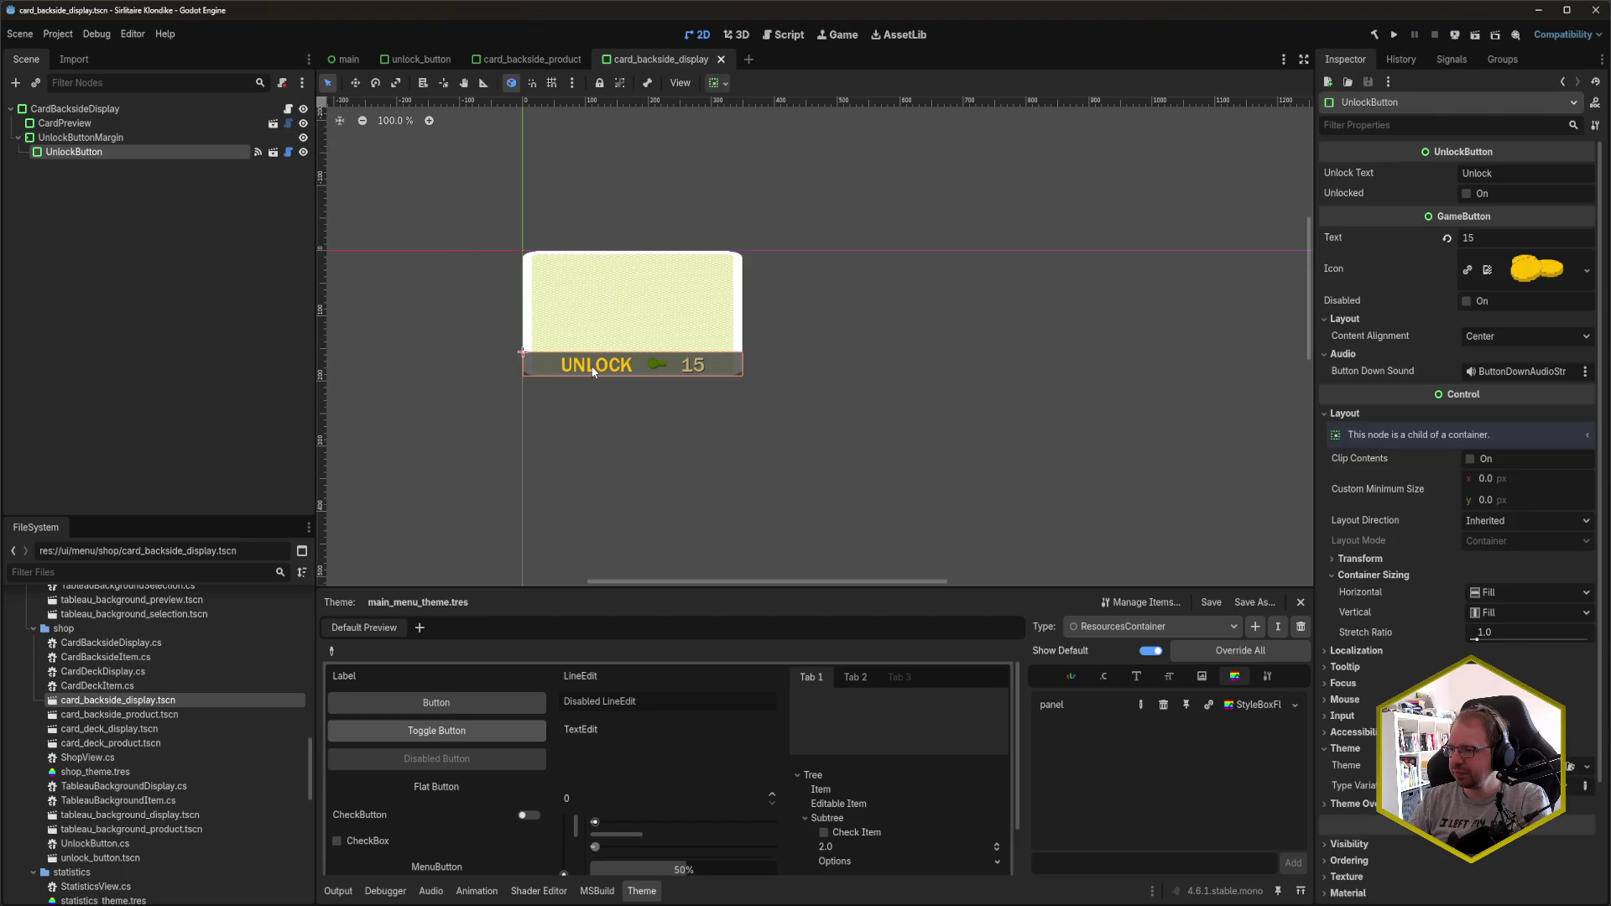
left_click(461, 334)
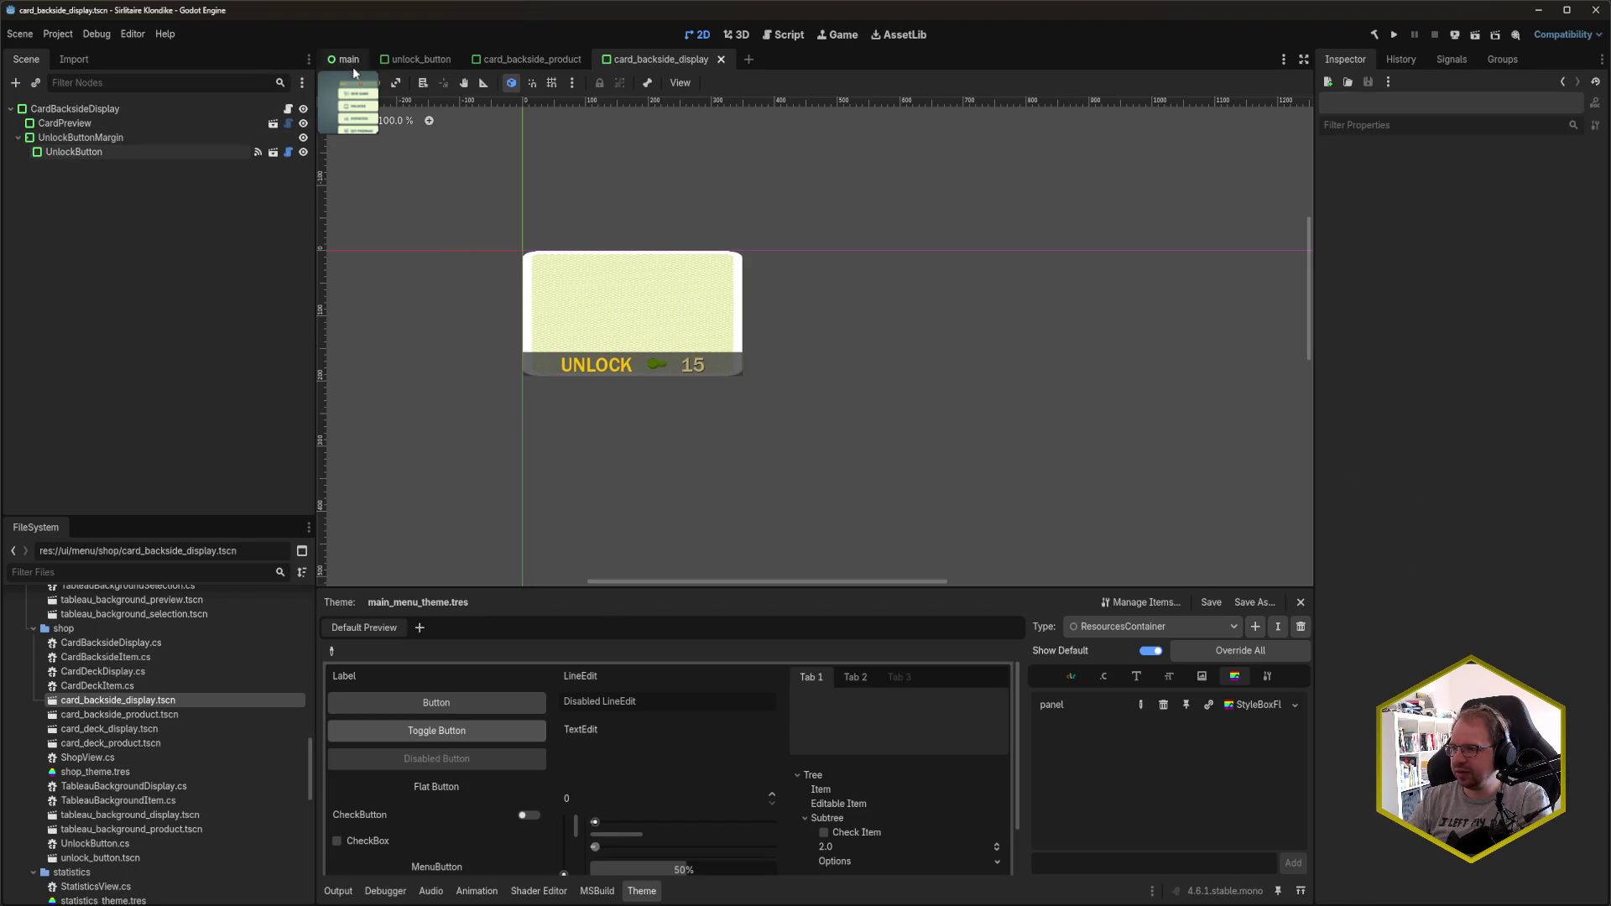
left_click(346, 60)
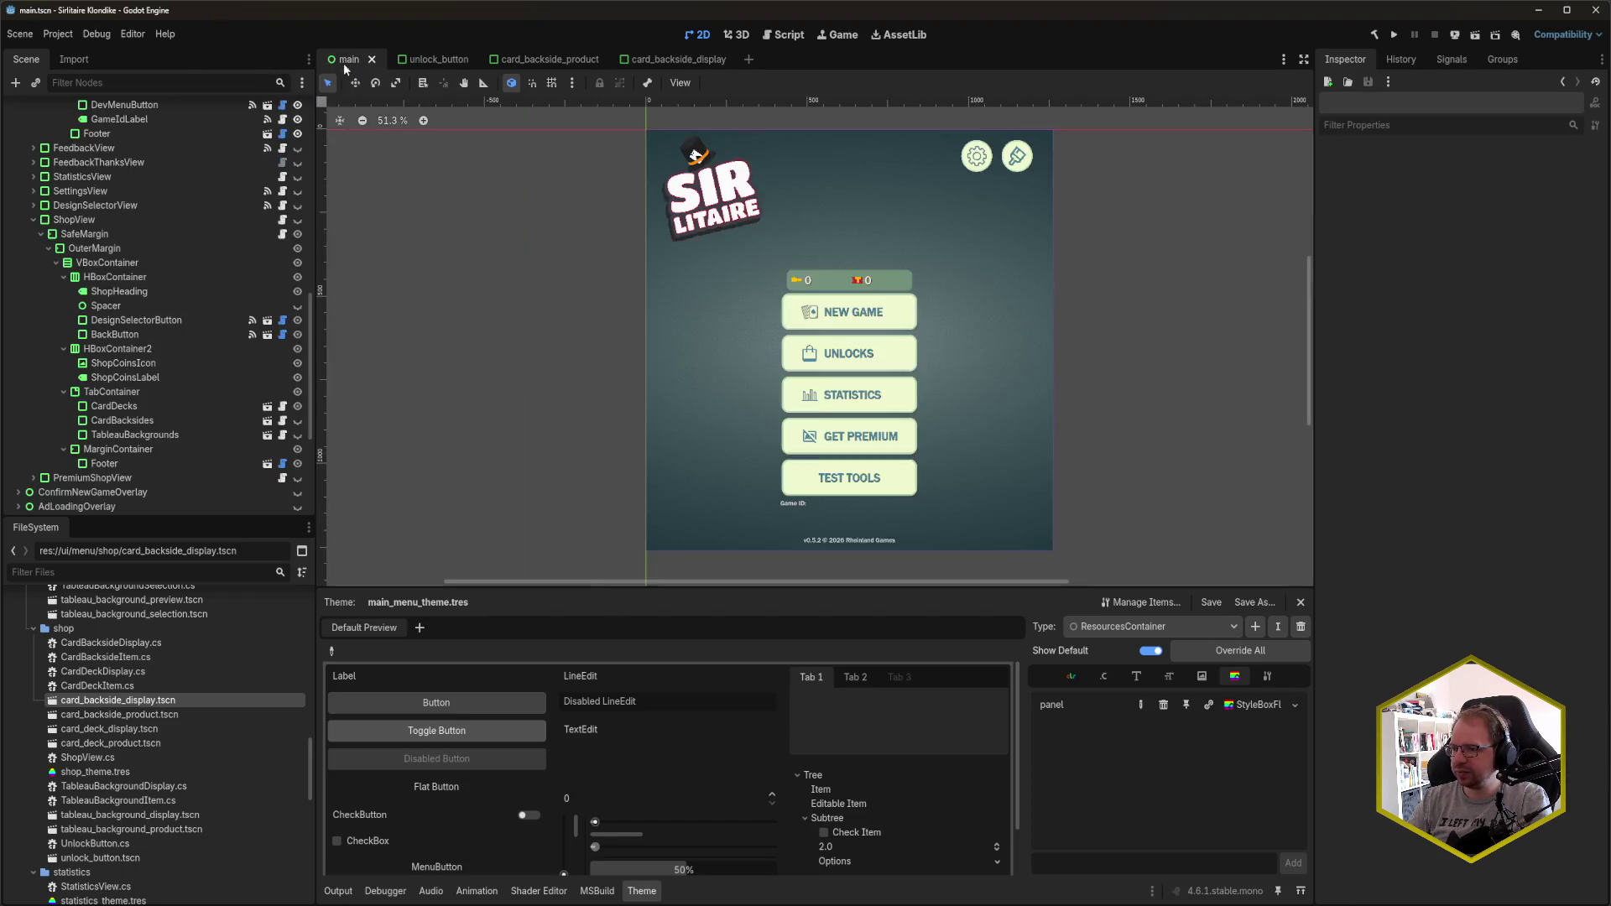
- In shop_theme.tres, set the UnlockButton type's font_size to 26
left_click(107, 771)
left_click(1172, 631)
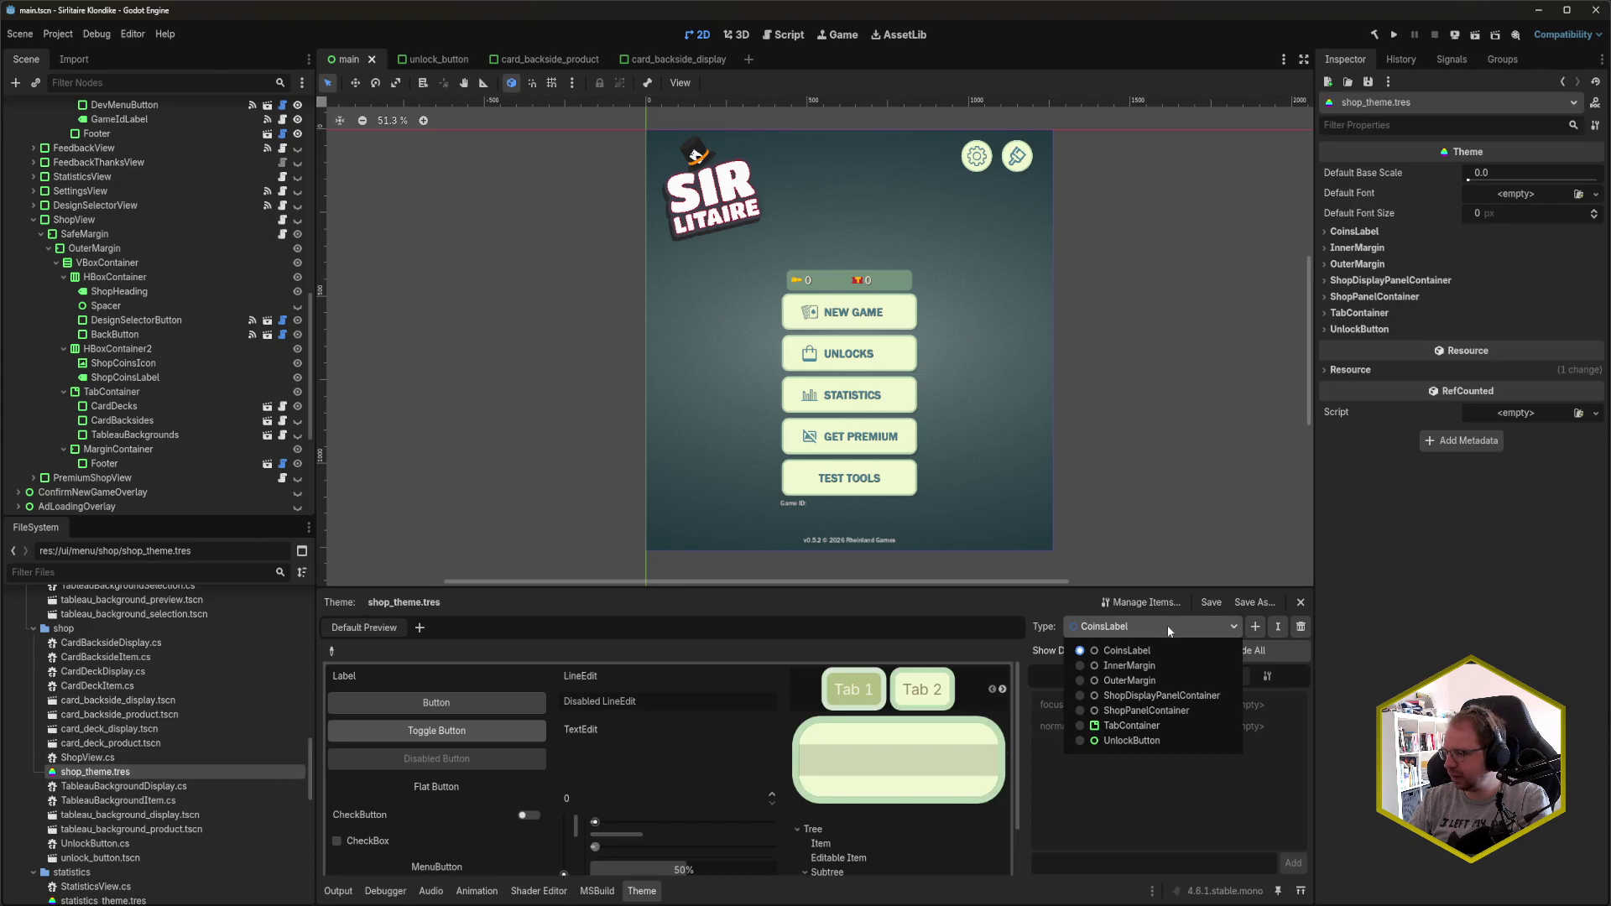
left_click(1159, 739)
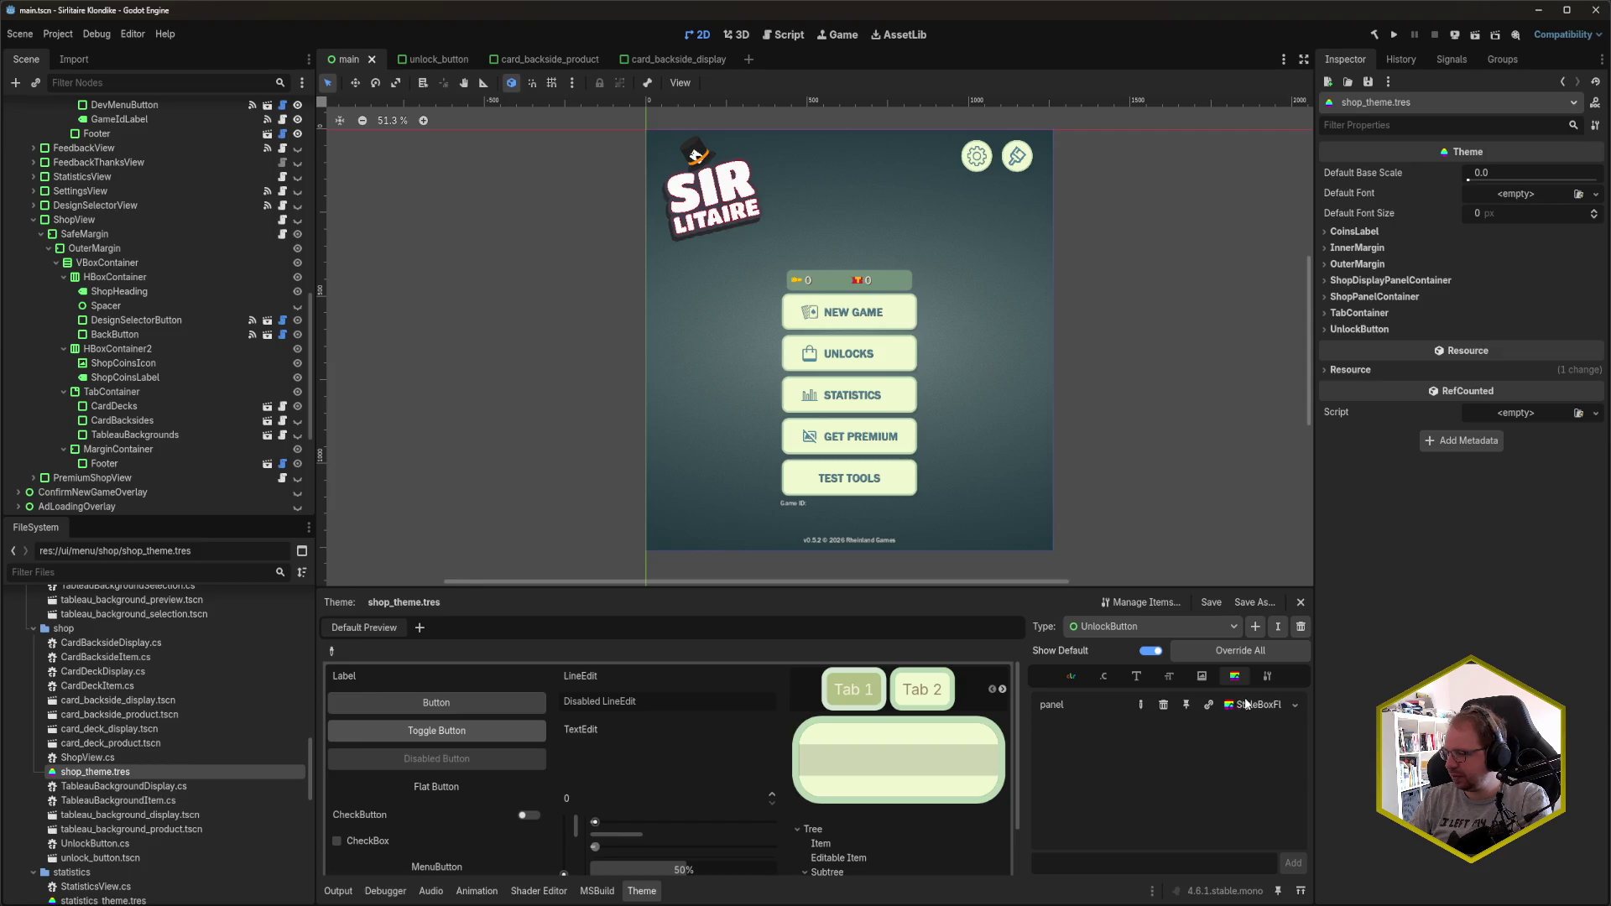
left_click(1167, 677)
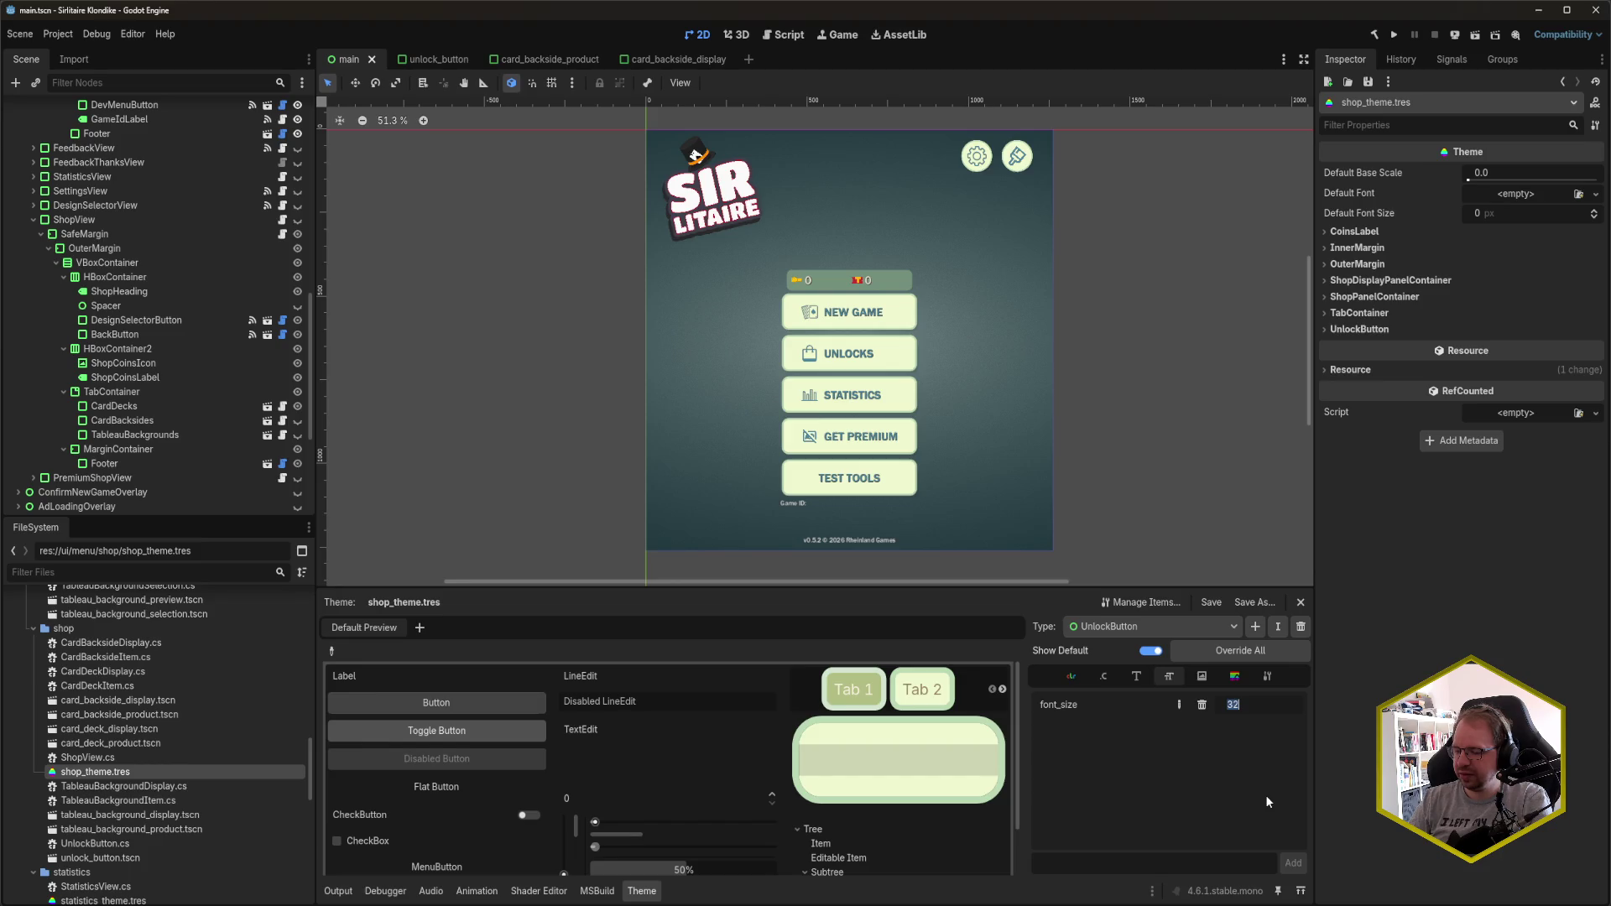
type("26")
key("Return")
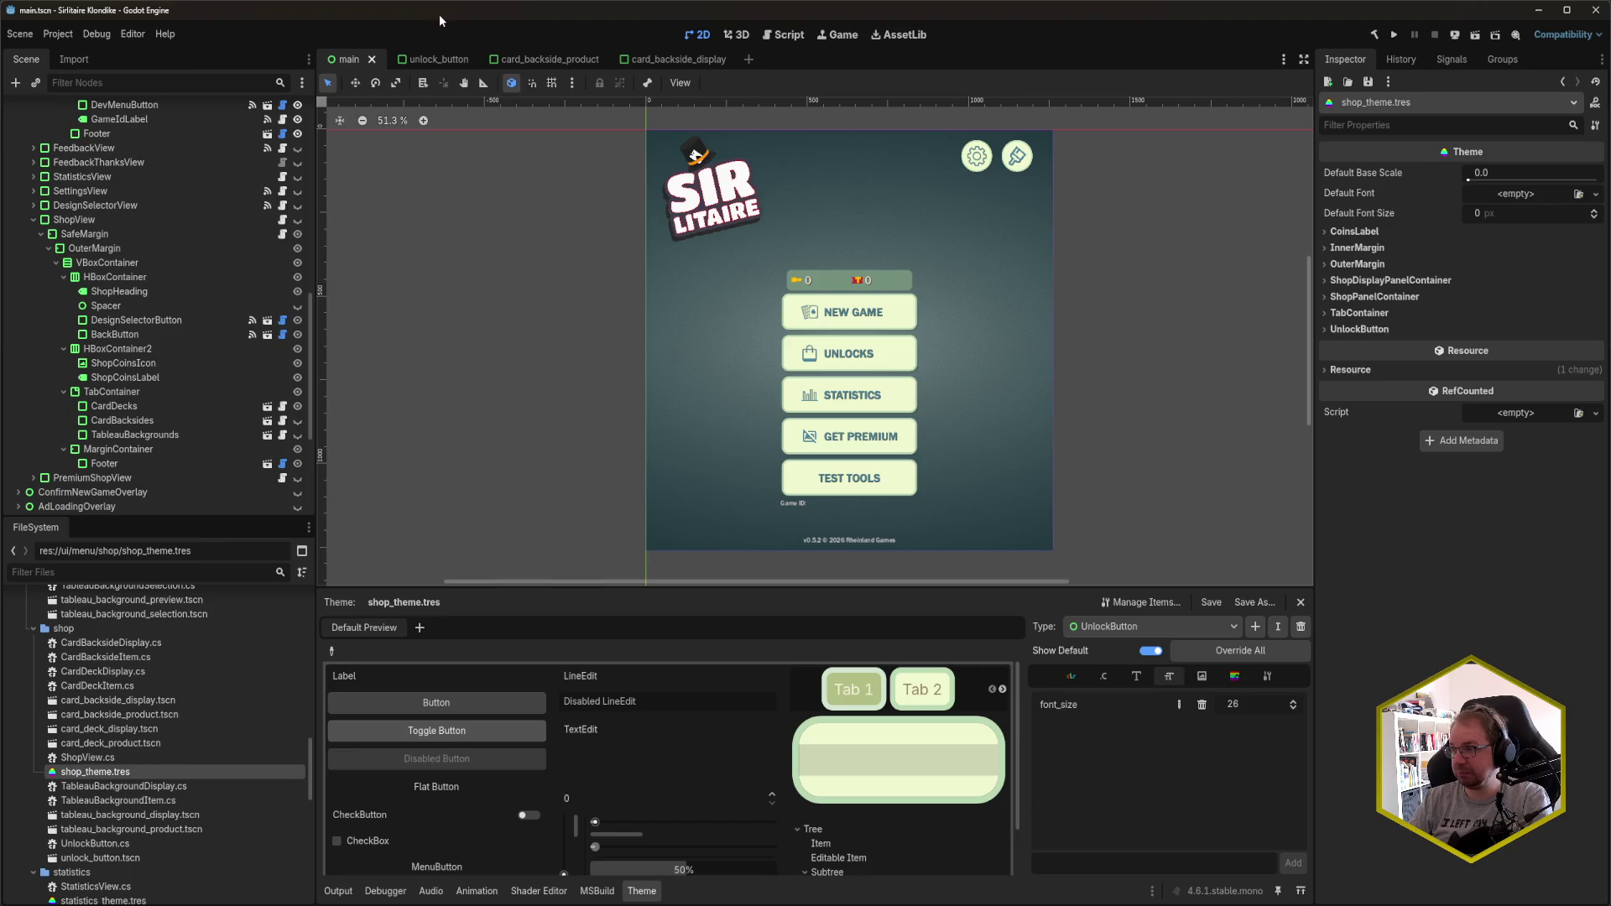
- Remote-deploy the game to the Android emulator and bring the emulator window forward
left_click(1451, 40)
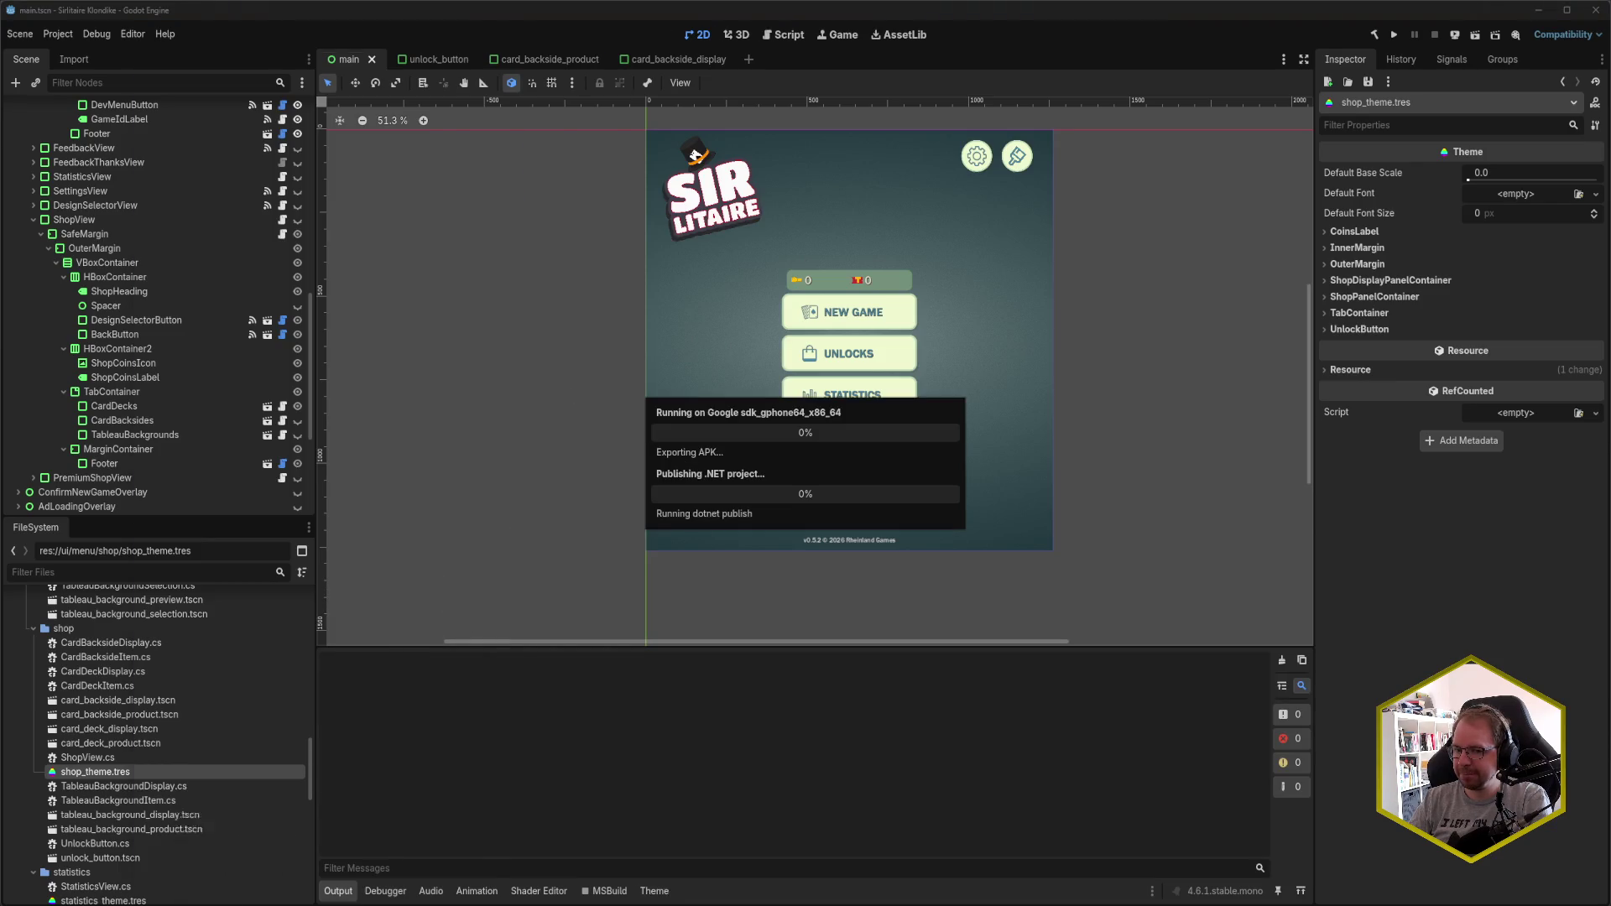
left_click(208, 864)
left_click_drag(300, 67, 295, 62)
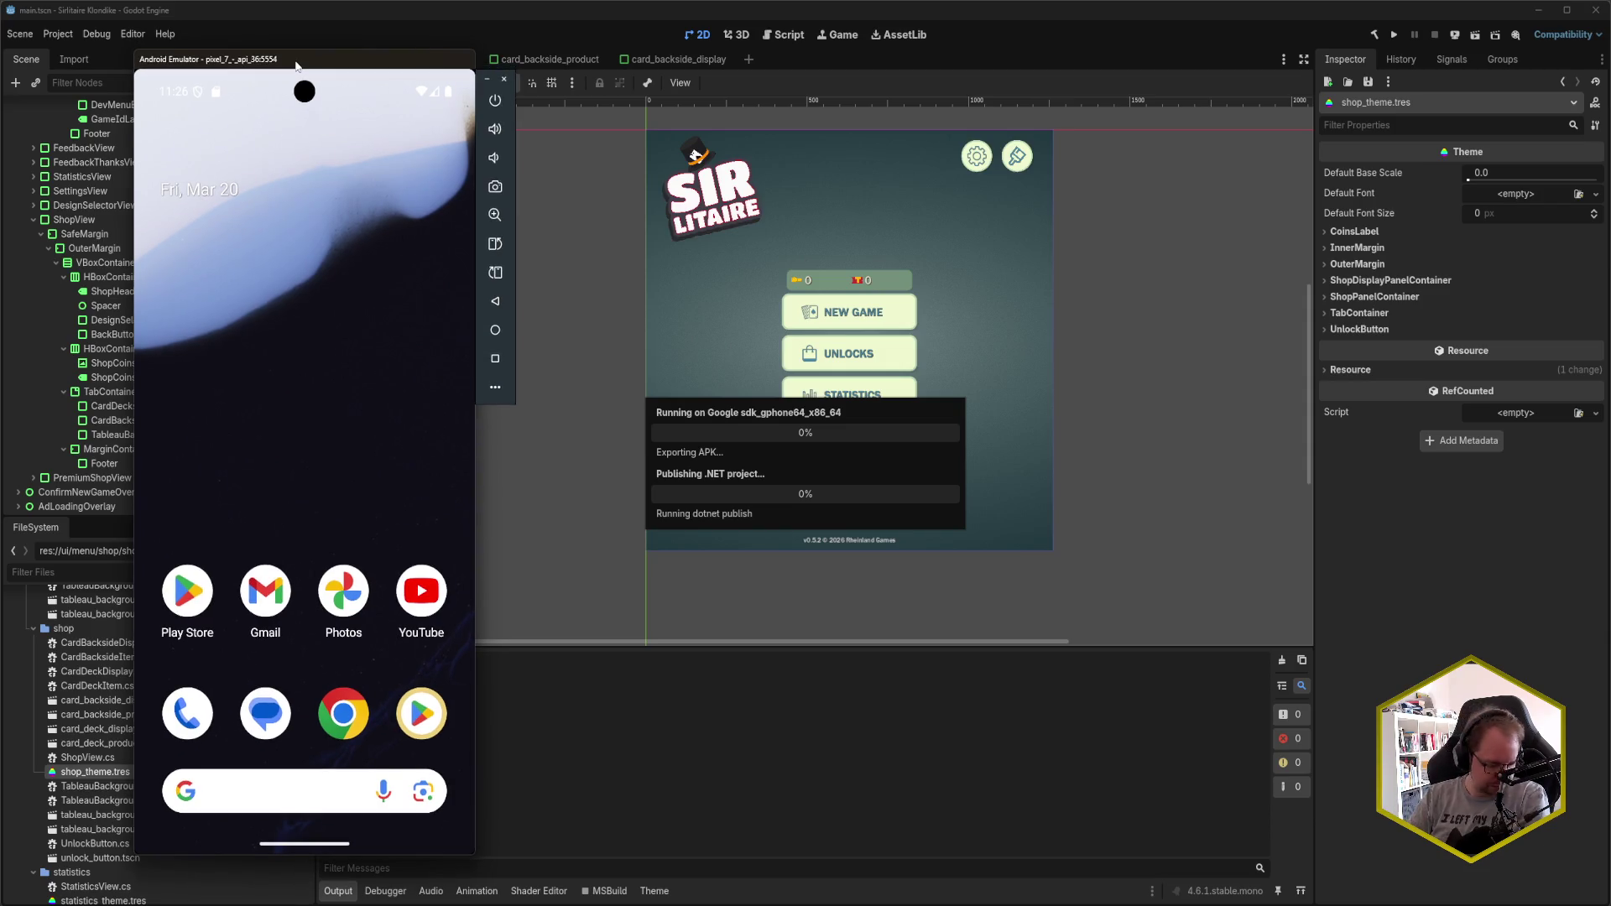
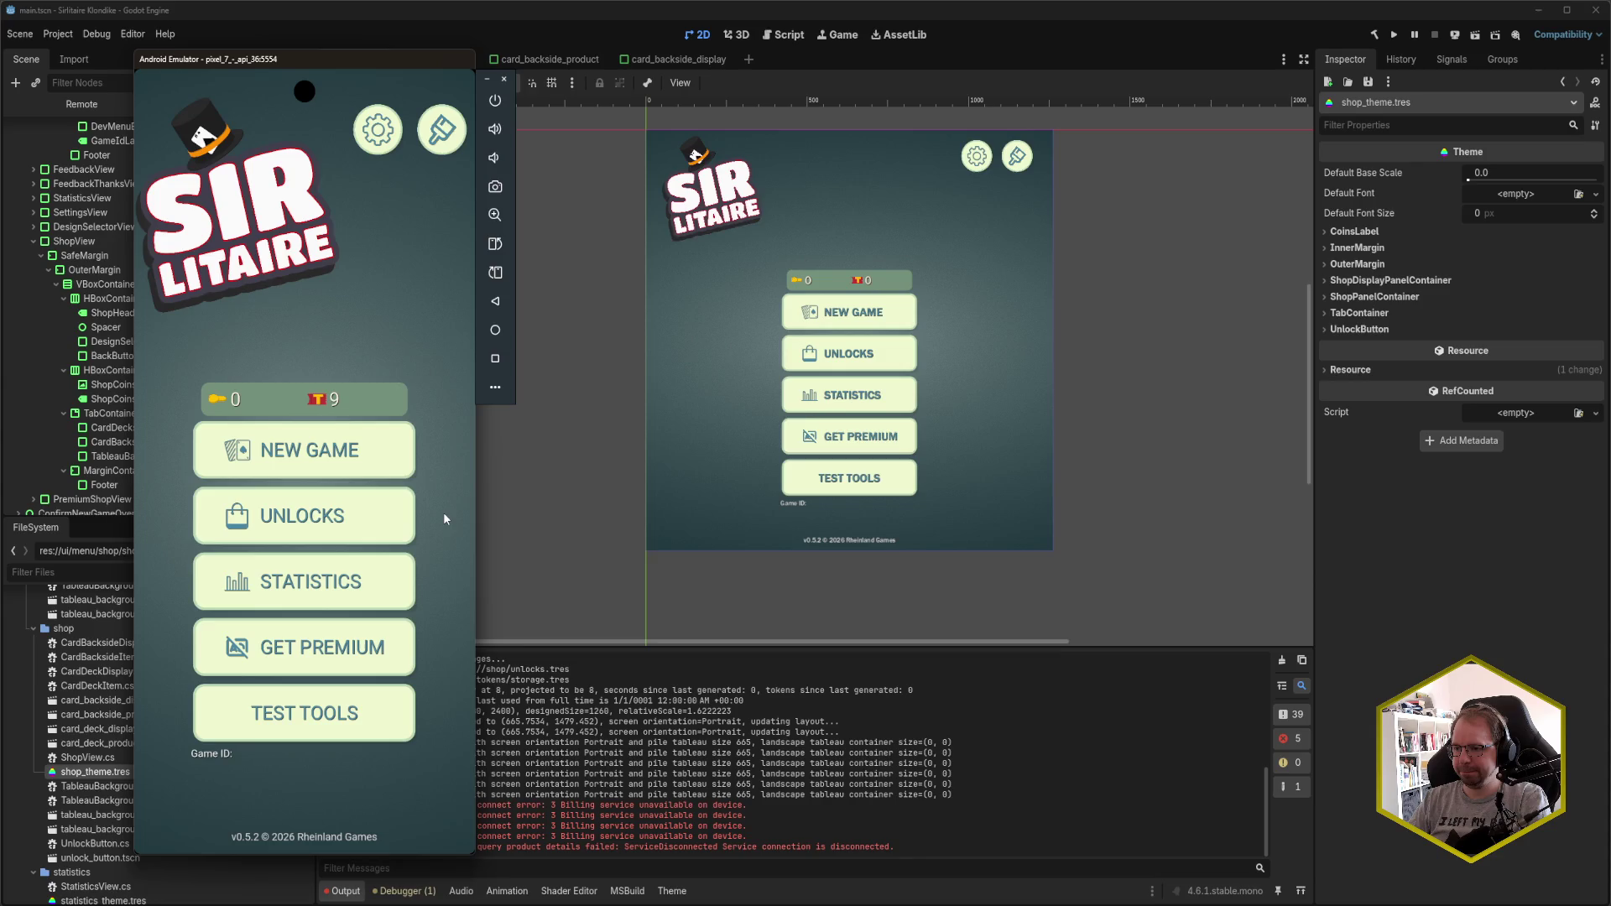
- Open the Unlock Designs shop and compare Backsides and Backgrounds prices, ending on Backsides
left_click(395, 517)
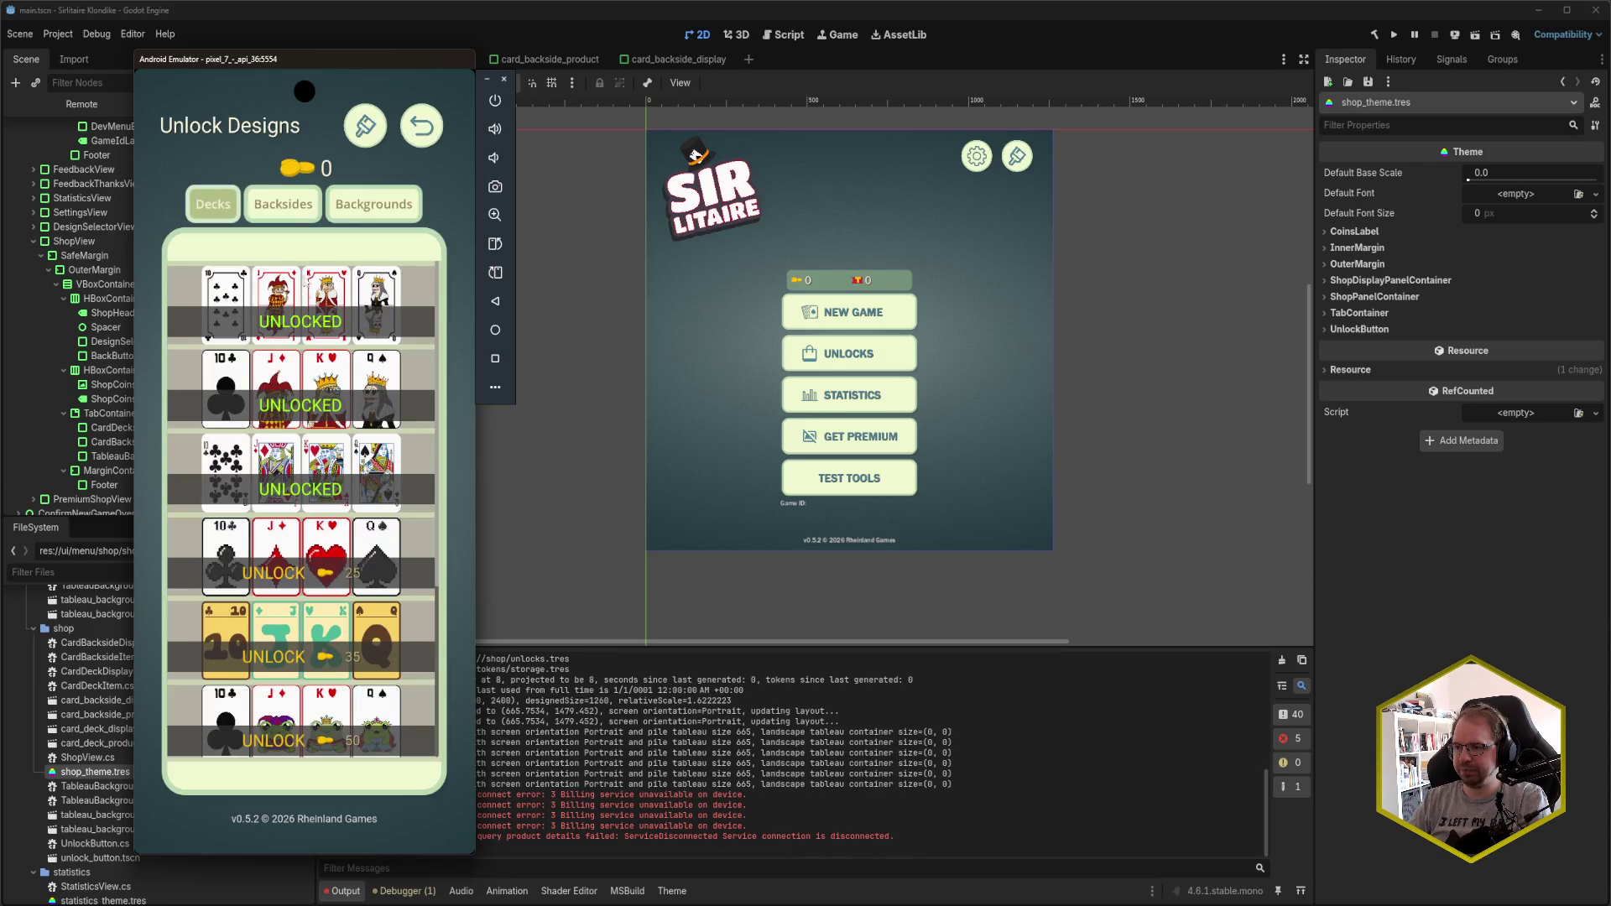
left_click(294, 210)
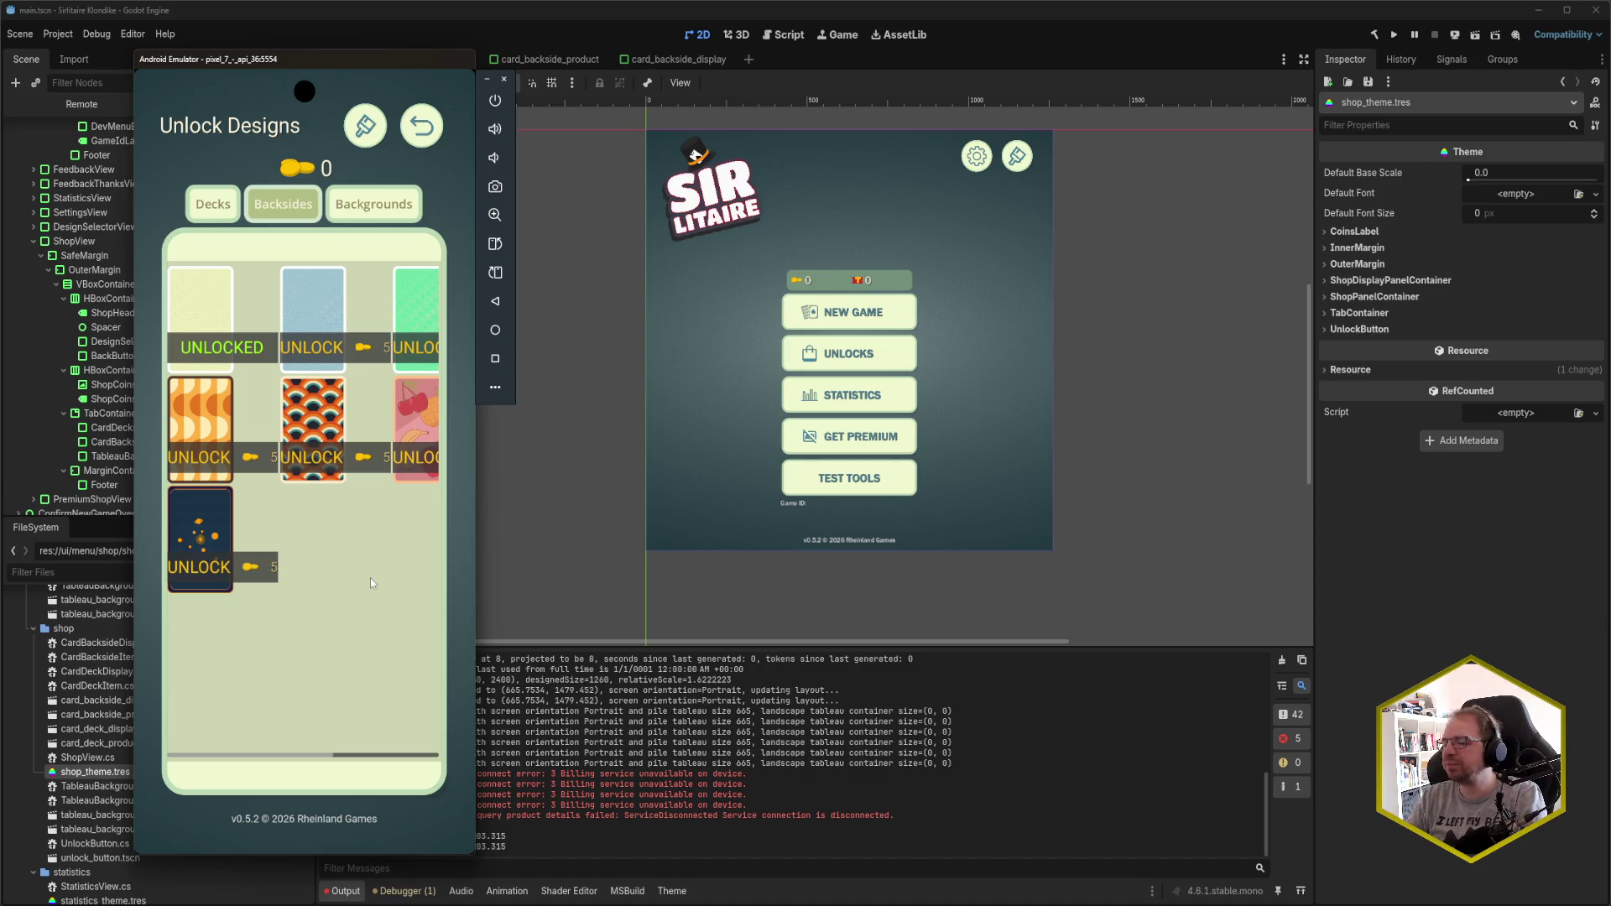
left_click(374, 204)
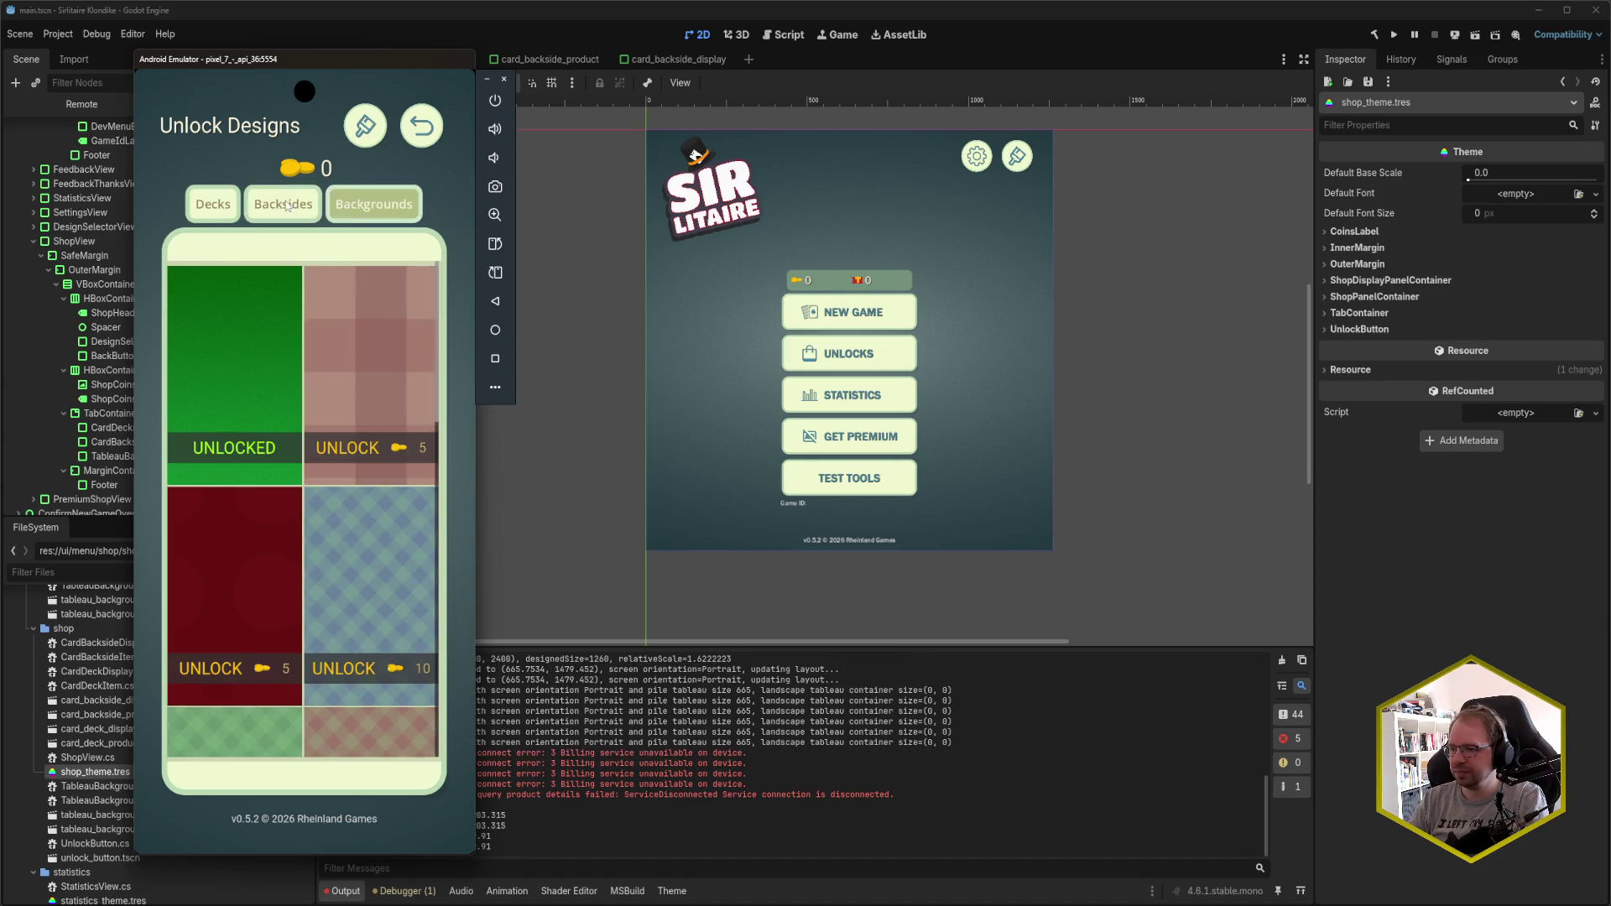
left_click(285, 205)
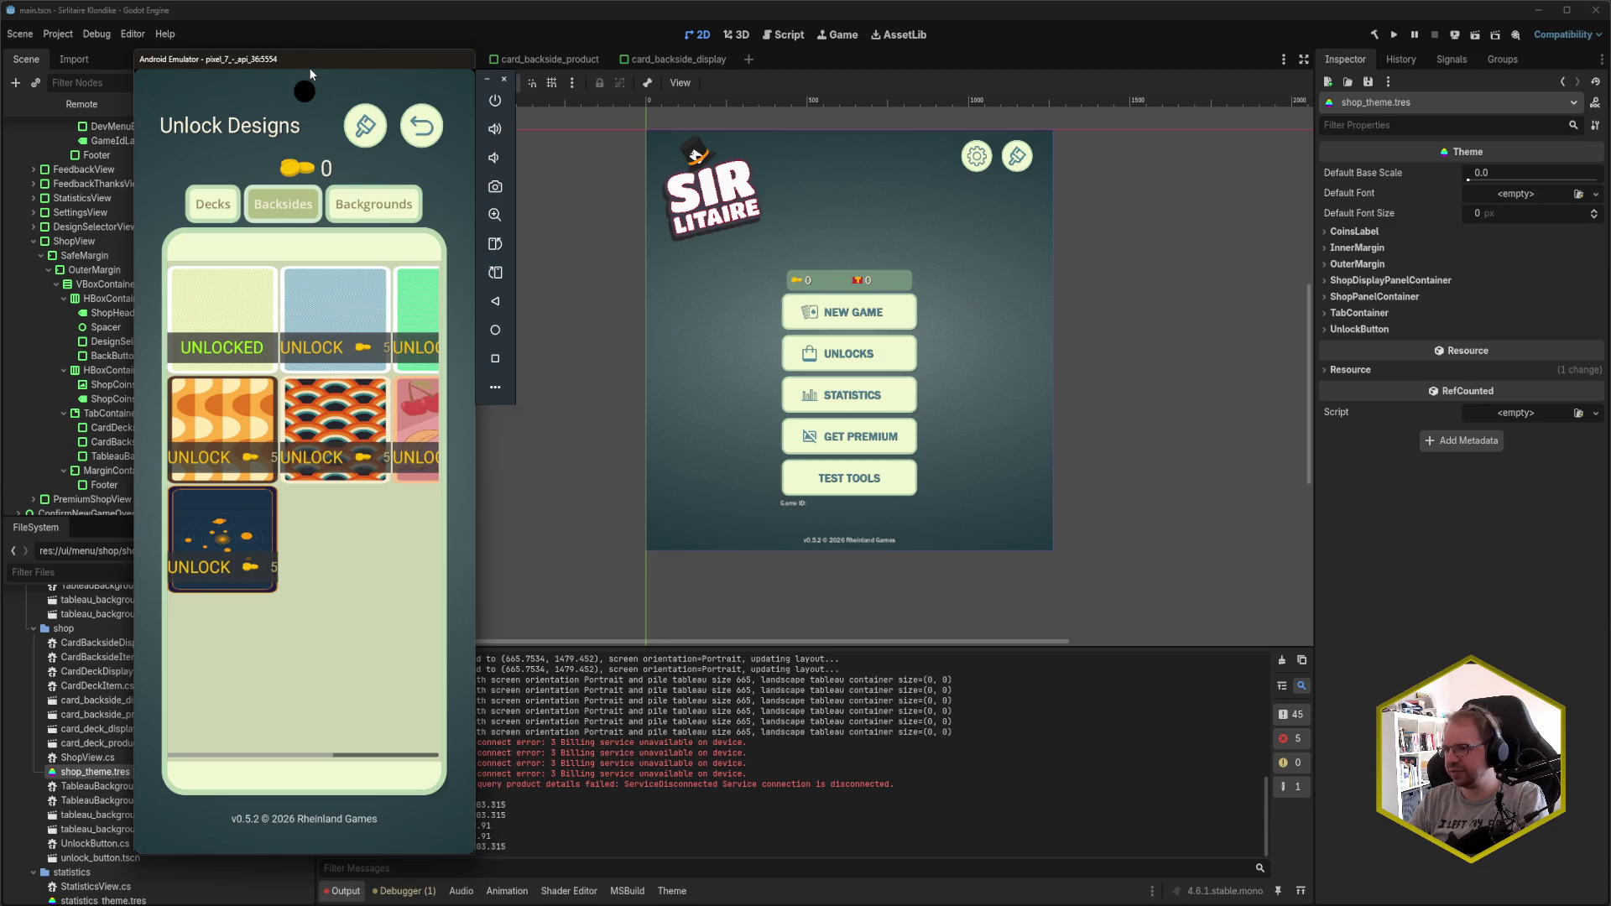
mouse_move(331, 62)
left_mouse_down()
mouse_move(249, 62)
mouse_move(299, 69)
left_mouse_up()
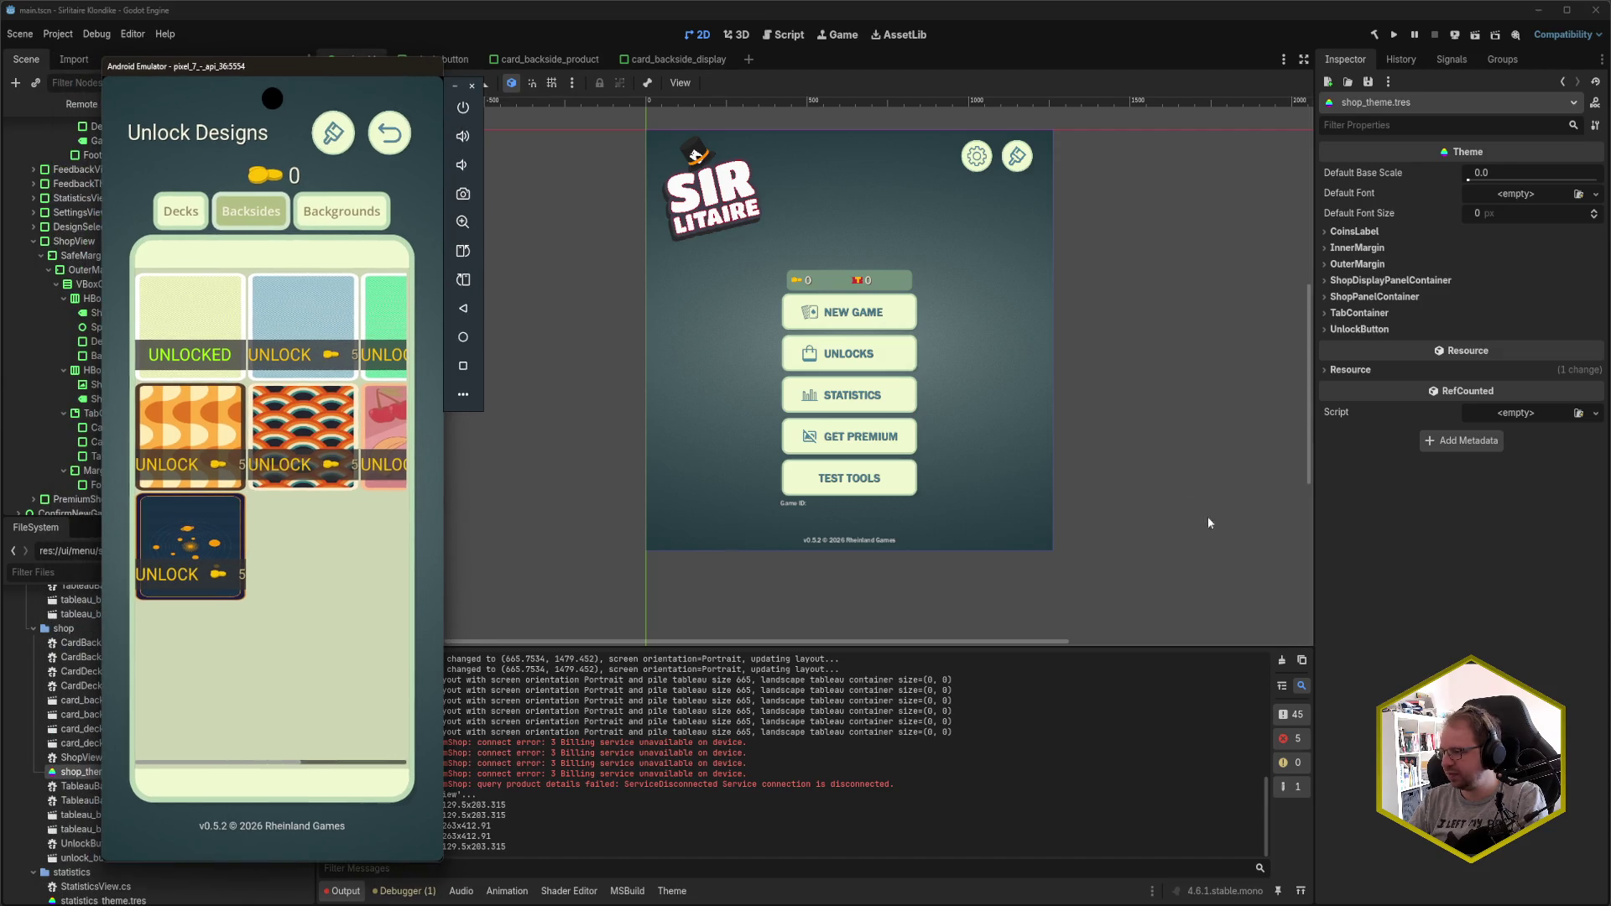
- Set UnlockButton font_size to 40 in shop_theme.tres, save, and check the game
left_click(672, 892)
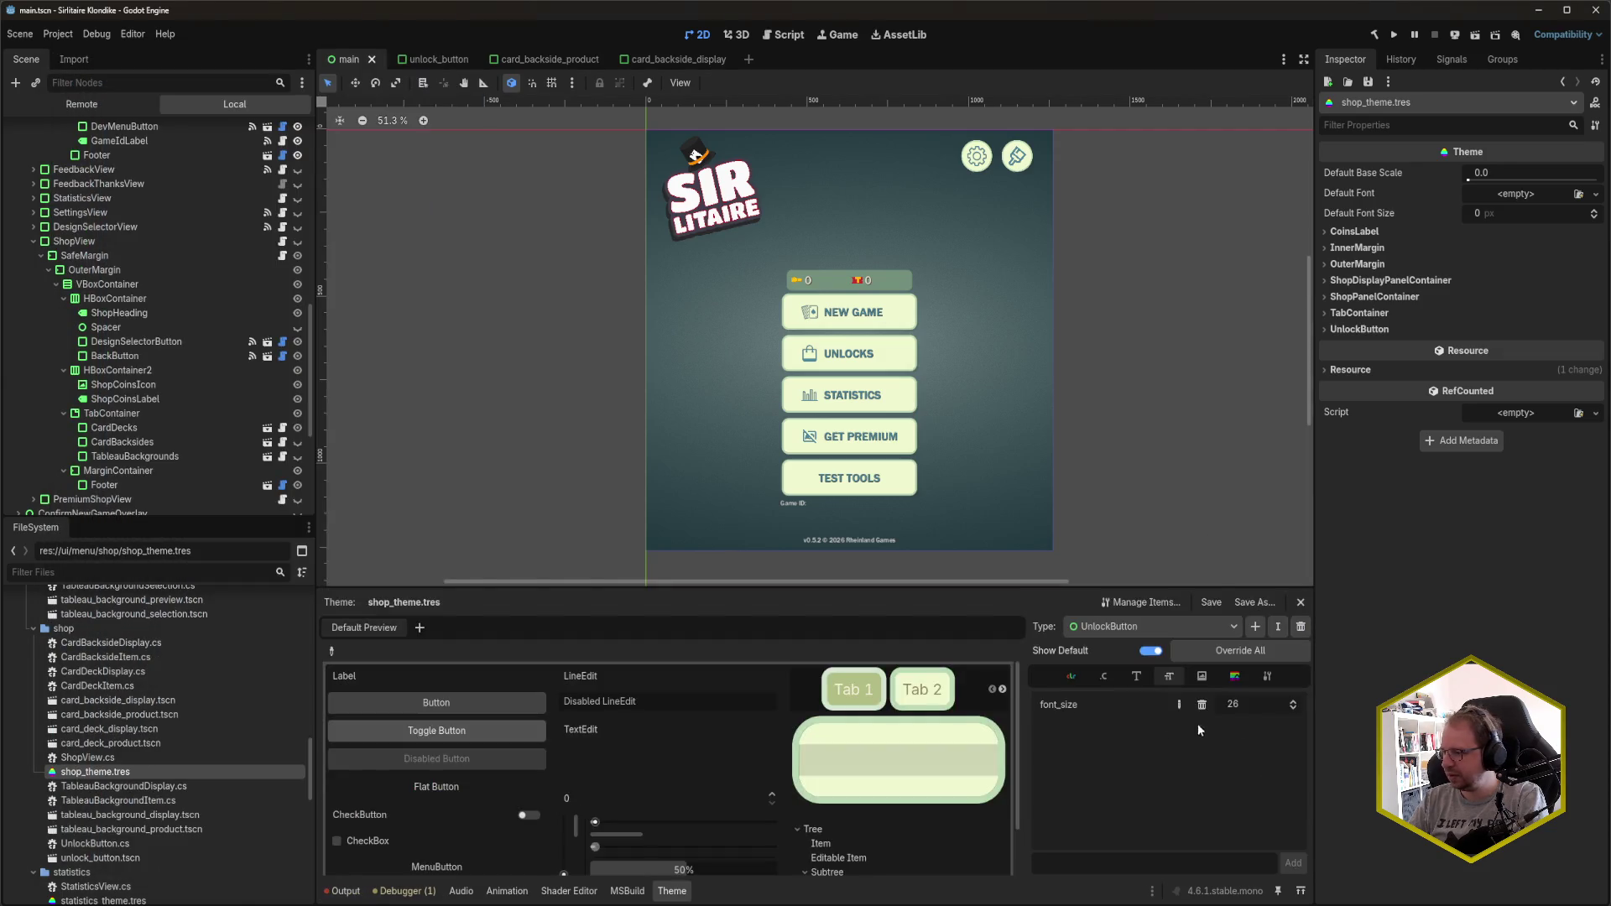
type("40")
key("Return")
key("ctrl+s")
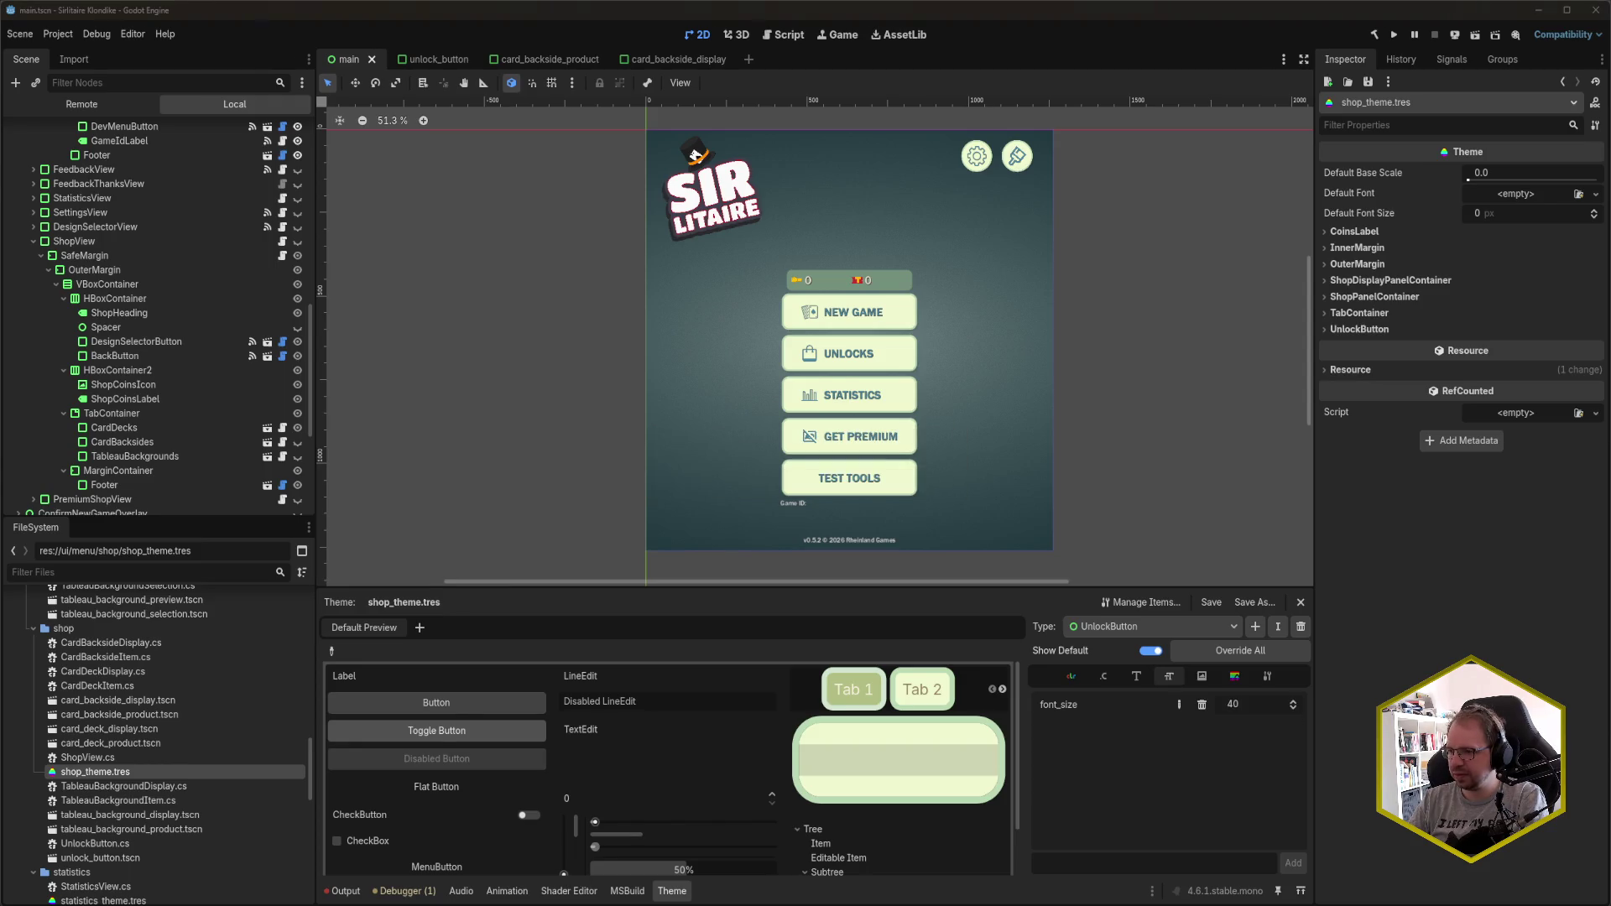
key("alt+Tab")
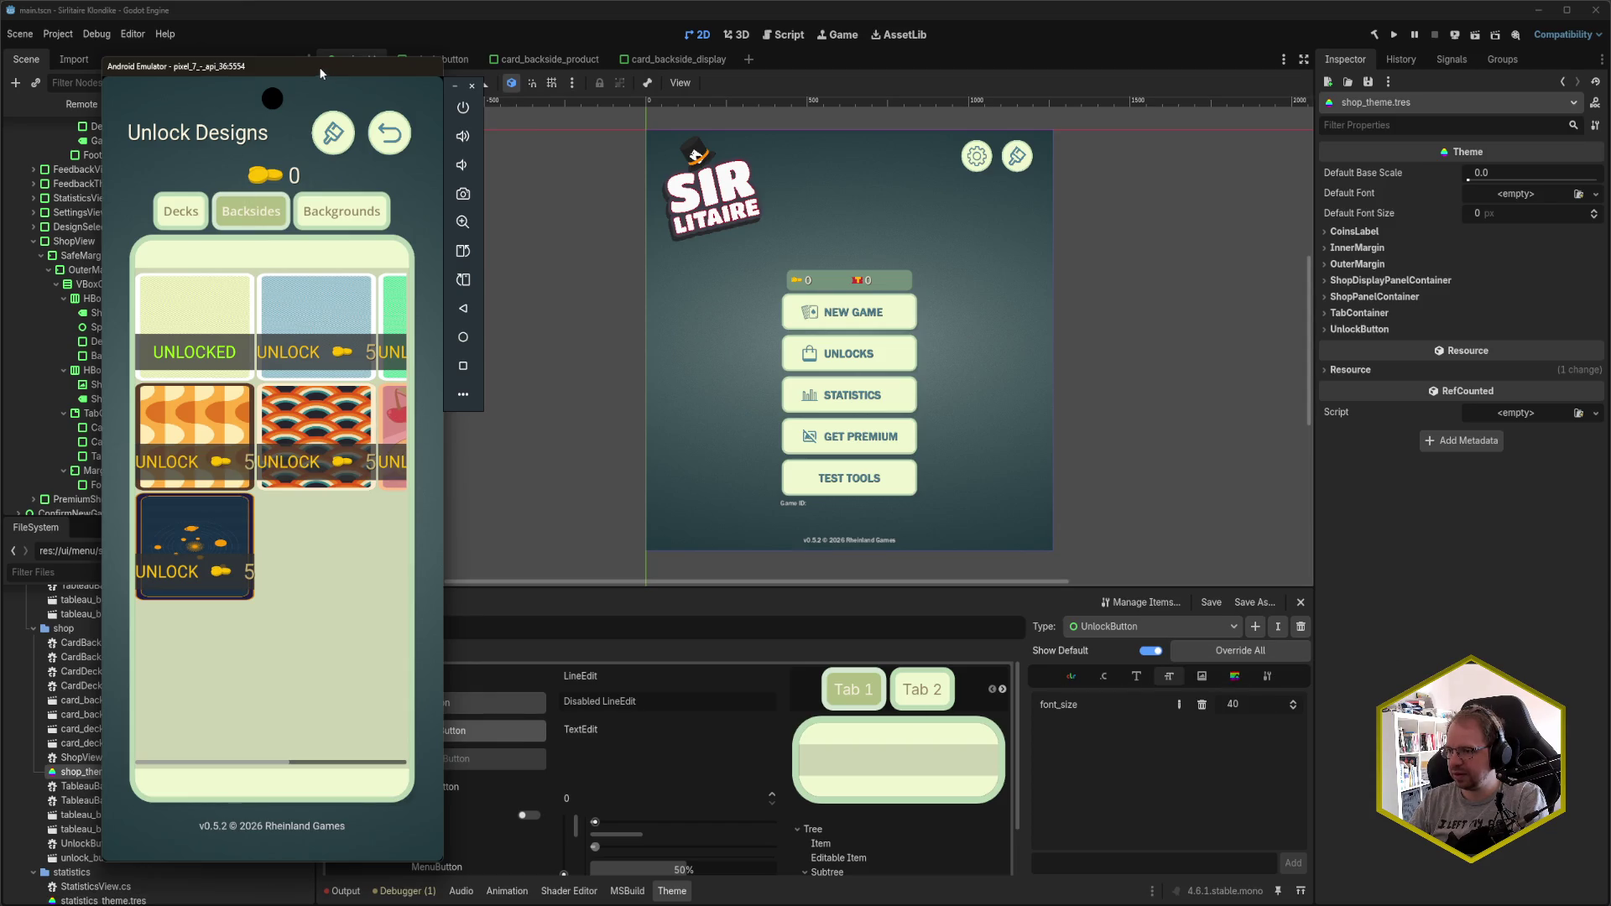
key("alt+Tab")
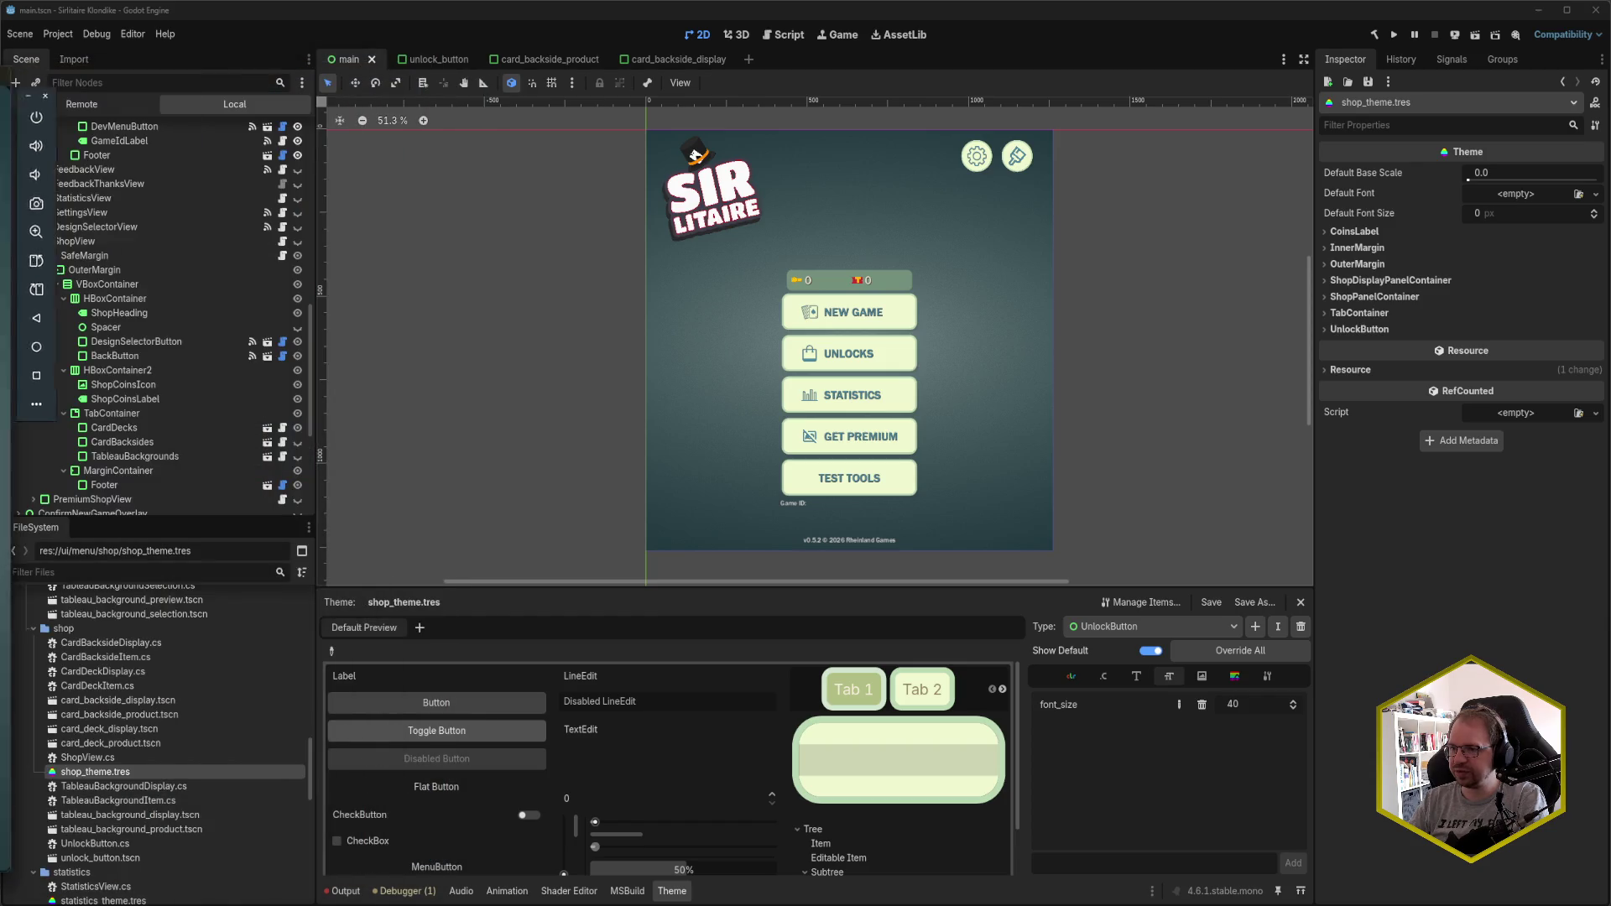
- Lower the UnlockButton font size to 20, saving after each change
left_click_drag(1240, 705, 1240, 699)
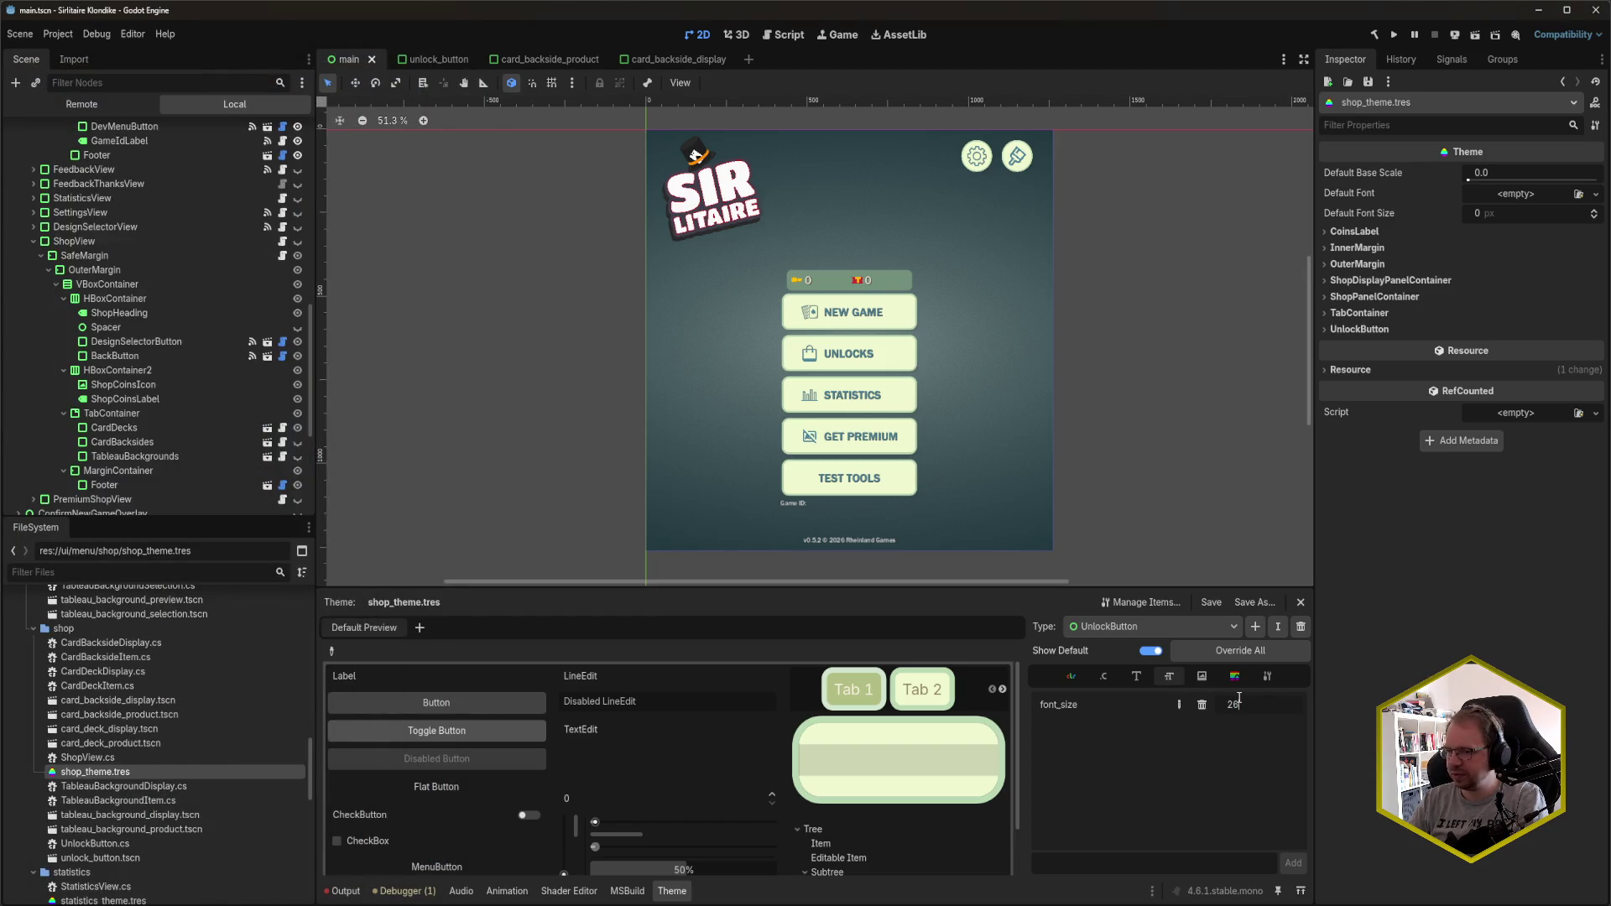
key("ctrl+s")
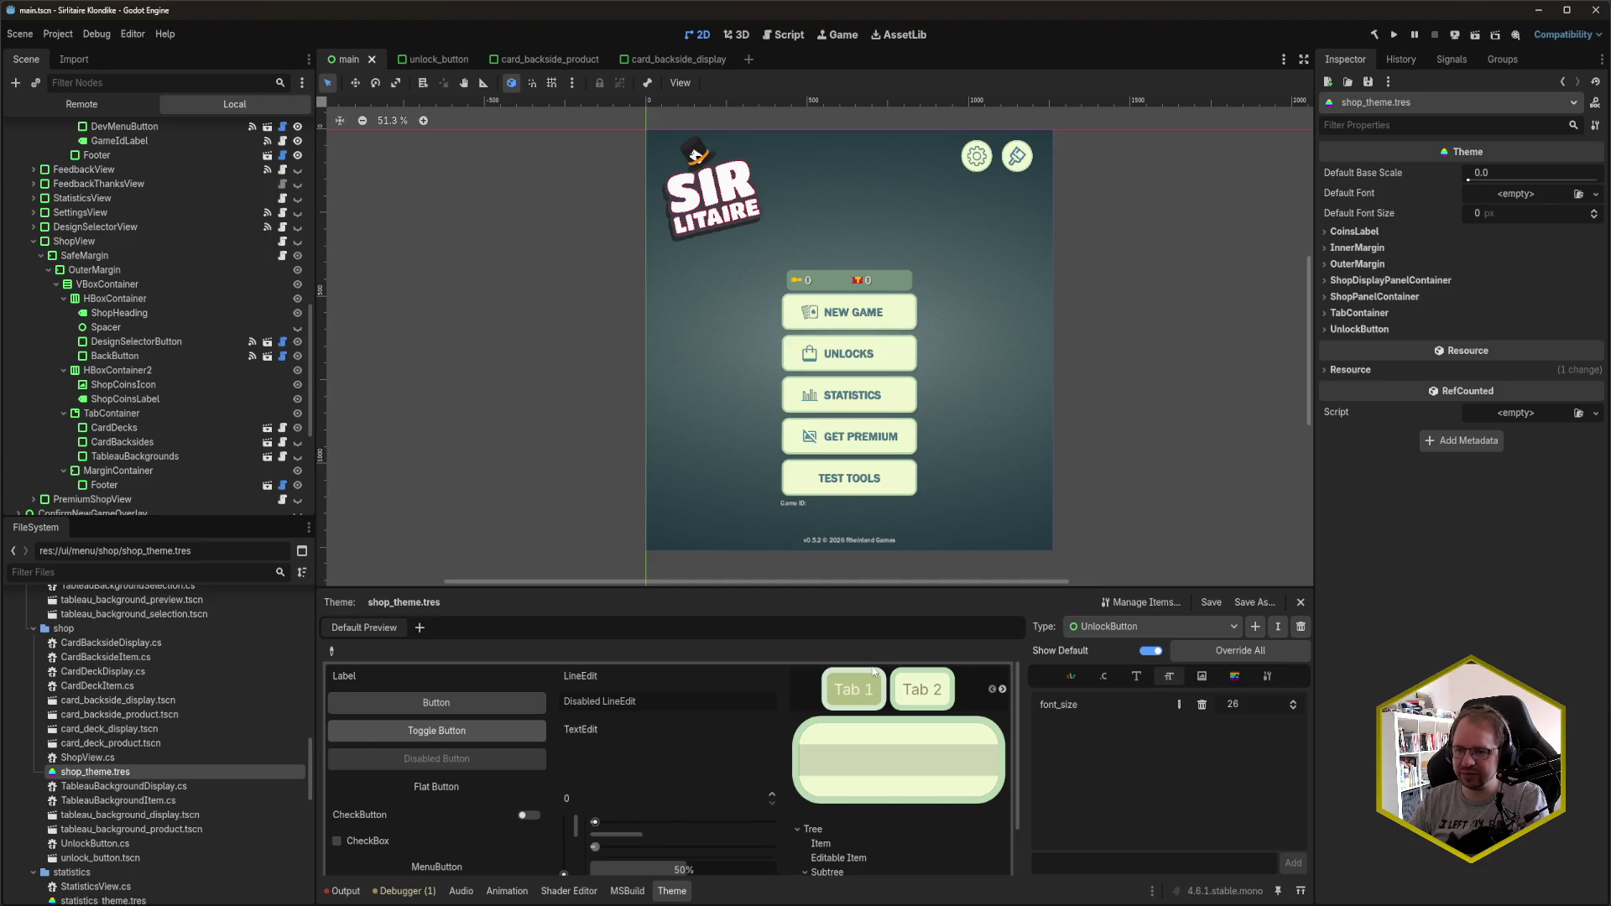
left_click_drag(1261, 701, 1262, 709)
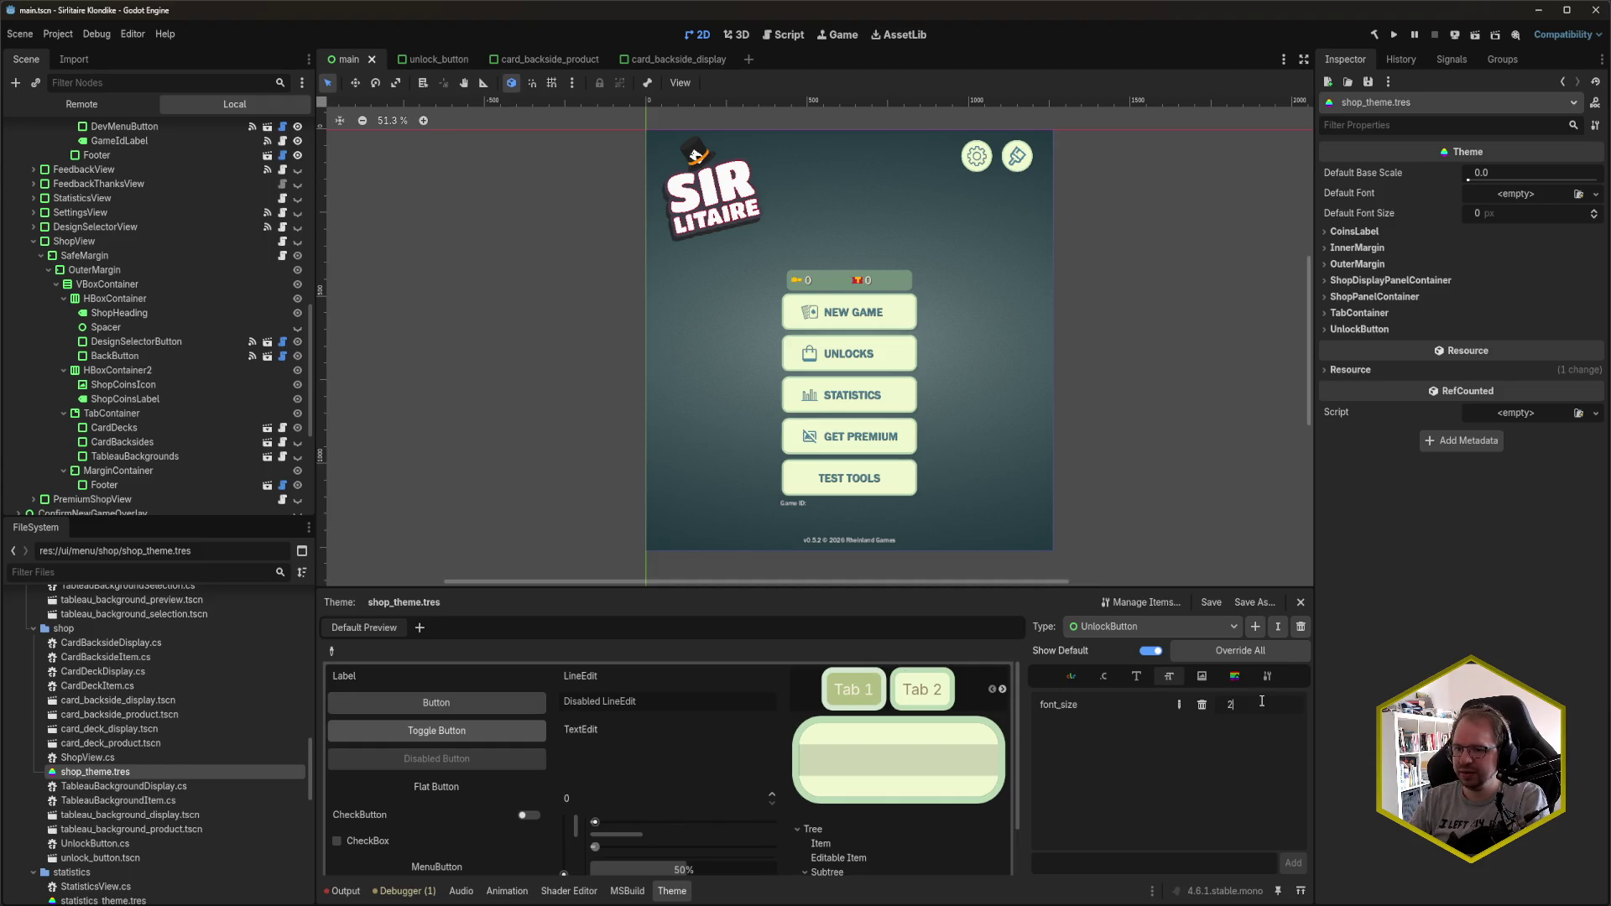
type("0")
key("ctrl+s")
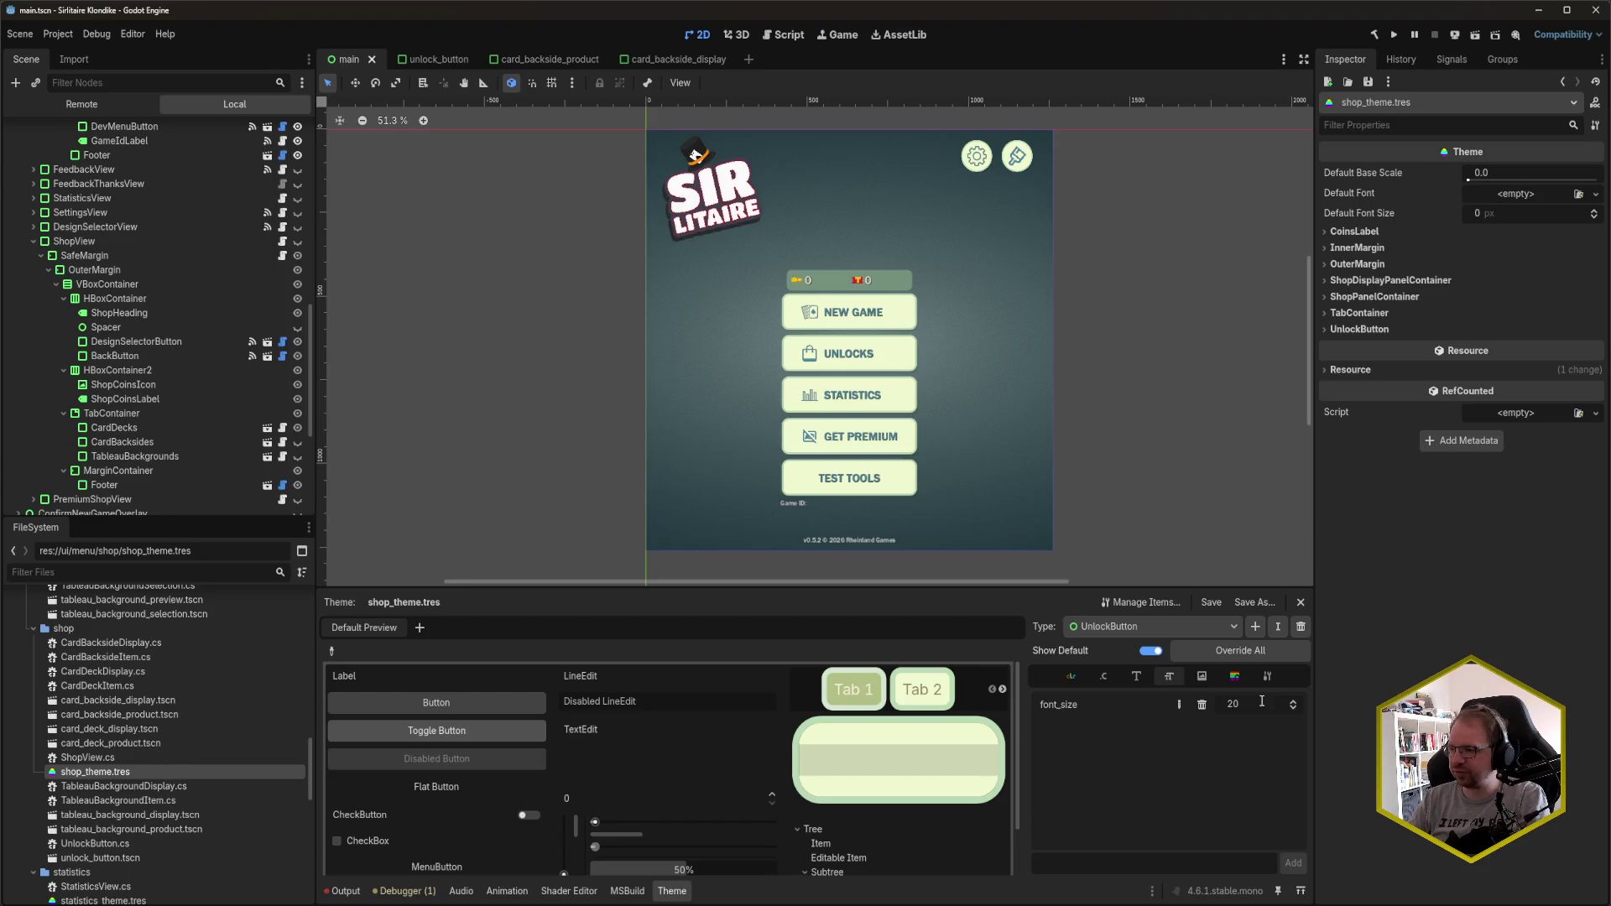
- Enter 26 as the UnlockButton font size, save, and compare it in the game
left_click(1264, 709)
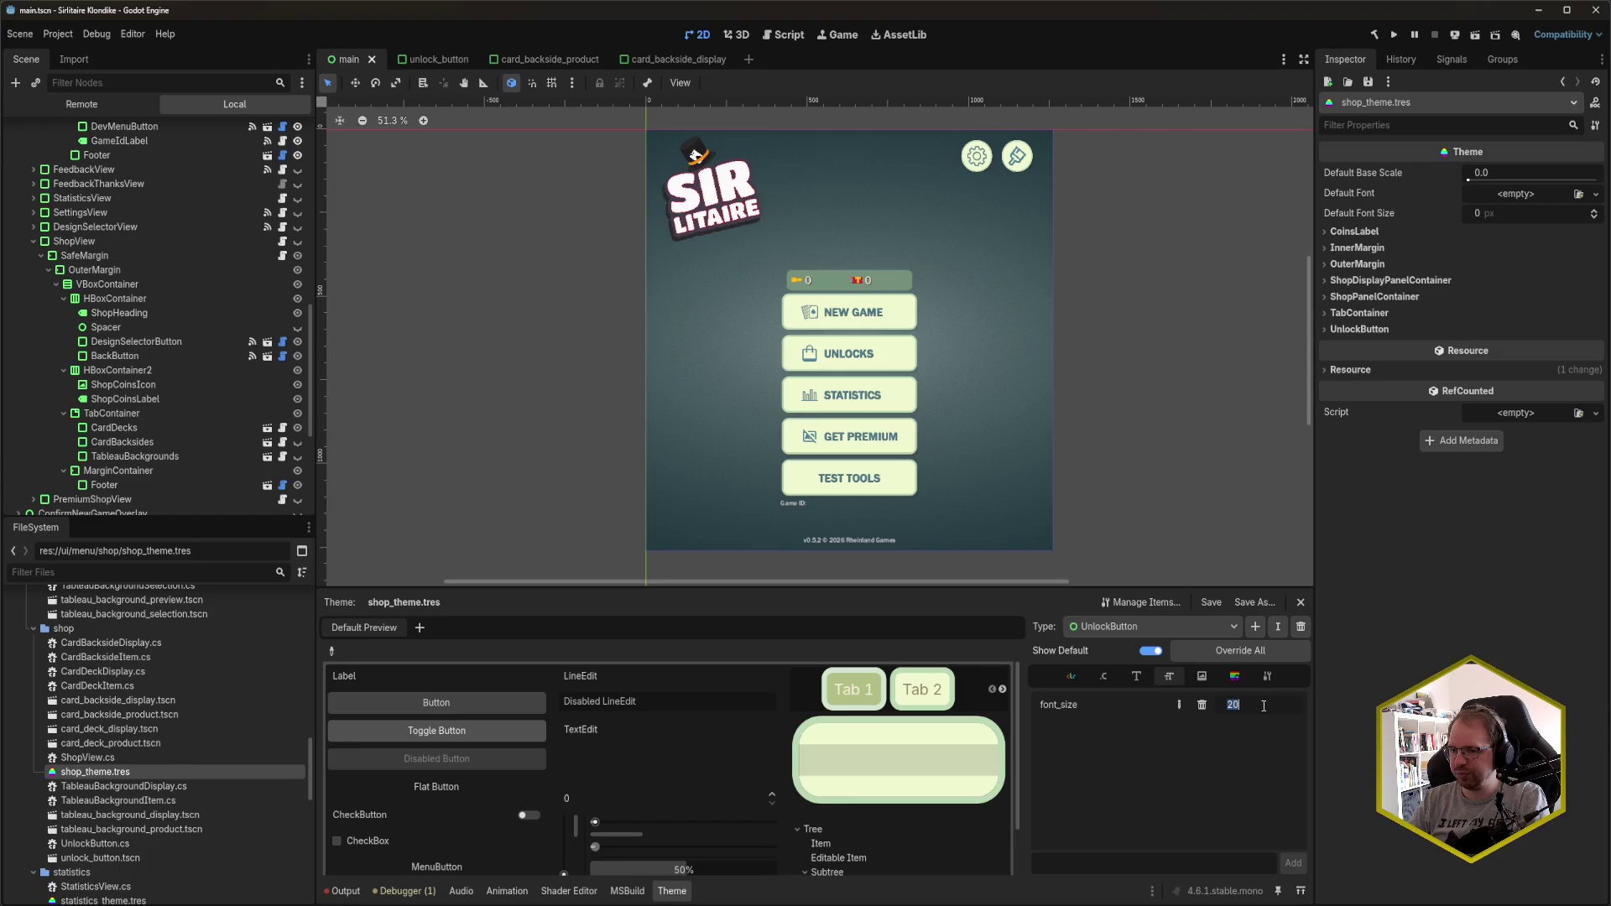
type("26")
key("BackSpace")
key("BackSpace")
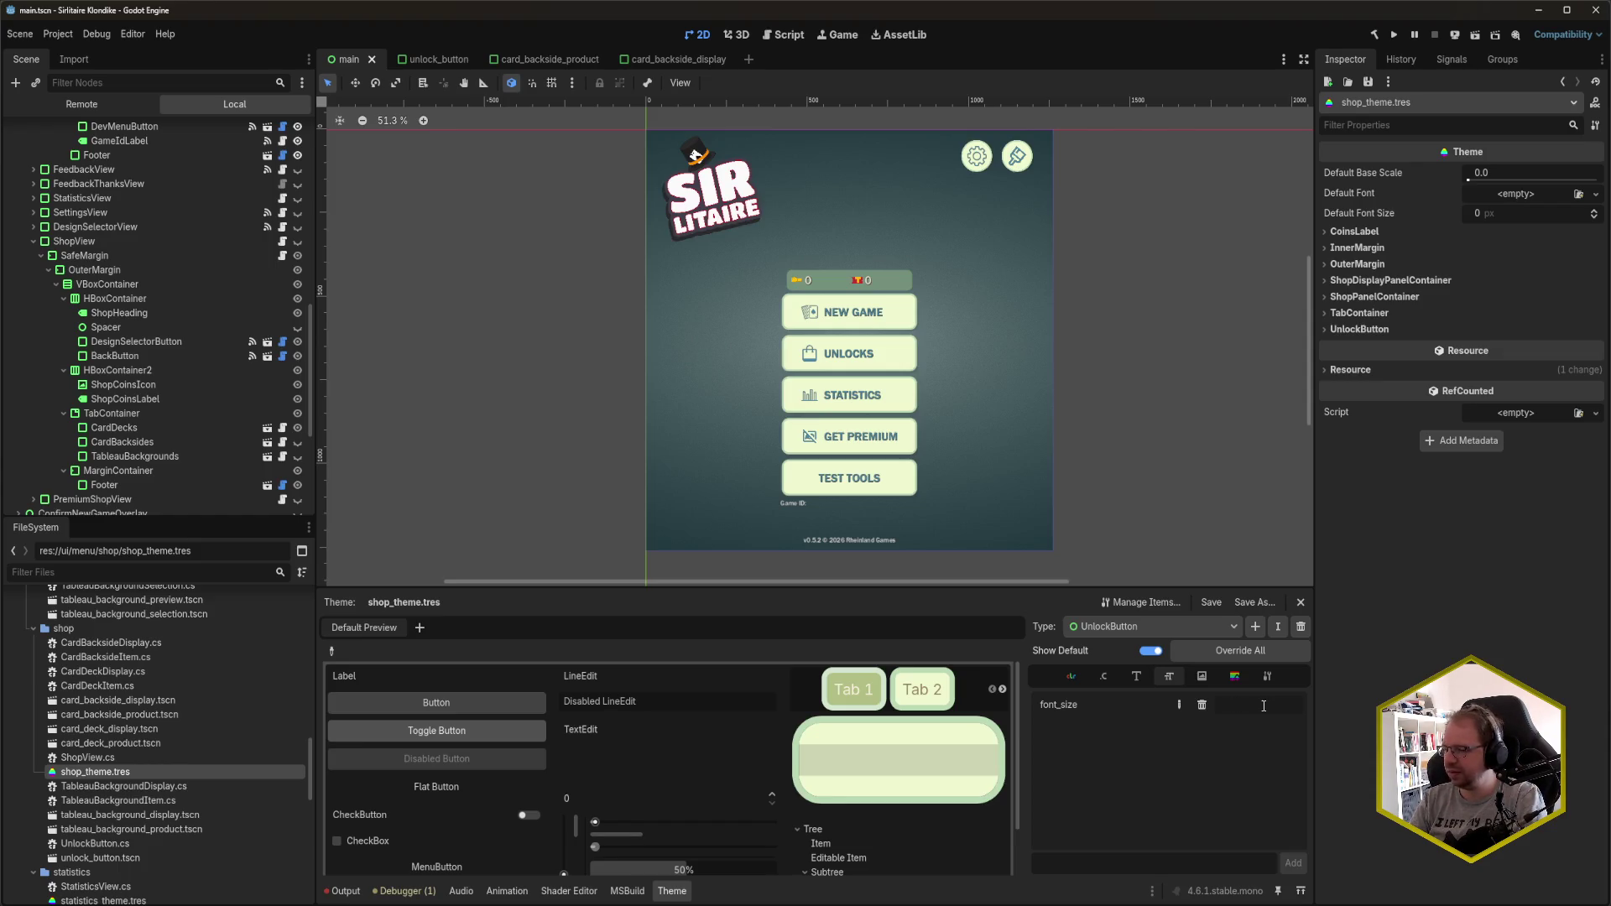
type("26")
key("Return")
key("ctrl+s")
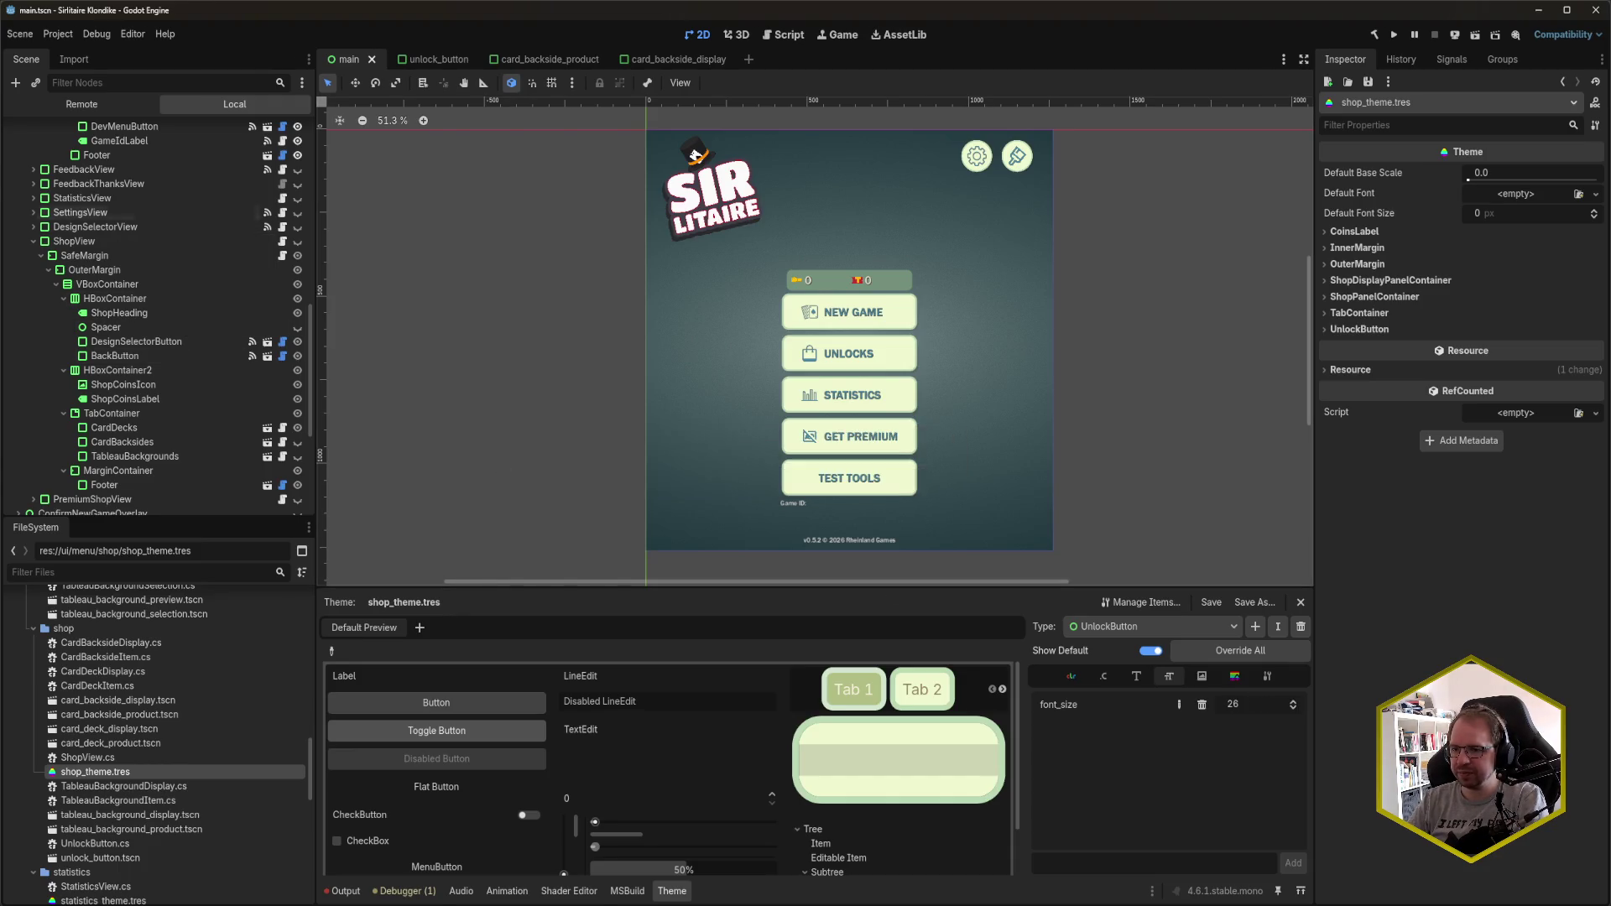
key("alt+Tab")
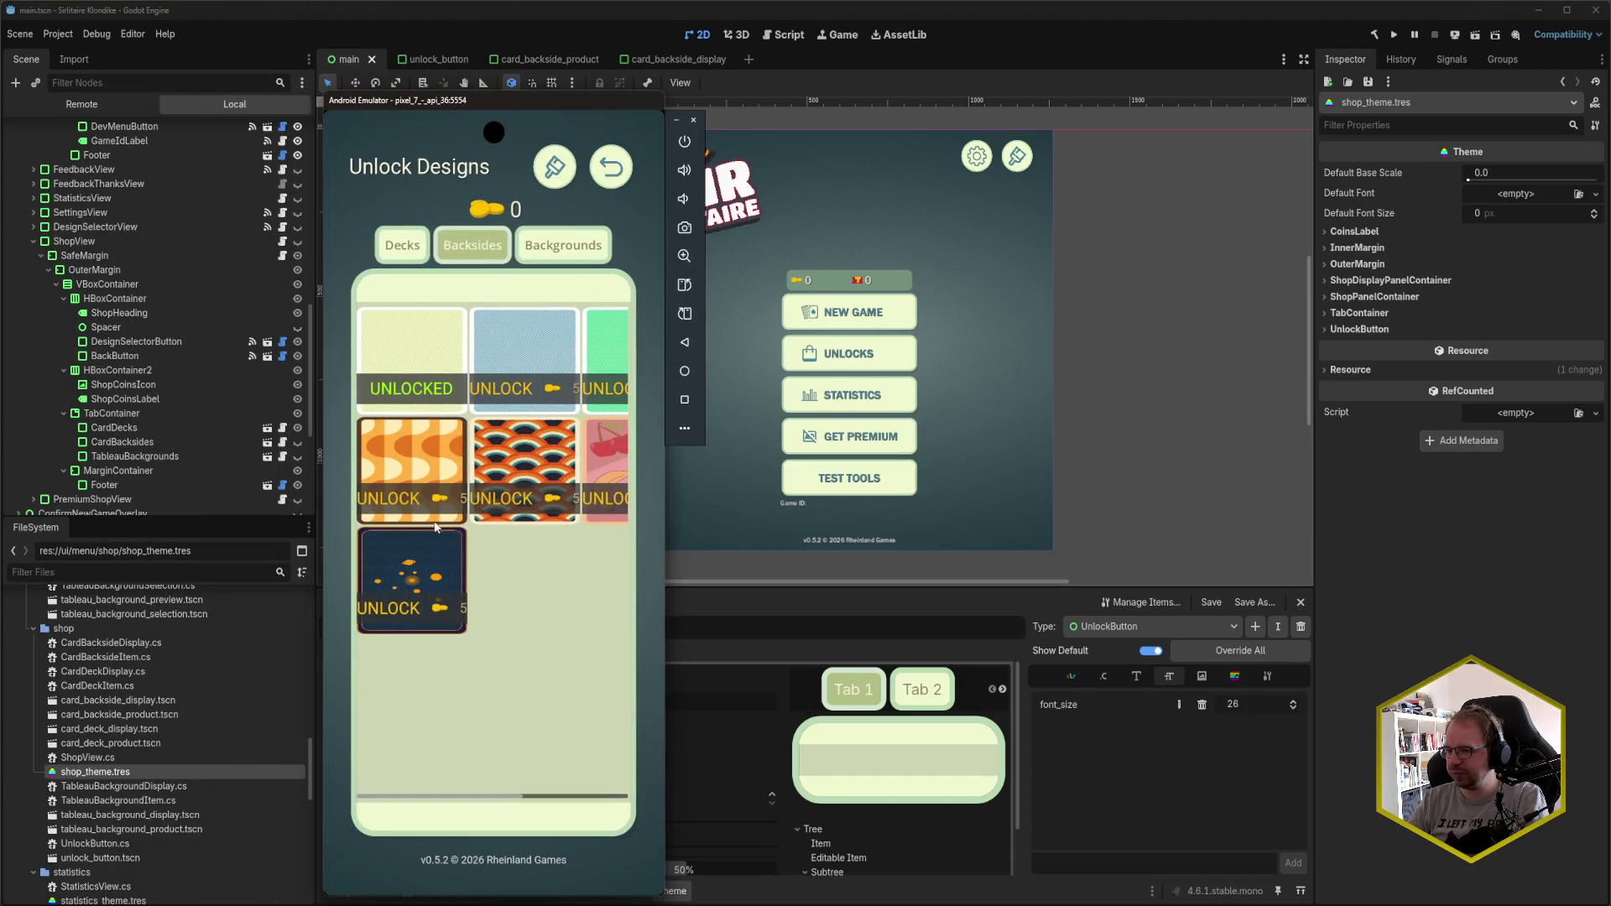
key("alt+Tab")
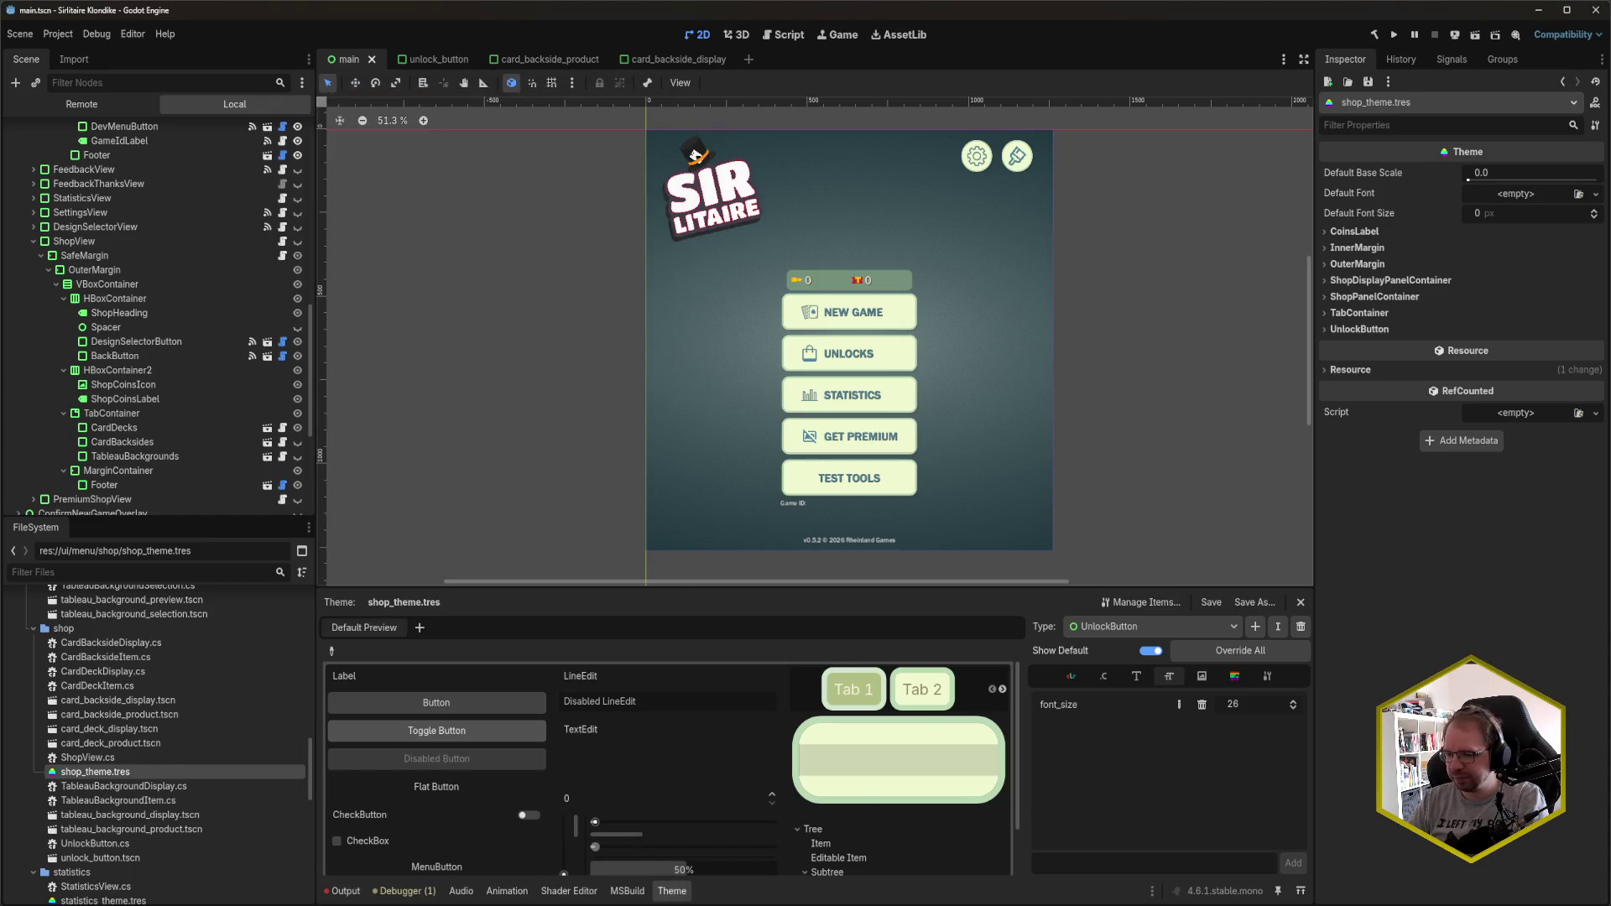
key("alt+Tab")
left_click(626, 456)
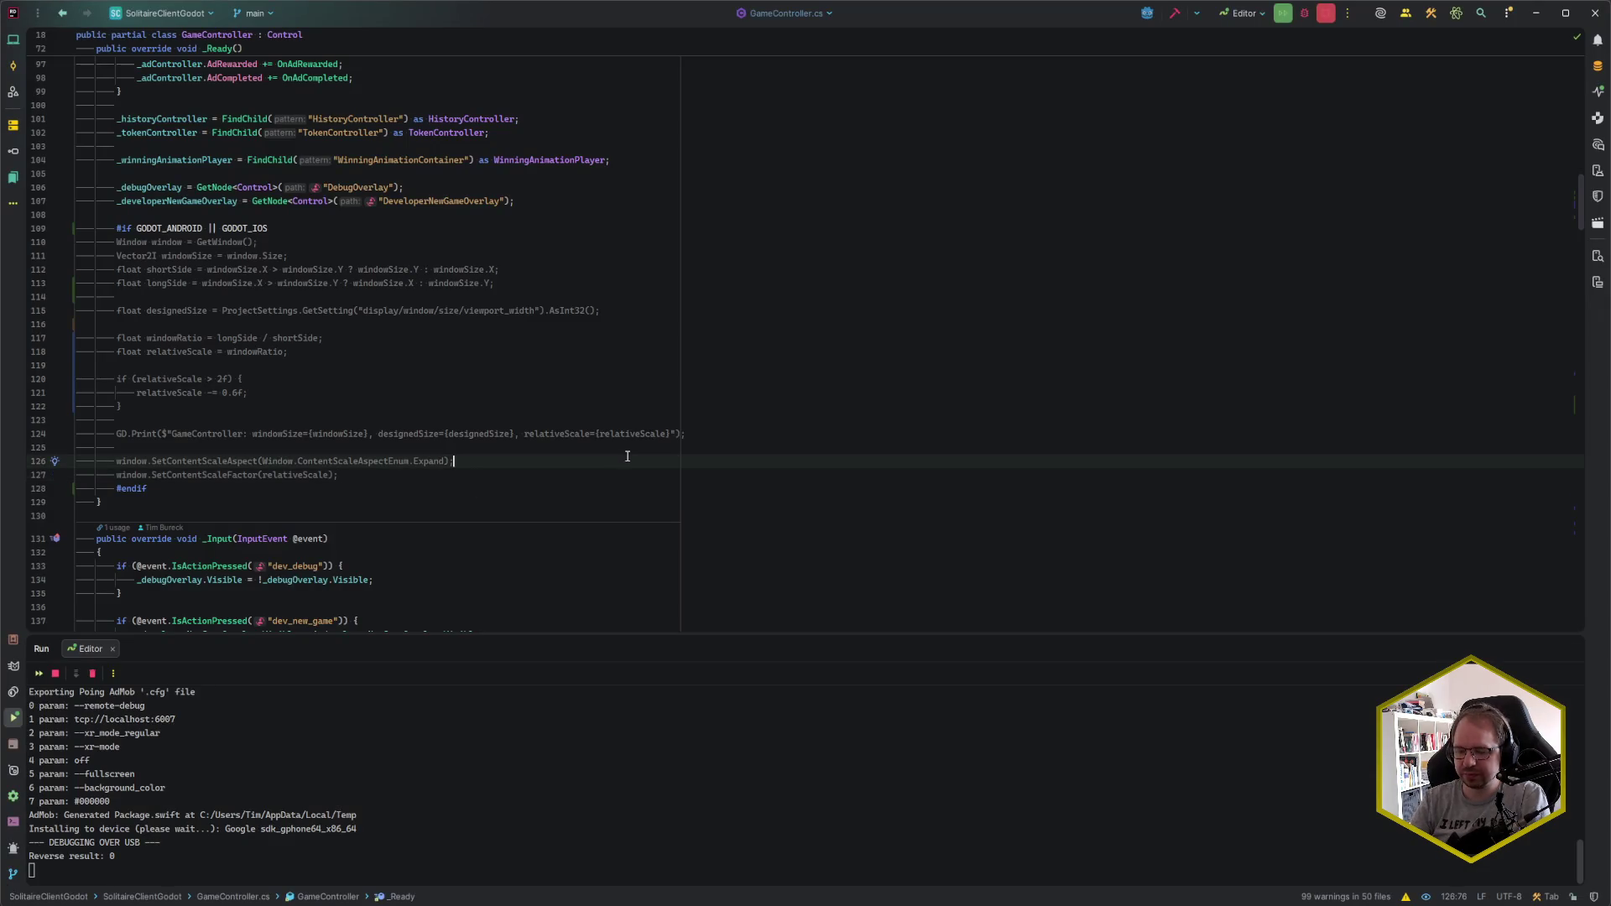
- Open UnlockButton.cs in Rider and copy the unlock_font_size theme name
key("ctrl+n")
type("UnlockBut")
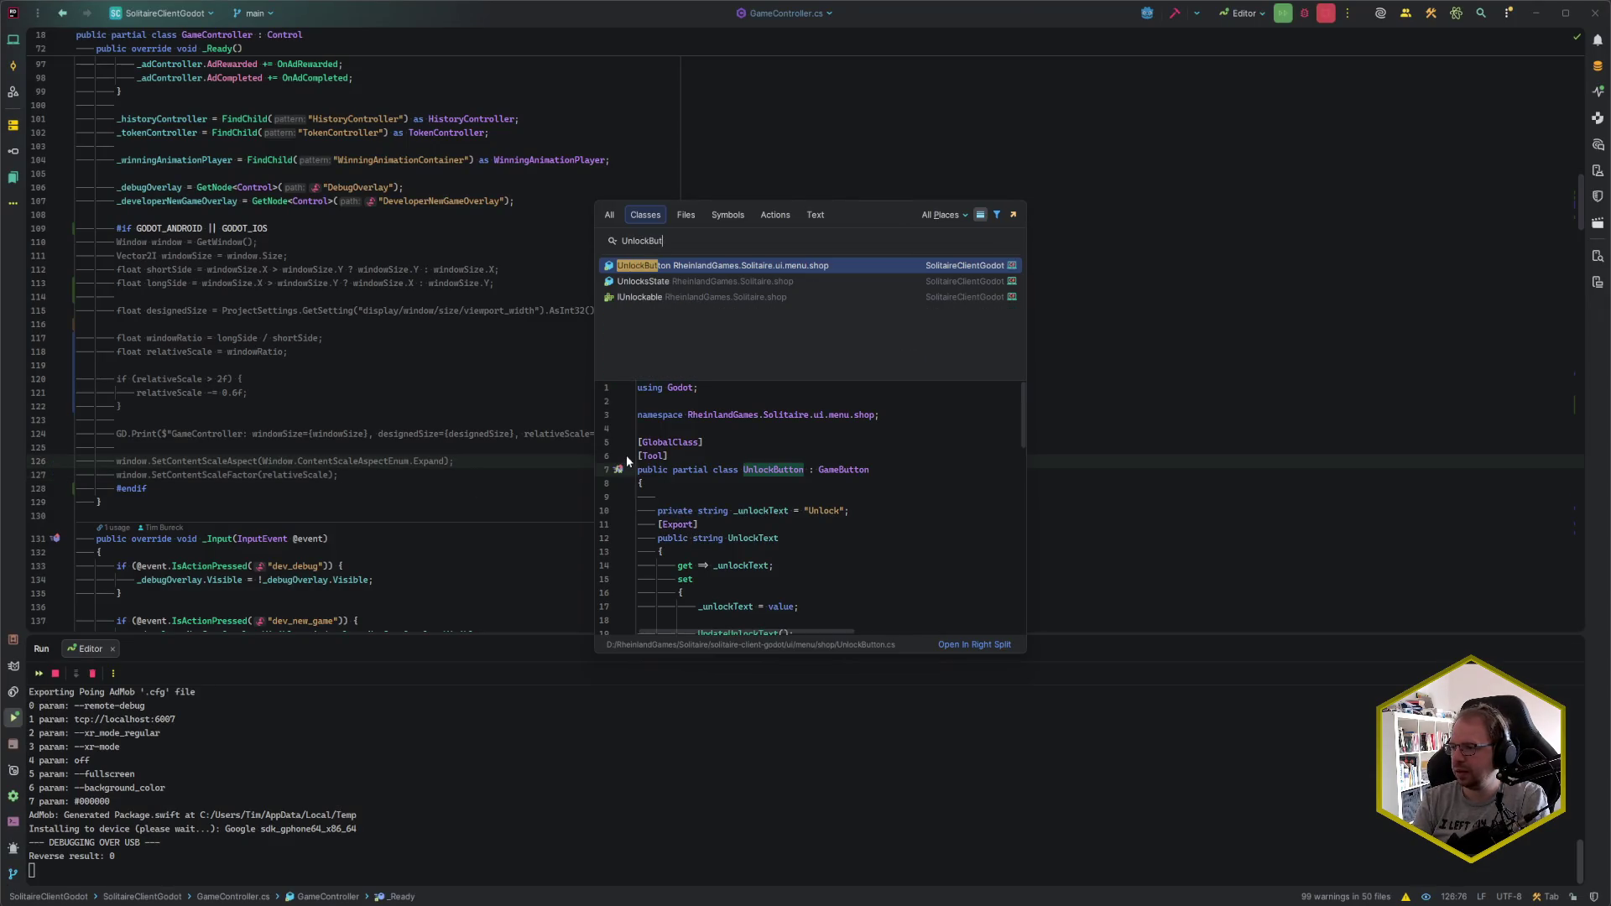
key("Return")
scroll(626, 458, "down", 10)
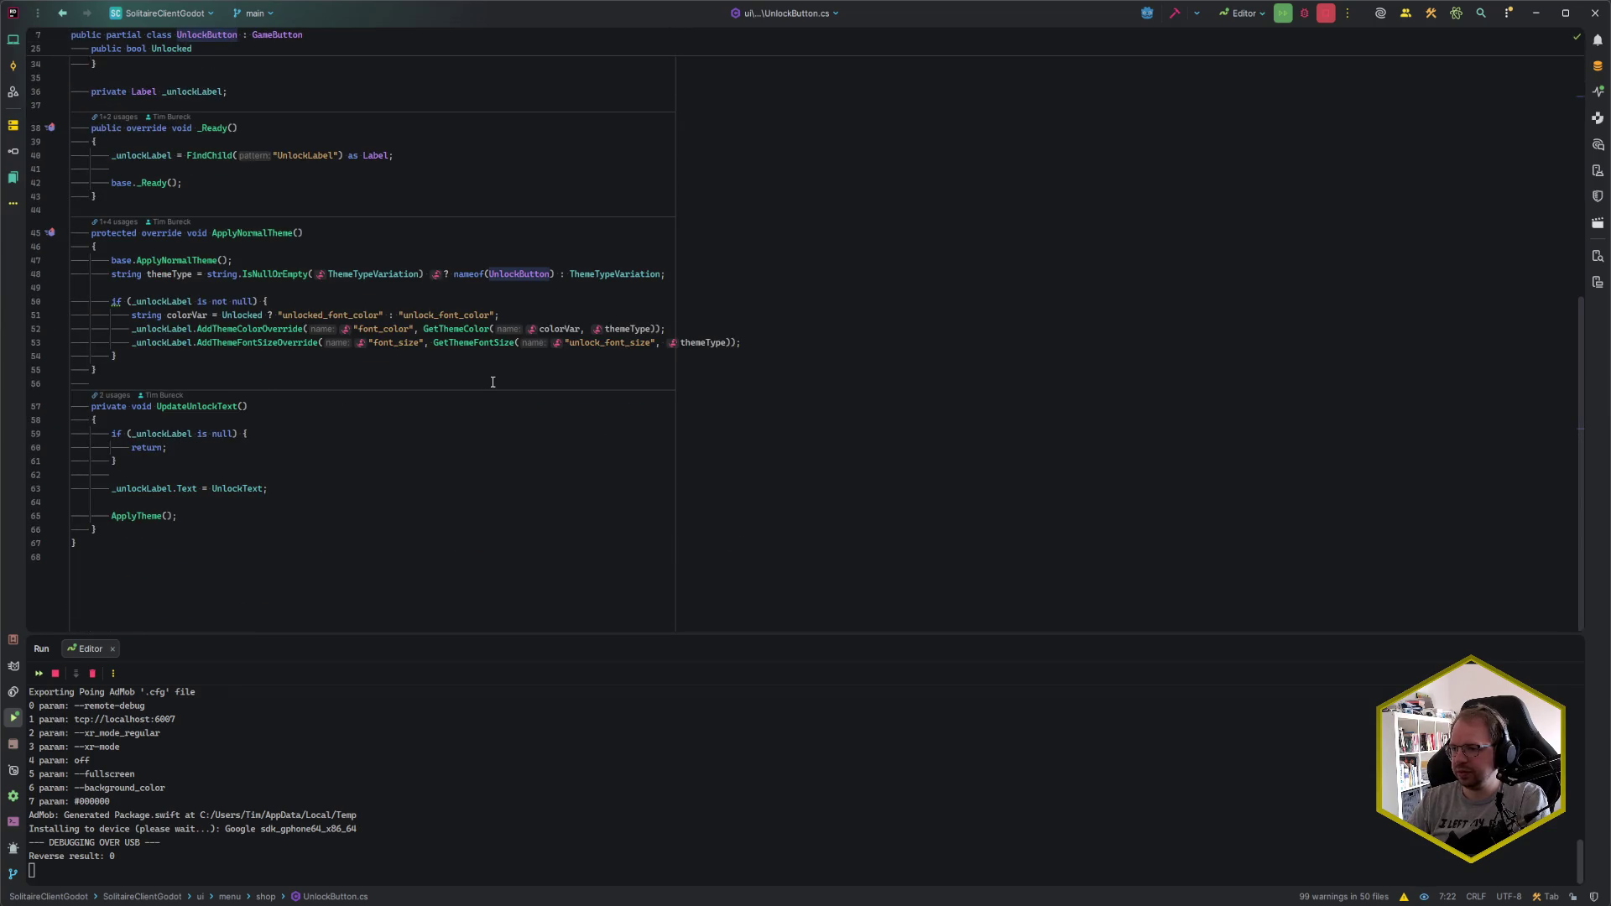
left_click(416, 369)
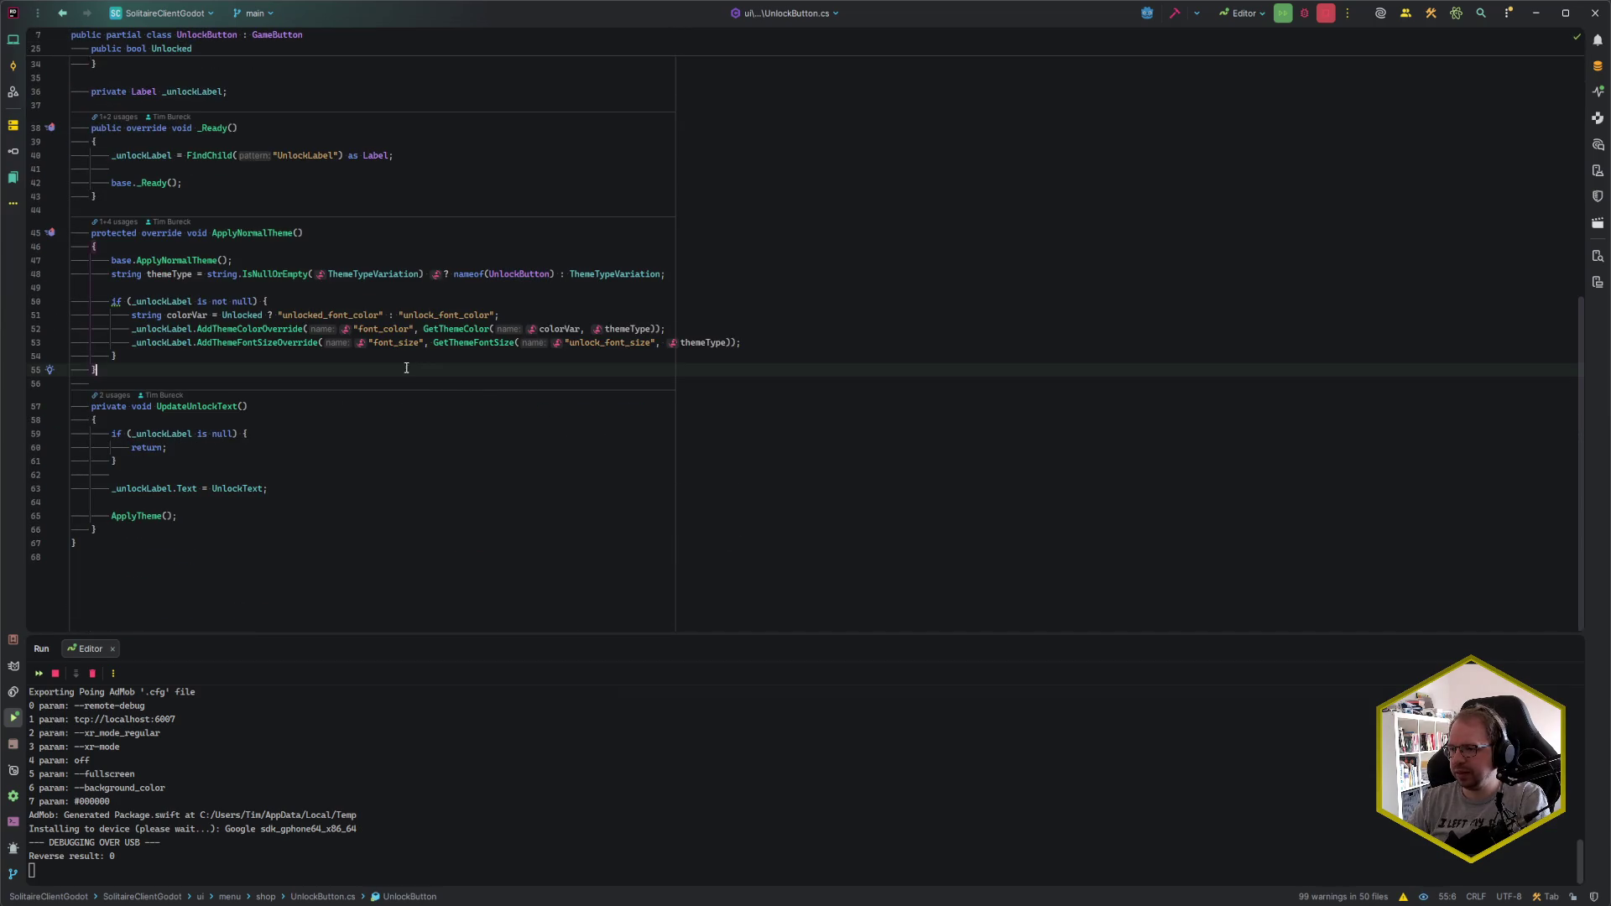
left_click(397, 381)
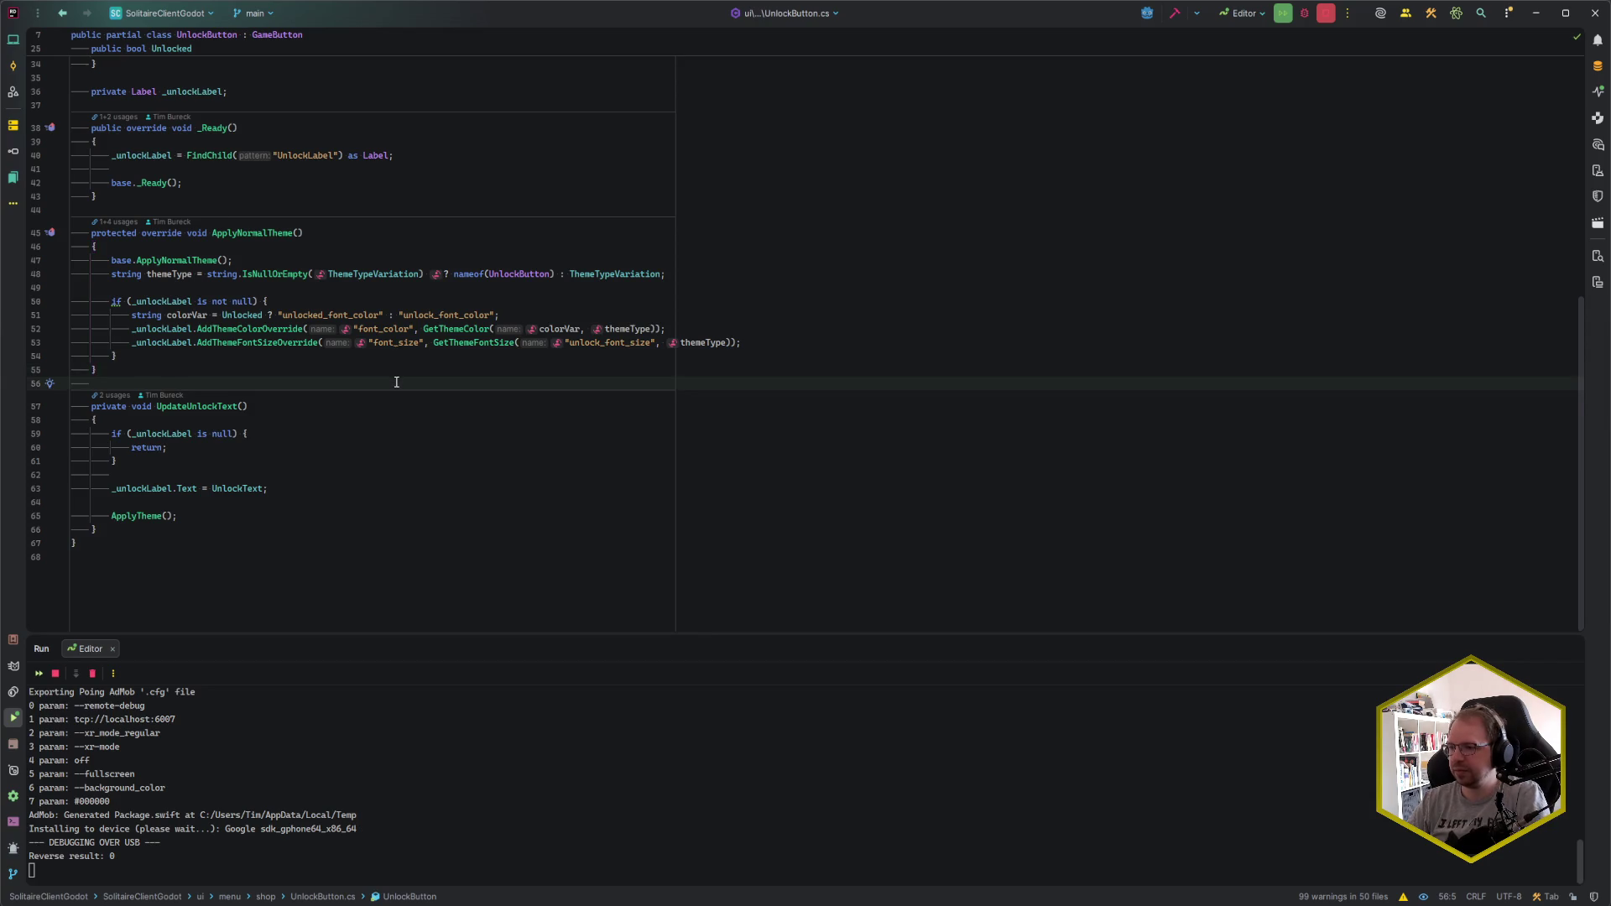
left_click(604, 342)
double_click(585, 342)
key("ctrl+c")
left_click(637, 344)
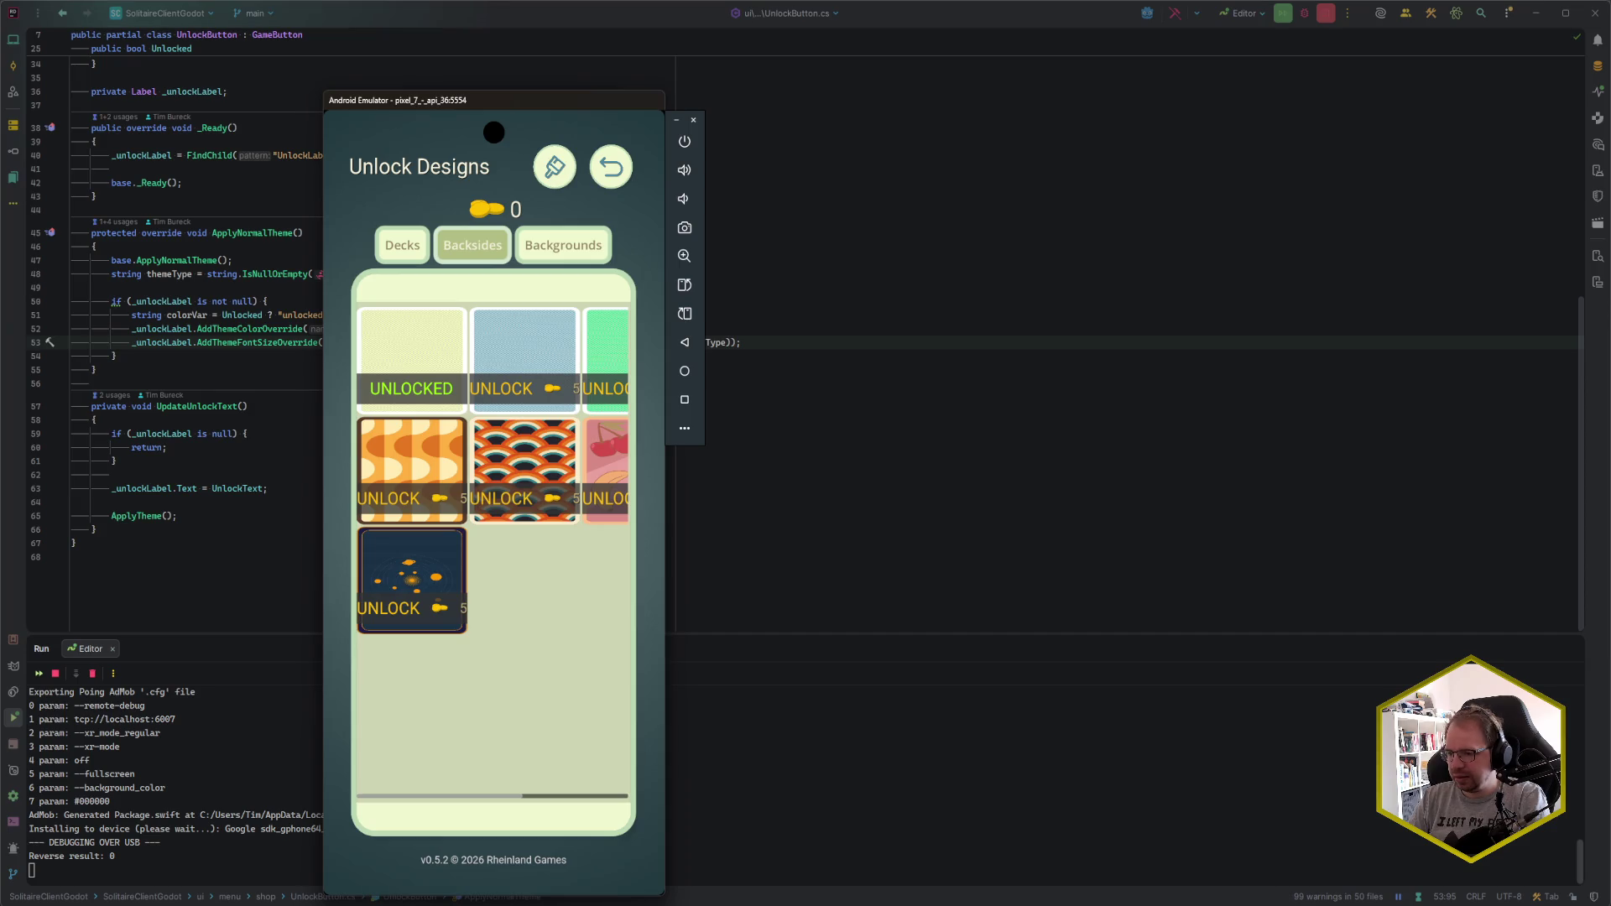
- Add unlock_font_size as a font size item on the UnlockButton theme type
key("alt+Tab")
left_click(1086, 862)
key("ctrl+v")
key("Return")
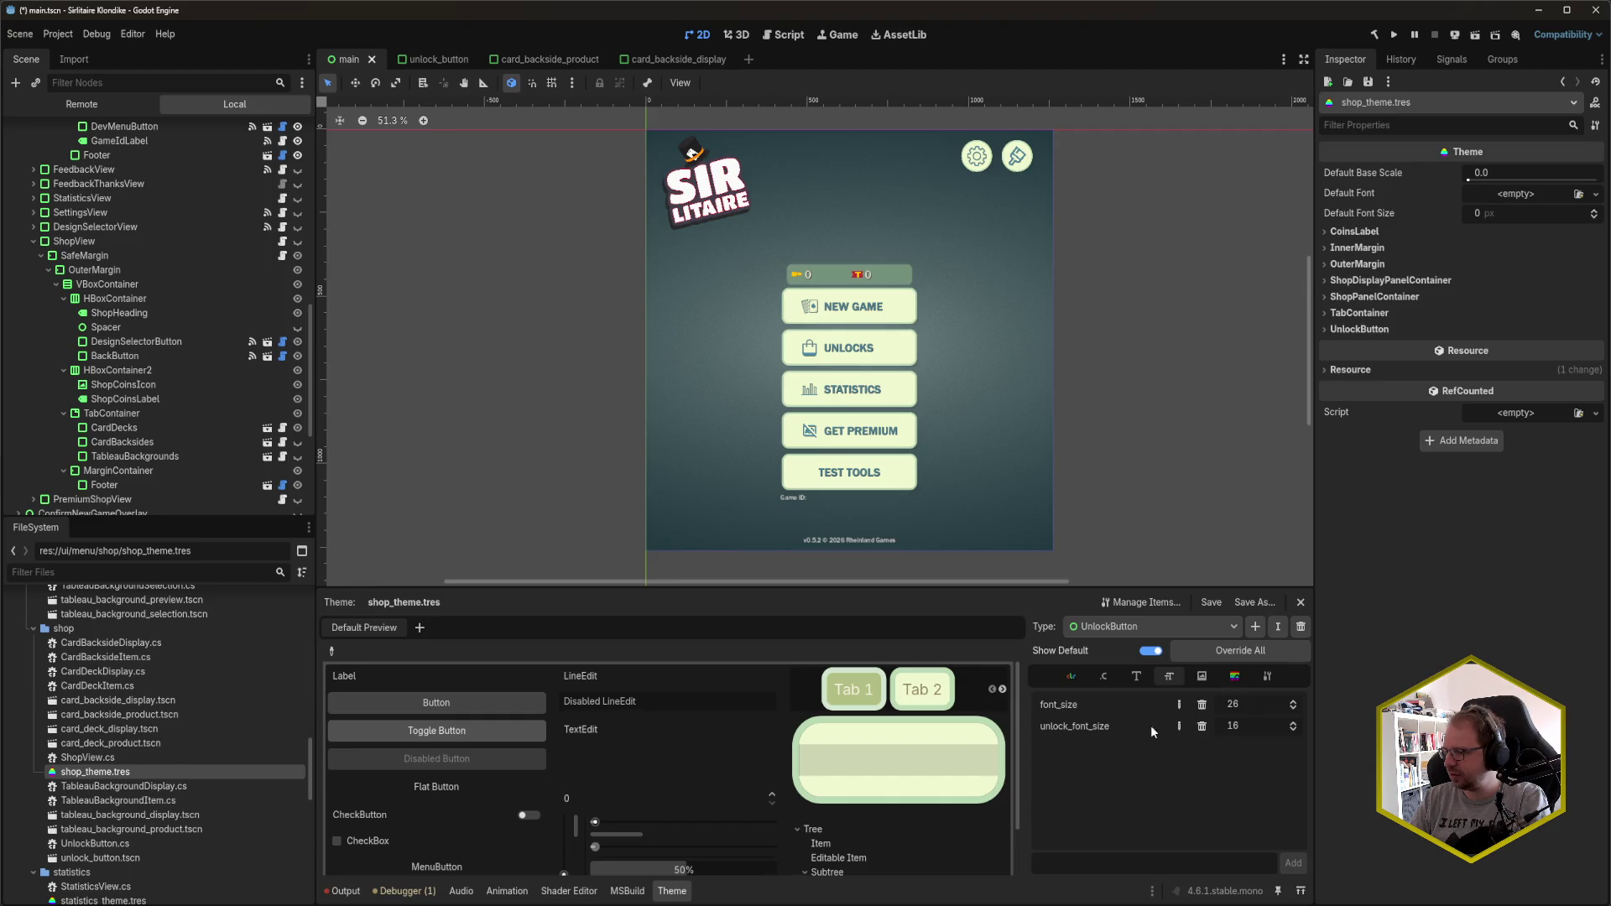
- Set unlock_font_size to 26, save, check the game, then switch to card_backside_display
double_click(1253, 727)
type("26")
key("ctrl+s")
key("alt+Tab")
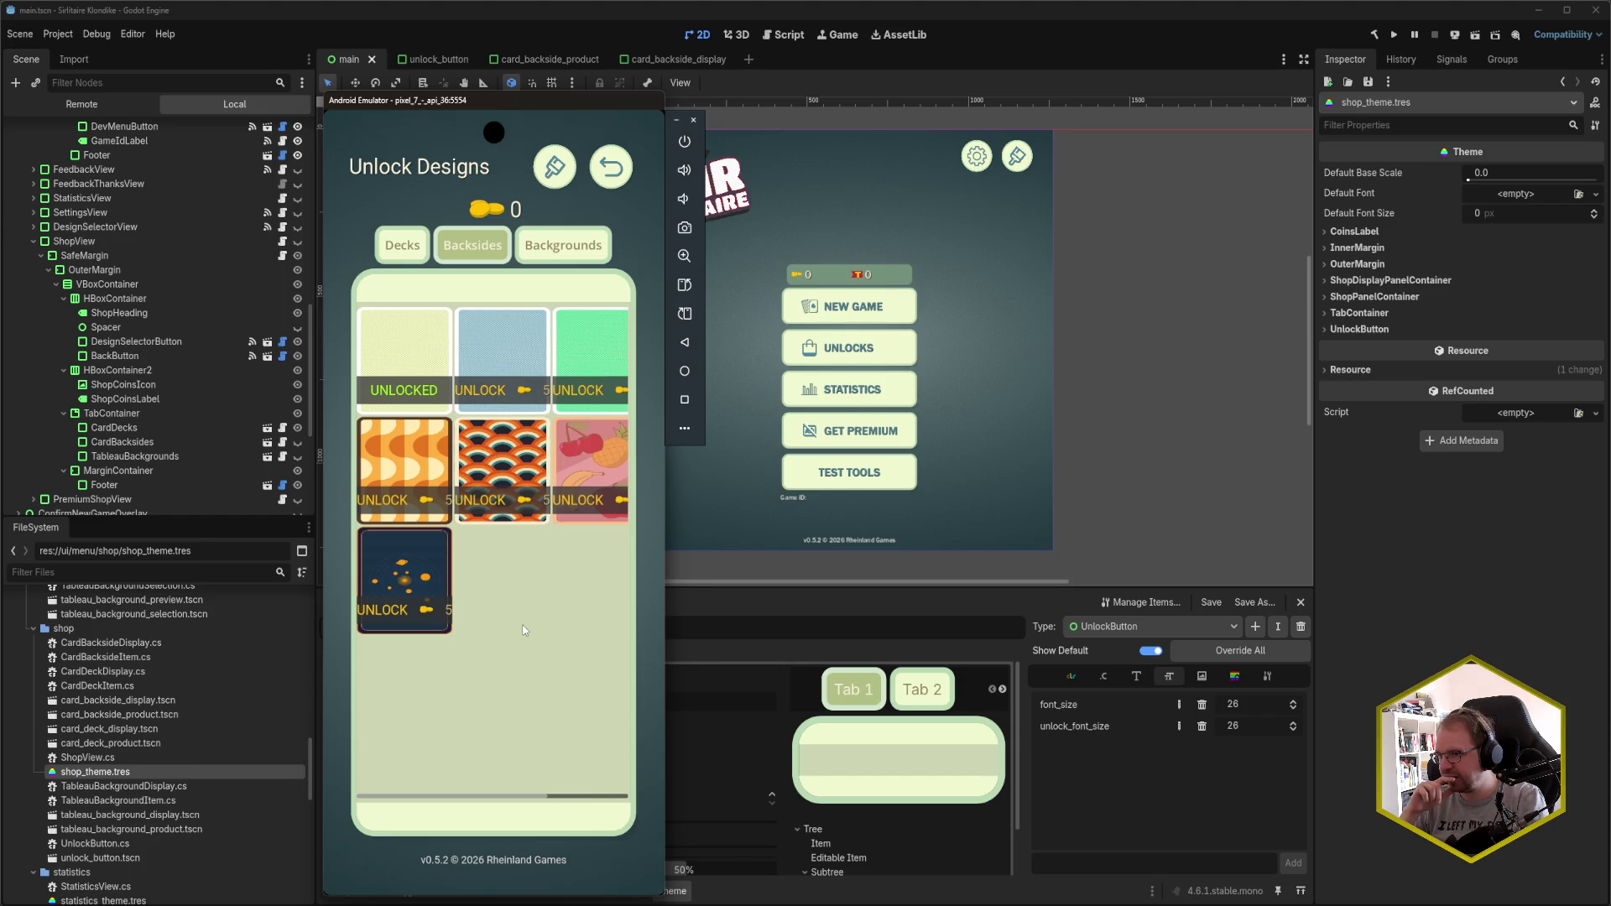
left_click(548, 17)
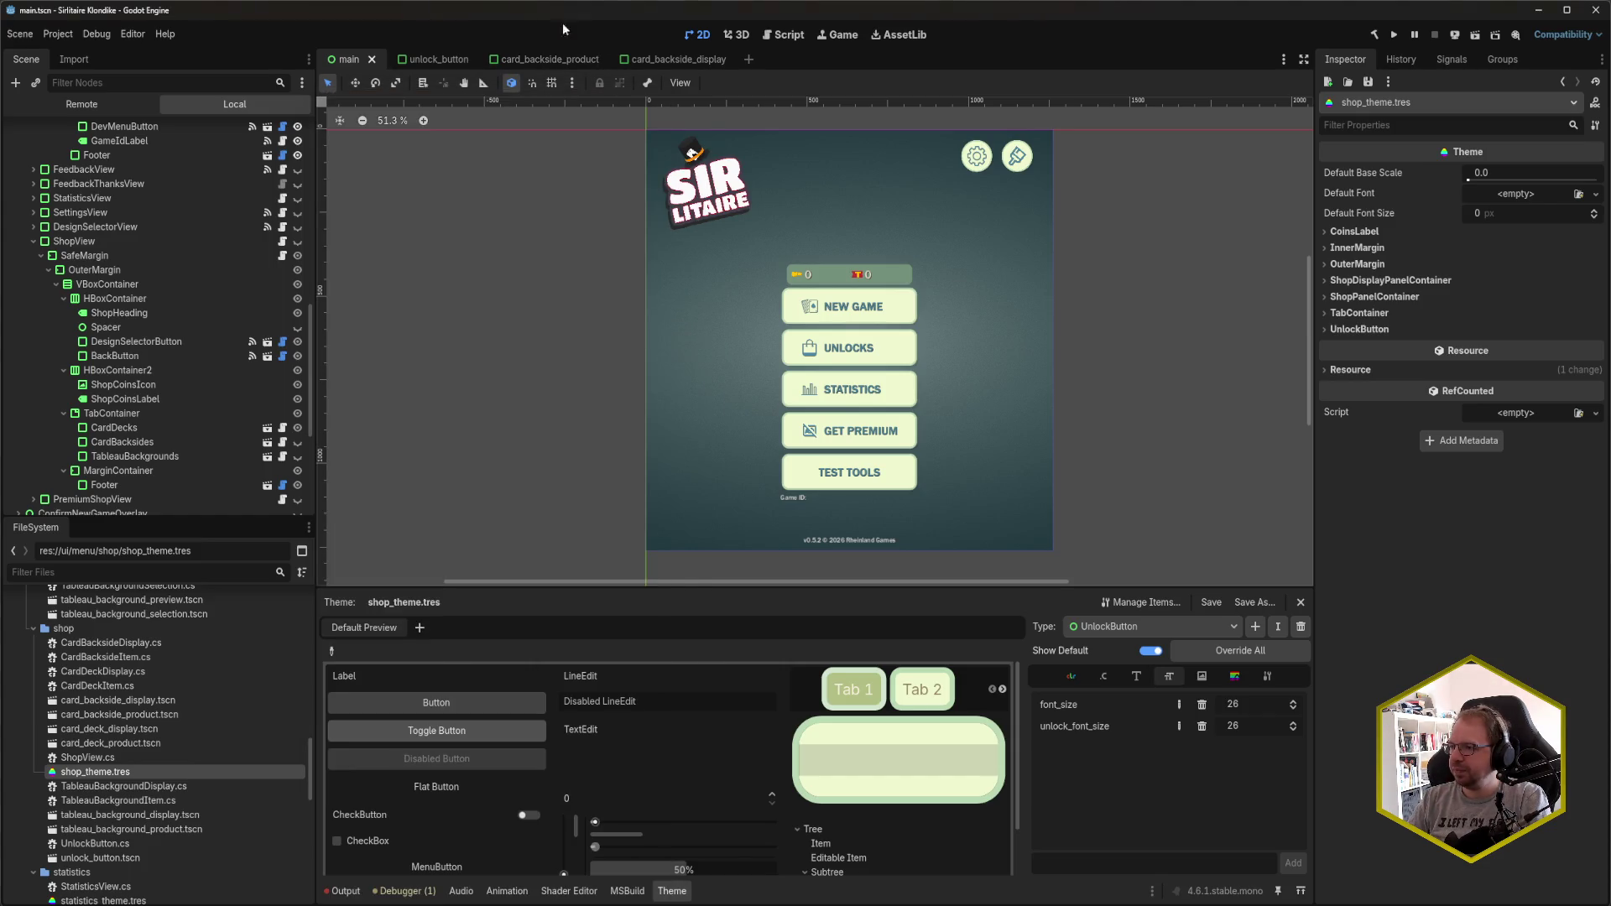
left_click(667, 61)
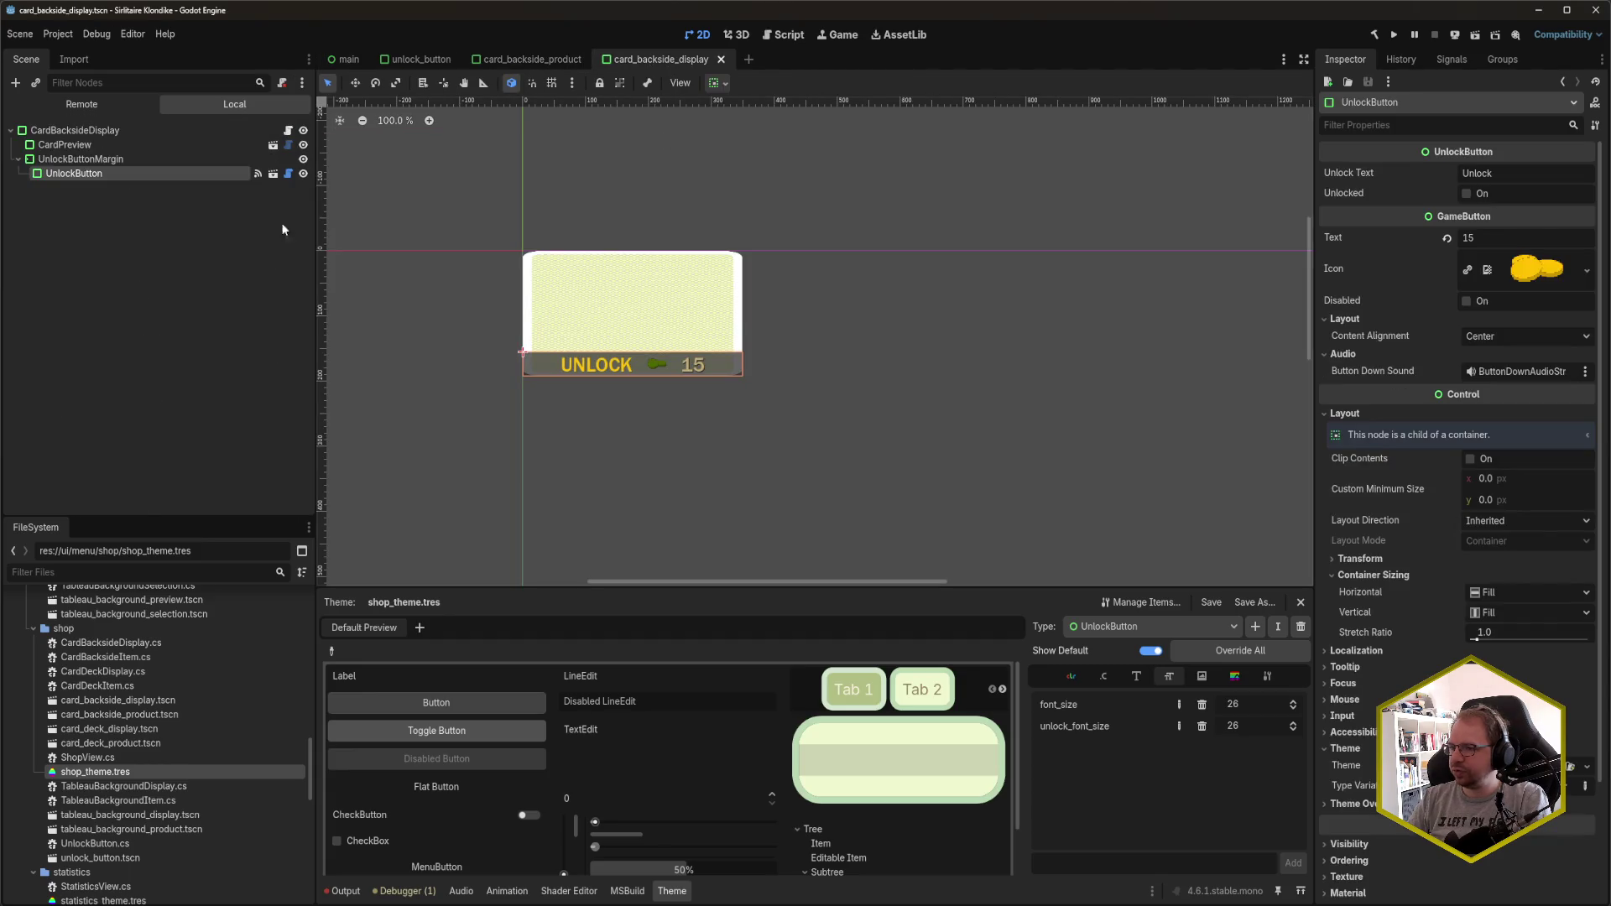
- Clear the UnlockButton's Unlock Text in card_backside_display, save, and run on the emulator
left_click(126, 159)
left_click(123, 175)
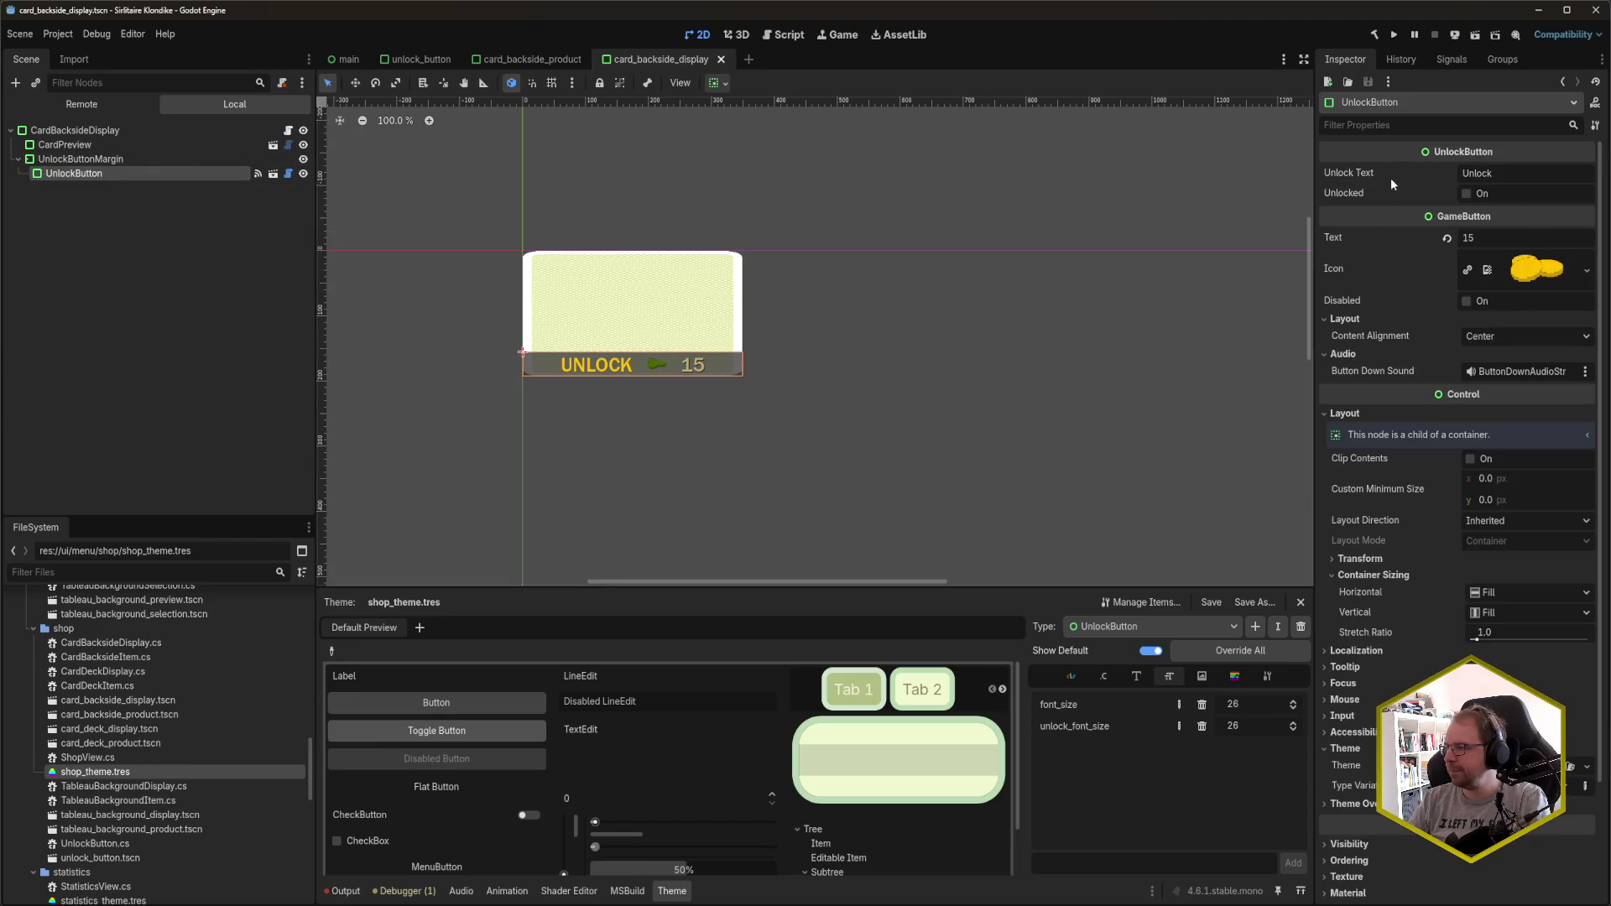
left_click(1490, 173)
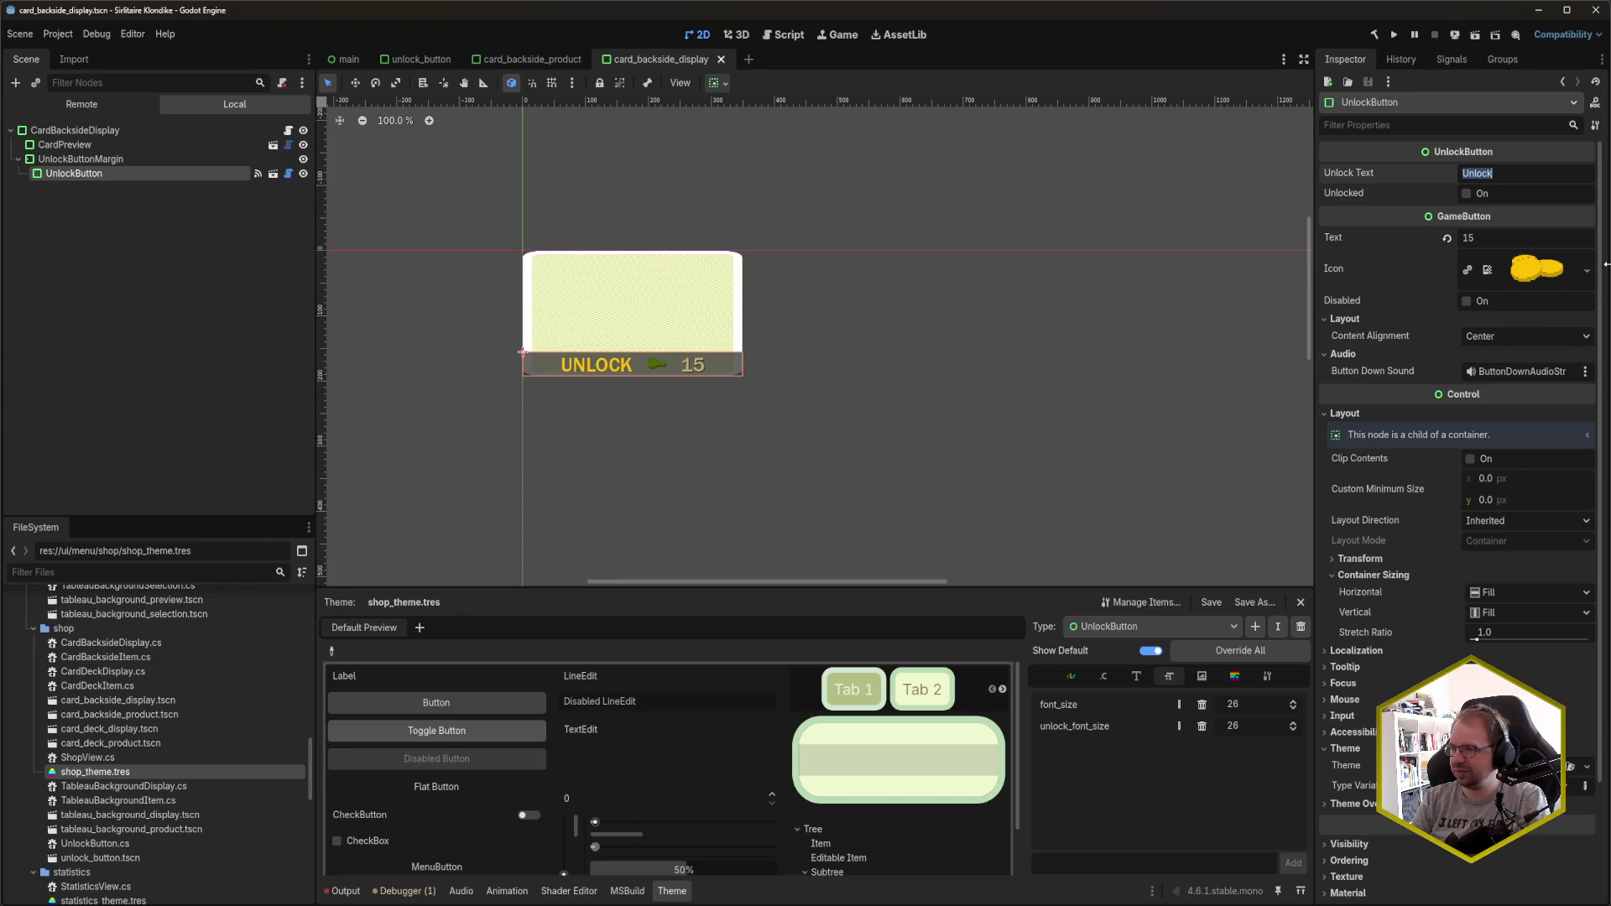
key("BackSpace")
key("ctrl+s")
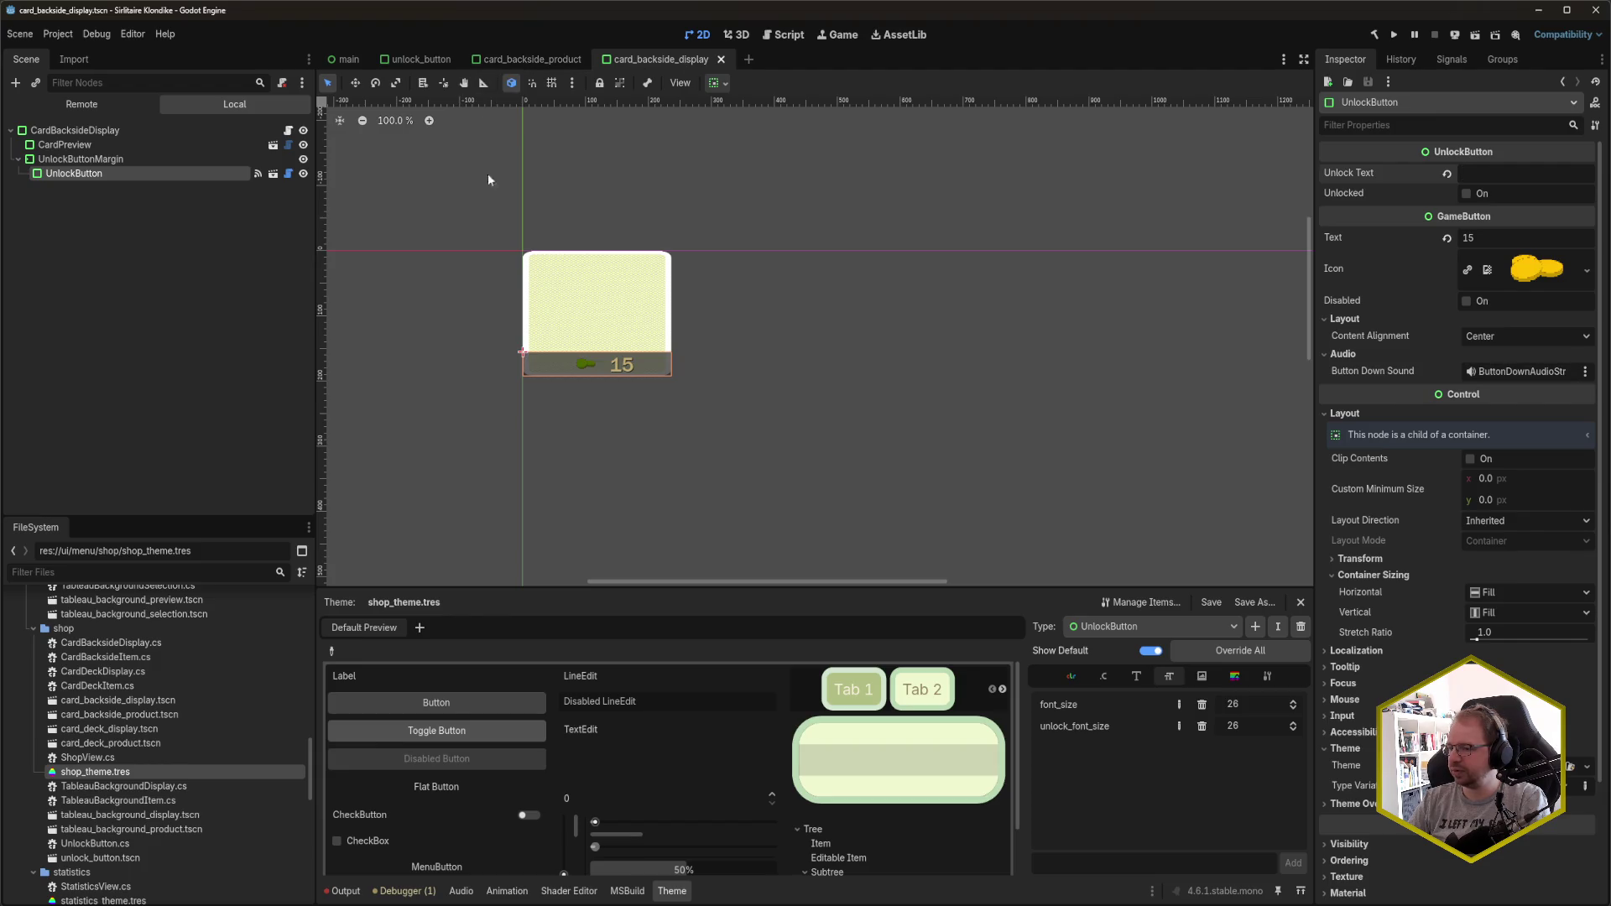
key("alt+Tab")
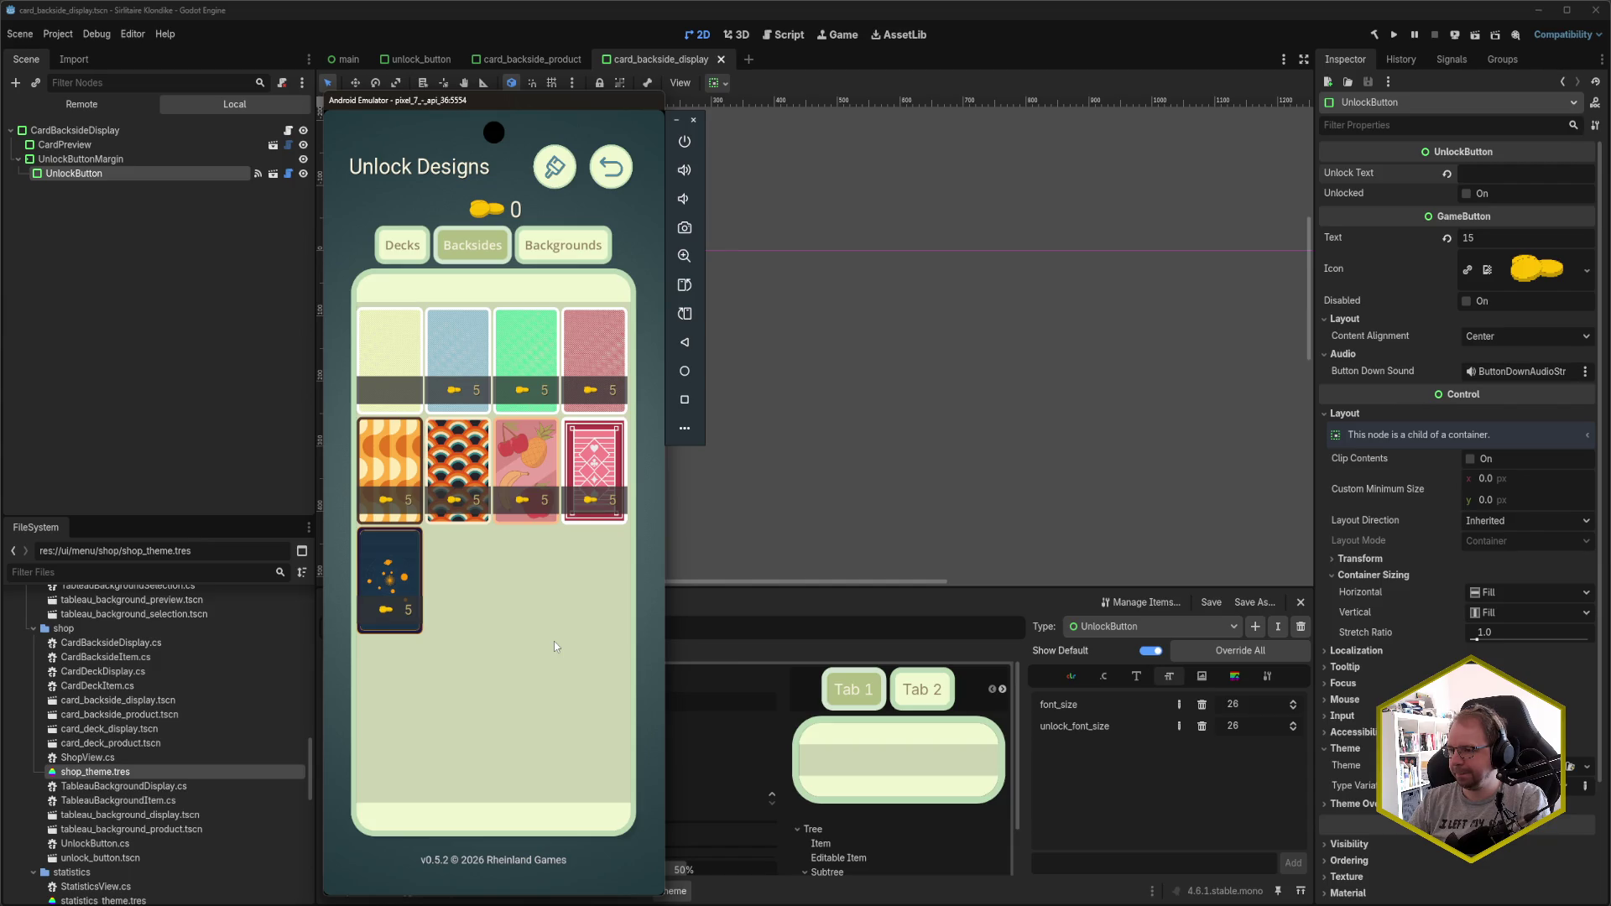
- Flip through the Backgrounds, Backsides and Decks pages, scrolling the backgrounds list
left_click(594, 253)
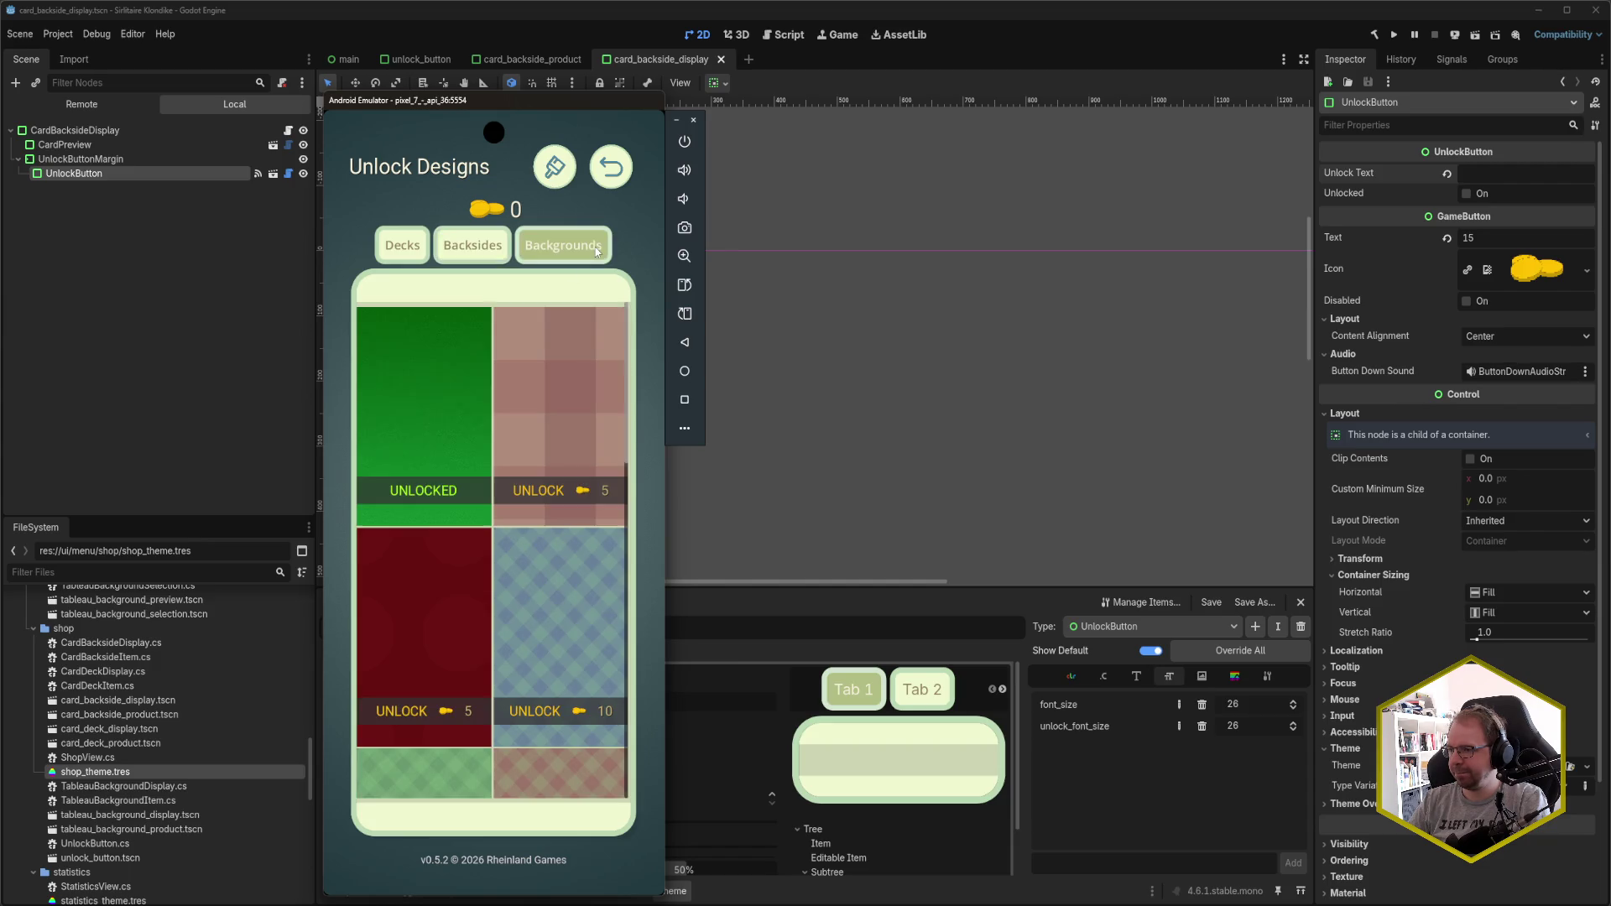
left_click(494, 255)
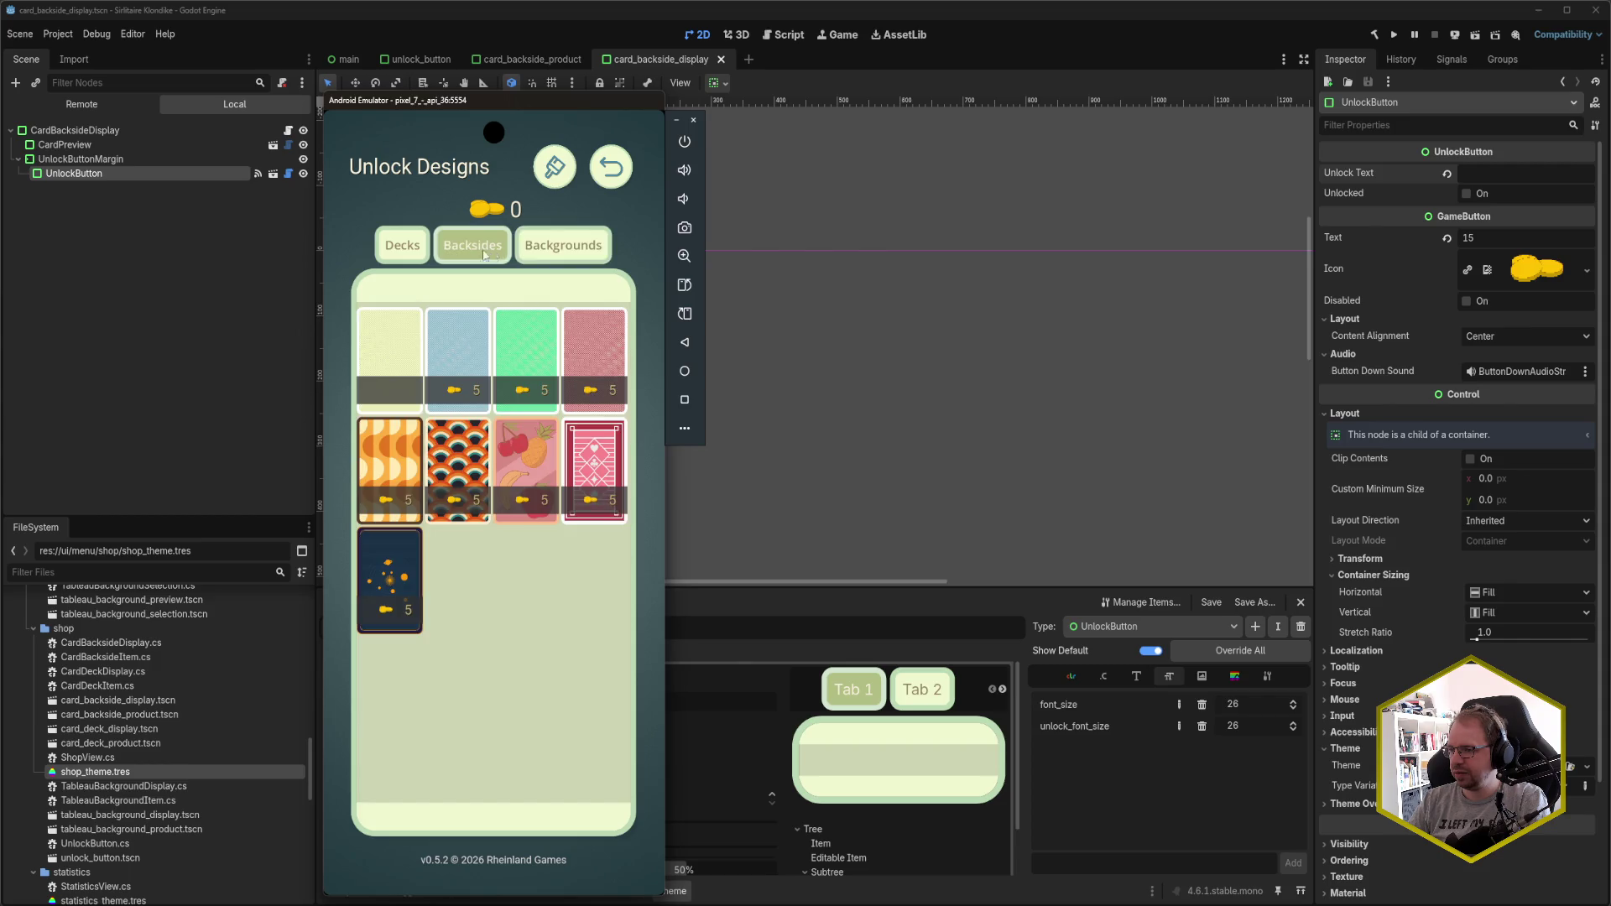
left_click(411, 252)
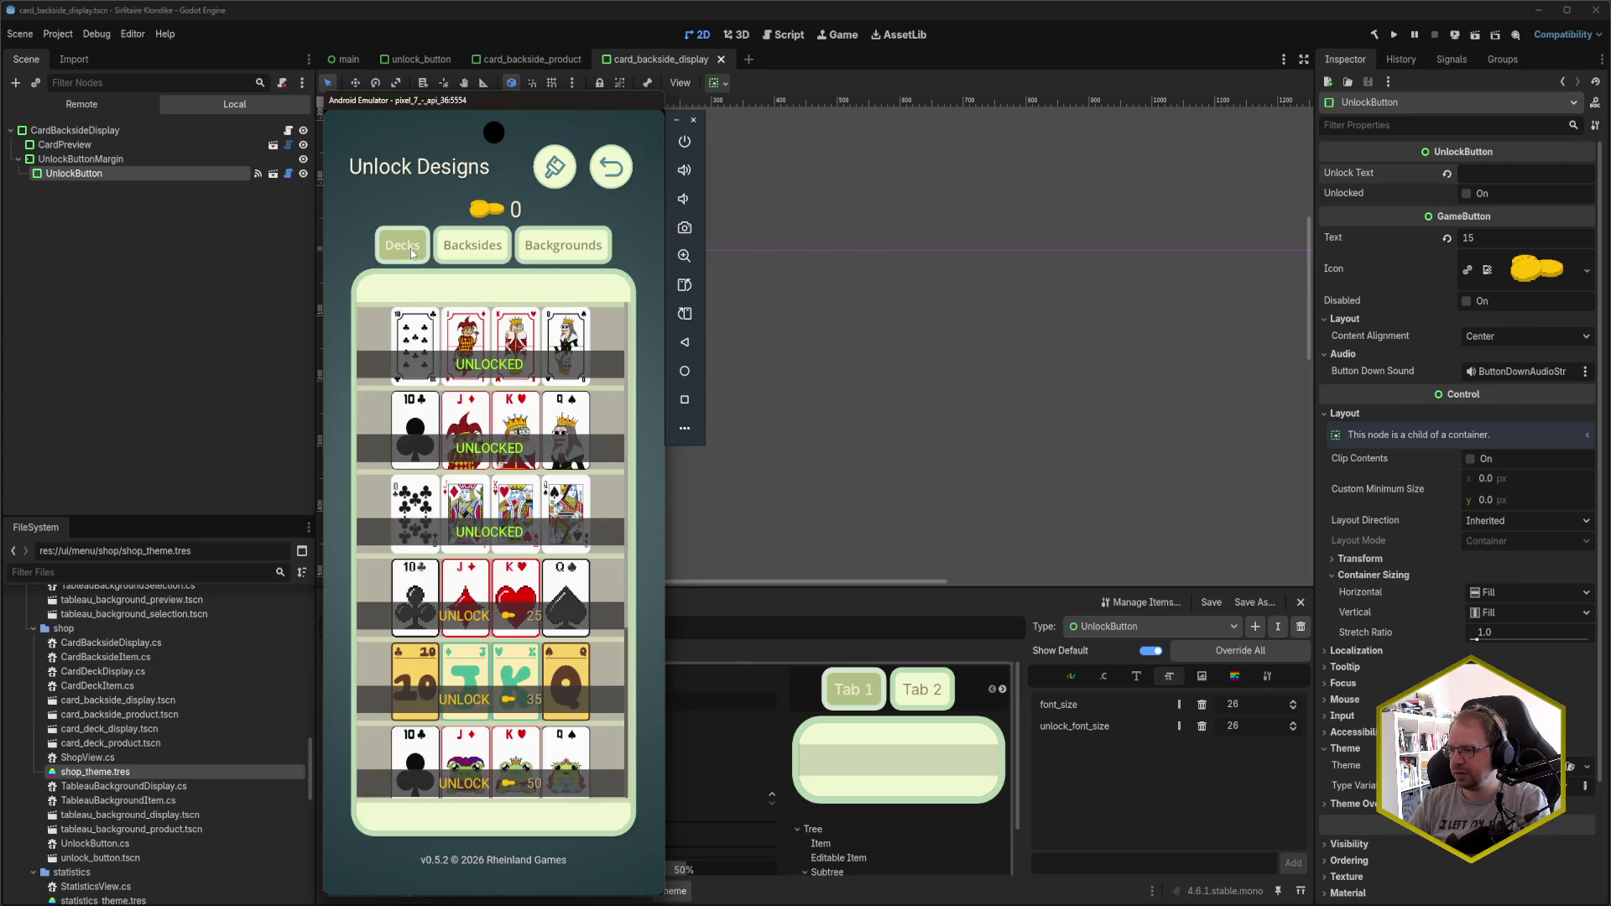
left_click(472, 250)
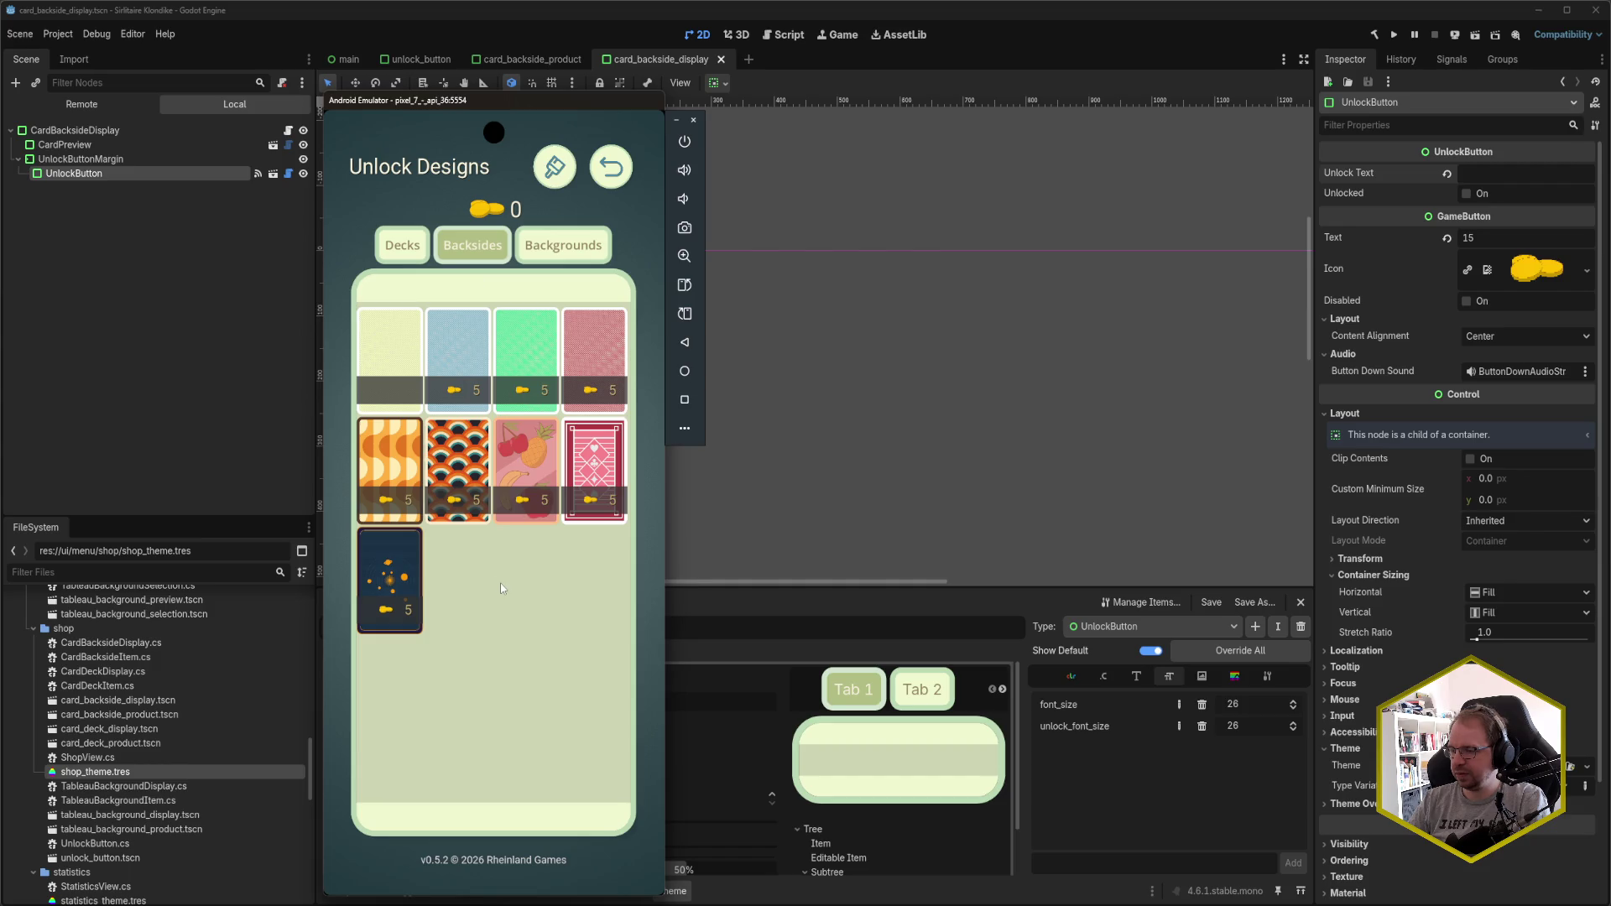
left_click(572, 249)
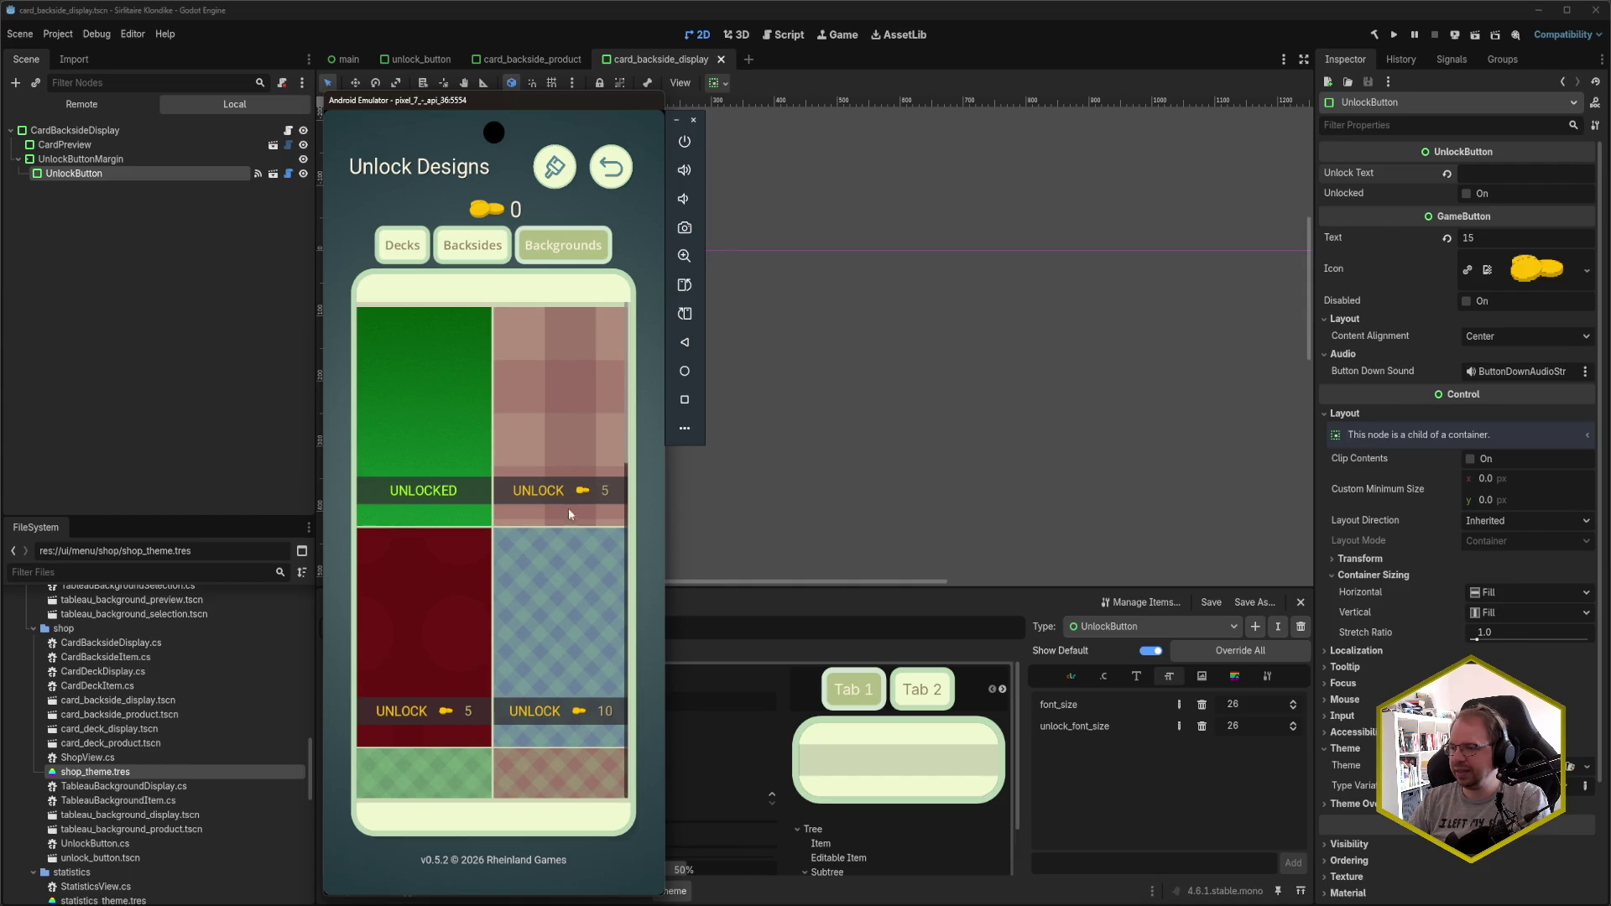
scroll(564, 537, "down", 5)
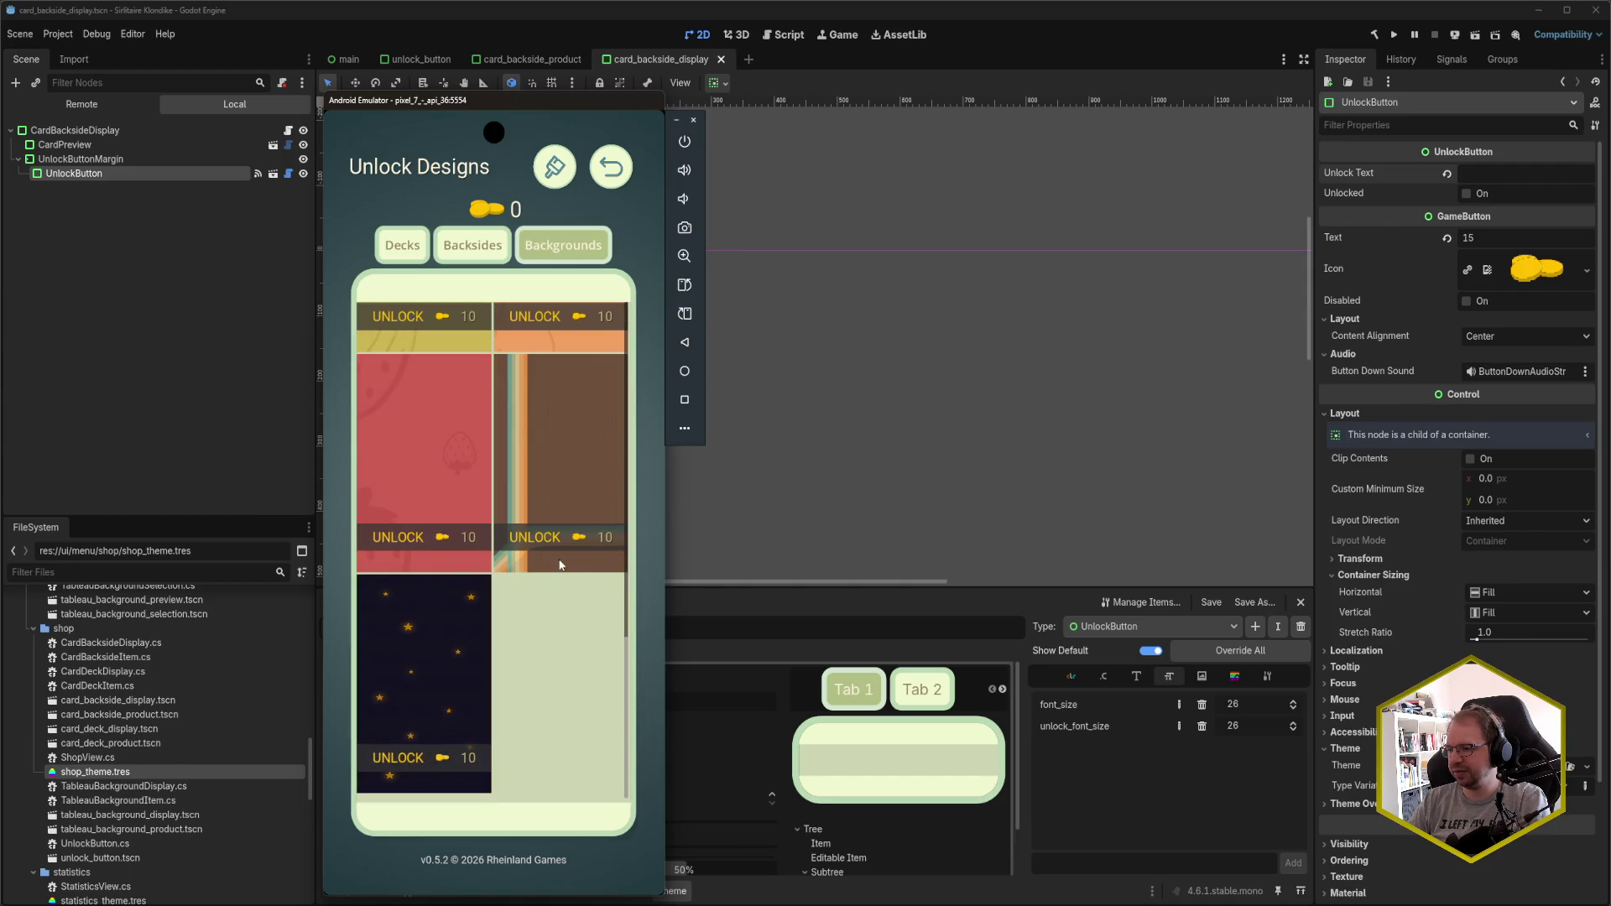
scroll(546, 671, "up", 5)
- Recheck the Backsides, Decks and Backgrounds pages, then return to the Godot editor
left_click(468, 256)
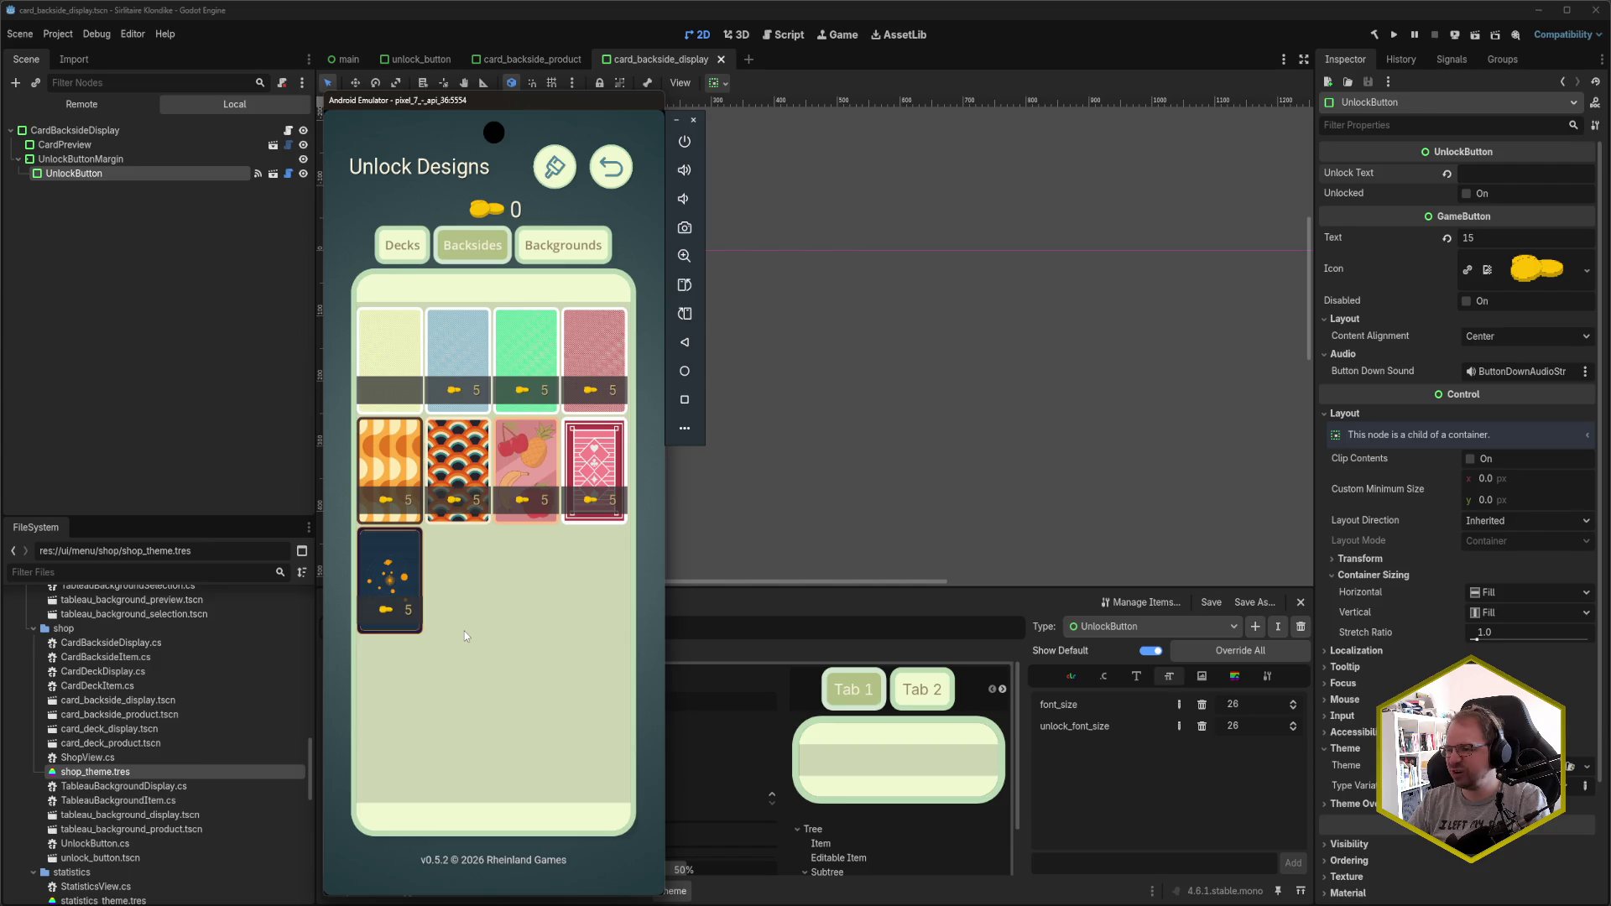
left_click(409, 250)
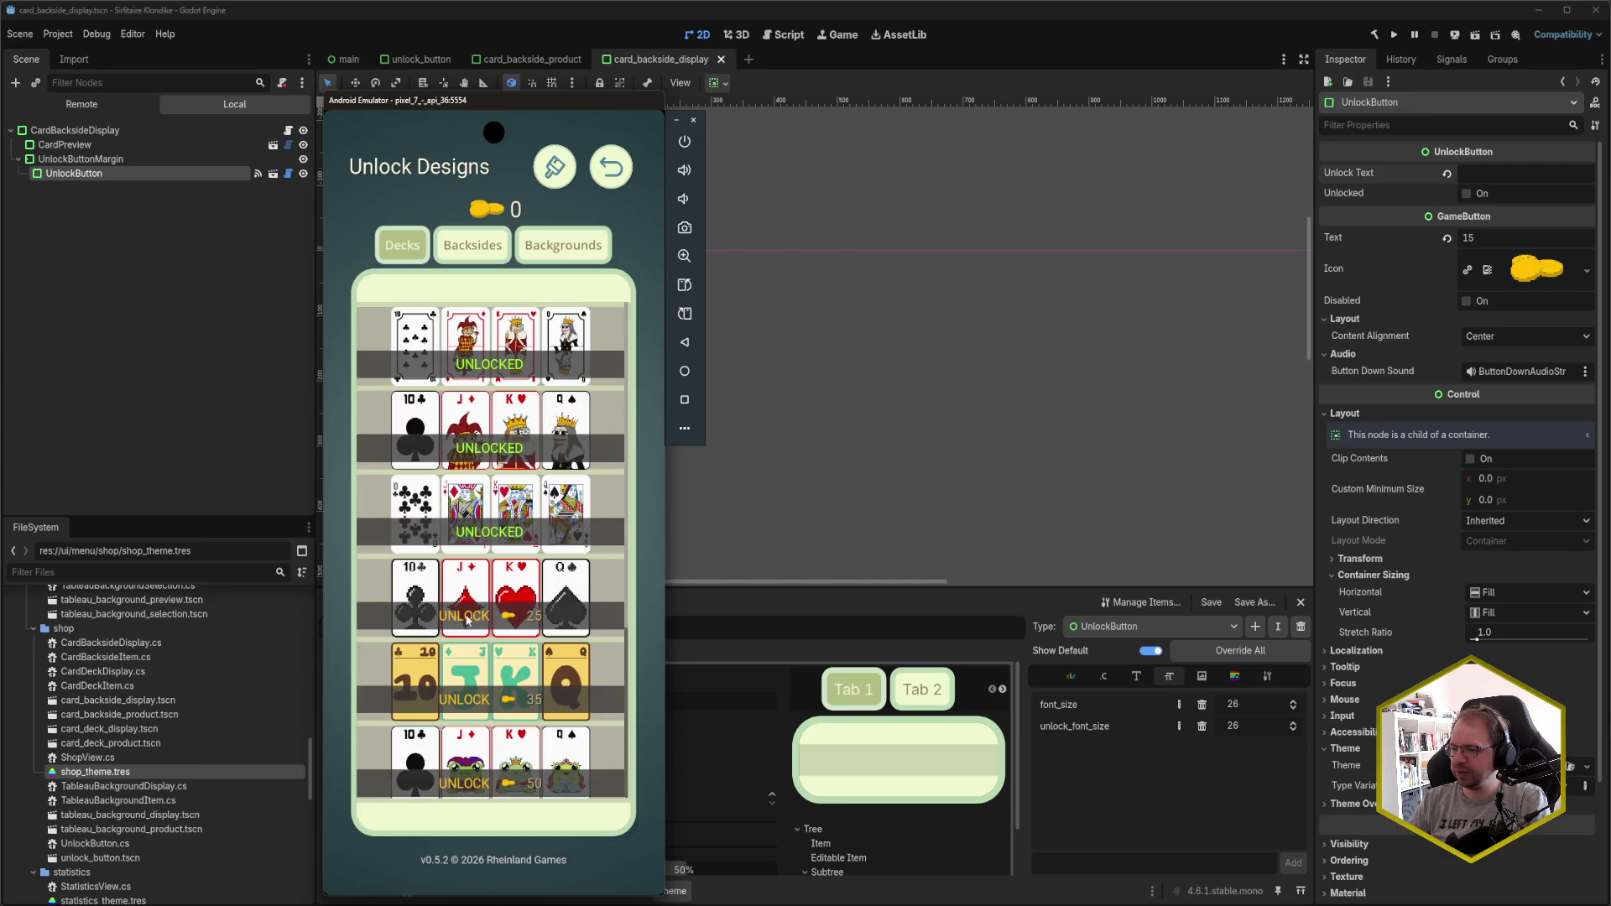
scroll(566, 585, "down", 3)
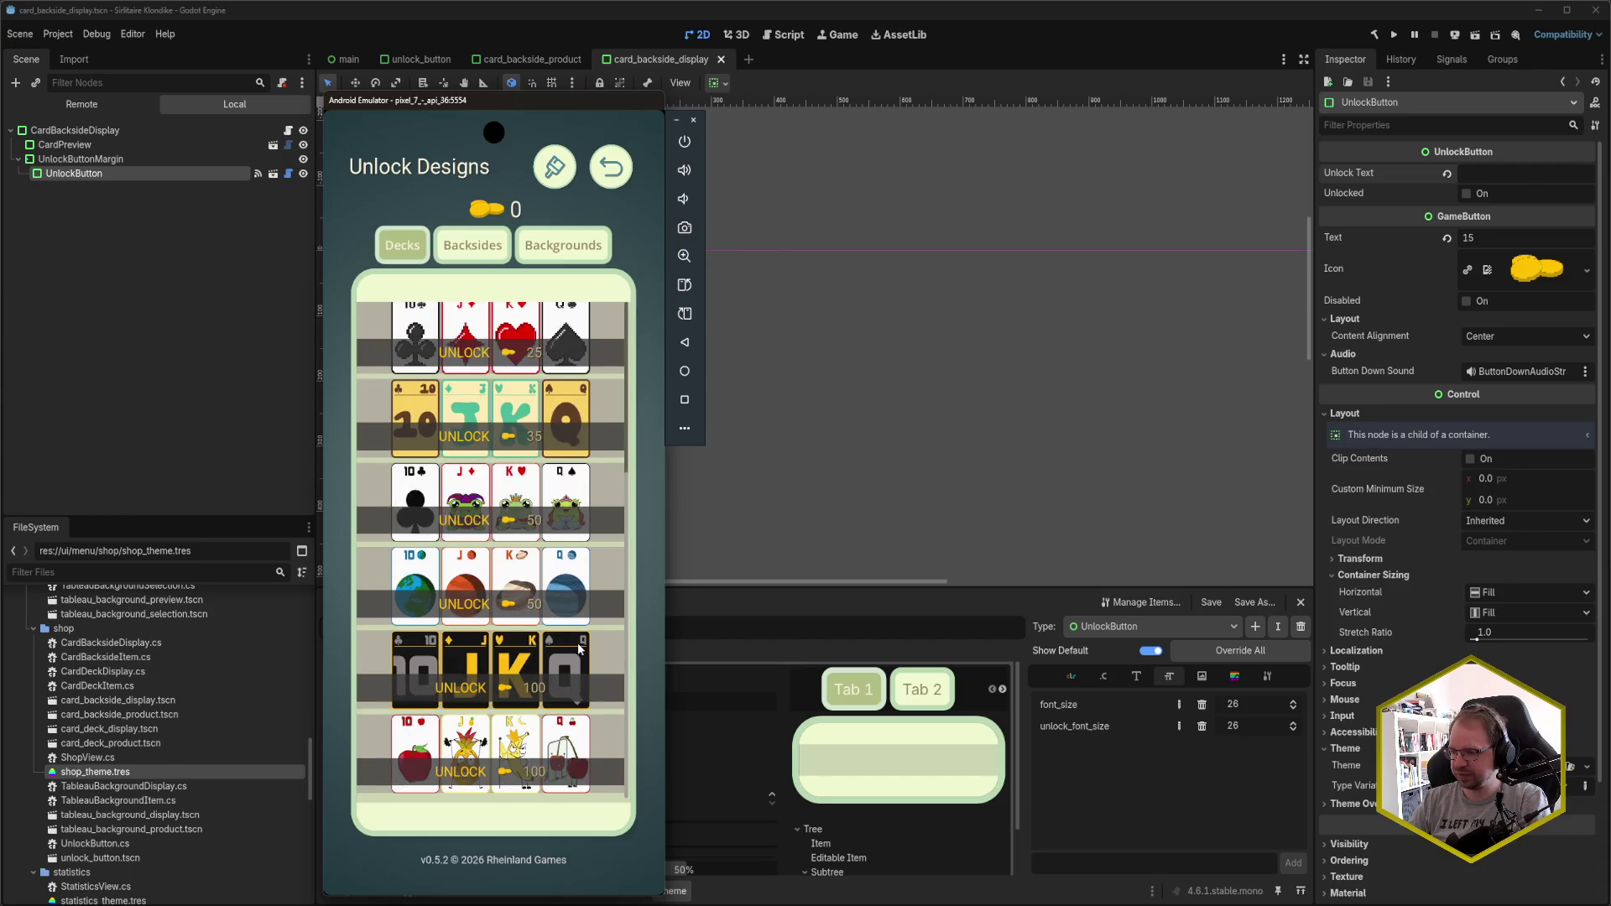
scroll(578, 643, "up", 3)
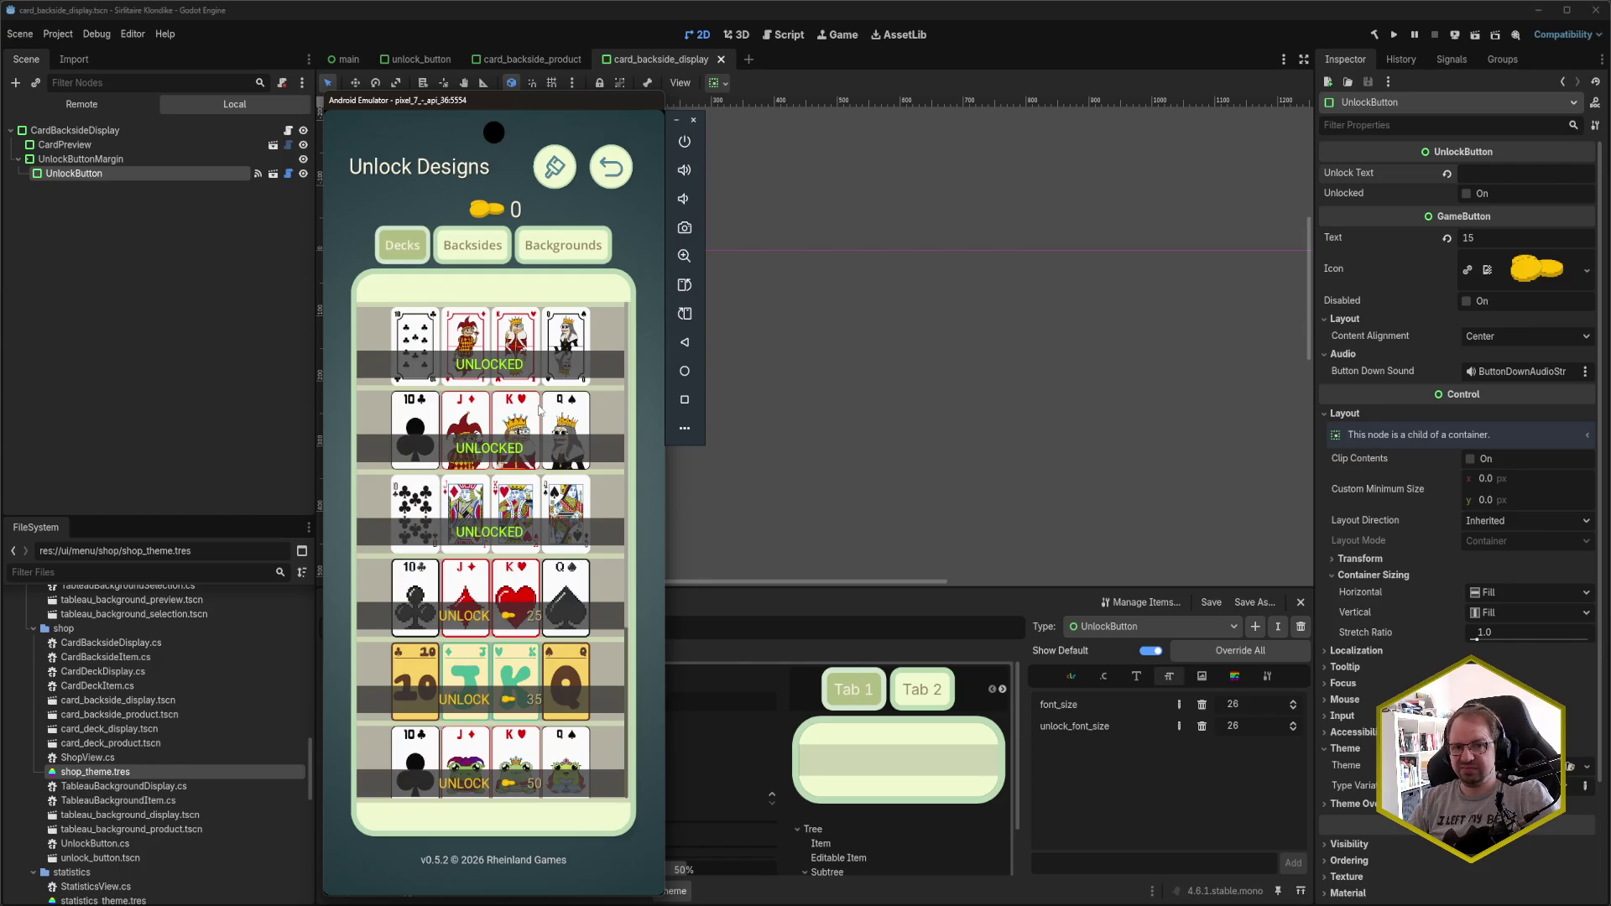
left_click(558, 247)
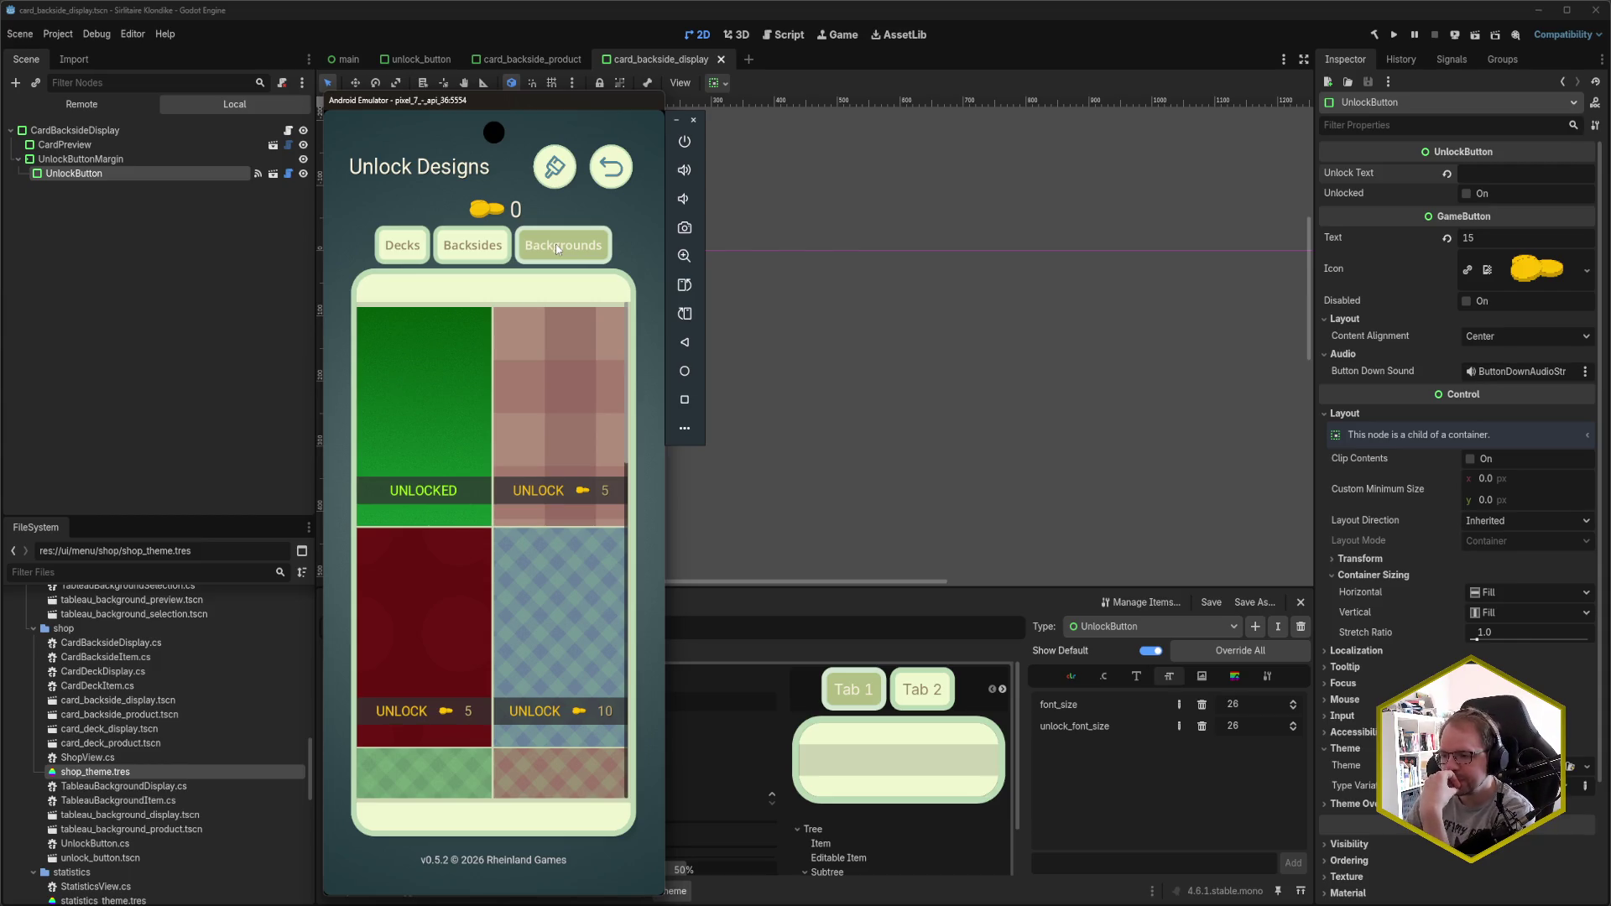
left_click(476, 256)
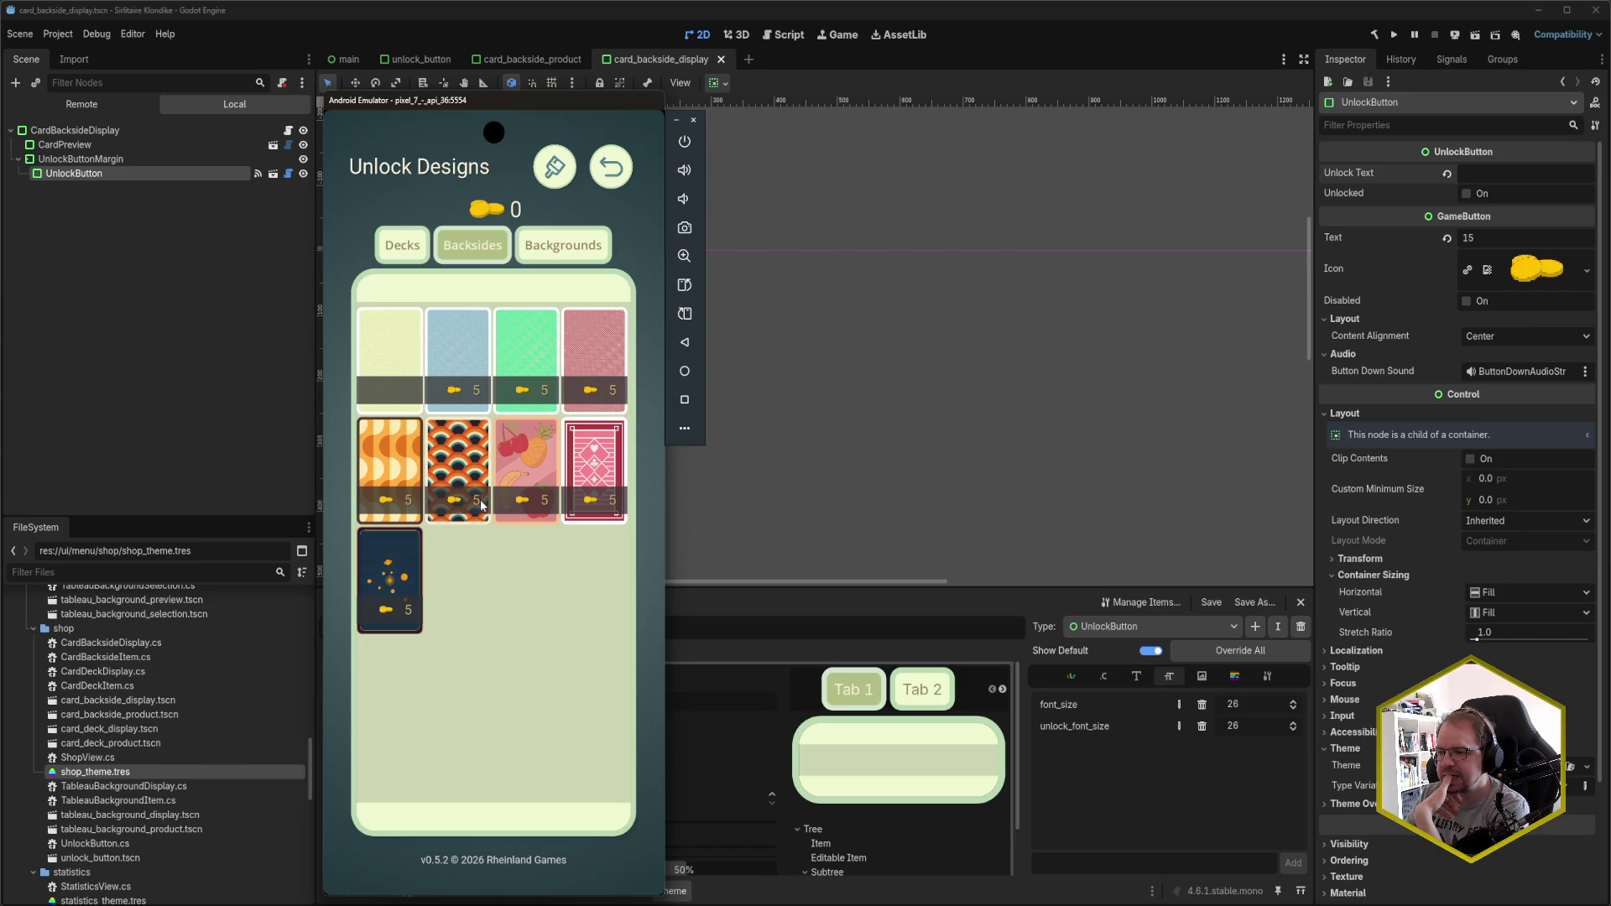
left_click(1130, 793)
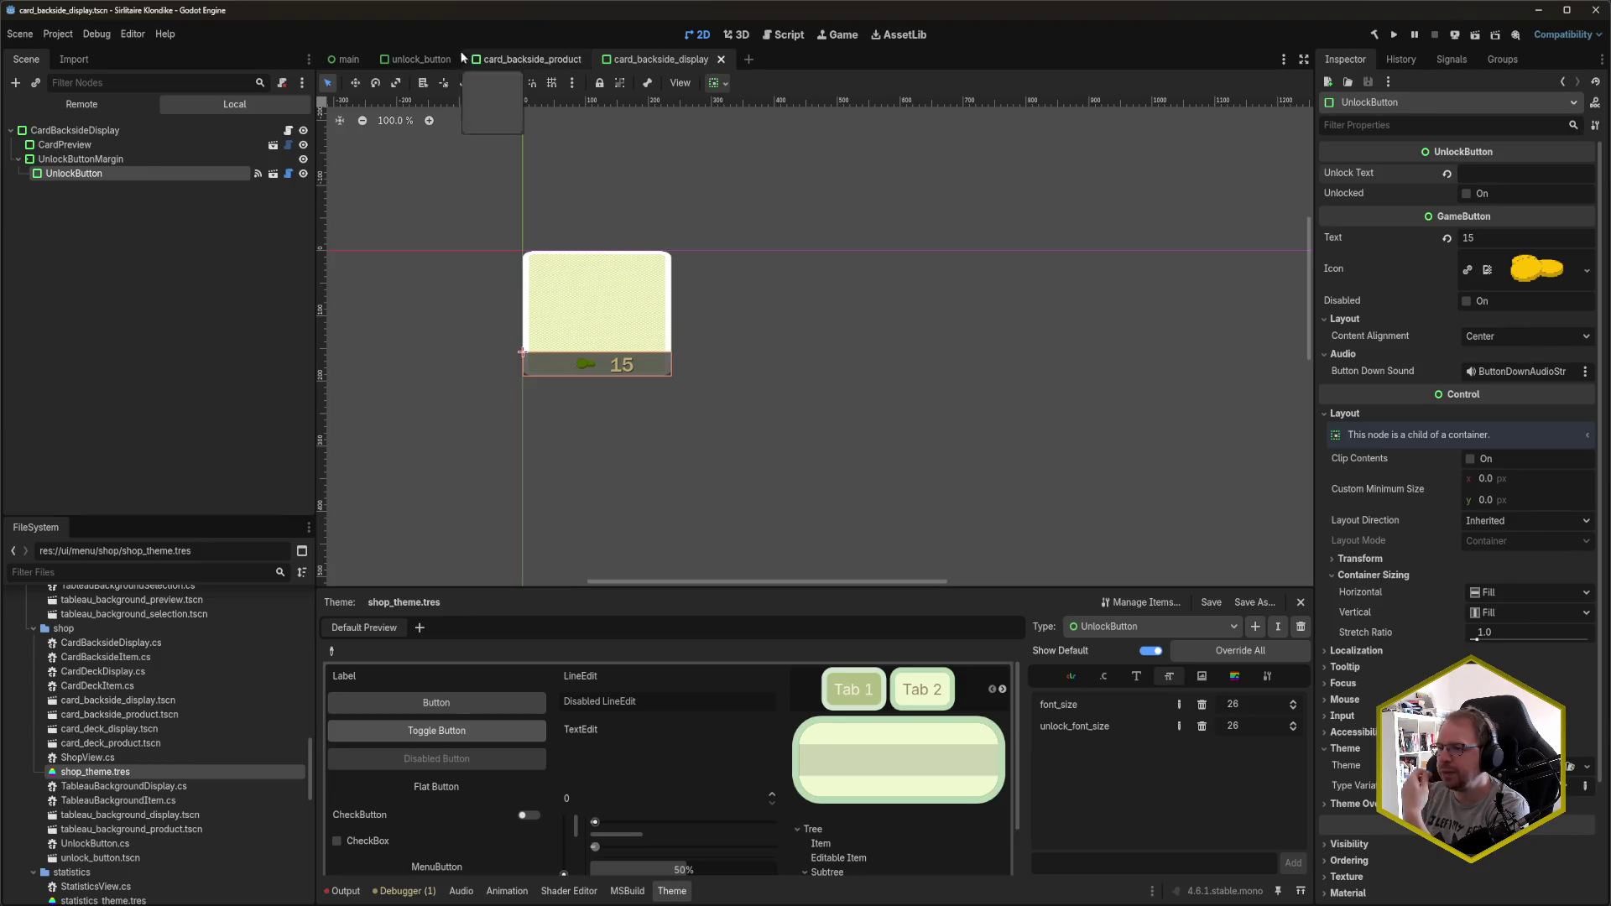
- Switch to the unlock_button scene and open res://ui/main_theme.tres in the theme editor
left_click(428, 59)
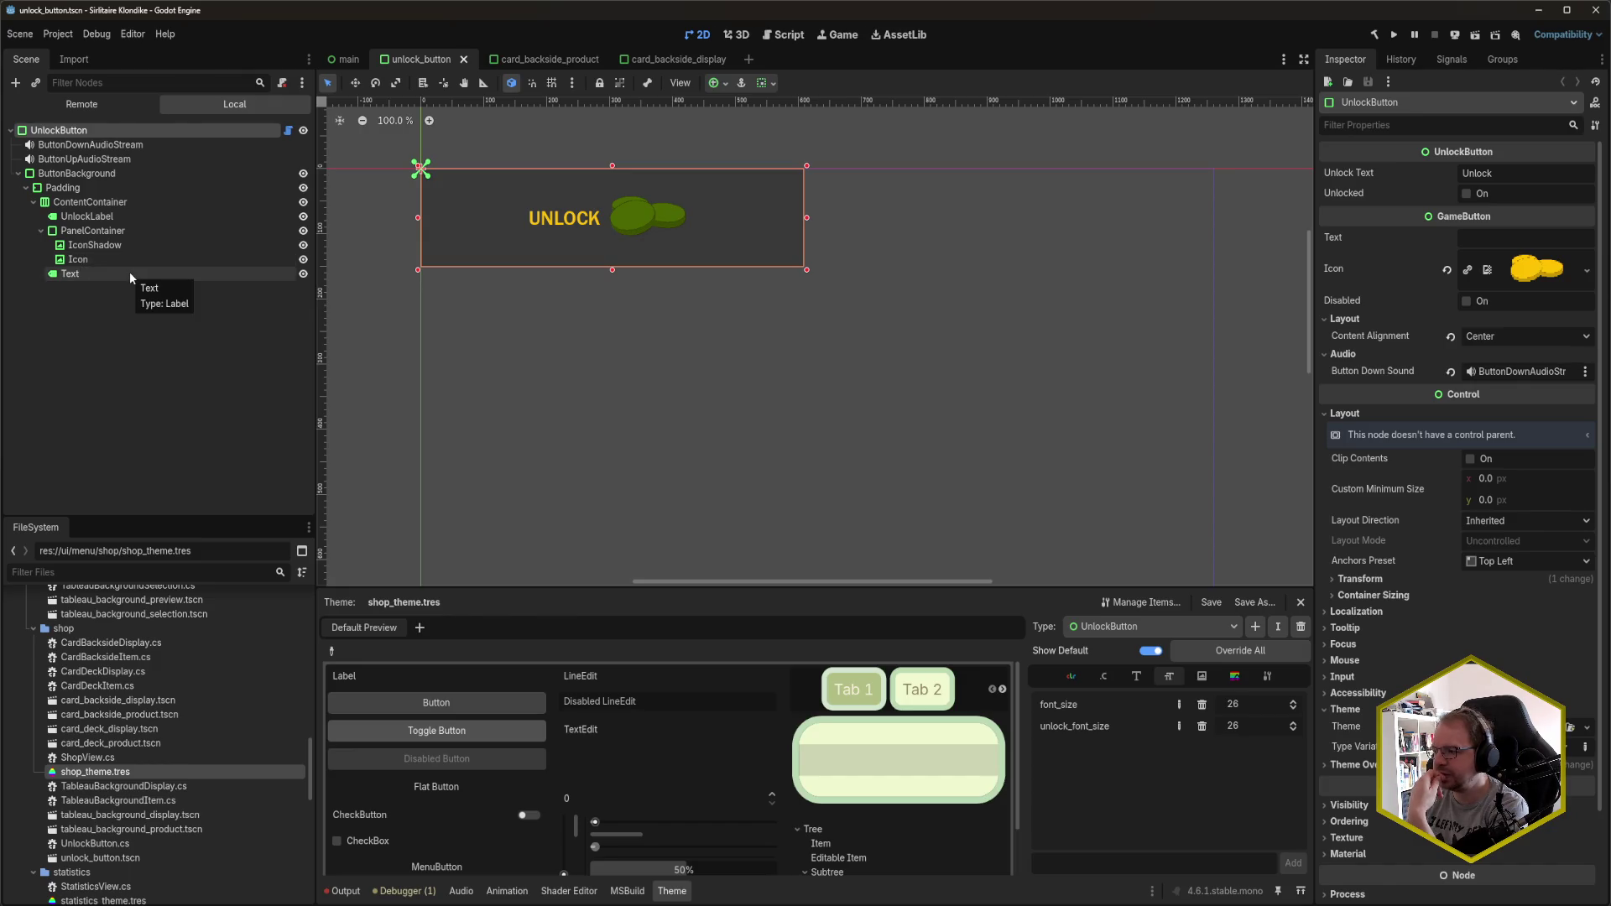
scroll(142, 808, "down", 10)
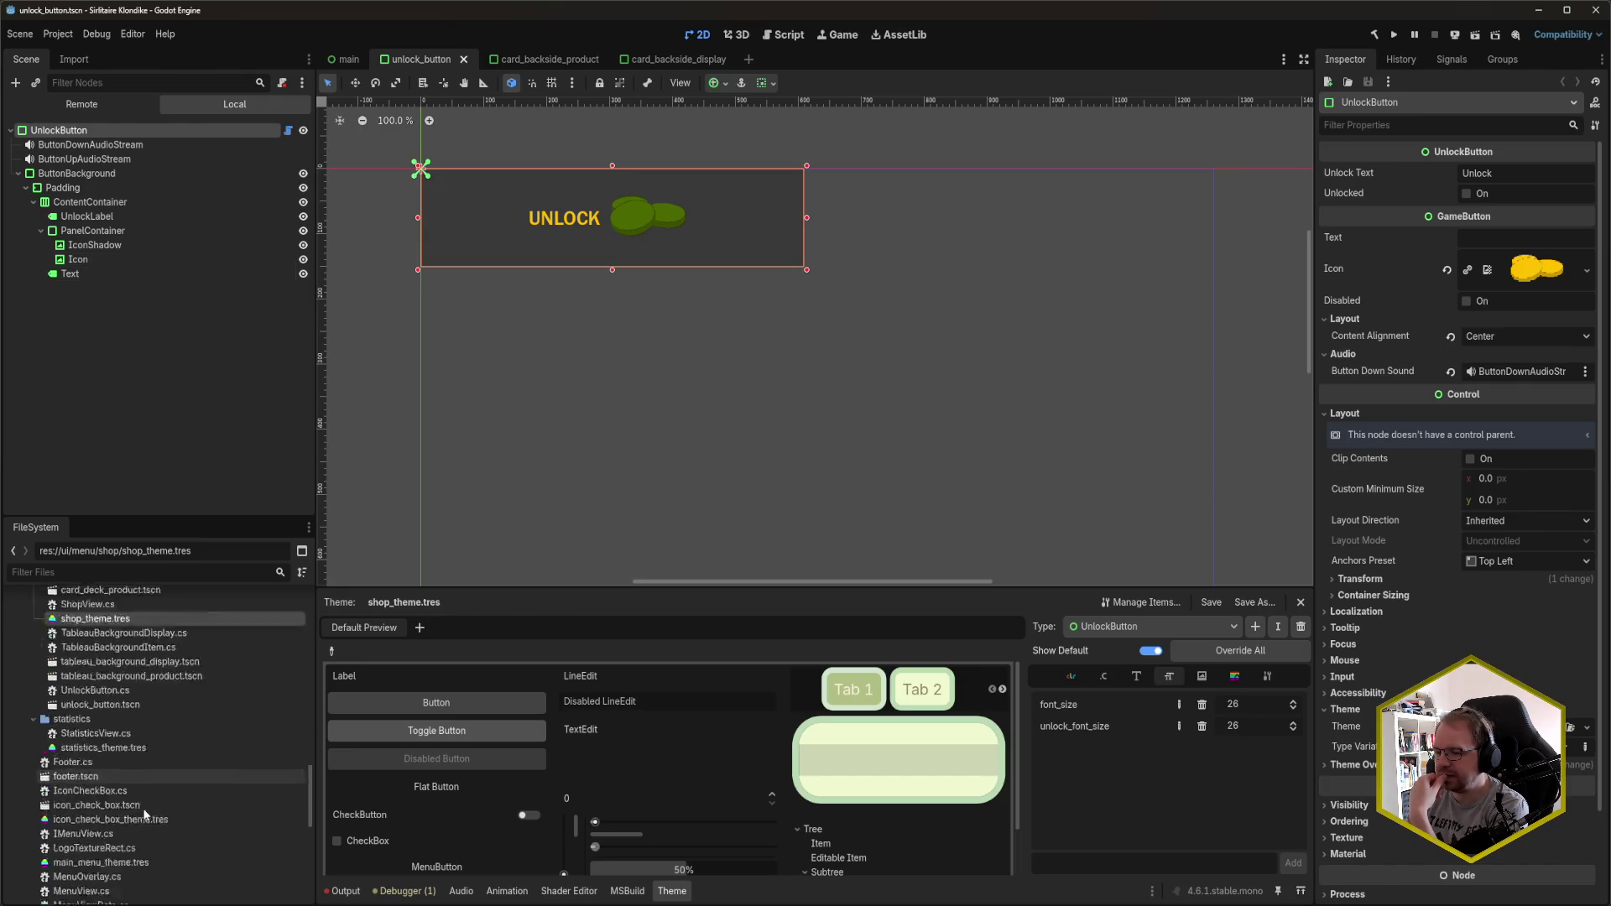
left_click(134, 811)
double_click(135, 811)
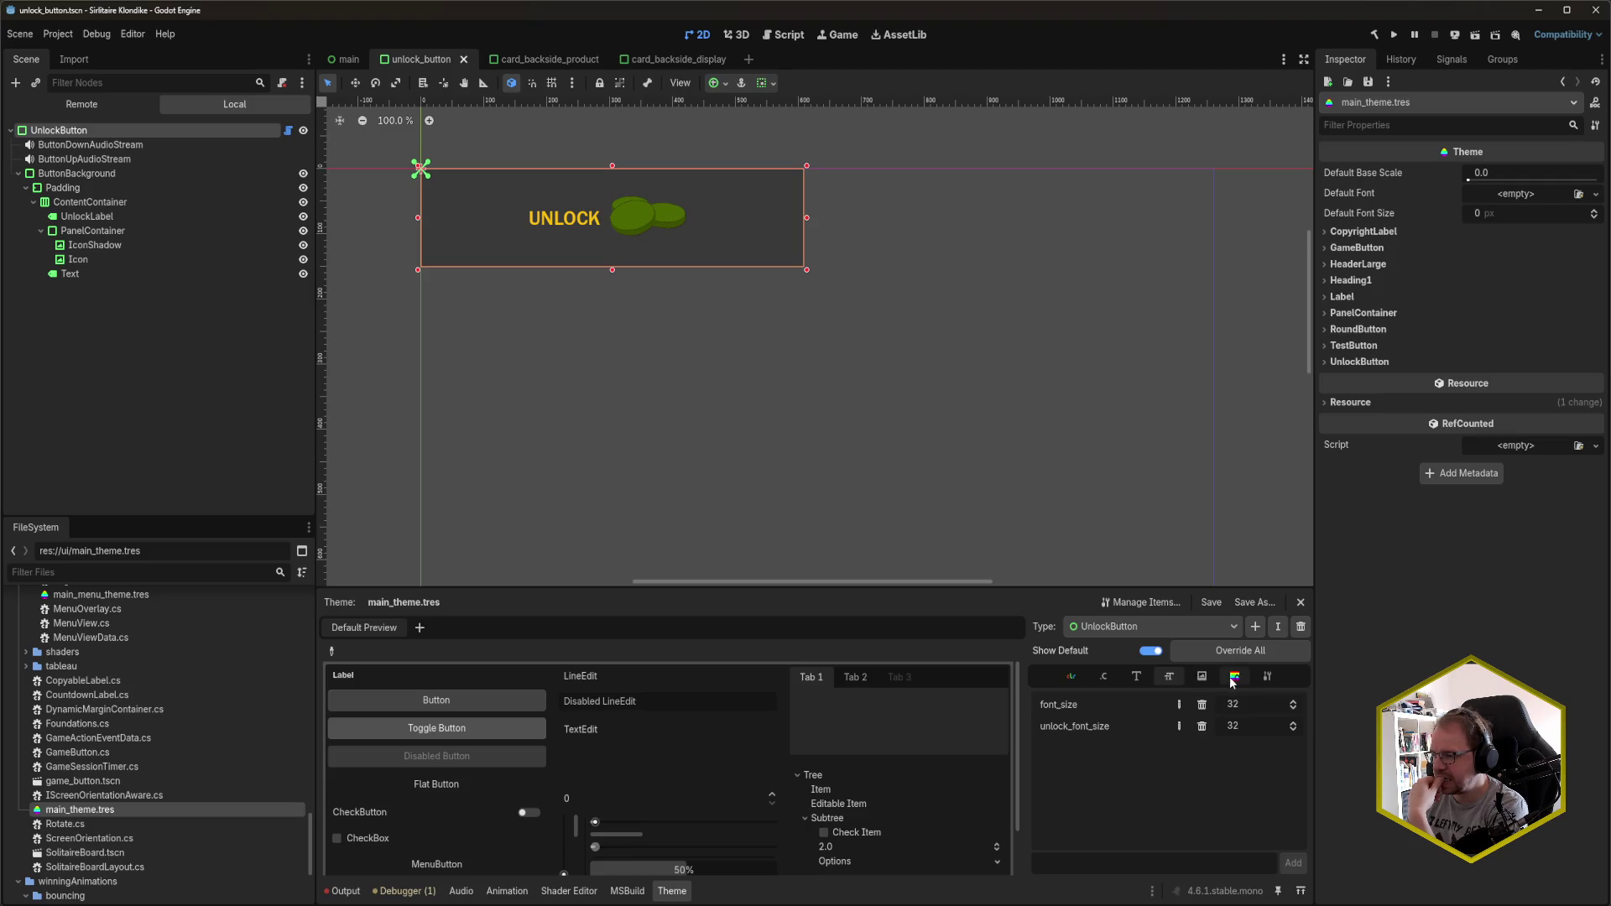
- Set UnlockButton font_color in main_theme to cream f8f0da, save, and run the game
left_click(1071, 677)
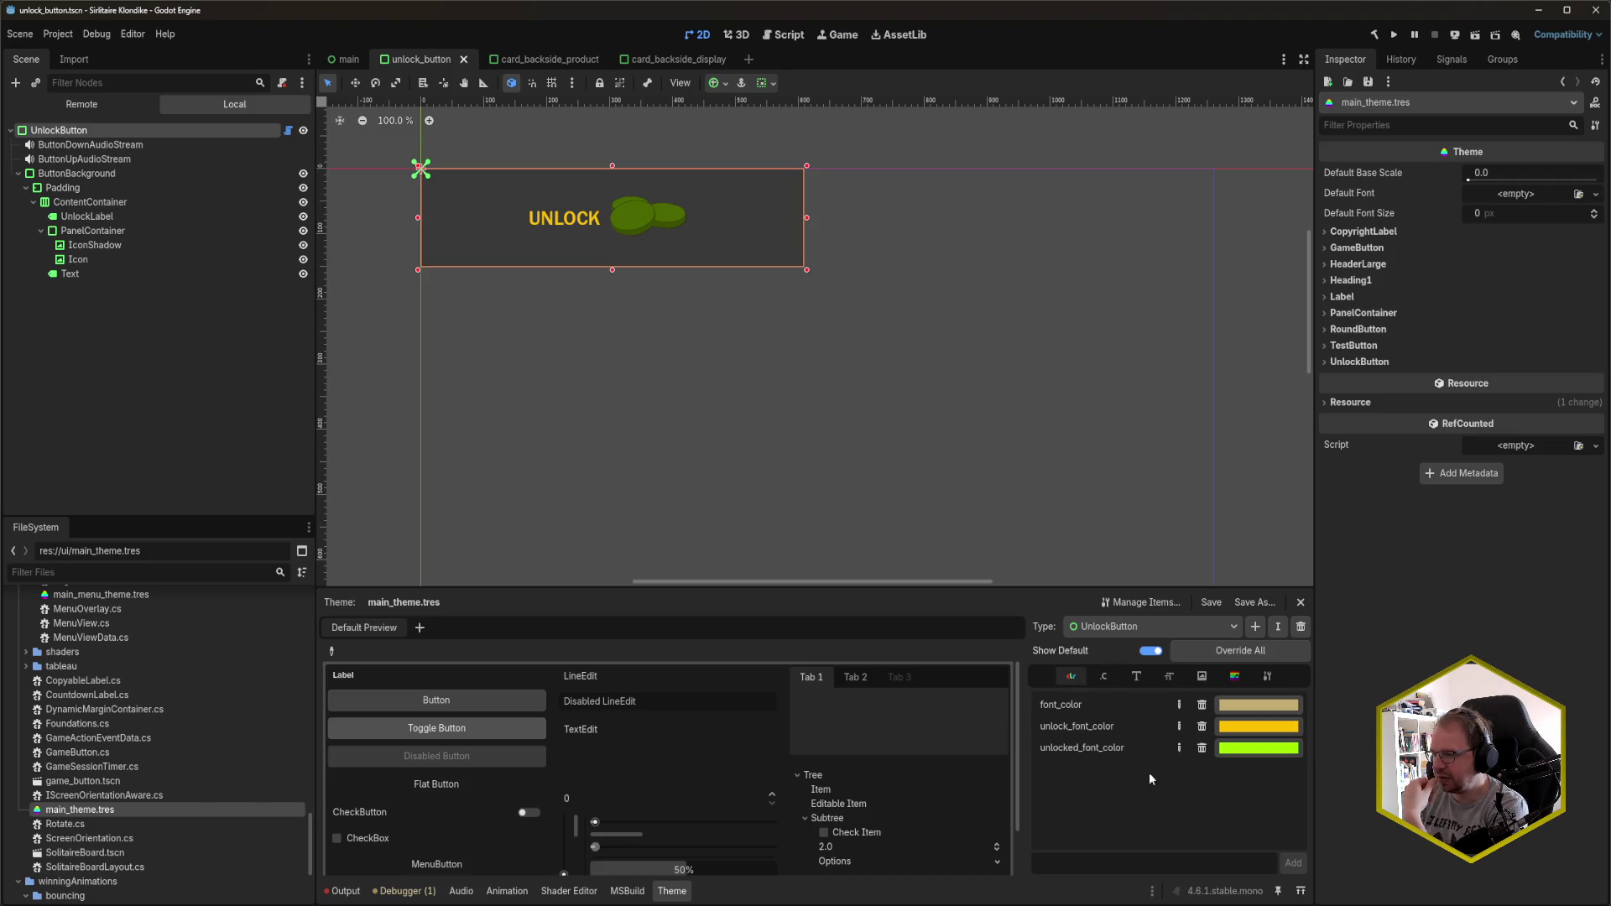
left_click(1247, 714)
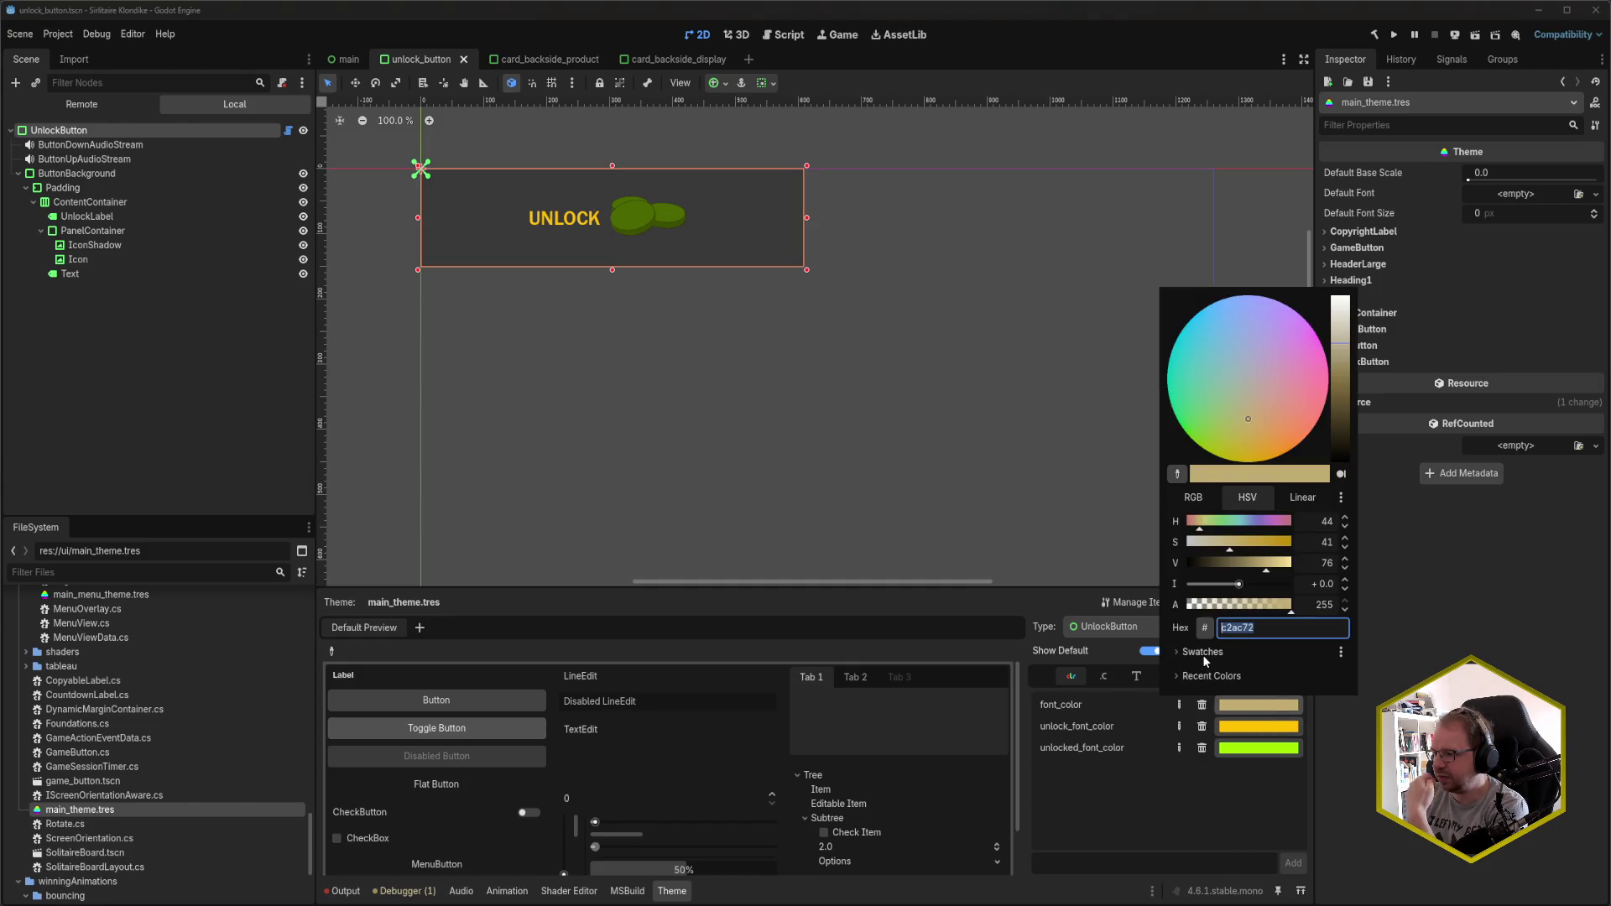
left_click(1204, 655)
left_click(1263, 677)
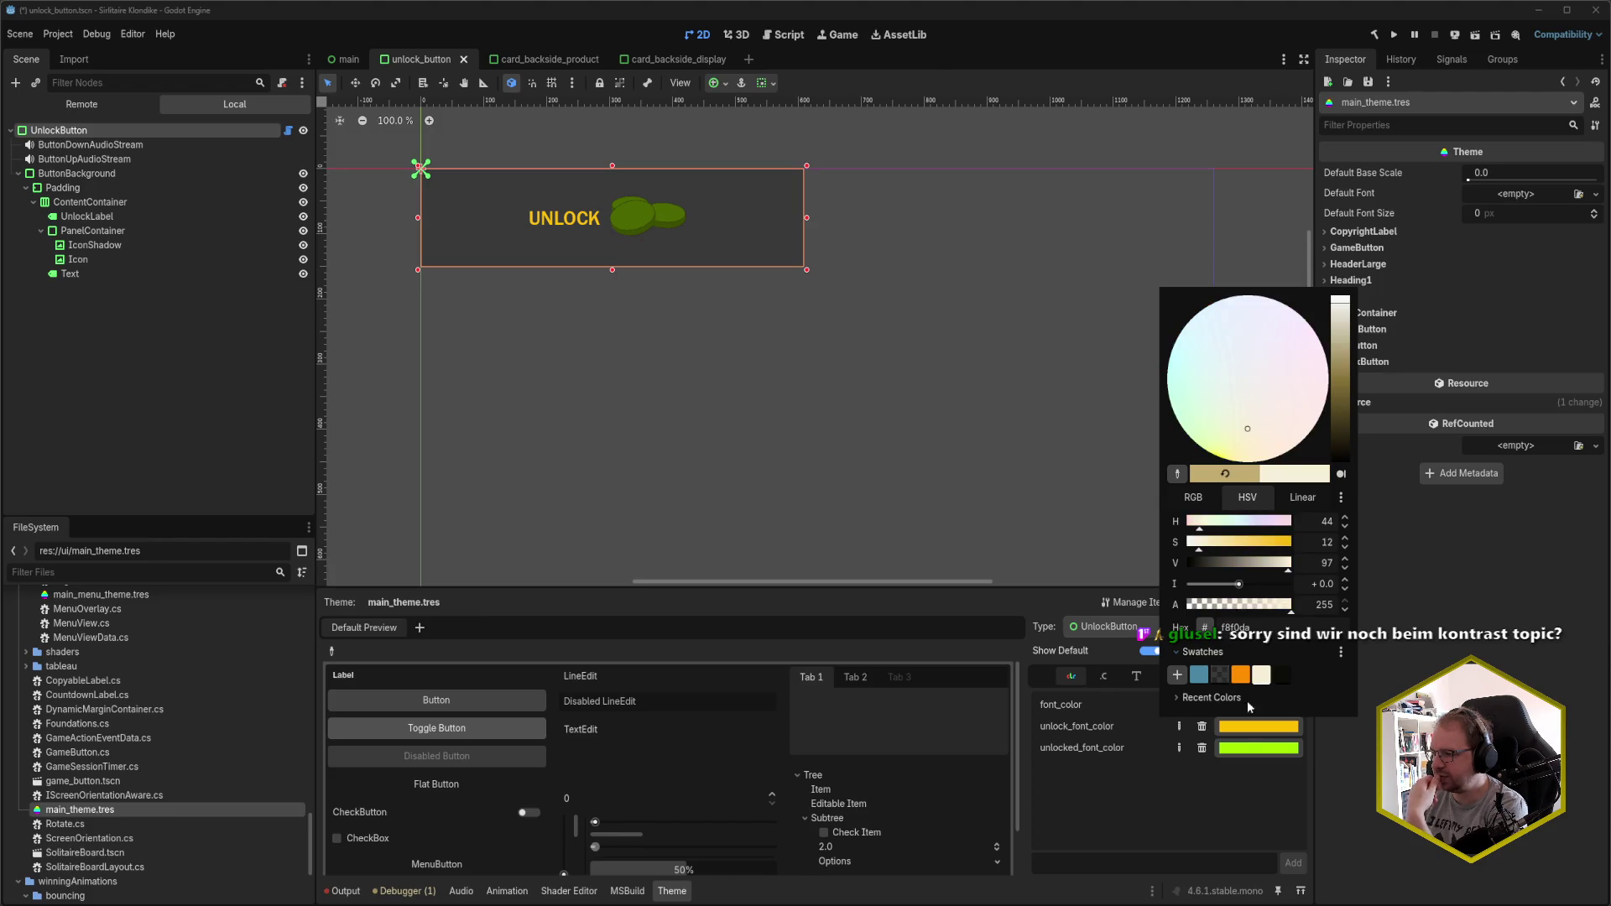
left_click(1171, 784)
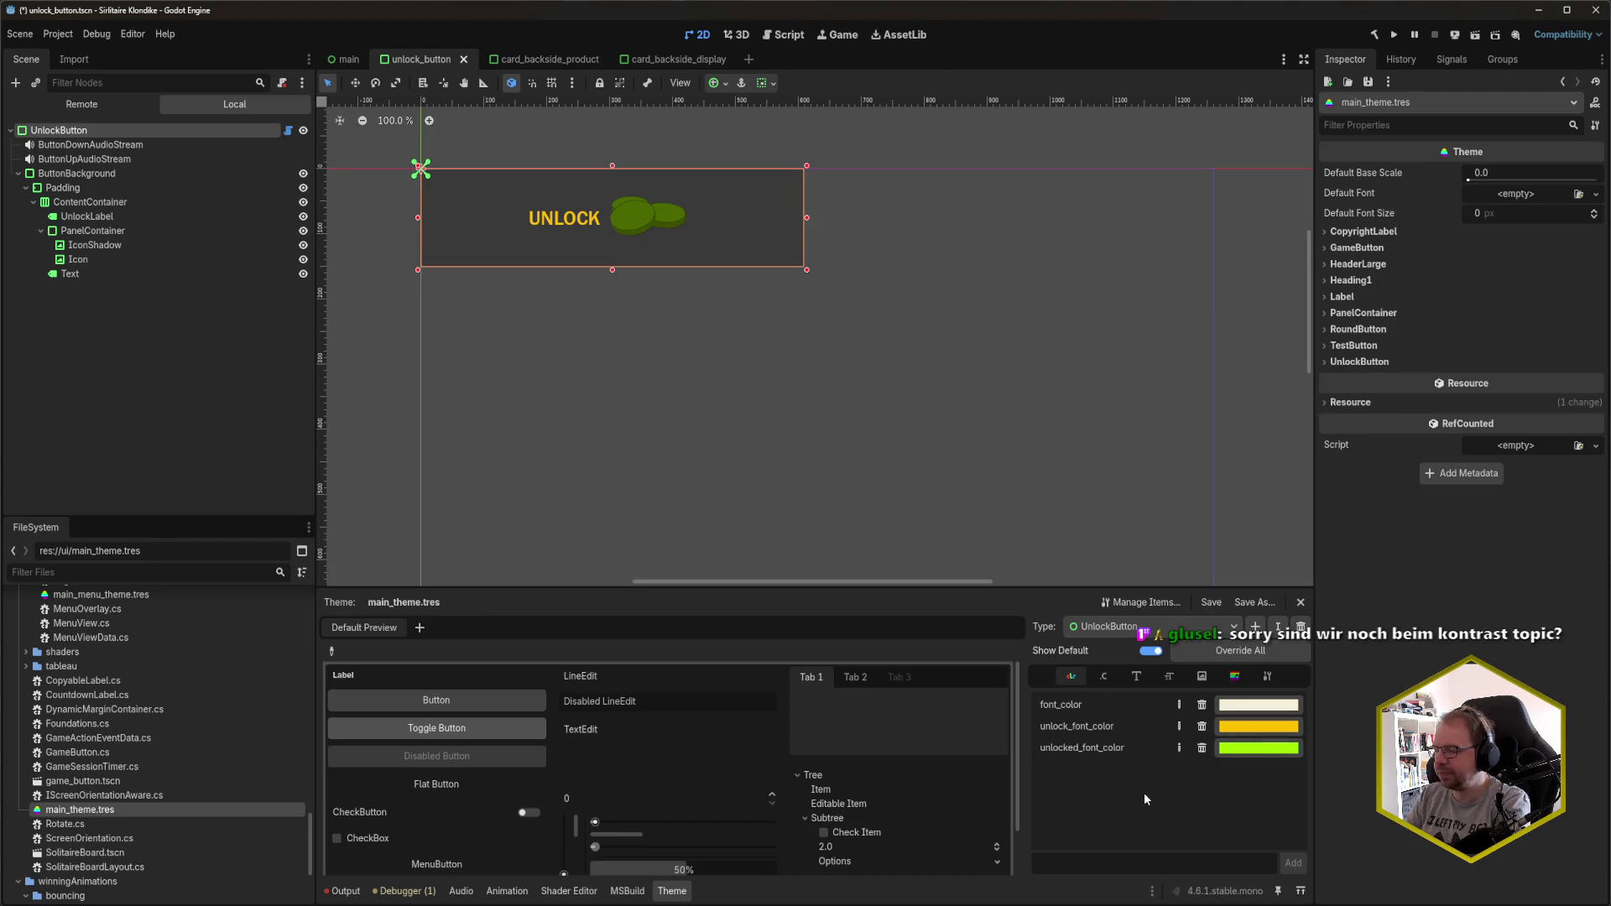
key("ctrl+s")
key("alt+Tab")
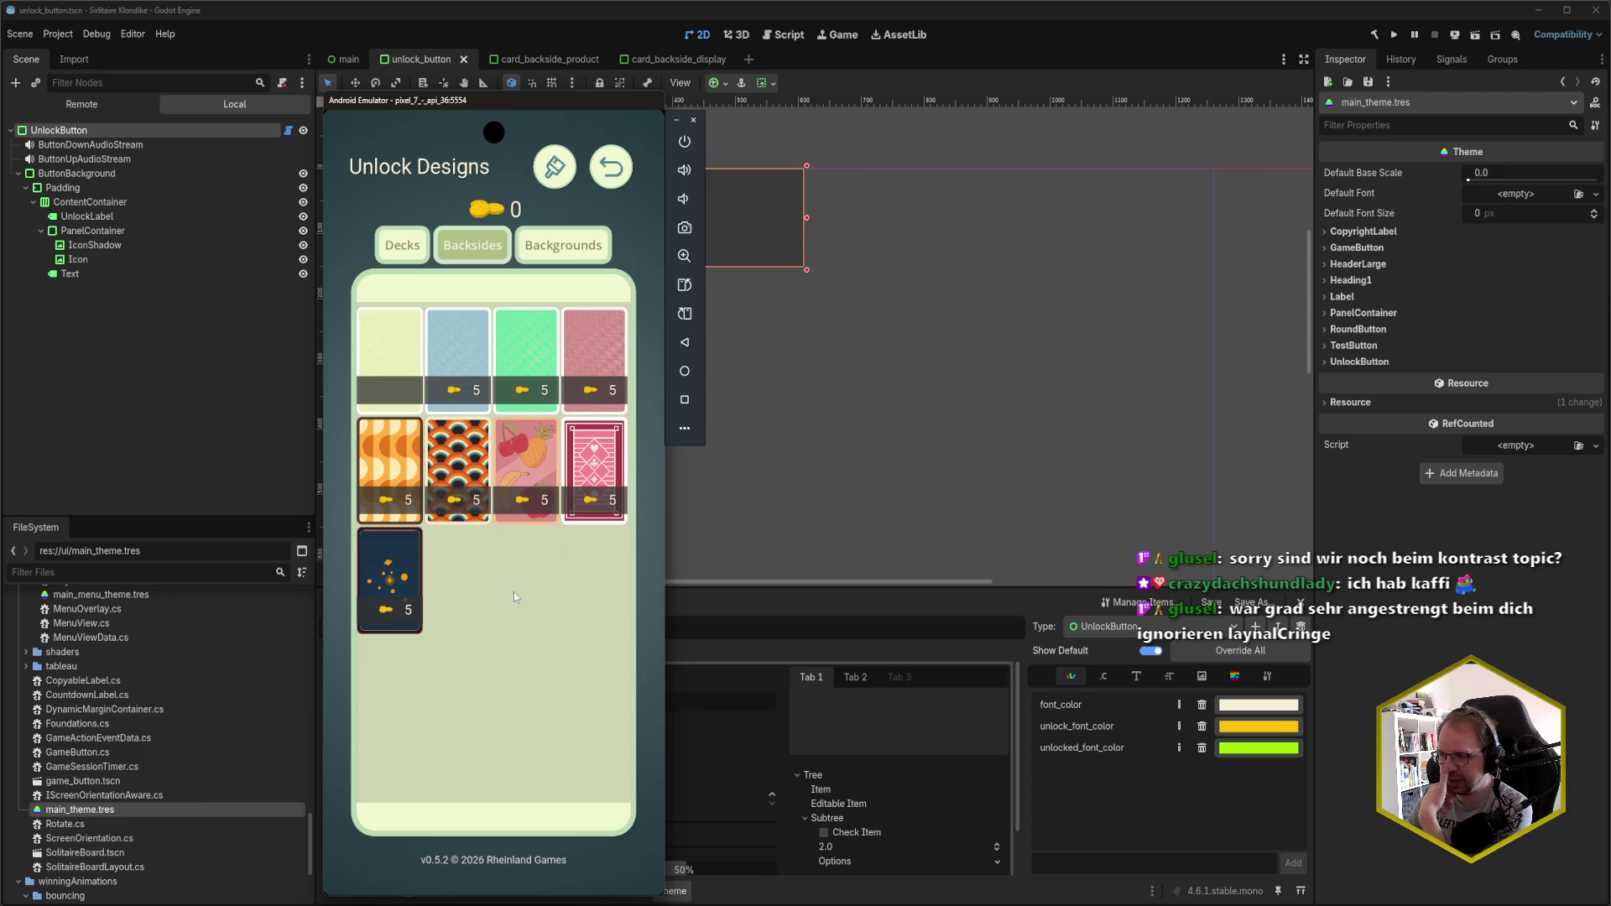
- Browse the Decks, Backgrounds and Backsides unlock prices in the running shop
left_click(408, 255)
scroll(525, 585, "down", 3)
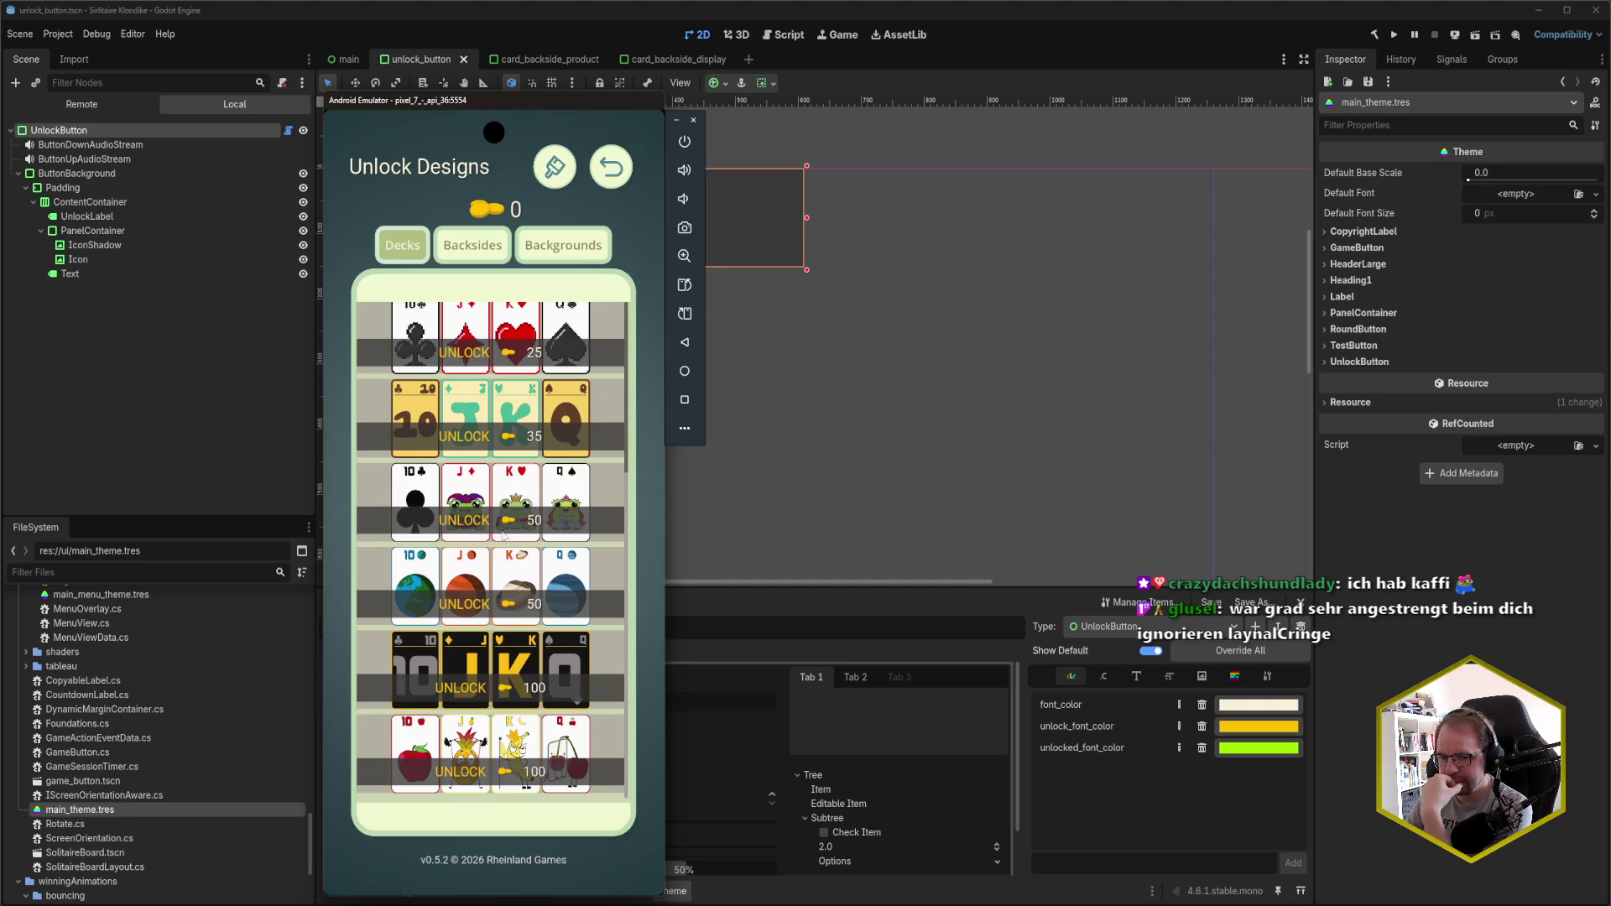
scroll(514, 505, "up", 3)
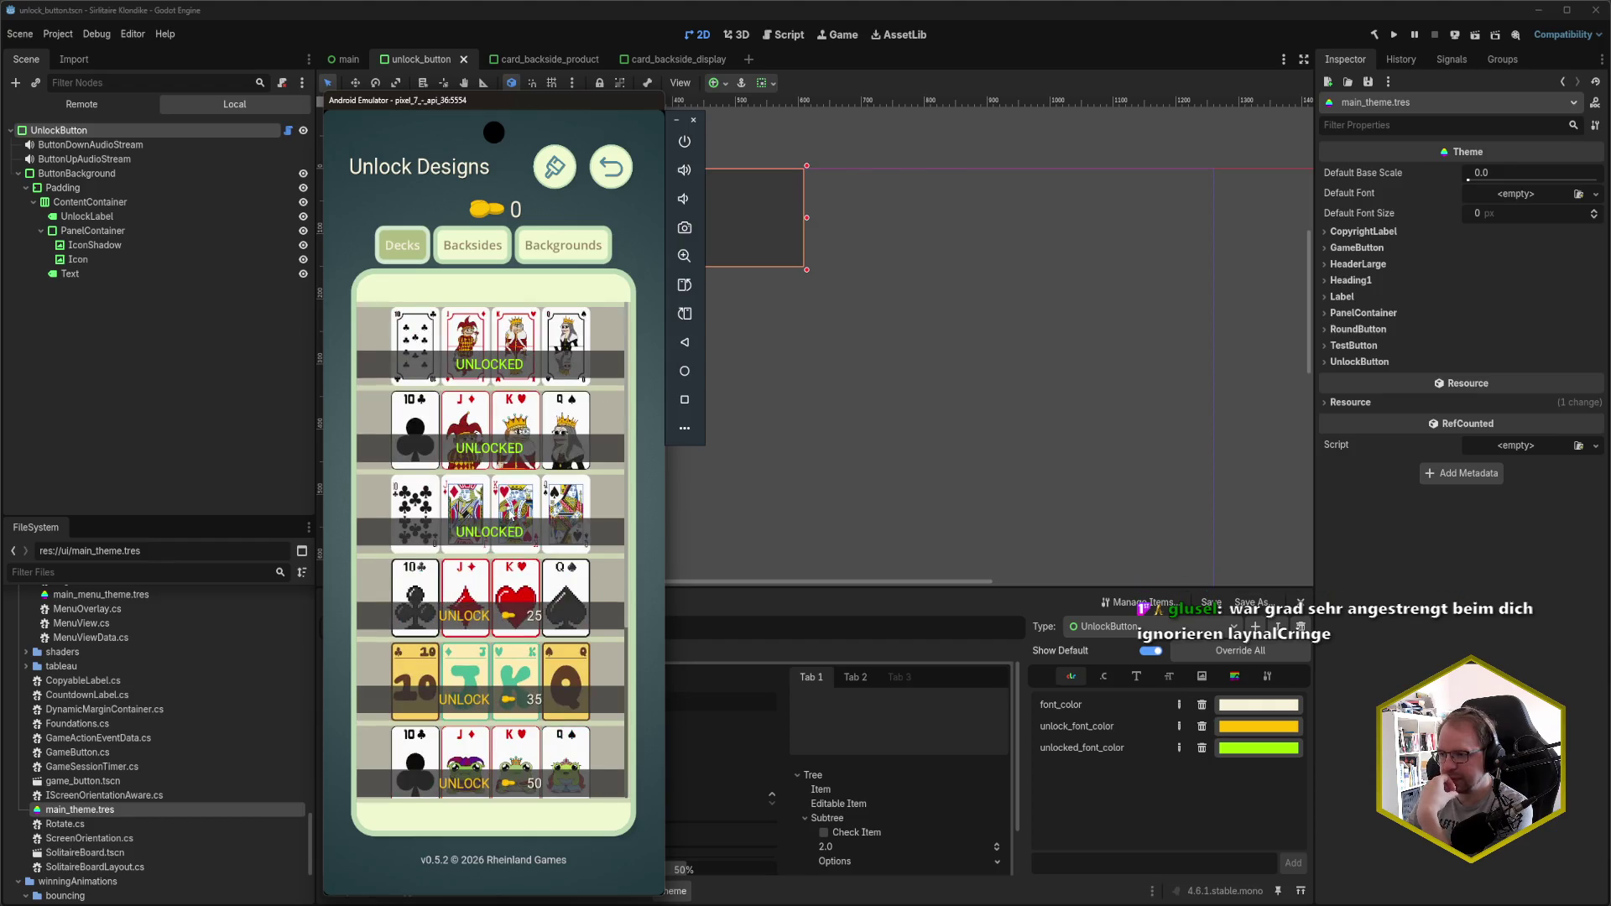
left_click(564, 252)
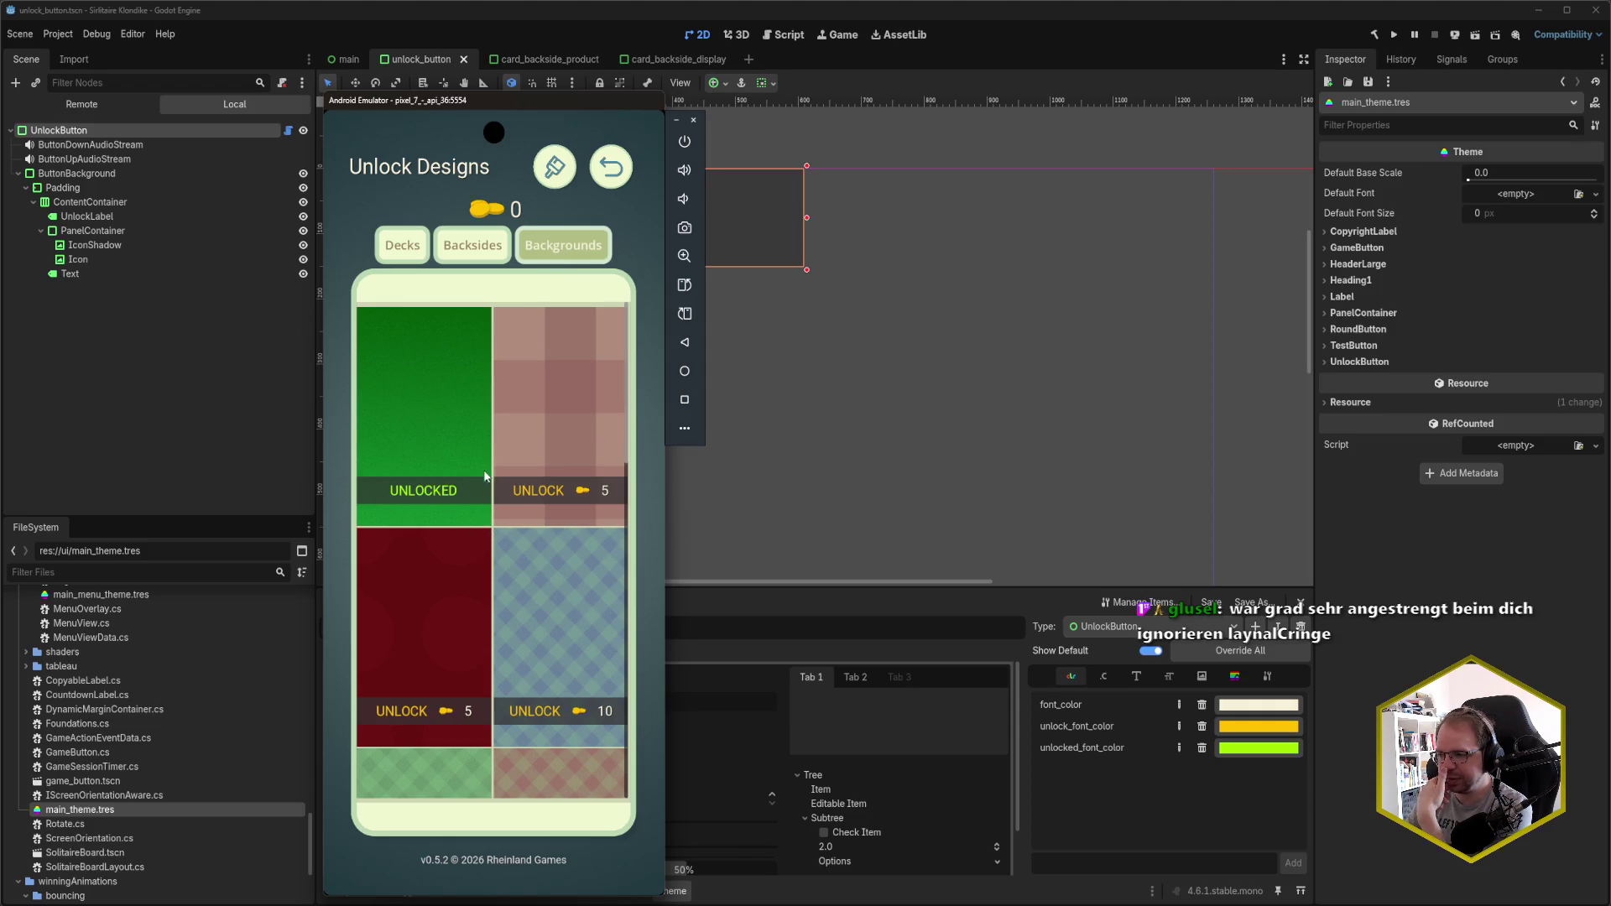
left_click(473, 246)
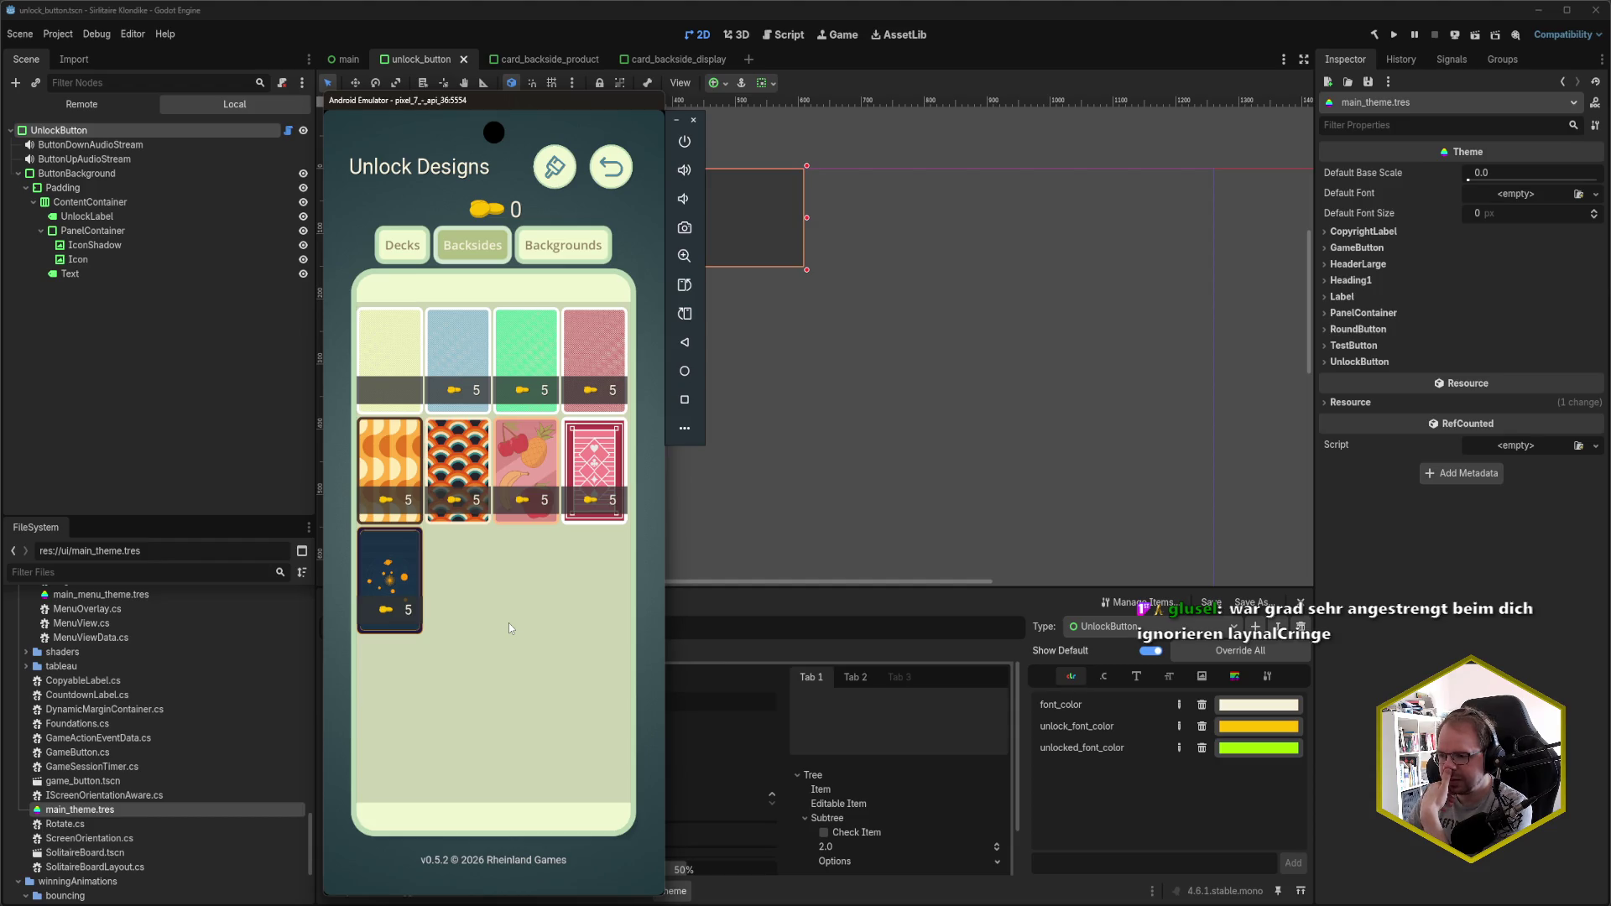
left_click(418, 254)
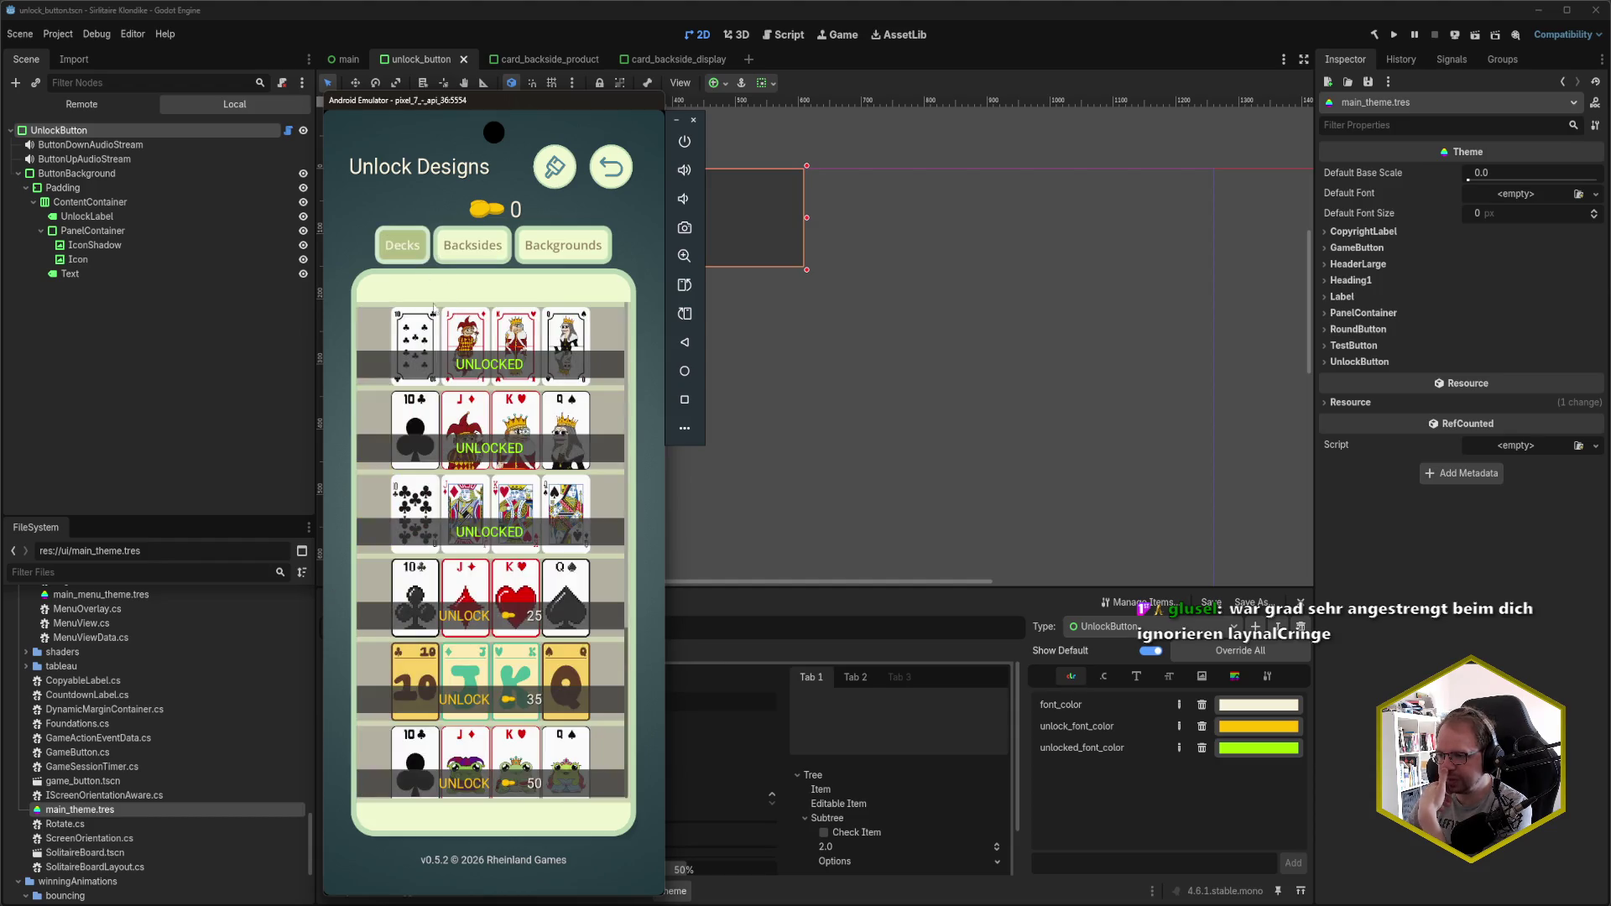
scroll(546, 428, "down", 3)
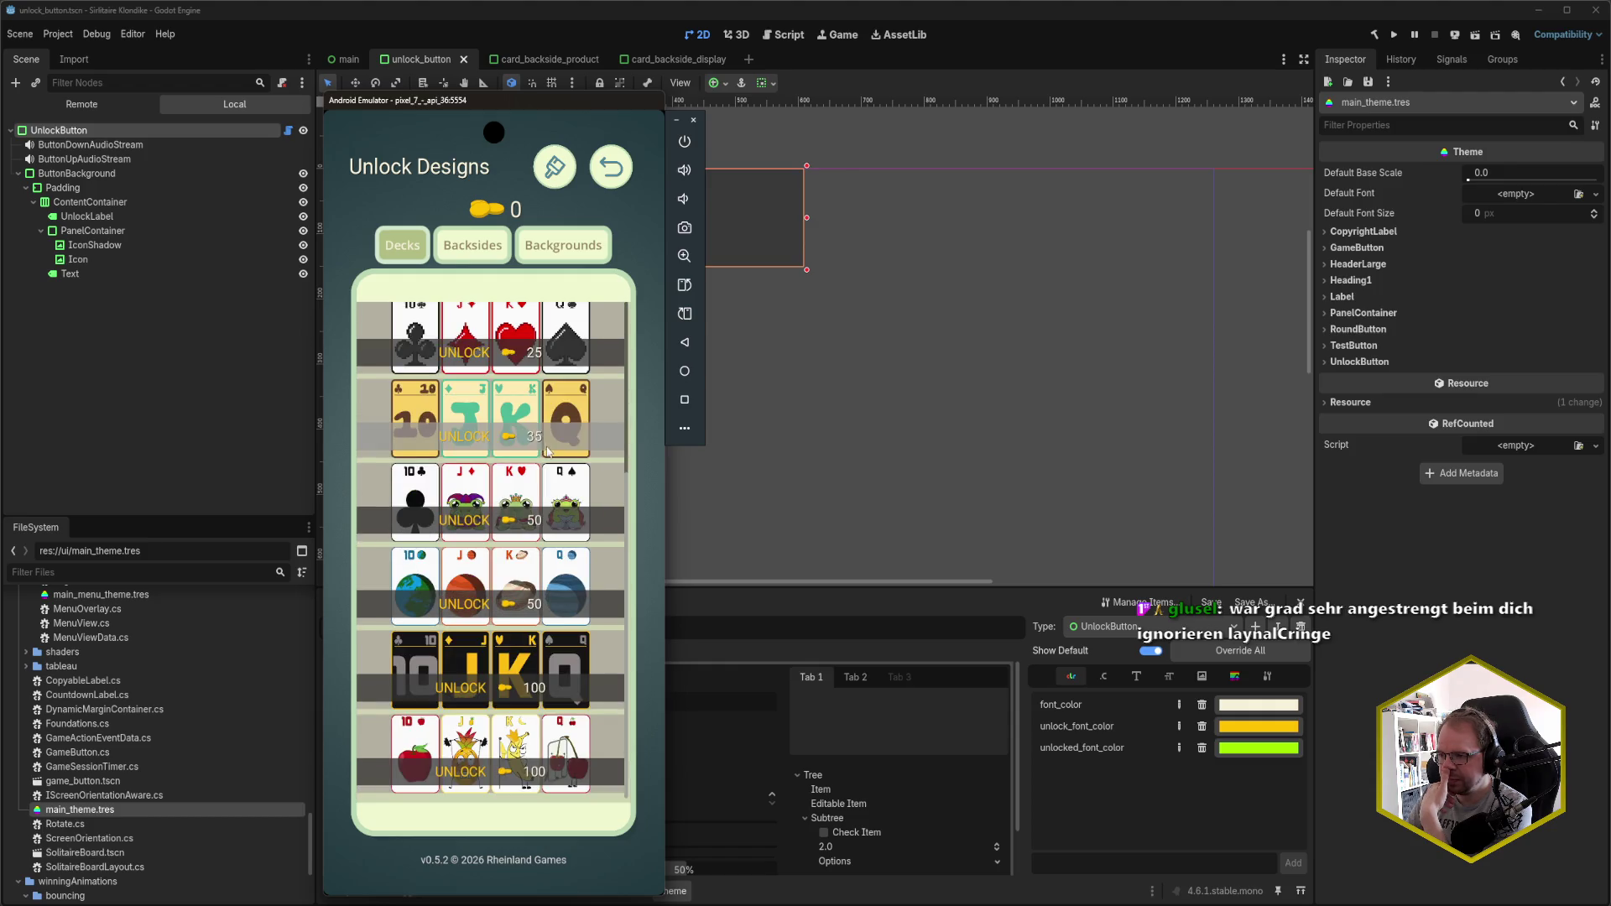
left_click(467, 248)
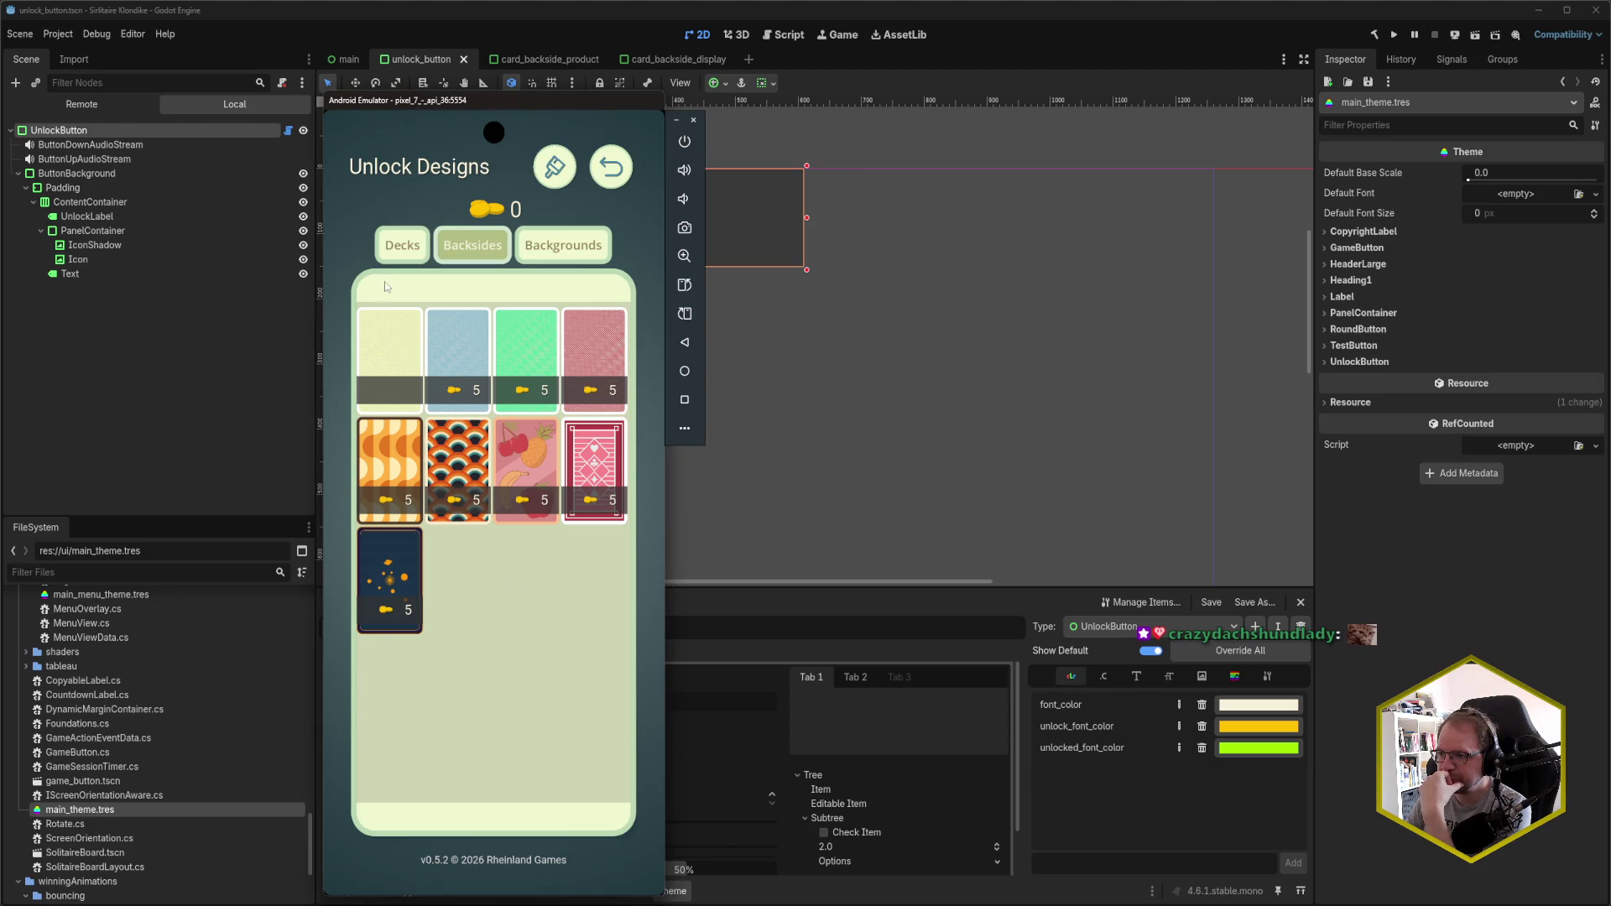
- Try unlocking the 50-coin deck, recheck the tabs, and return to Godot
left_click(404, 254)
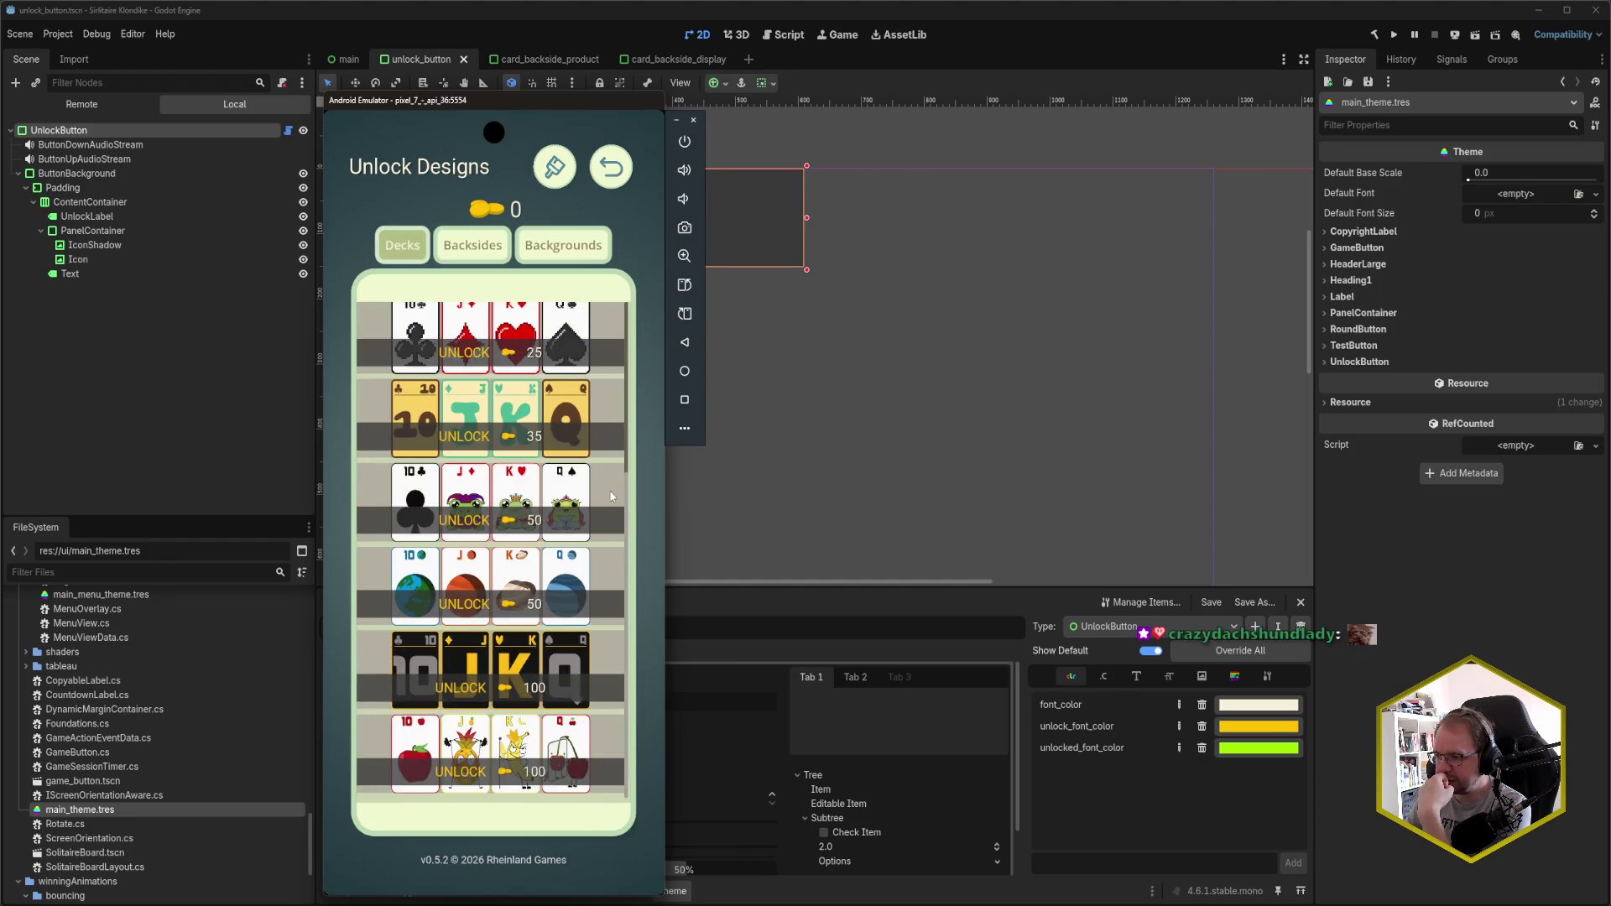
left_click(609, 512)
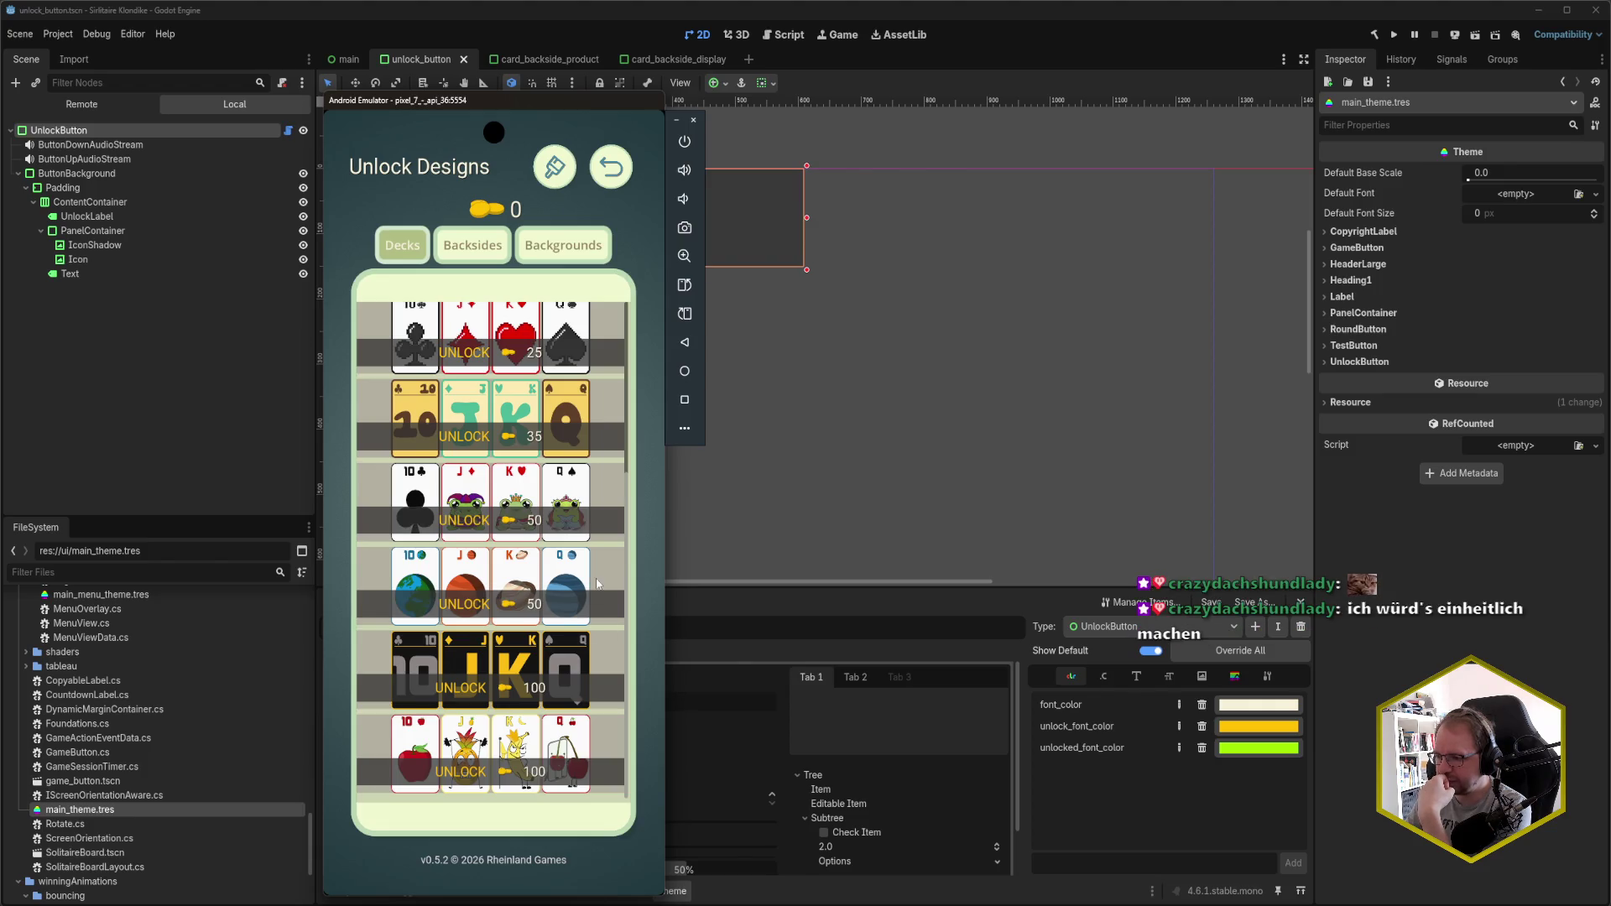
scroll(613, 537, "up", 3)
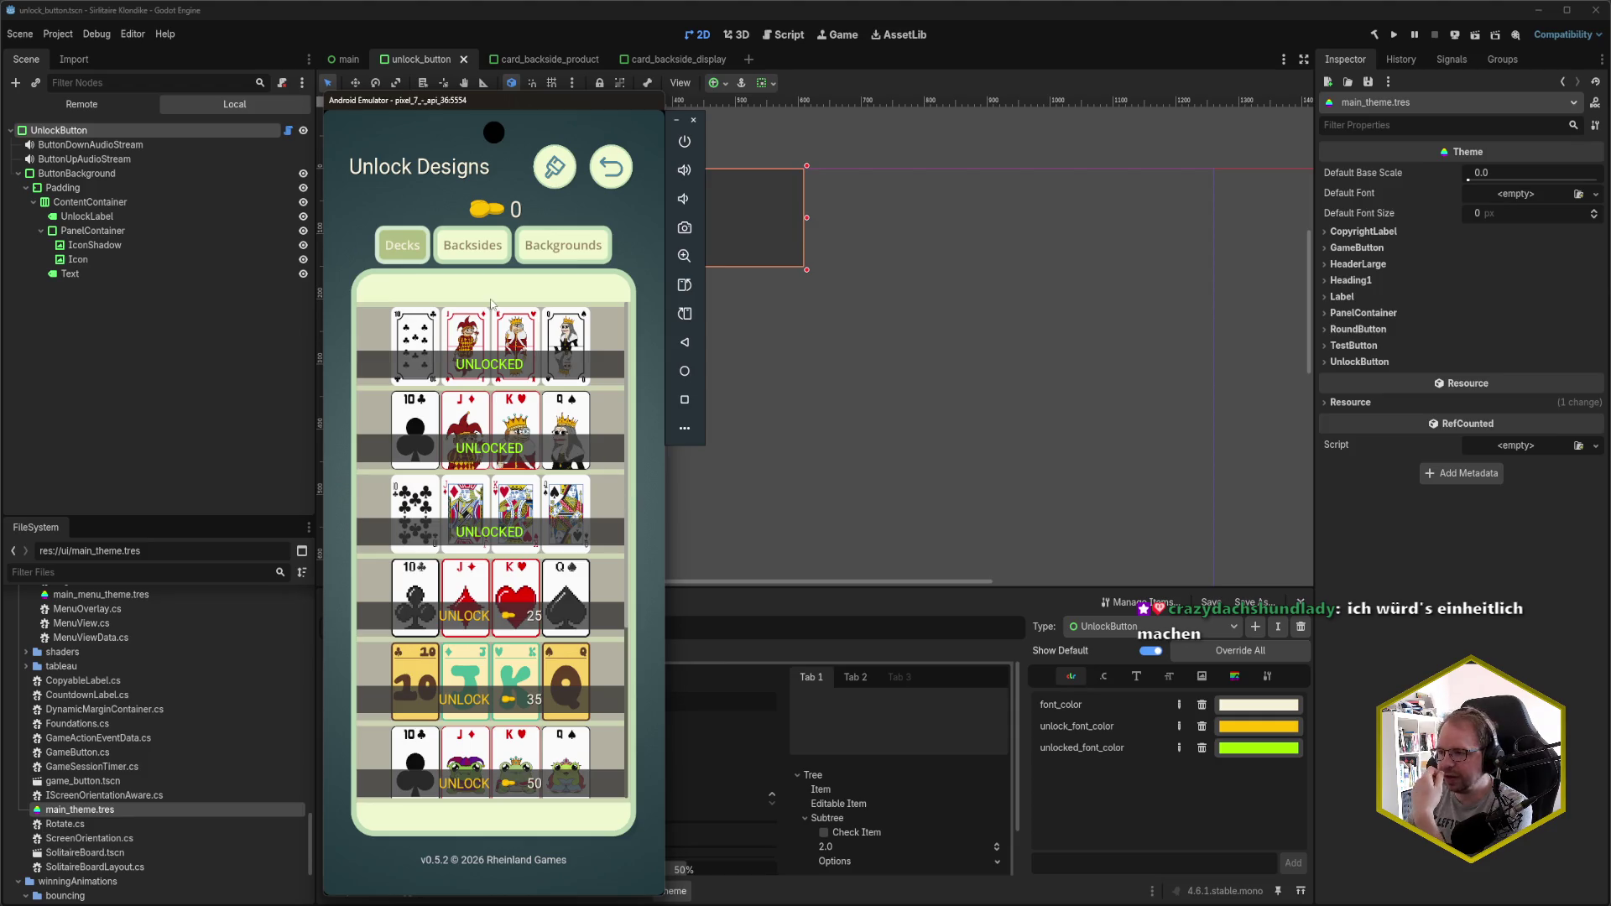
left_click(471, 243)
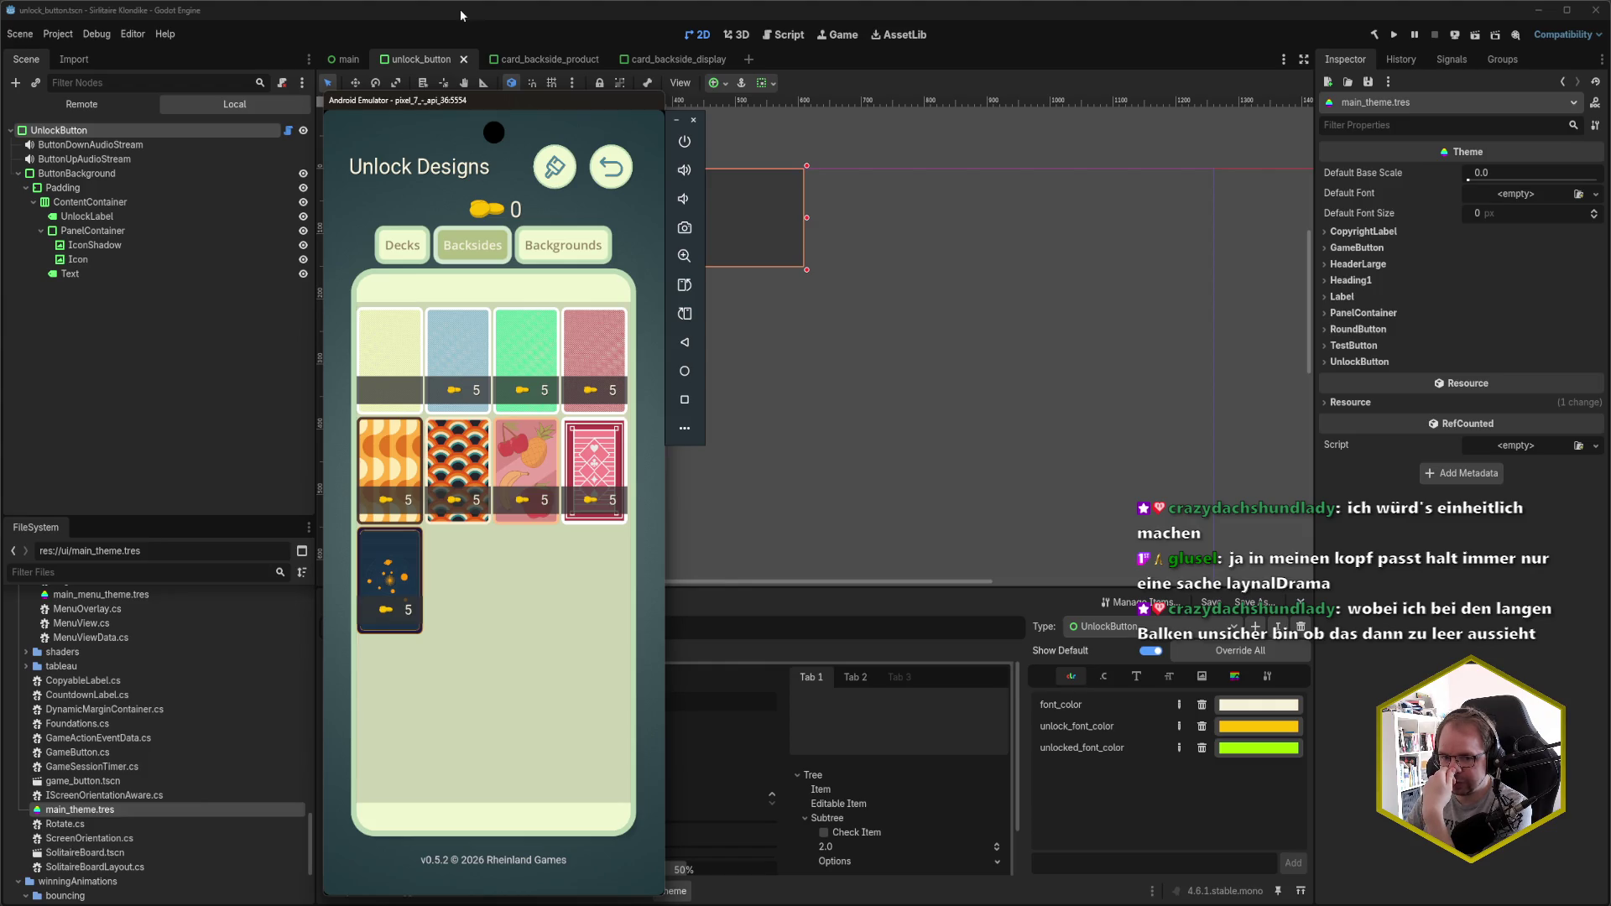
left_click(569, 252)
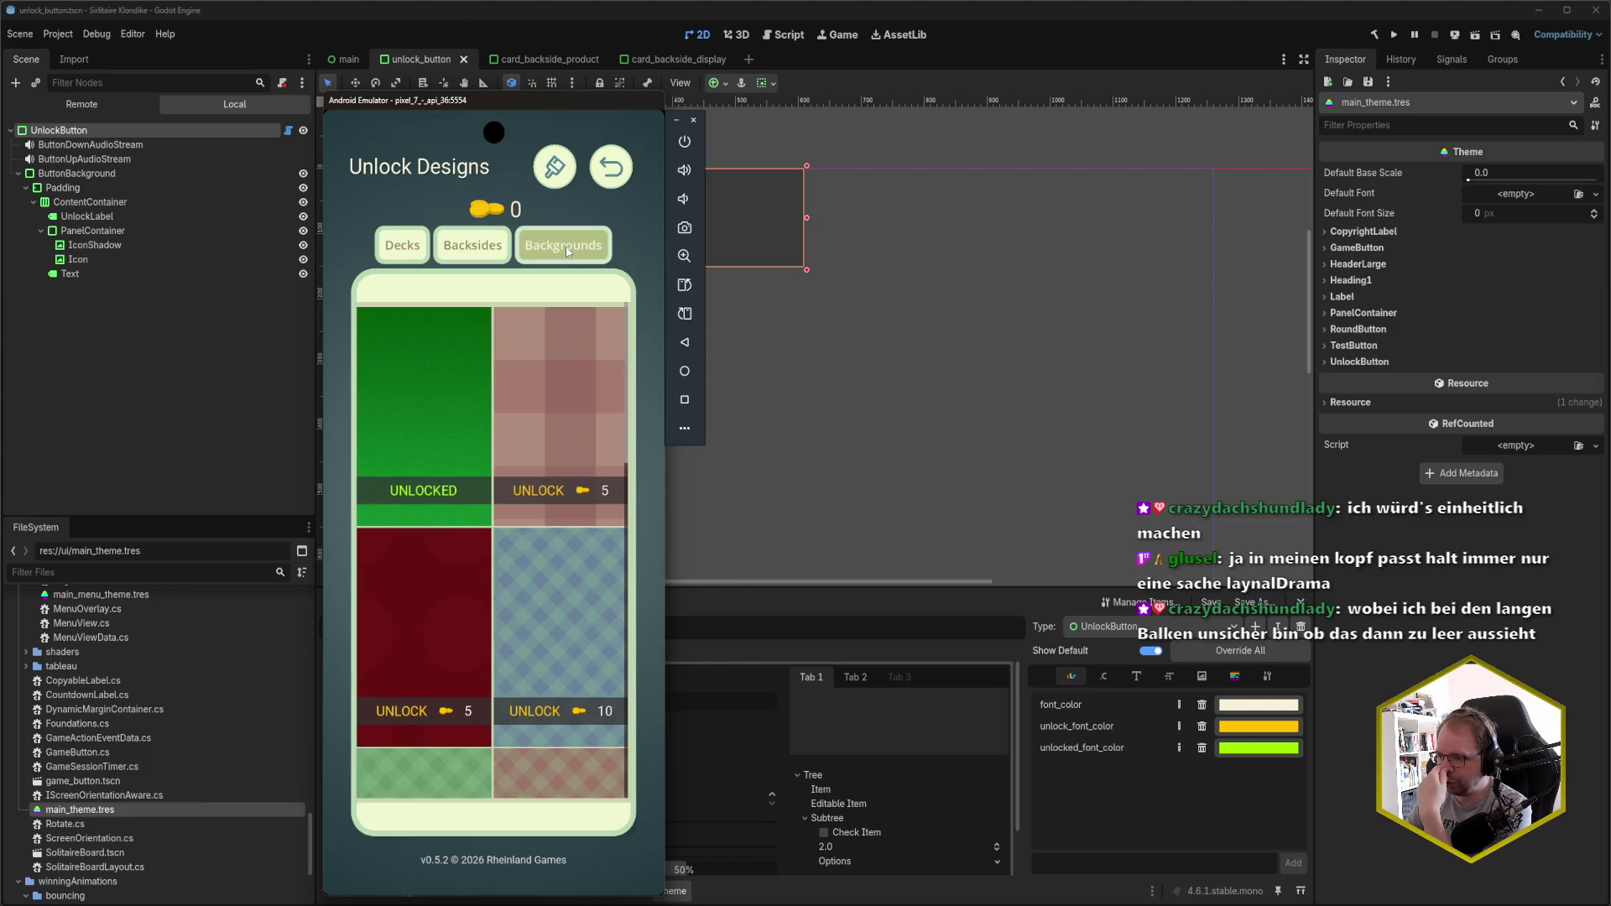
left_click(464, 257)
left_click(402, 245)
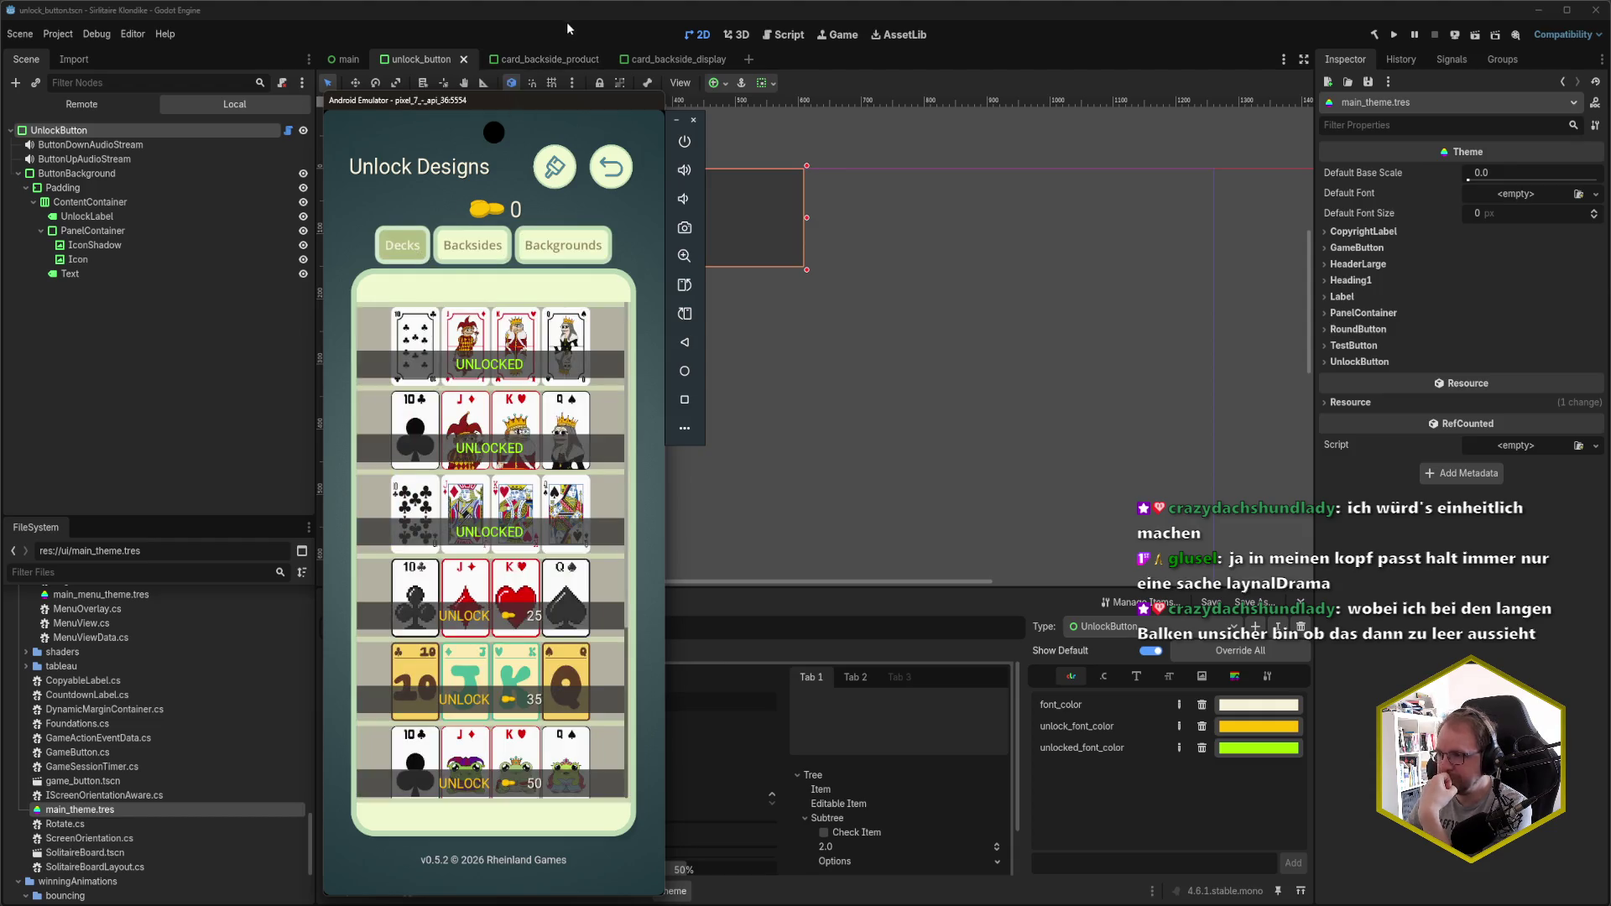
left_click(420, 58)
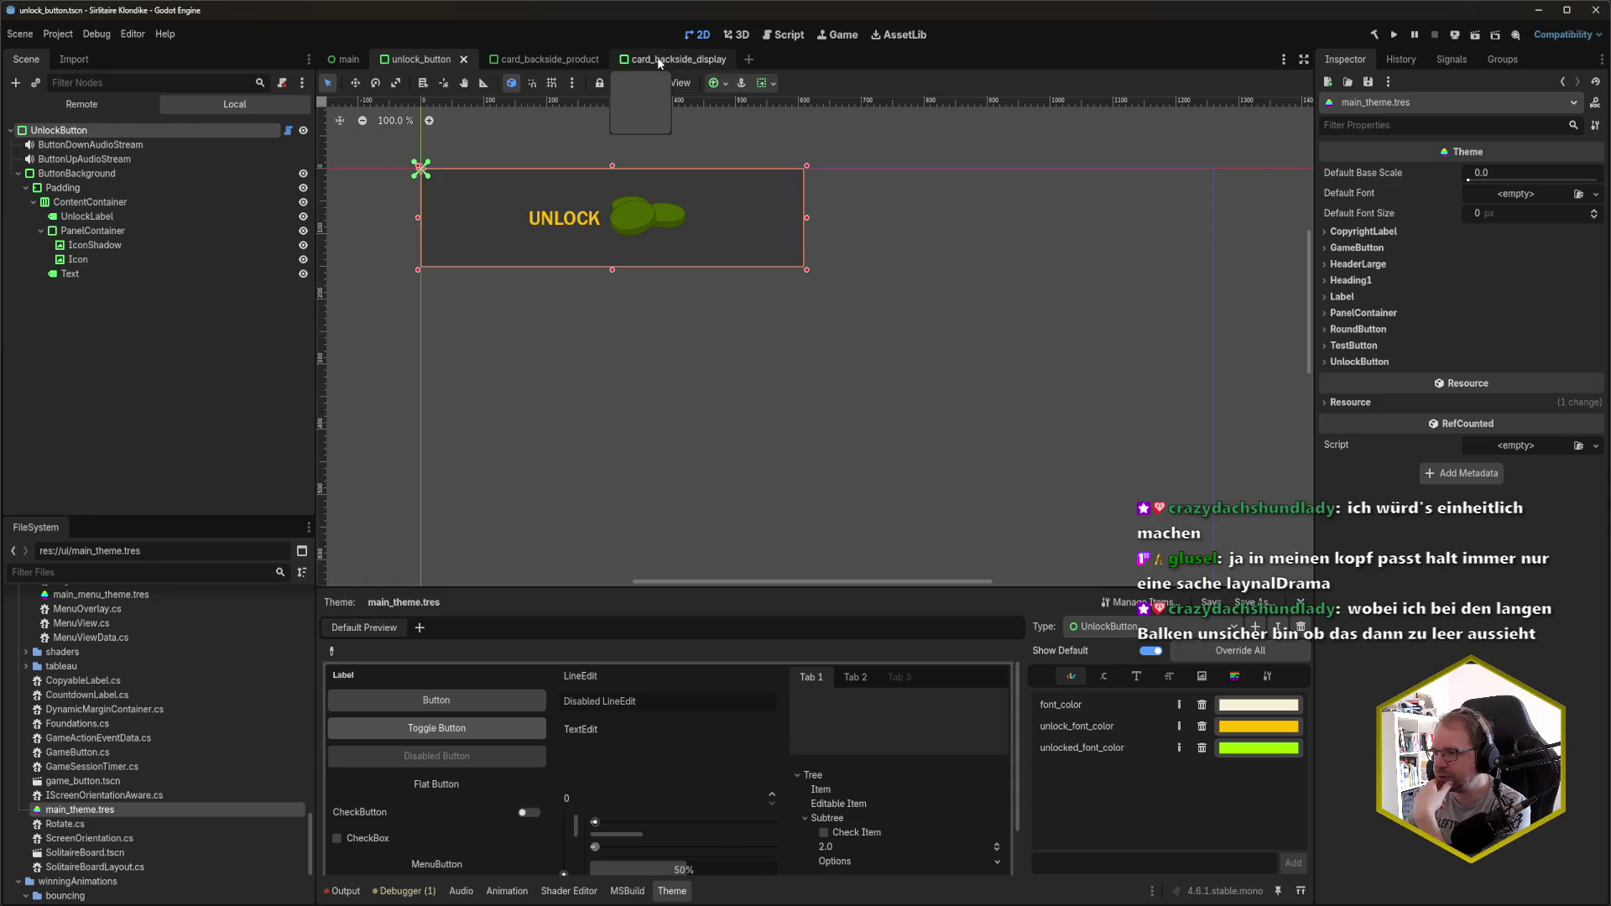
- In card_backside_display, toggle Unlocked on and back off, then go to Rider
left_click(645, 59)
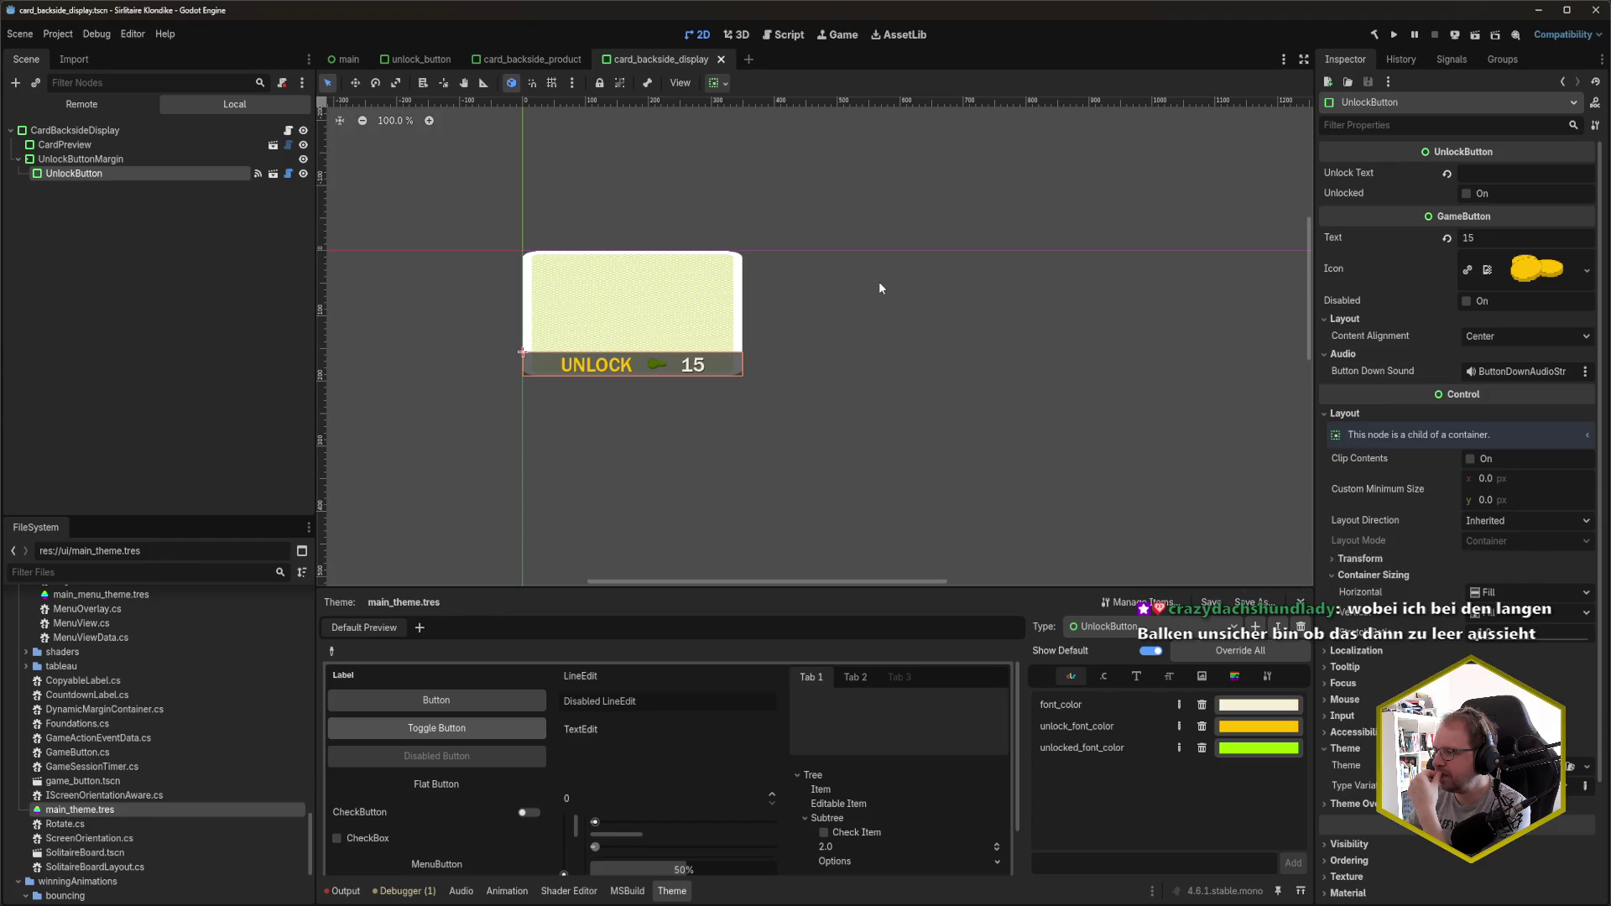
left_click(1467, 194)
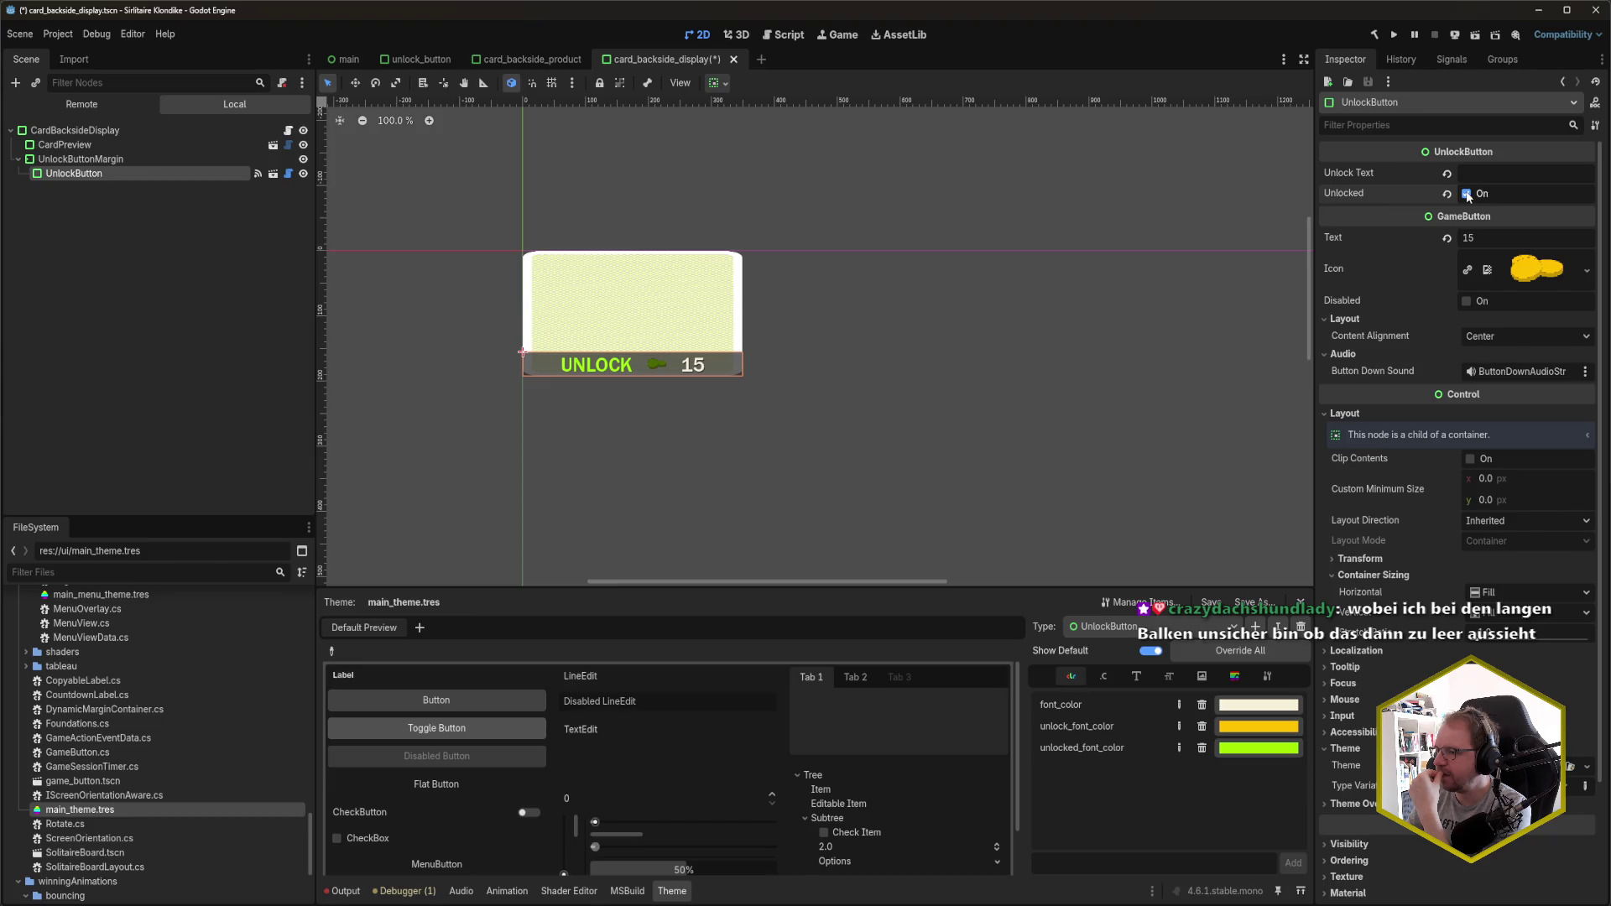
left_click(1467, 194)
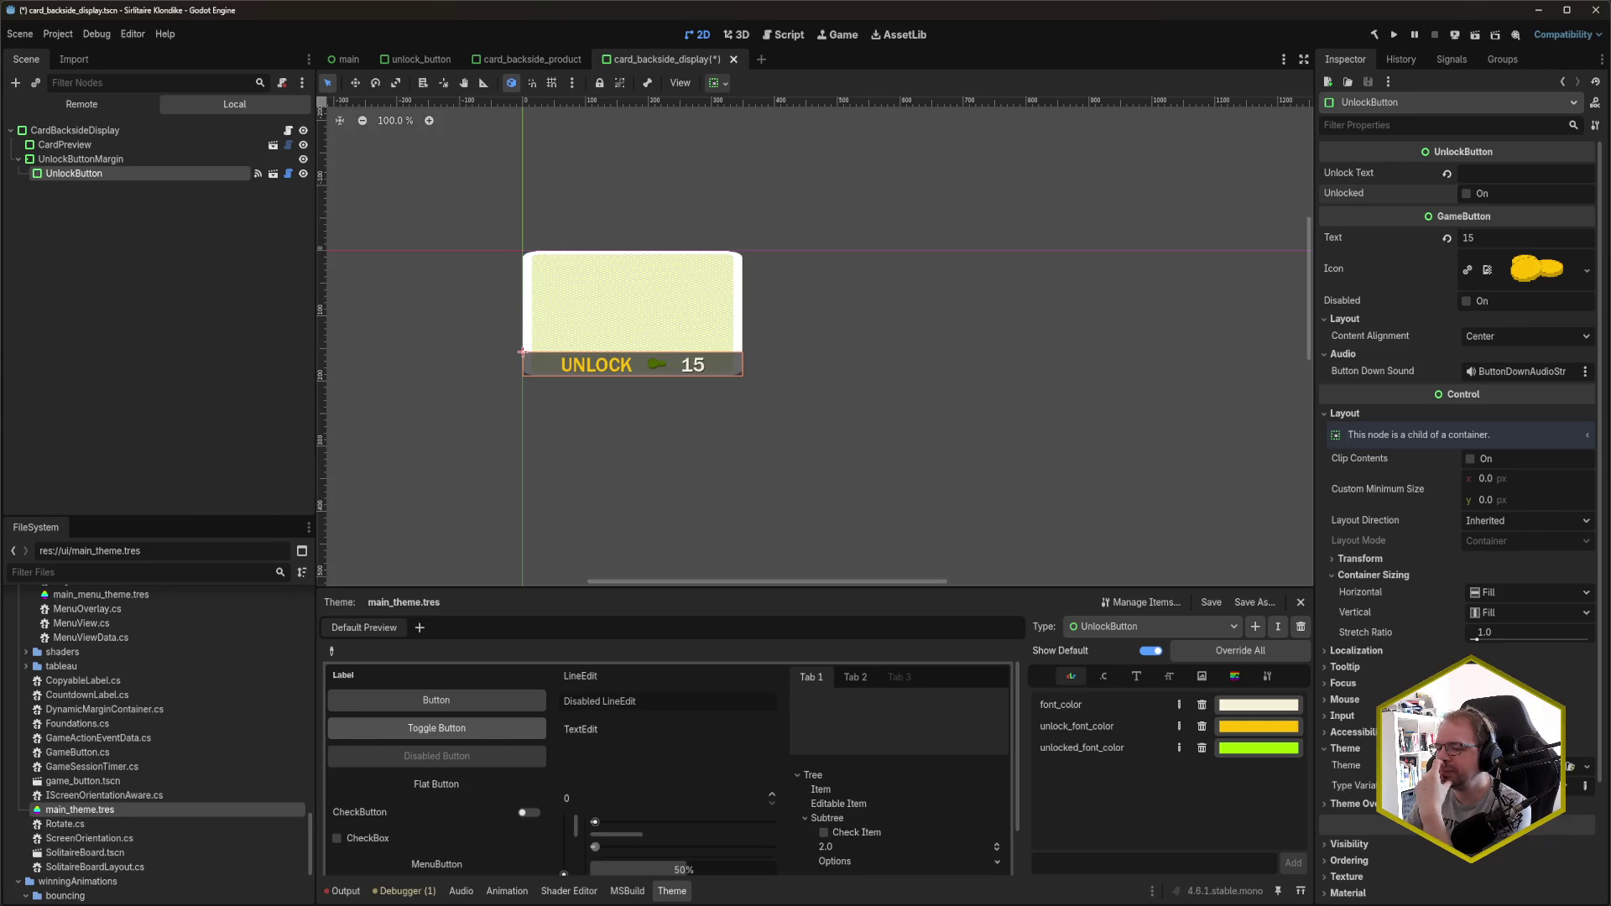
key("alt+Tab")
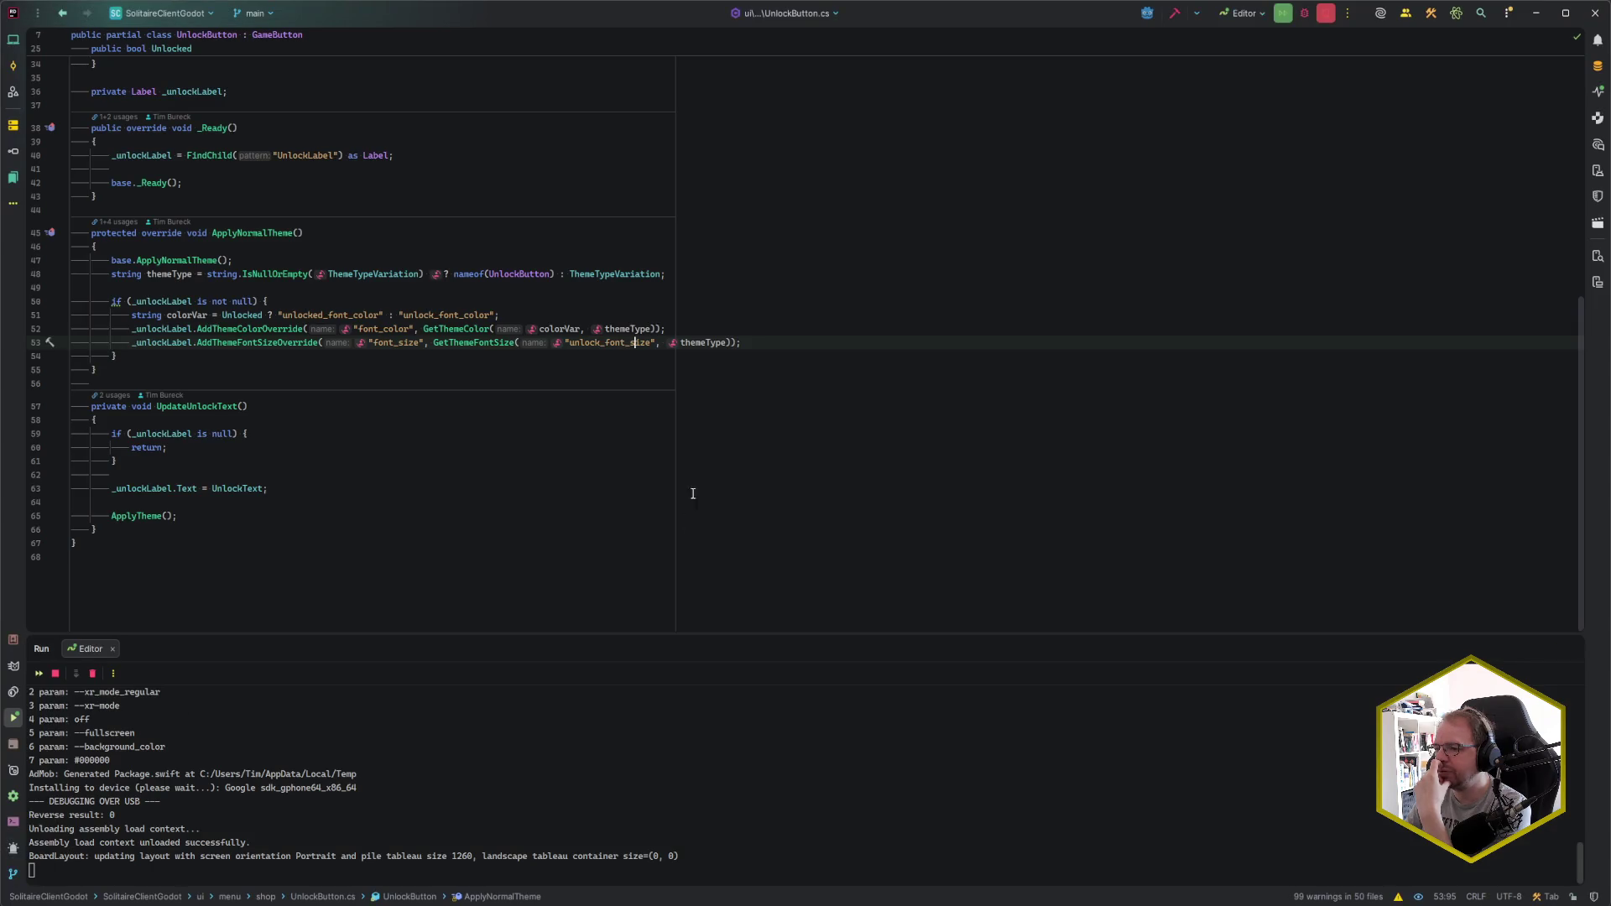
- Move to the UpdateUnlockText method below ApplyNormalTheme in UnlockButton.cs
left_click(475, 375)
left_click(471, 382)
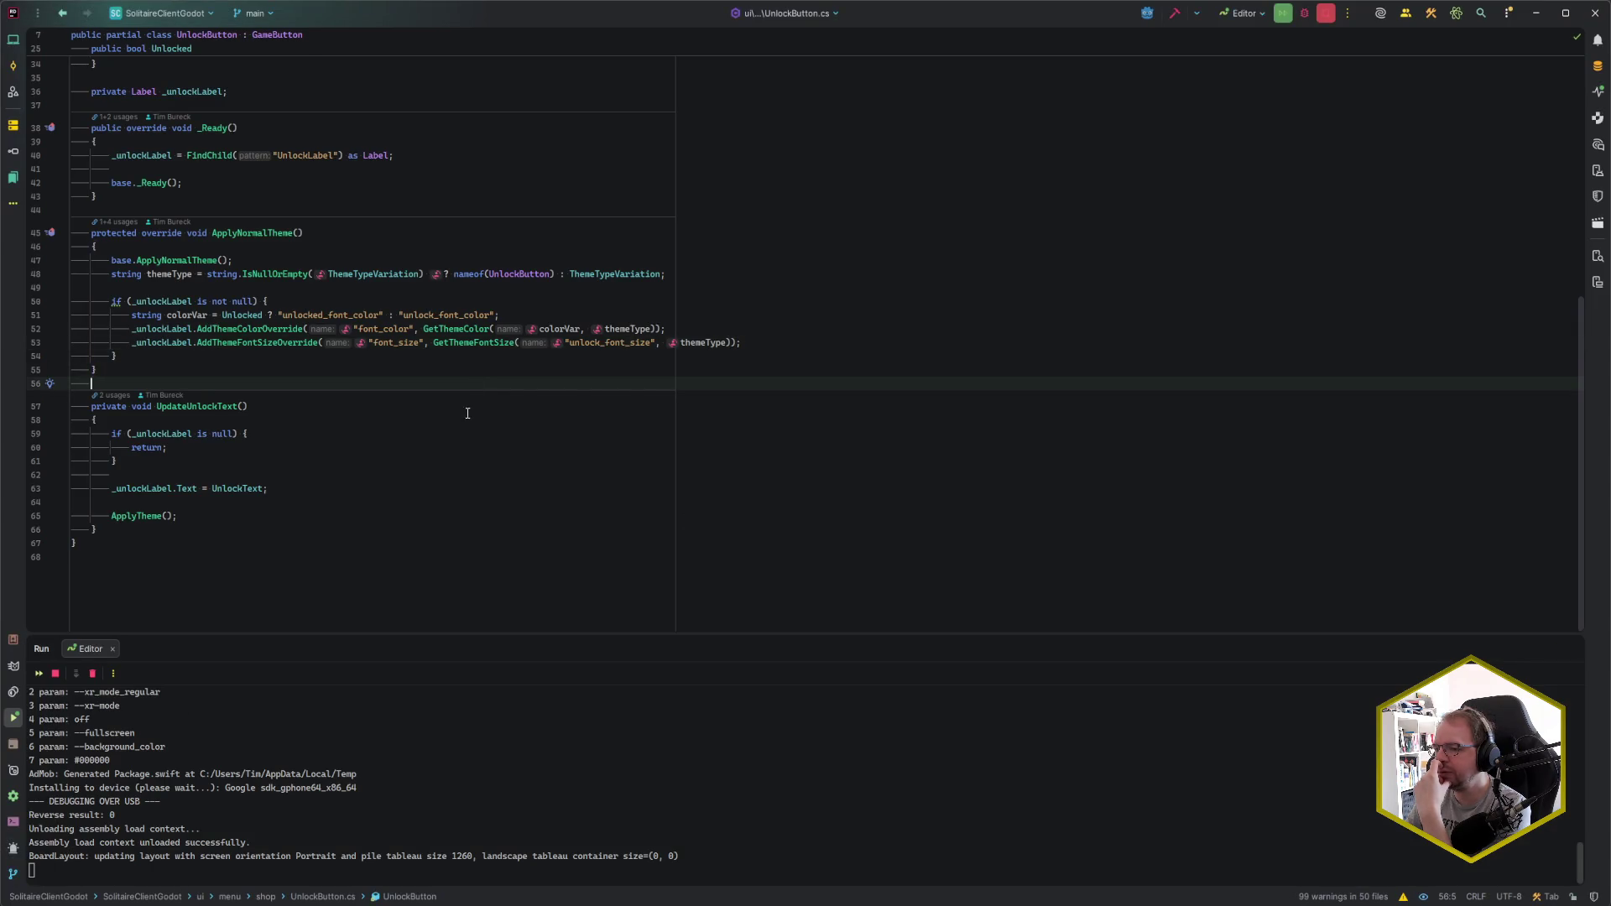
scroll(293, 474, "up", 1)
left_click(186, 452)
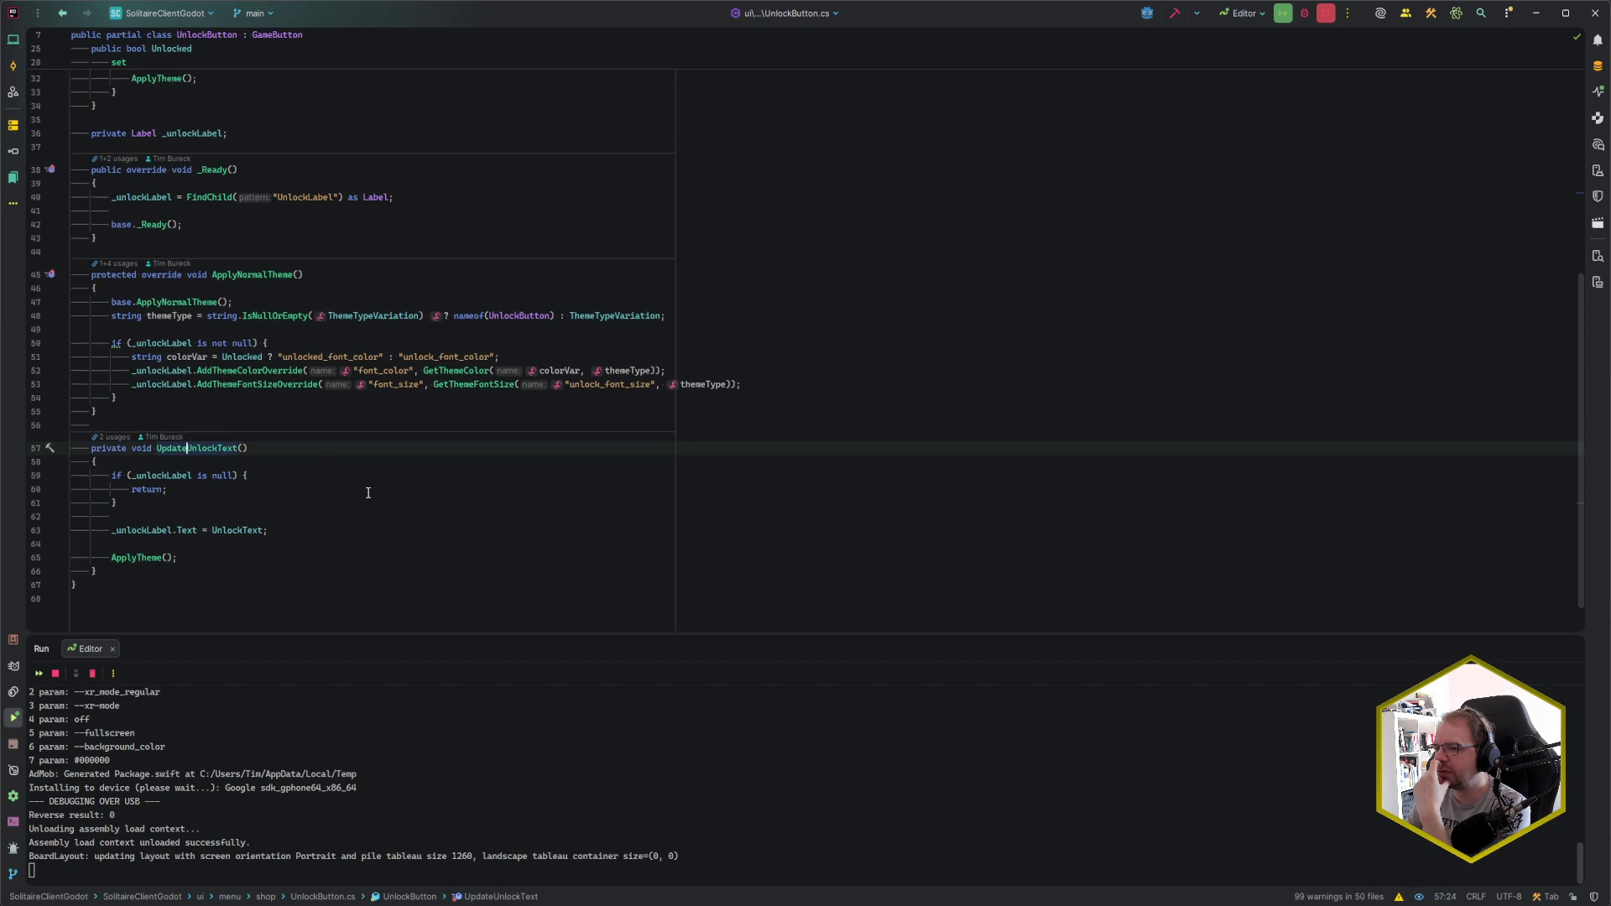
scroll(368, 493, "up", 10)
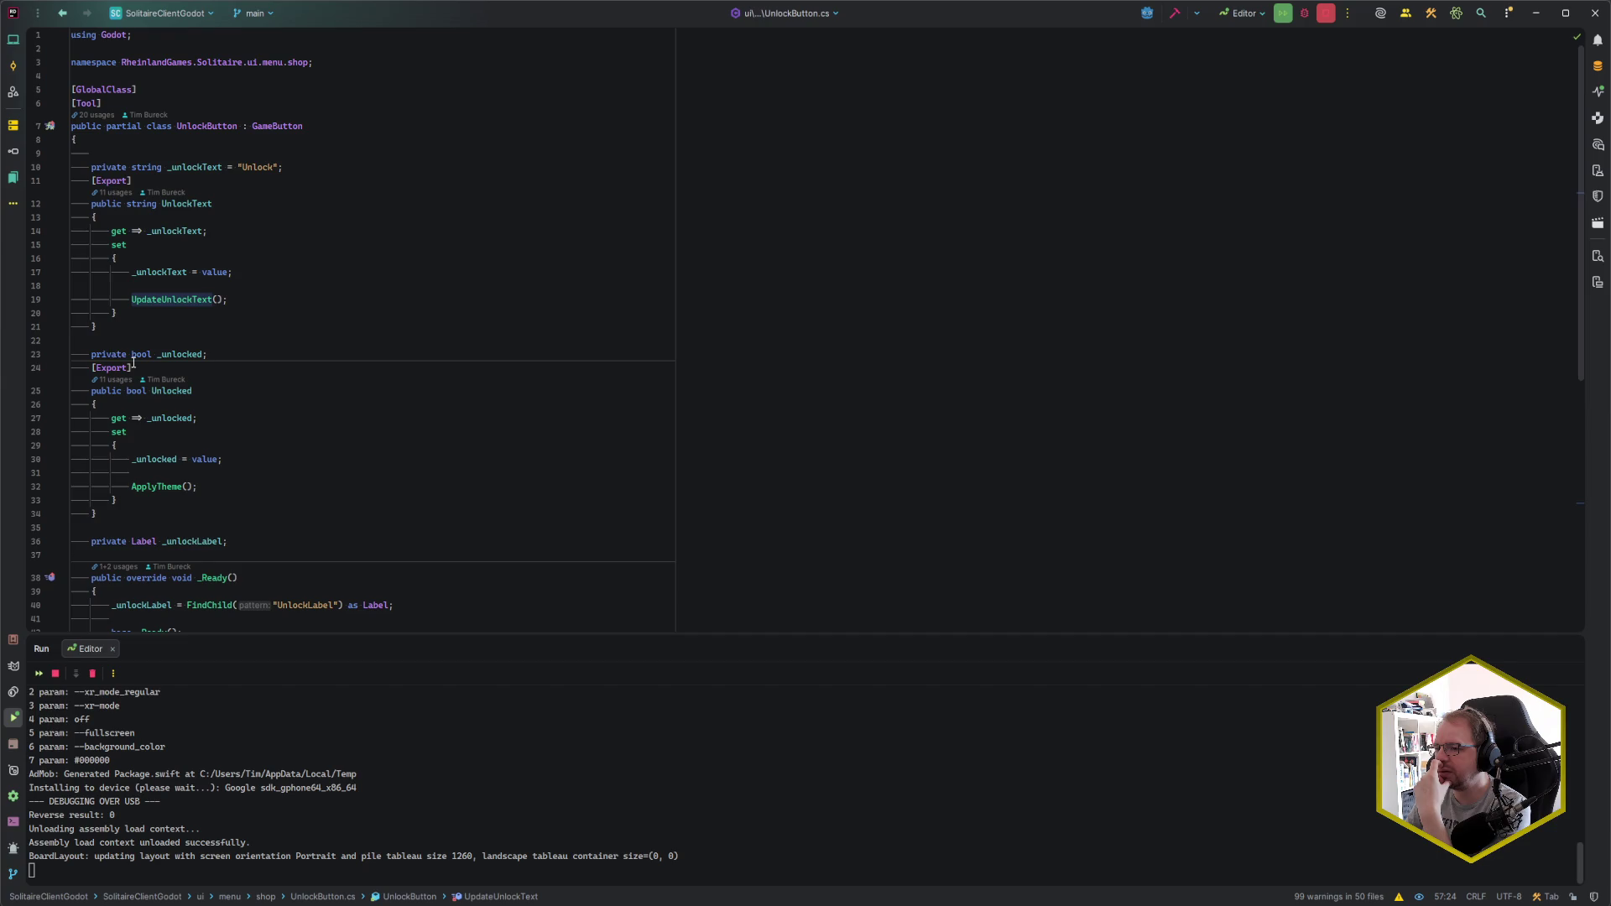
- Find the Unlocked property's usage in CardBacksideDisplay.cs and the line setting the Unlocked text
left_click(112, 379)
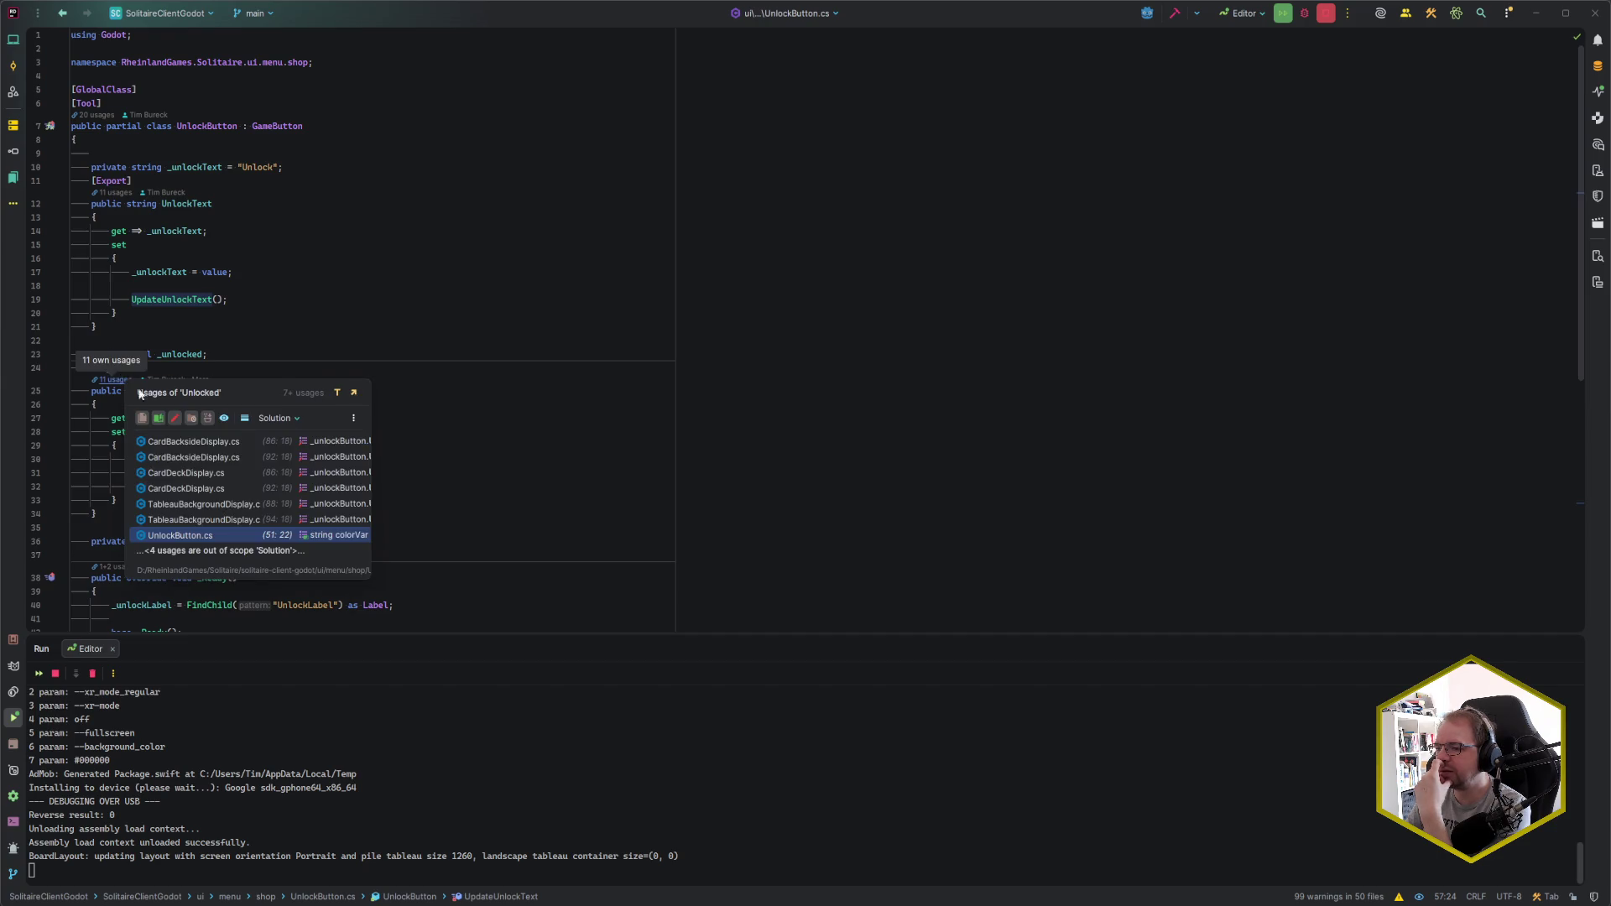
left_click(231, 442)
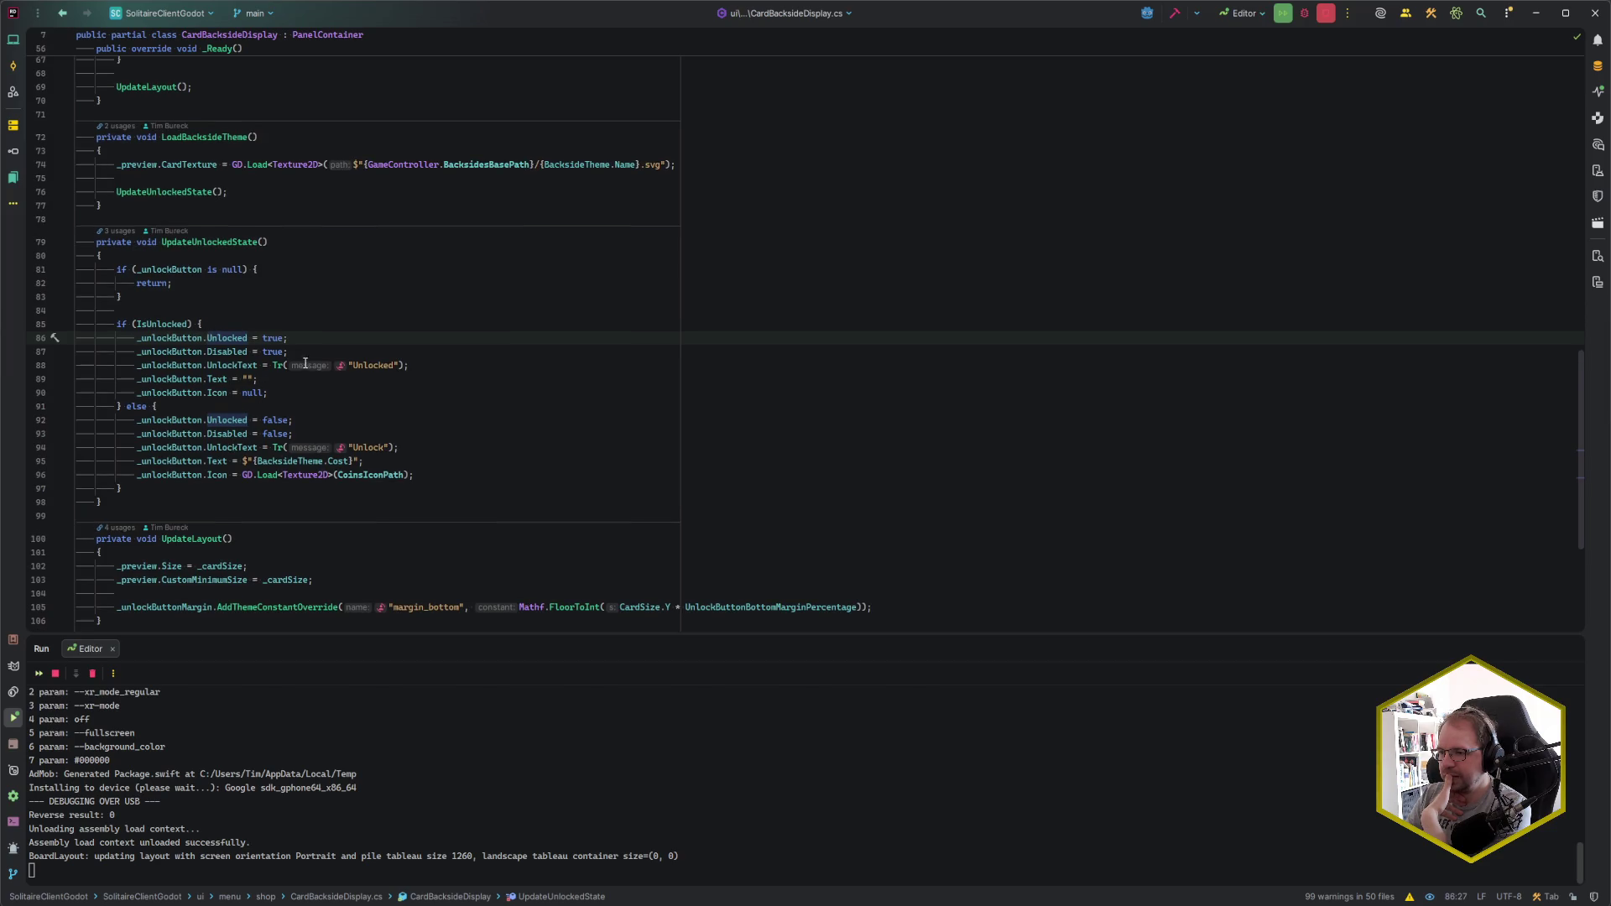
left_click(369, 365)
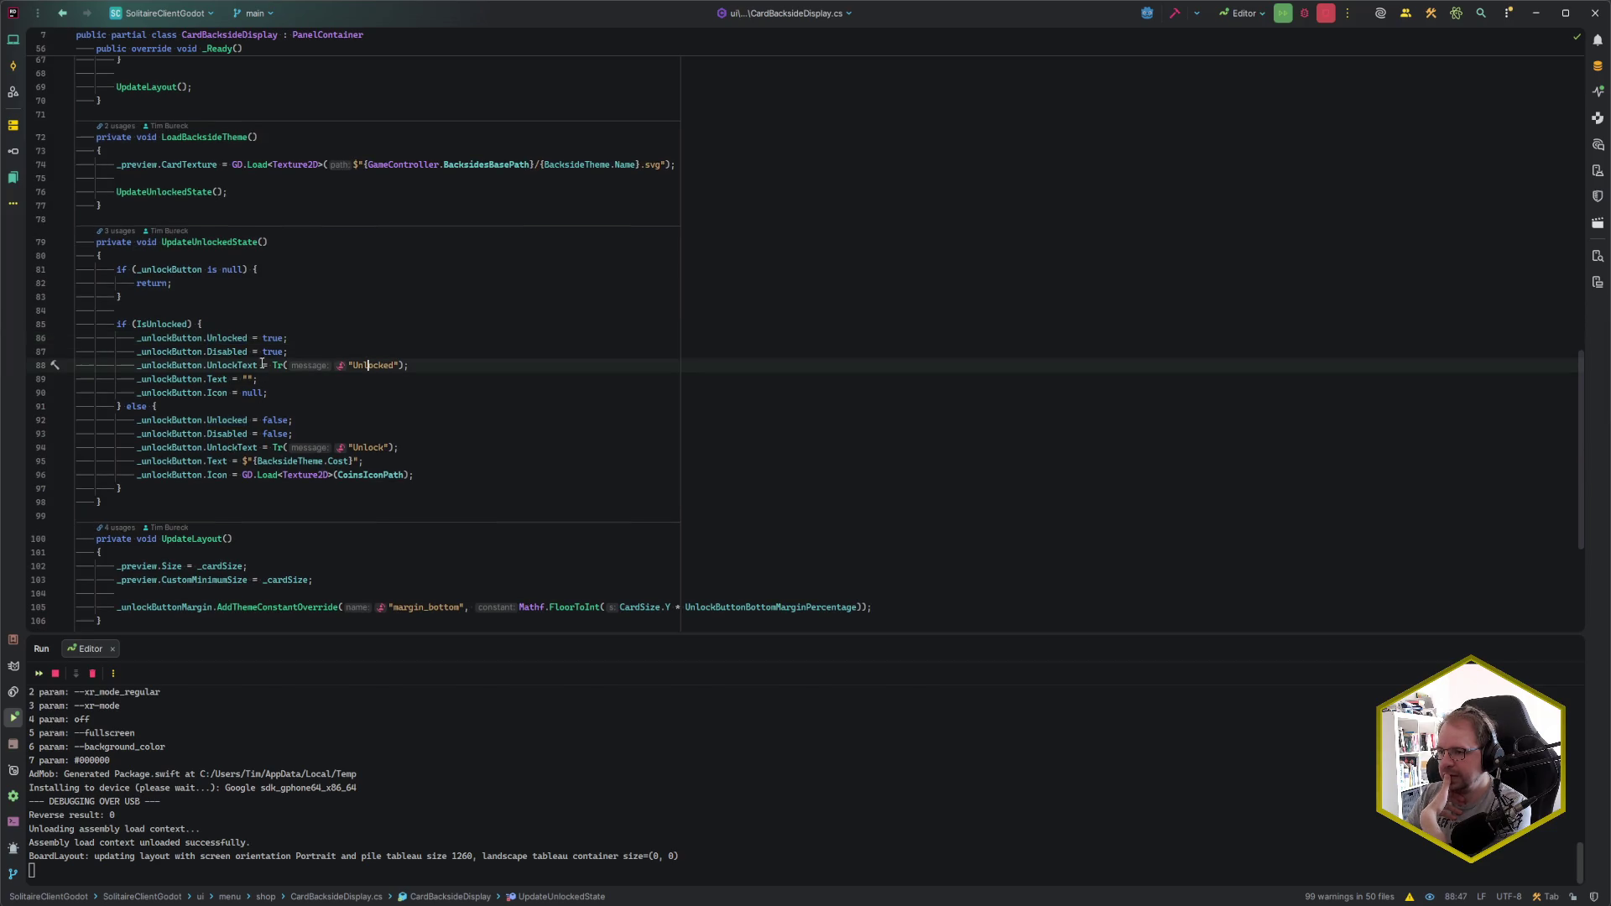
left_click(394, 365)
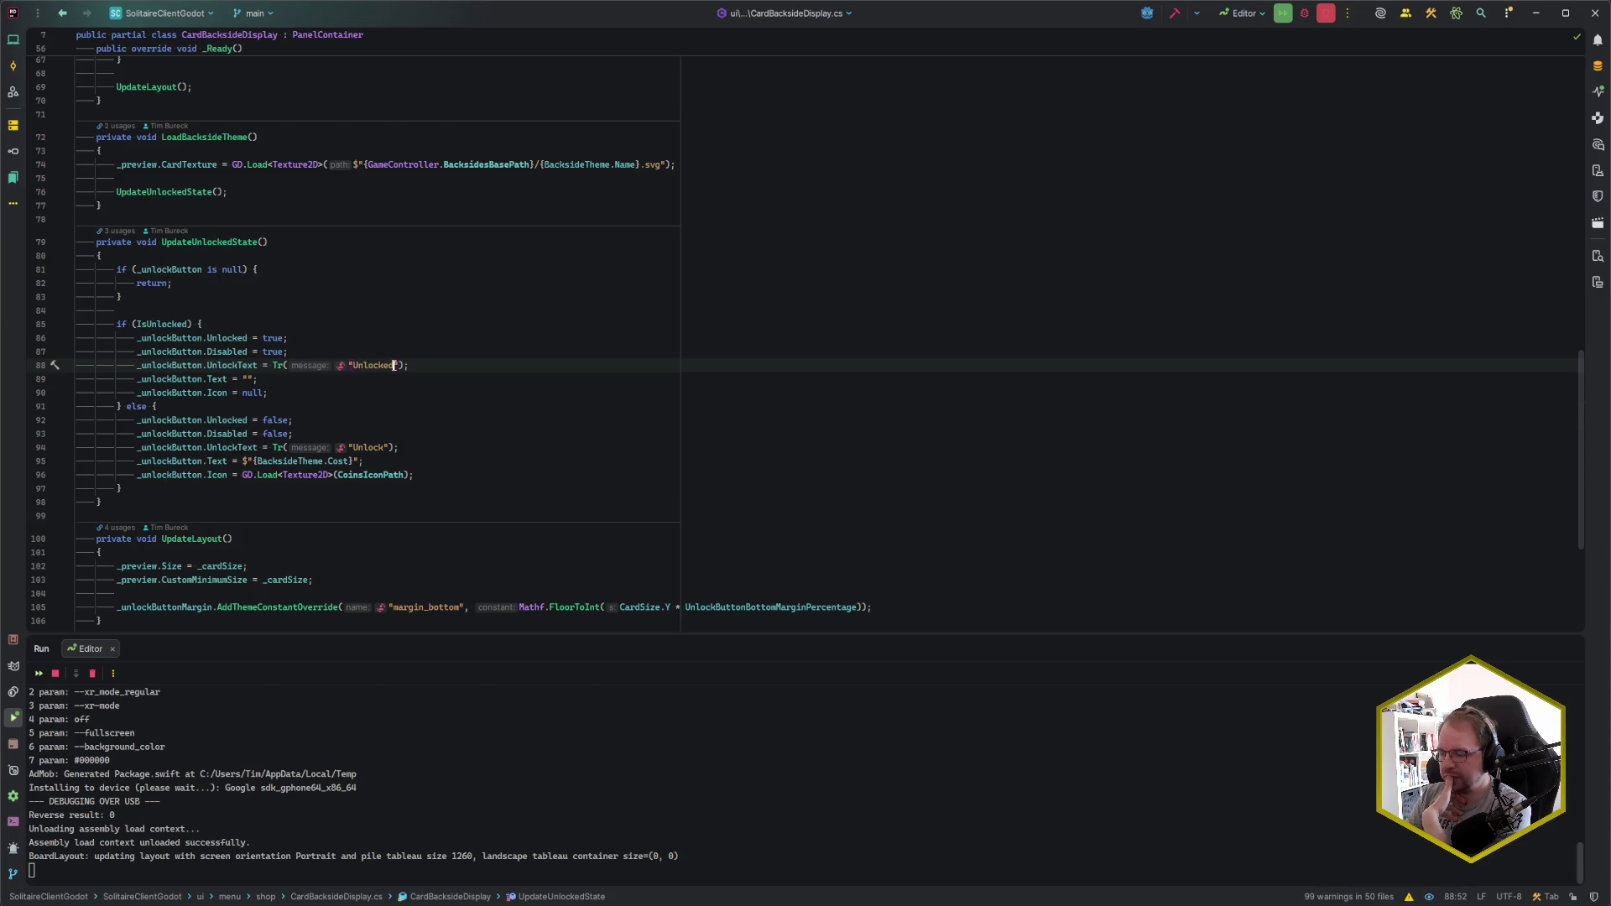
left_click_drag(394, 366, 352, 365)
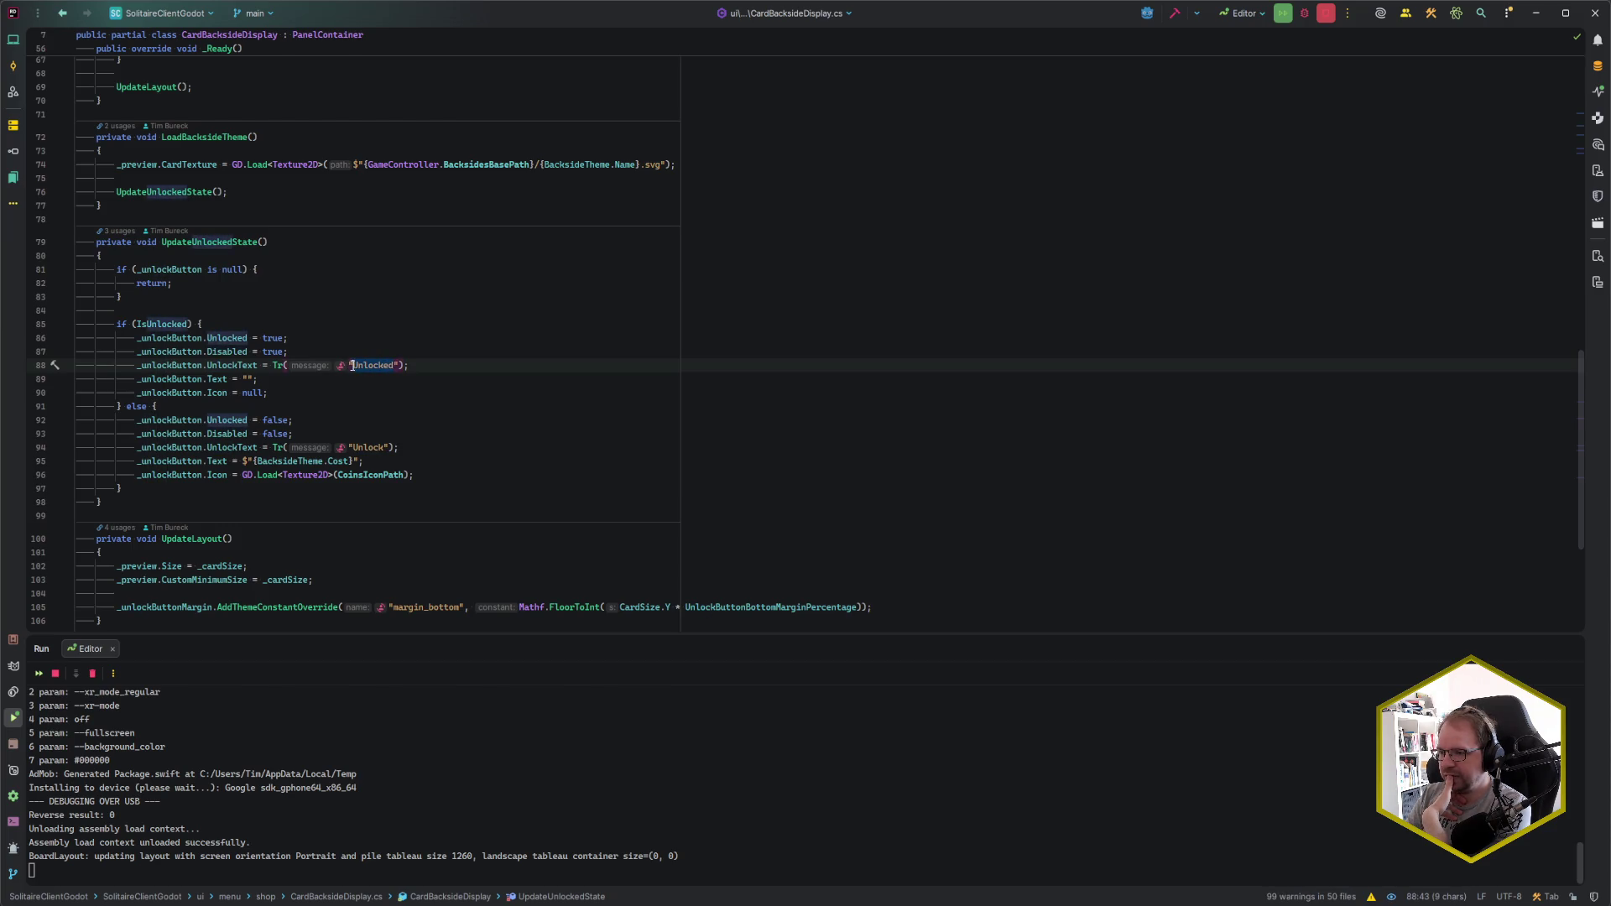
left_click(352, 365)
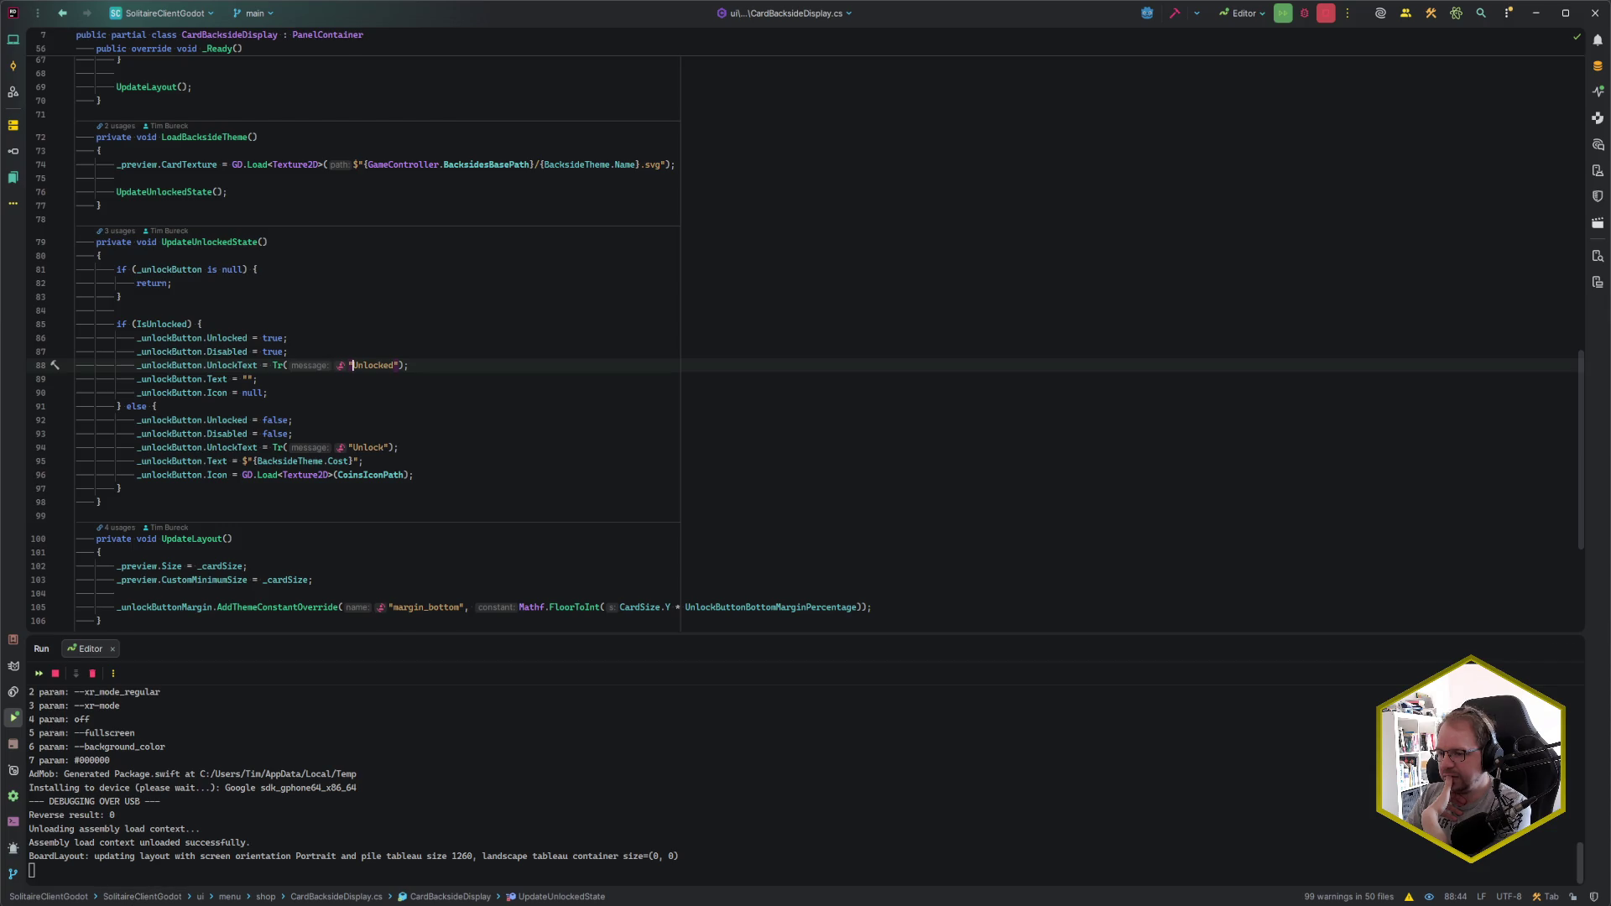
- Follow UnlockText to its definition and to the UpdateUnlockText method that applies it
left_click(244, 367, "ctrl")
left_click(172, 300, "ctrl")
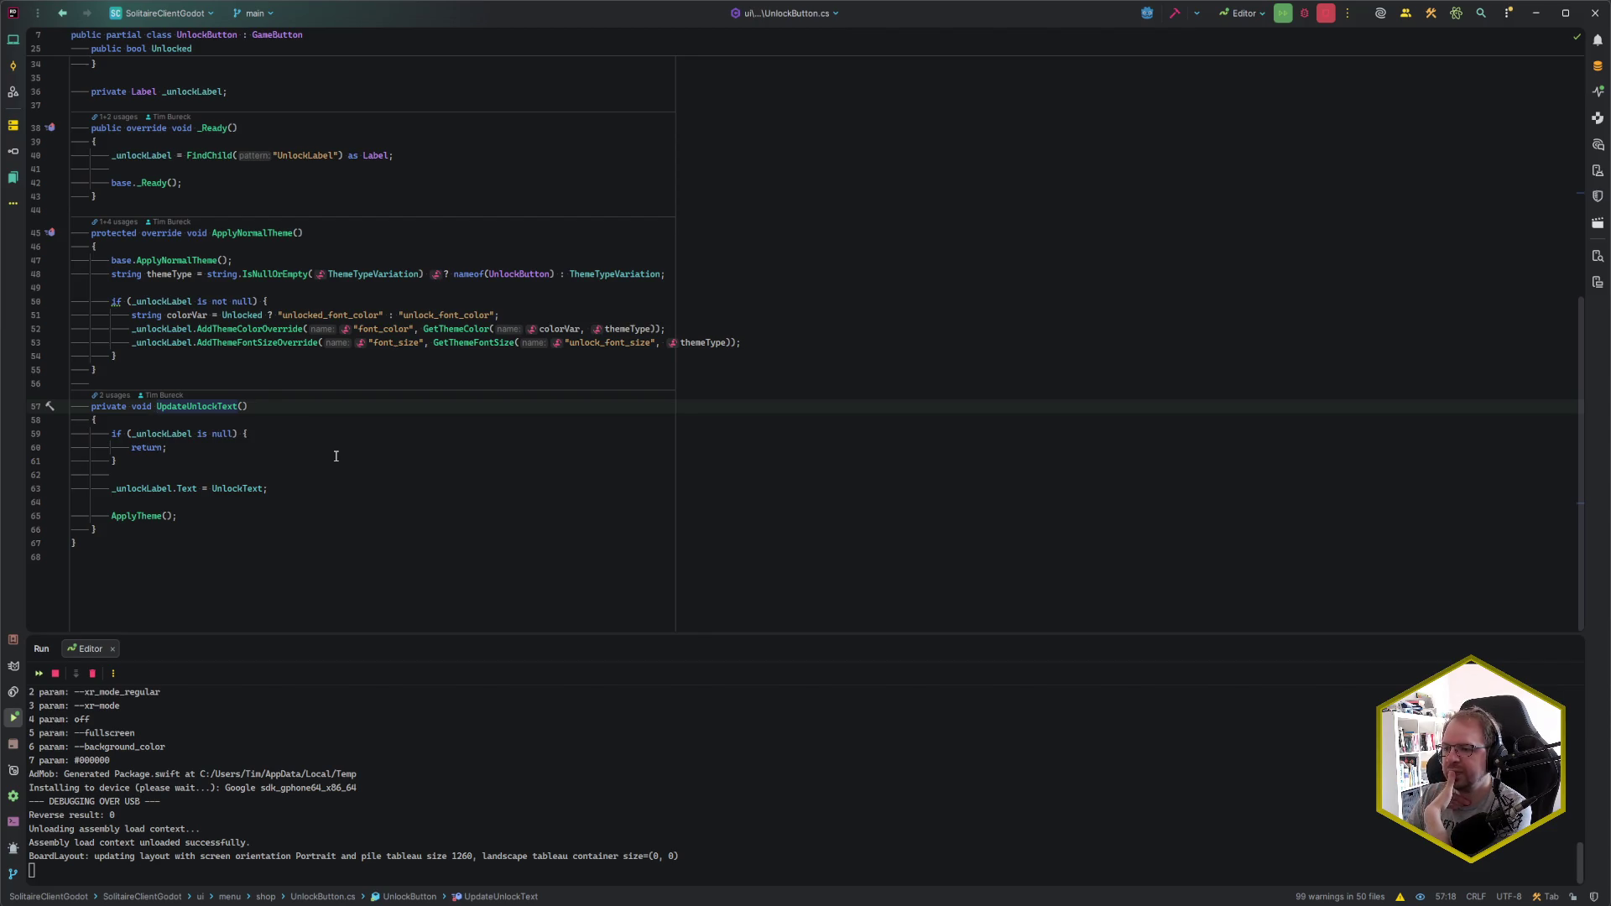
scroll(336, 456, "up", 1)
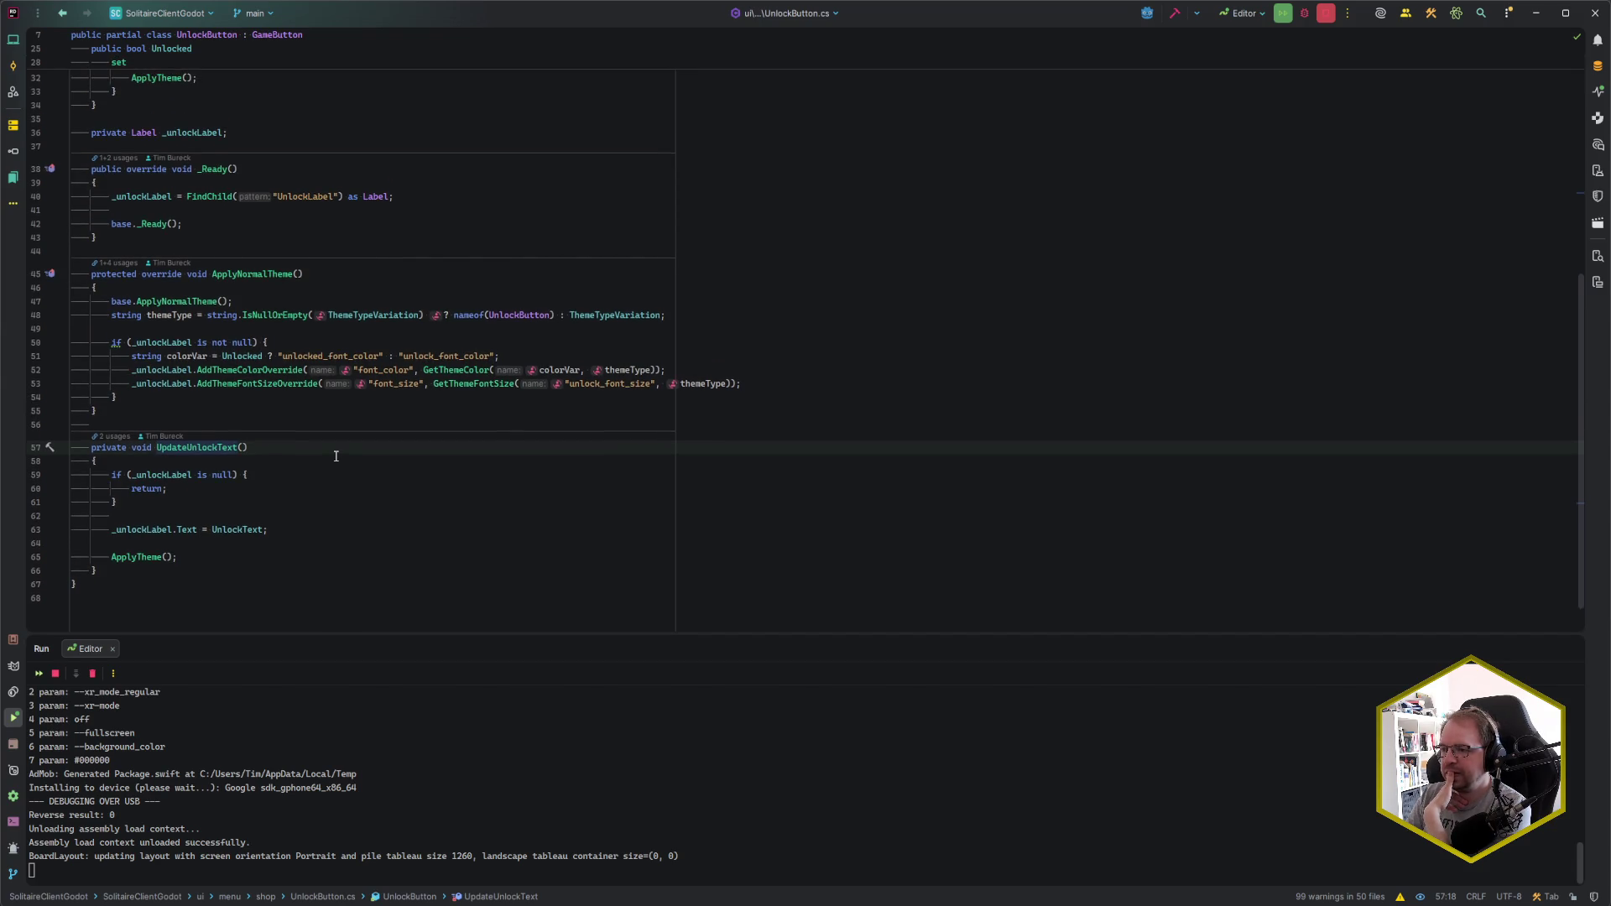
scroll(336, 456, "up", 10)
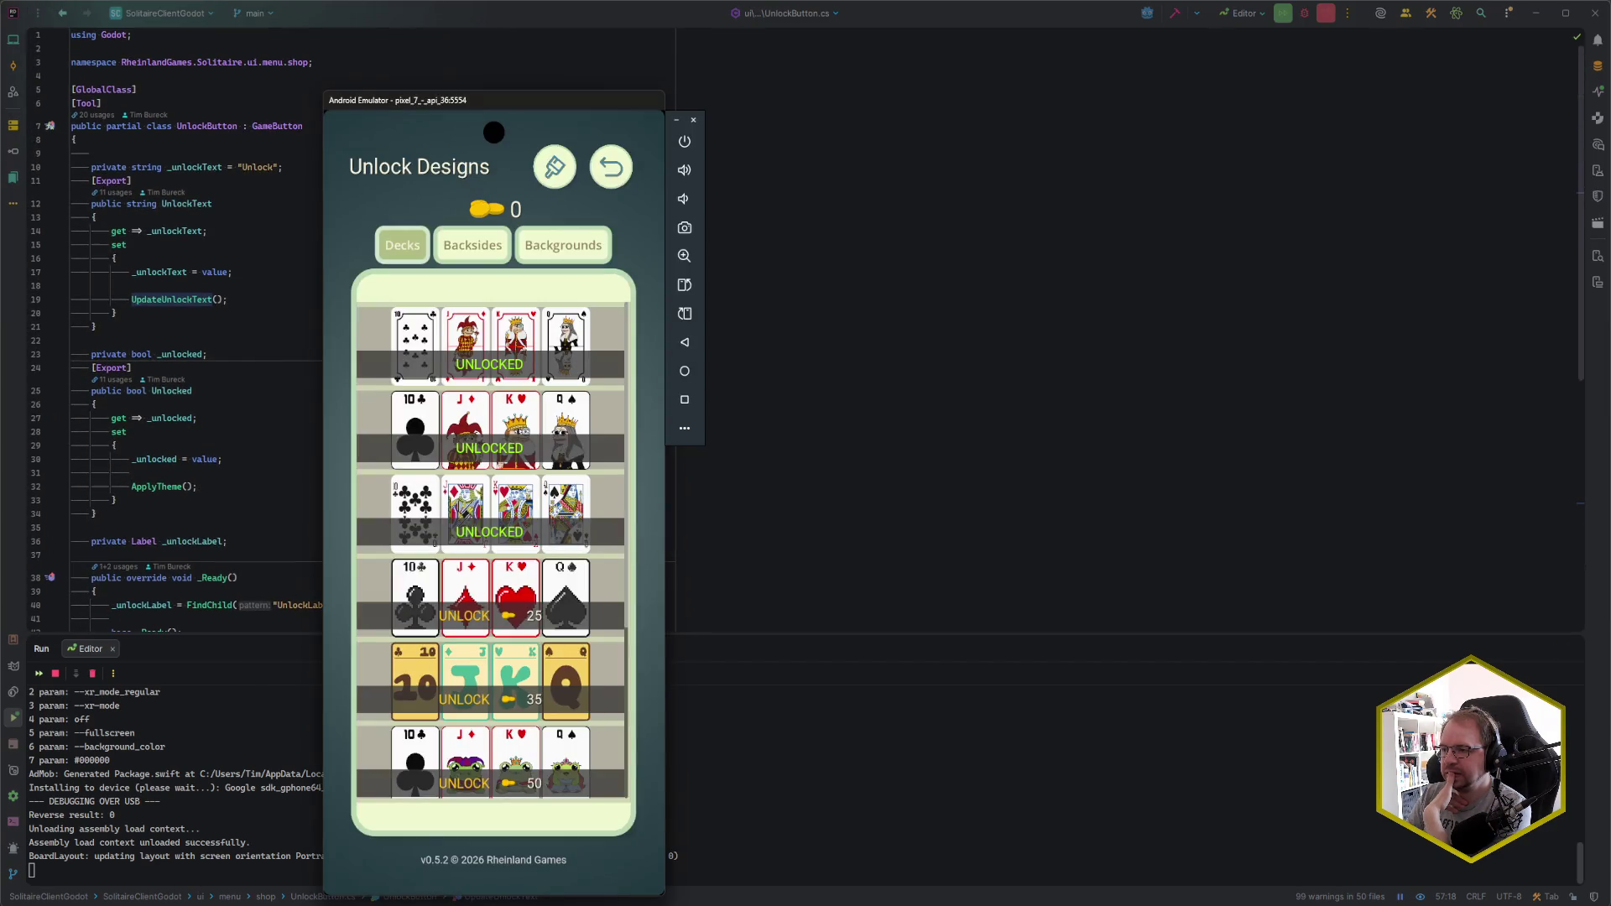
- View the shop's Backsides tab, then swipe the game away from the emulator's recent apps
scroll(605, 385, "down", 5)
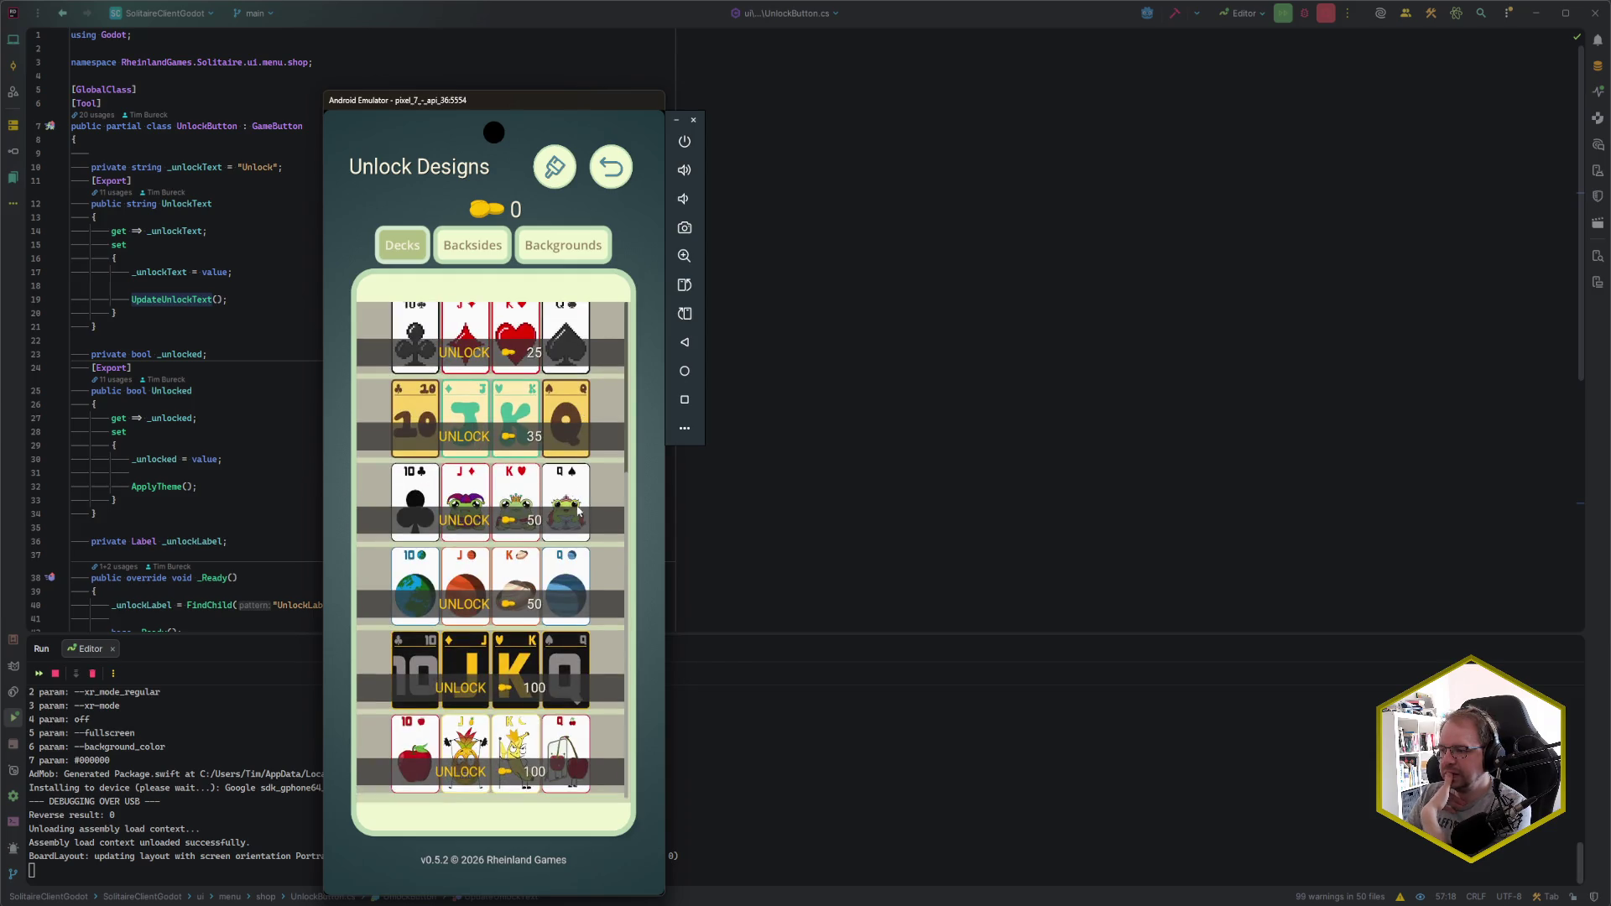
scroll(577, 489, "up", 5)
left_click(471, 247)
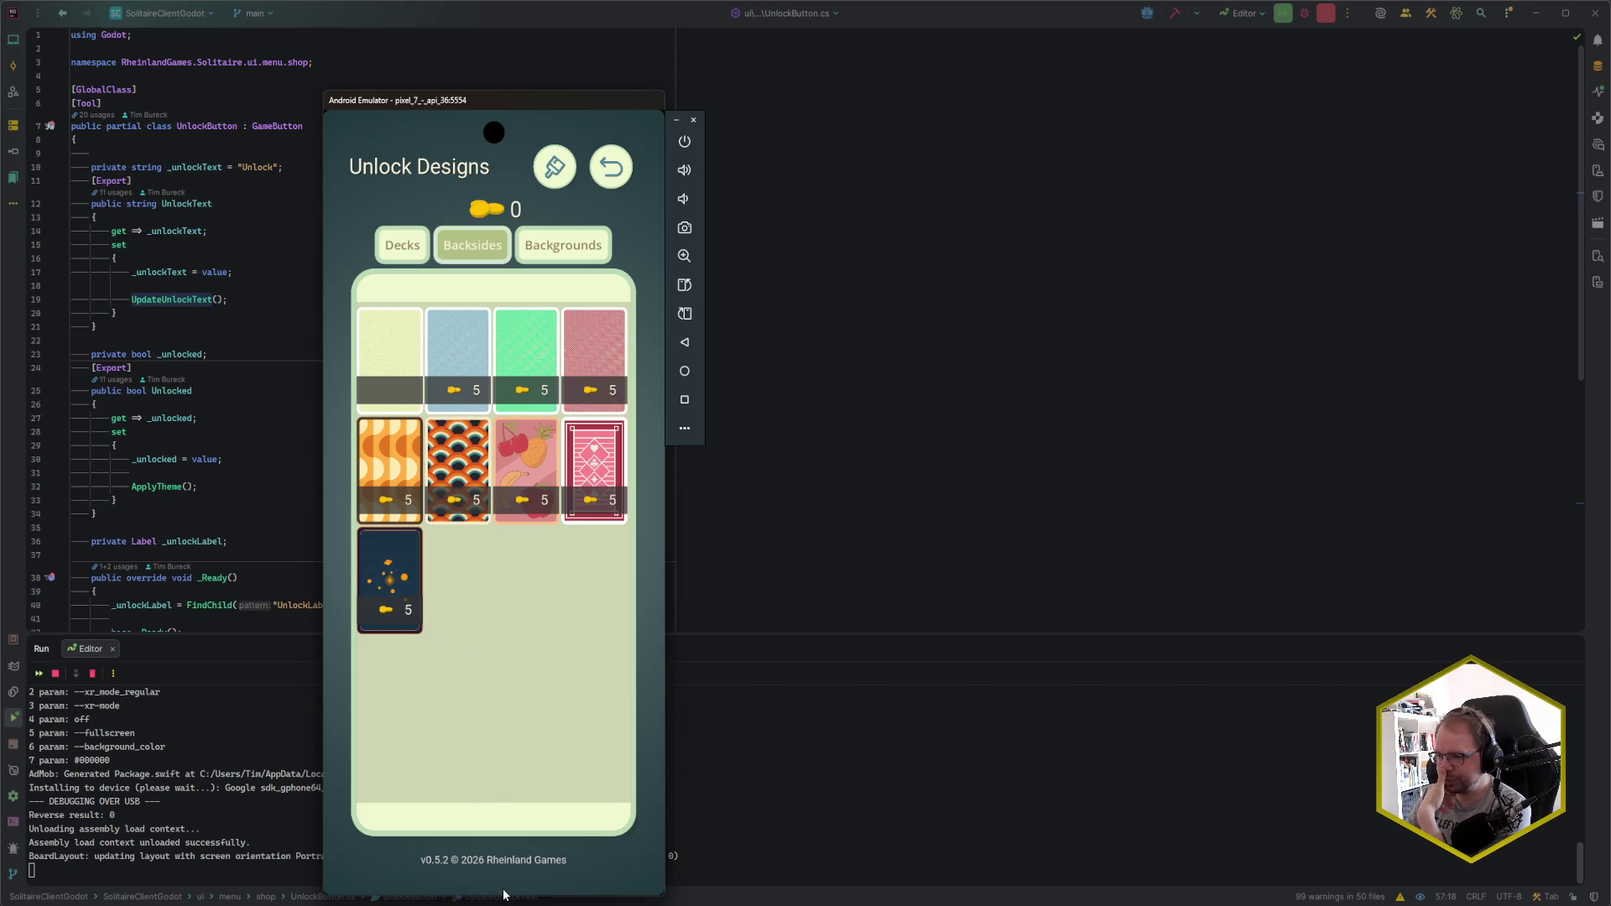
left_click_drag(503, 891, 550, 762)
left_click_drag(521, 603, 487, 528)
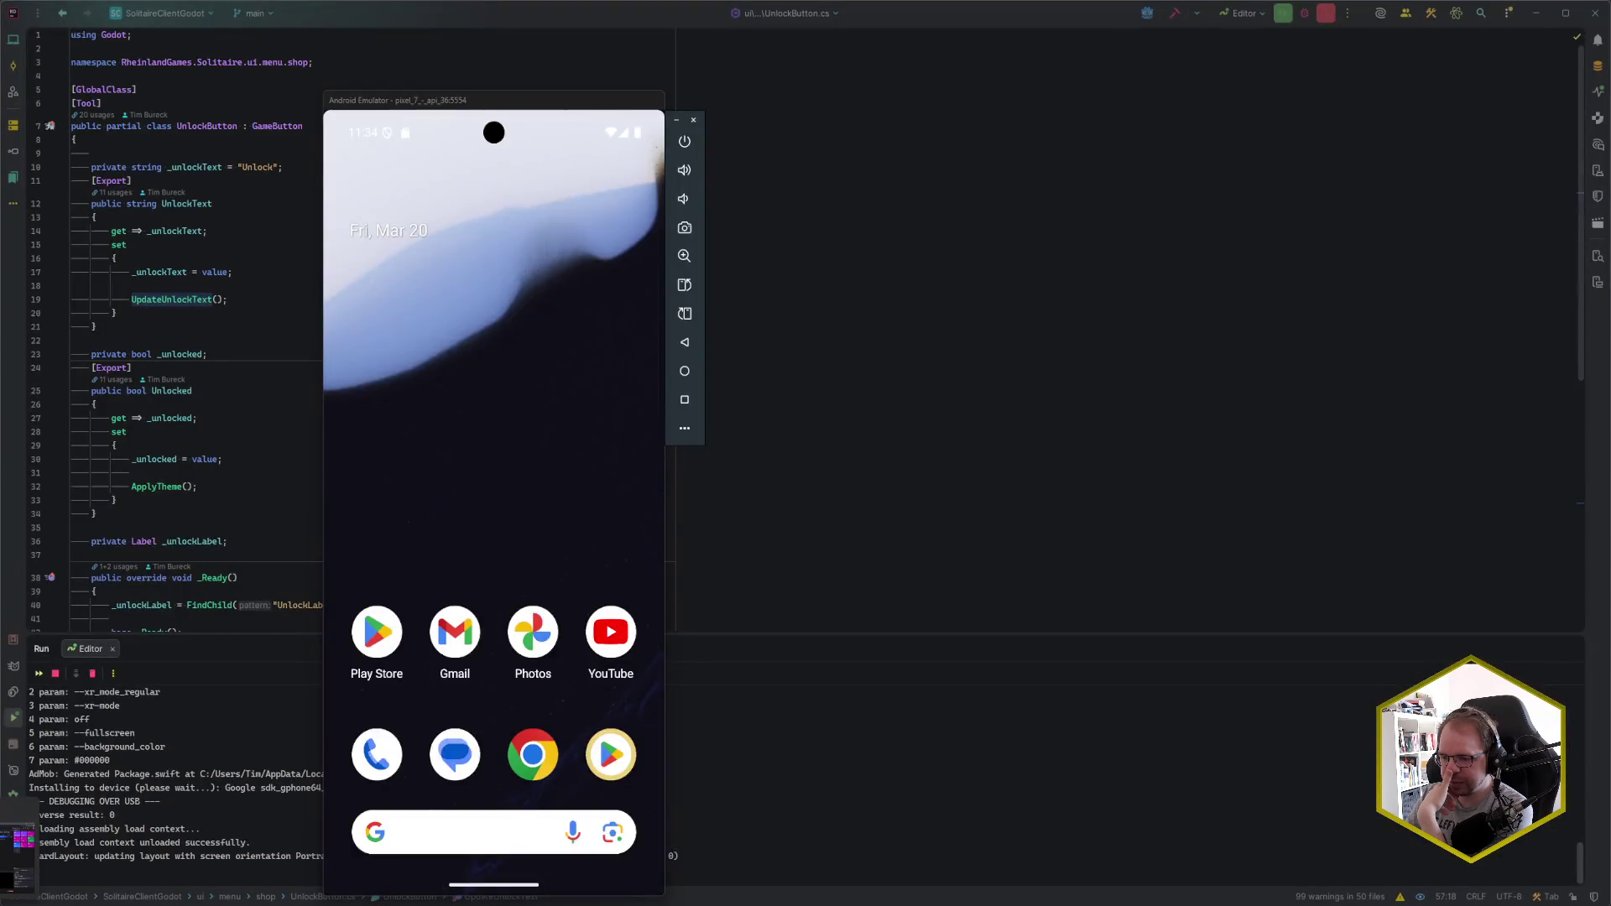
- Save the card_backside_display scene in Godot
key("alt+Tab")
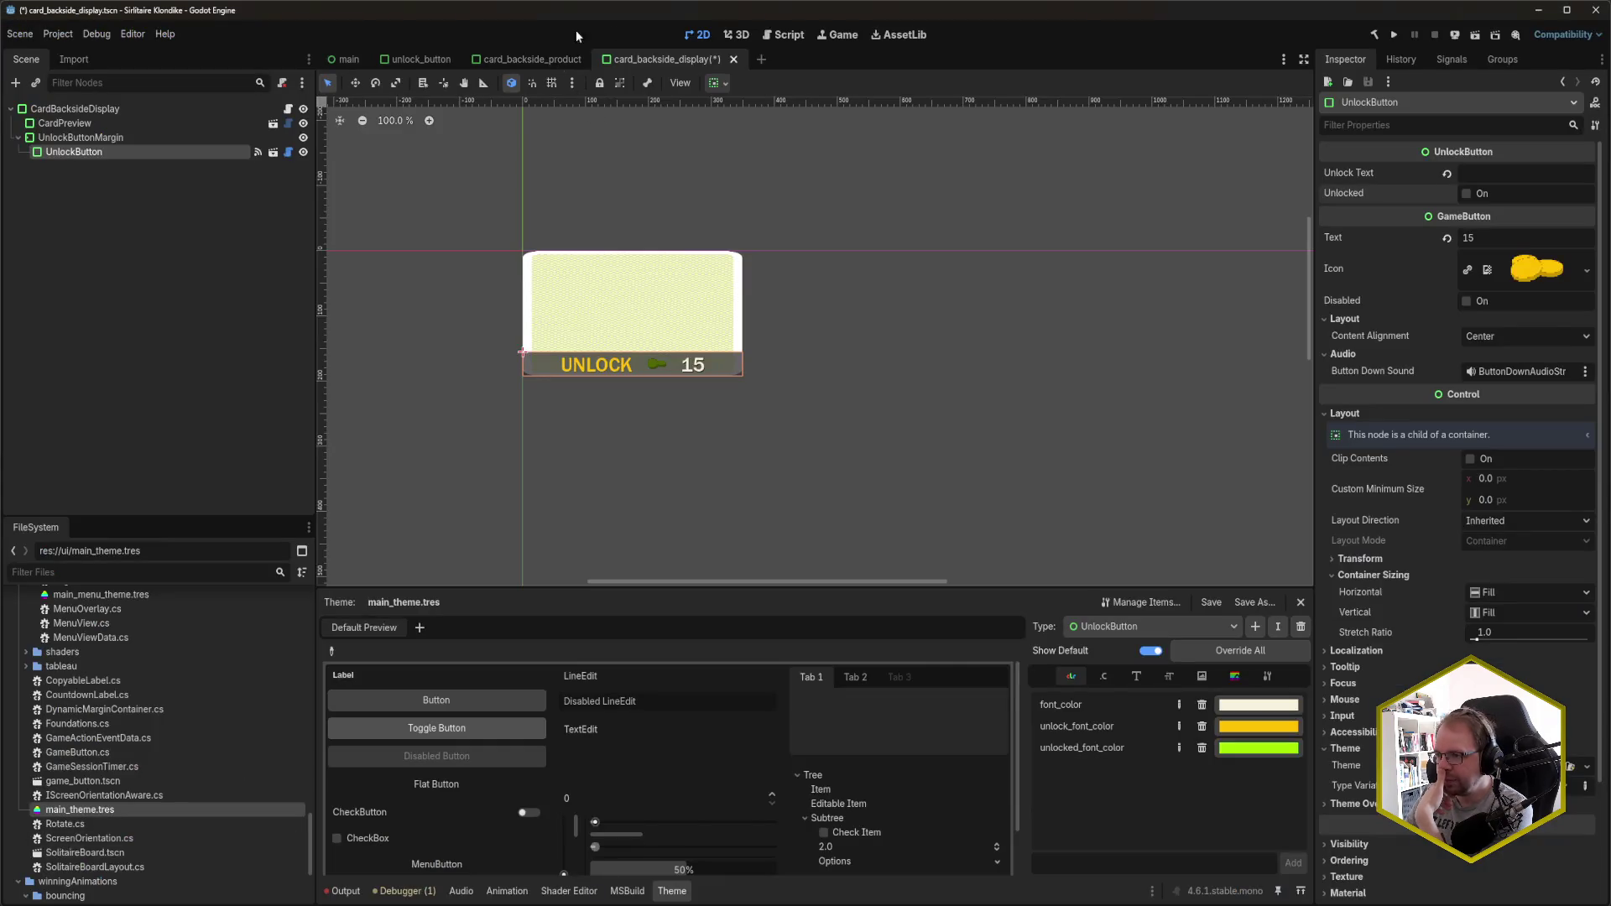
key("ctrl+s")
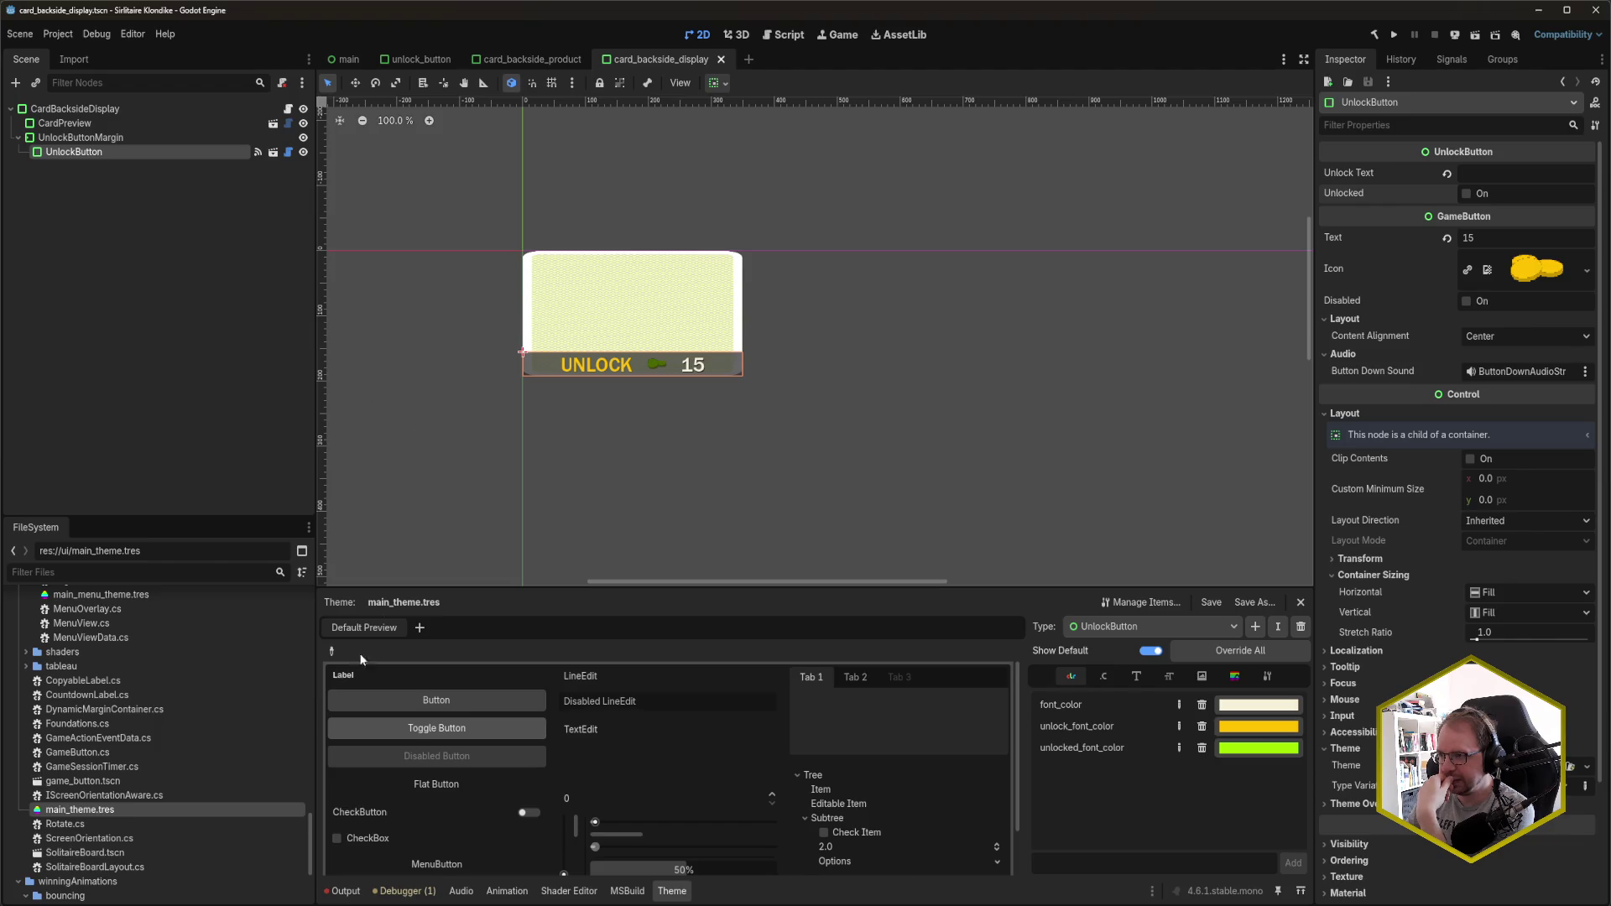
scroll(129, 763, "up", 10)
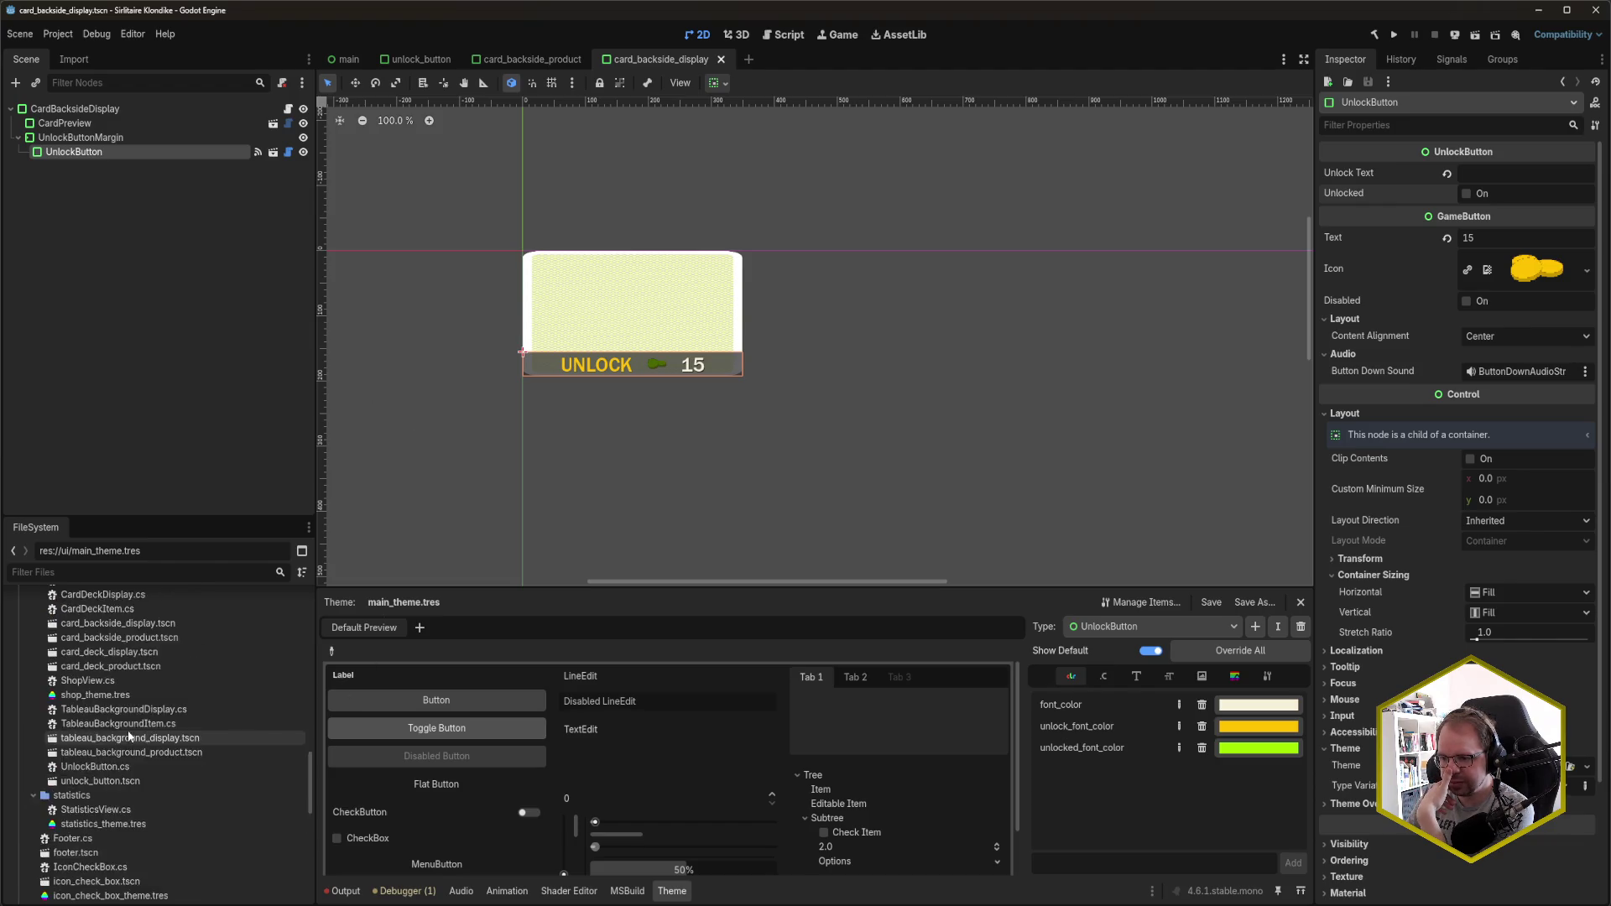
scroll(168, 747, "up", 2)
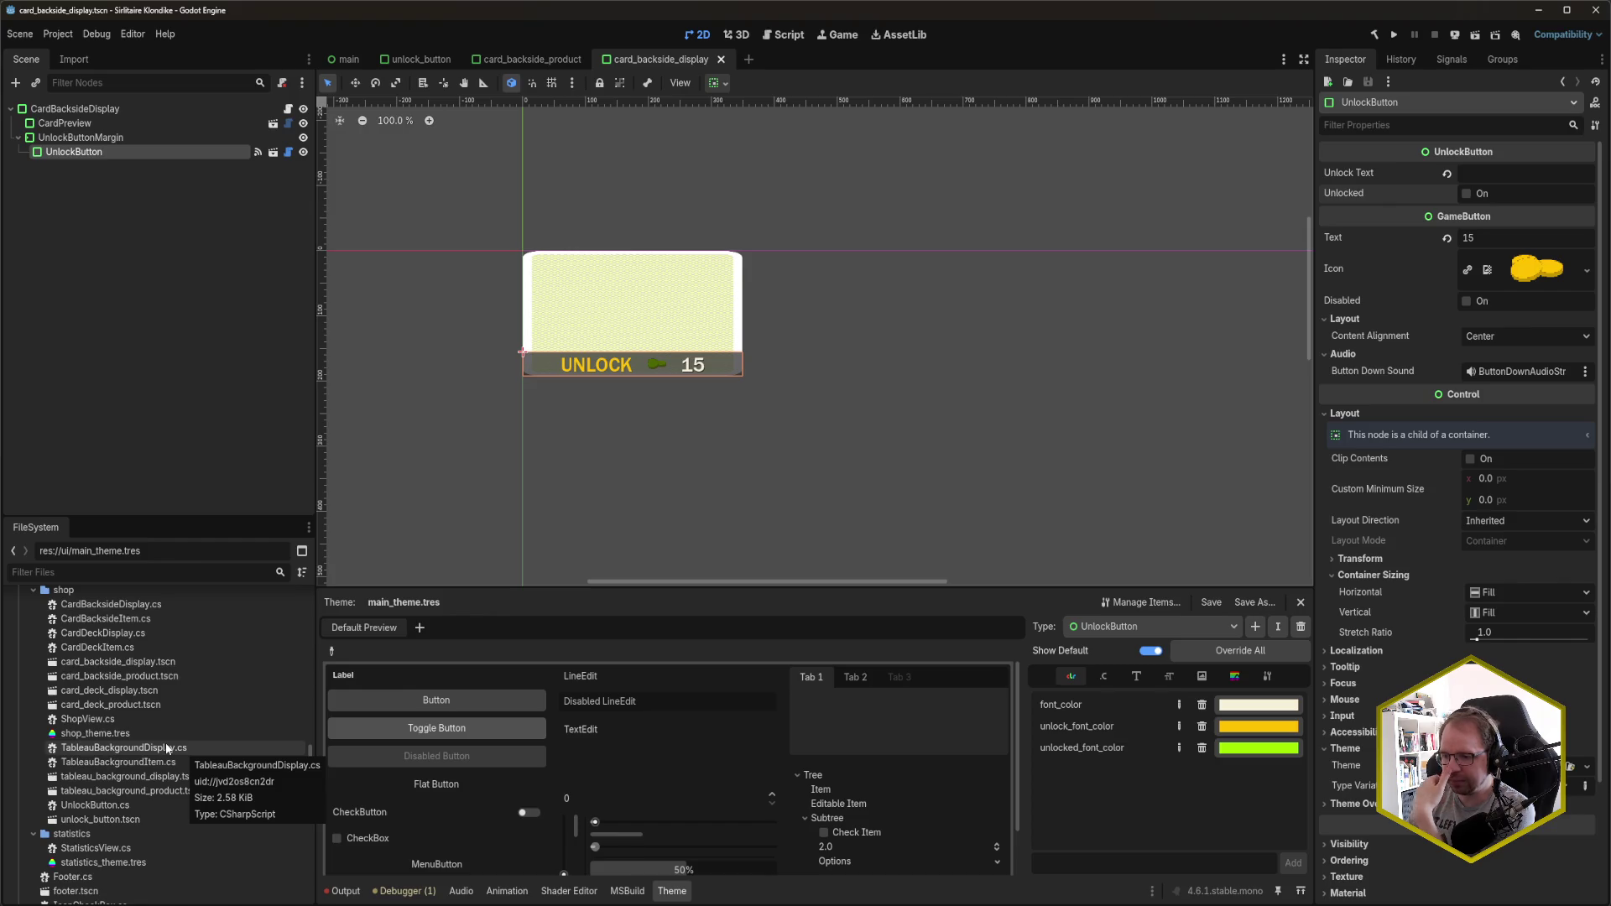
- Clear the UnlockButton's Unlock Text in tableau_background_display.tscn and save the scene
left_click(182, 777)
double_click(182, 779)
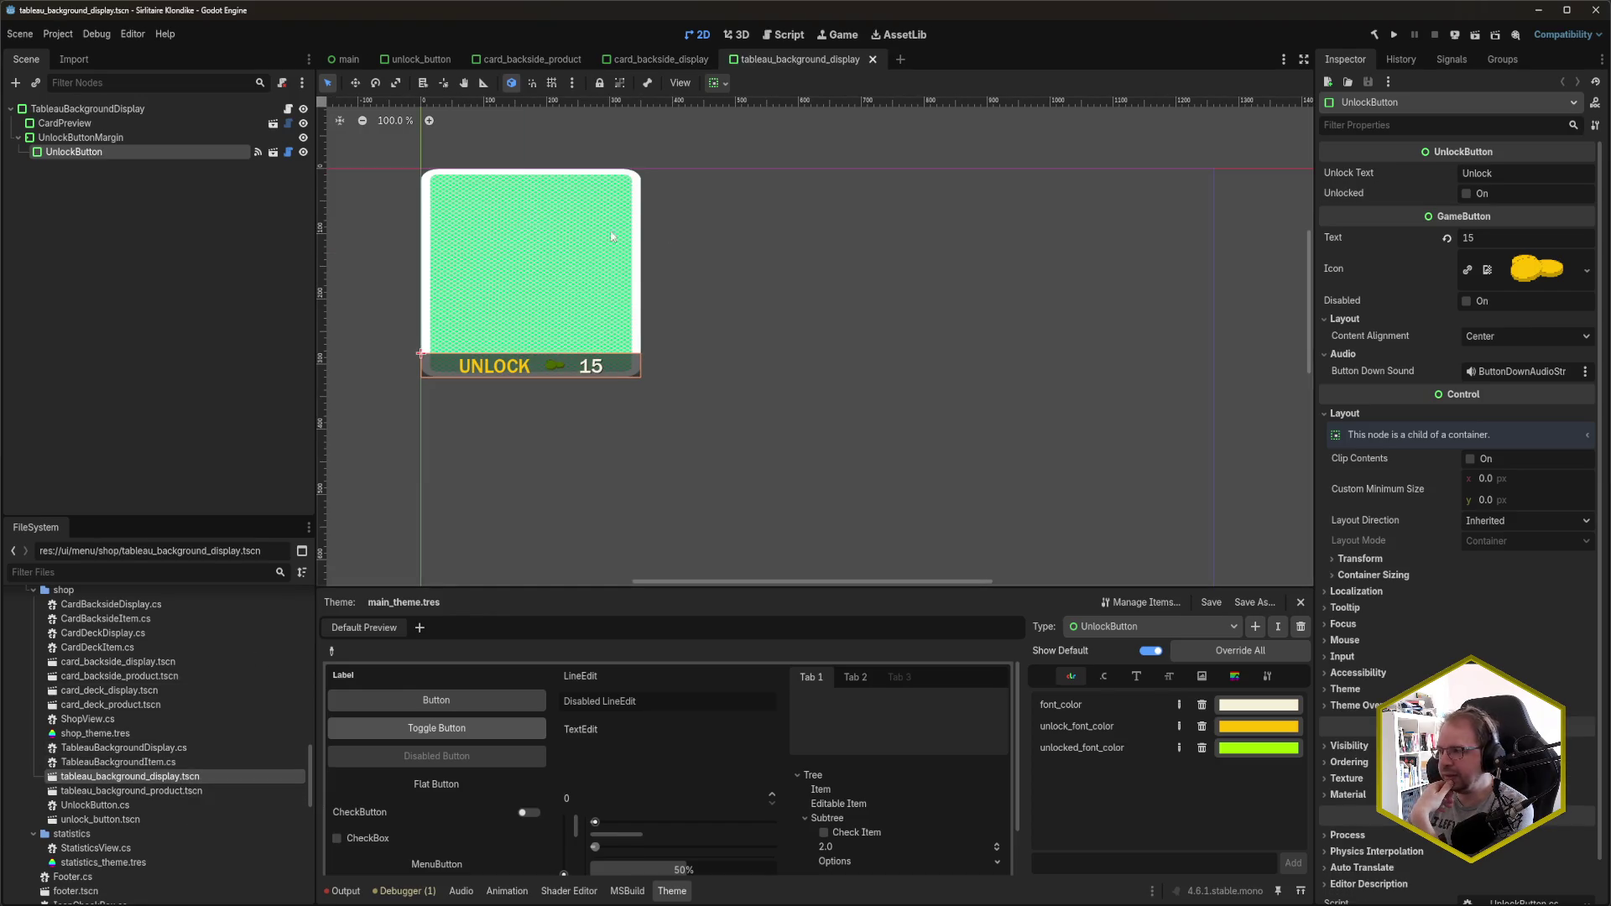
double_click(1484, 172)
key("BackSpace")
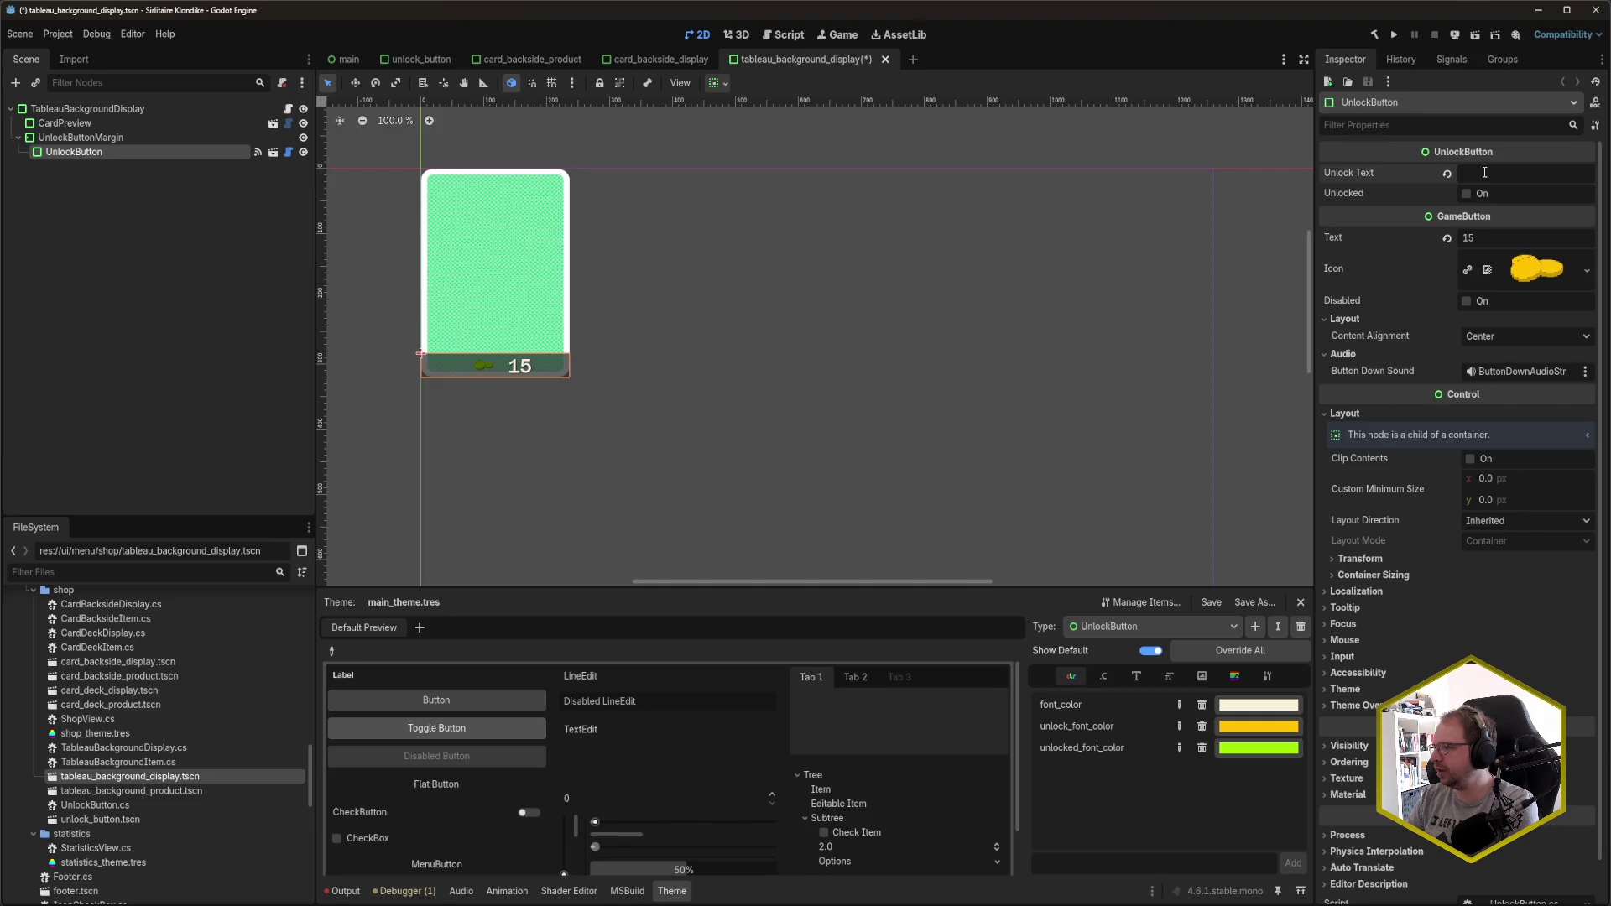
key("ctrl+s")
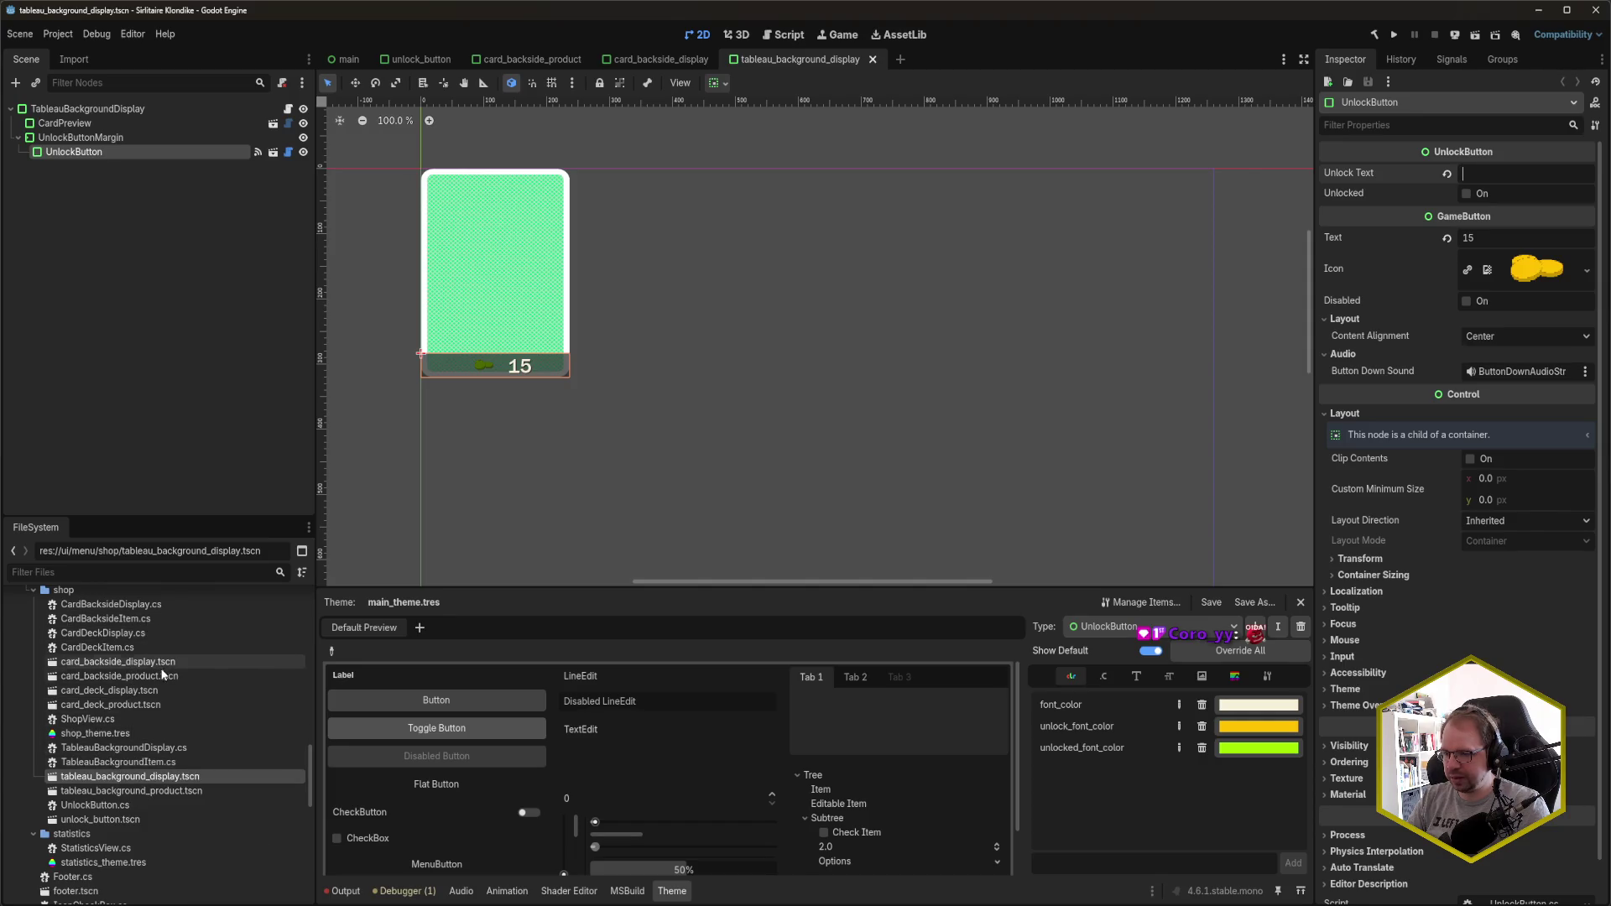
- Clear the UnlockButton's Unlock Text in card_deck_display.tscn and save the scene
double_click(159, 689)
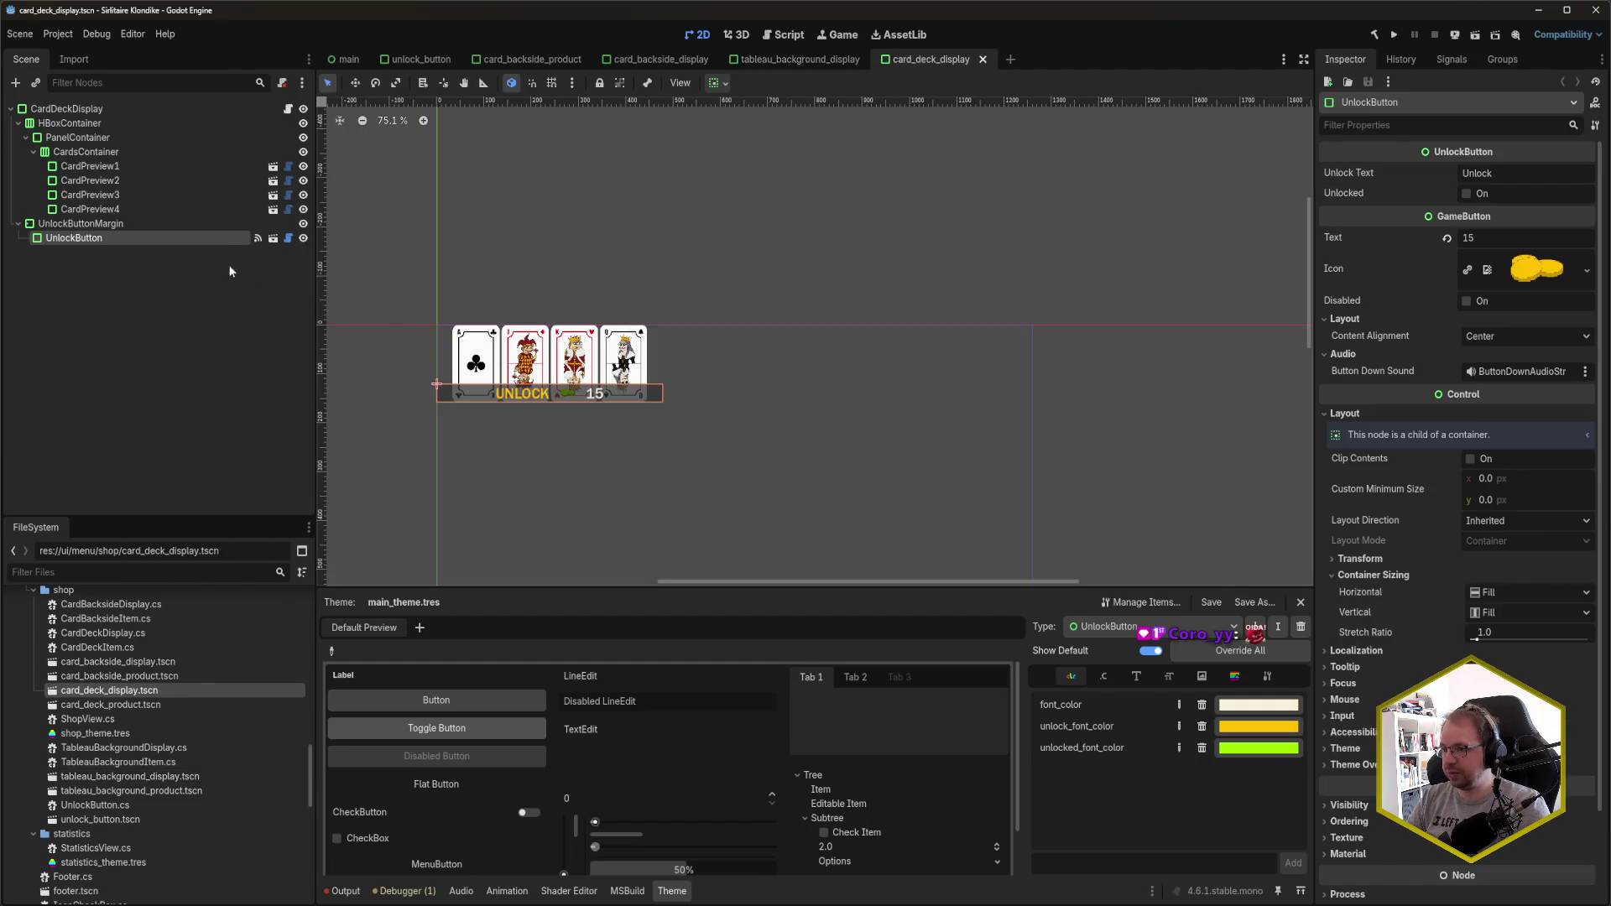
left_click(1482, 173)
key("ctrl+a")
key("BackSpace")
key("ctrl+s")
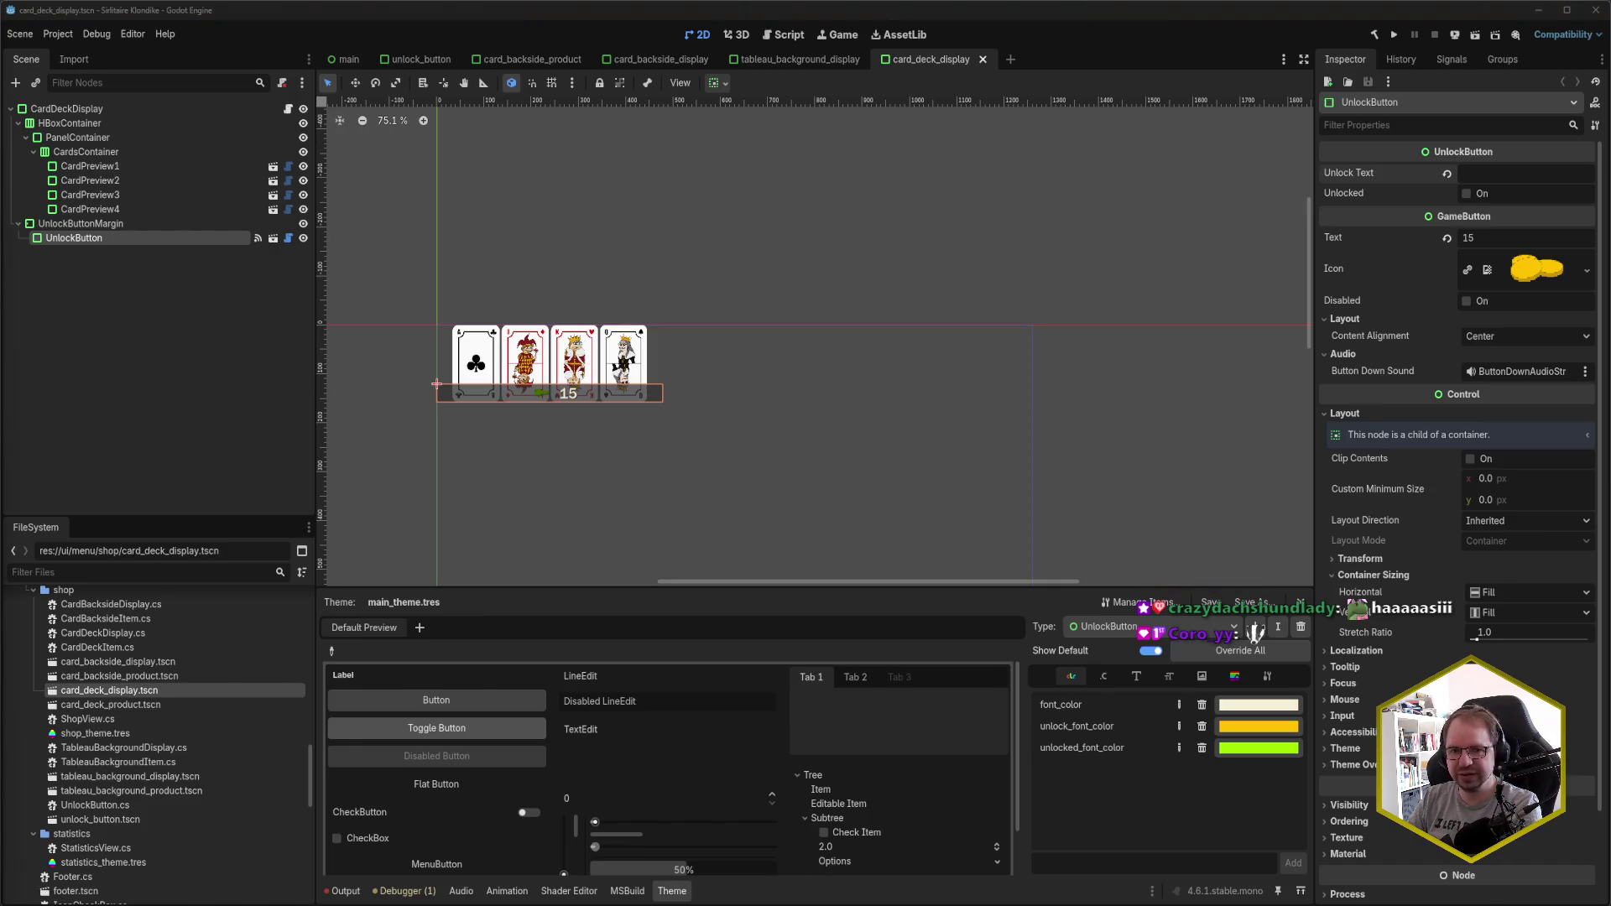
- Remote-deploy the game to the Android emulator
left_click(541, 33)
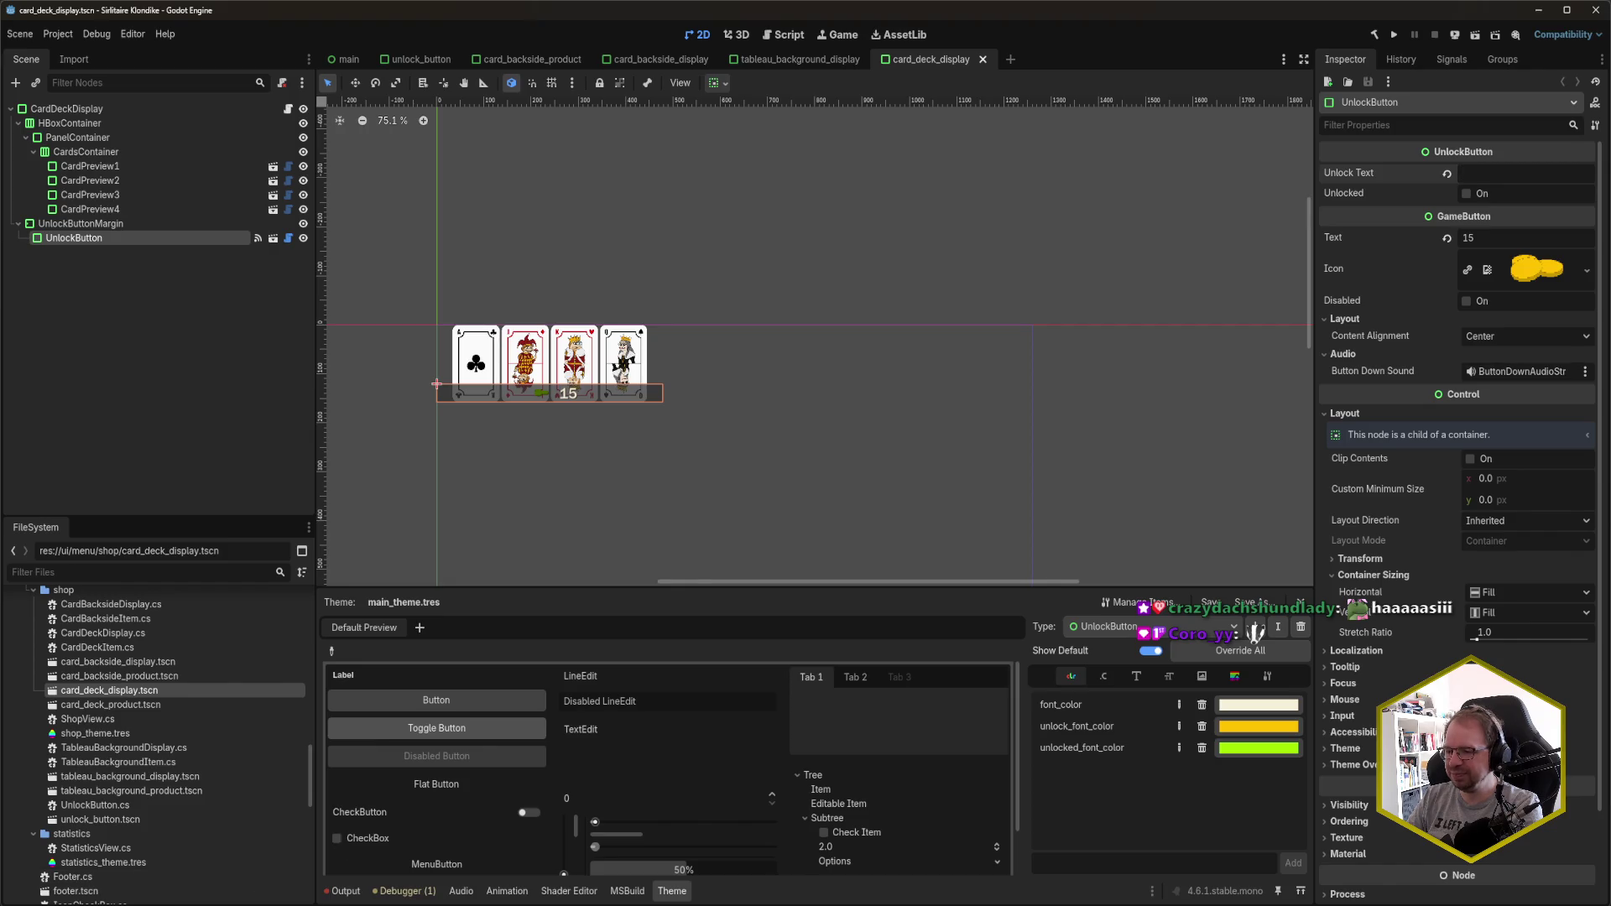
left_click(591, 23)
left_click(1455, 34)
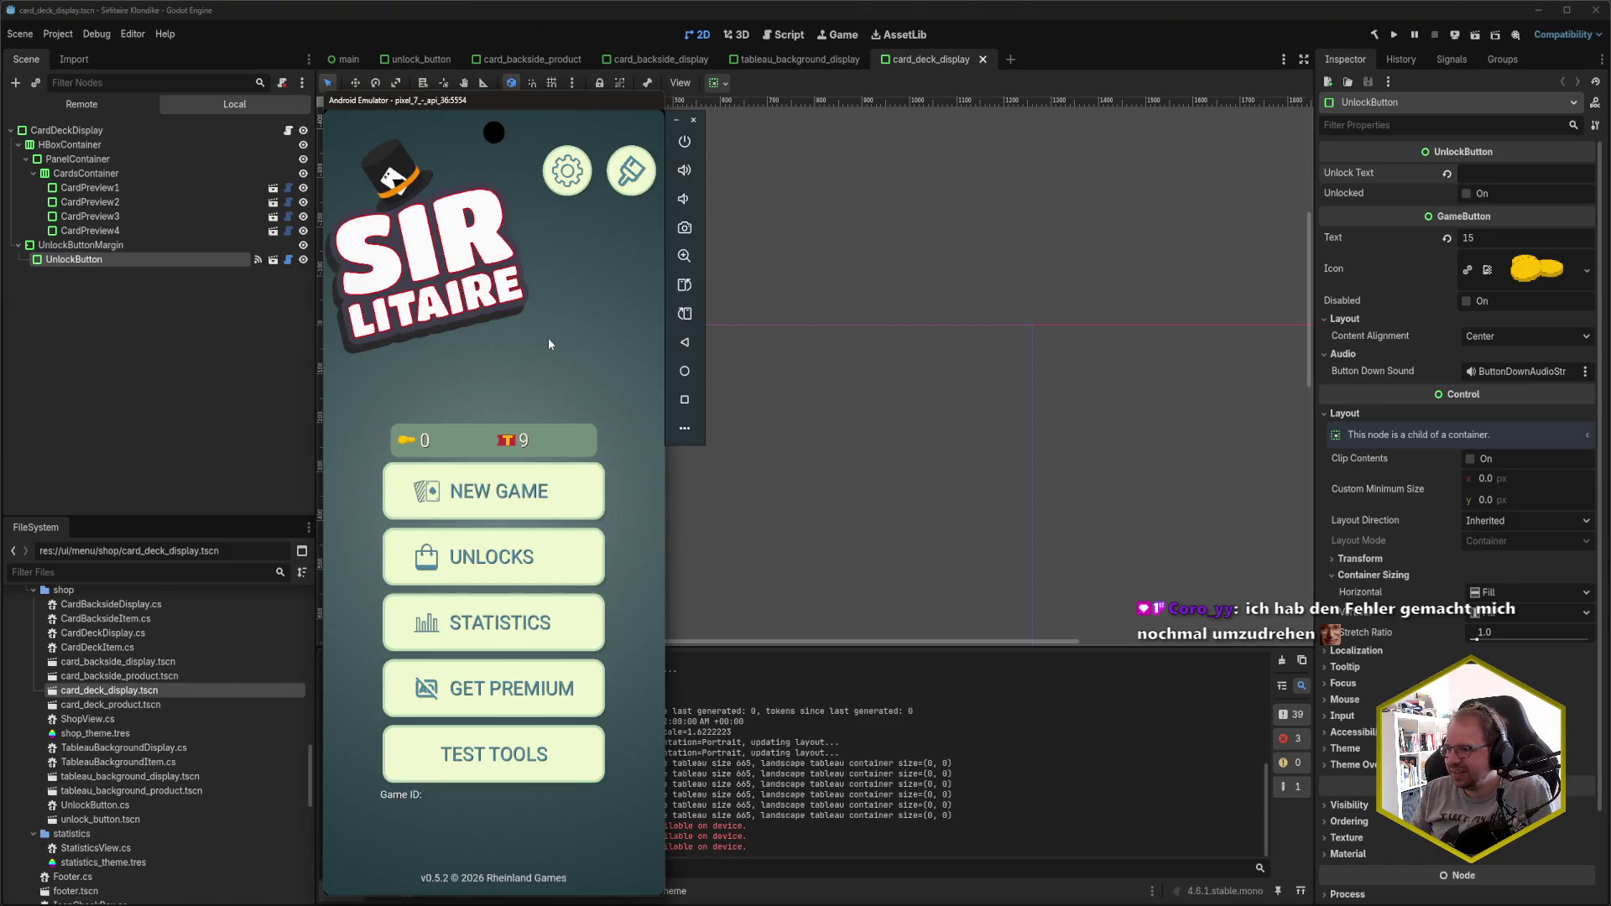
- Browse the Unlock Designs Decks, Backsides and Backgrounds tabs, then return to Rider
left_click(515, 531)
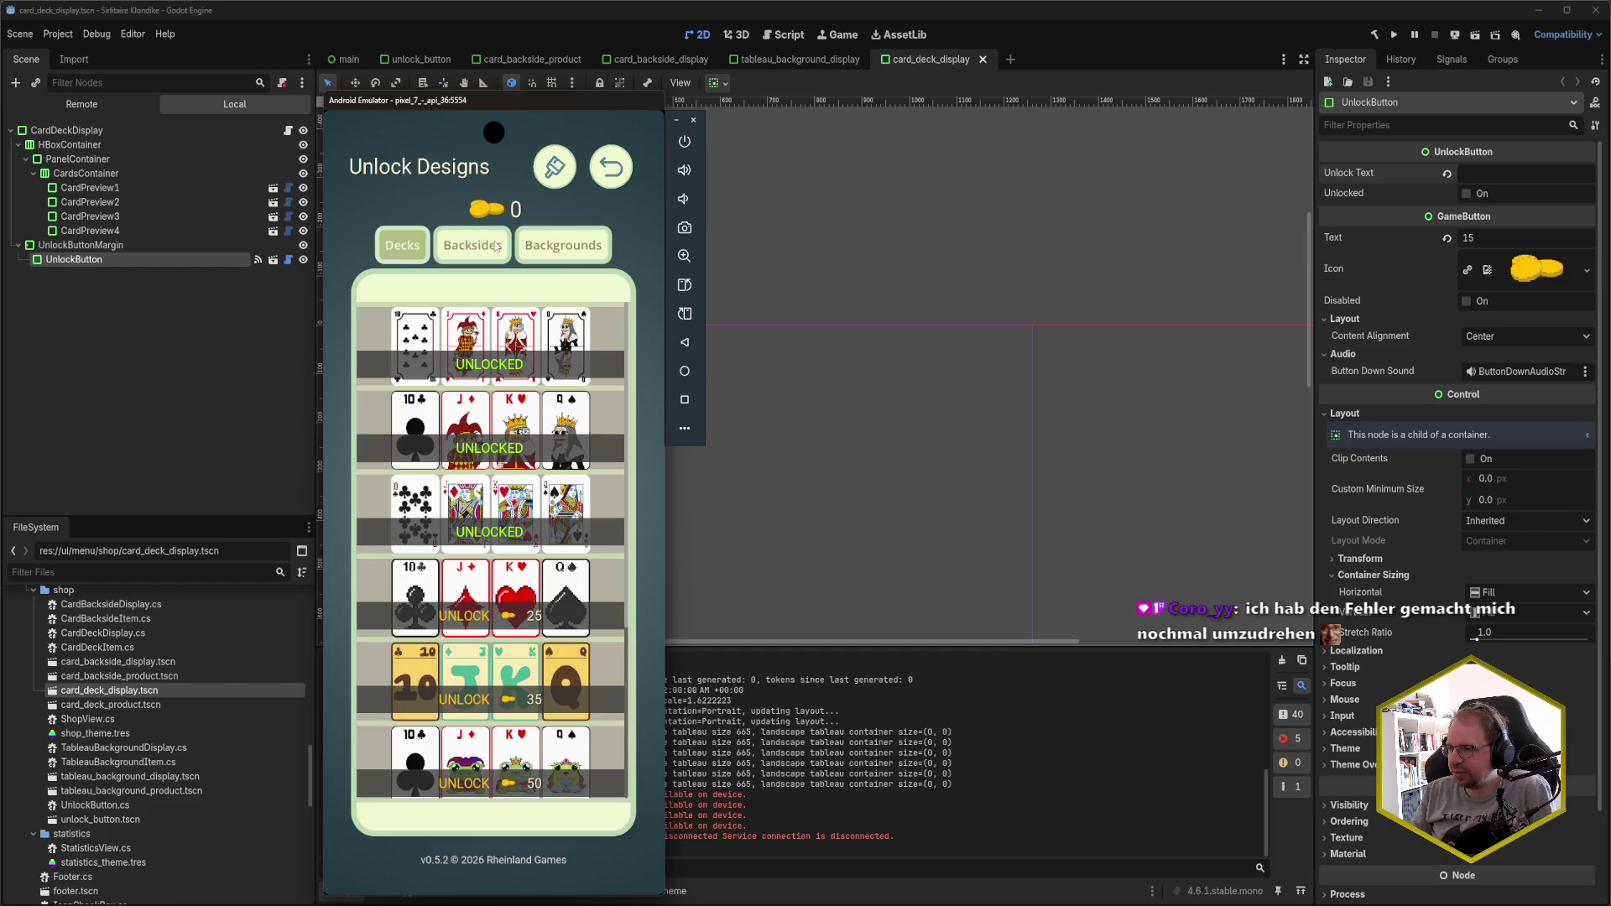
left_click(491, 245)
left_click(565, 250)
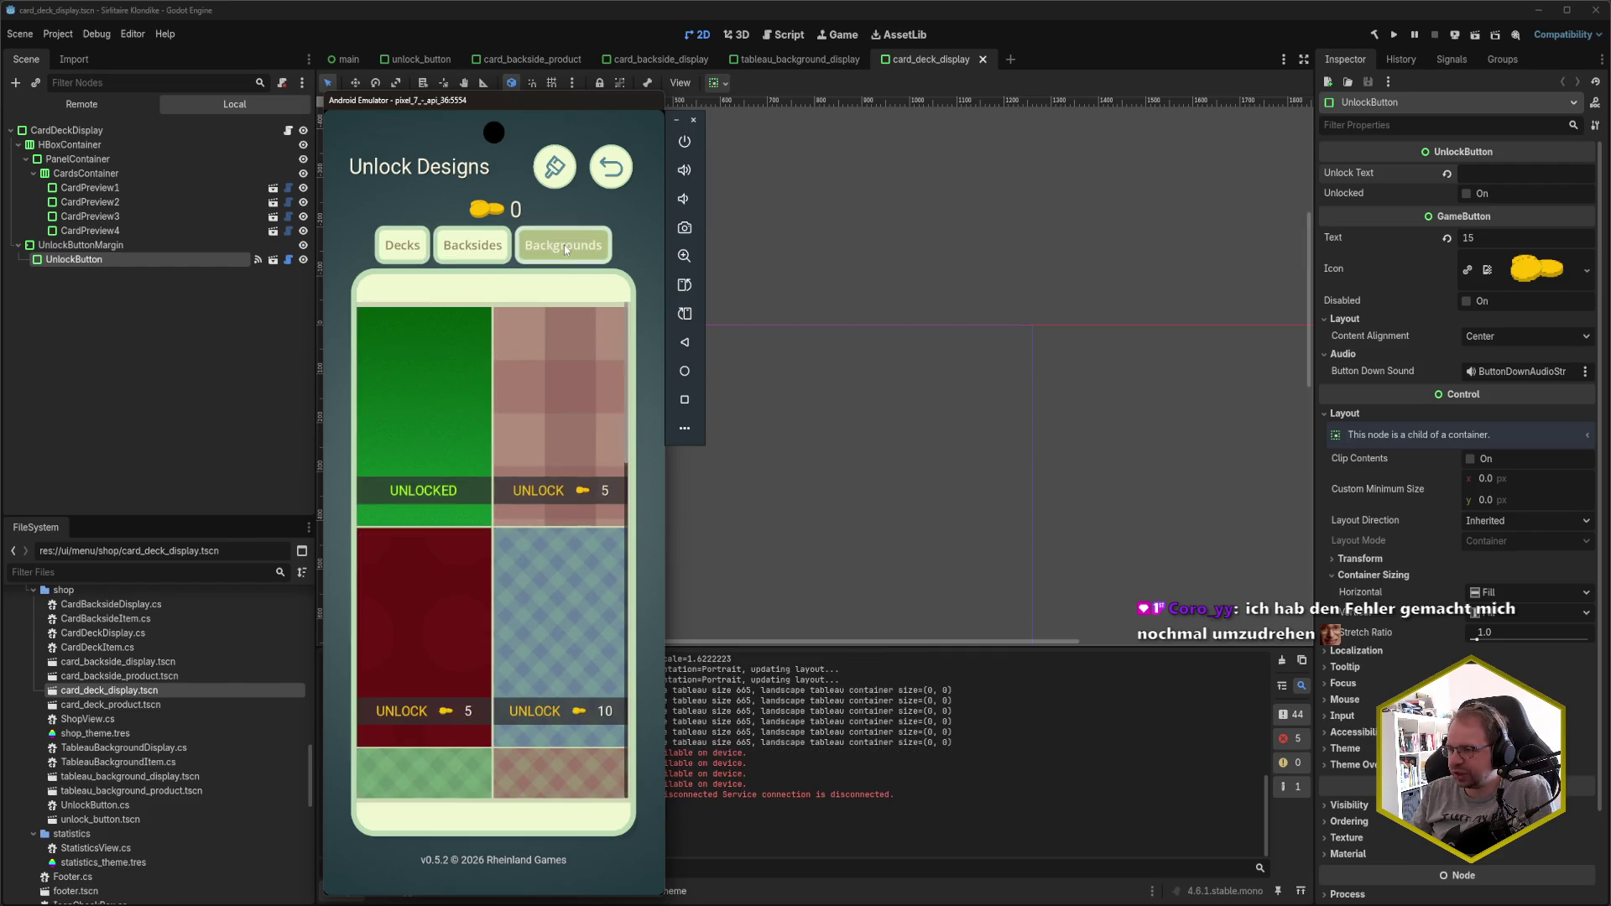
left_click(495, 253)
left_click(420, 258)
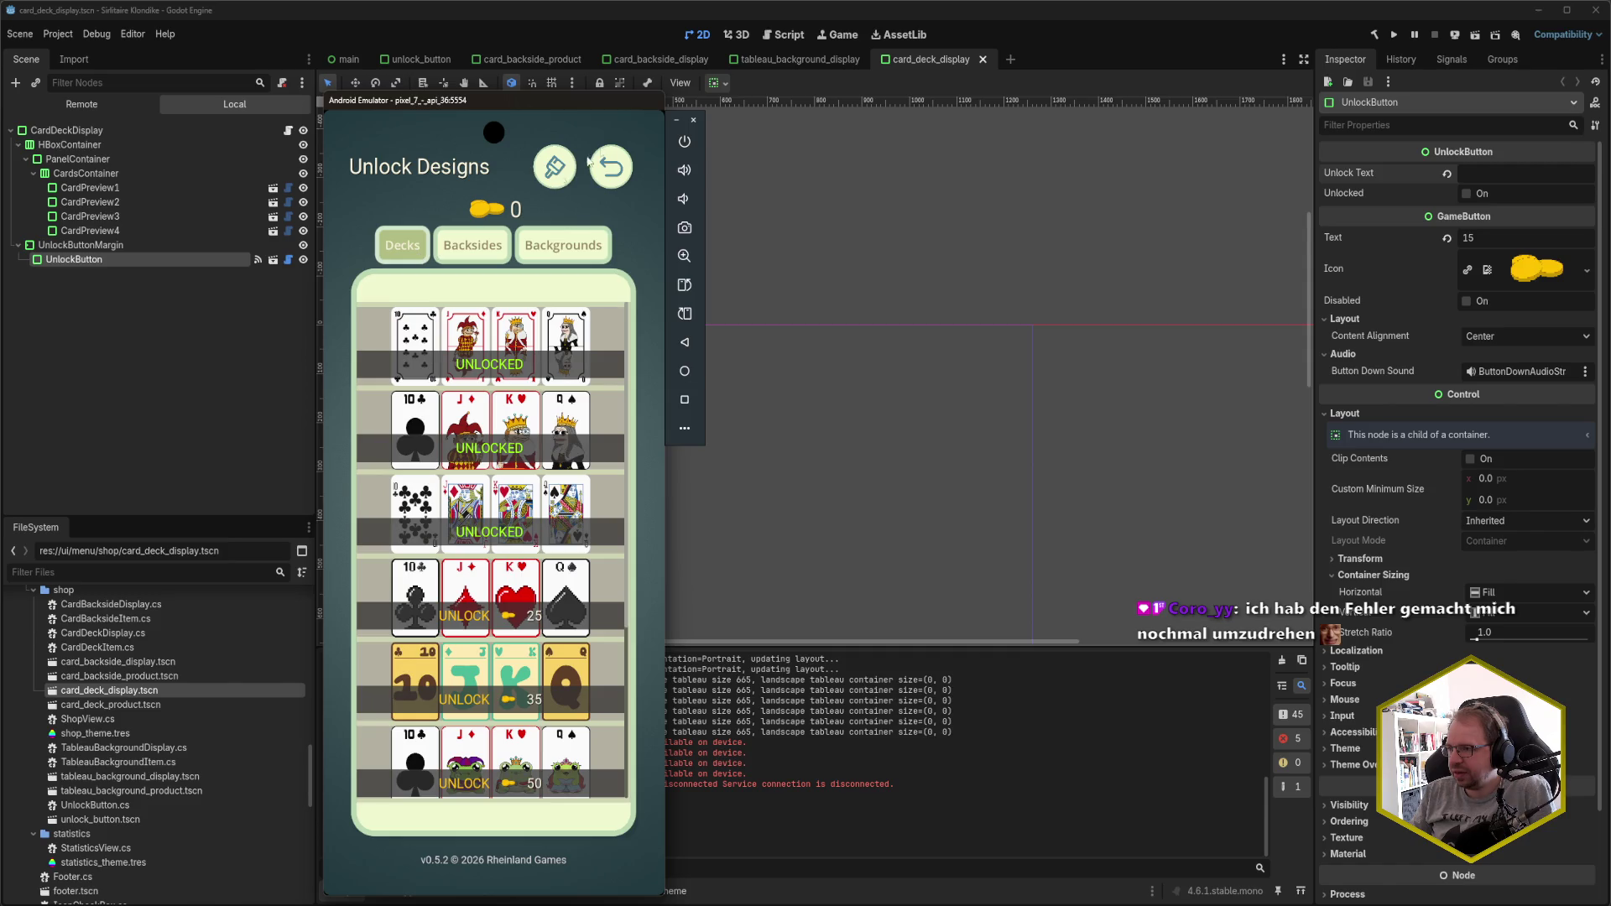
left_click(818, 15)
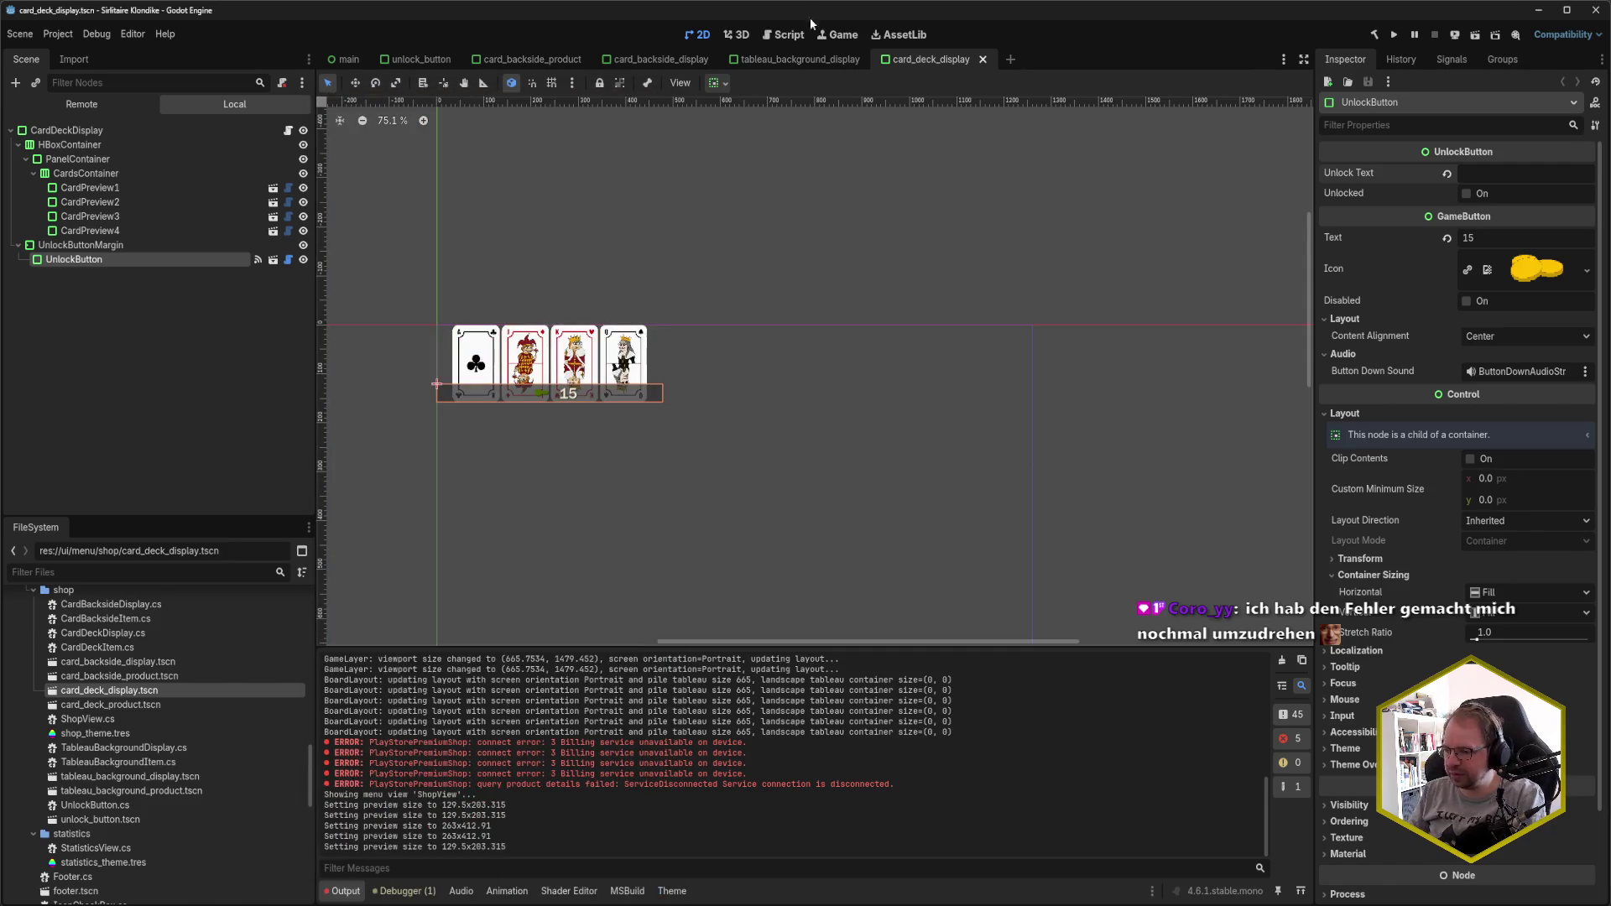
key("alt+Tab")
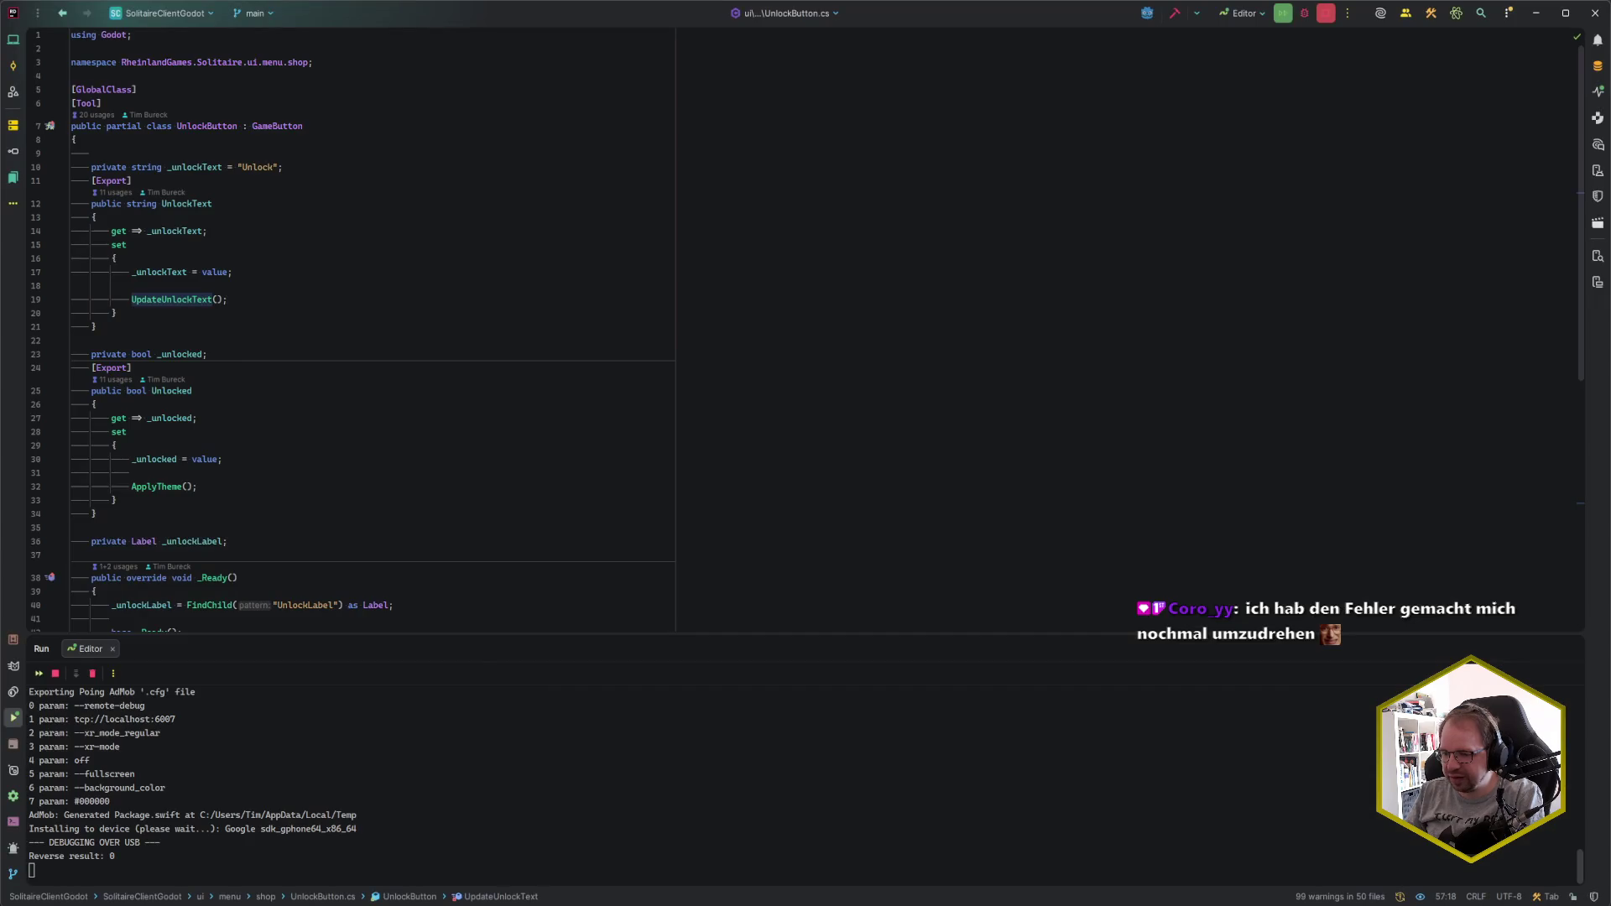
- Comment out the UnlockText = Tr("Unlock") line in CardBacksideDisplay.cs
left_click(344, 474)
left_click(311, 500)
left_click(313, 528)
key("ctrl+e")
key("Return")
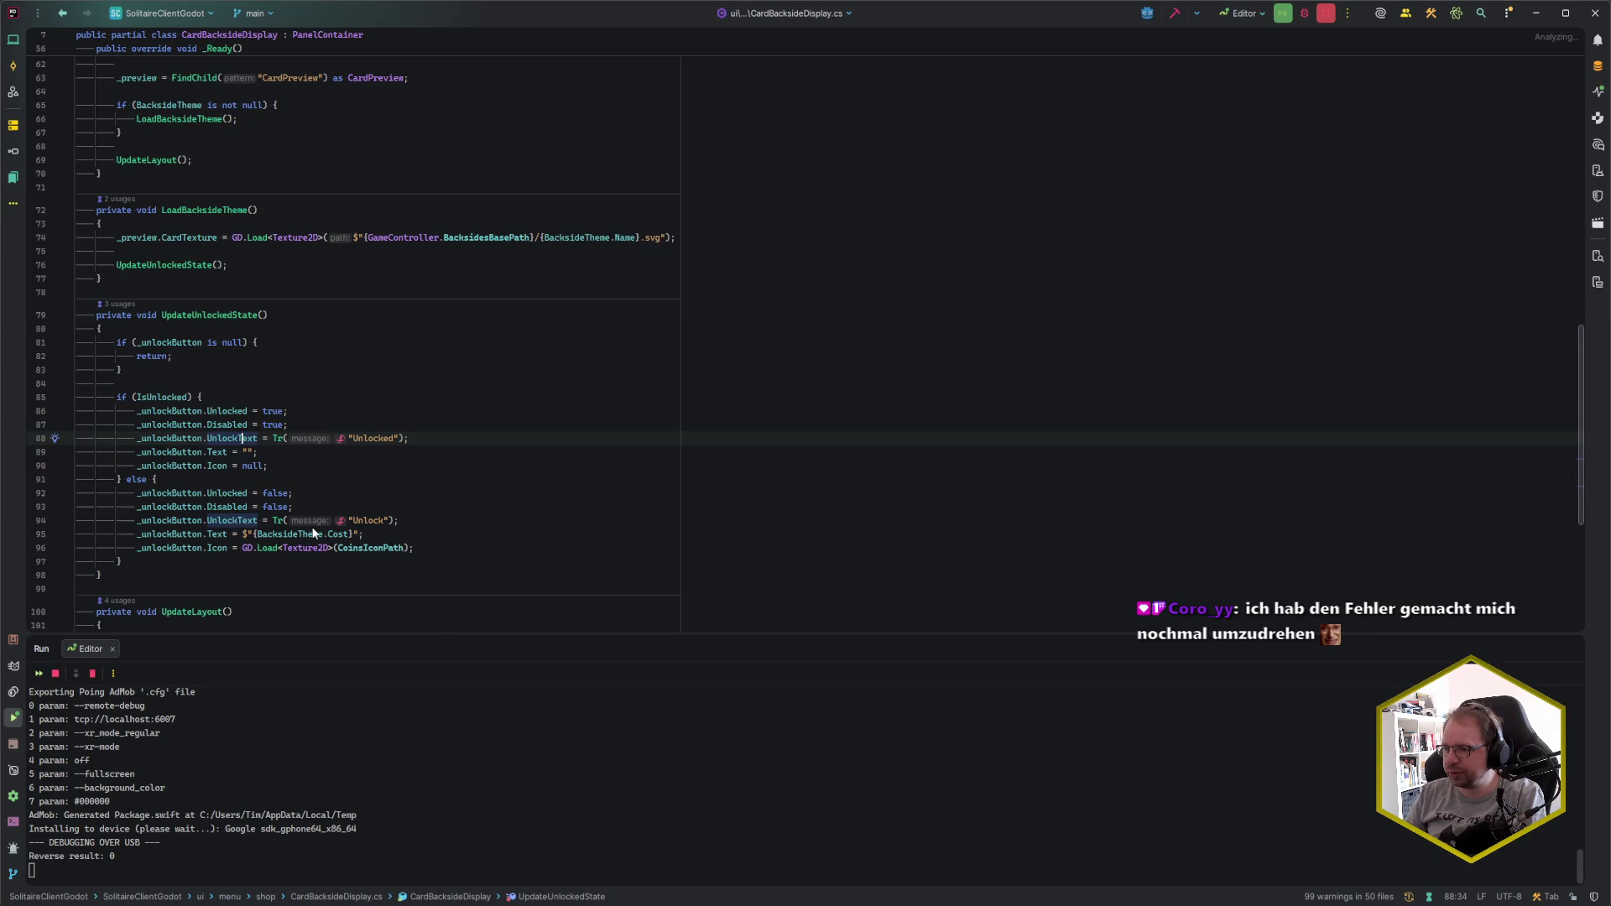
left_click(390, 449)
left_click(416, 451)
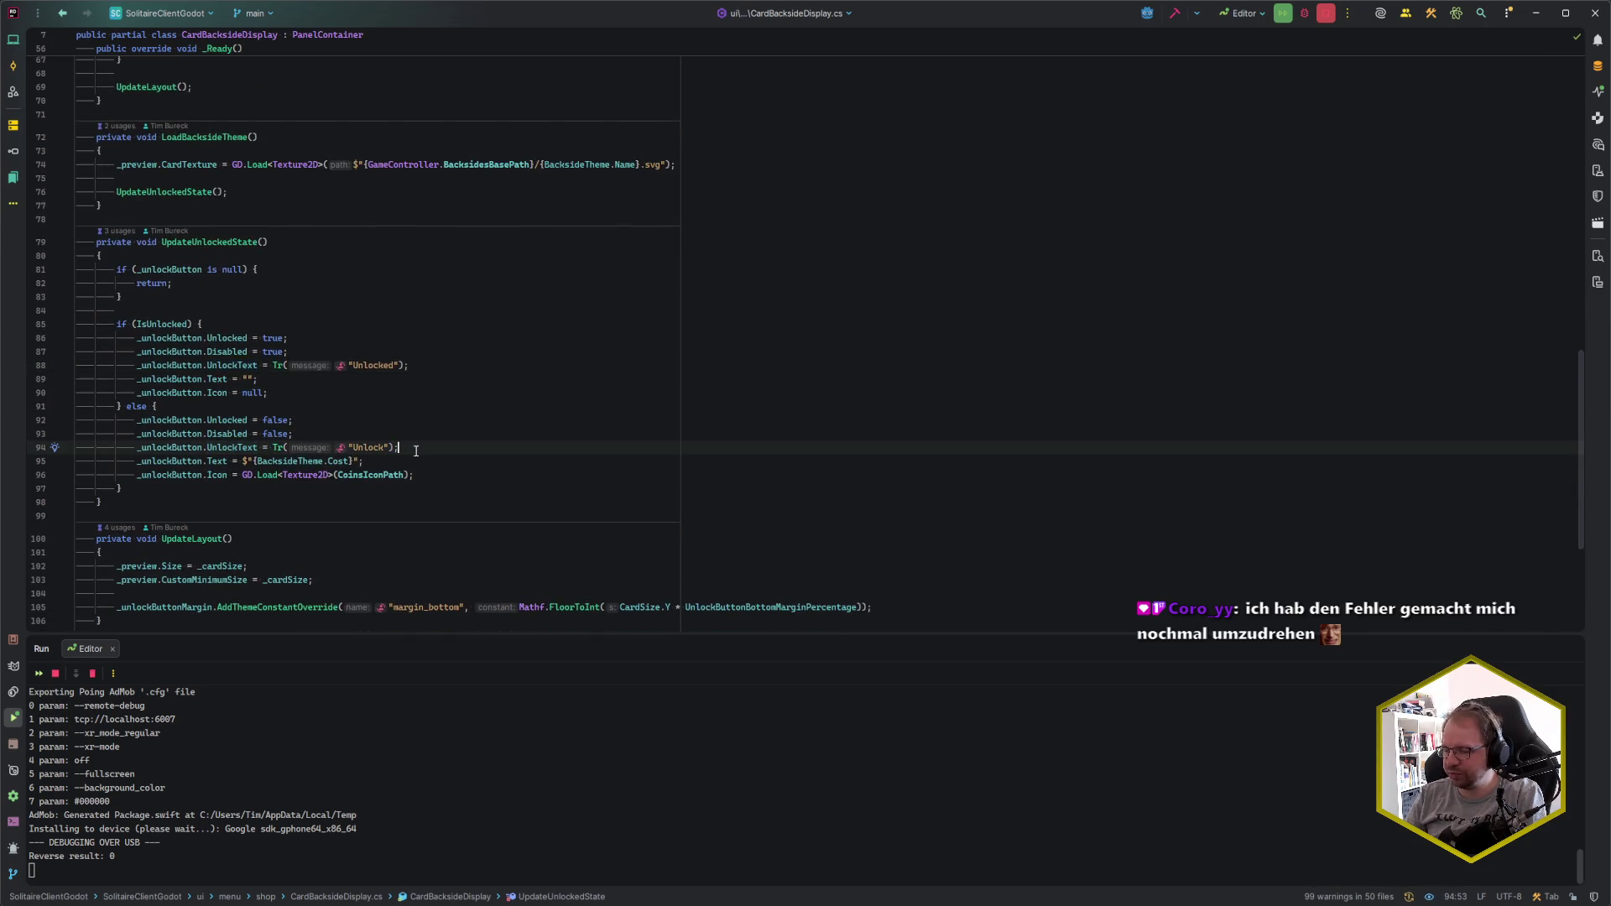
key("ctrl+slash")
- Comment out the UnlockText = Tr("Unlock") line in CardDeckDisplay.cs
key("ctrl+n")
type("DeckDisplay")
key("Return")
scroll(469, 453, "down", 15)
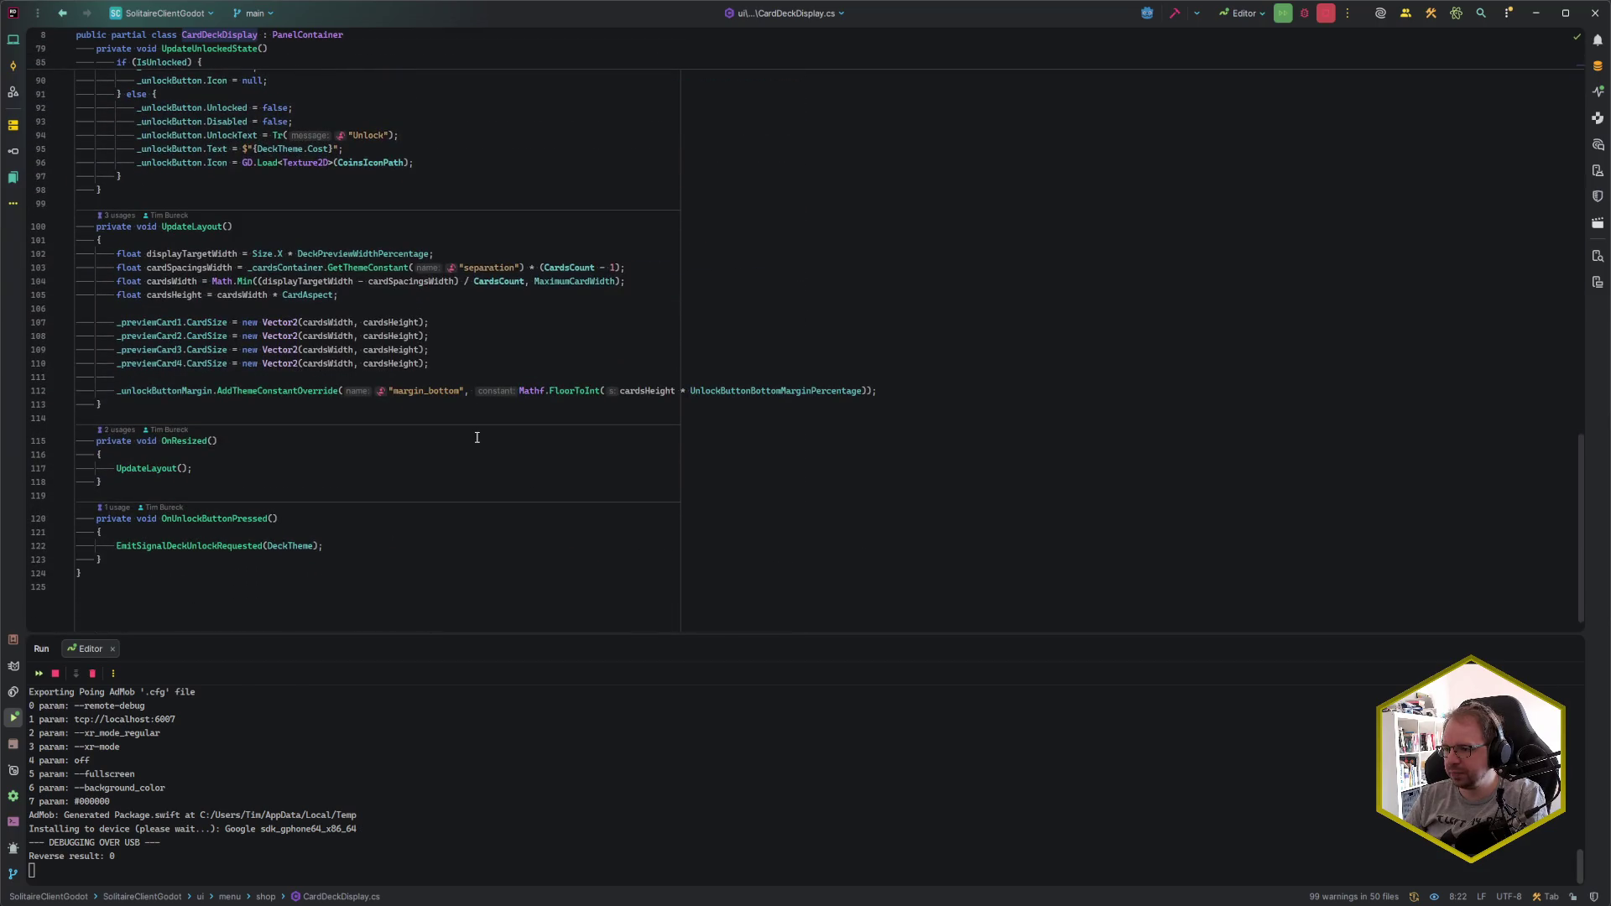
scroll(476, 437, "up", 7)
left_click(431, 382)
key("ctrl+slash")
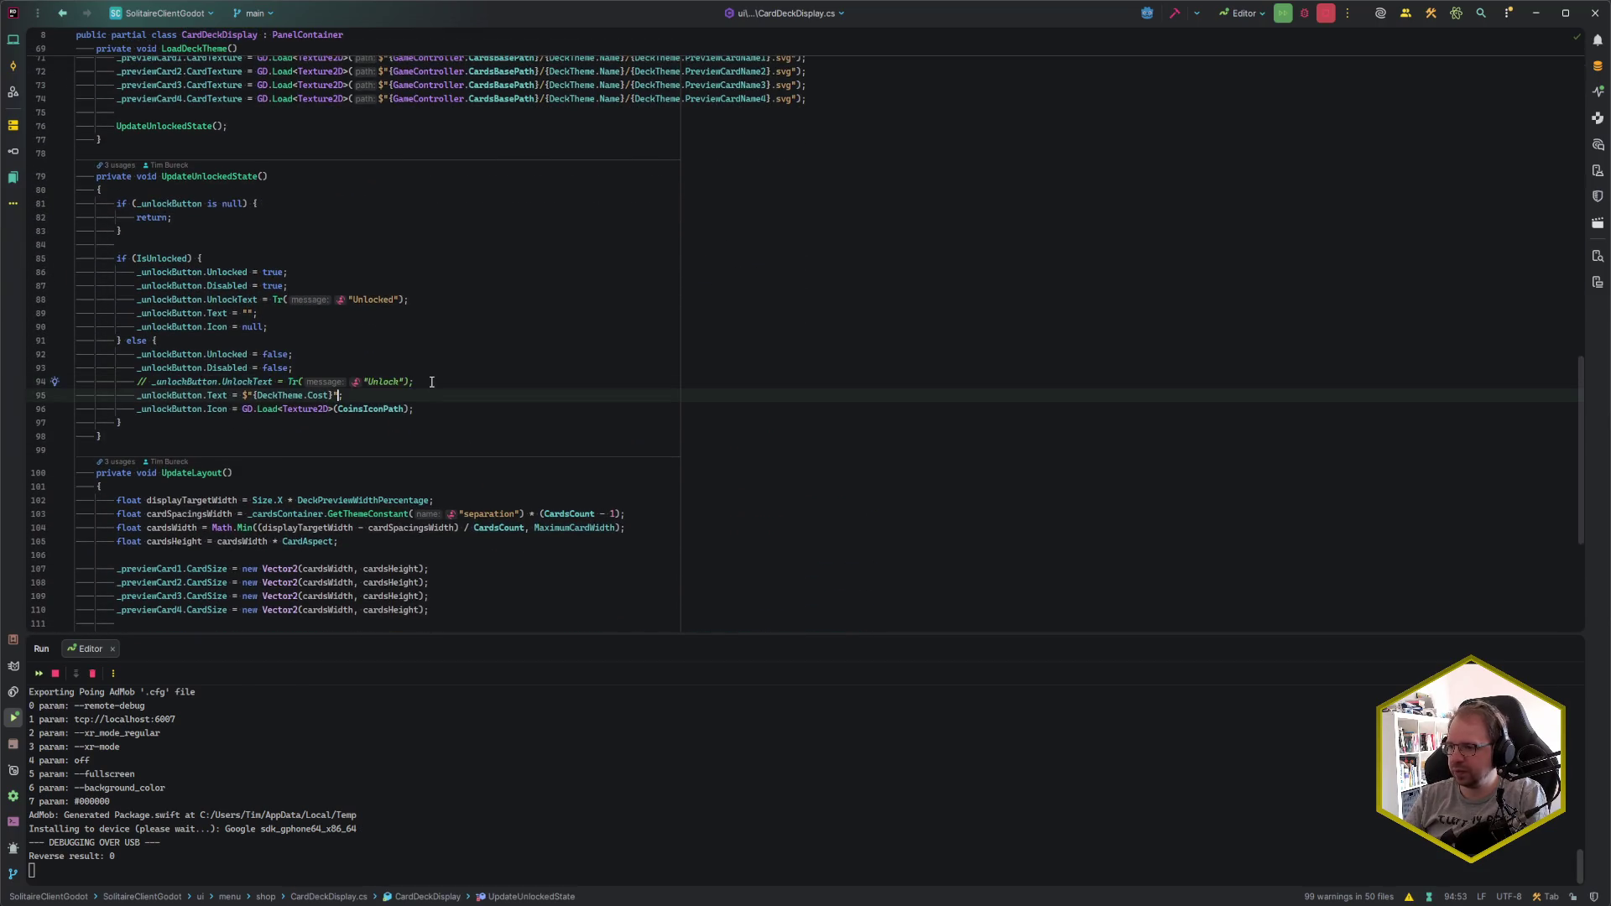
left_click(434, 384)
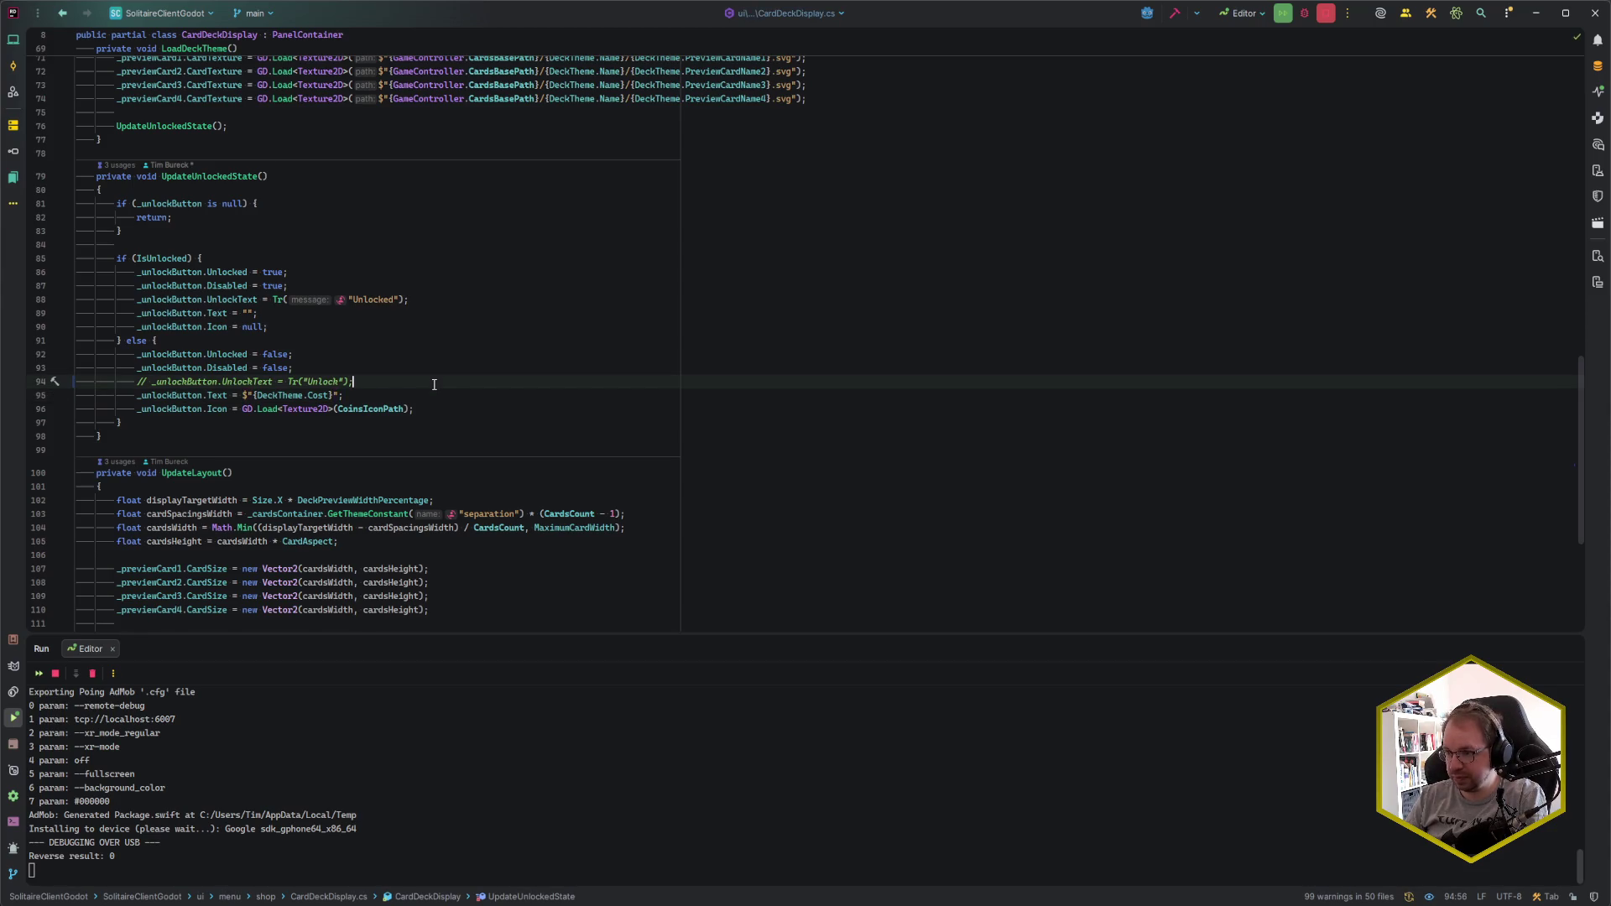
- Comment out the UnlockText = Tr("Unlock") line in TableauBackgroundDisplay.cs
key("ctrl+e")
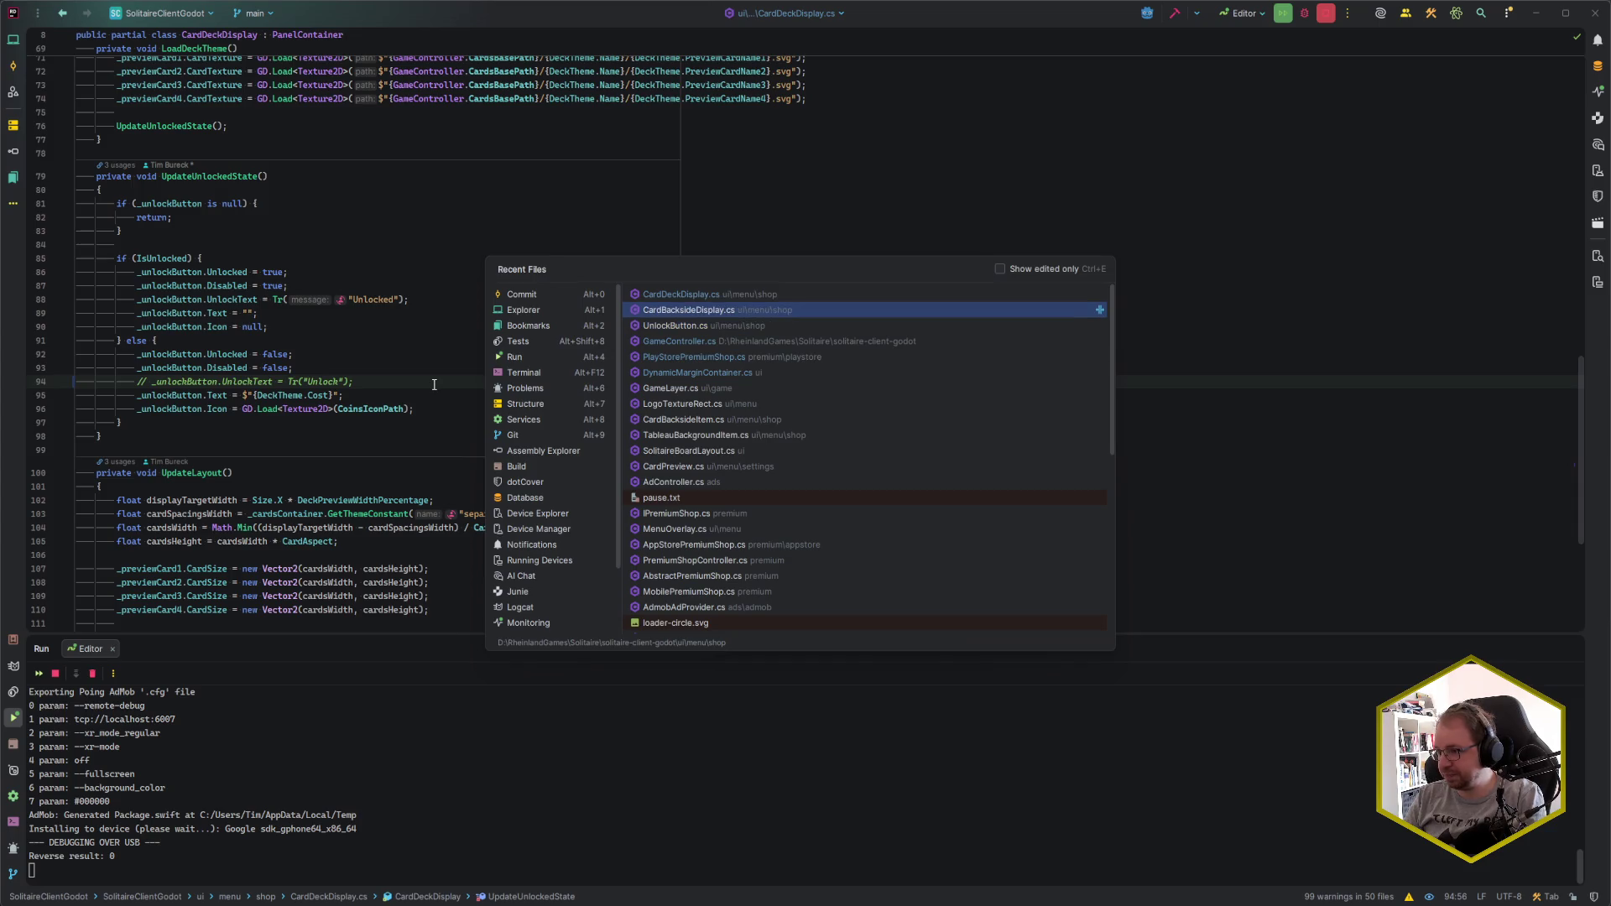
key("Escape")
key("ctrl+n")
type("Back")
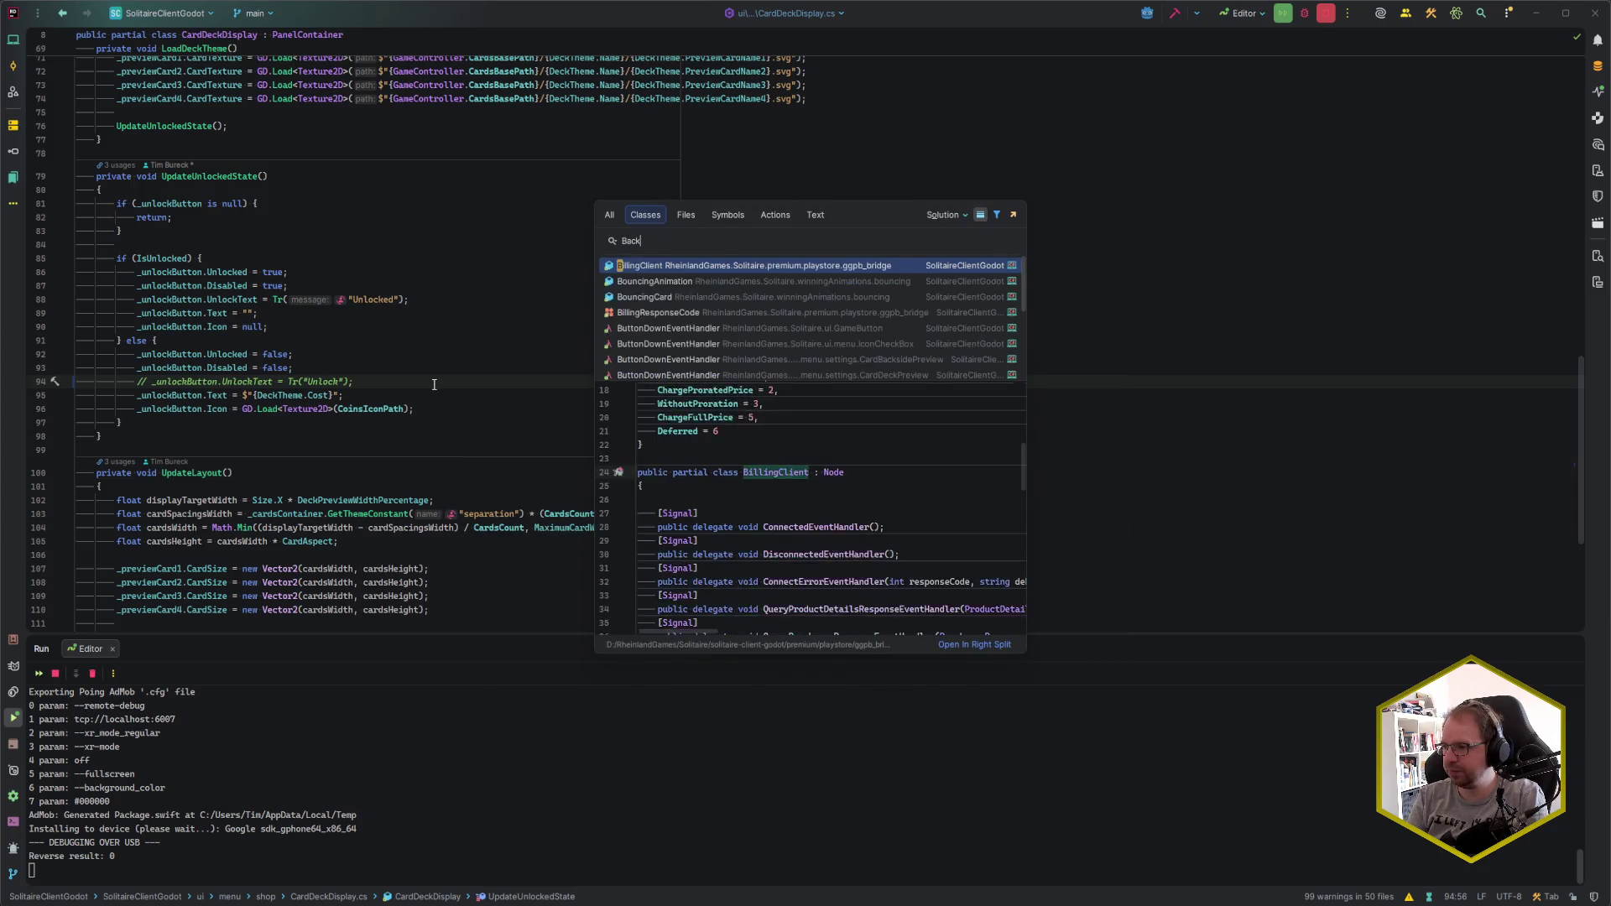
type("groundDisp")
key("Return")
scroll(433, 390, "down", 20)
left_click(459, 228)
left_click(459, 240)
key("ctrl+slash")
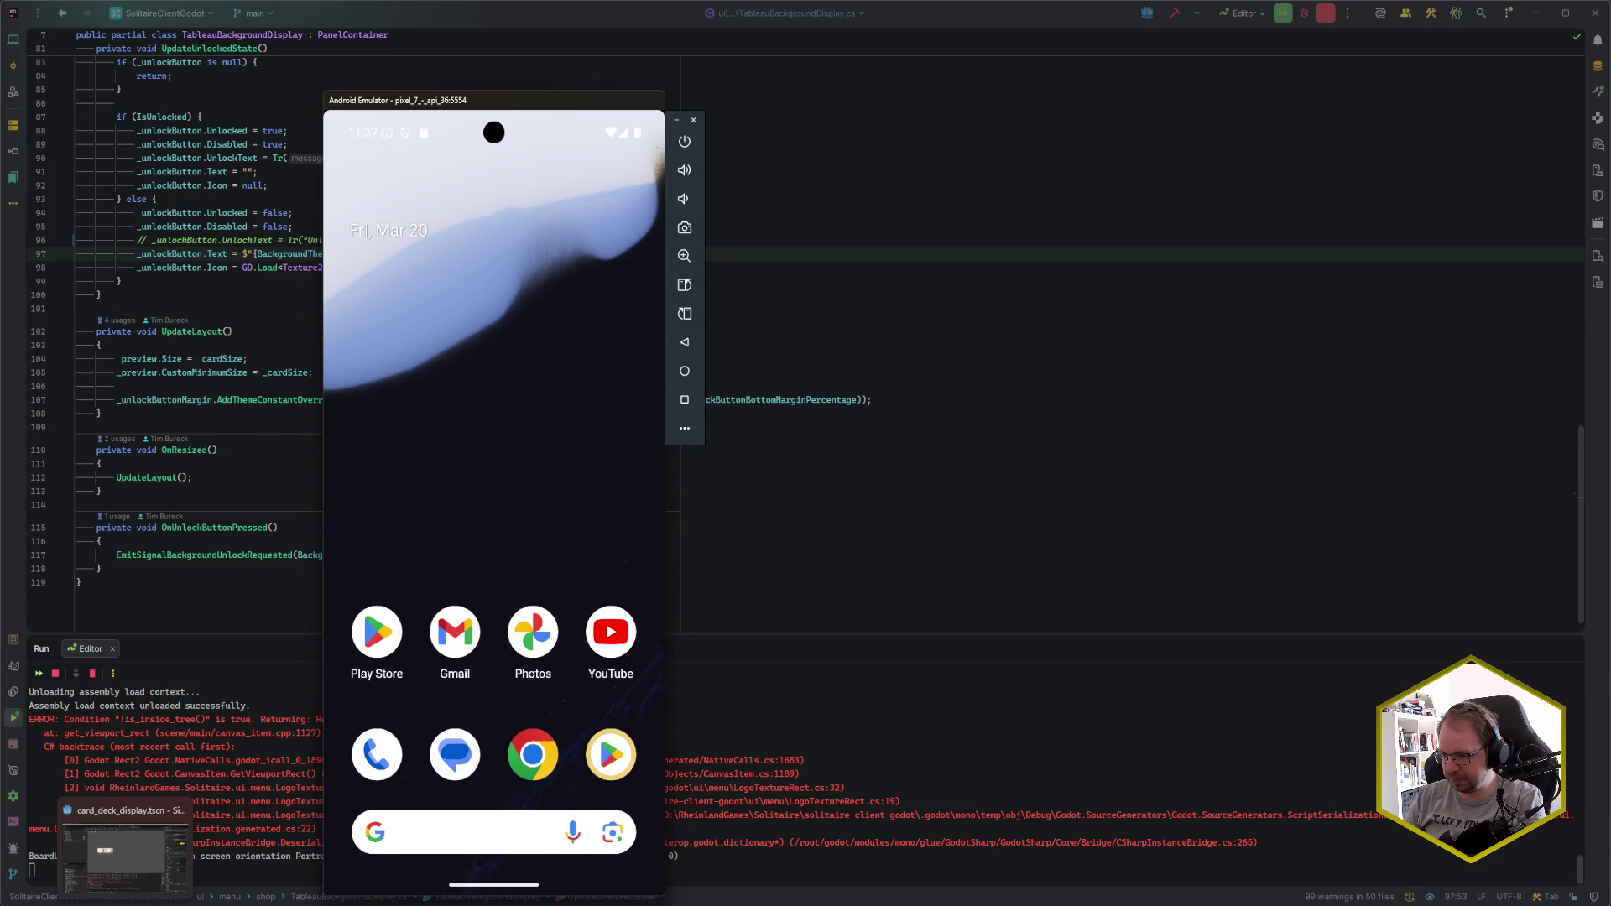
- Rebuild the project in Godot and deploy it to the Android emulator
left_click(126, 860)
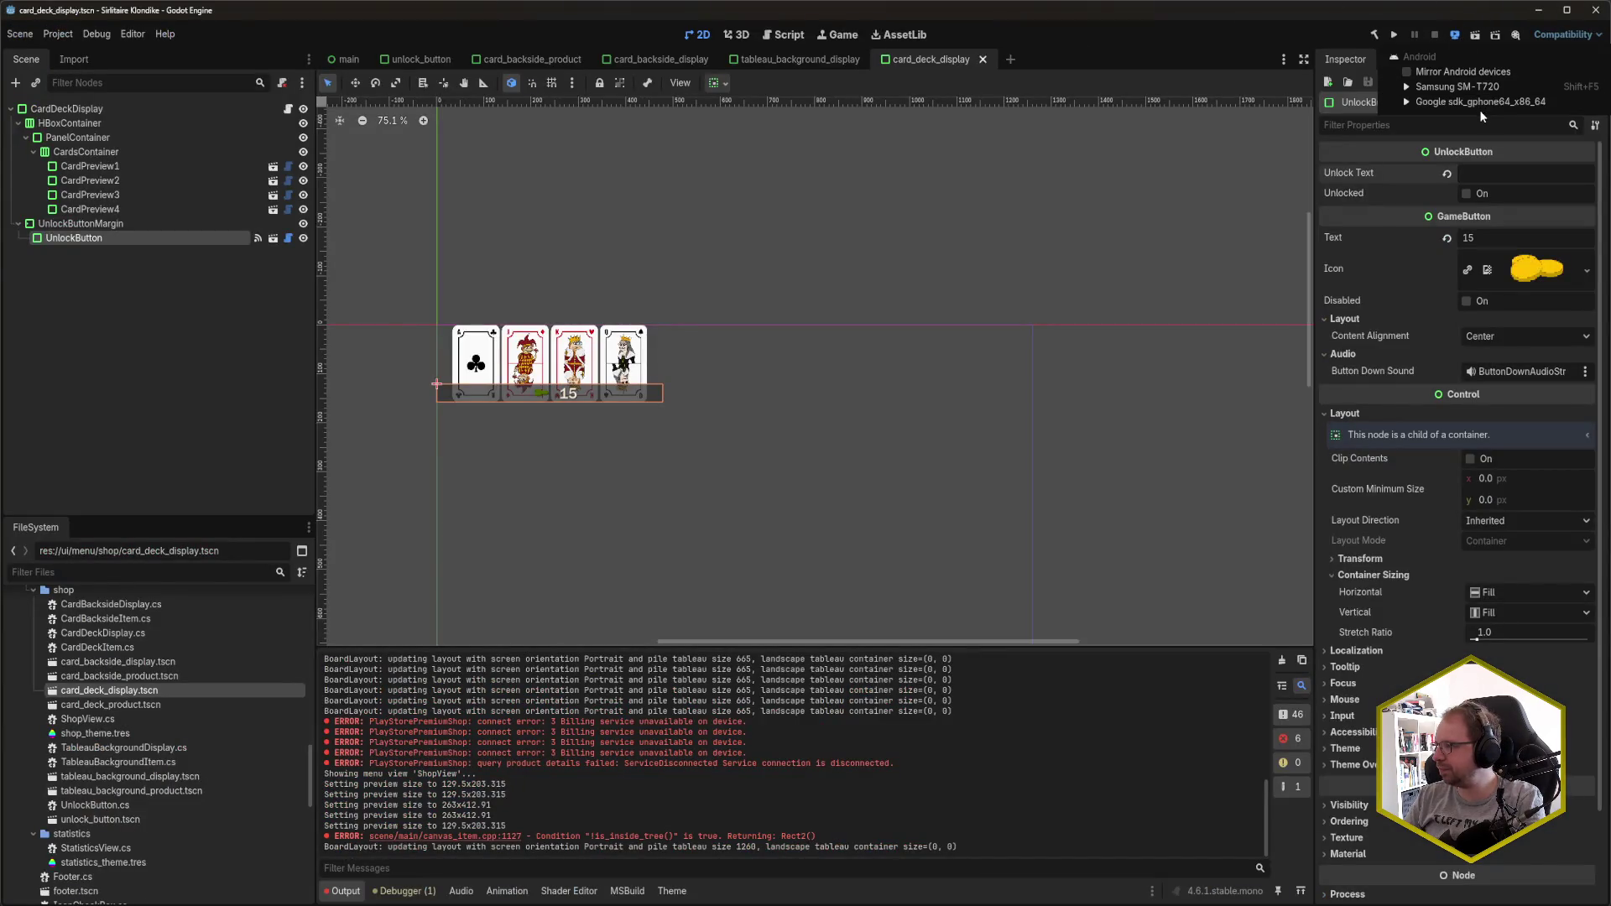
left_click(1456, 37)
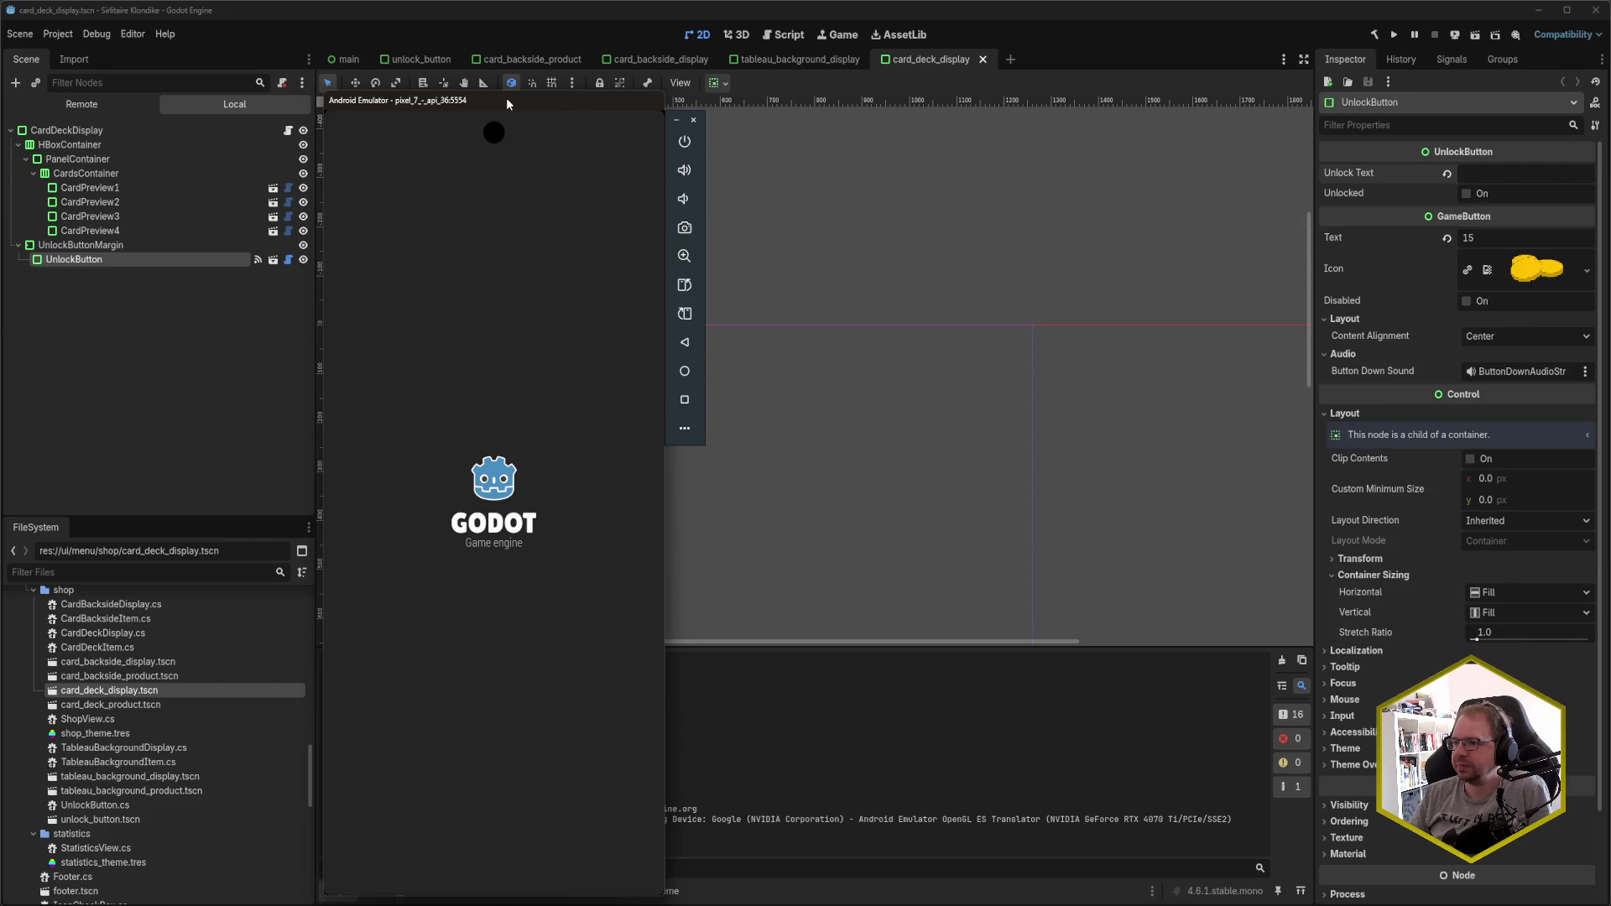
- Cycle through the Unlock Designs Decks, Backsides and Backgrounds tabs in the relaunched game
mouse_move(506, 99)
left_mouse_down()
mouse_move(407, 50)
mouse_move(290, 39)
left_mouse_up()
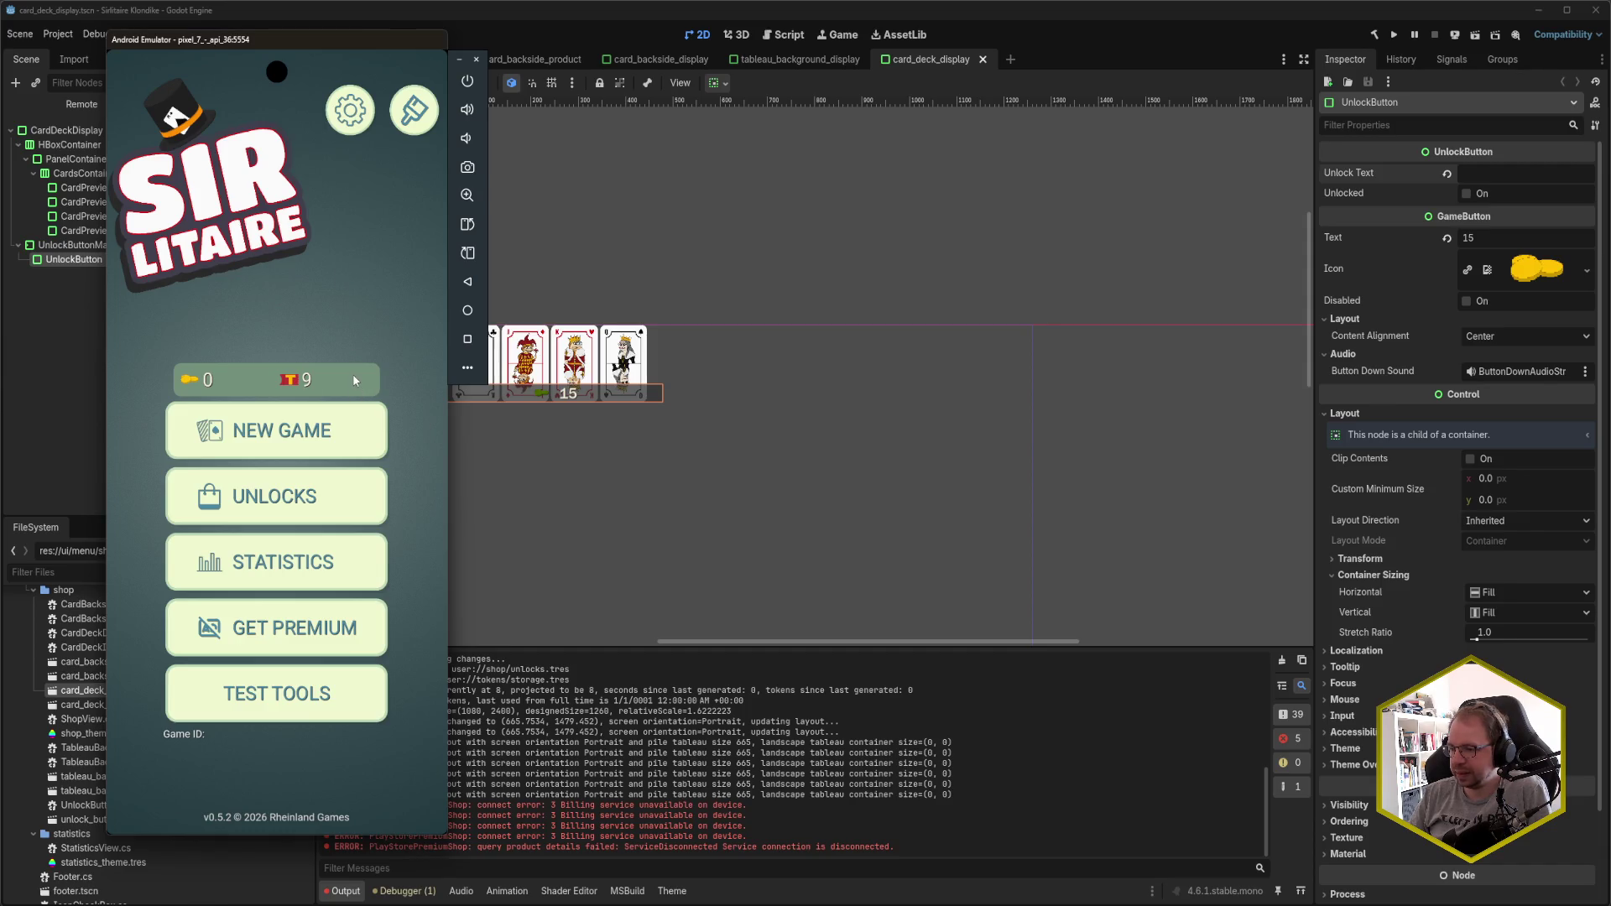
left_click(340, 474)
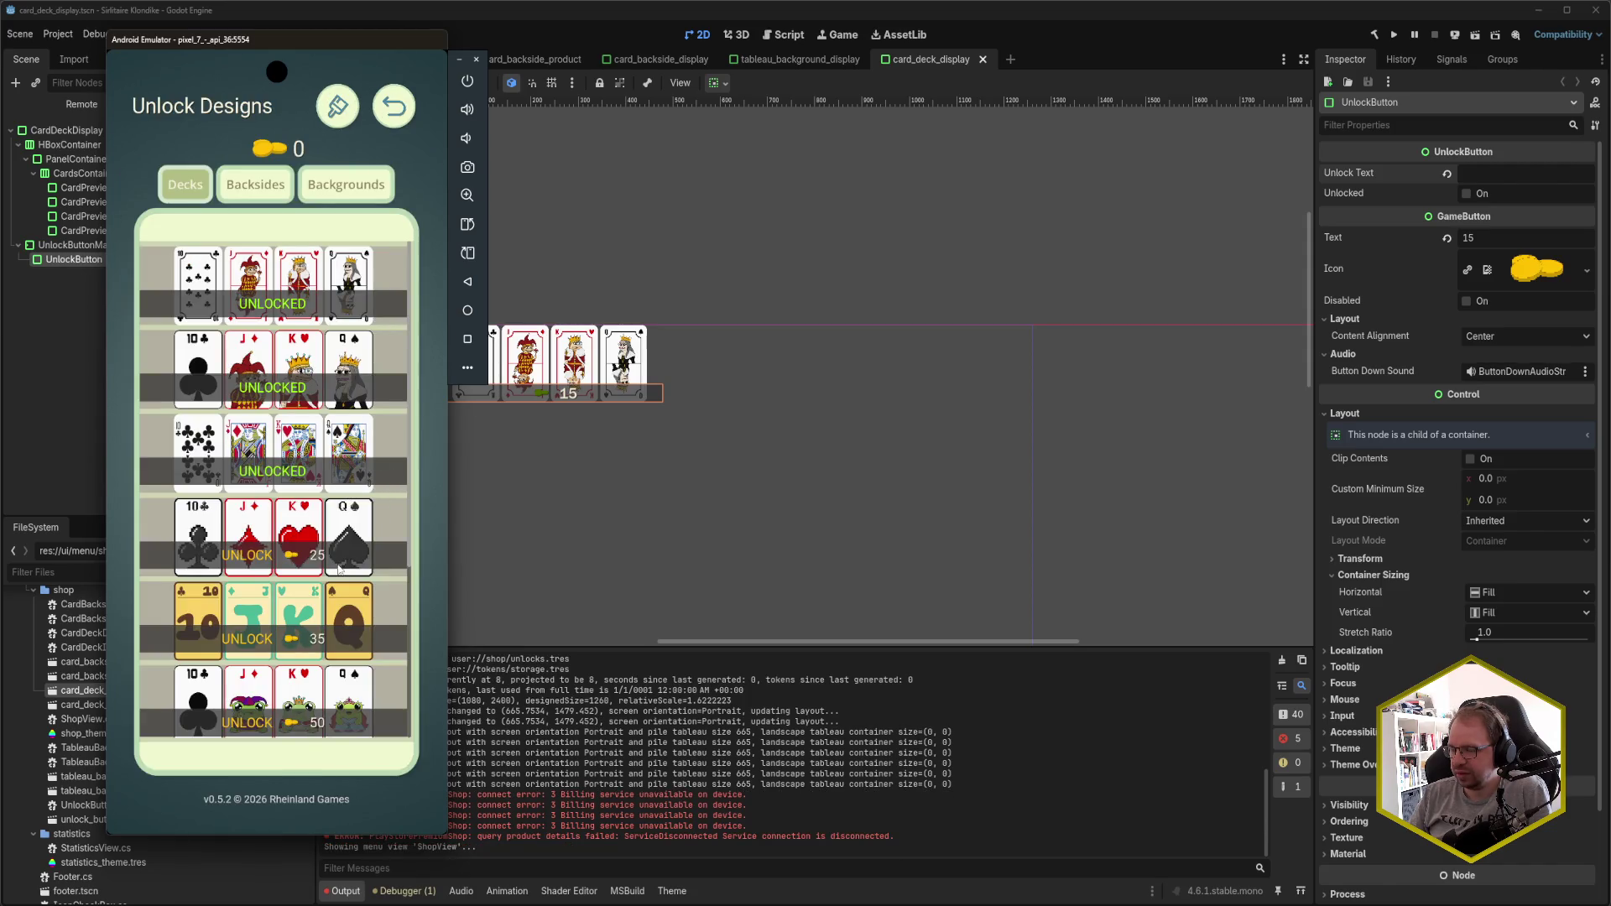
scroll(332, 539, "down", 3)
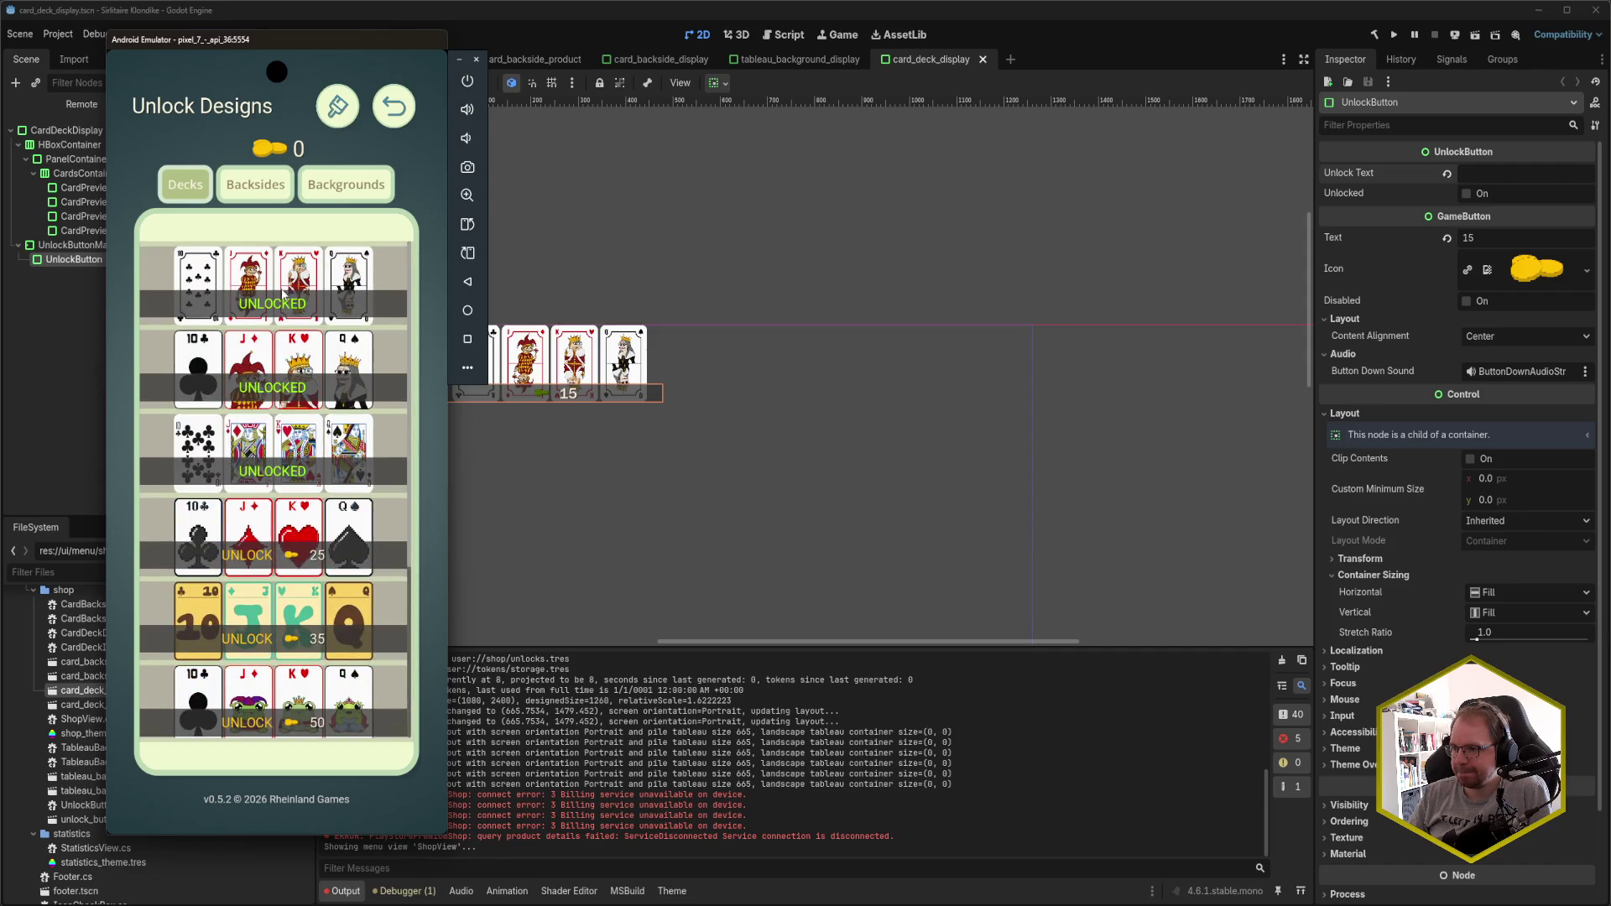
left_click(262, 184)
left_click(338, 186)
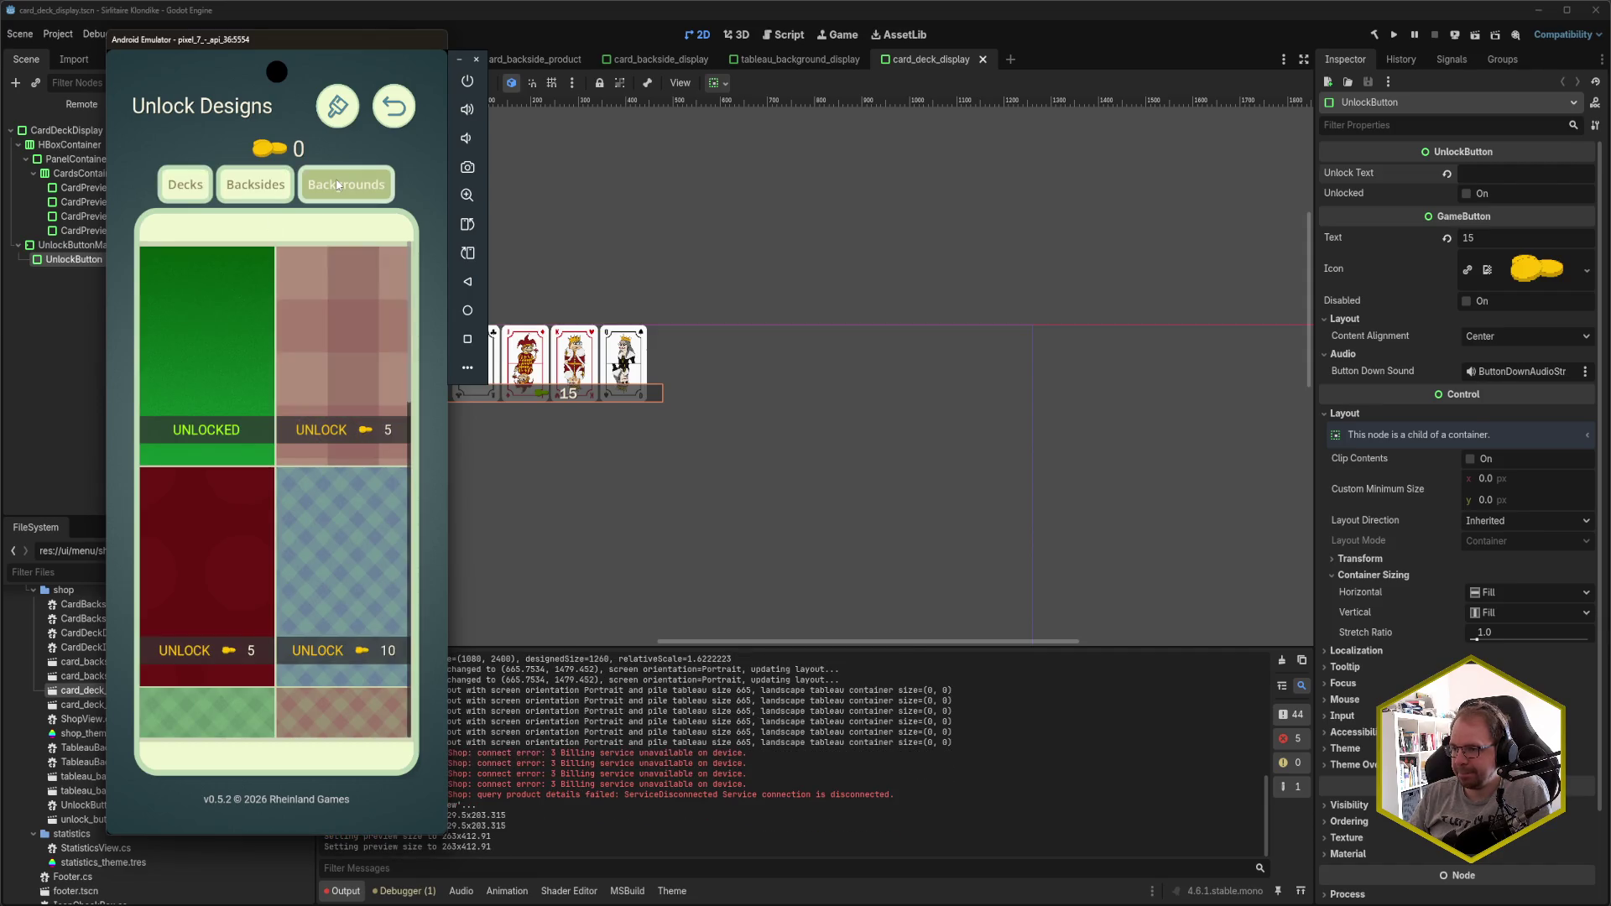
left_click(256, 185)
left_click(197, 186)
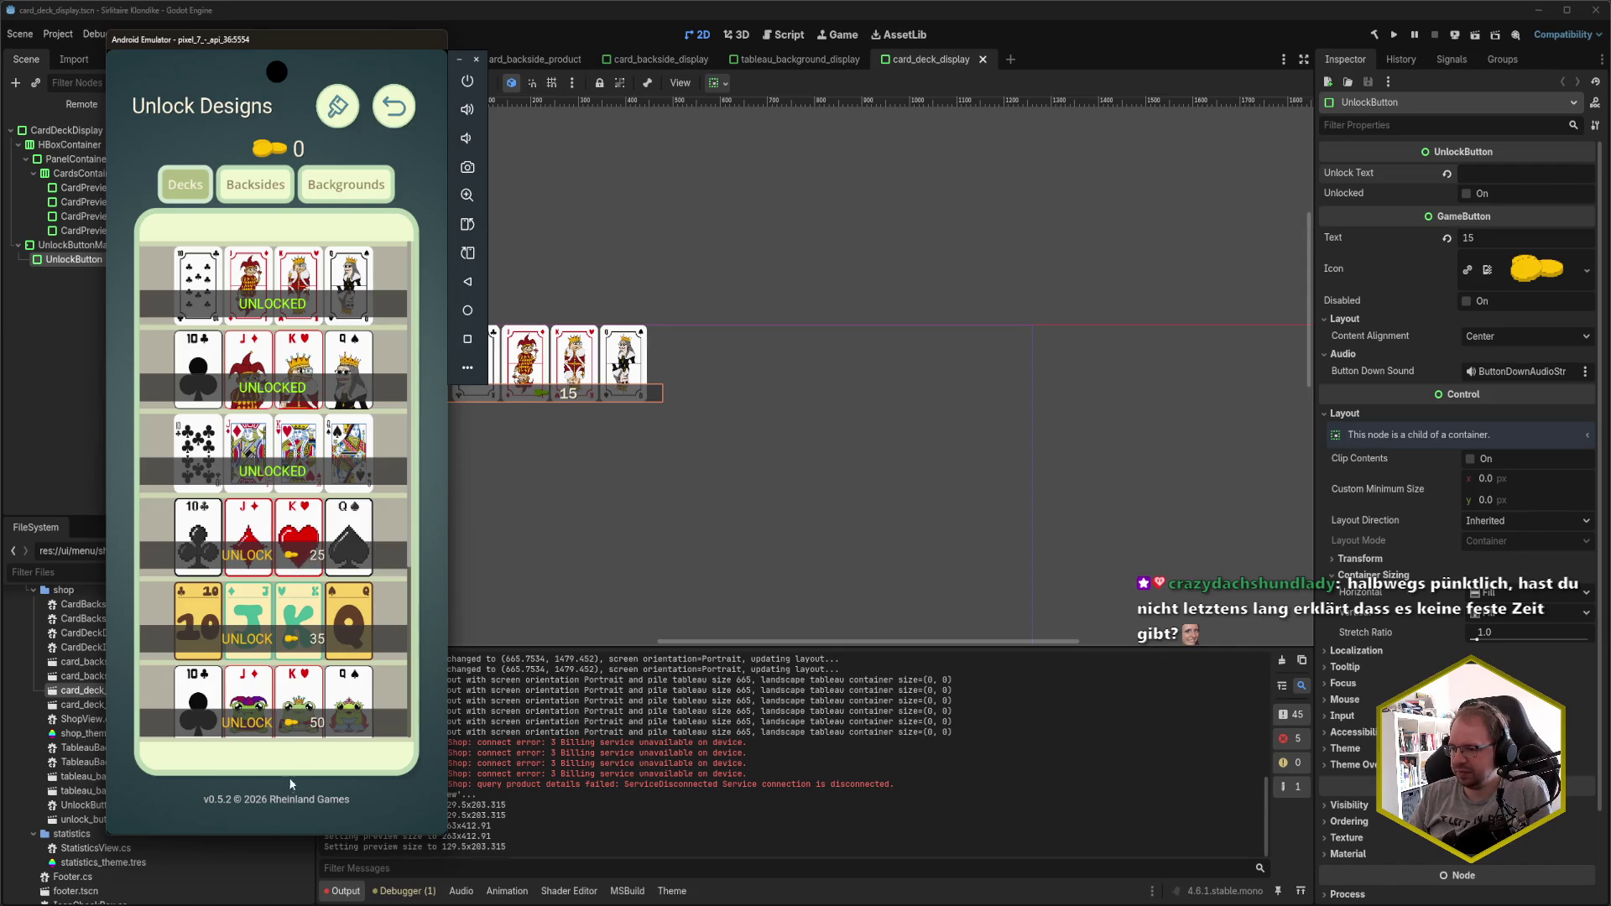
- Close the game from the emulator's running apps list and return to Rider
left_click_drag(286, 827, 294, 210)
left_click(476, 59)
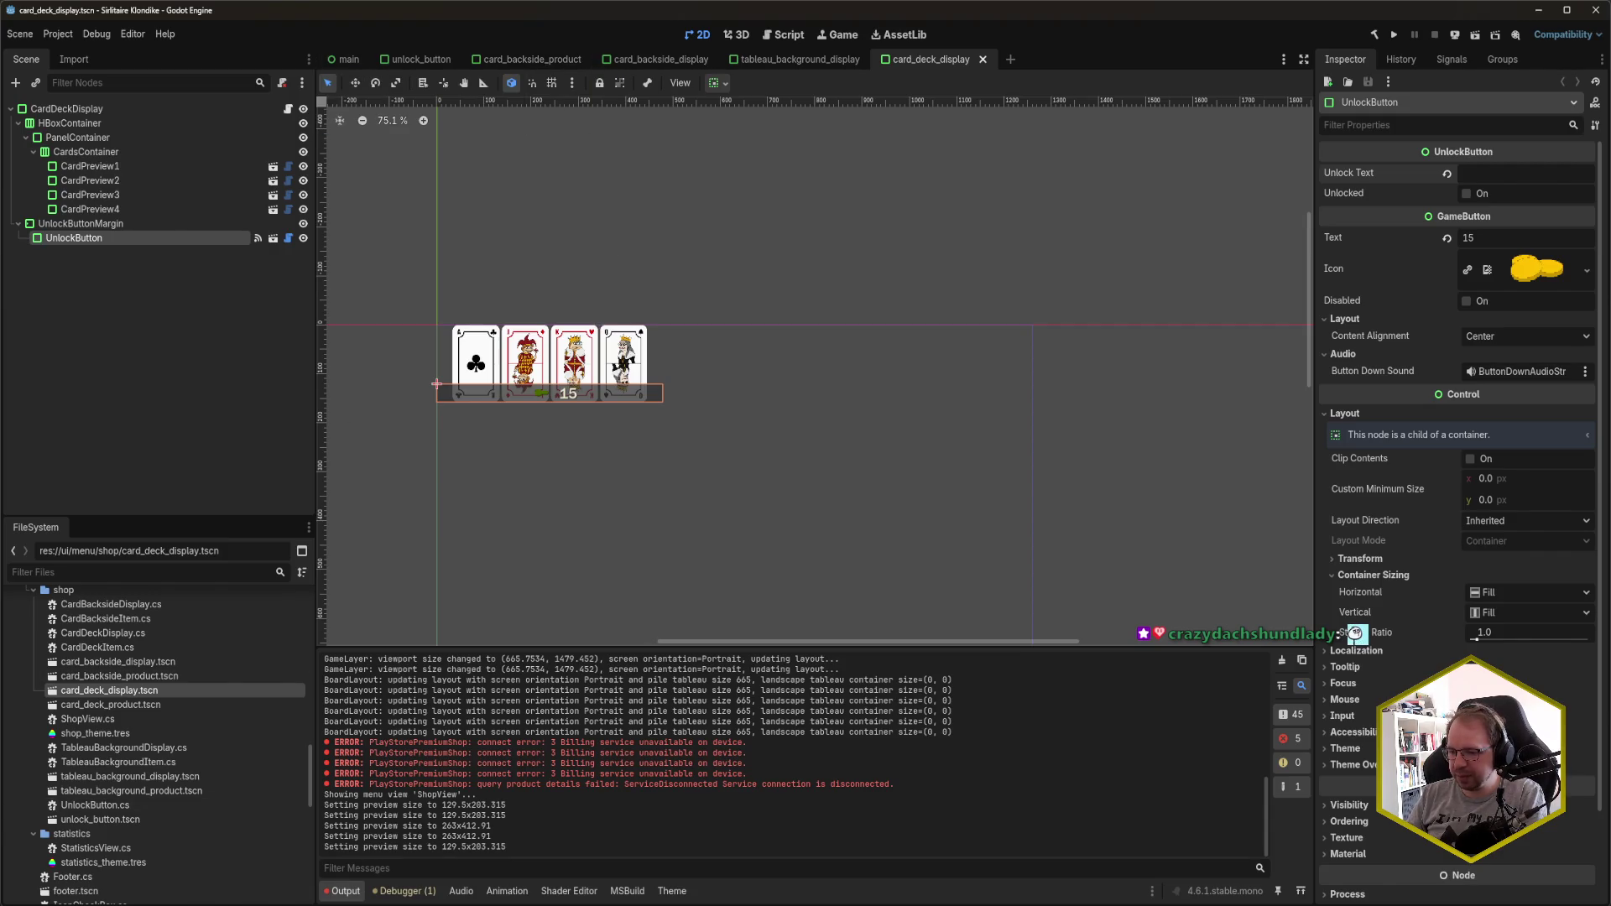
key("alt+Tab")
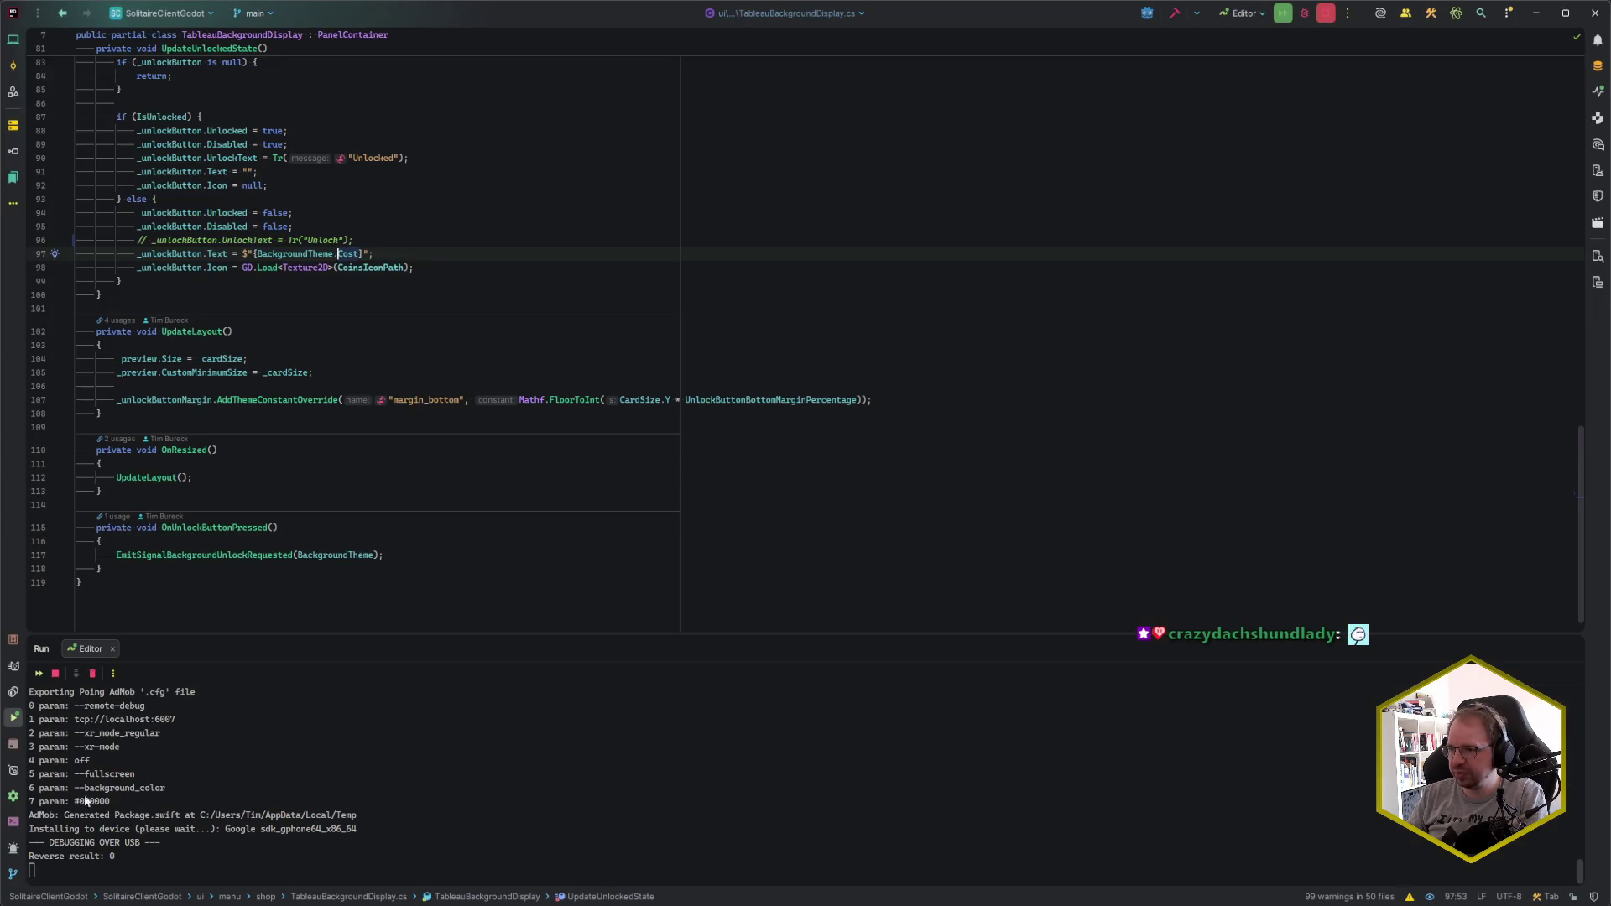
- Review UpdateUnlockedState and the commented-out Unlock text line in TableauBackgroundDisplay.cs, then return to Godot
left_click(393, 243)
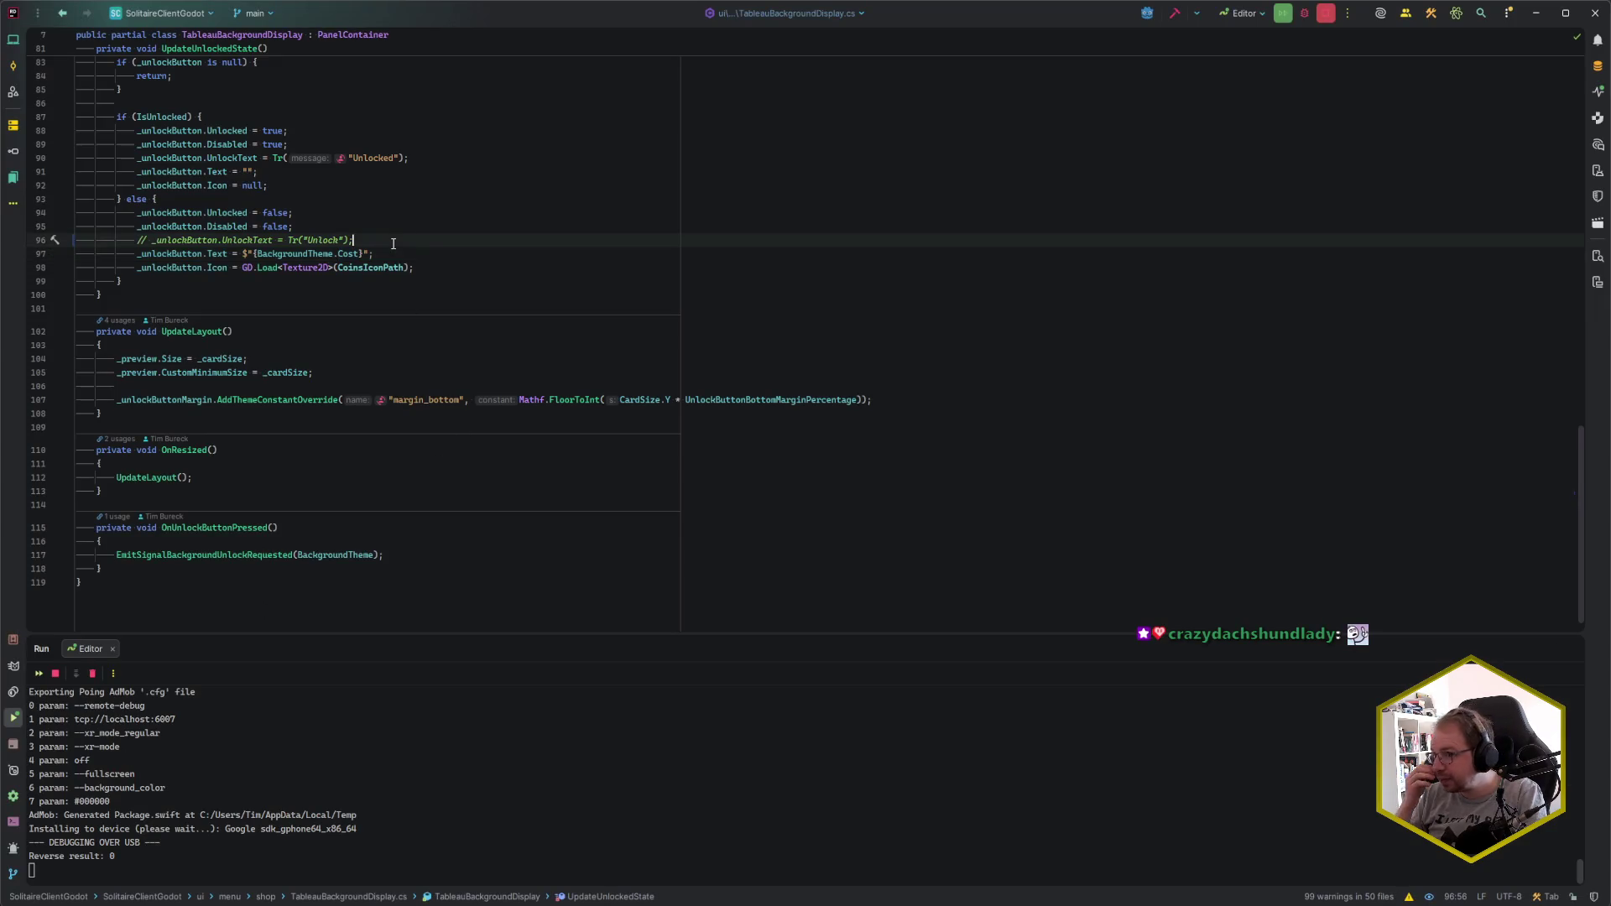
scroll(394, 247, "up", 10)
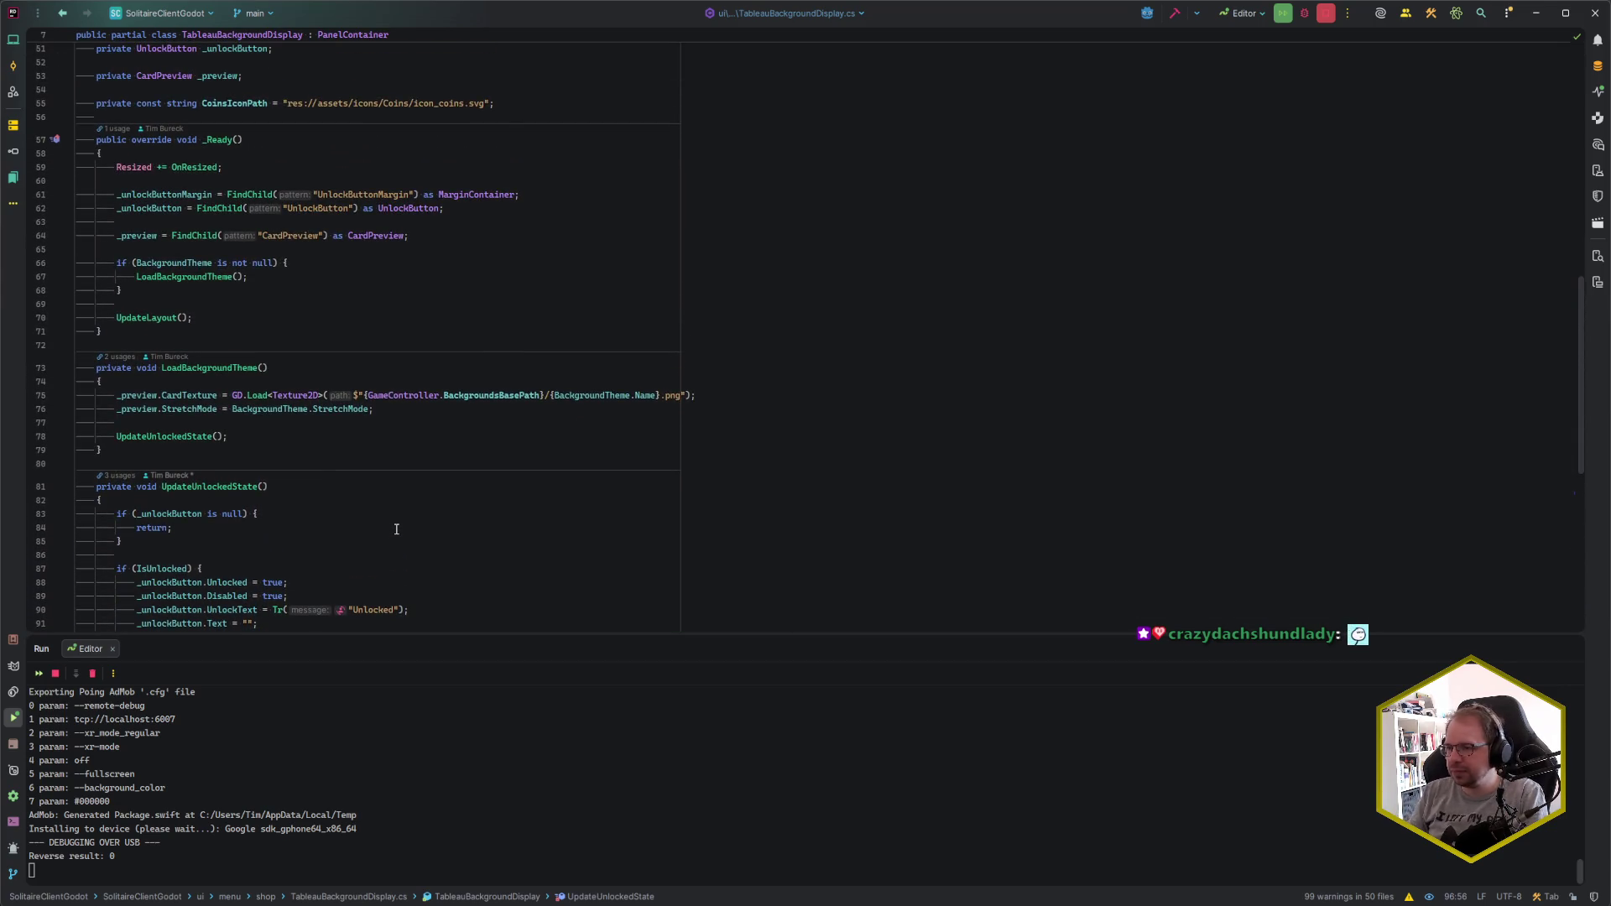
scroll(397, 535, "up", 15)
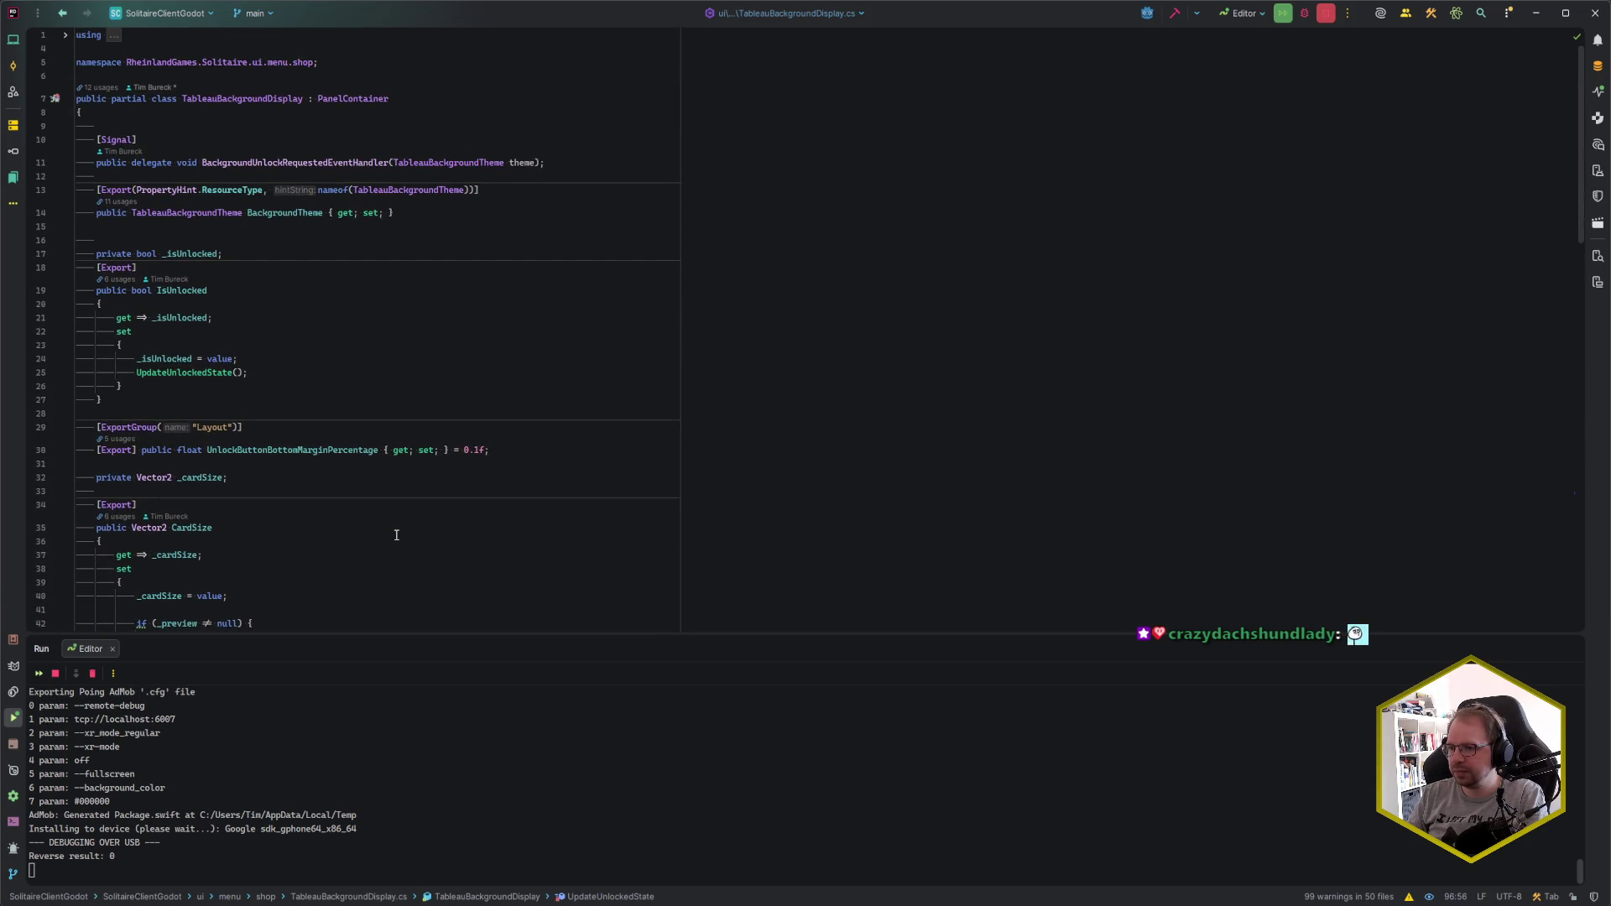
left_click(199, 373)
left_click(199, 372, "ctrl")
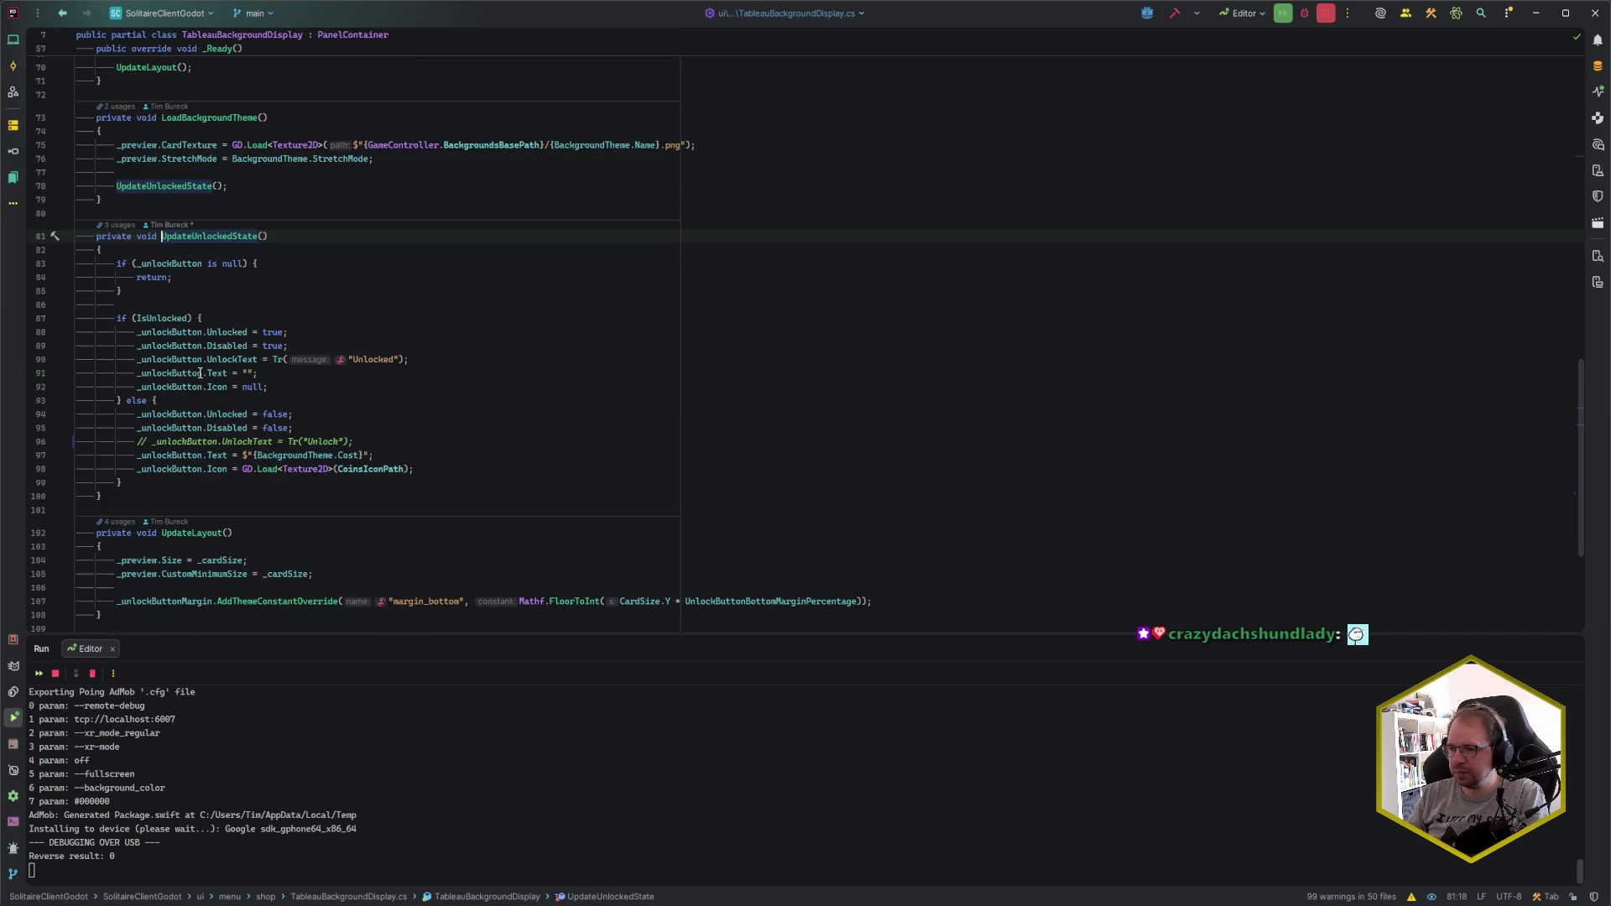
left_click(419, 442)
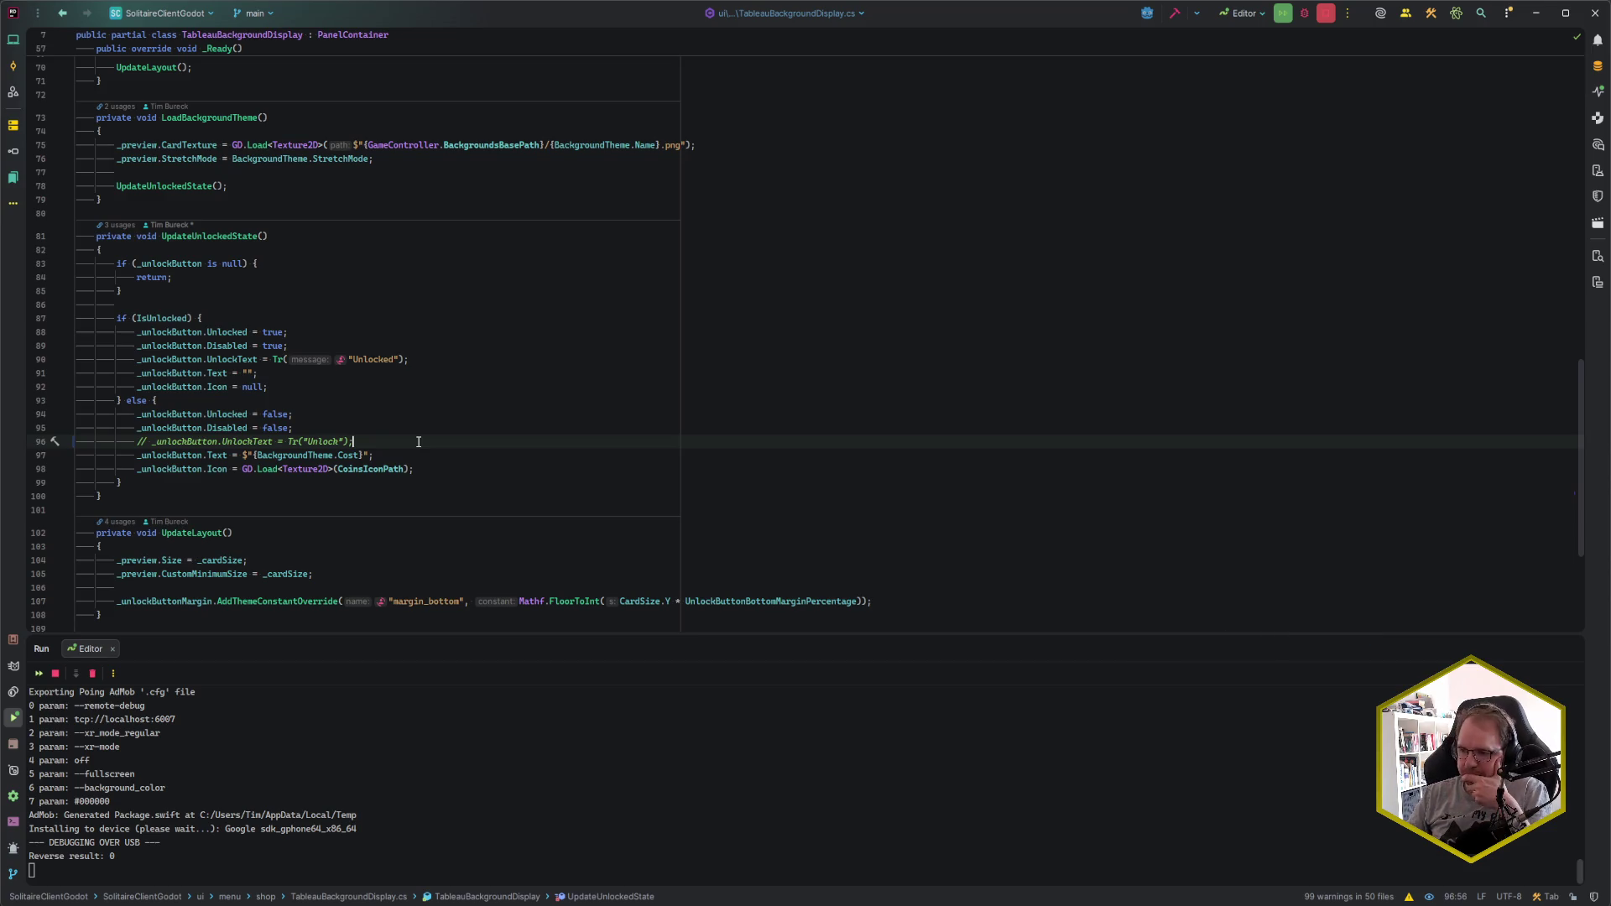
scroll(419, 442, "down", 5)
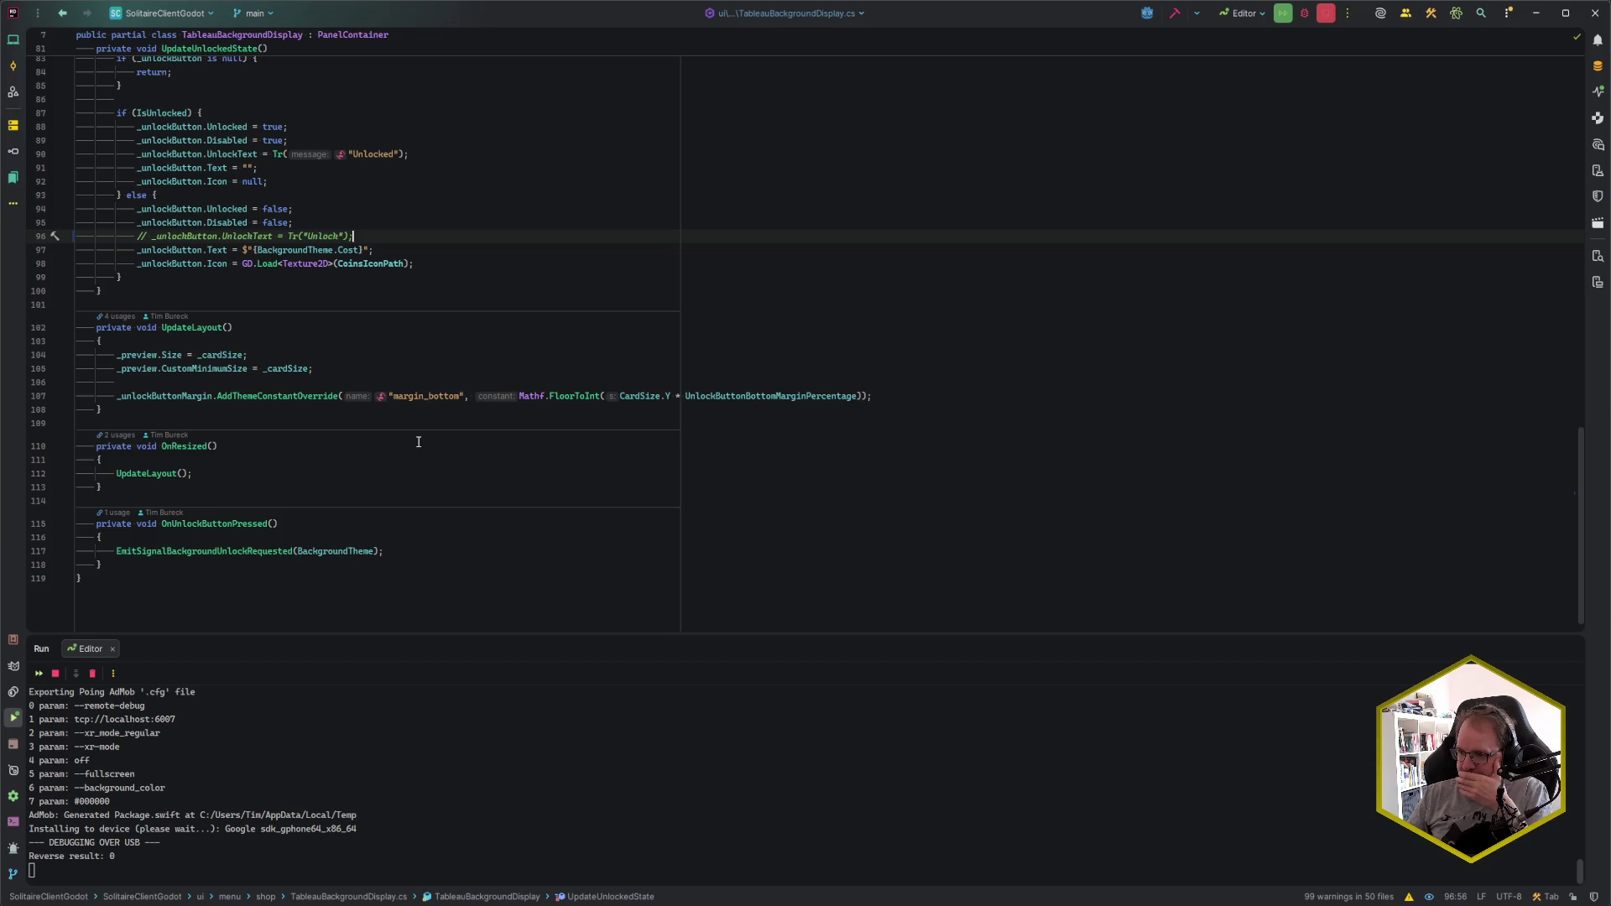
scroll(419, 442, "up", 6)
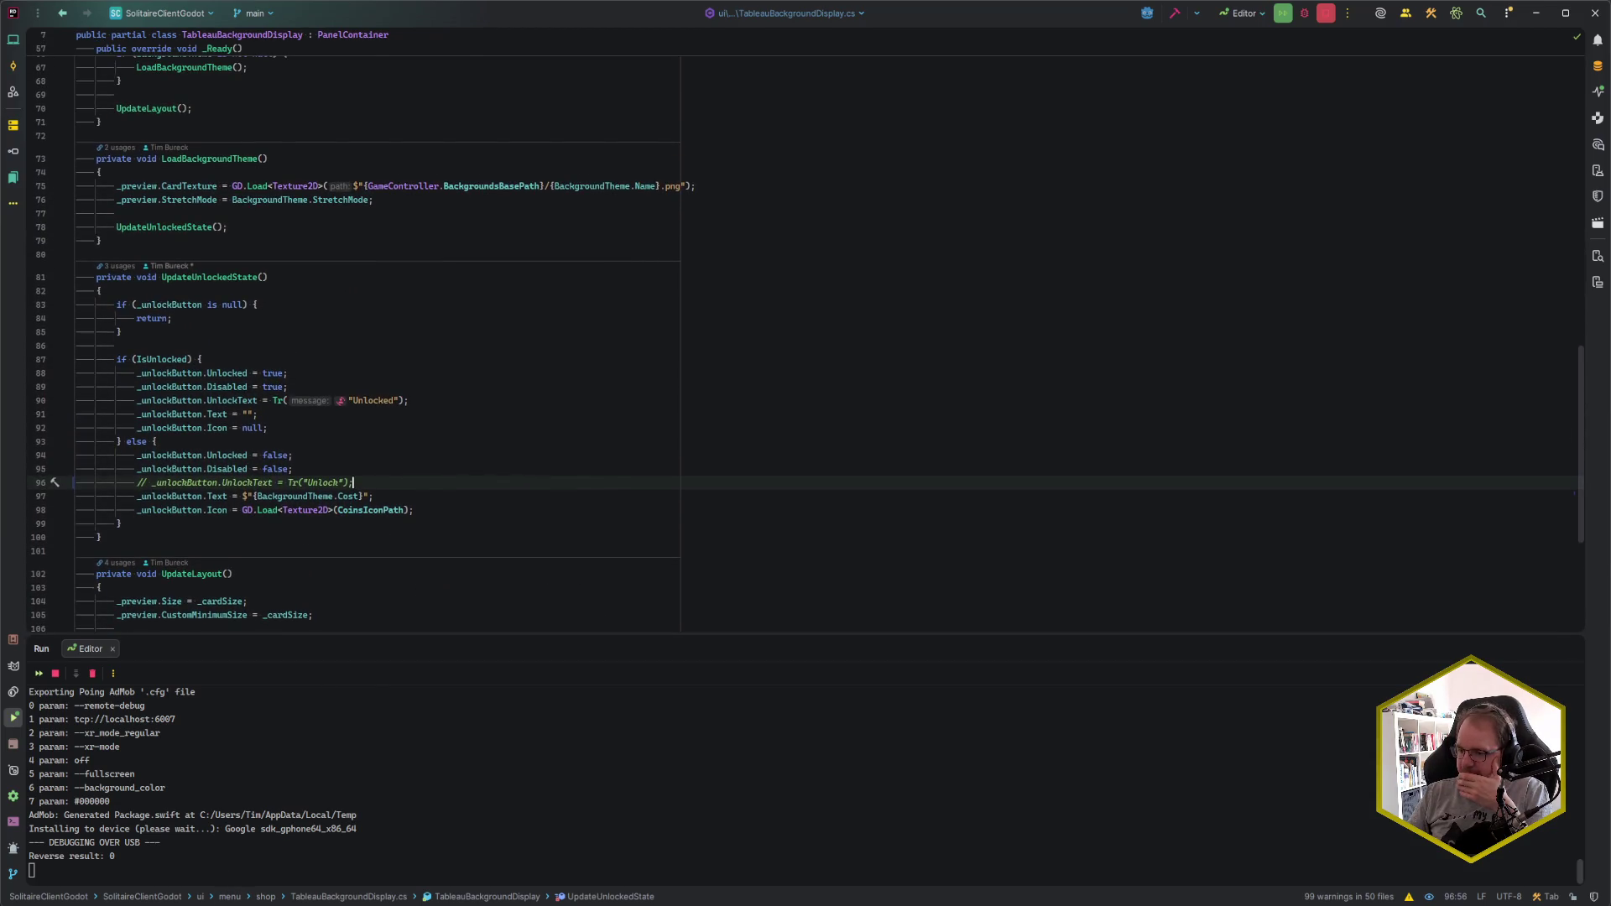
key("alt+Tab")
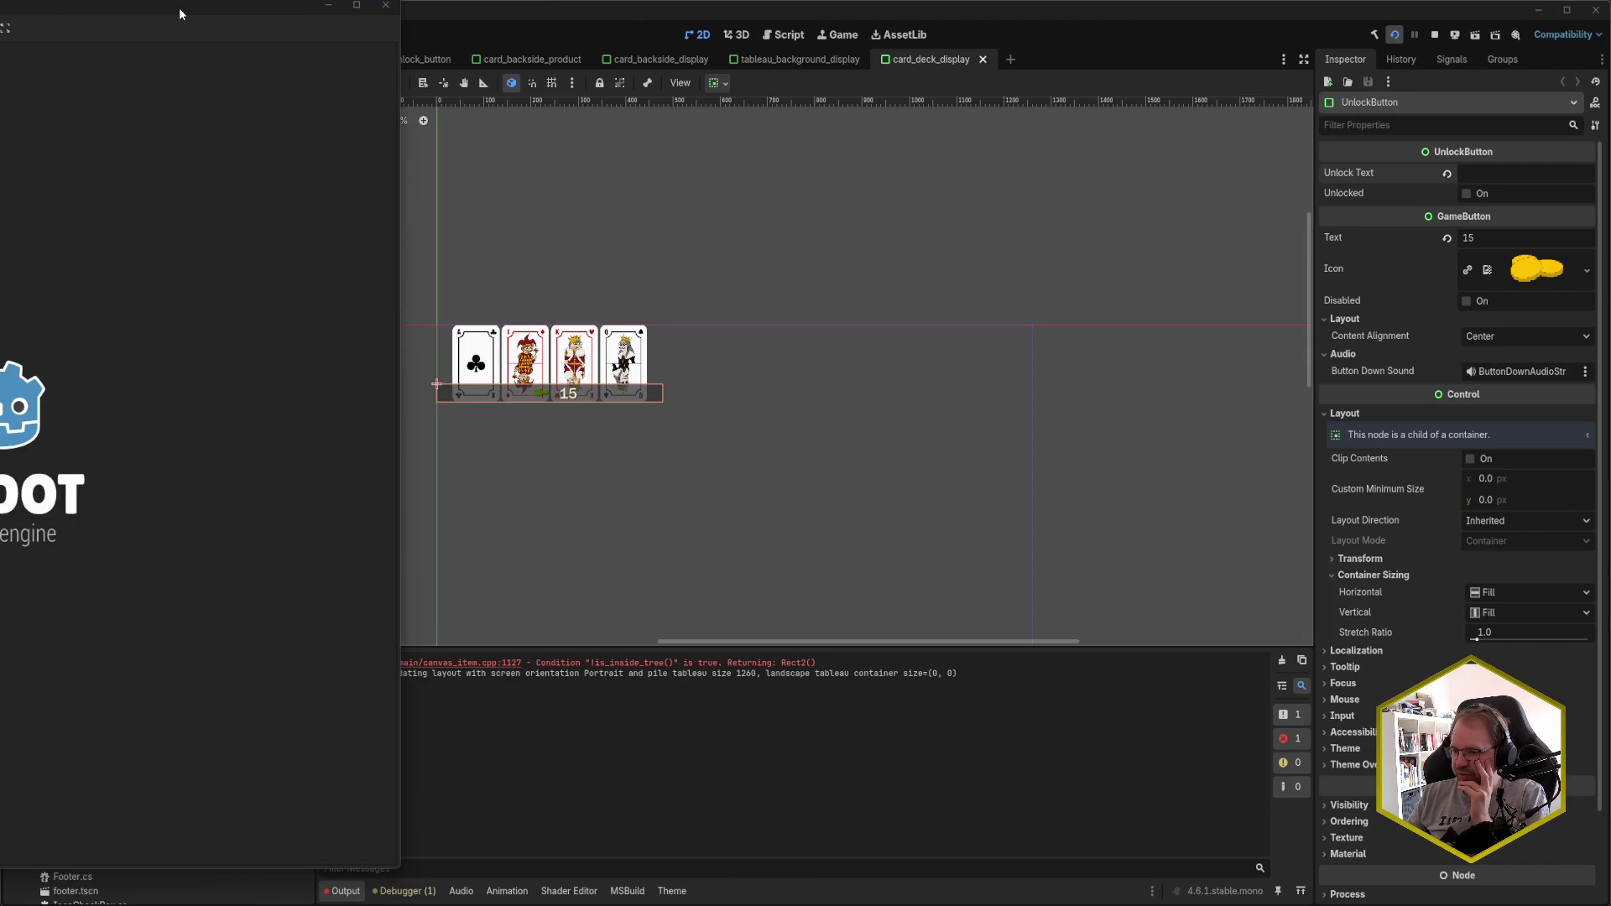
- Check the coin-cost labels on the running game's Decks and Backsides designs, then close it
left_click_drag(235, 14, 774, 27)
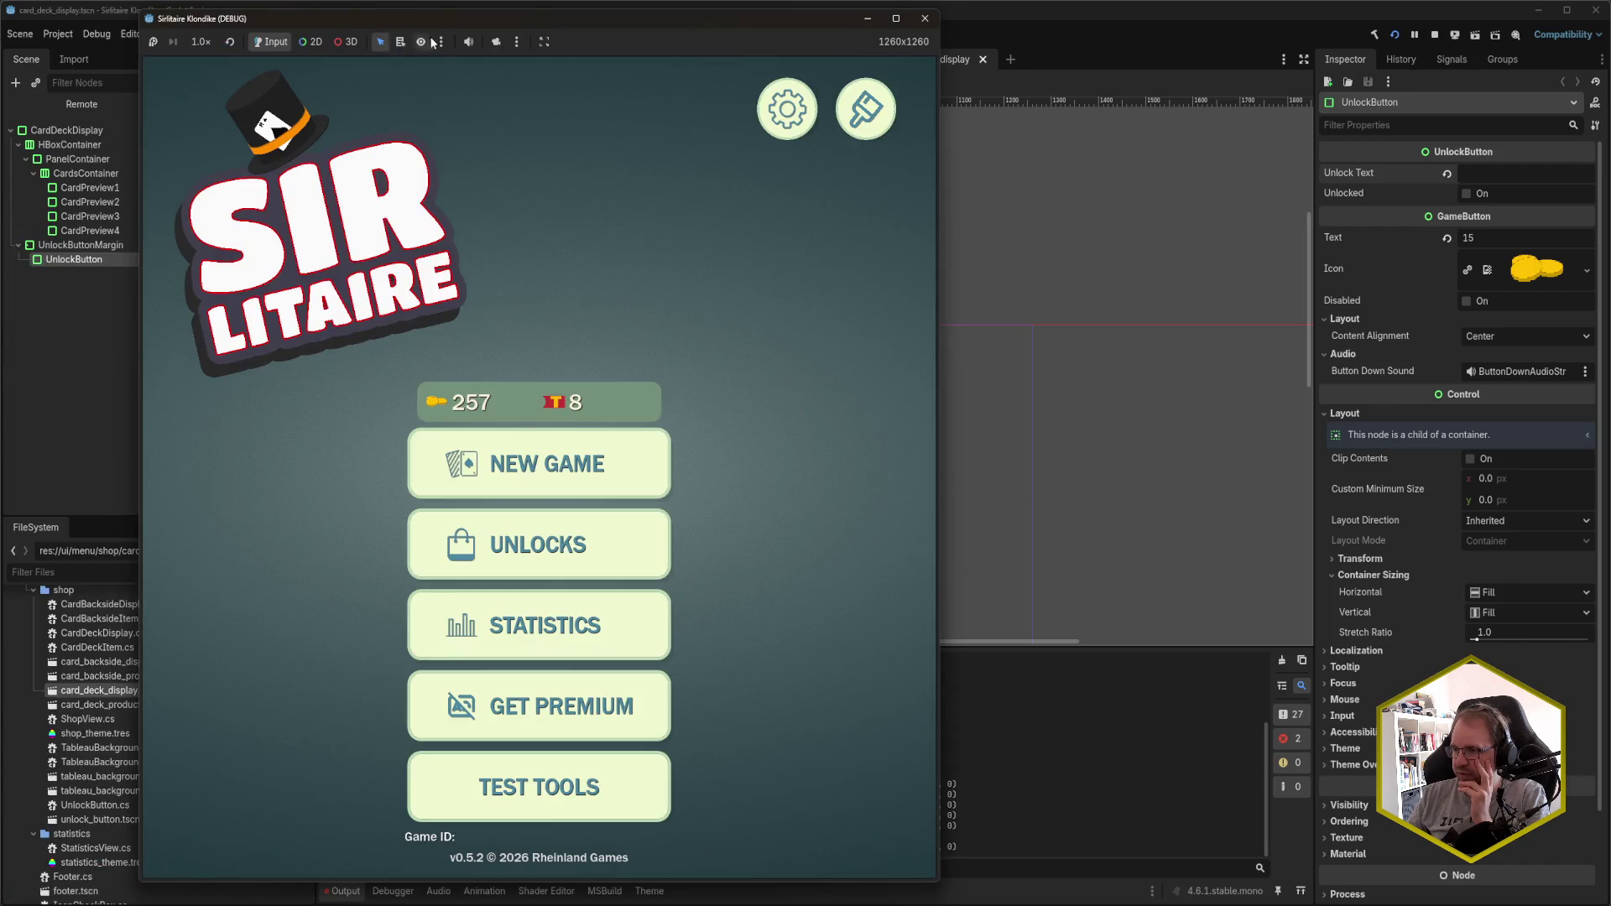
left_click(559, 542)
scroll(703, 589, "down", 3)
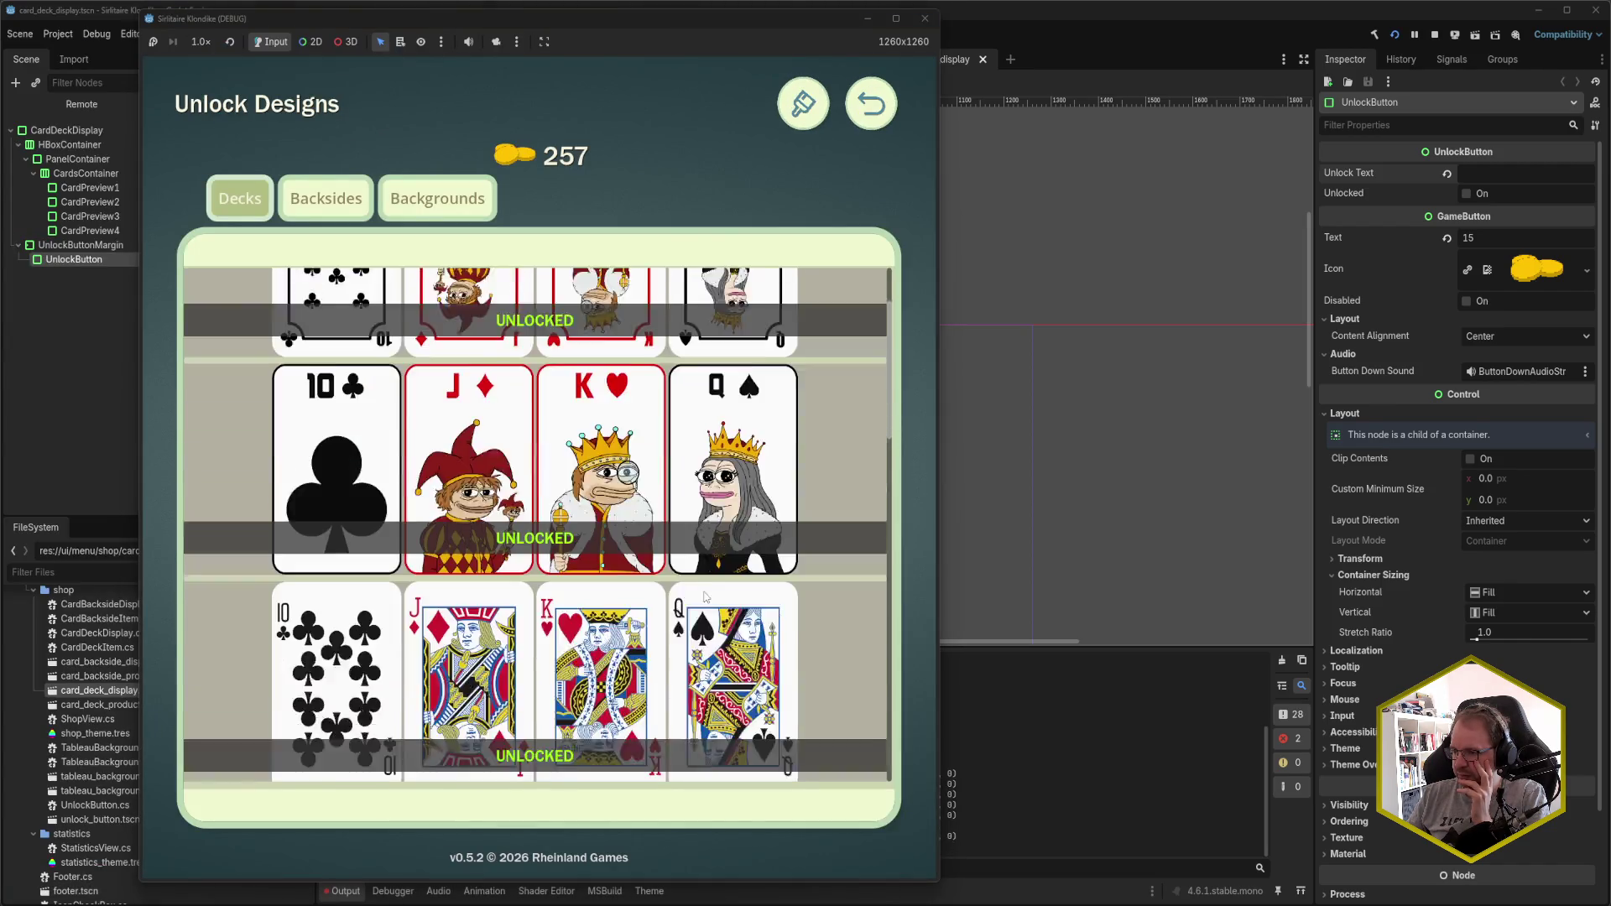
scroll(702, 589, "down", 10)
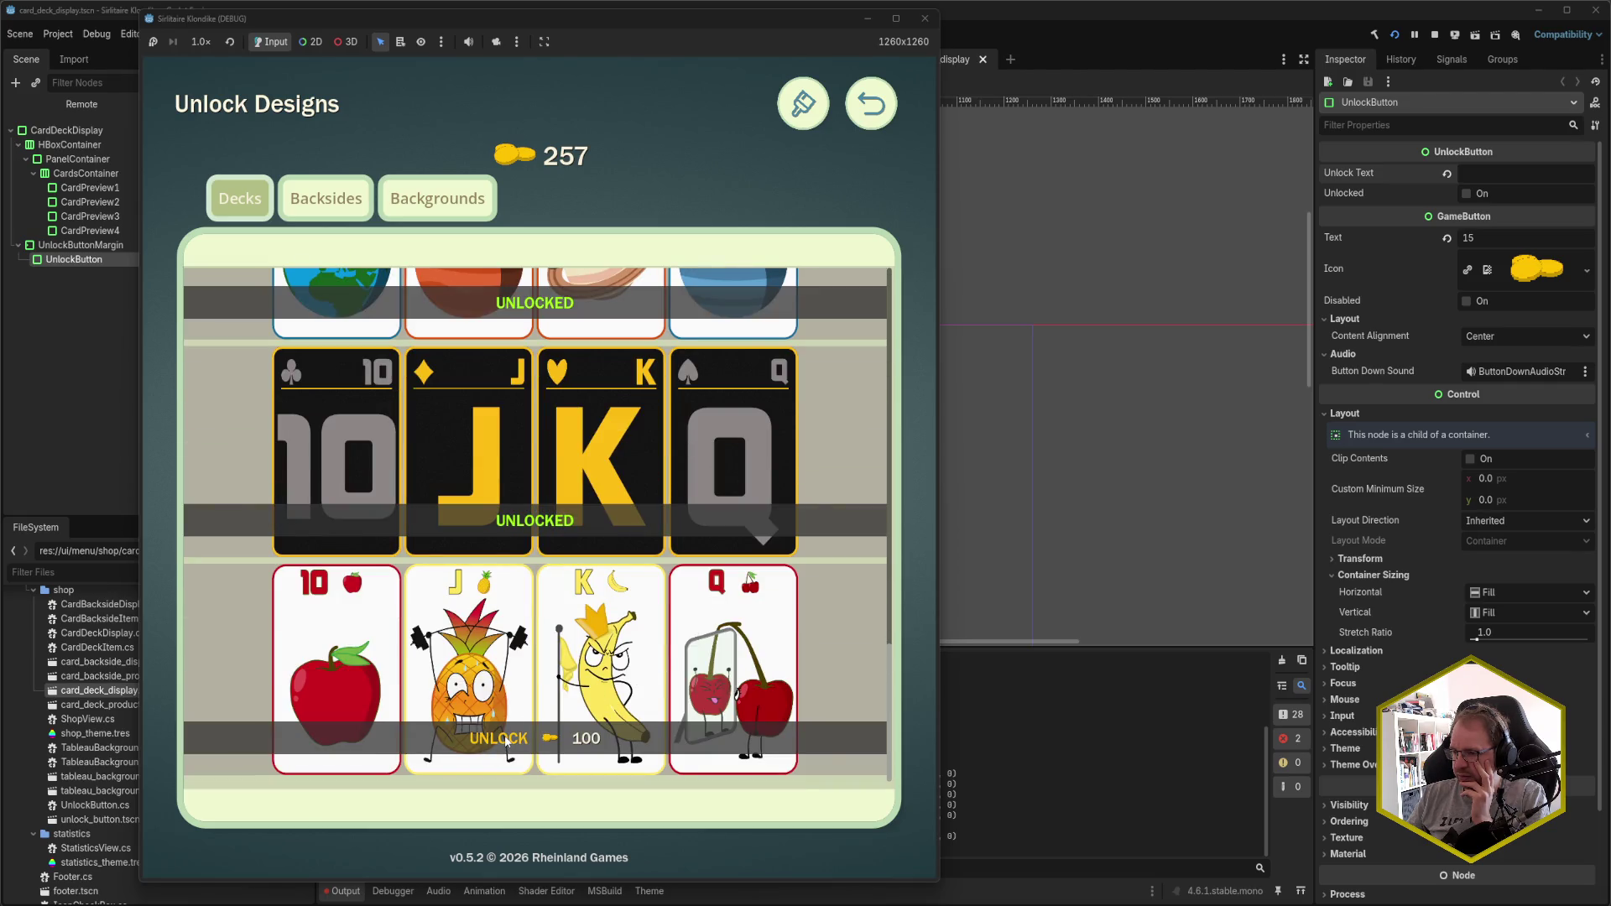
scroll(545, 663, "up", 10)
scroll(546, 663, "up", 5)
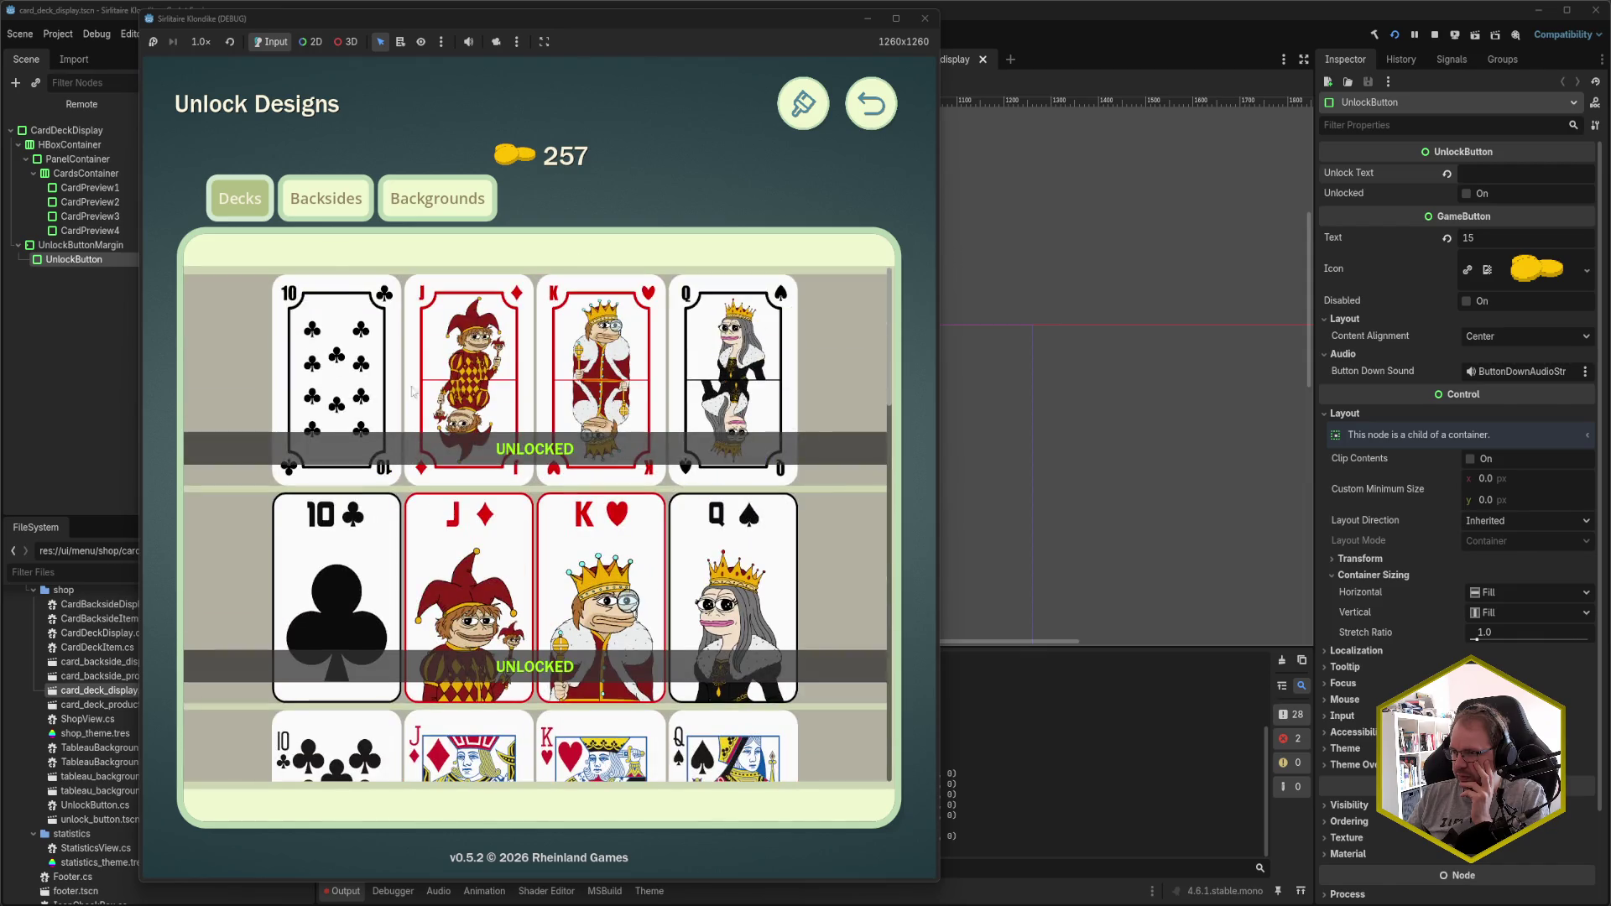
key("e")
scroll(538, 447, "down", 5)
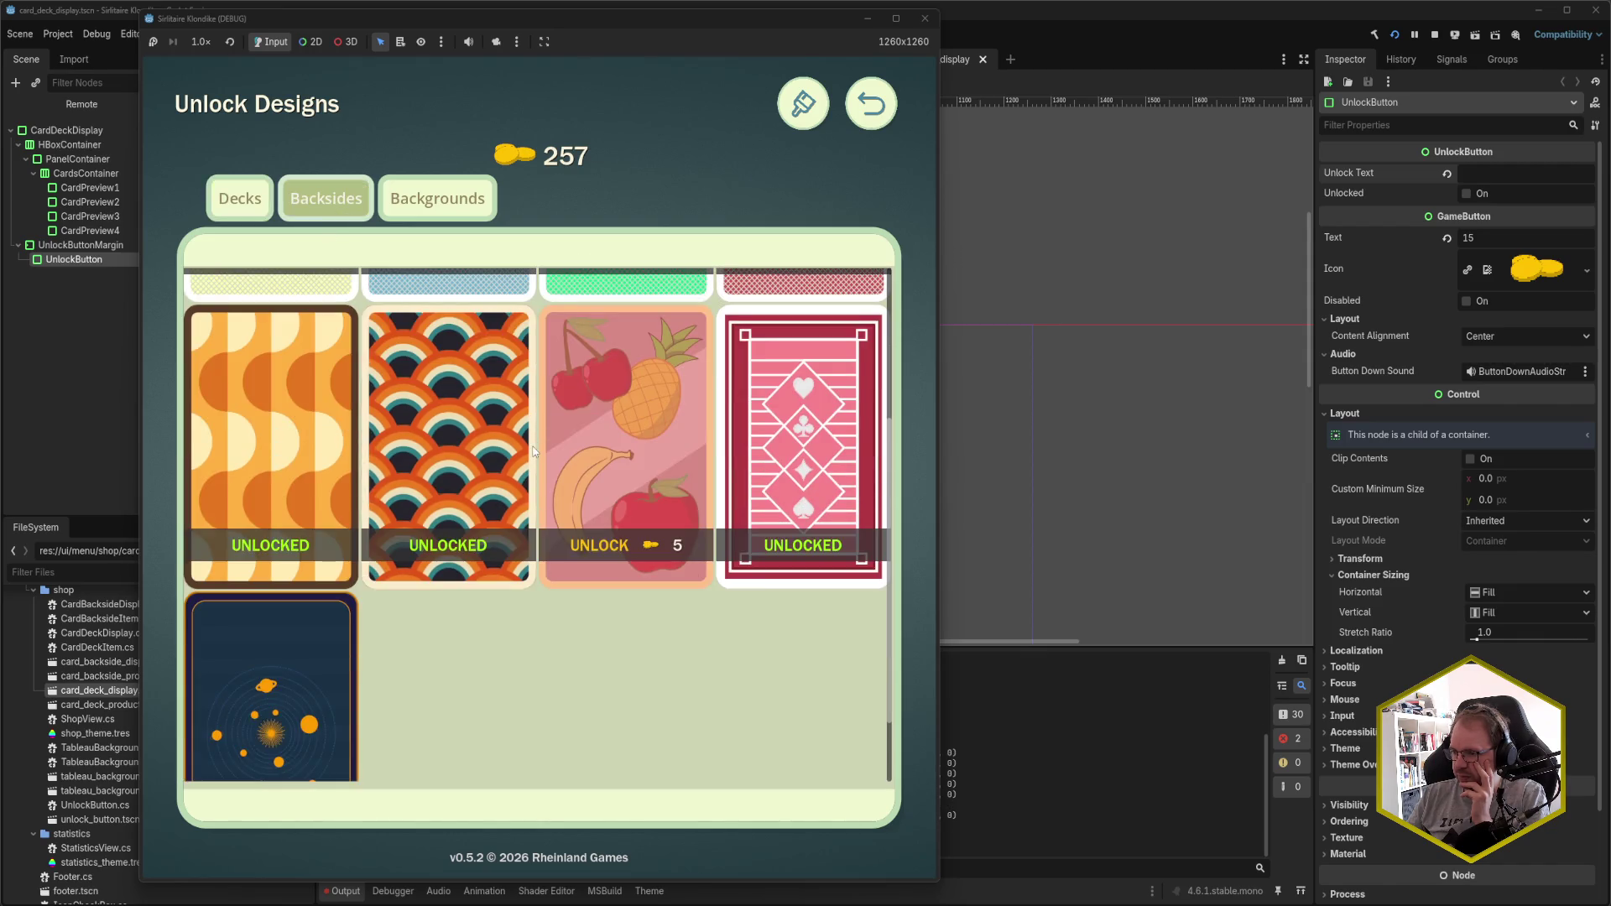
scroll(534, 452, "up", 5)
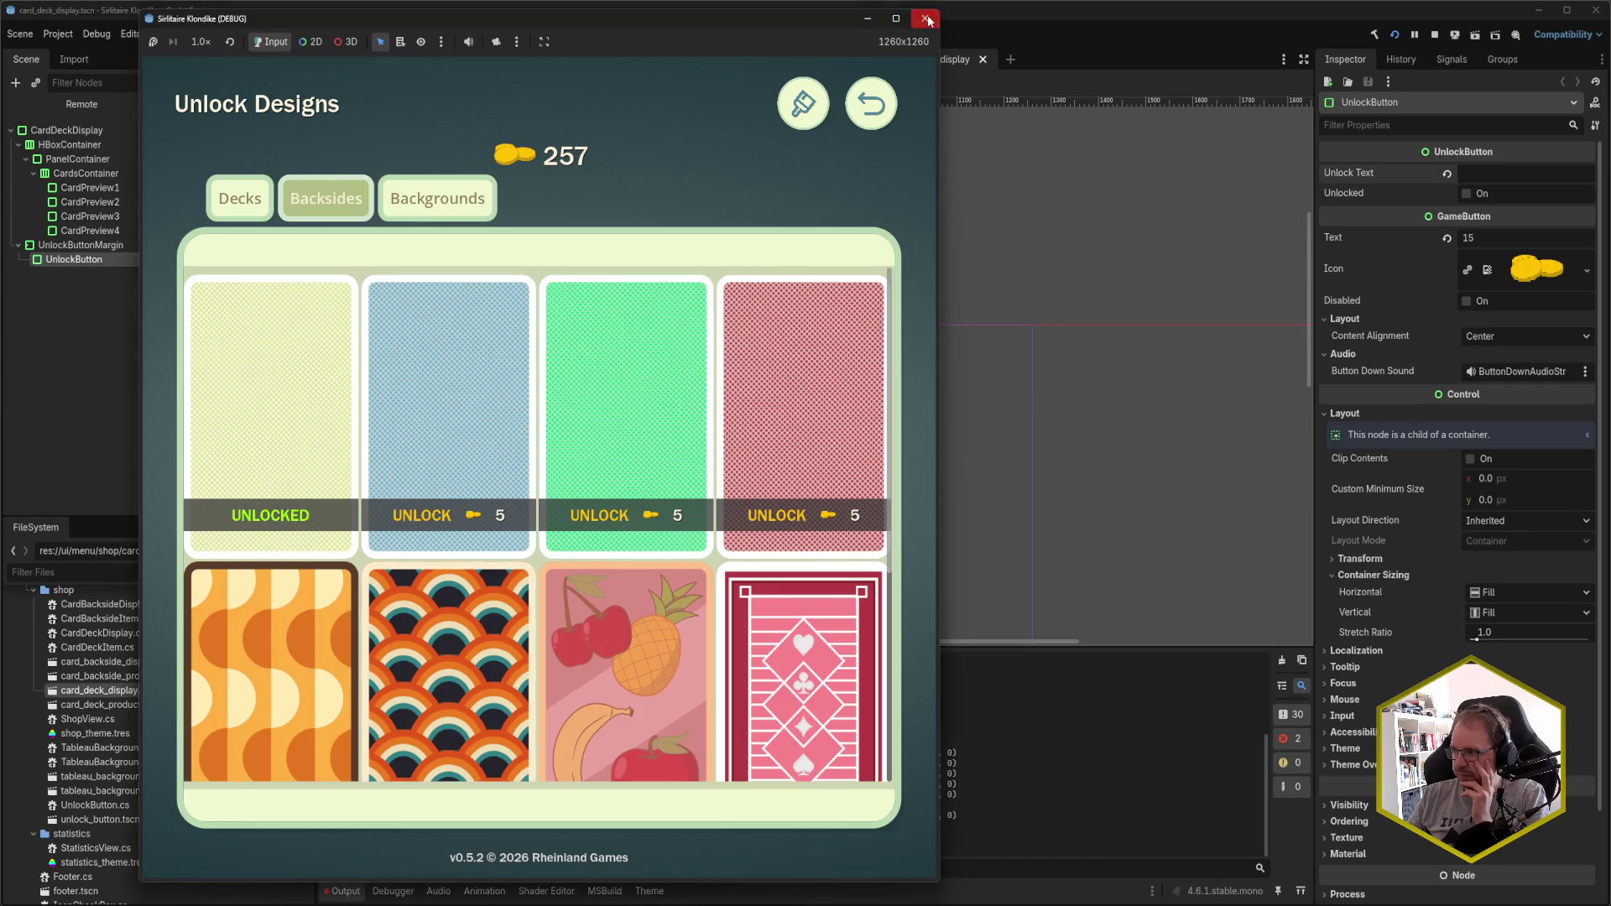
left_click(925, 18)
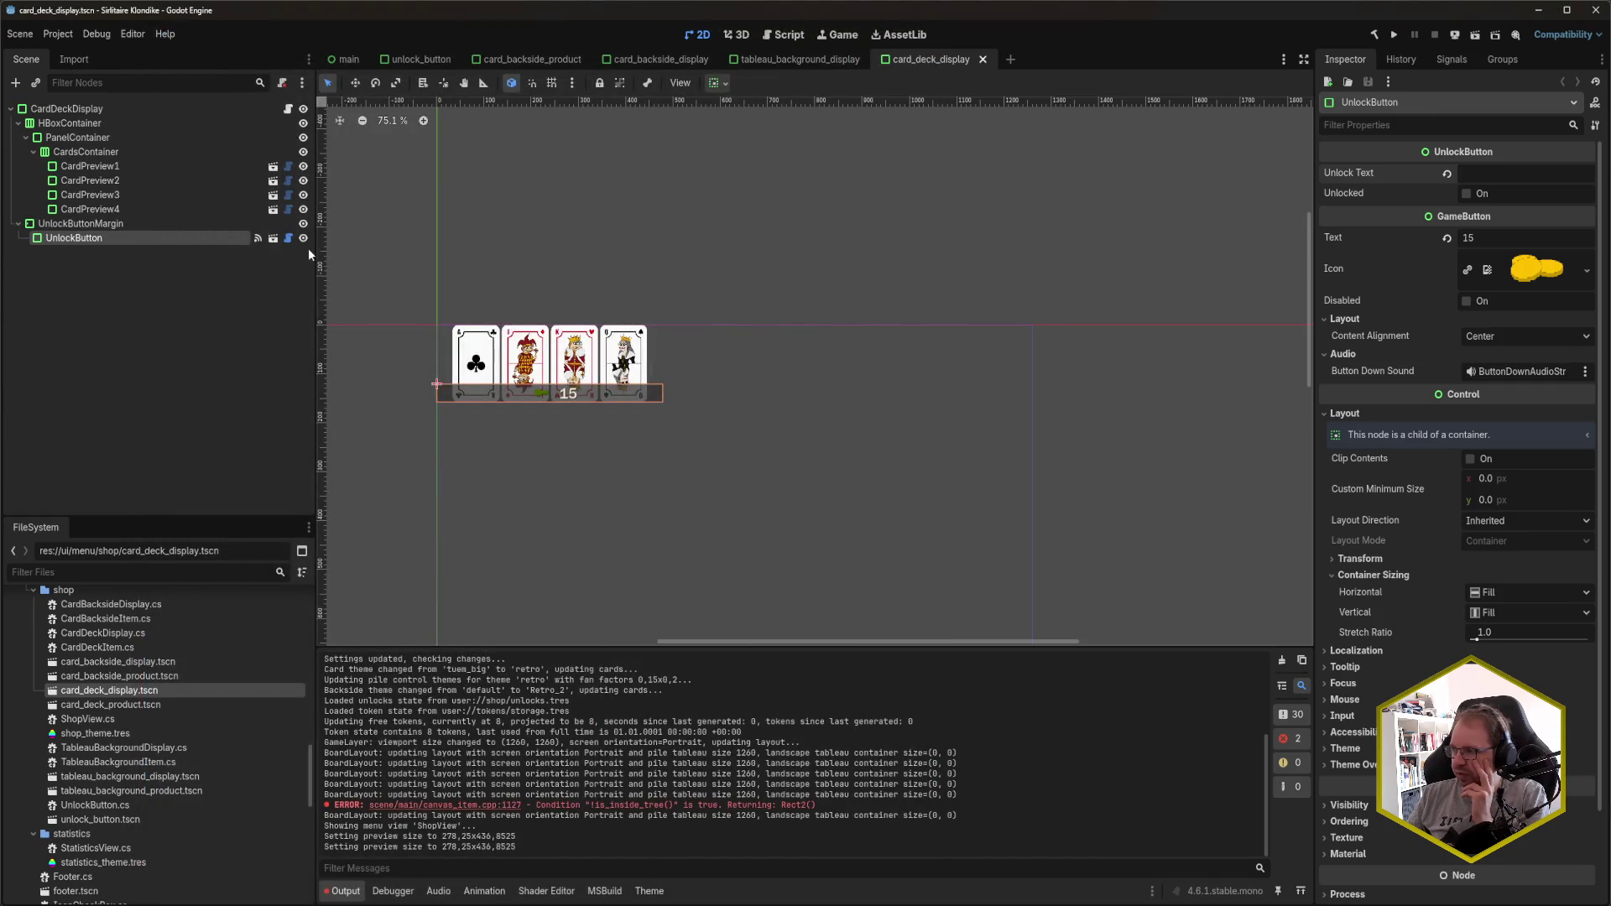
- Inspect the card_backside_product and card_backside_display scenes' UnlockButtonMargin and UnlockButton nodes
left_click(566, 59)
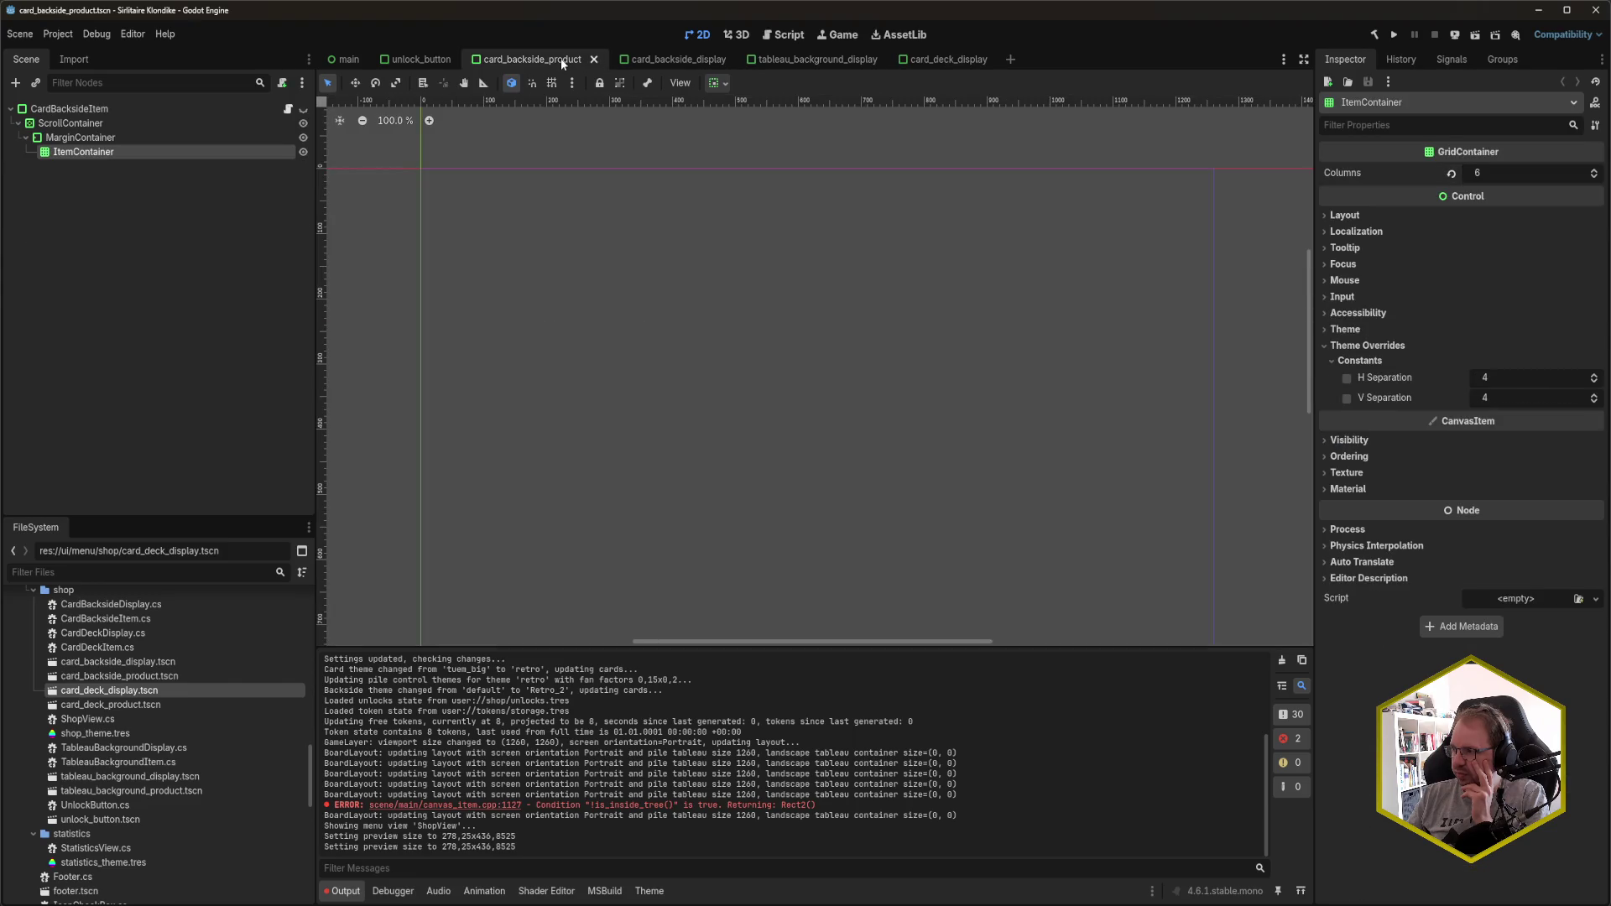
left_click(685, 61)
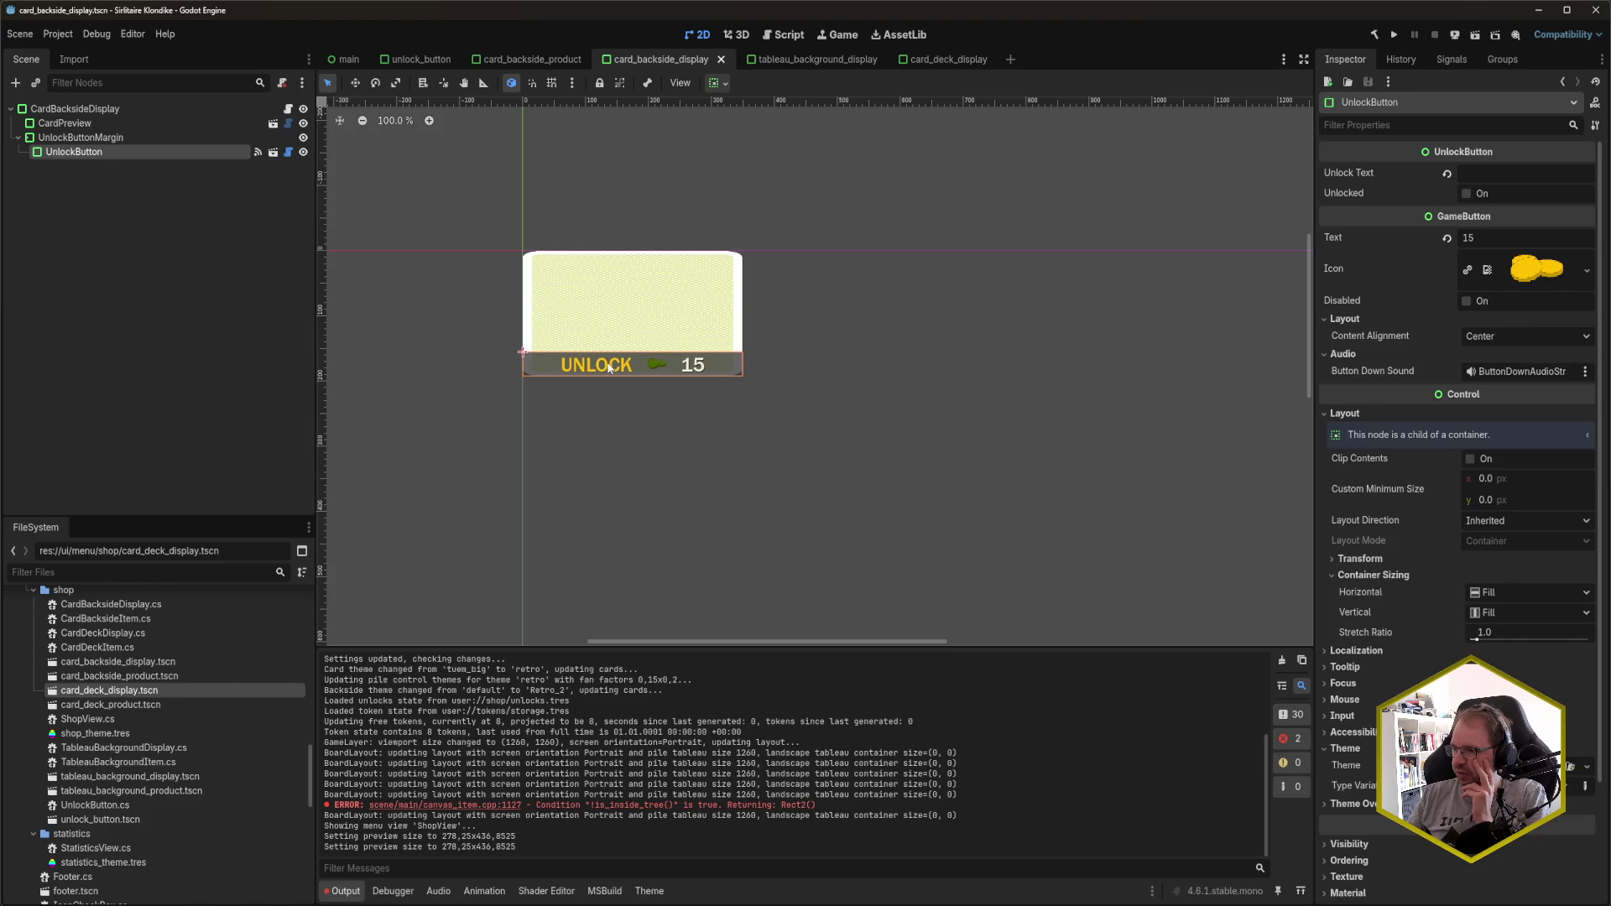
left_click(114, 139)
left_click(114, 153)
left_click(114, 140)
left_click(114, 153)
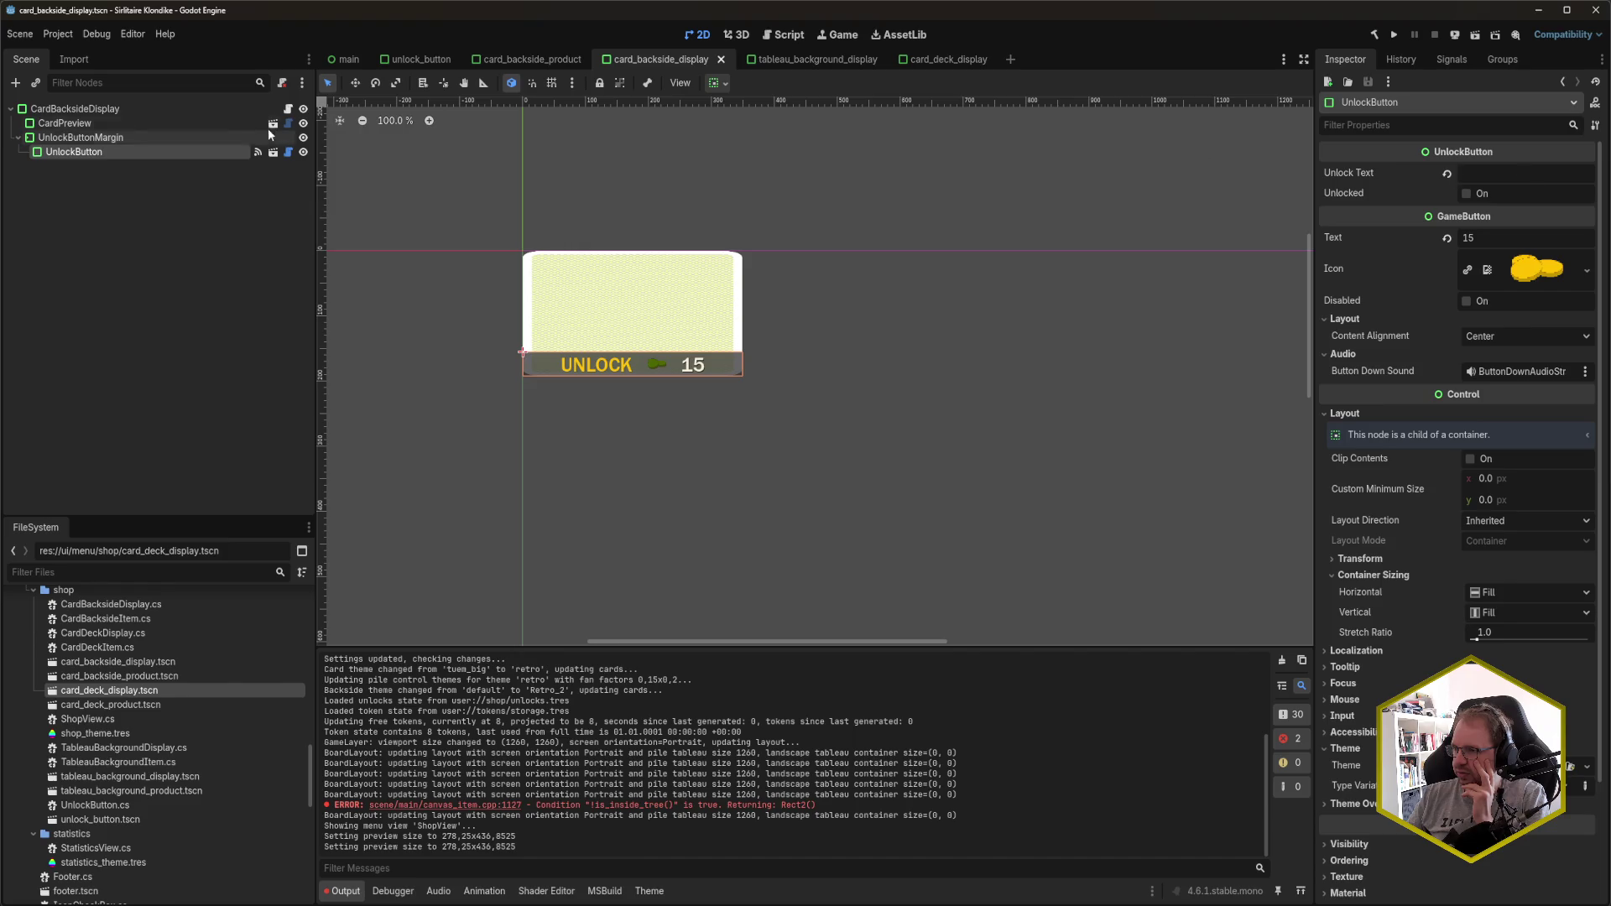
- Inspect the unlock_button scene's UnlockLabel, then return to the null check in Rider
left_click(420, 59)
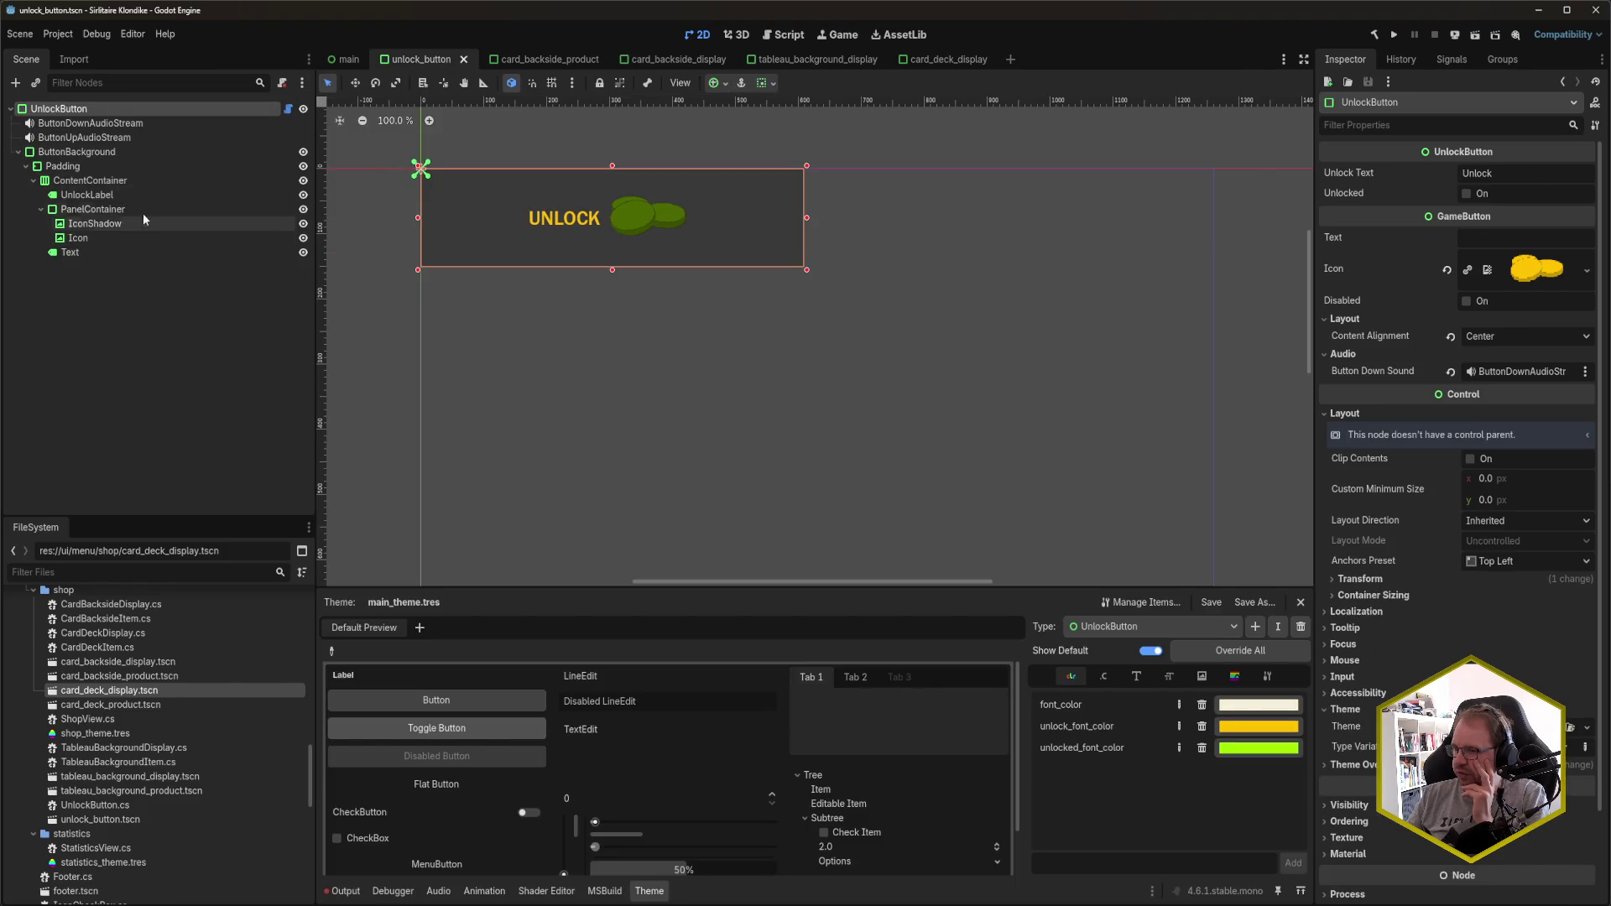
left_click(126, 197)
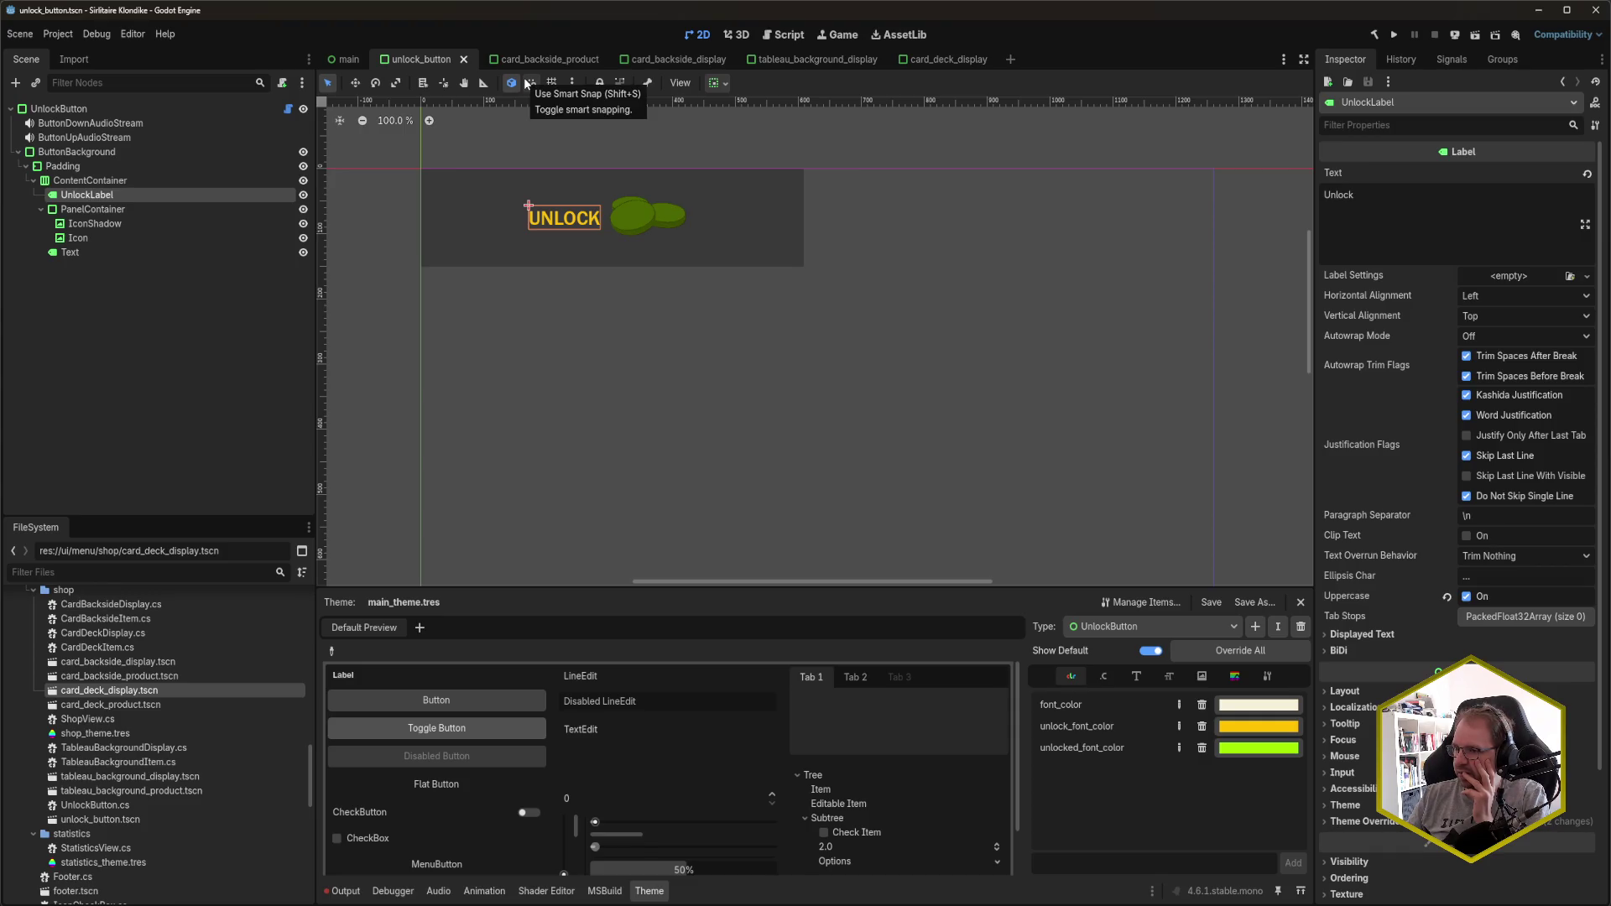
left_click(163, 113)
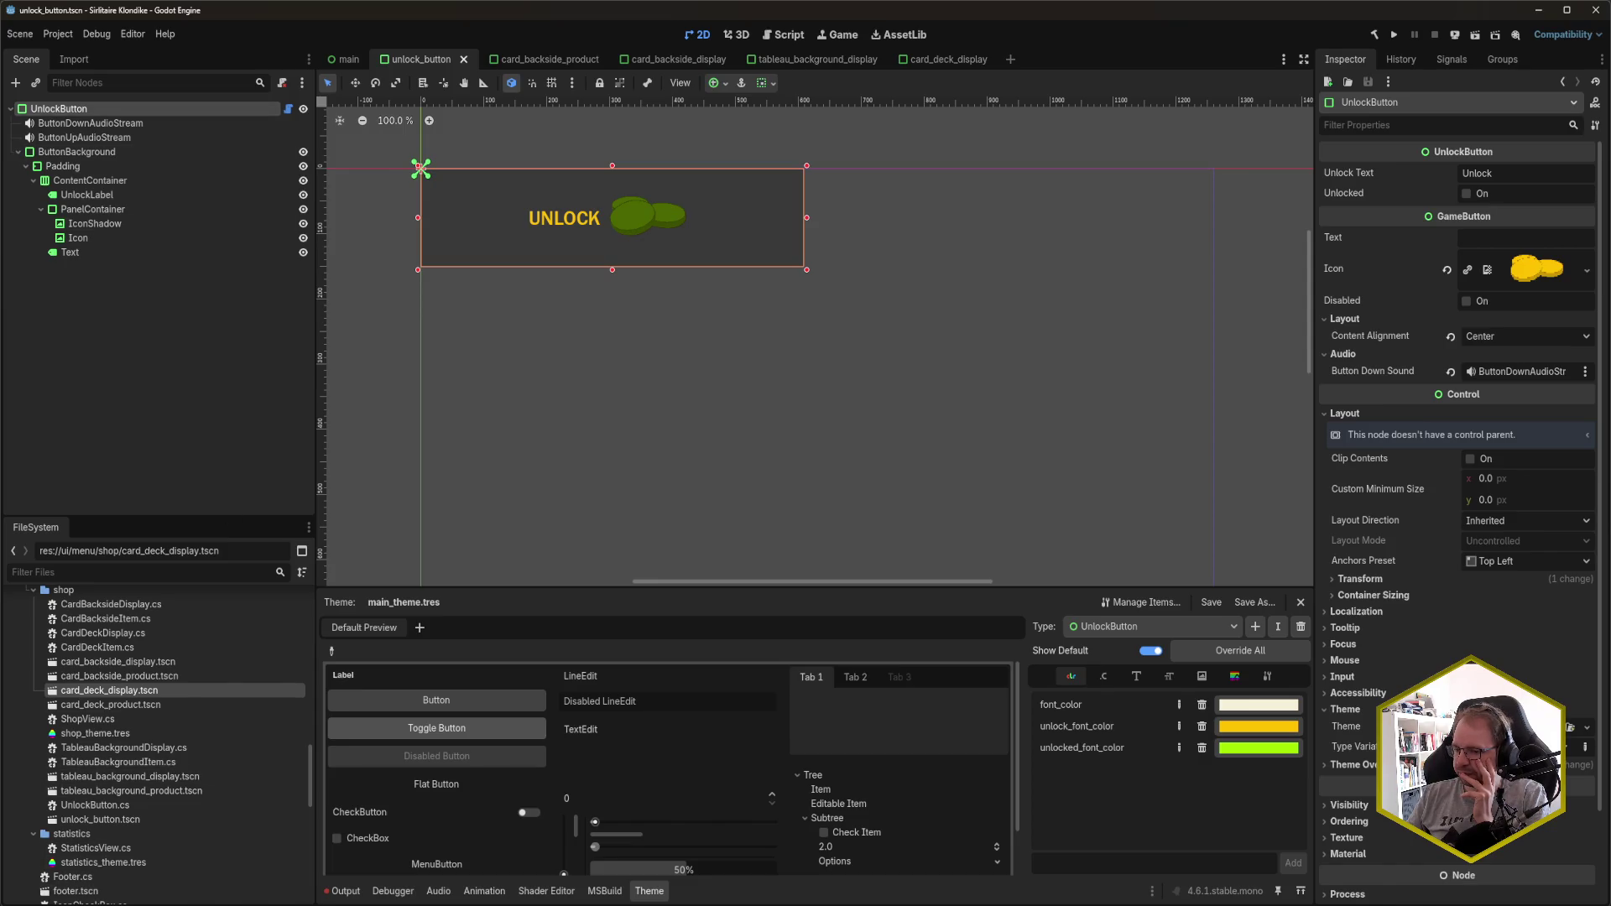
key("alt+Tab")
left_click(497, 331)
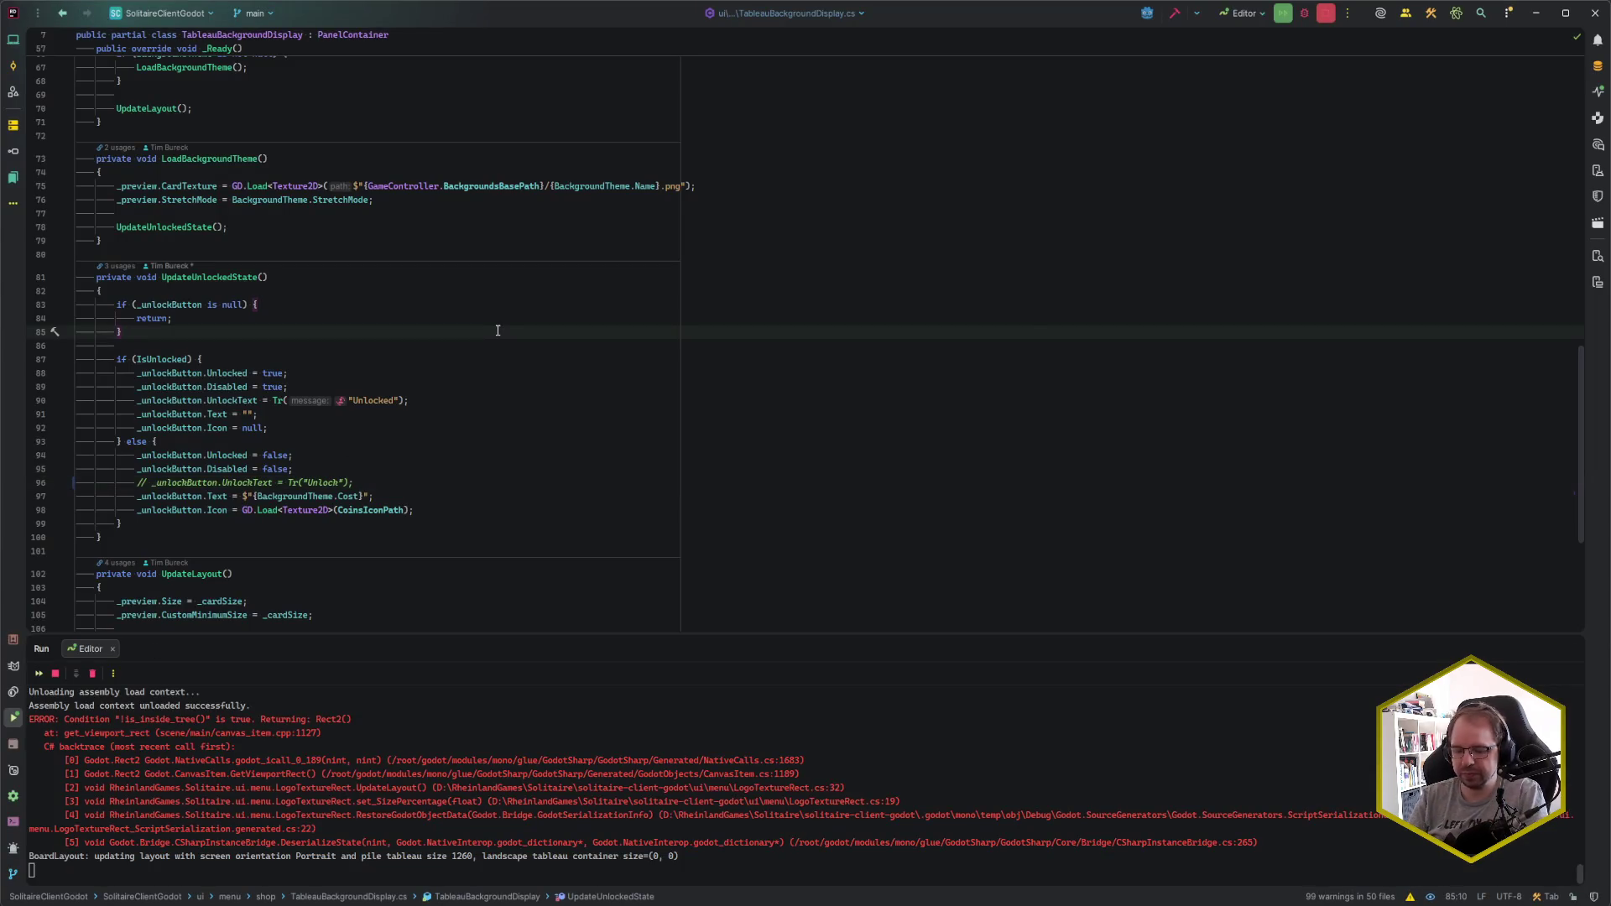
- In Rider, open UnlockButton.cs and put the caret on its default Unlock text
key("ctrl+n")
type("UnlockButton")
key("Return")
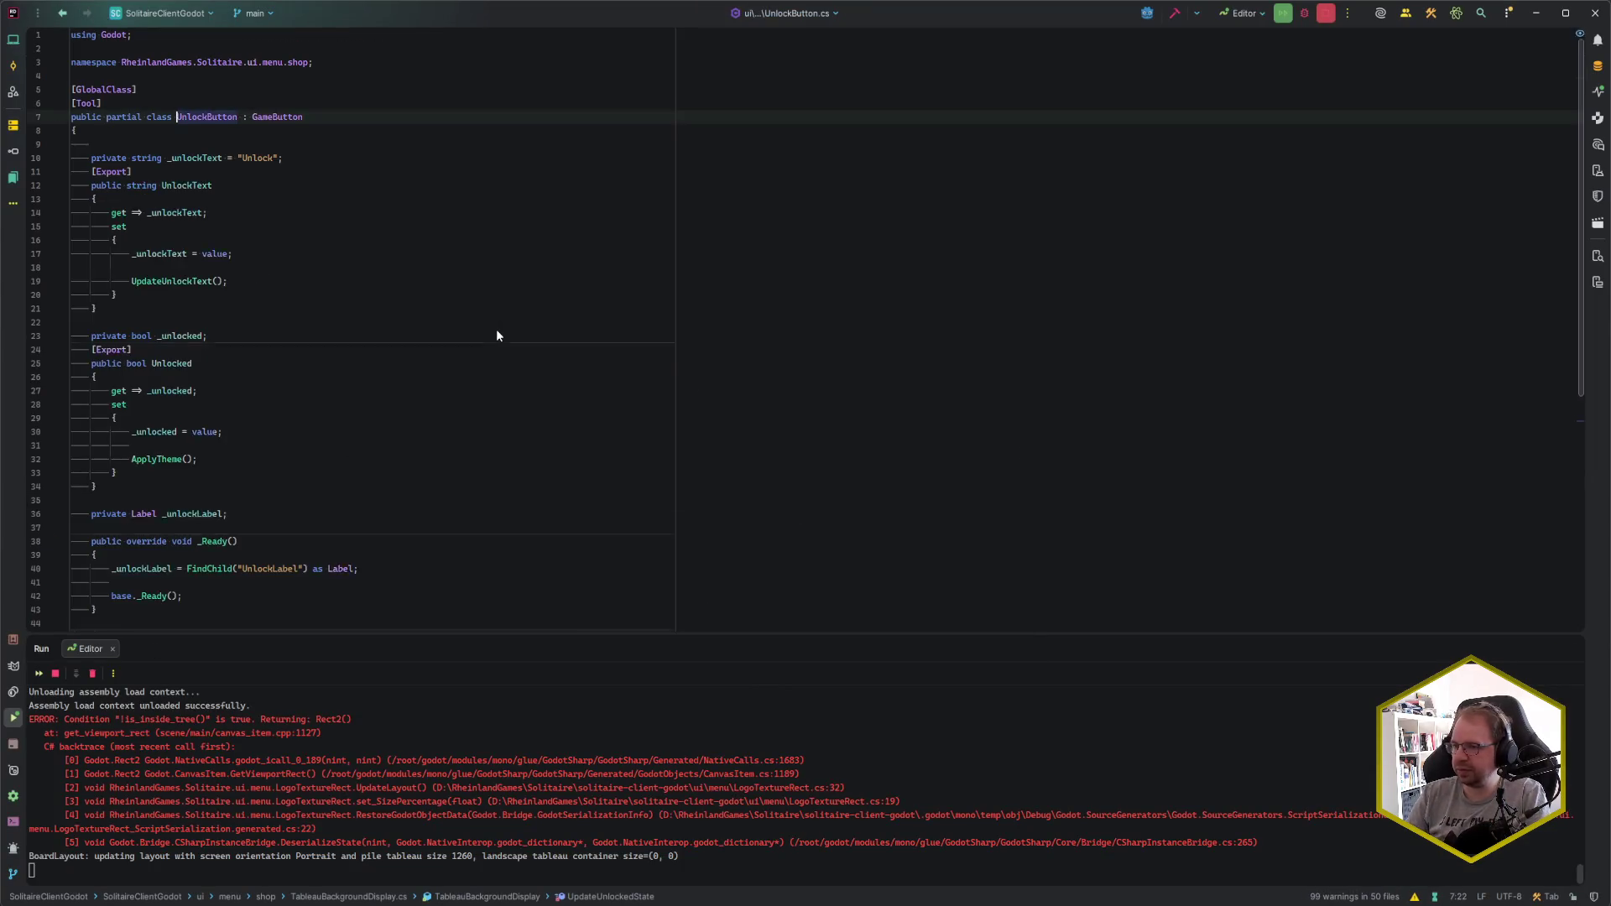
left_click(274, 167)
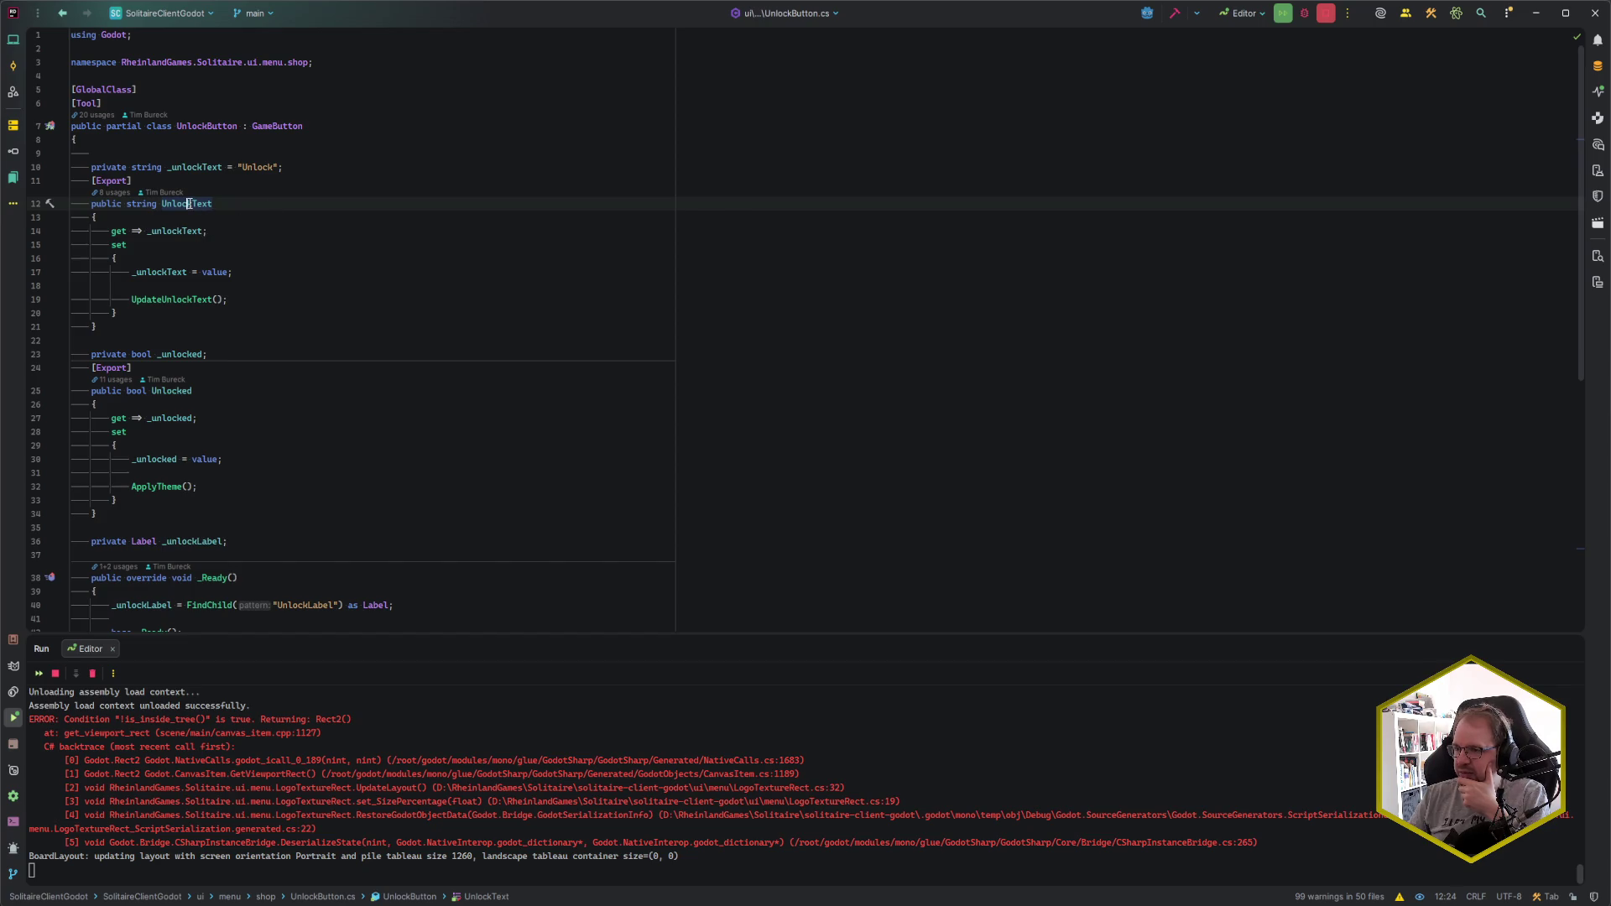
- Inspect how UpdateUnlockText assigns UnlockText to the label on line 63, then return to Godot
left_click(179, 299)
left_click(180, 299, "ctrl")
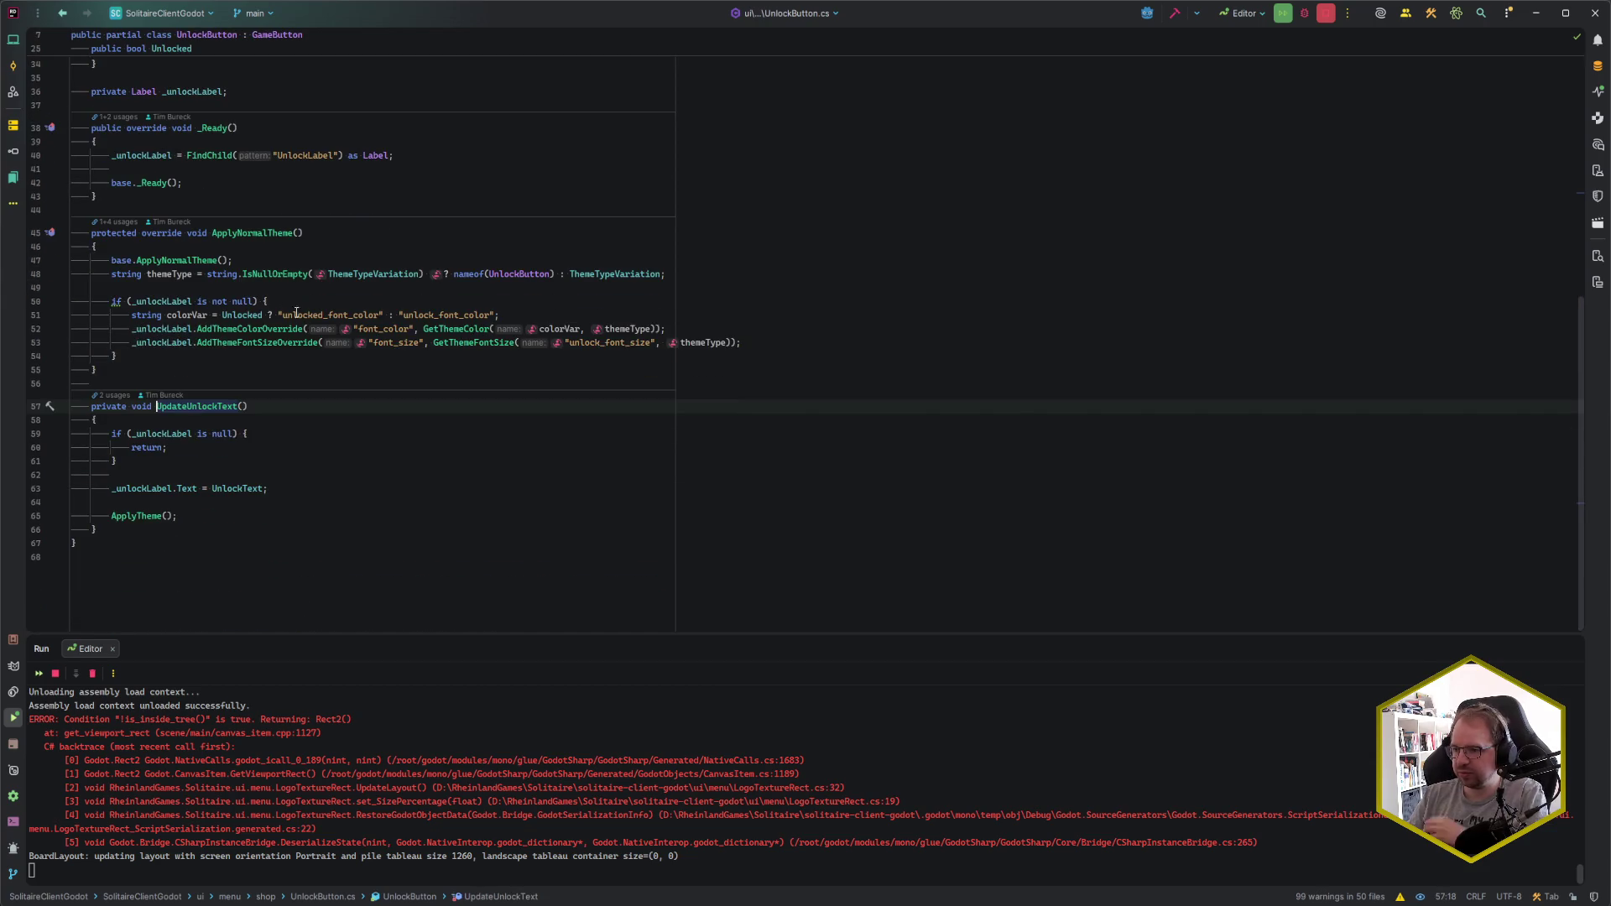
left_click(184, 449)
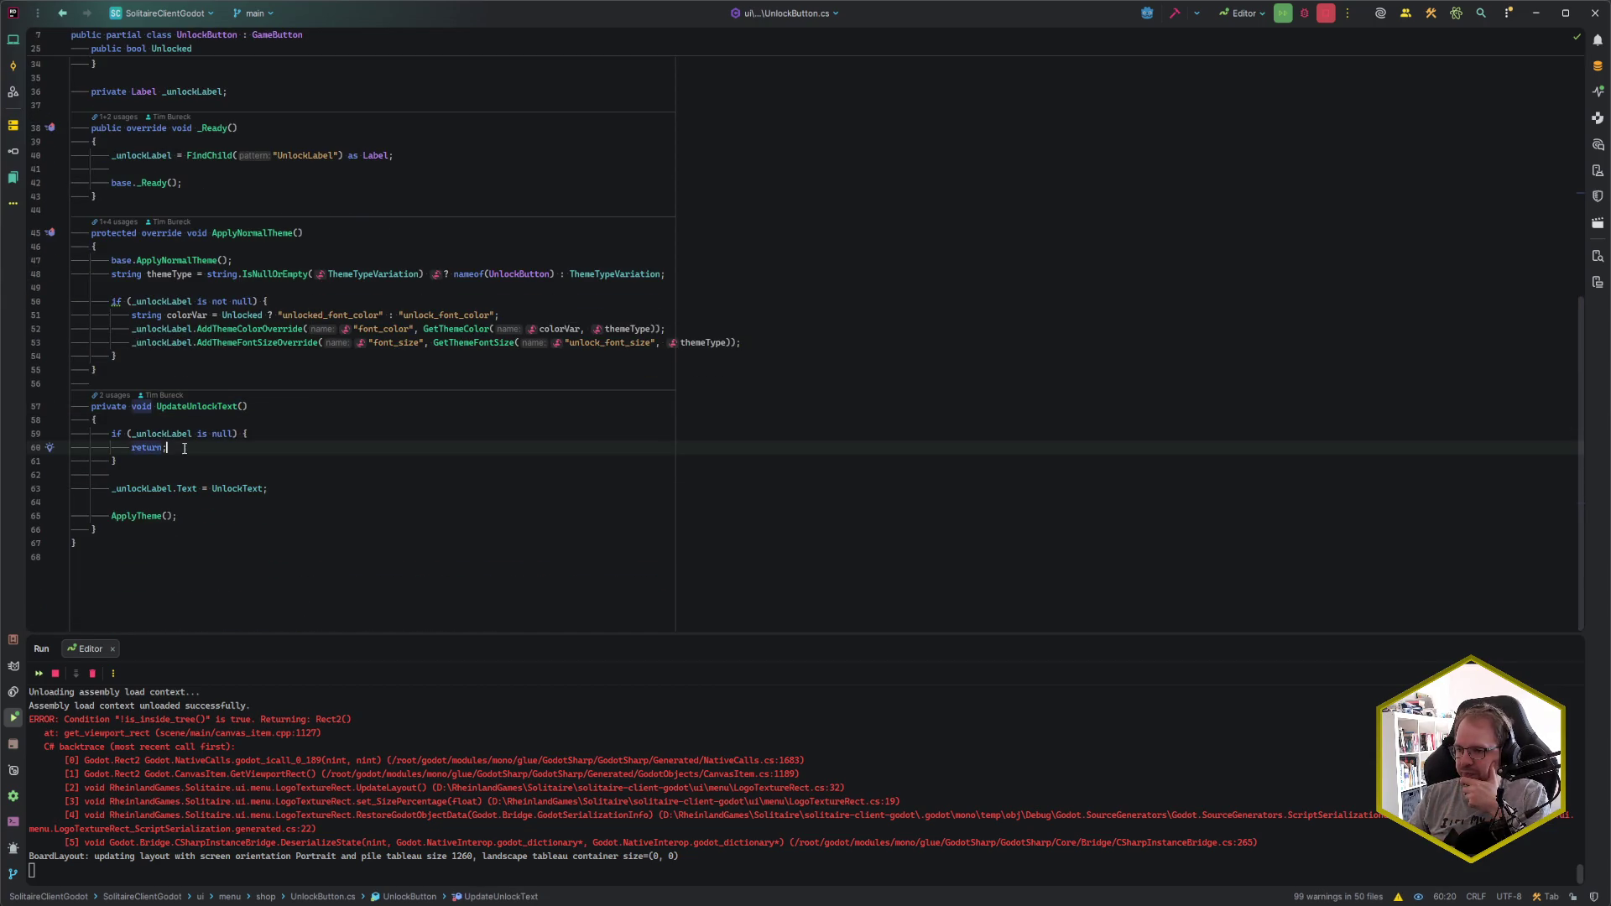
left_click(115, 489)
left_click(198, 488)
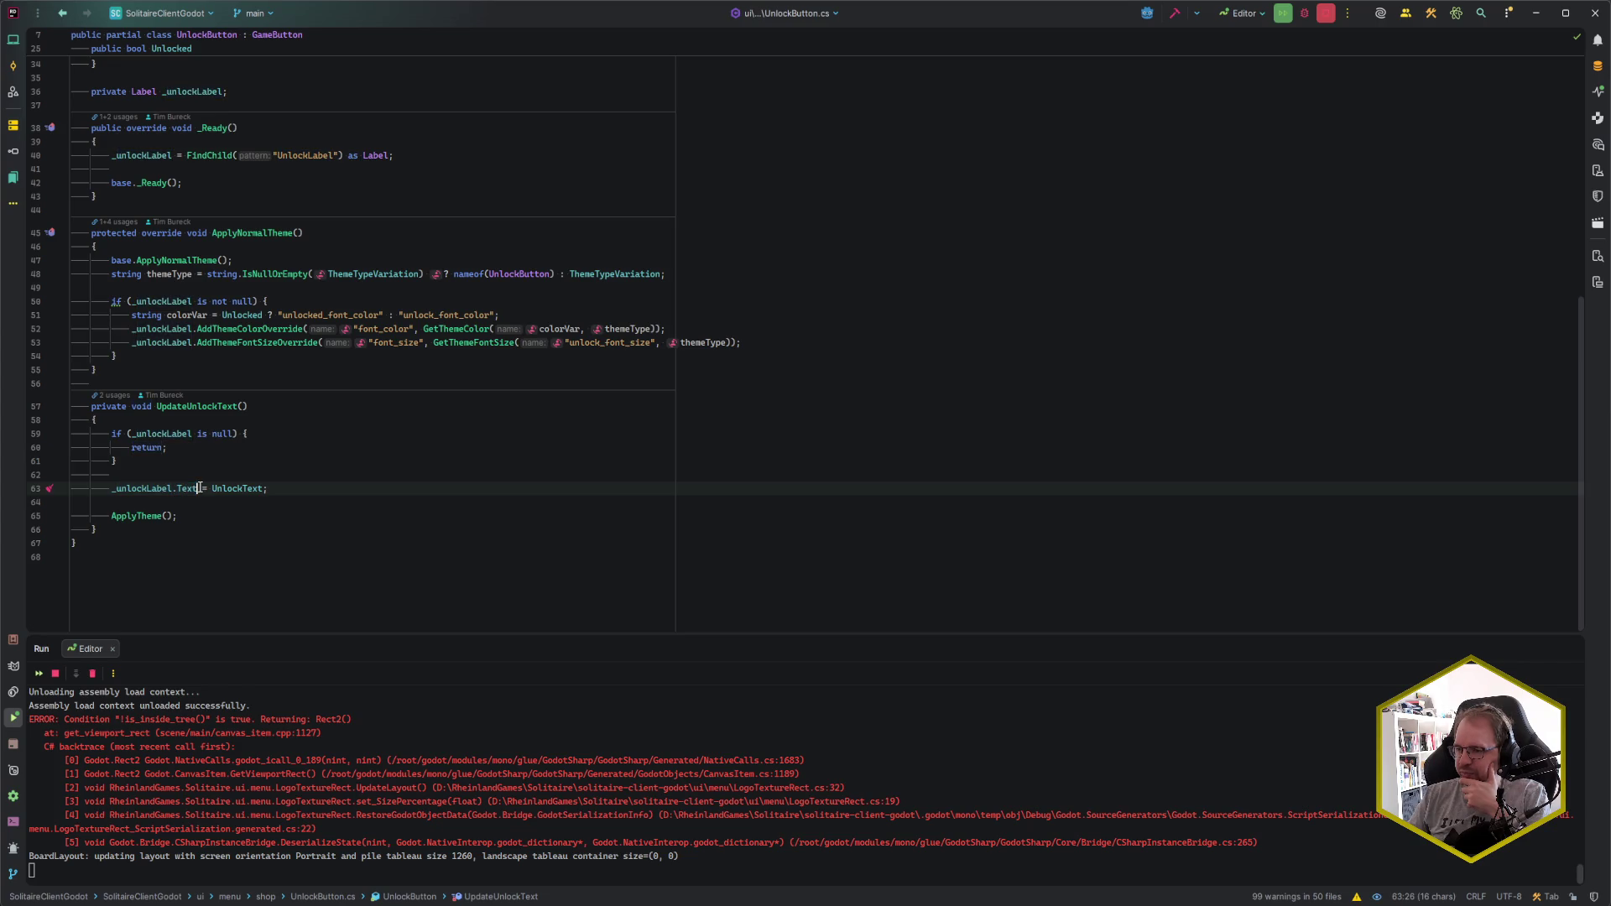
left_click(233, 488)
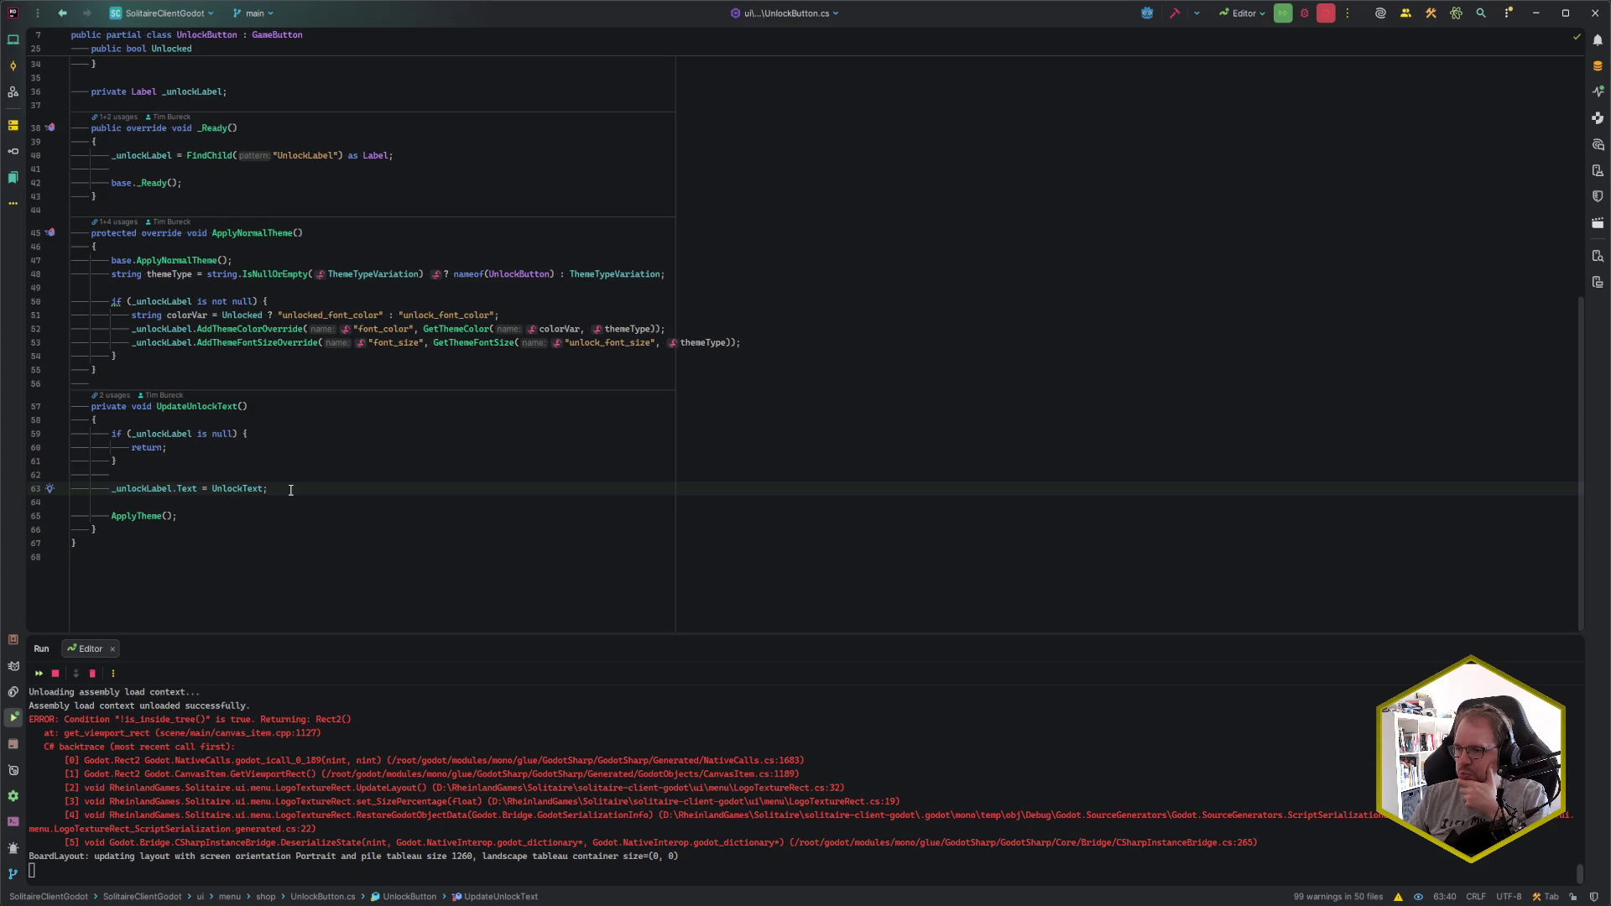
scroll(290, 491, "up", 5)
scroll(296, 488, "up", 10)
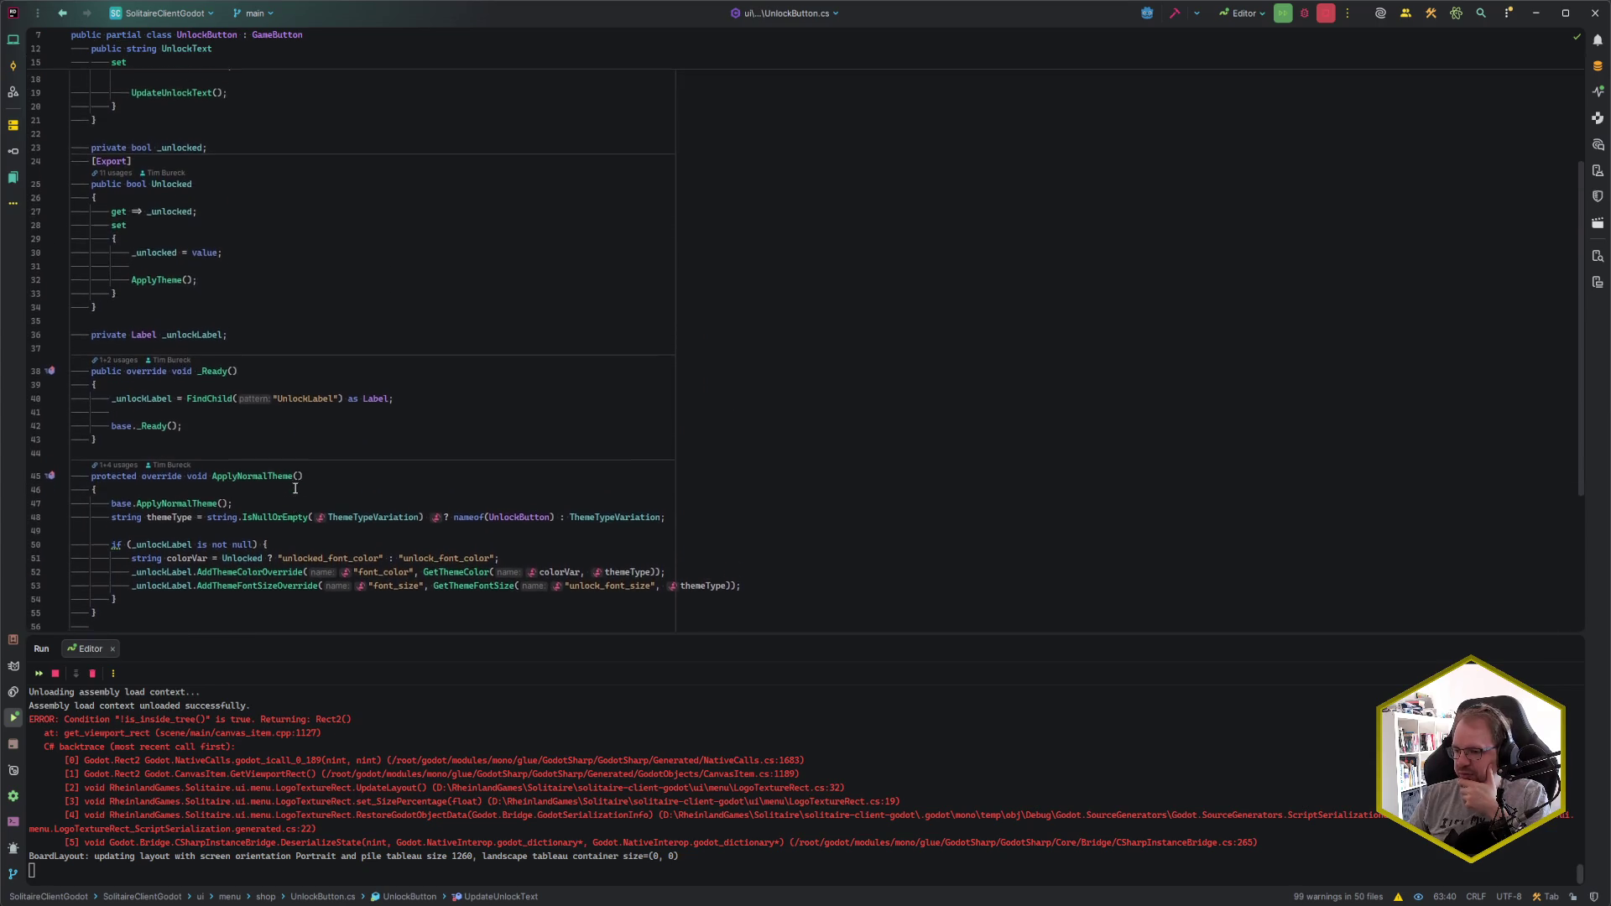
scroll(298, 485, "down", 4)
key("ctrl+alt+Left")
key("ctrl+alt+Left")
key("alt+Tab")
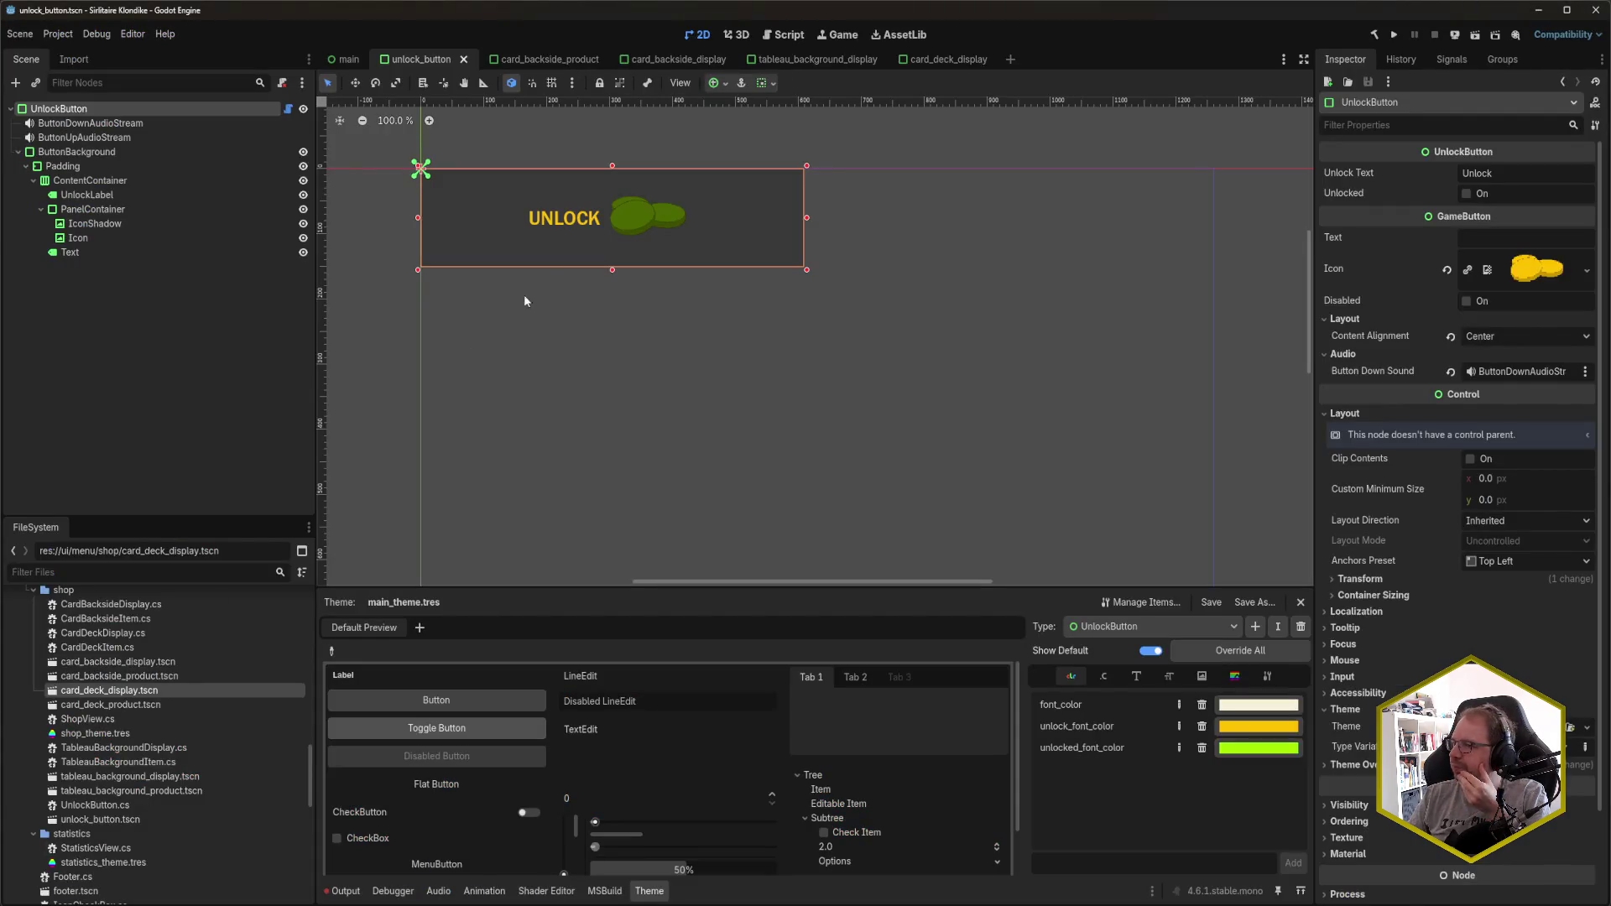
- Clear the UnlockLabel's default Unlock text in unlock_button and save the scene
left_click(562, 62)
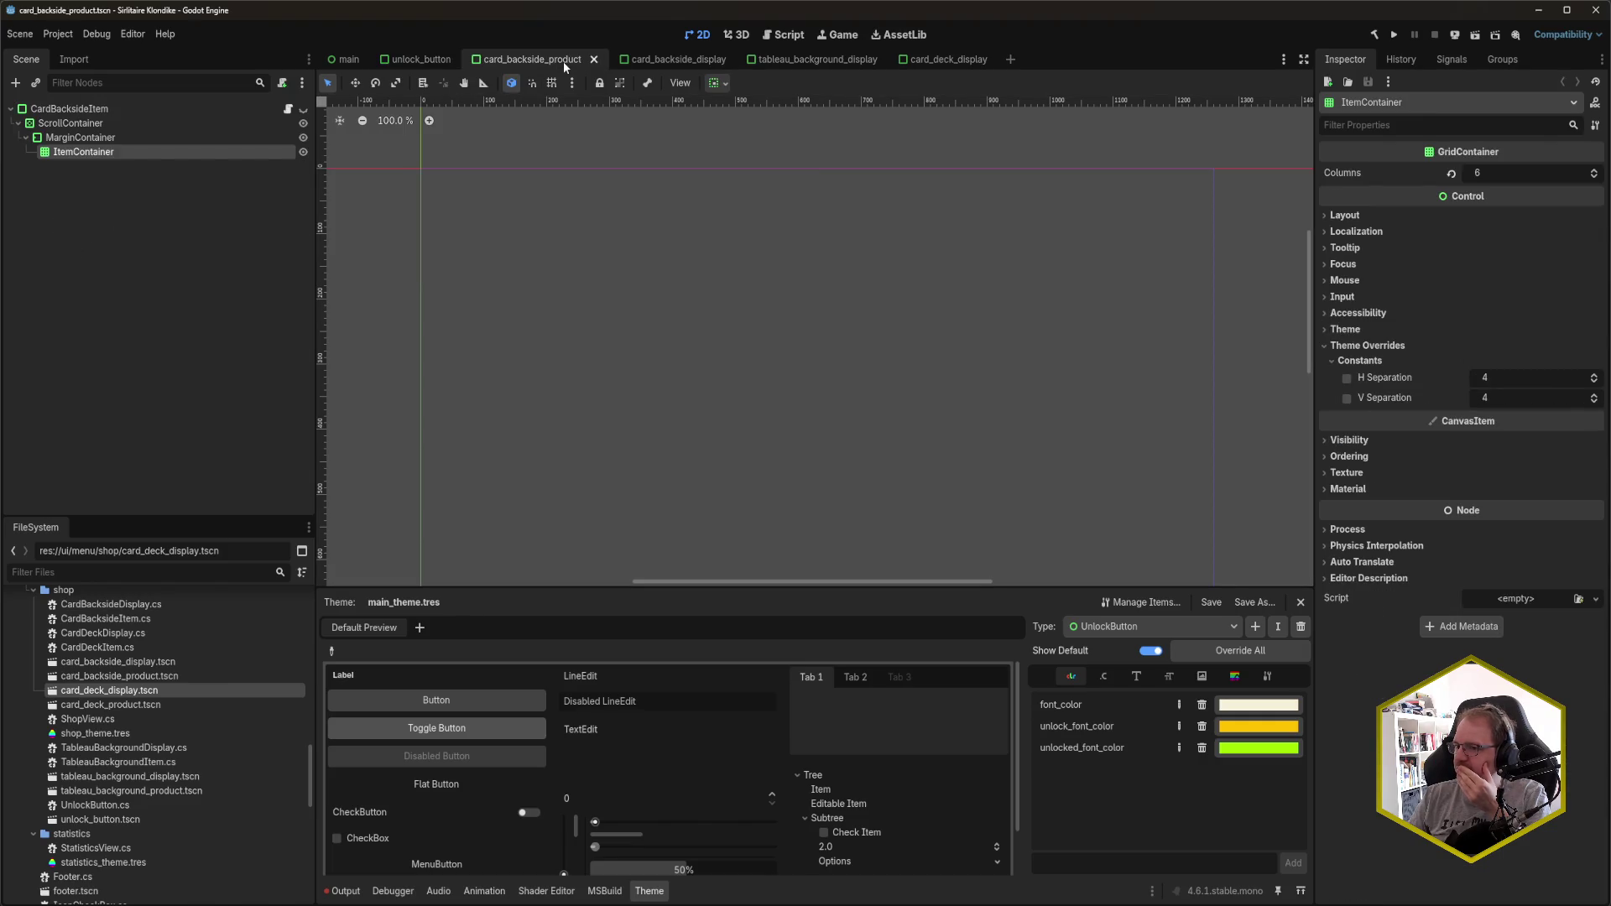
left_click(593, 59)
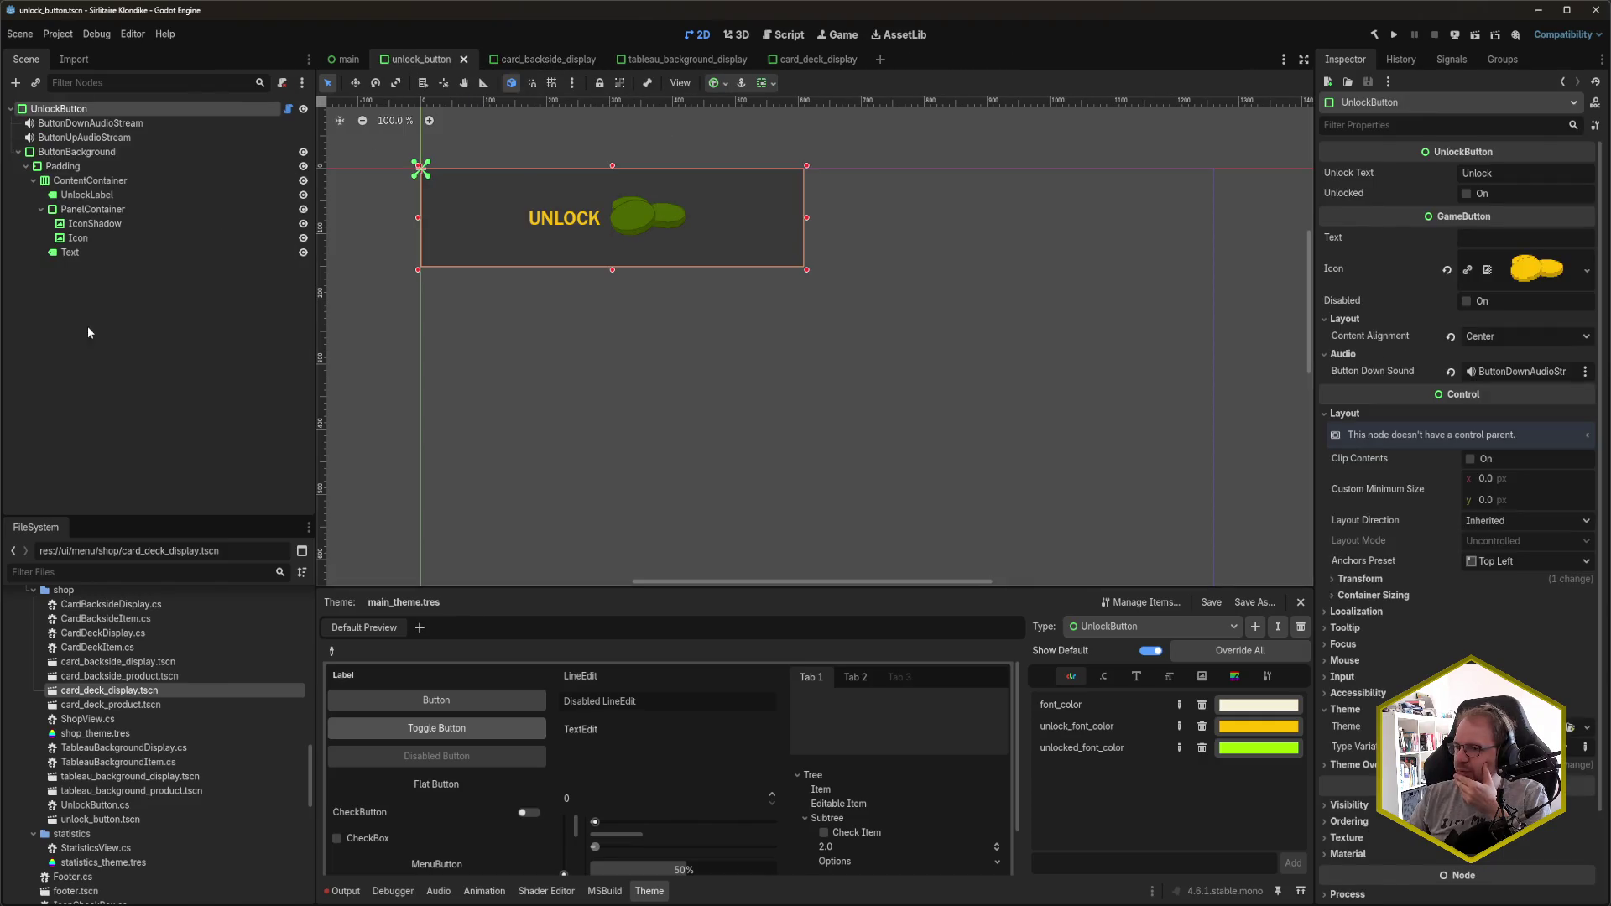
left_click(114, 196)
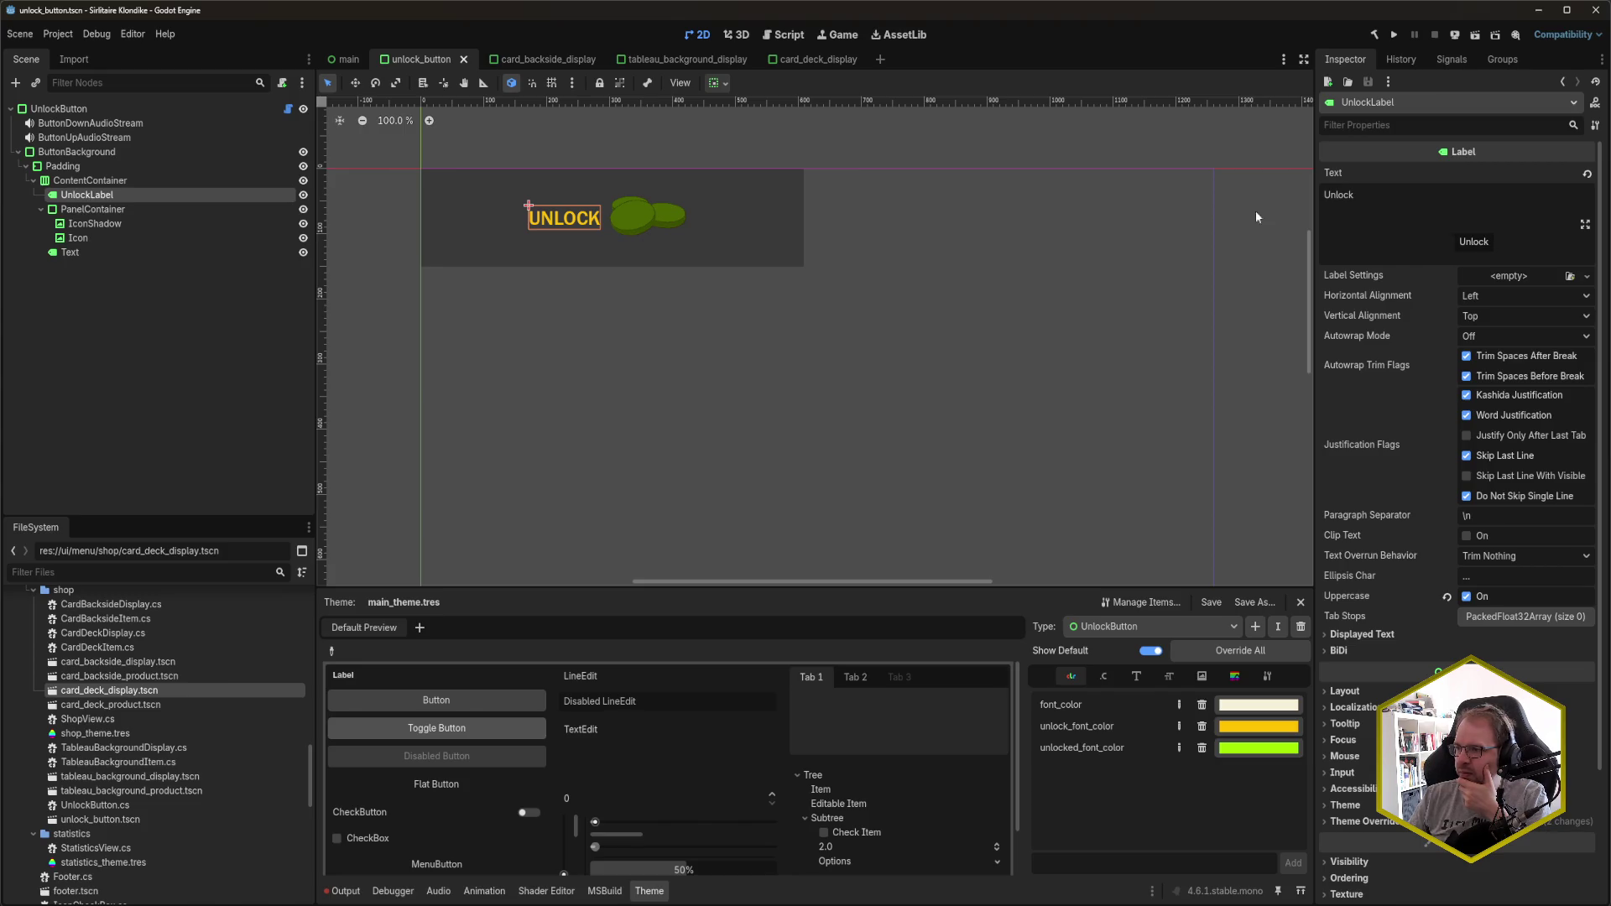
left_click(553, 61)
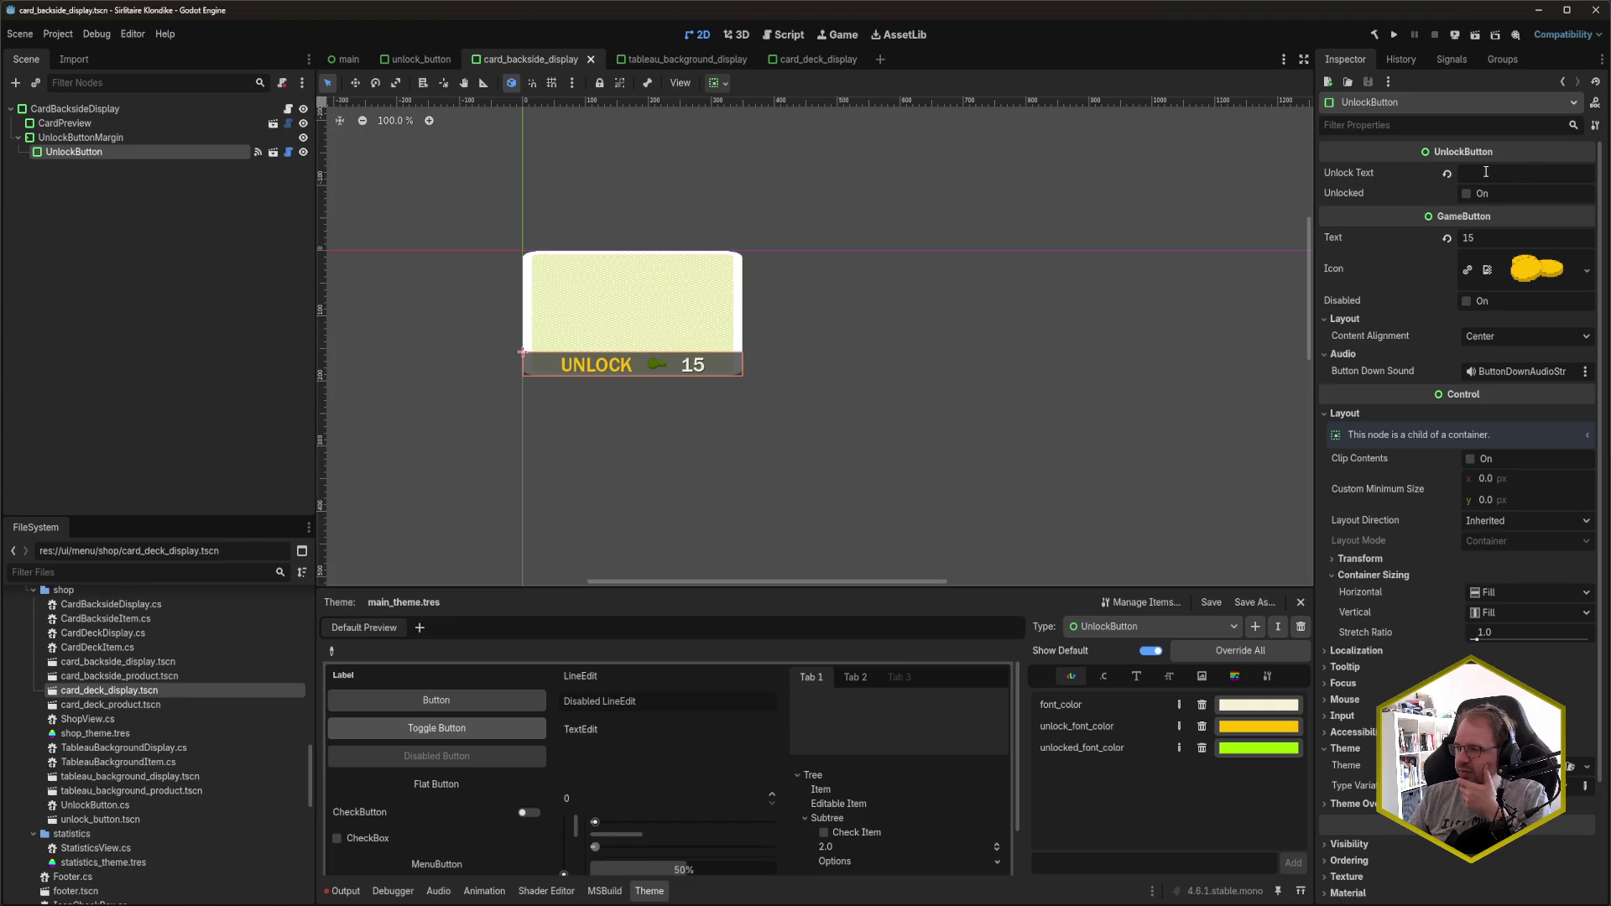
left_click(417, 60)
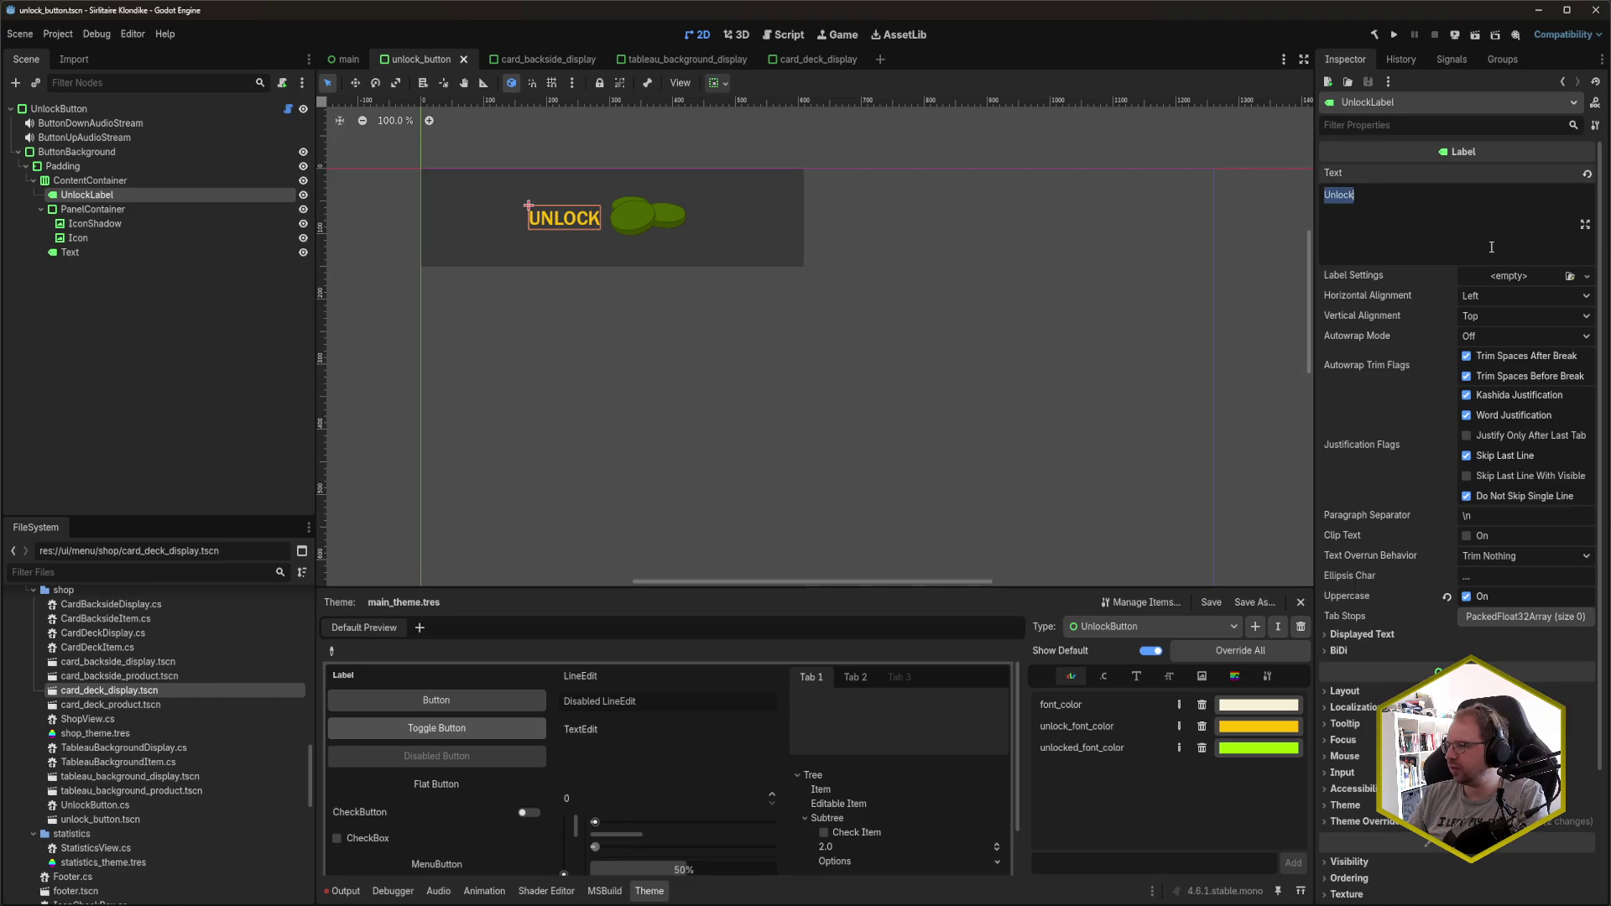
key("BackSpace")
key("ctrl+s")
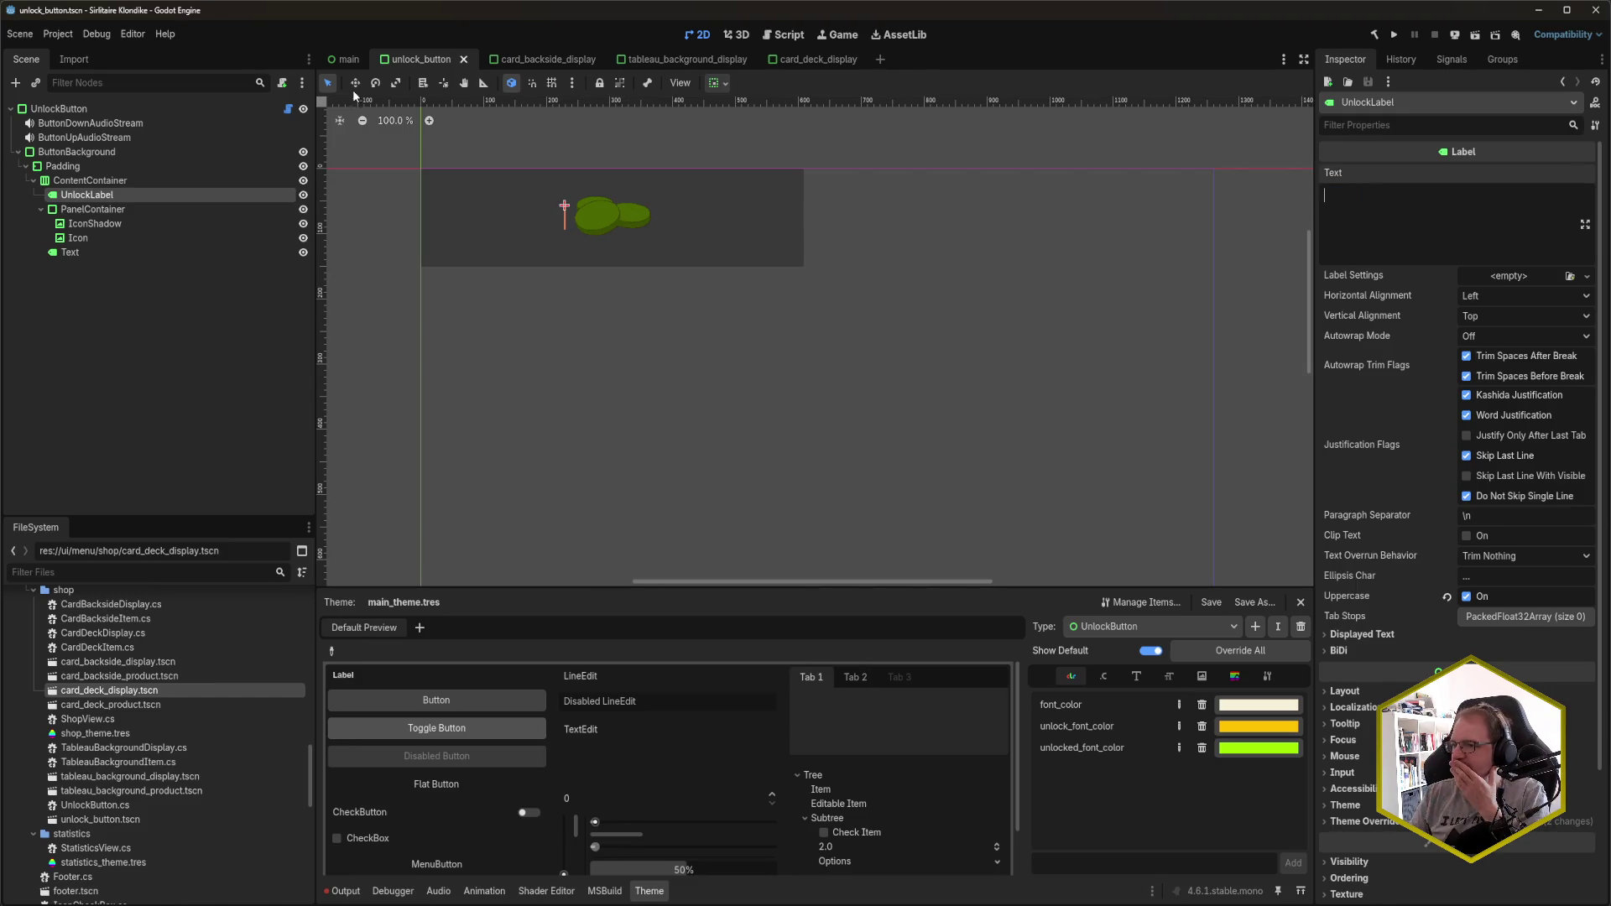
- Leave card_backside_display's Unlock Text empty and save that scene
left_click(538, 61)
left_click(1511, 176)
type("Un")
key("BackSpace")
key("BackSpace")
key("ctrl+s")
- Set tableau_background_display's Unlock Text to 'Unlock' and run the game with F5
left_click(686, 58)
left_click(1502, 175)
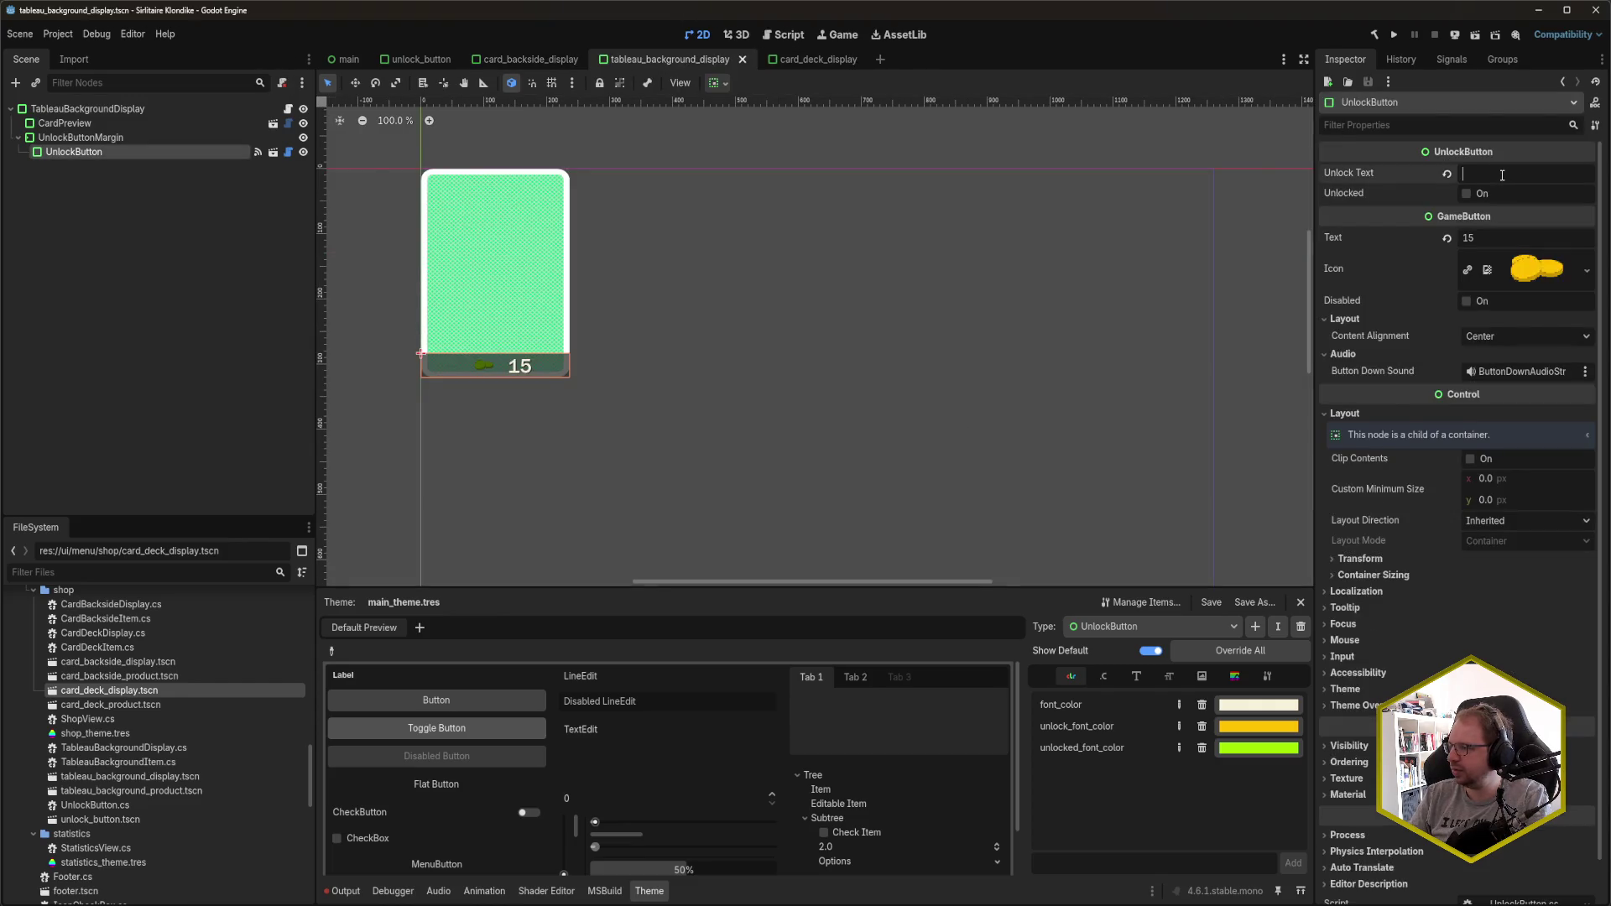
type("Unlock")
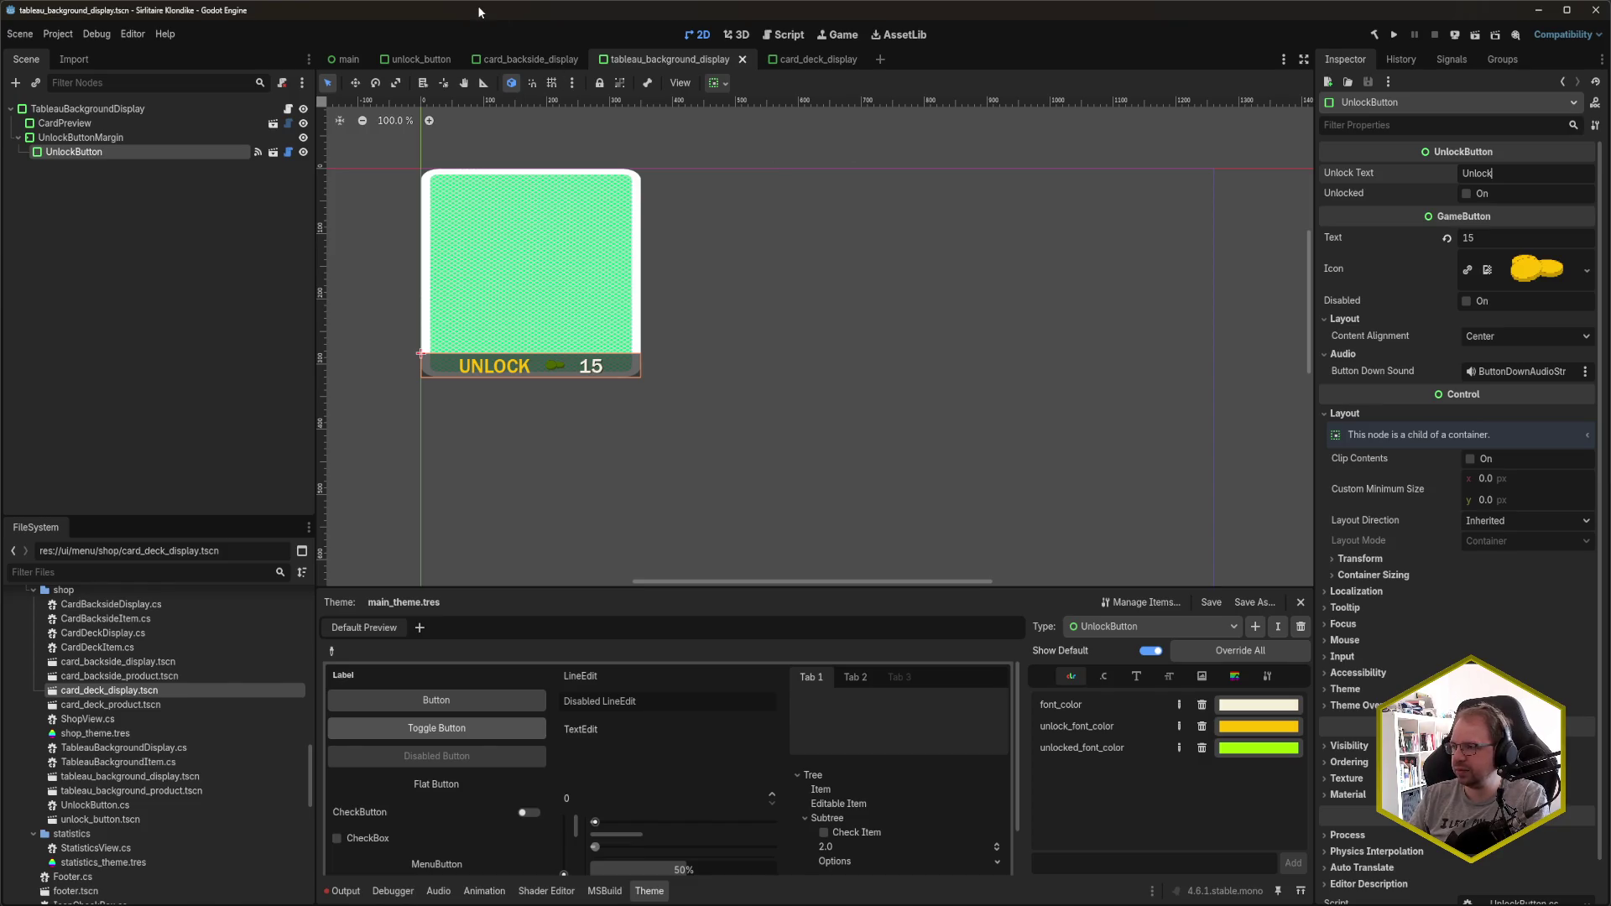
key("F5")
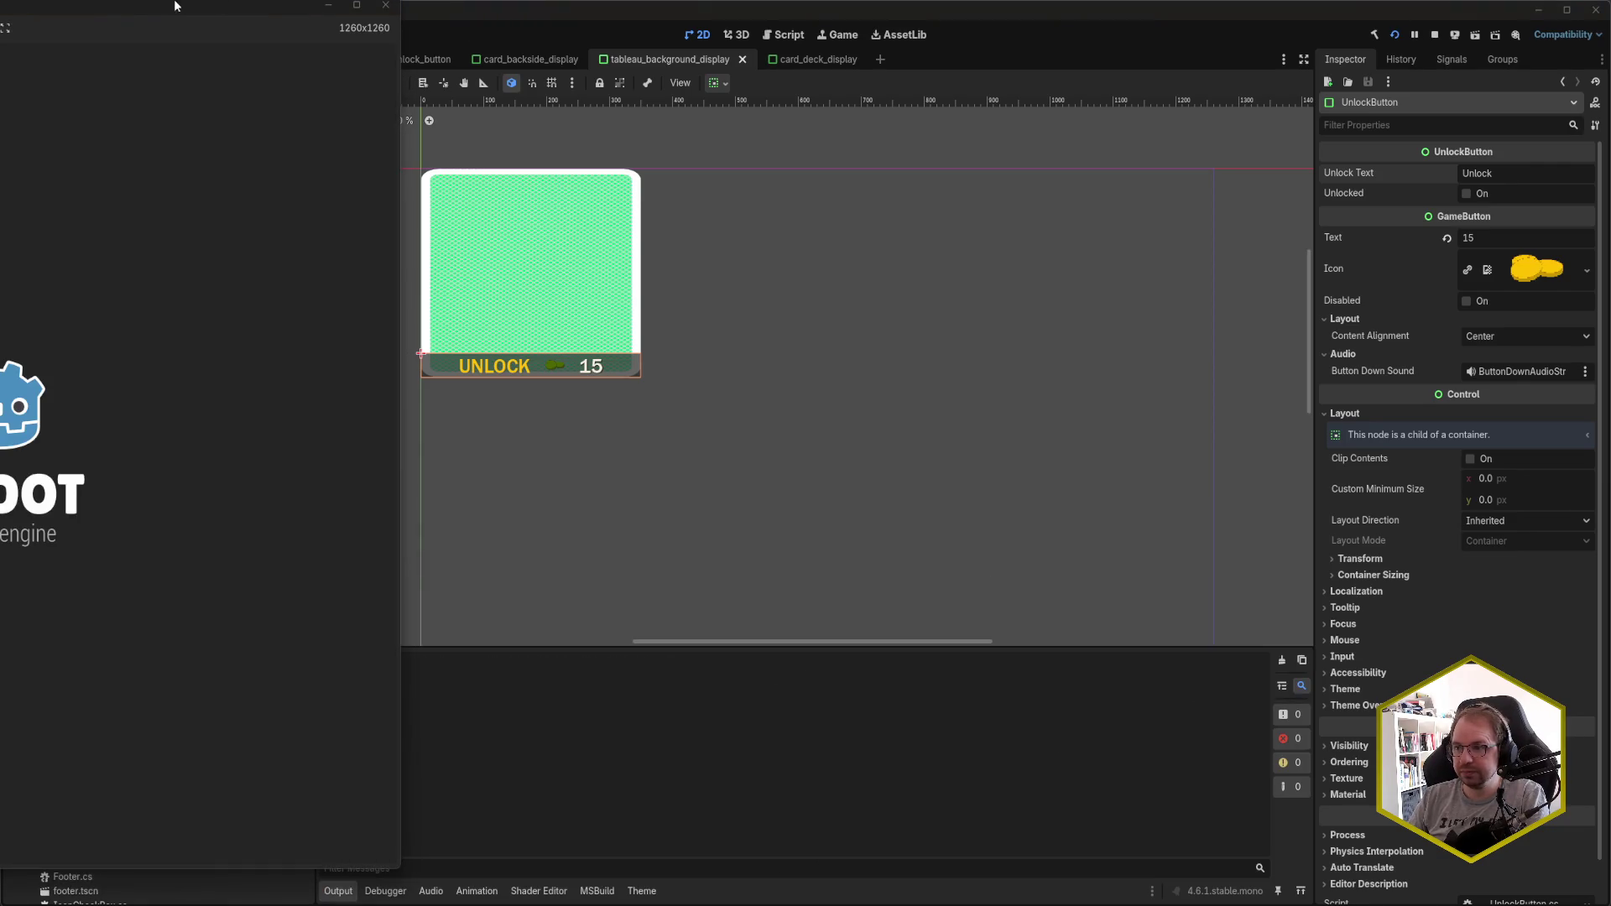
- Center the game window and open the Unlock Designs shop's Decks page
left_click_drag(128, 19, 877, 46)
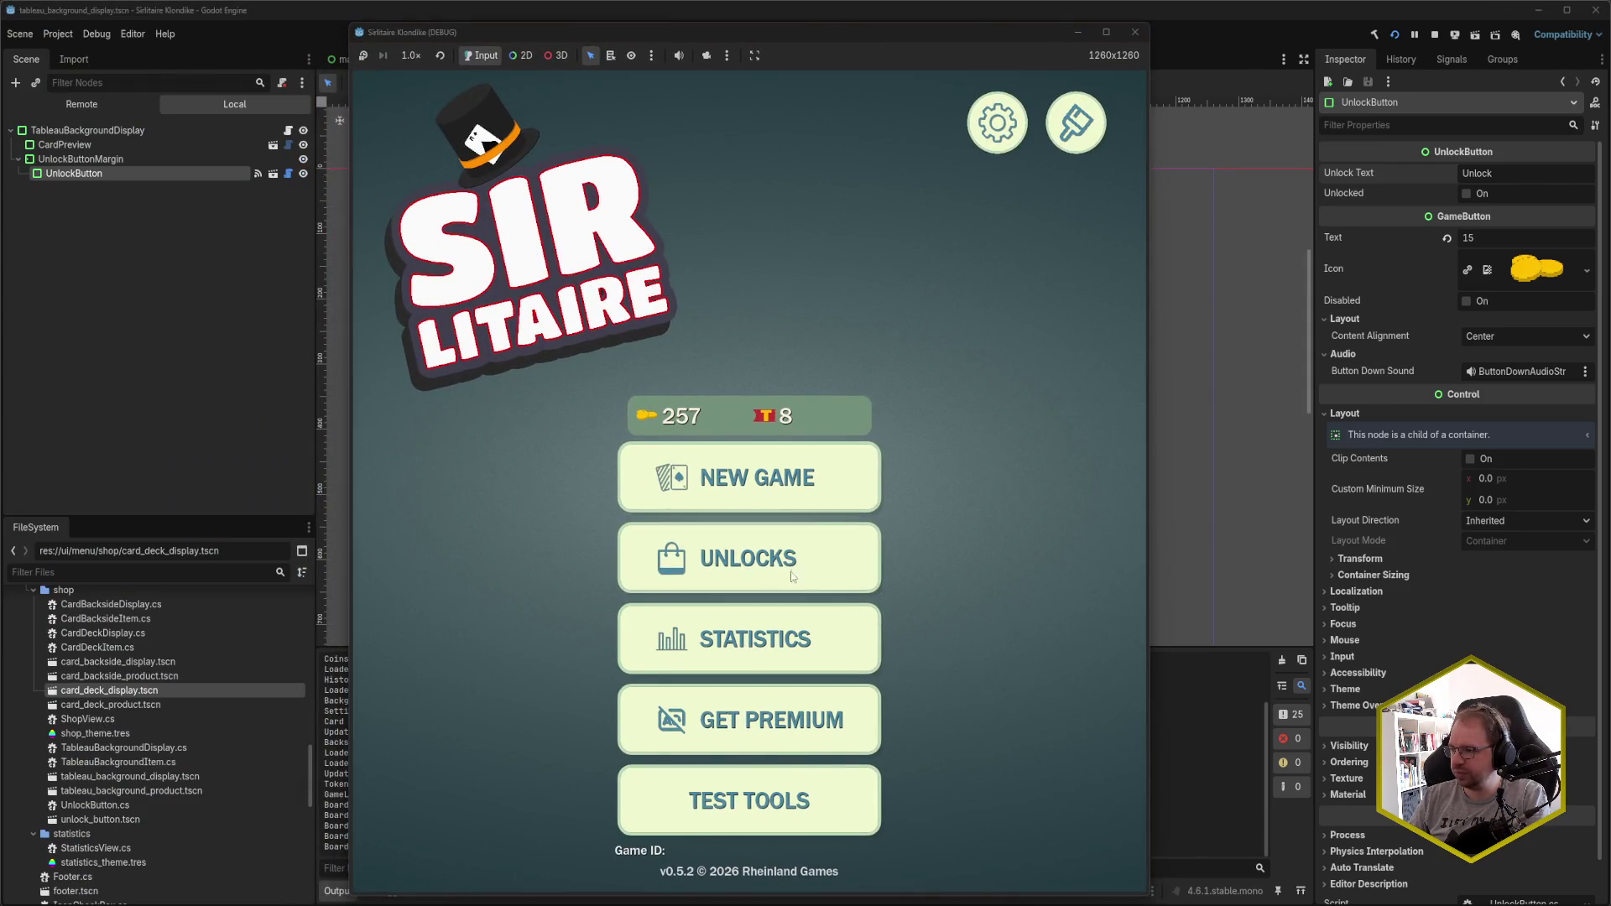
left_click(796, 575)
scroll(822, 576, "down", 2)
scroll(822, 576, "down", 5)
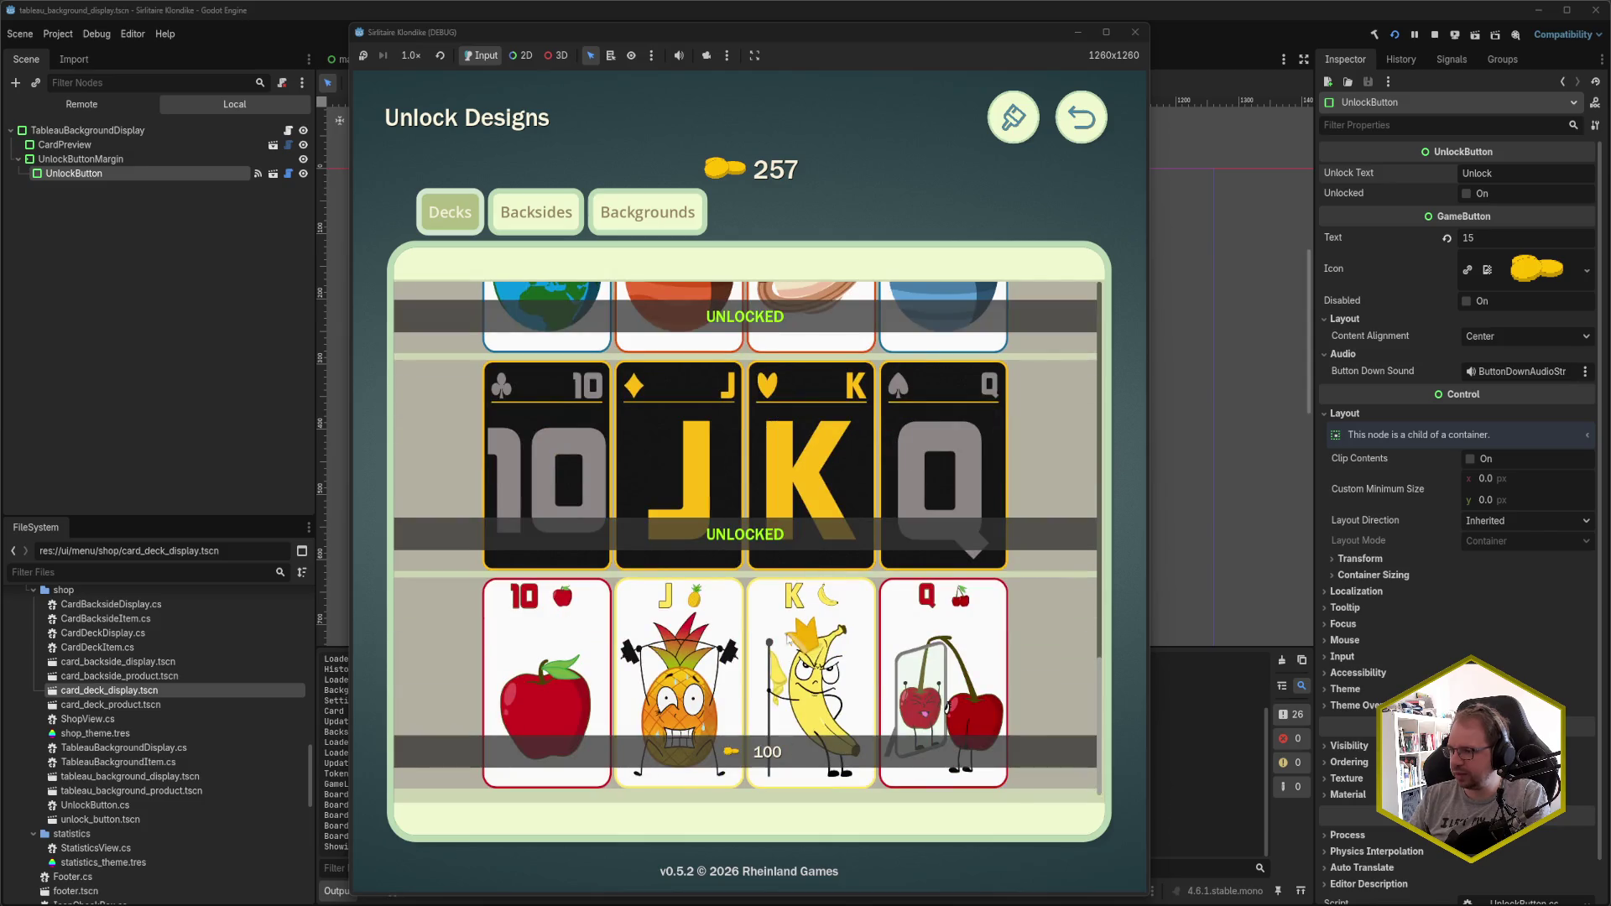
- Check the Backsides and Backgrounds prices (5 and 10 coins), then close the game
left_click(536, 212)
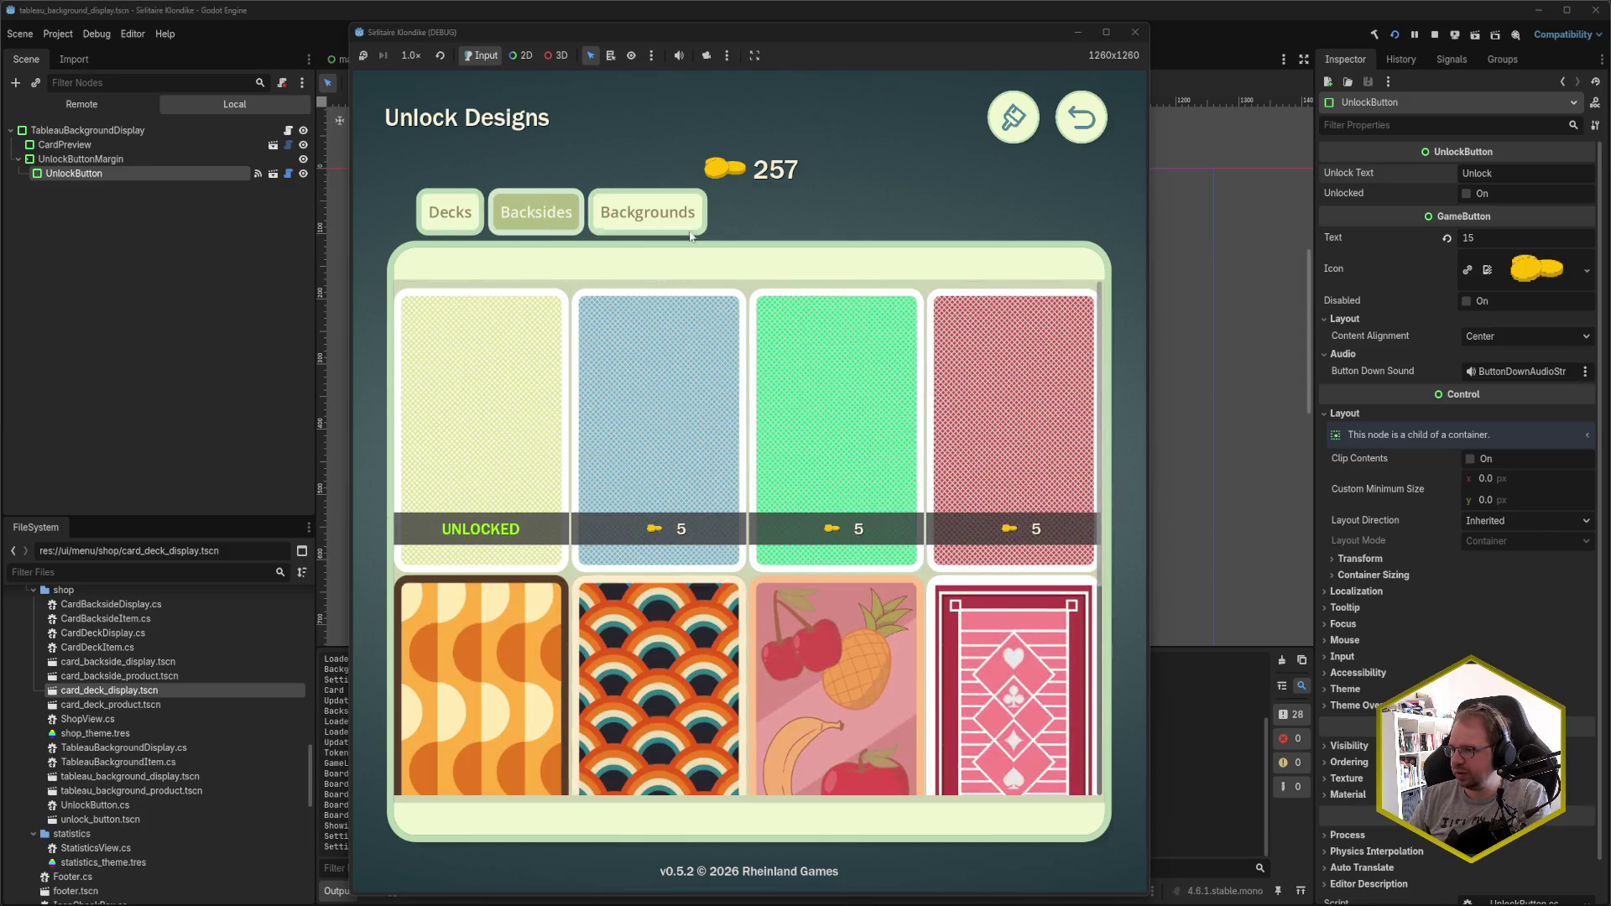
left_click(663, 216)
scroll(793, 569, "down", 3)
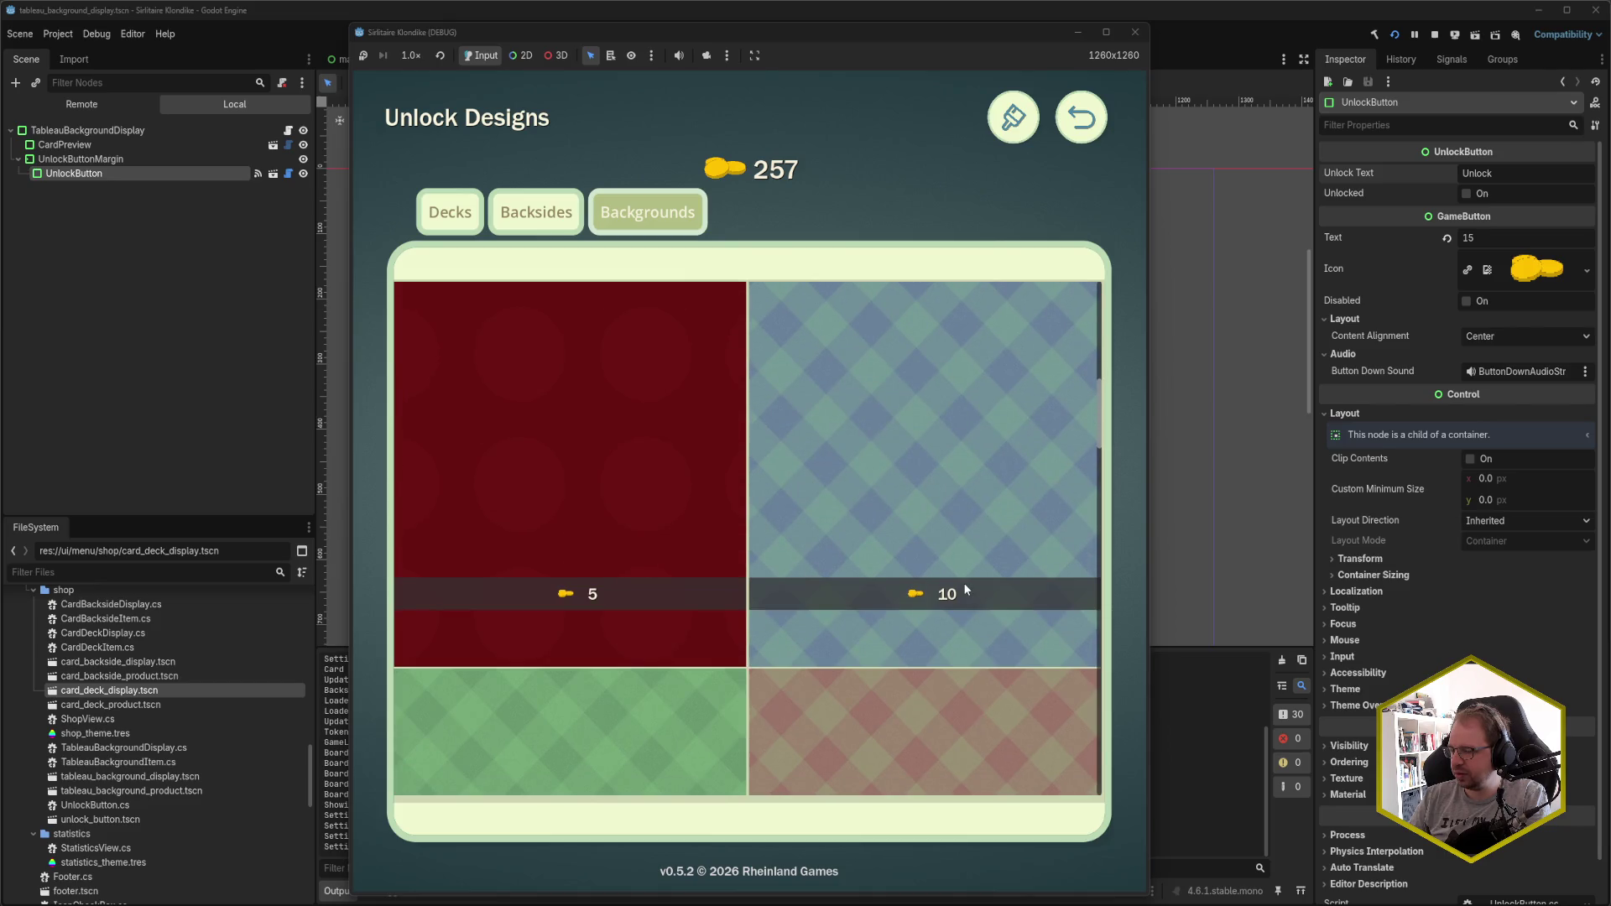
scroll(964, 583, "down", 5)
scroll(925, 590, "down", 3)
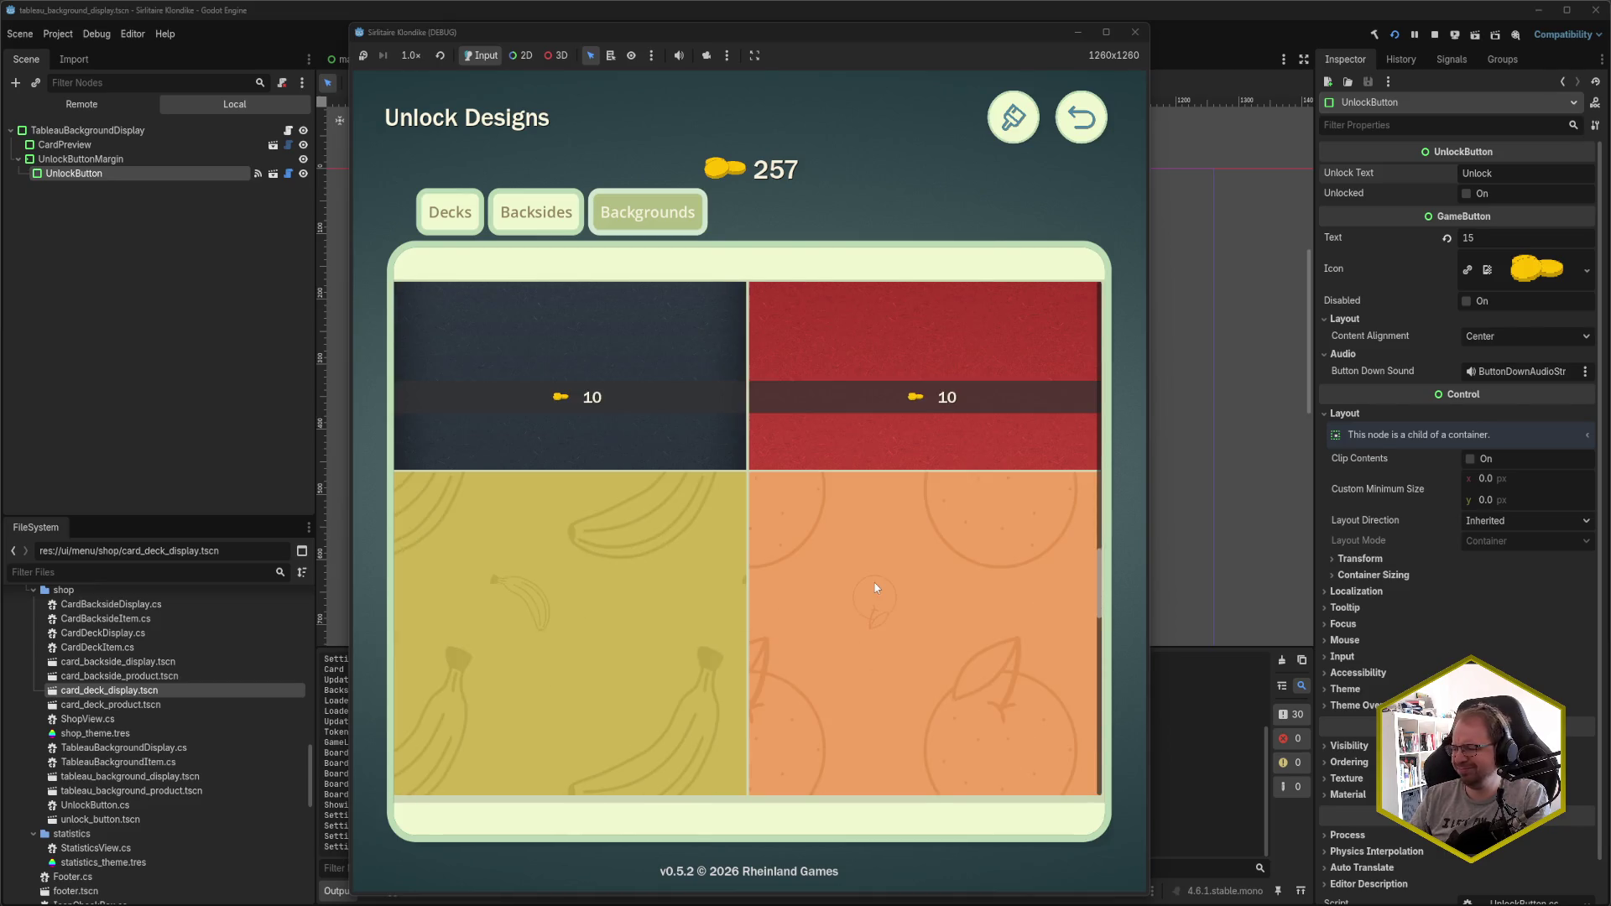
scroll(872, 586, "down", 5)
scroll(863, 596, "up", 4)
scroll(854, 597, "up", 5)
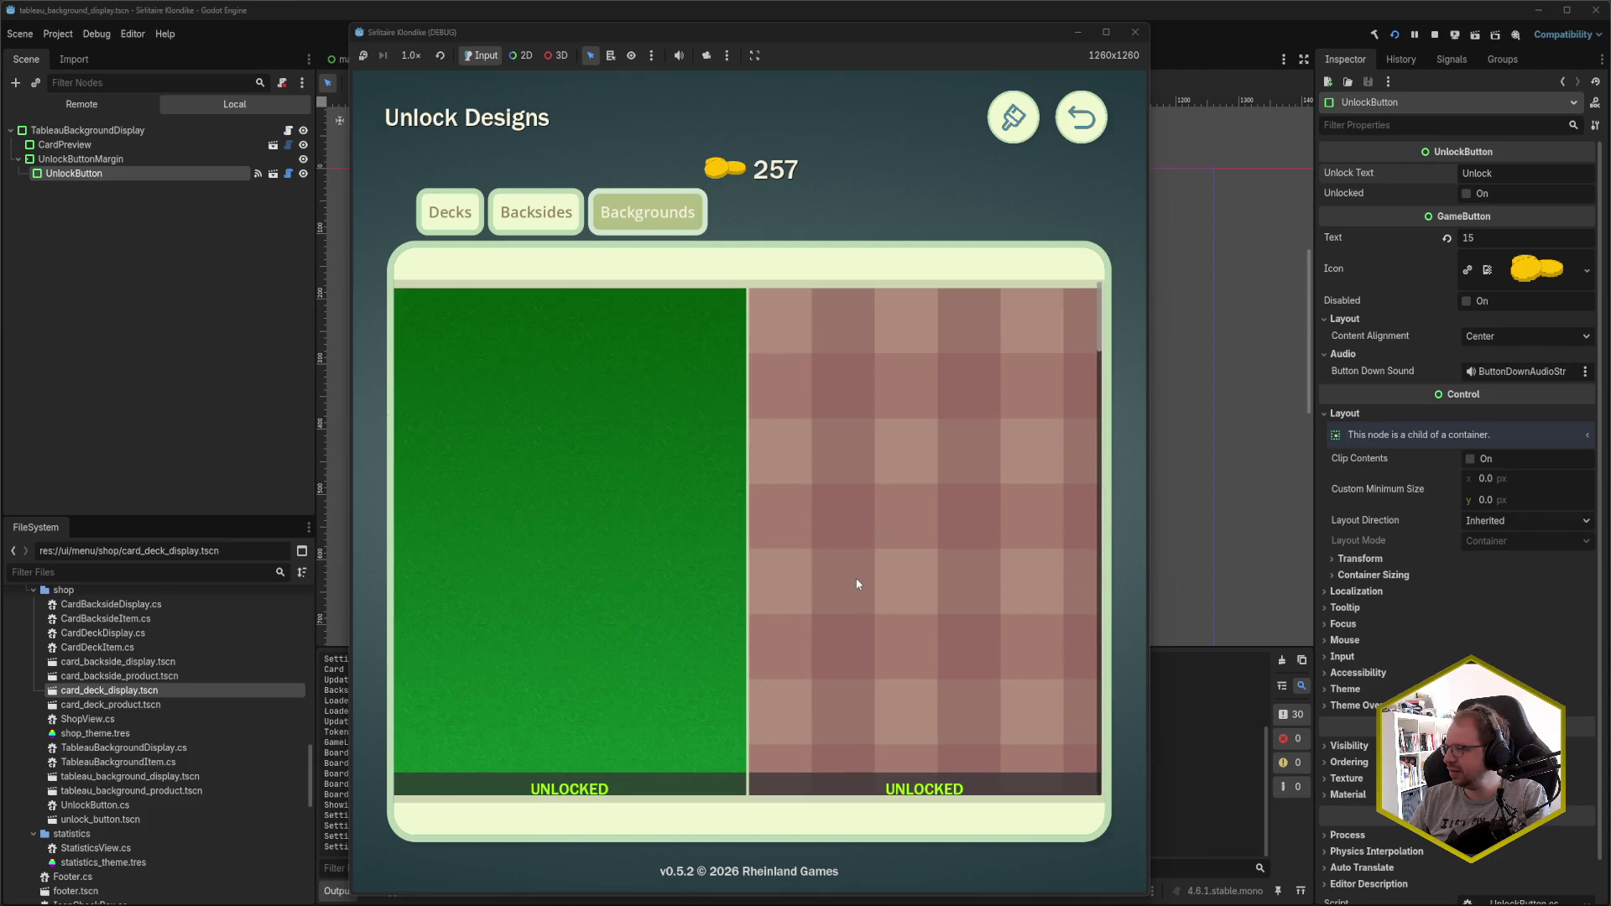
left_click(1134, 33)
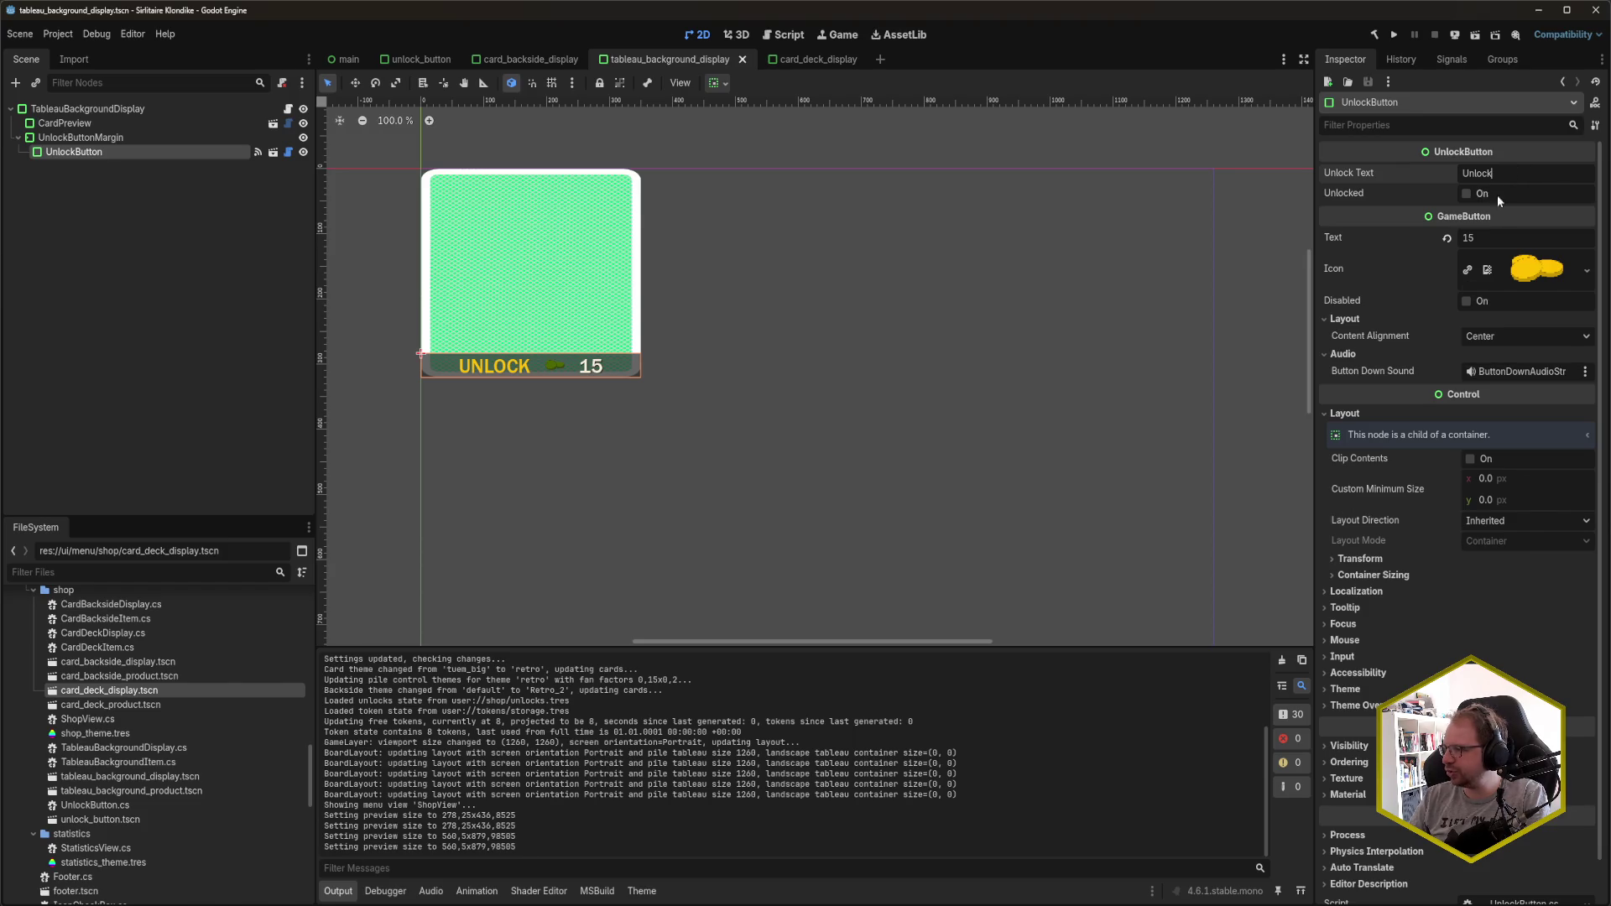
- Leave the 'Unlock' text value unchanged and open UnlockButton.cs in Rider from the script icon
double_click(1508, 167)
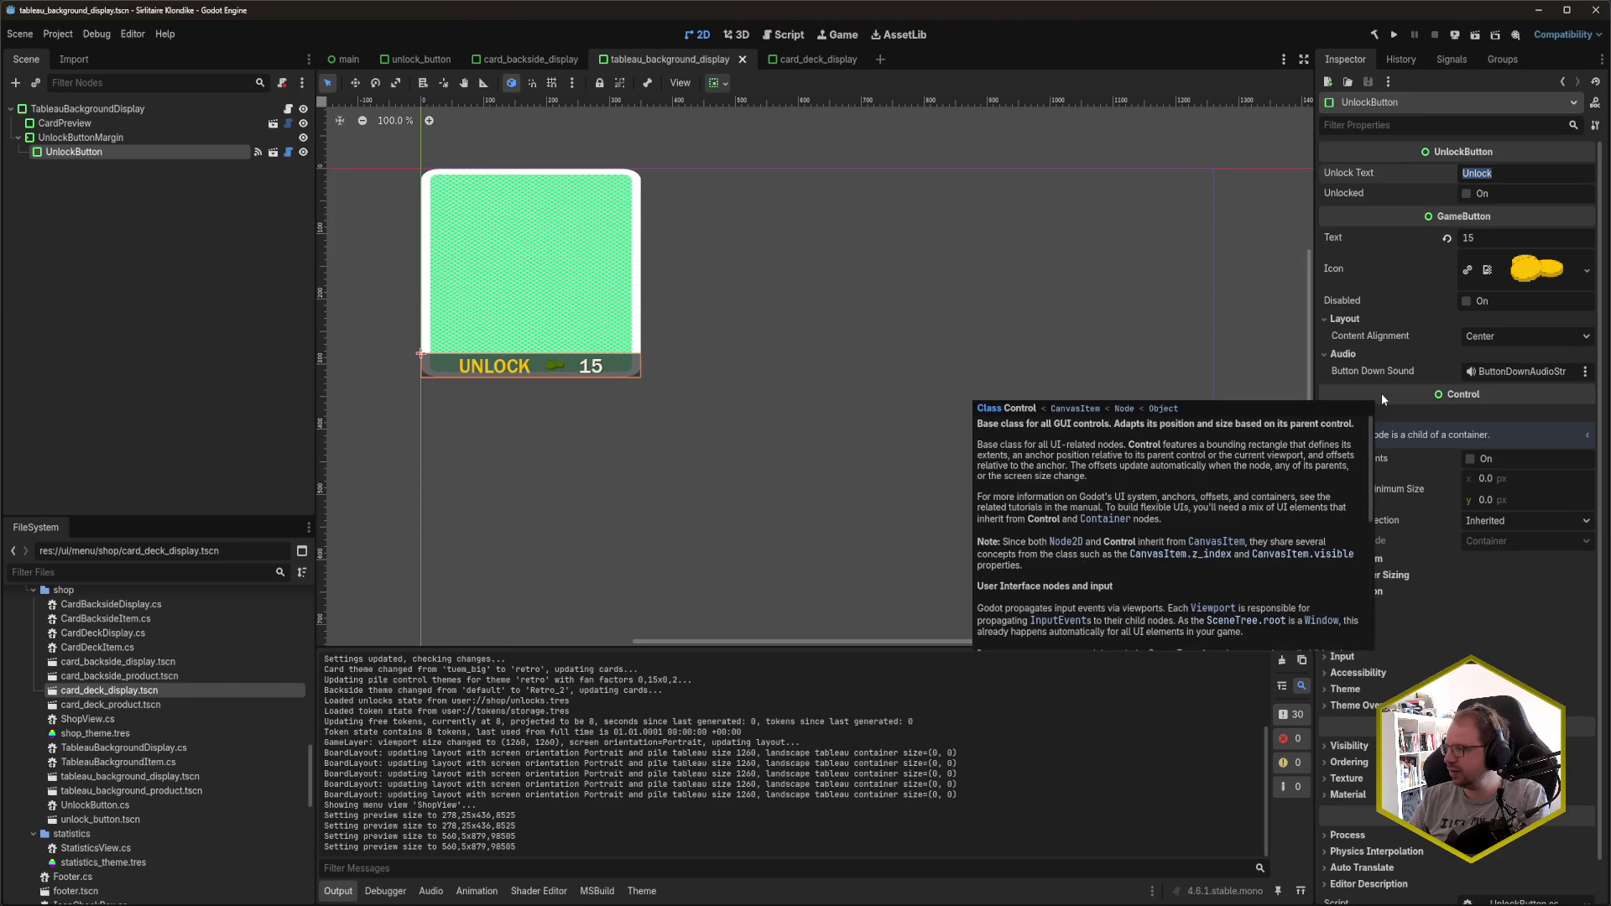
left_click(1514, 176)
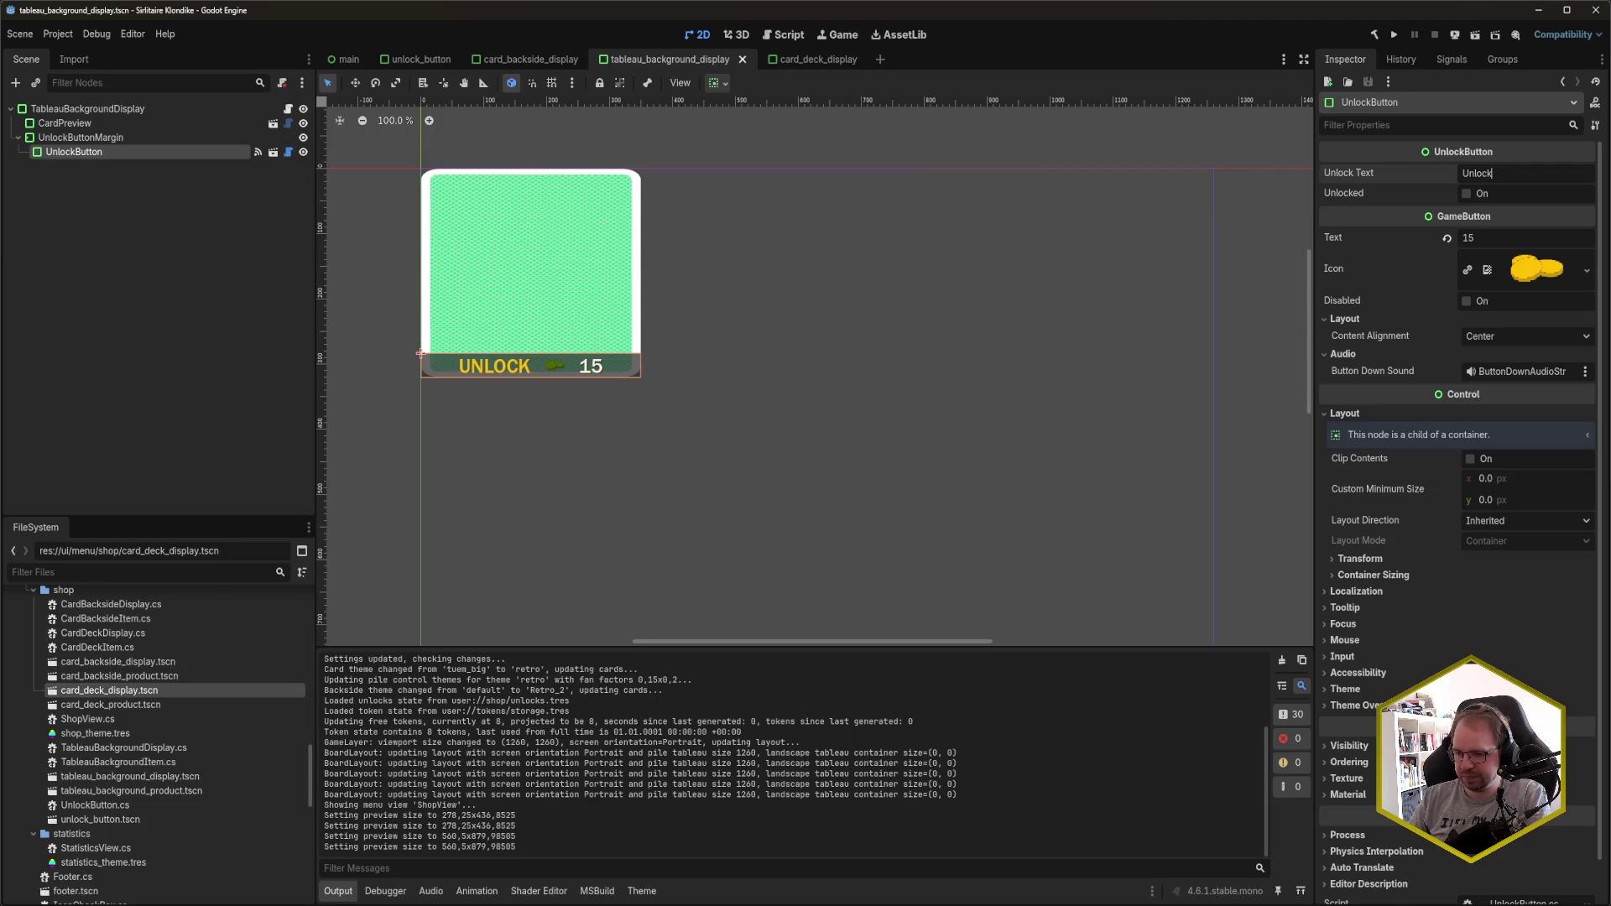
double_click(95, 805)
left_click(272, 301)
left_click(243, 272)
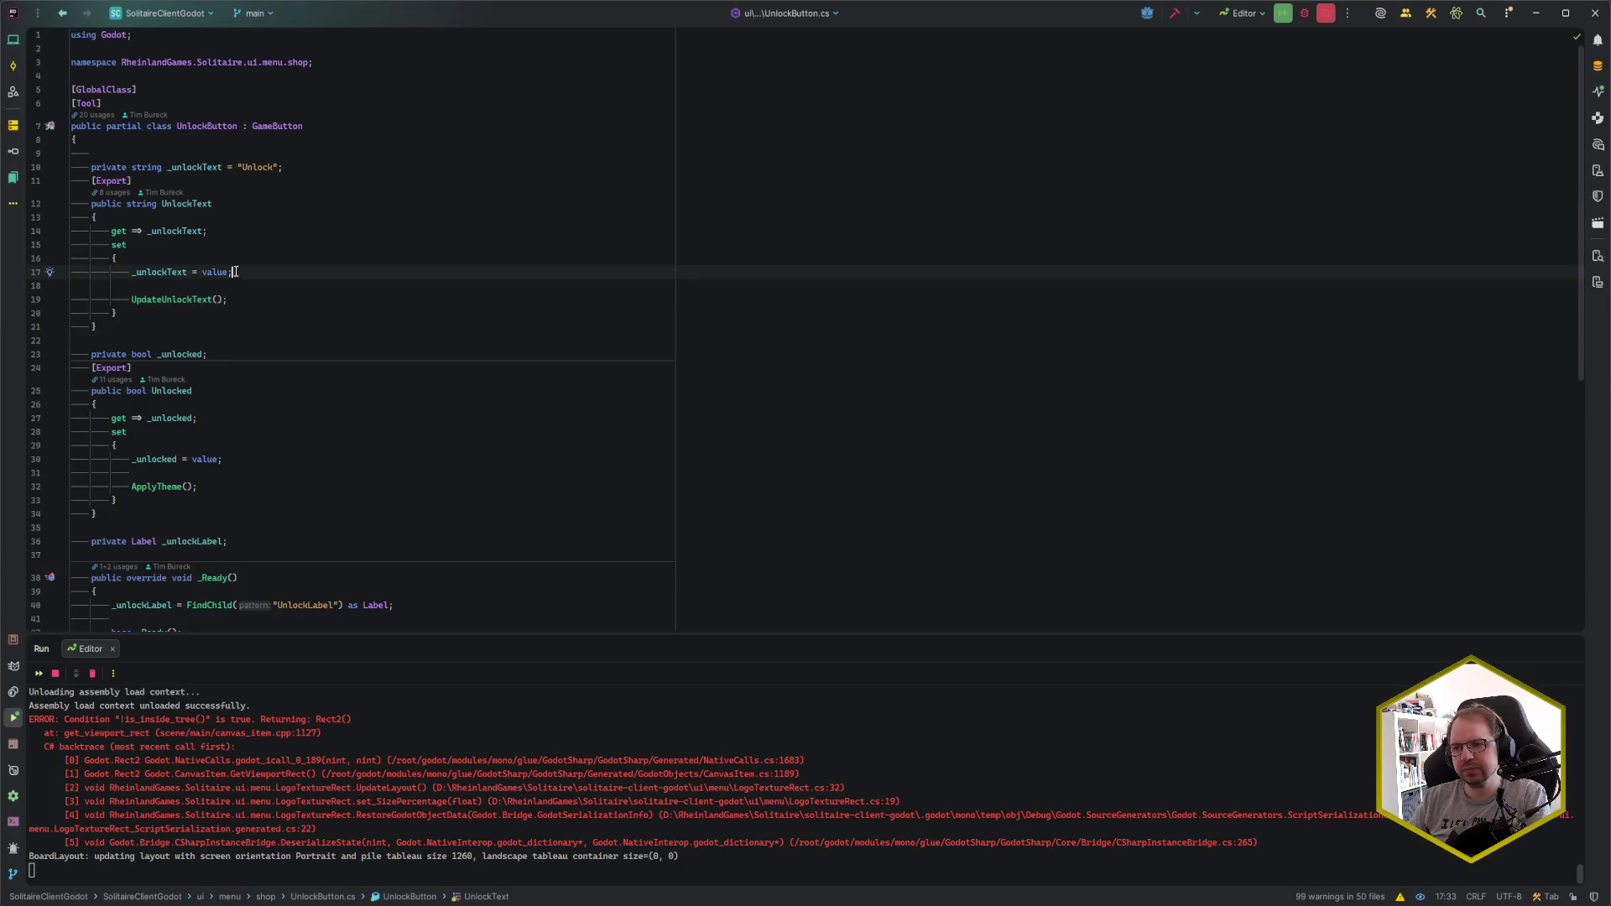
left_click(203, 205)
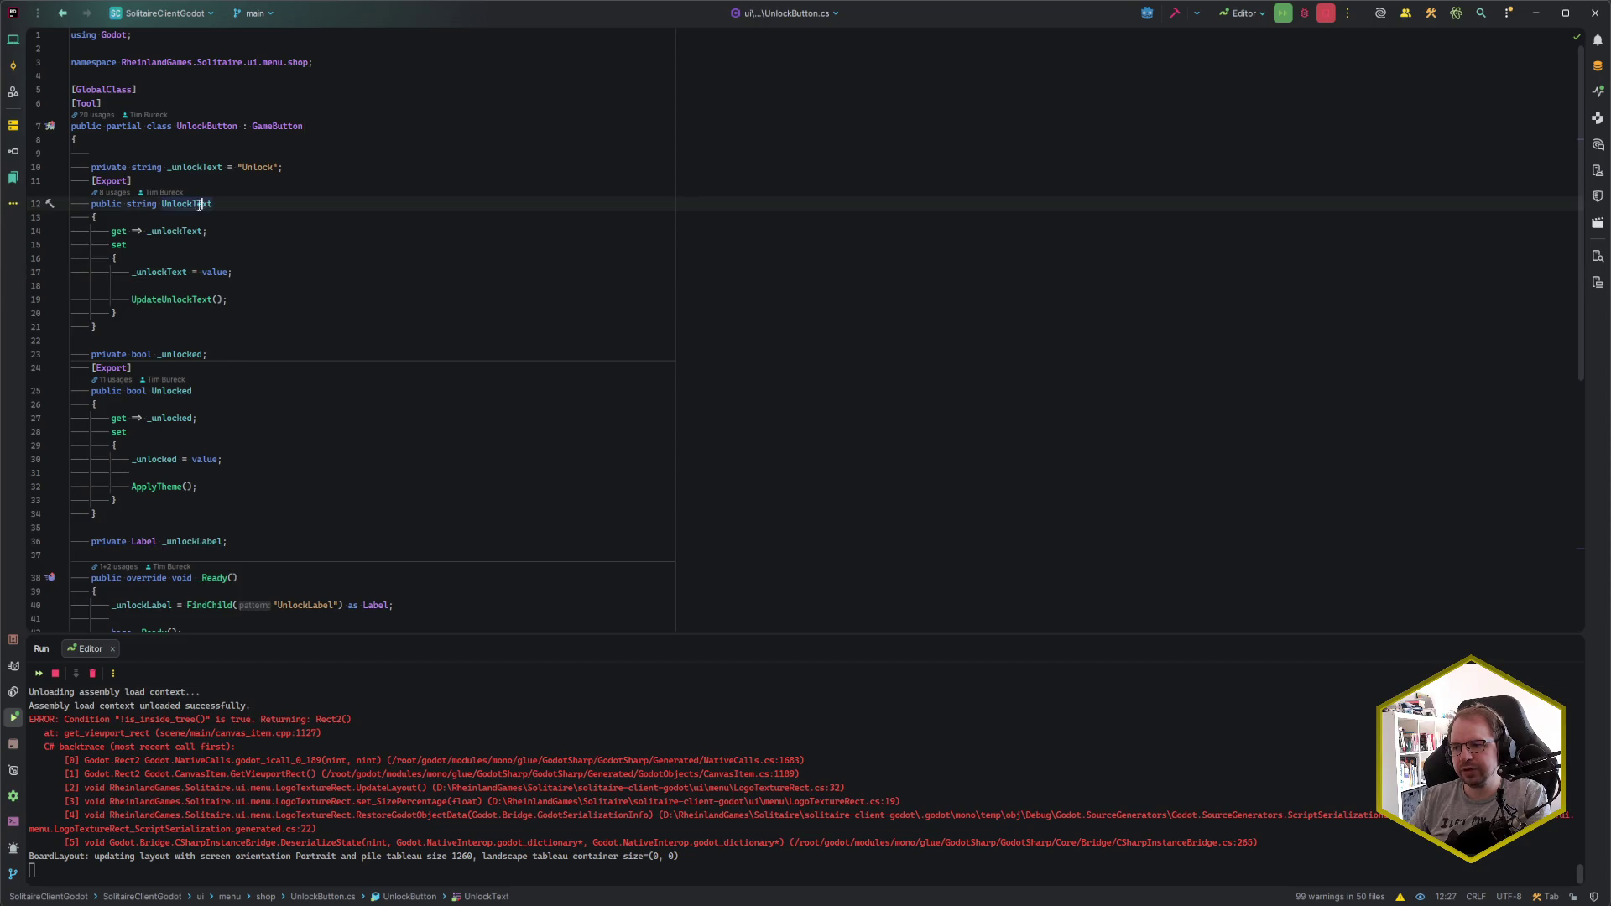
left_click(163, 272)
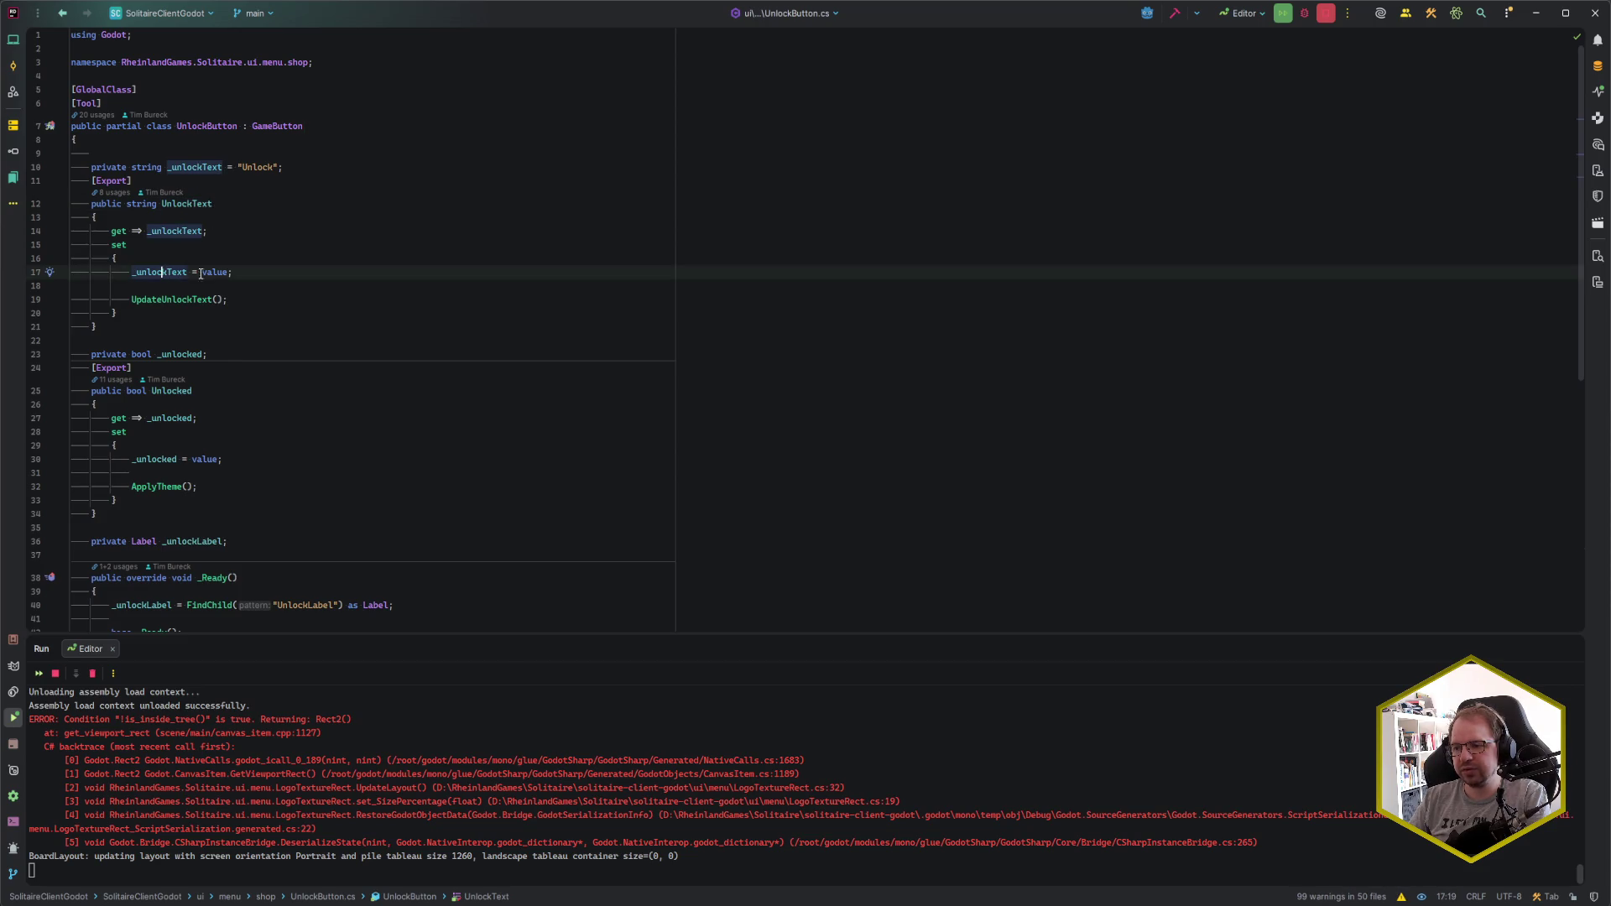
left_click(174, 298)
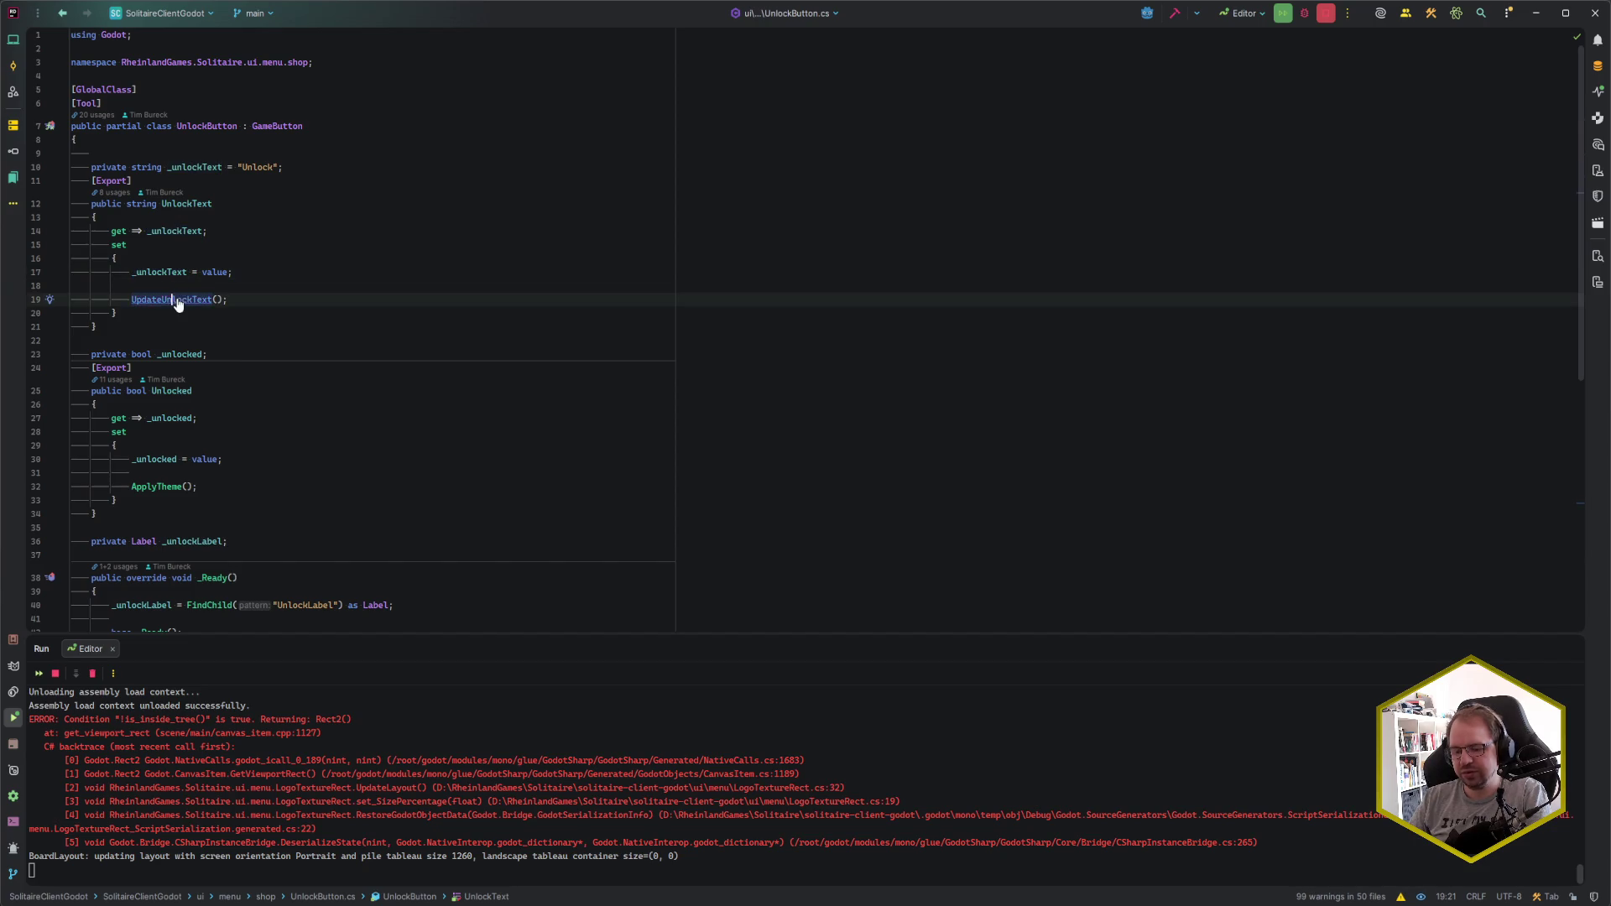
left_click(176, 298, "ctrl")
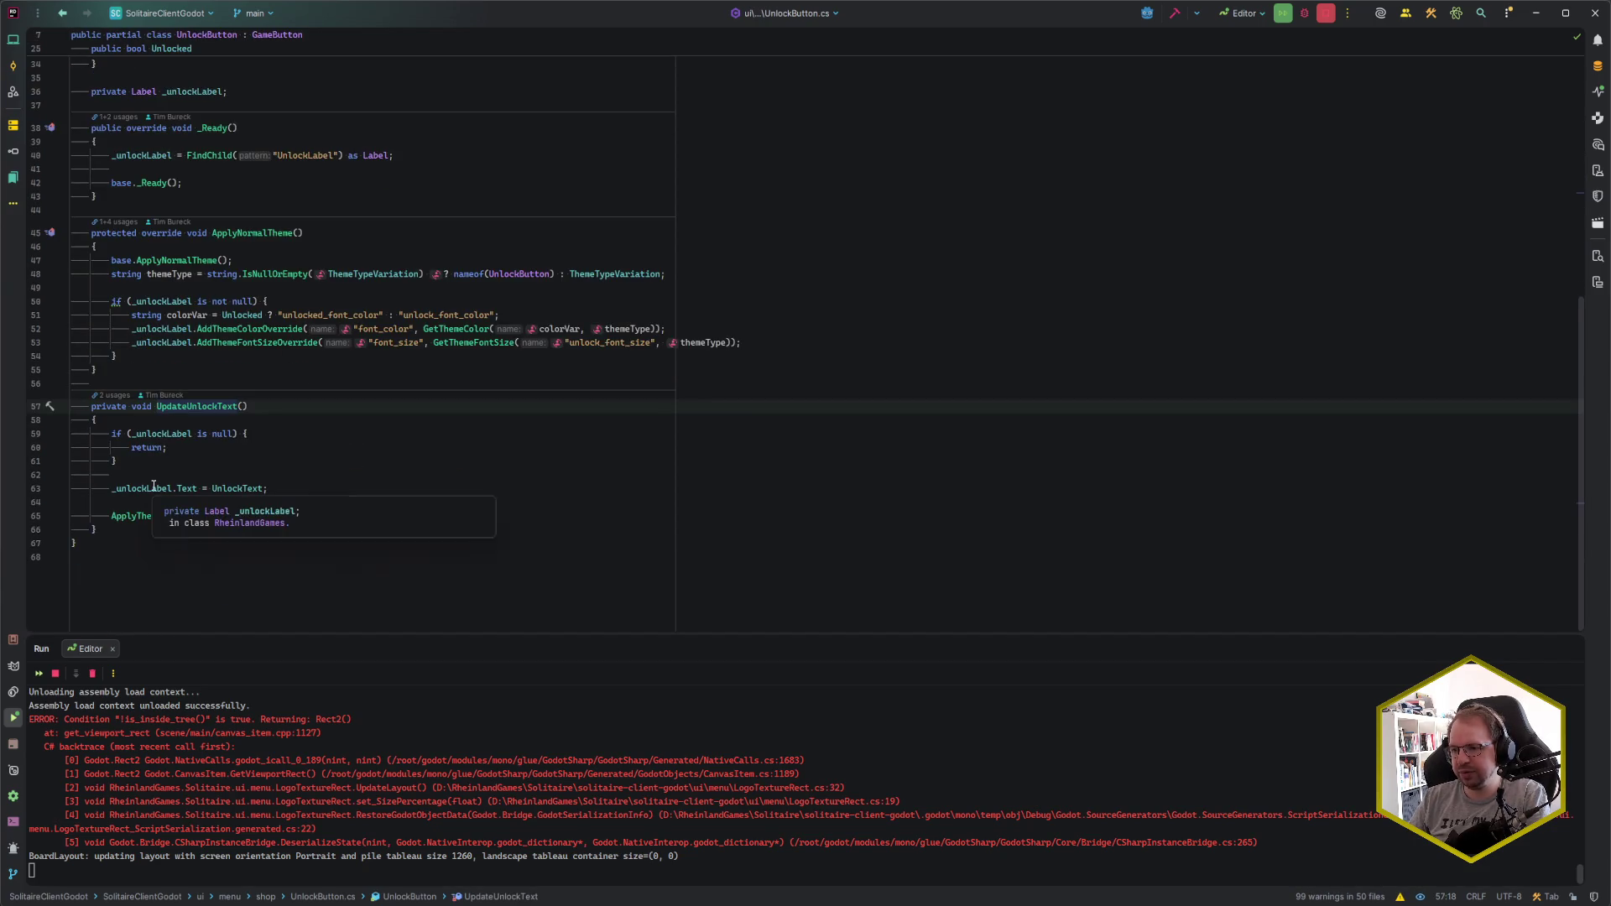
left_click(182, 449)
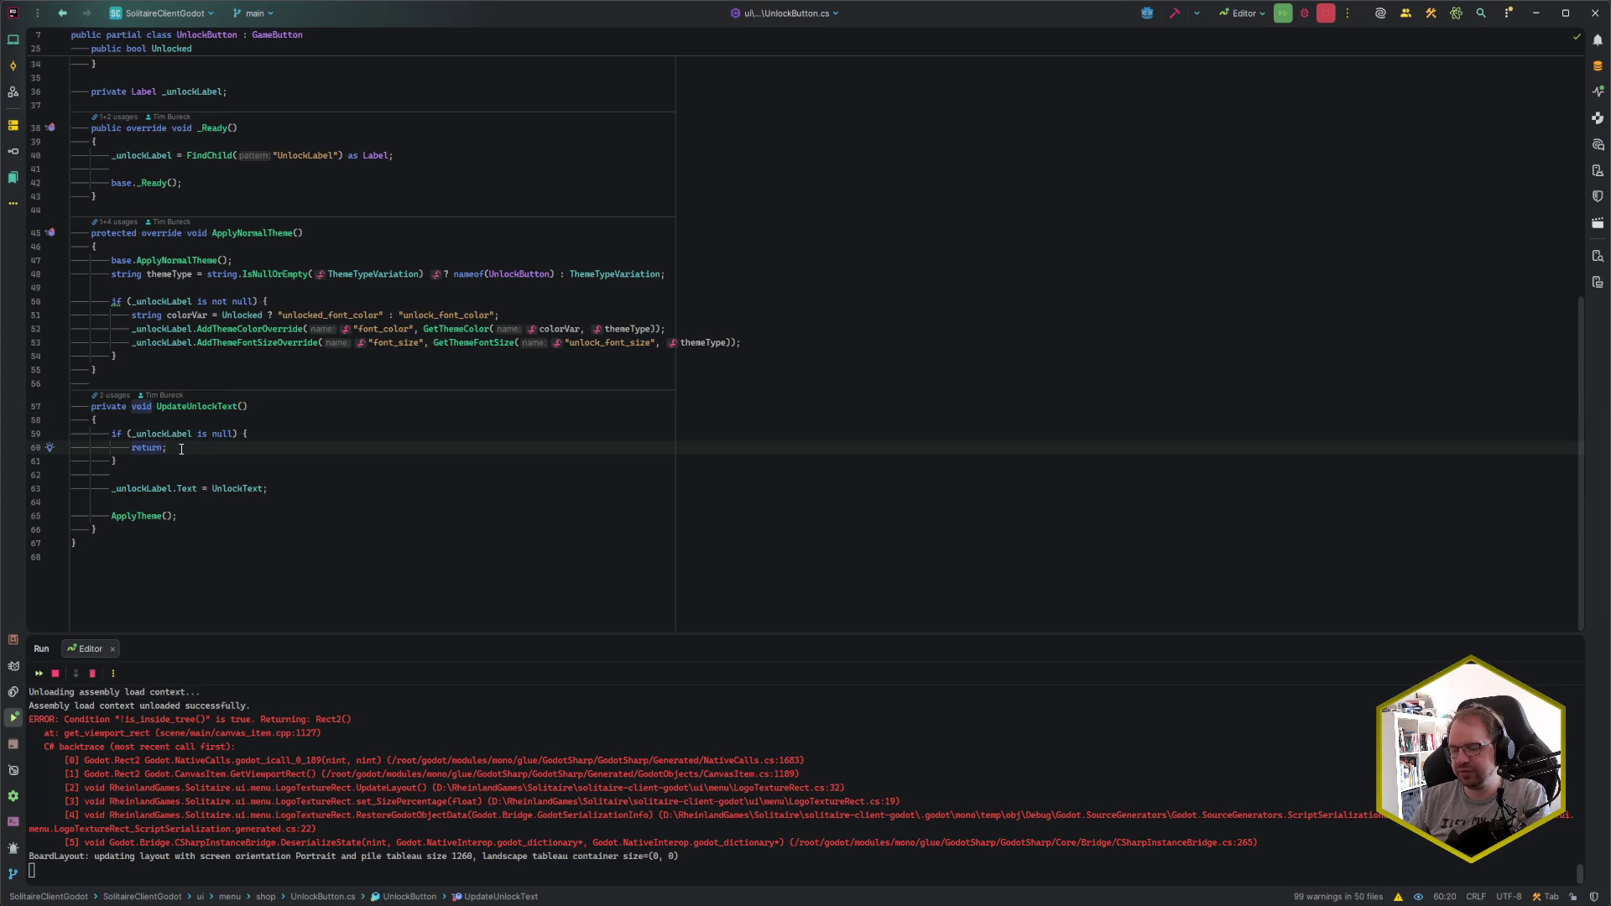
scroll(273, 526, "up", 10)
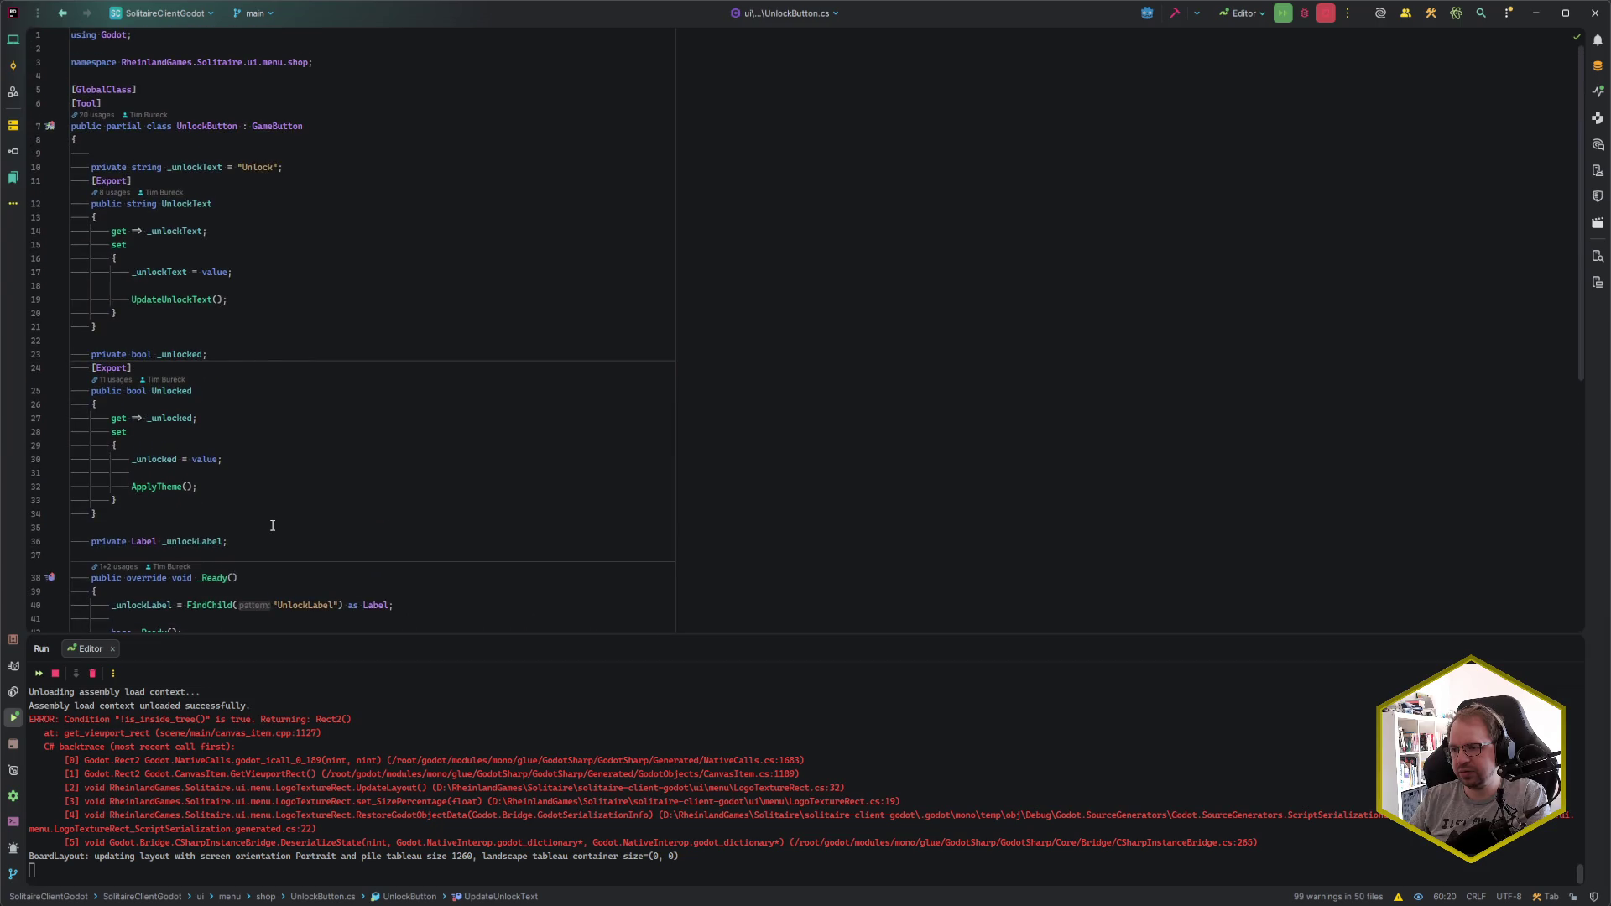
scroll(273, 526, "down", 5)
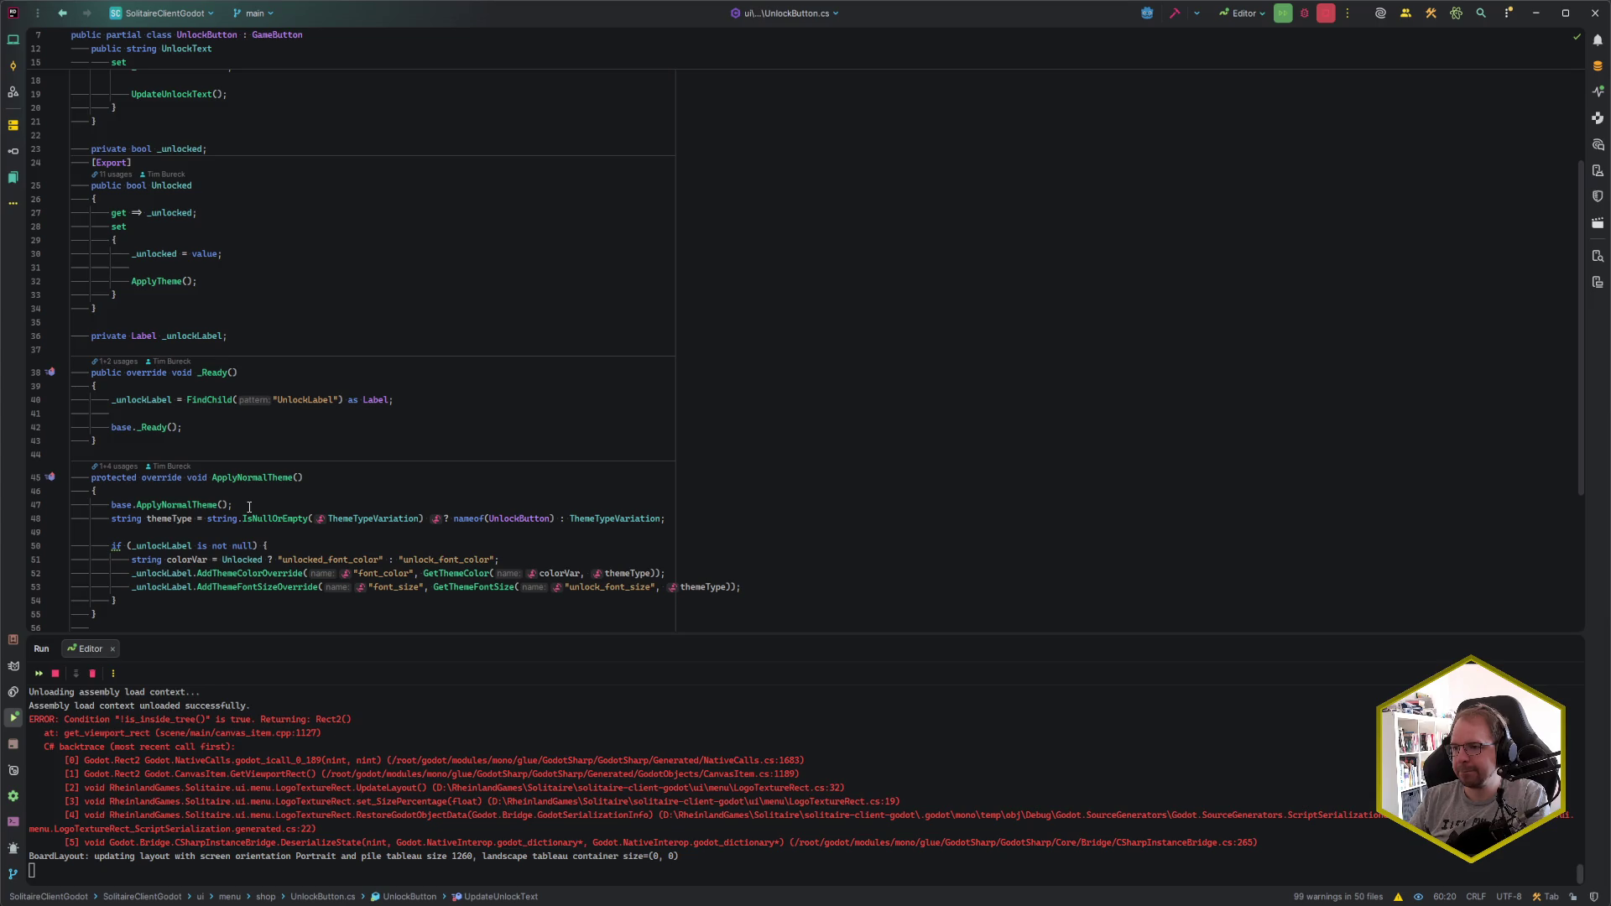
scroll(249, 507, "up", 4)
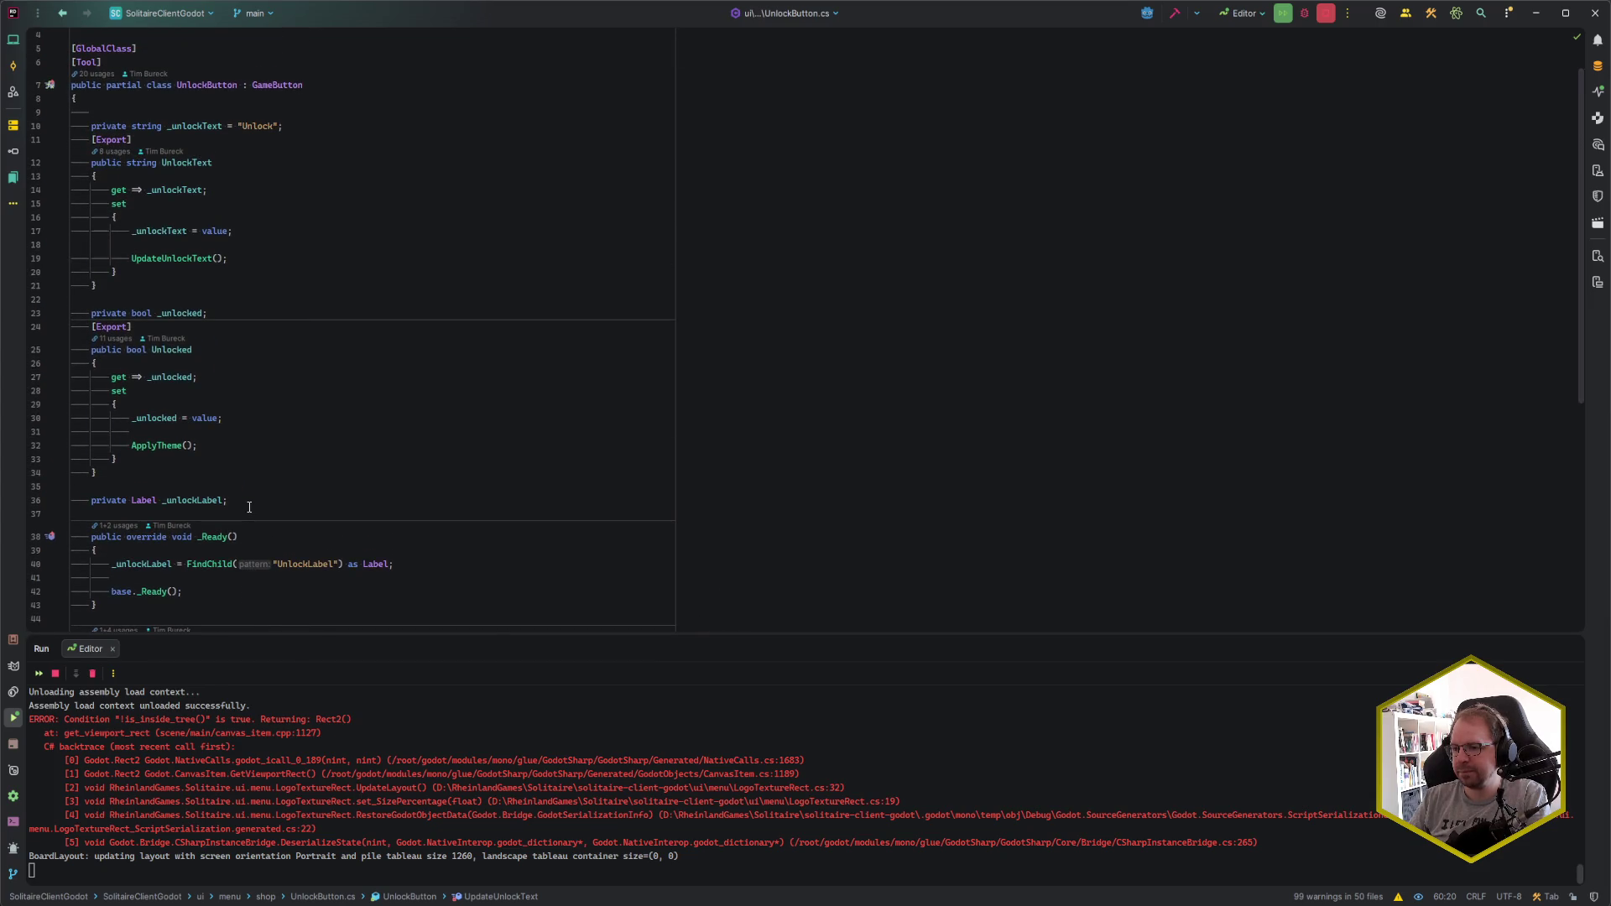
scroll(167, 430, "down", 3)
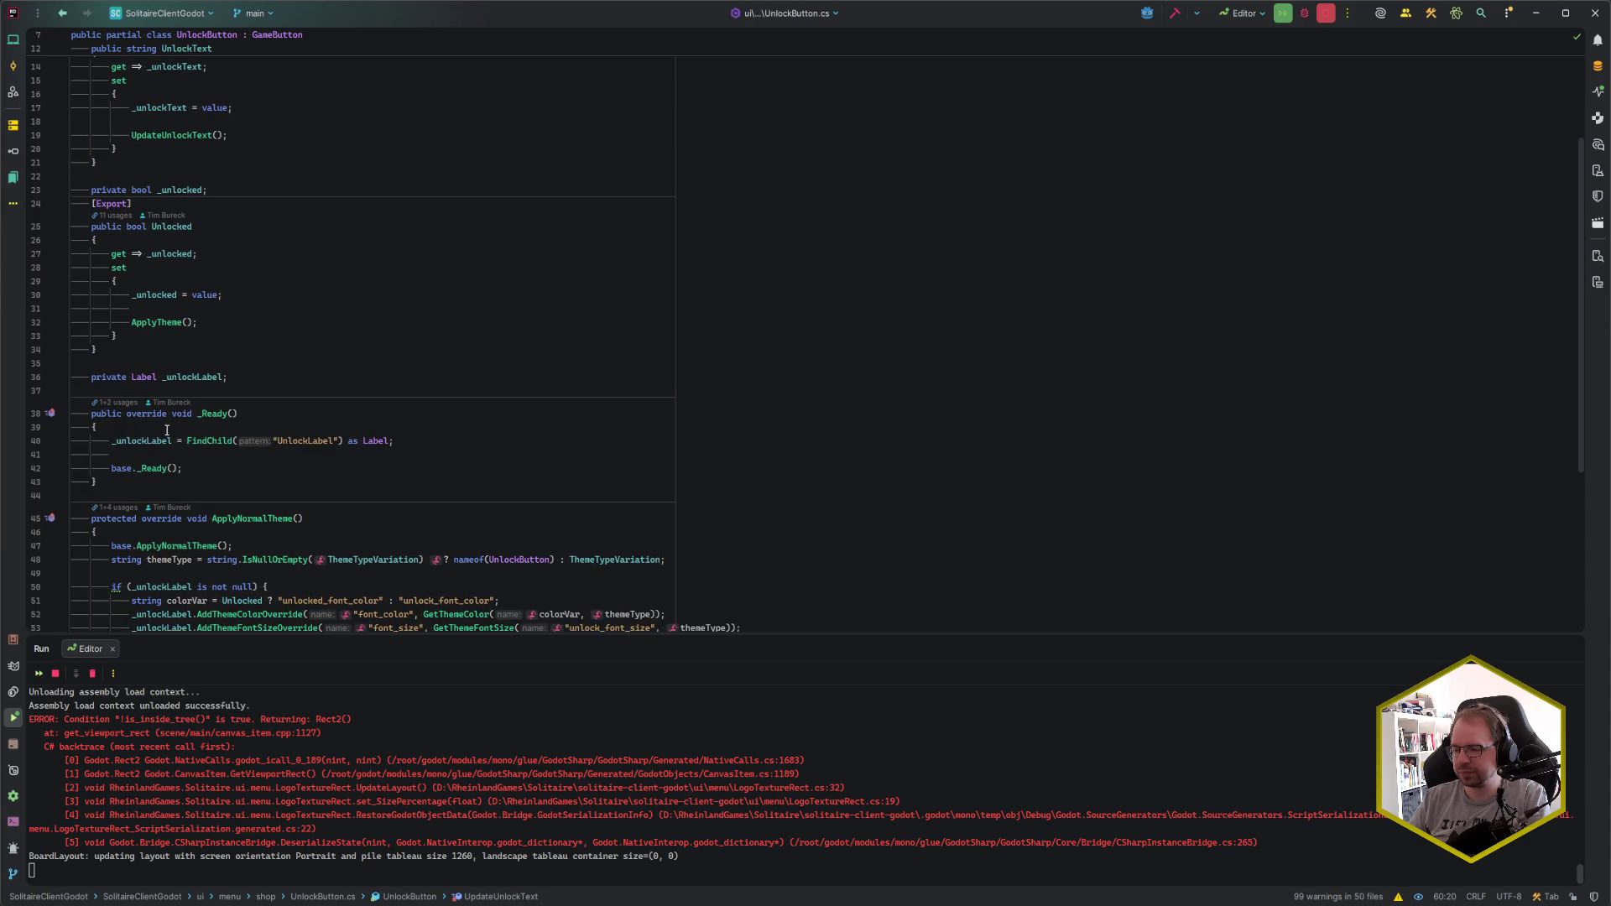
scroll(223, 458, "down", 5)
scroll(222, 457, "down", 2)
left_click(188, 515)
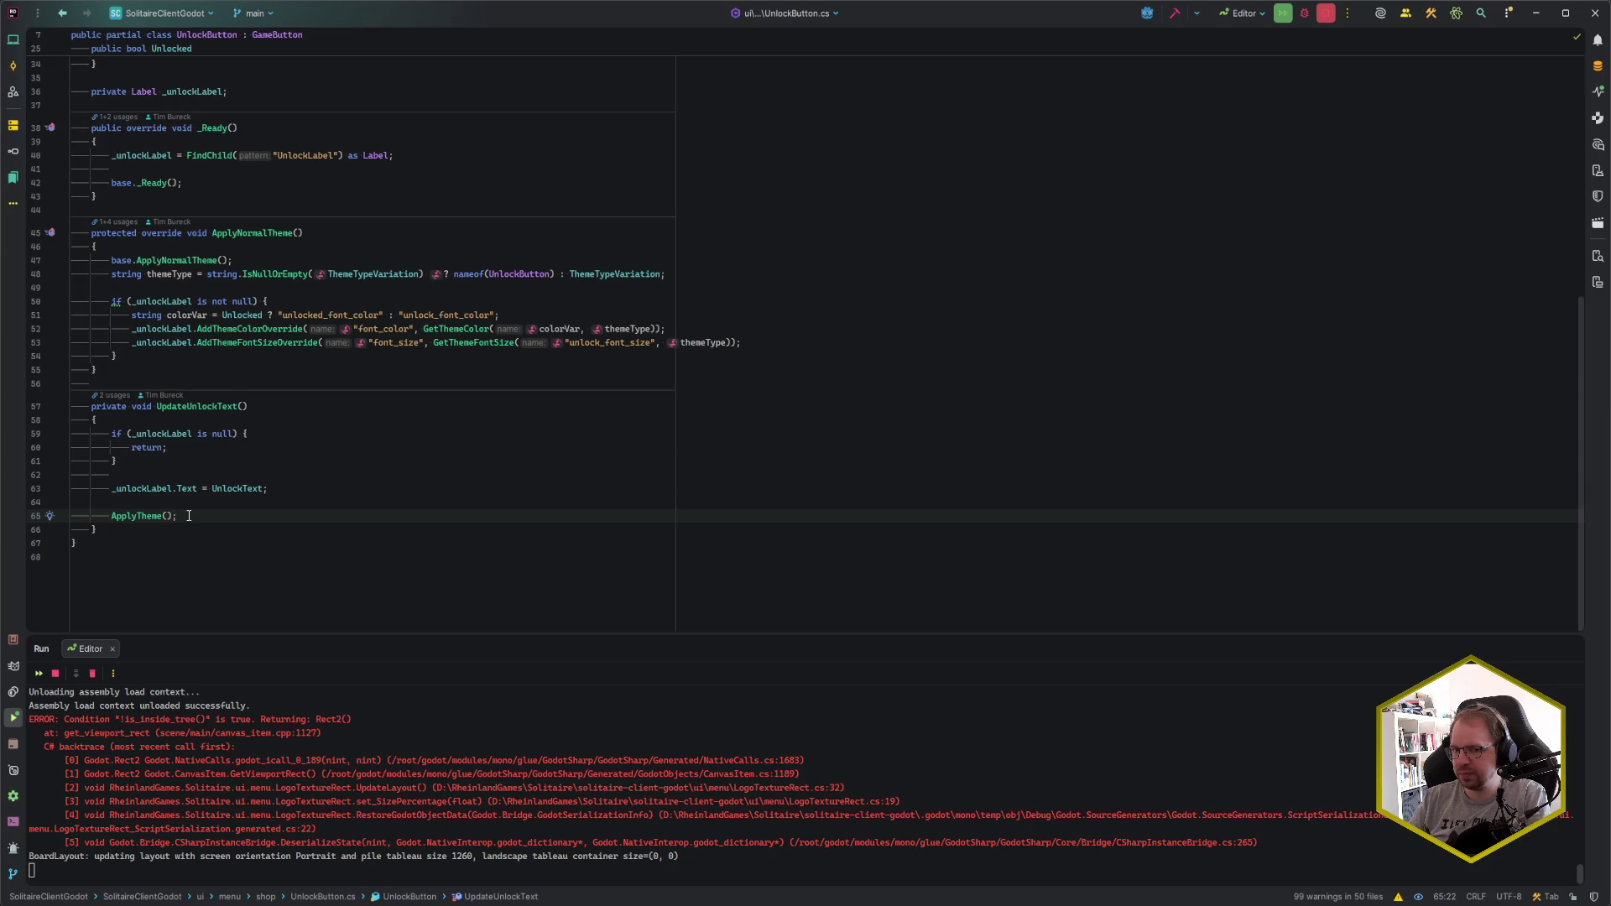
left_click(277, 488)
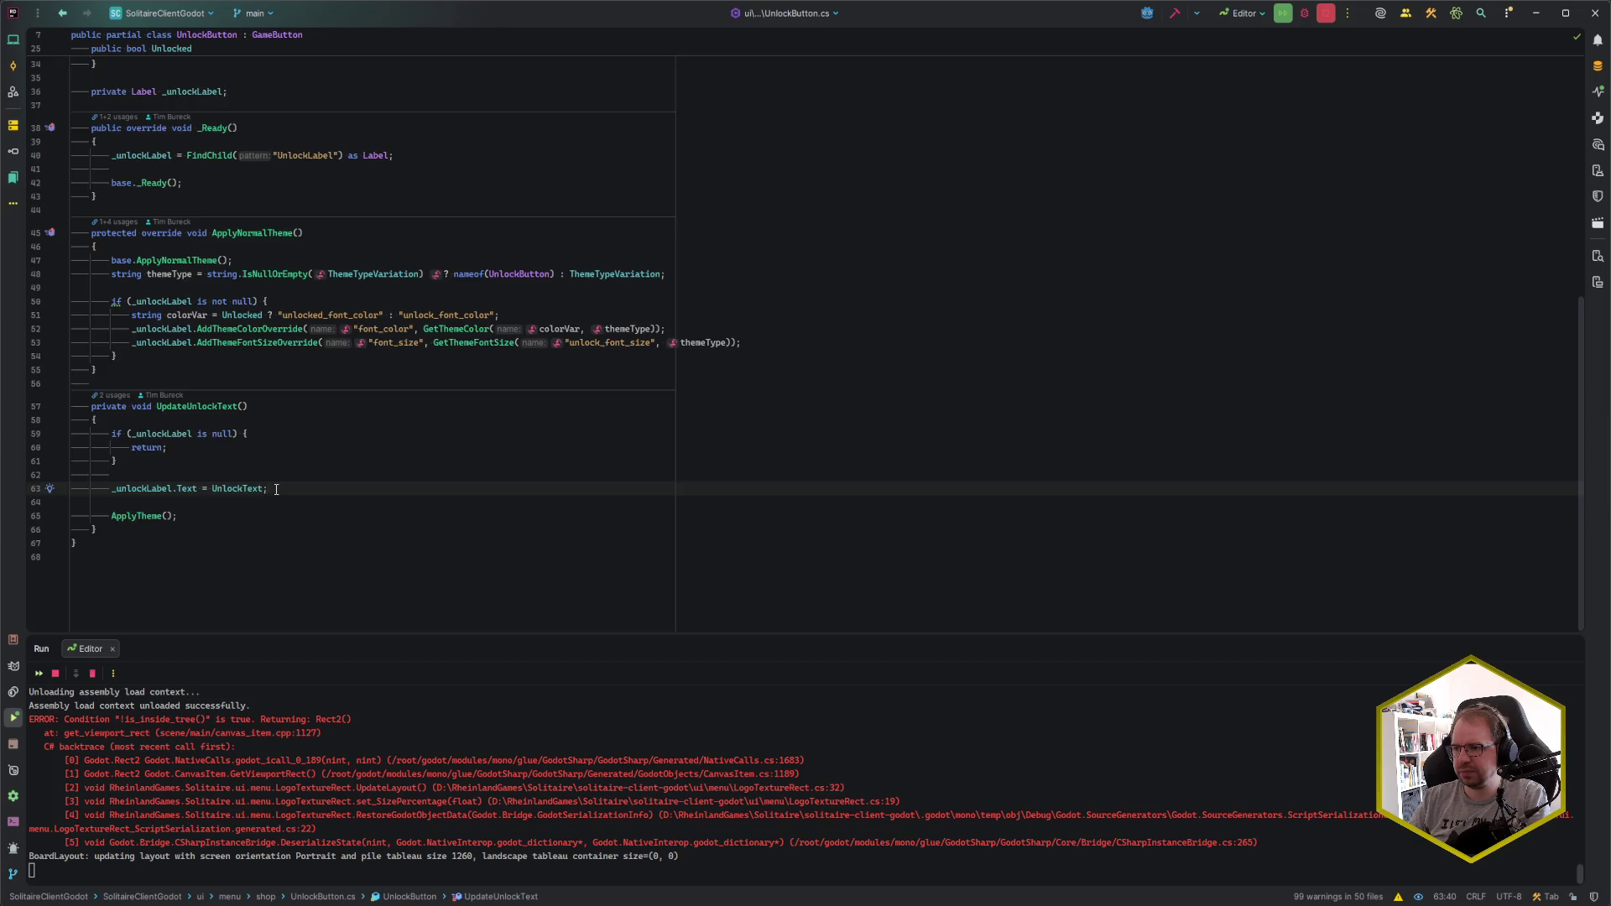
scroll(277, 490, "up", 7)
key("alt+Tab")
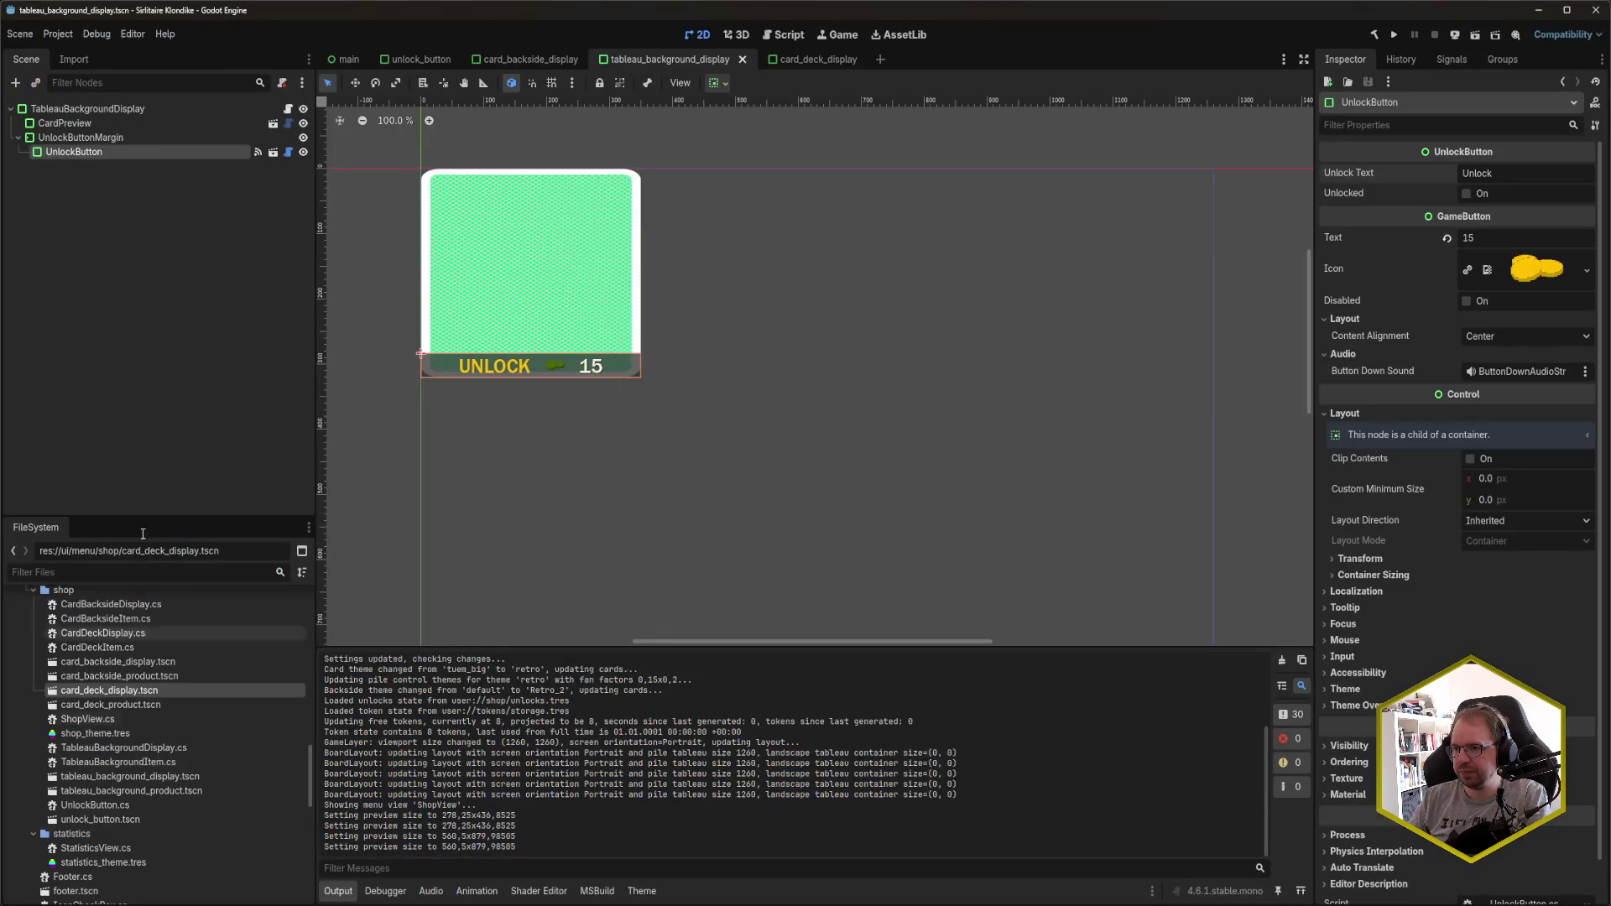
- Open the unlock_button scene and check its UnlockButton and UnlockLabel nodes
left_click(420, 59)
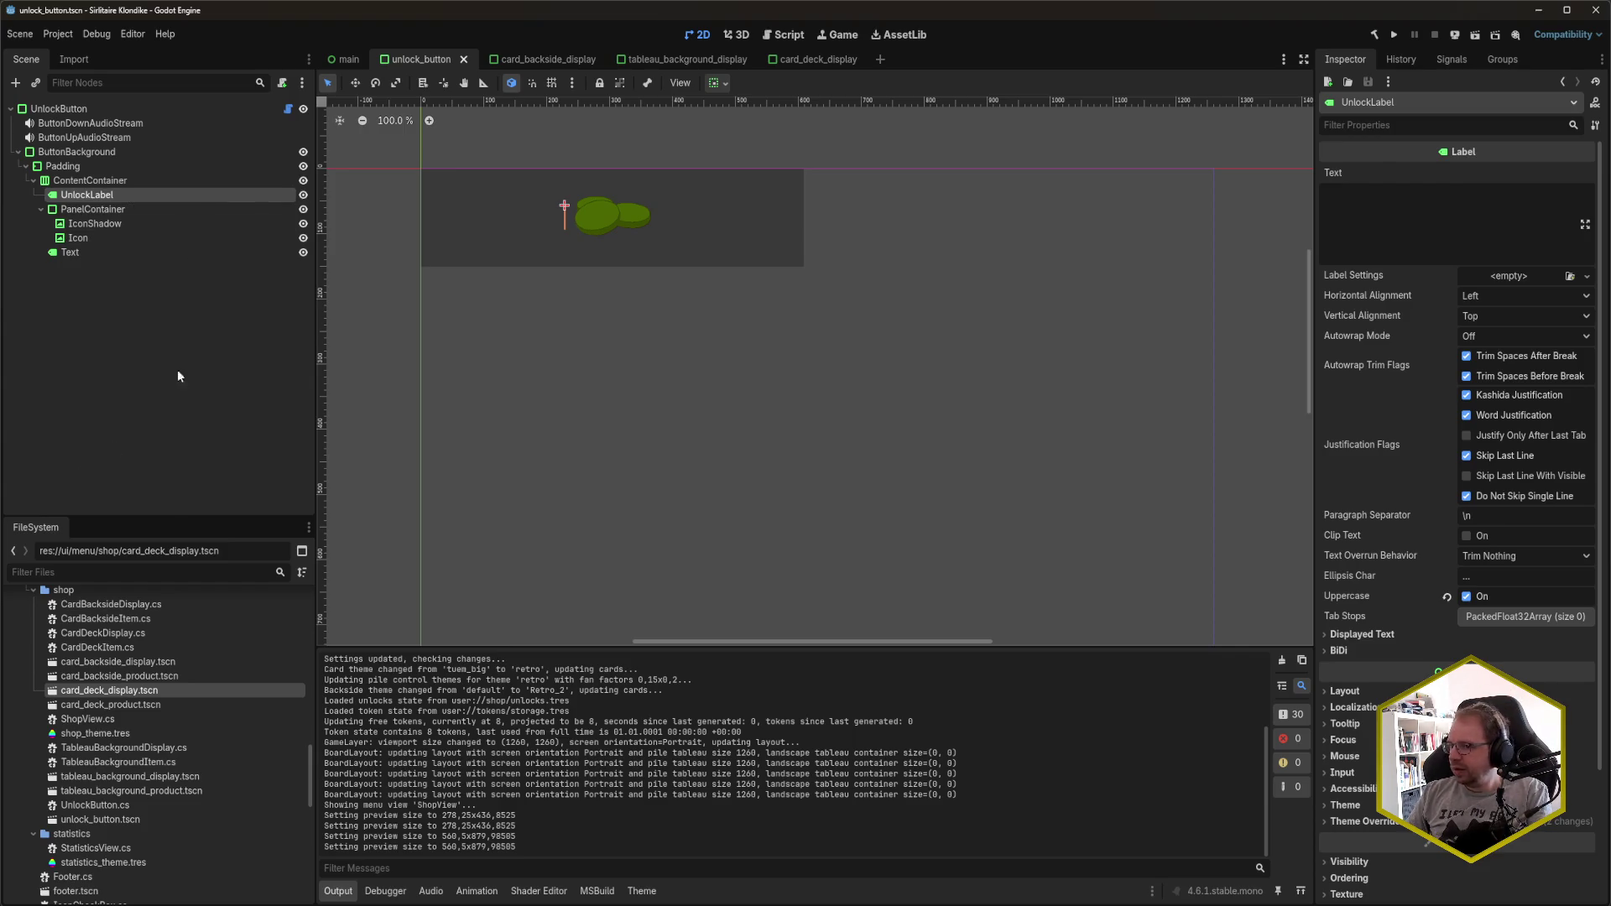
left_click(59, 109)
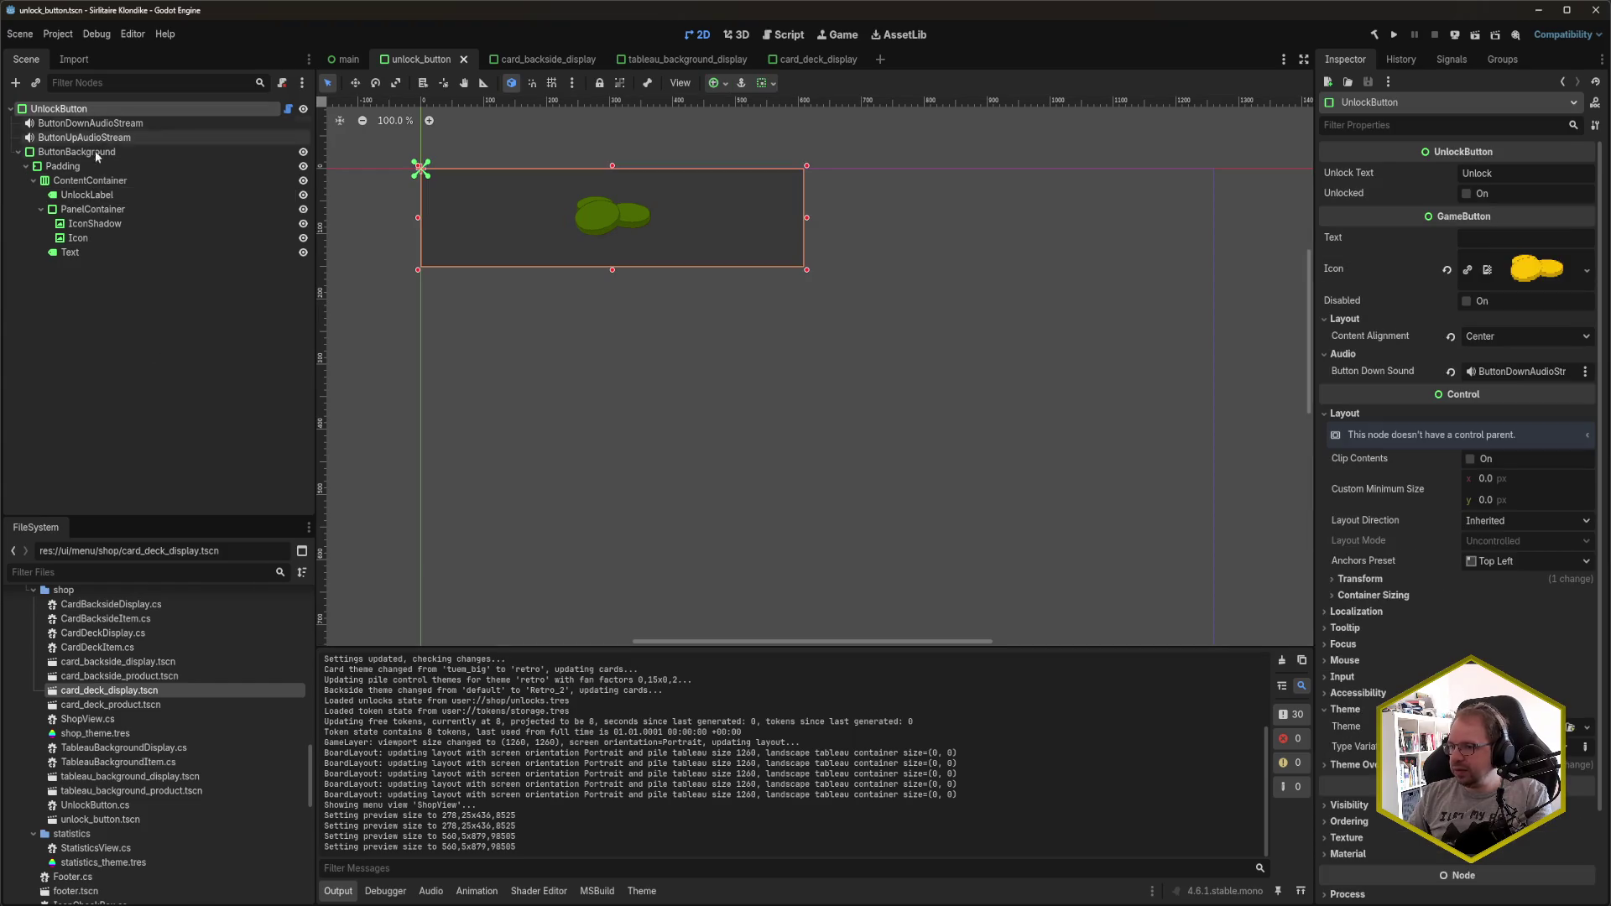
left_click(105, 195)
left_click(161, 401)
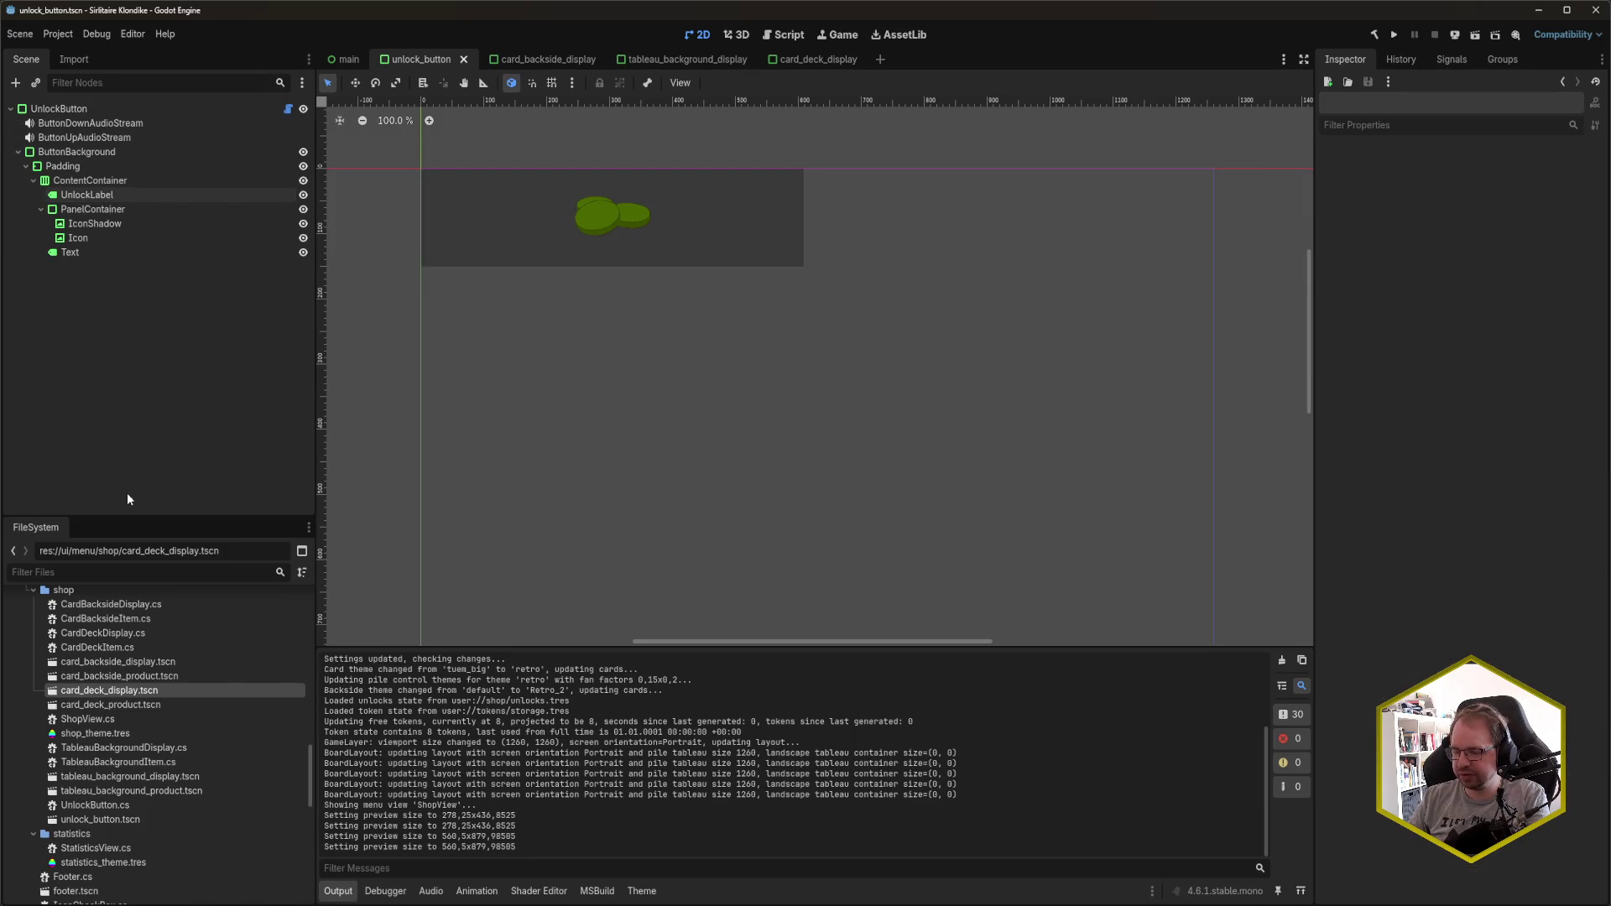
- Bring up the Remote Deploy list of Android devices
mouse_move(153, 905)
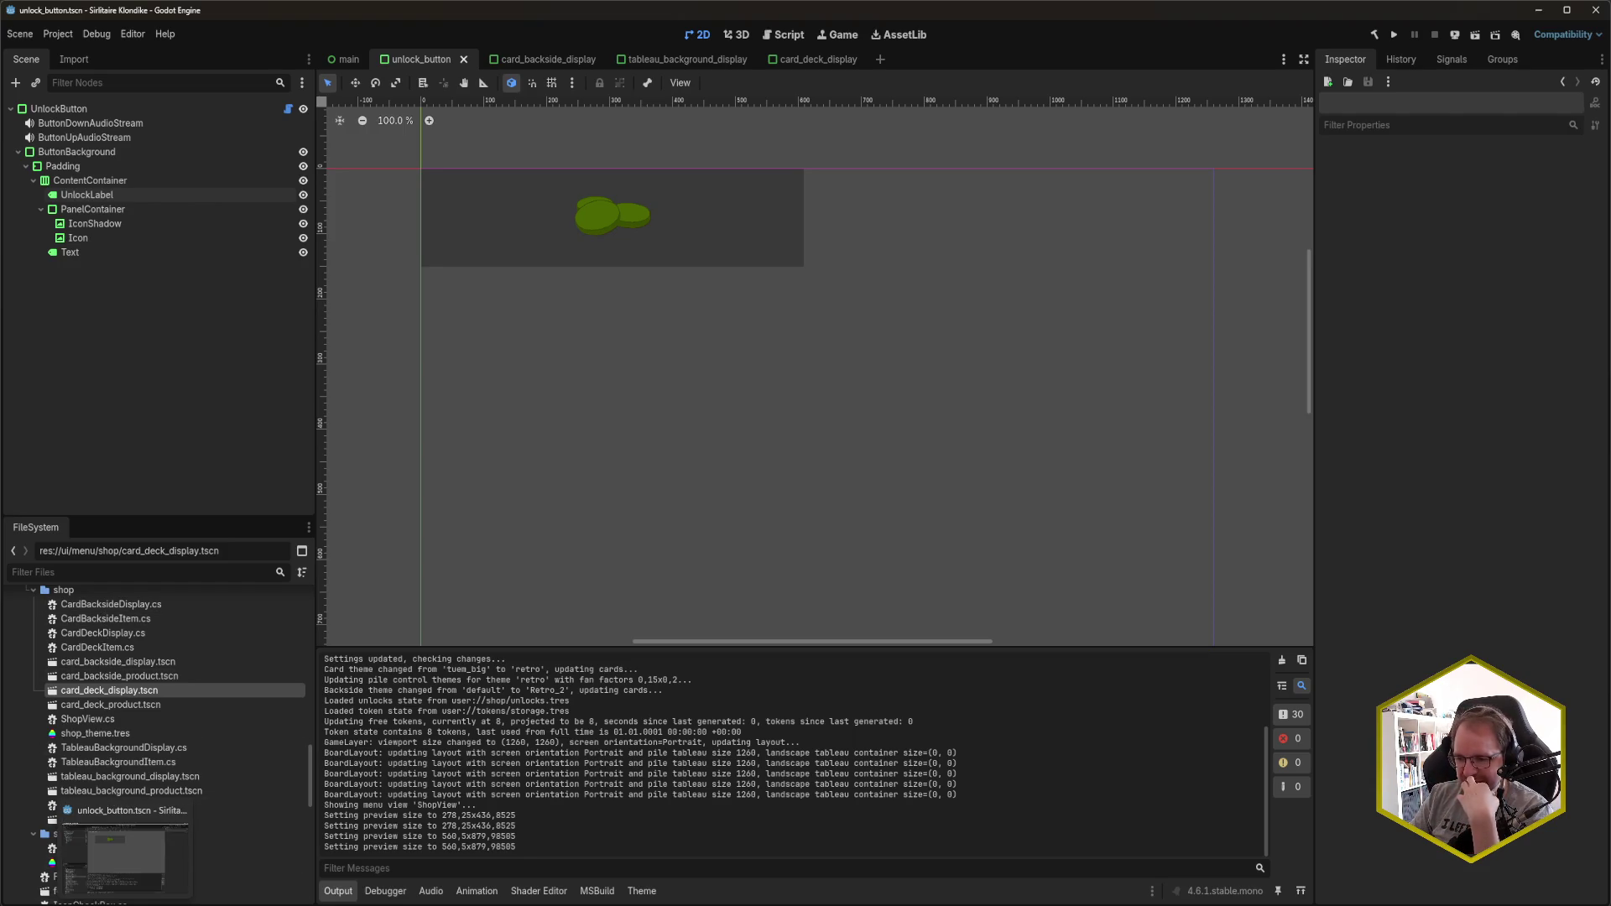
mouse_move(208, 905)
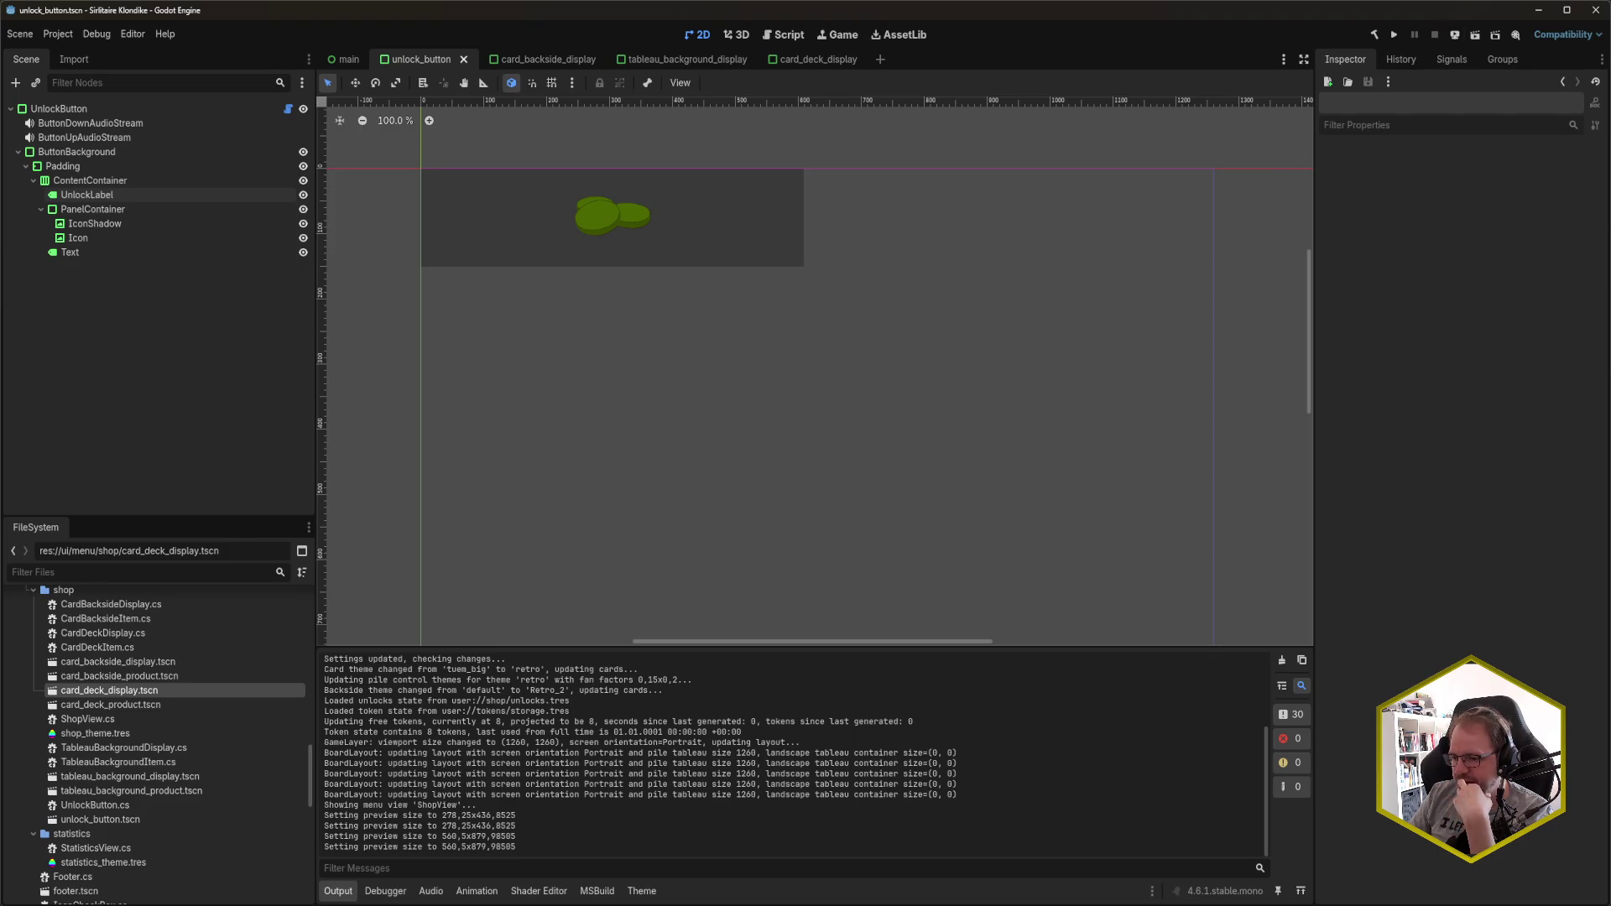
mouse_move(17, 905)
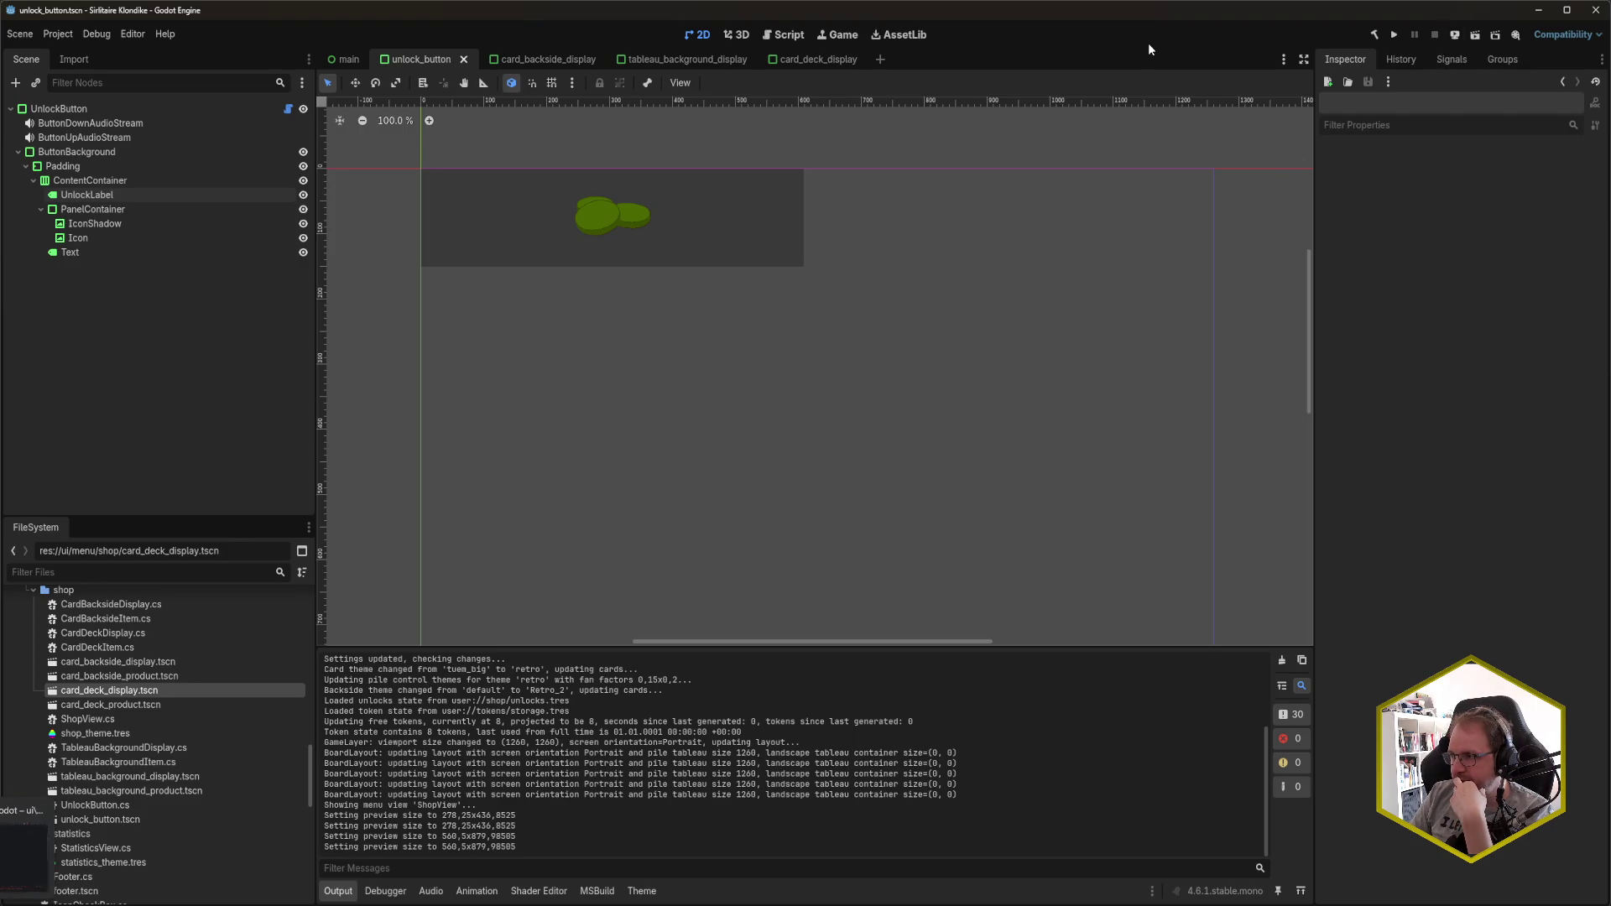
left_click(1453, 40)
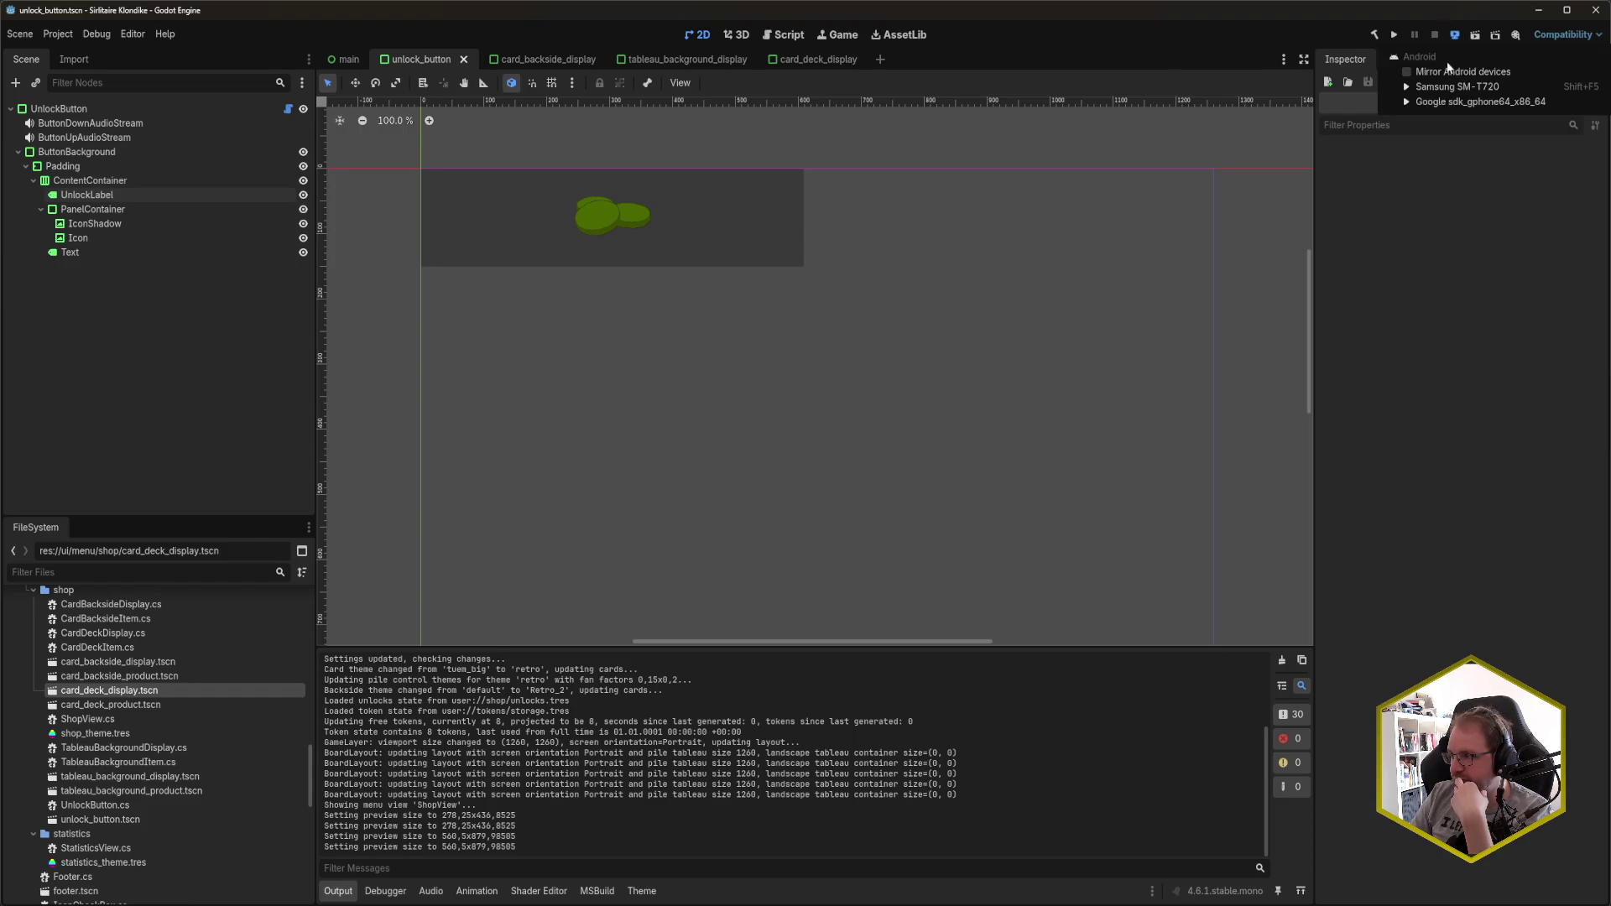
- Deploy the game to the Google sdk_gphone64 emulator
left_click(1444, 104)
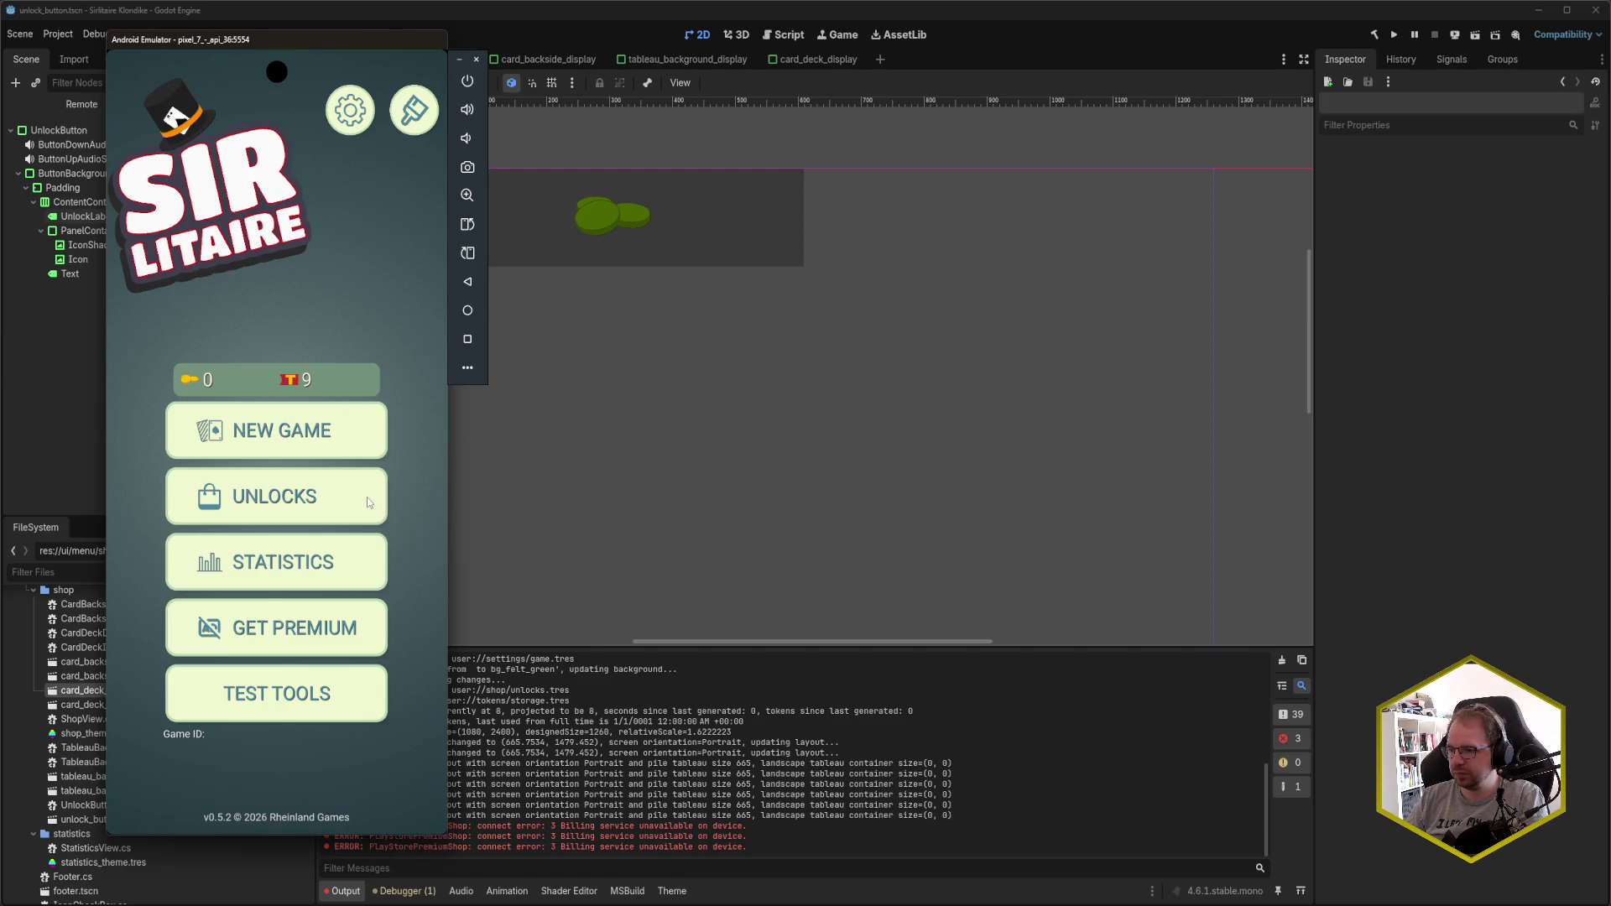
- Open UNLOCKS and check the coin-only prices on the Decks, Backsides and Backgrounds tabs
left_click(367, 502)
scroll(357, 514, "down", 3)
scroll(357, 520, "up", 3)
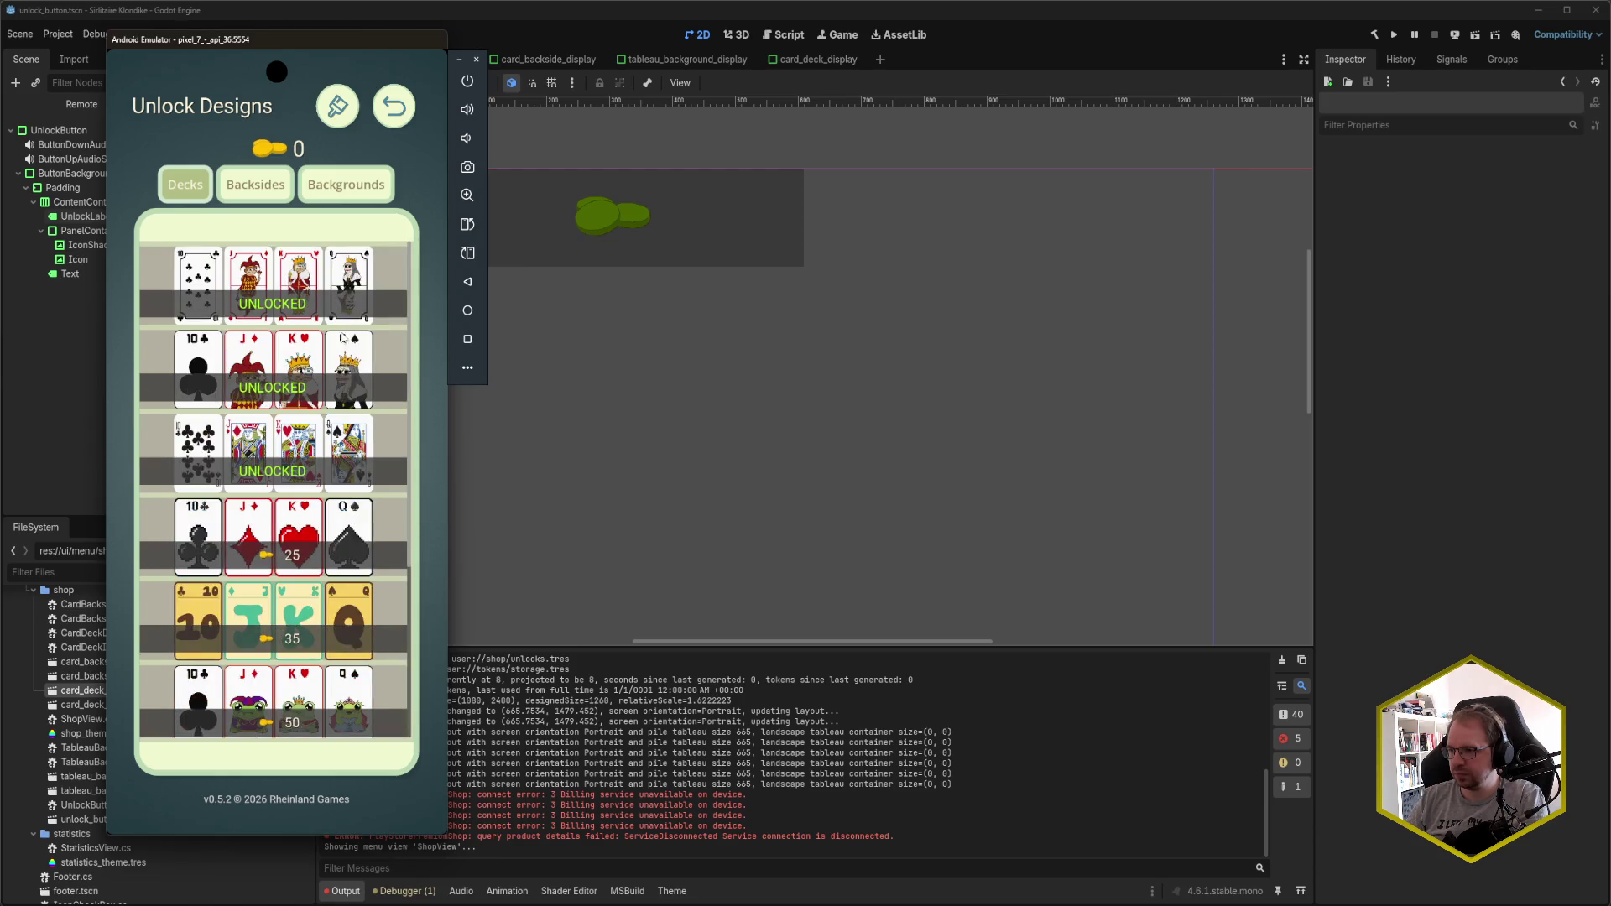
left_click(248, 191)
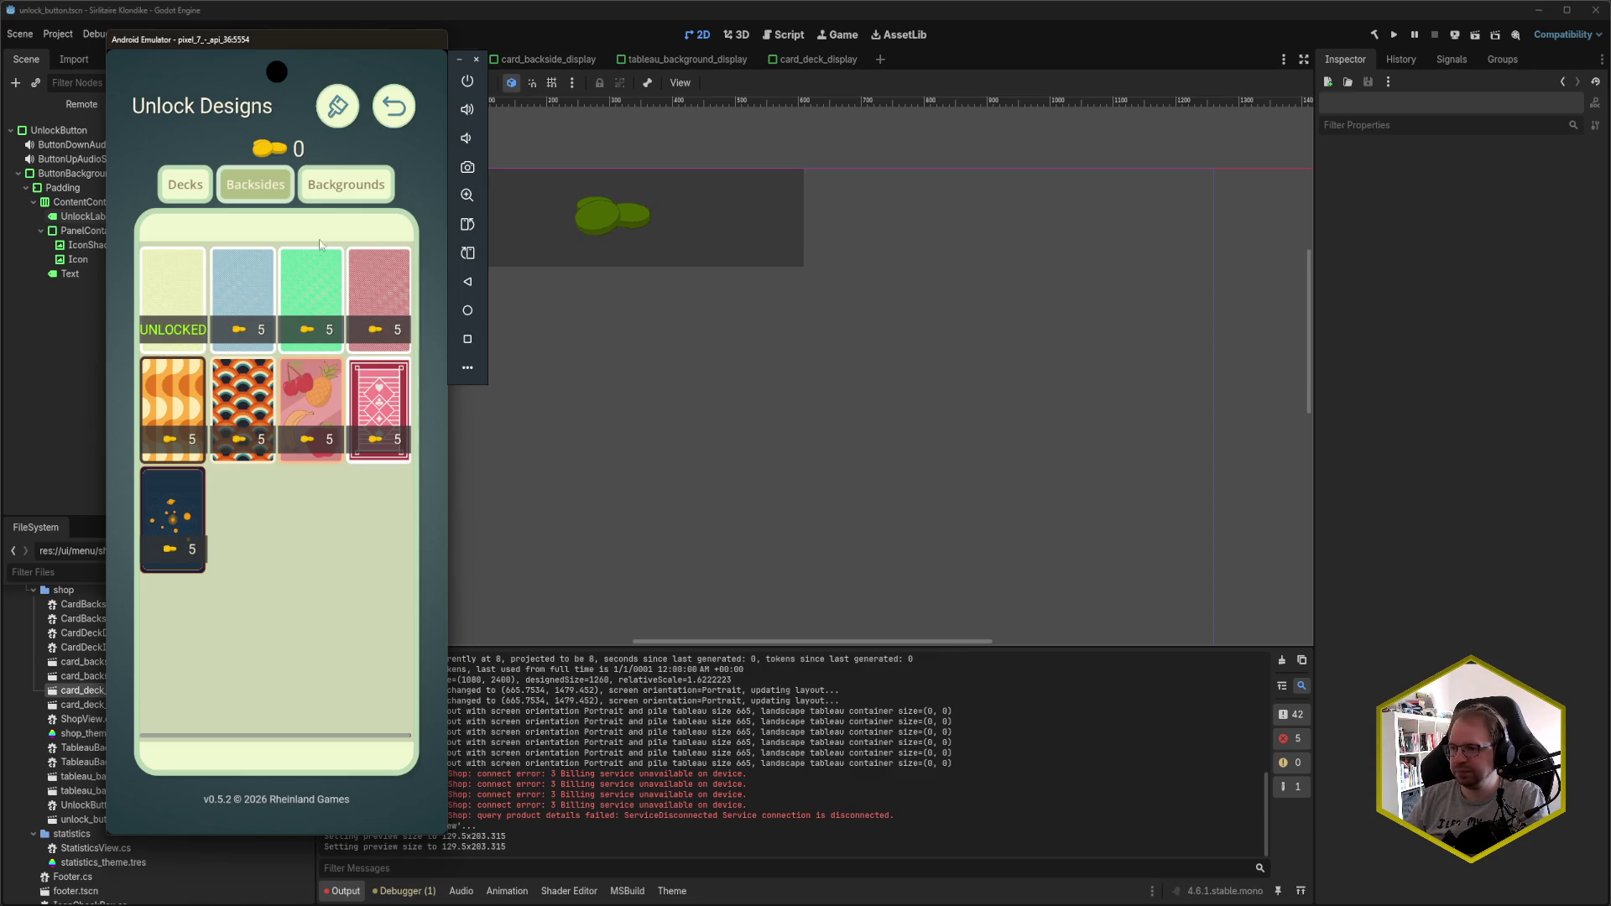
left_click(353, 191)
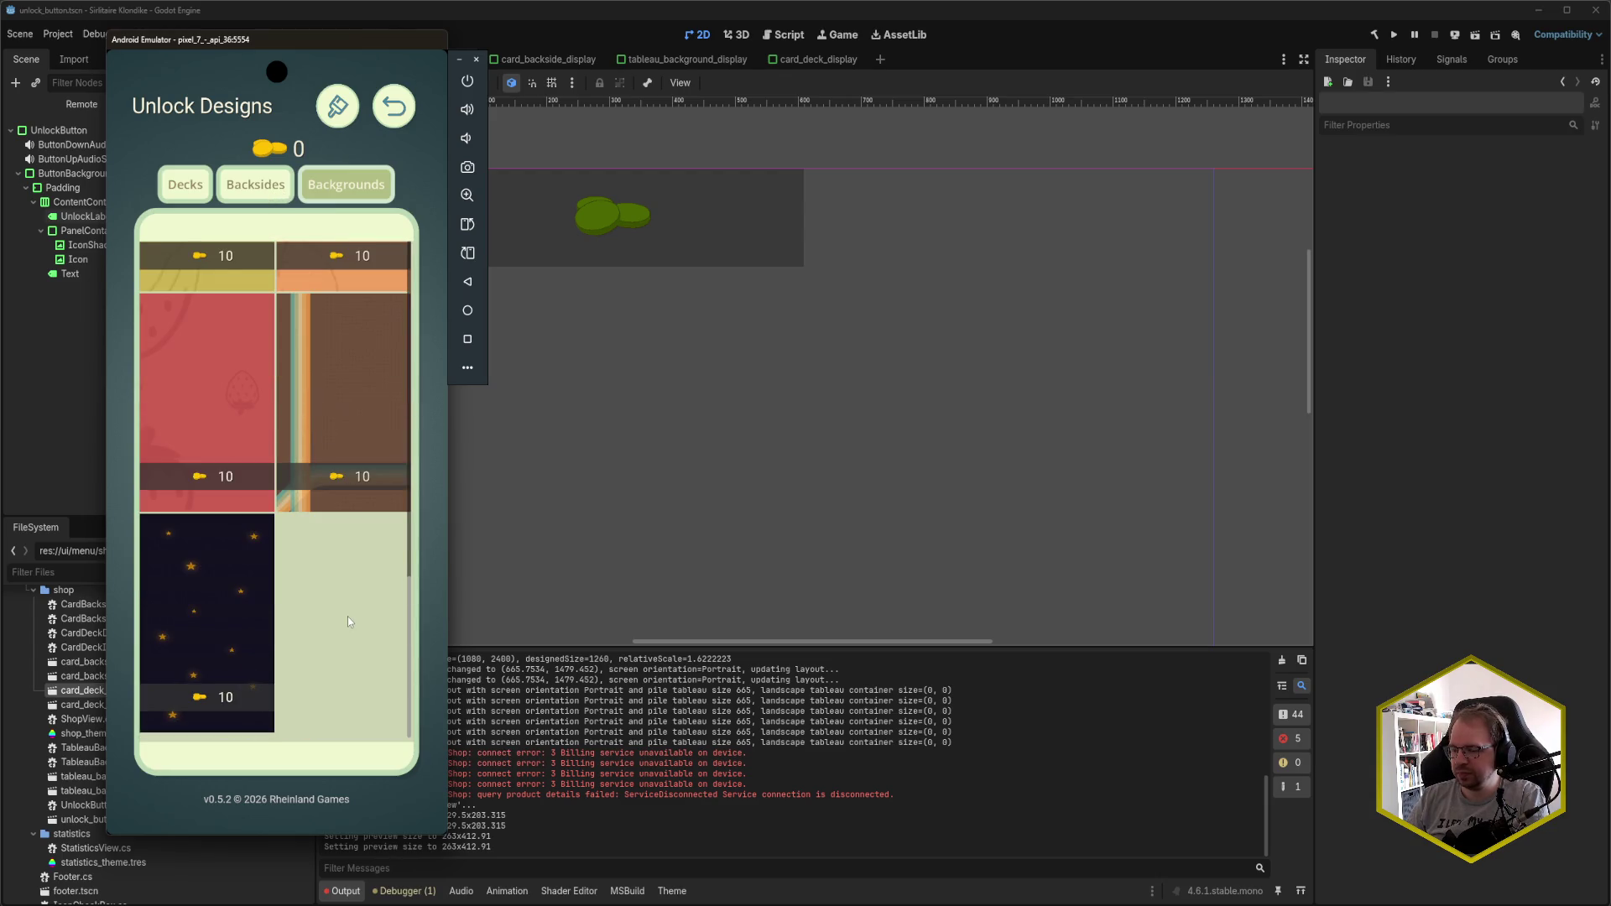
left_click(264, 193)
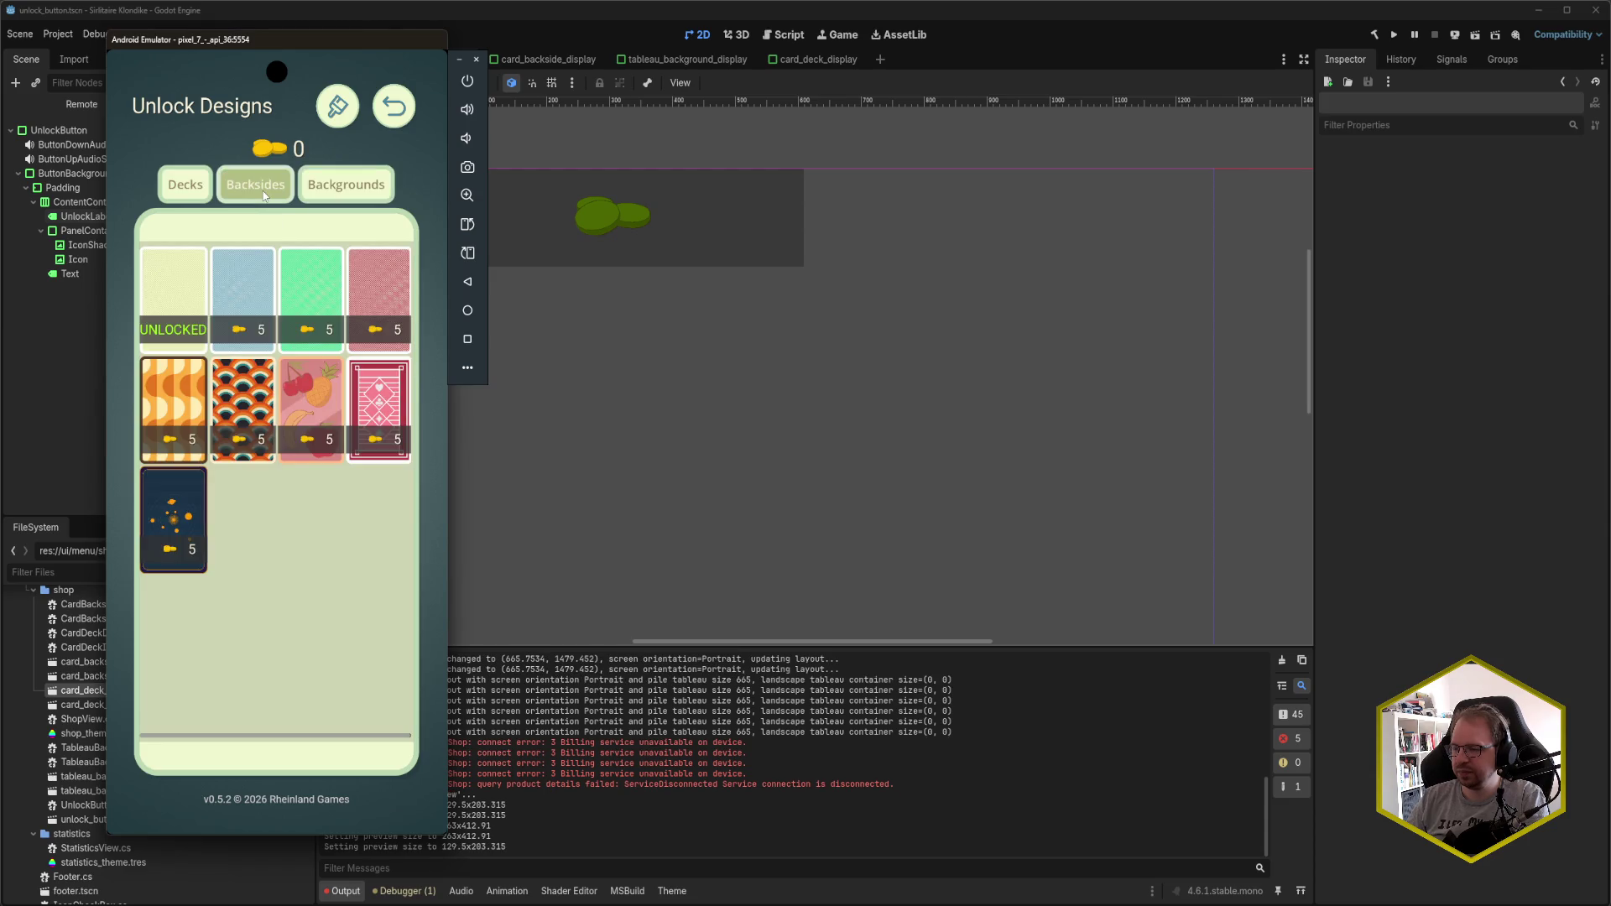
left_click(186, 185)
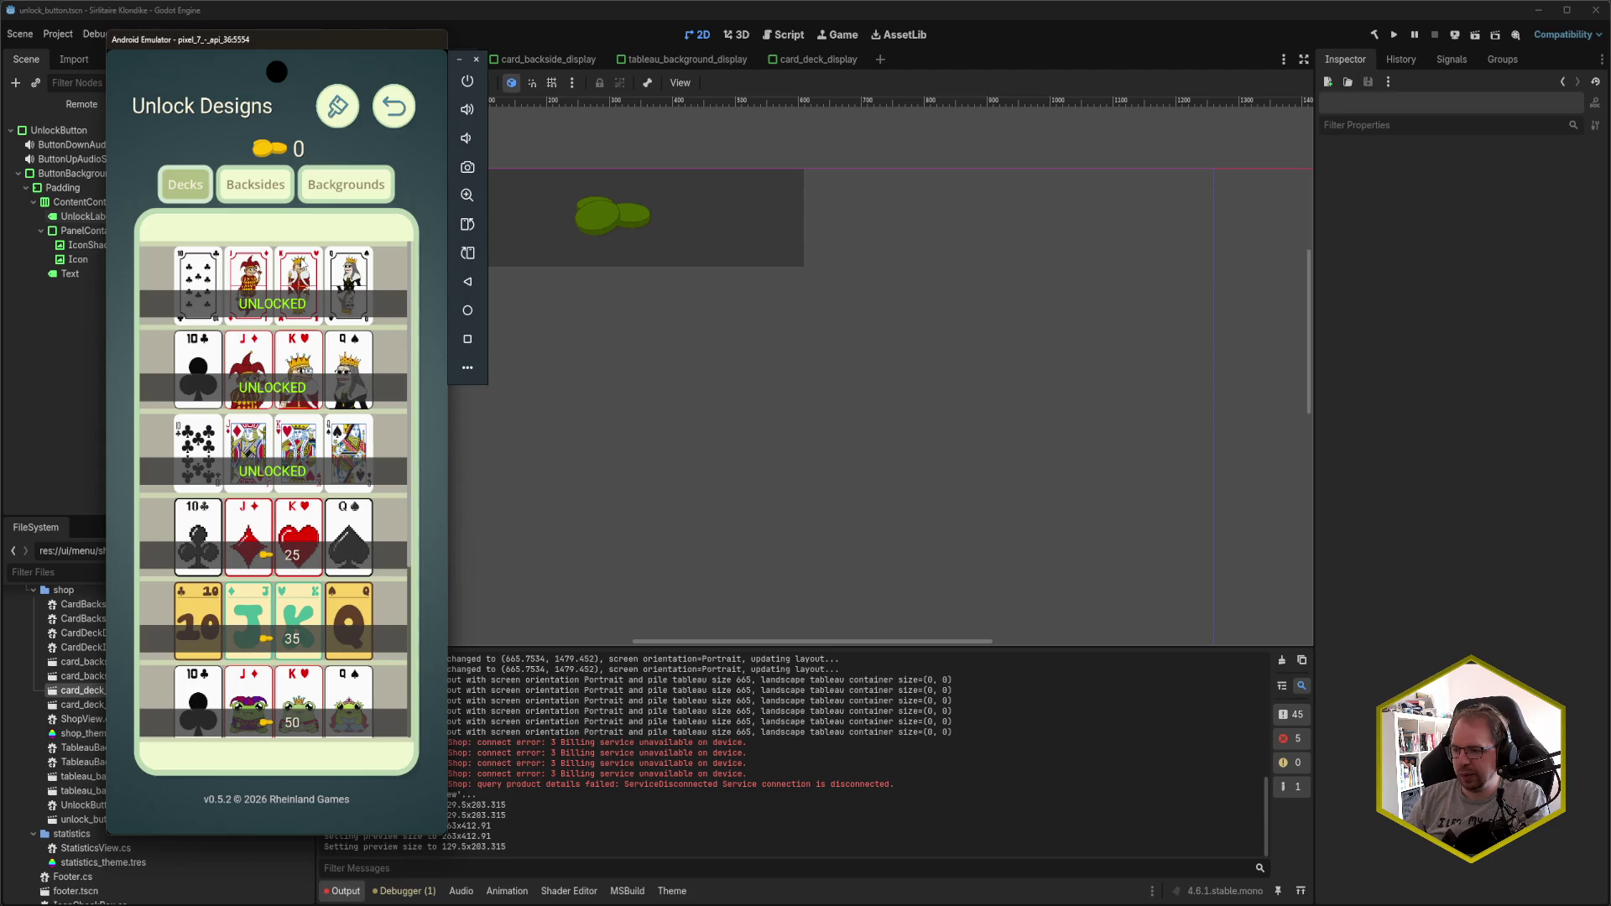
scroll(302, 267, "down", 5)
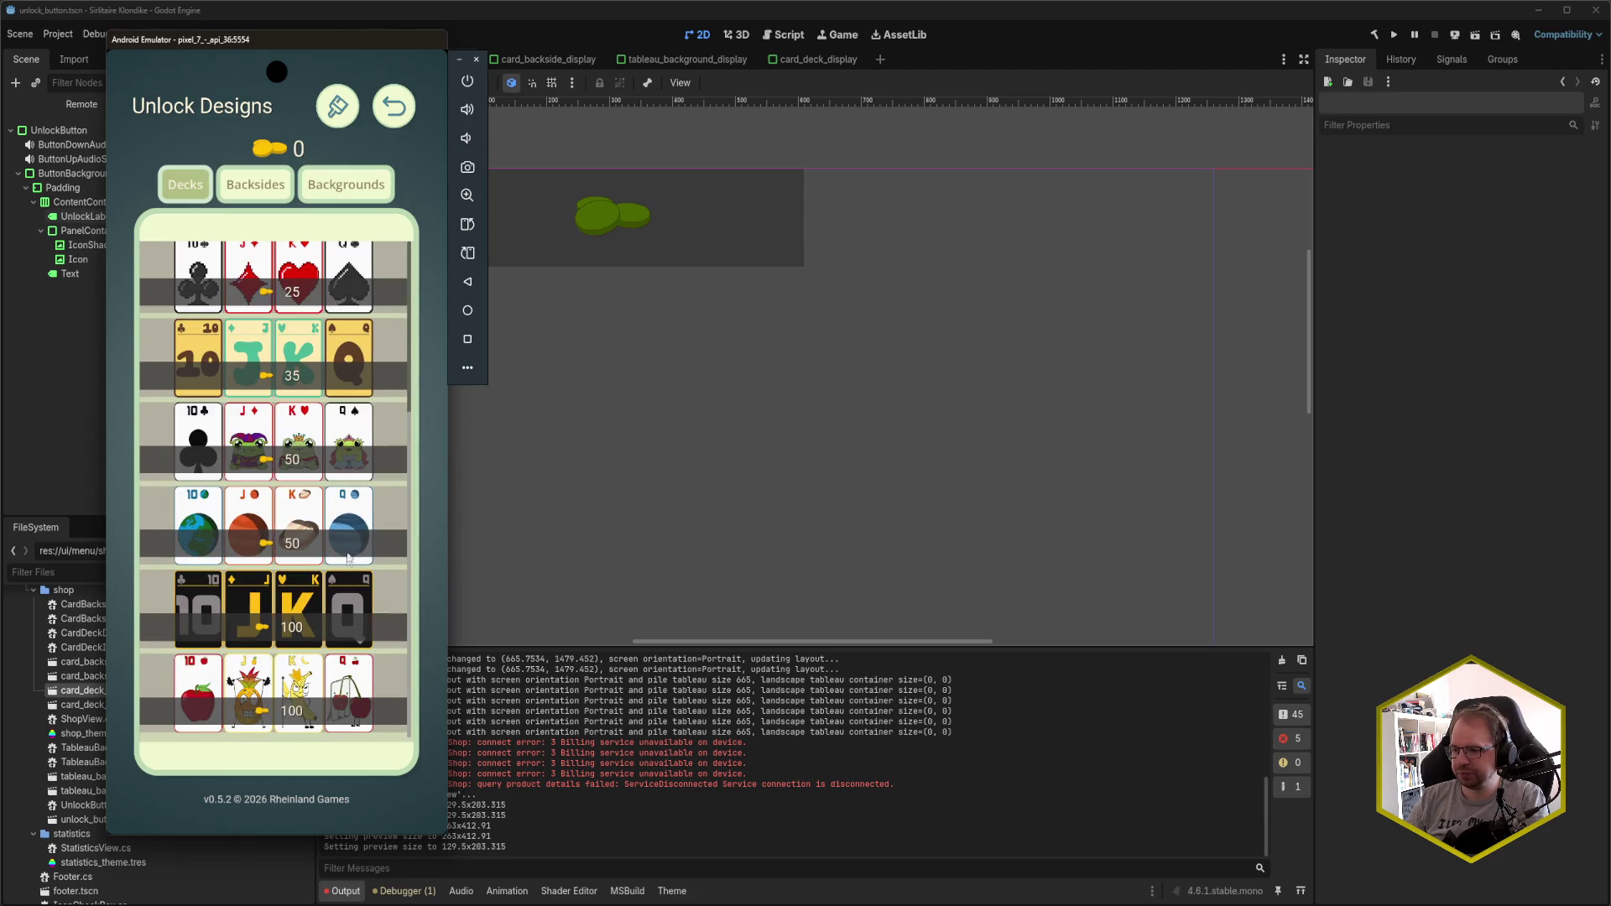
scroll(329, 584, "up", 5)
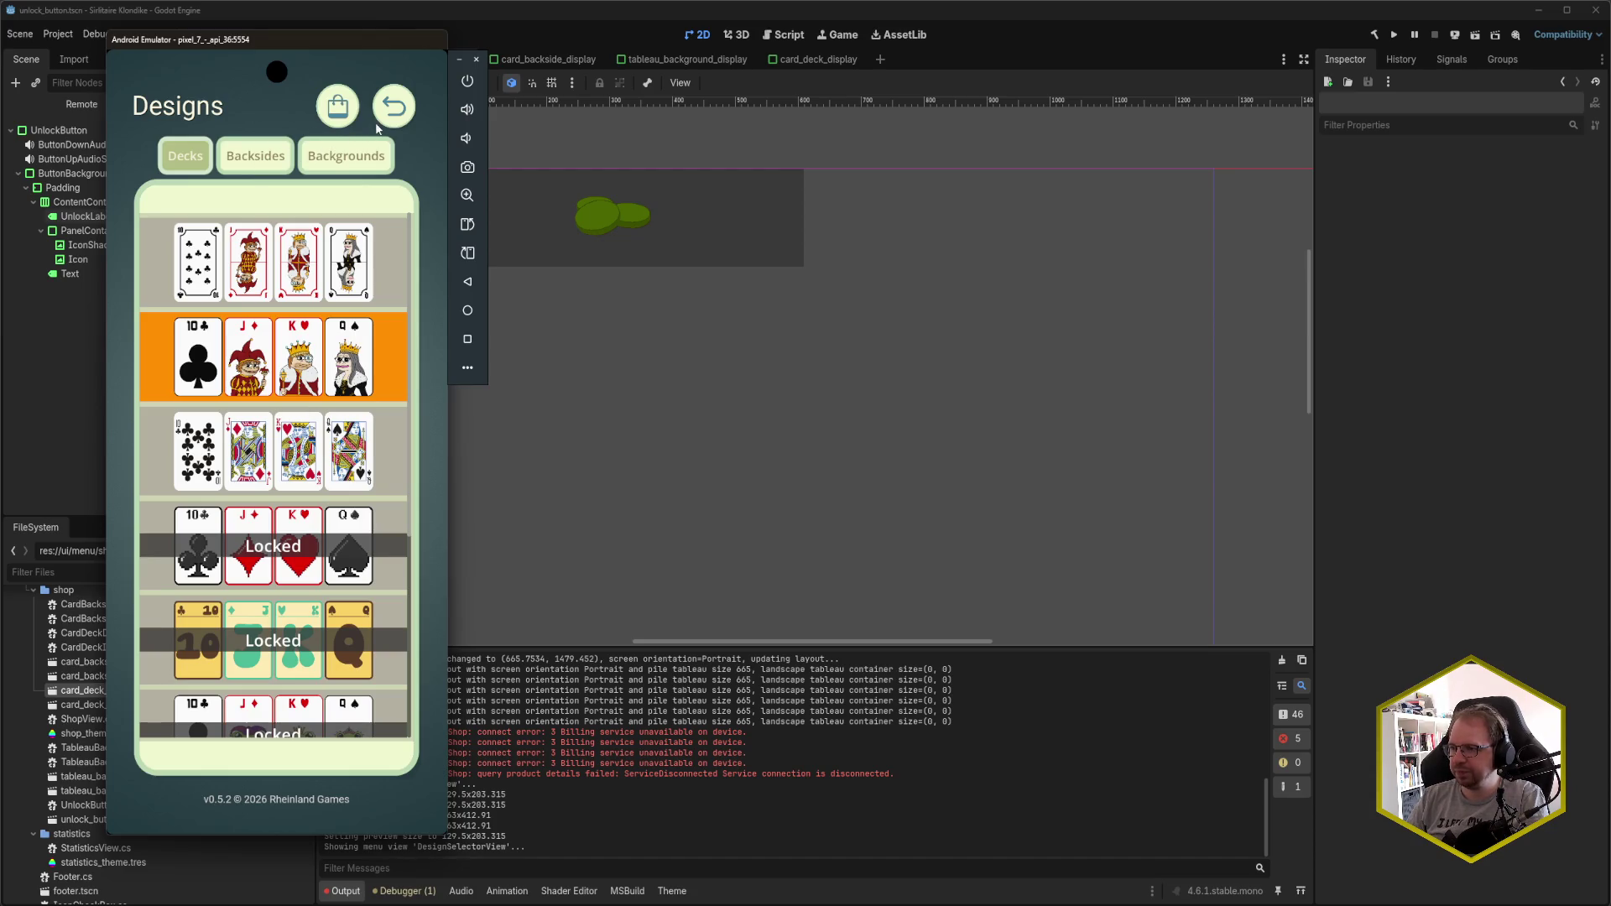
- View the Backsides and Backgrounds designs, then go back to the main menu
left_click(247, 171)
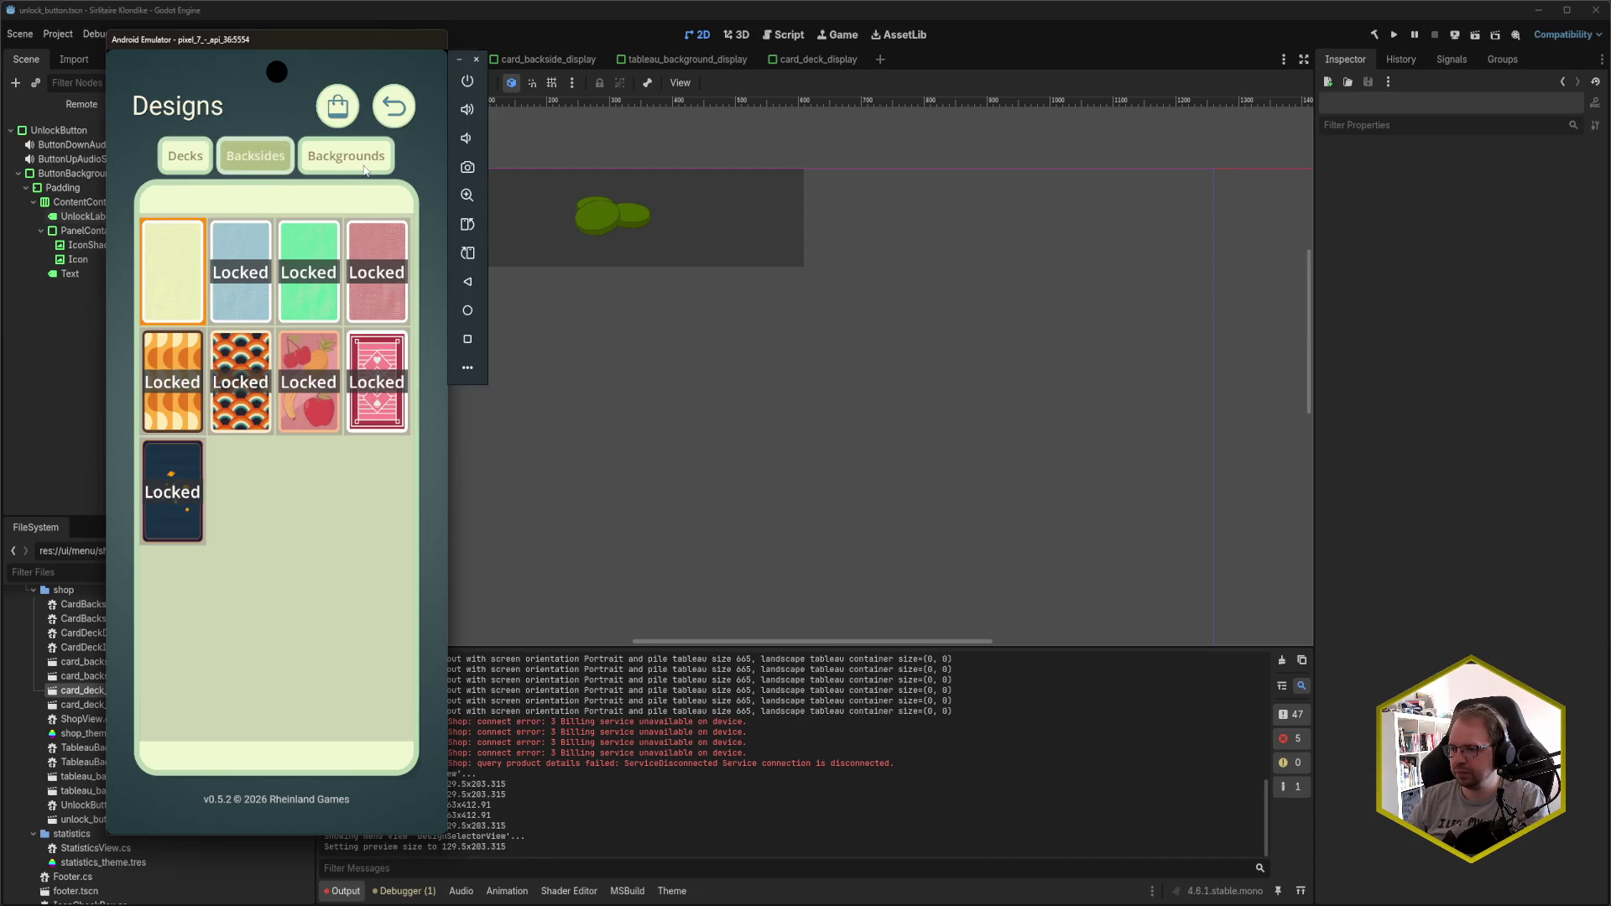
left_click(364, 169)
left_click(285, 160)
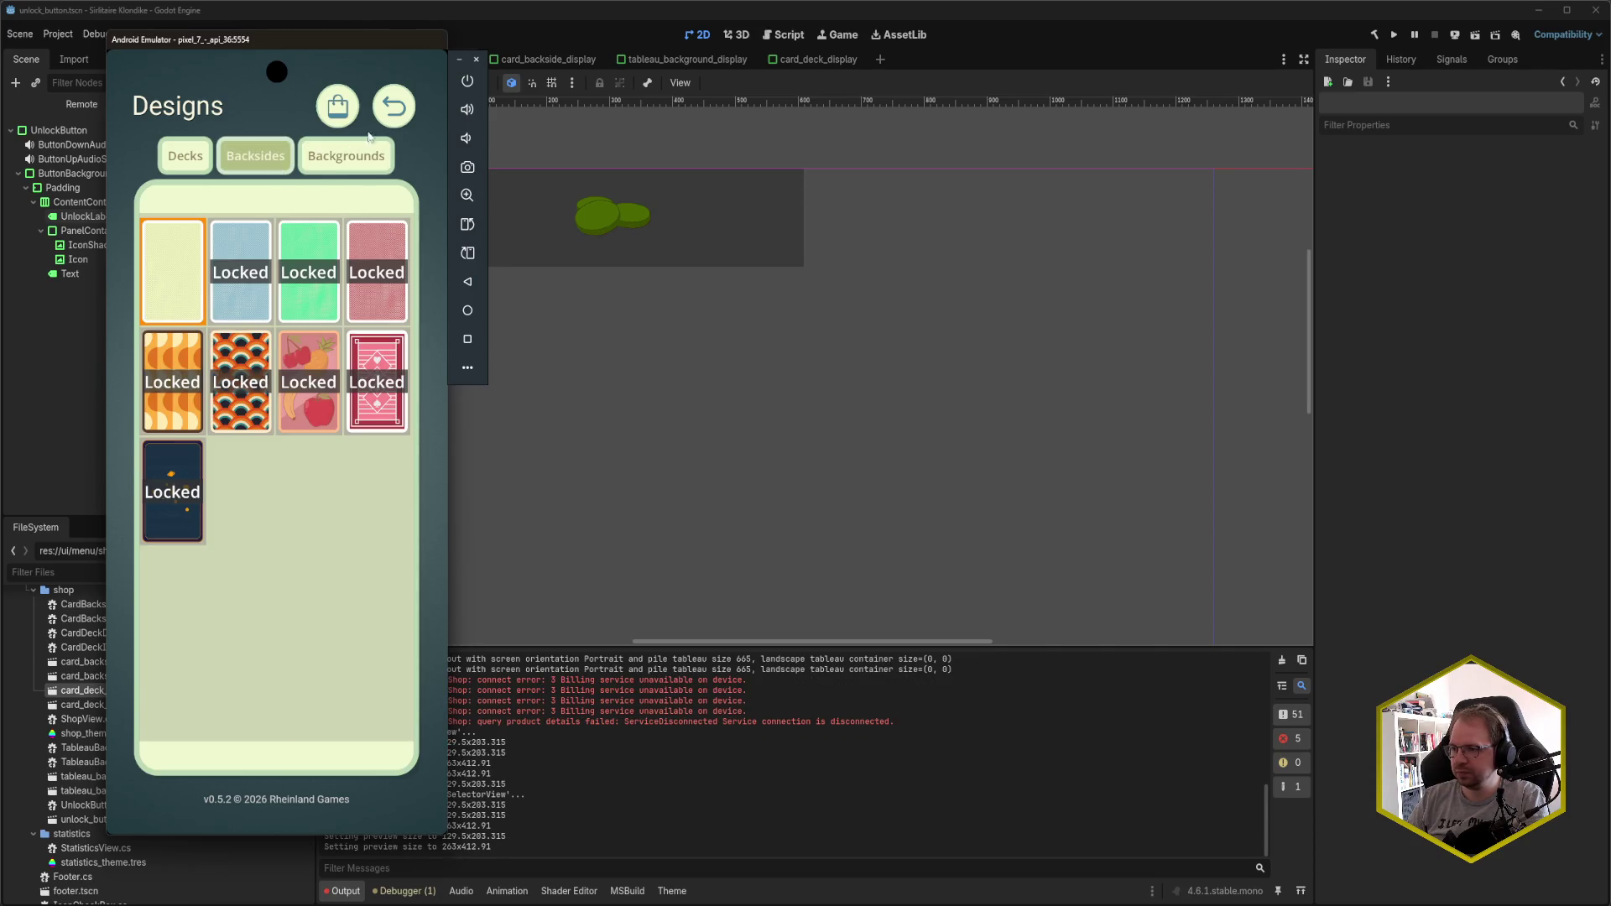
left_click(392, 107)
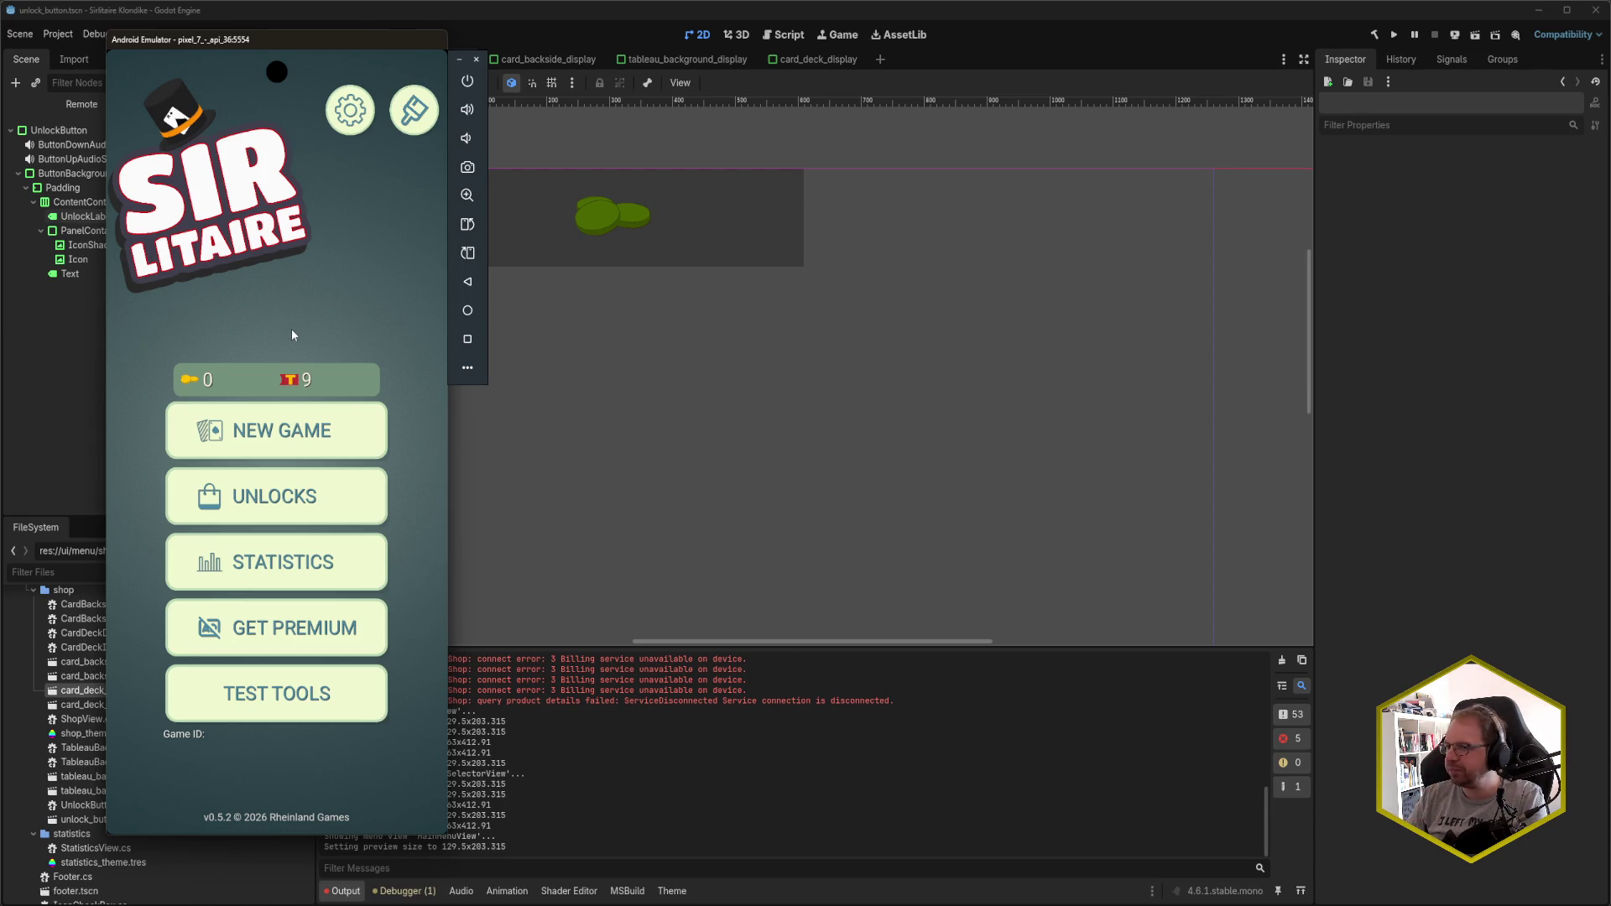
- Start a new game and play 6♠ onto 7♦, 7♣ onto 8♥, and Q♦ onto K♣
left_click(299, 432)
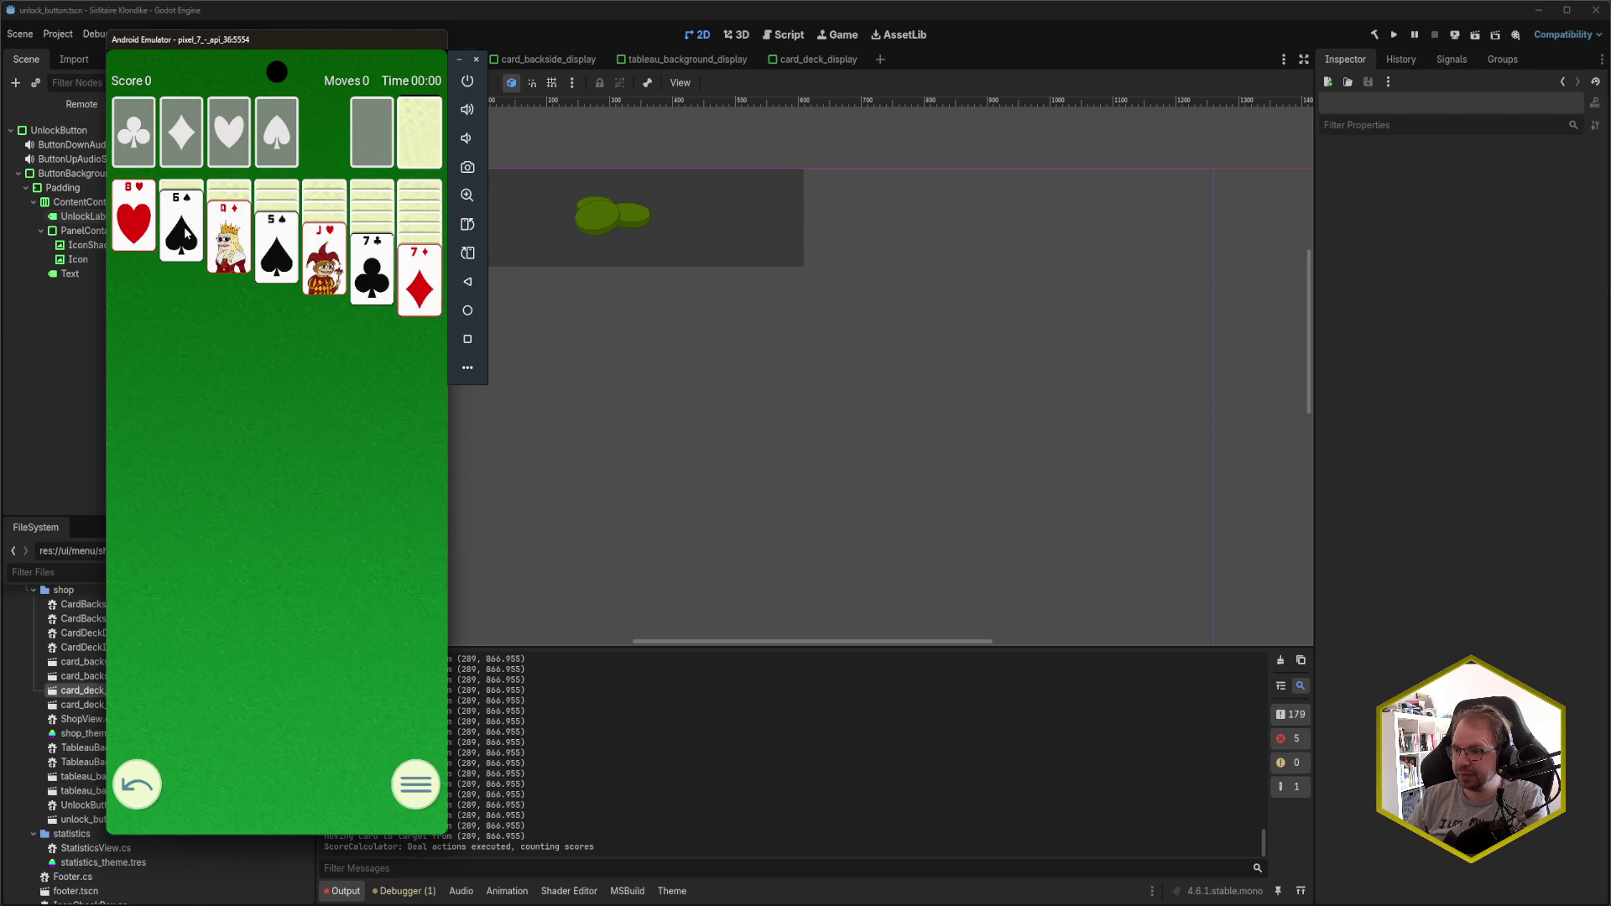
left_click(184, 227)
left_click(431, 254)
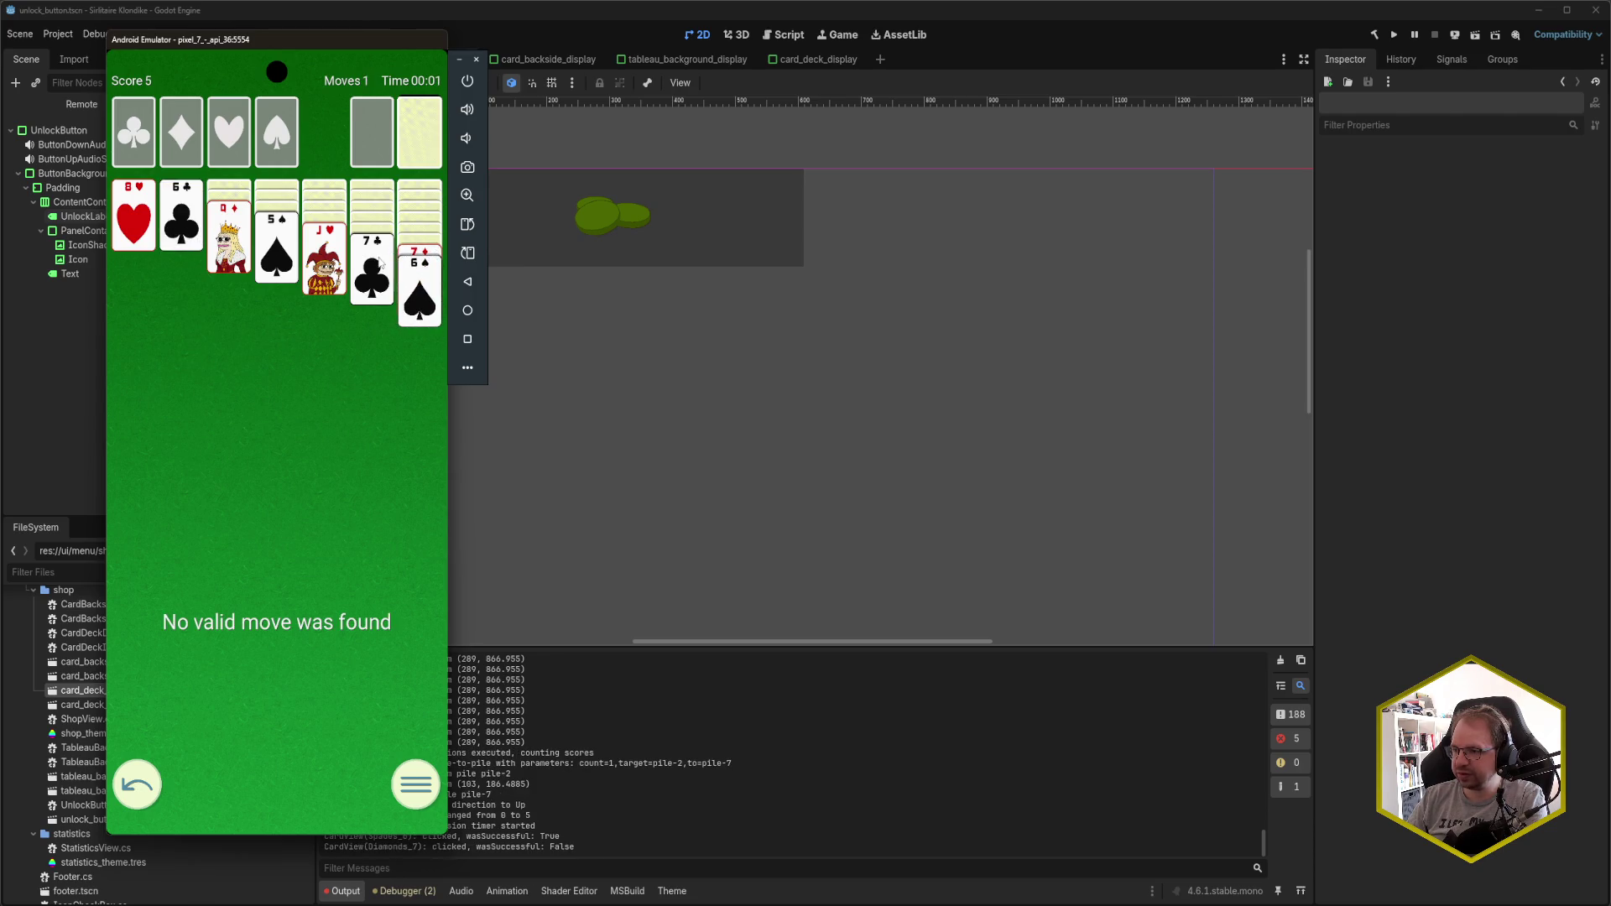
left_click(378, 262)
left_click(233, 242)
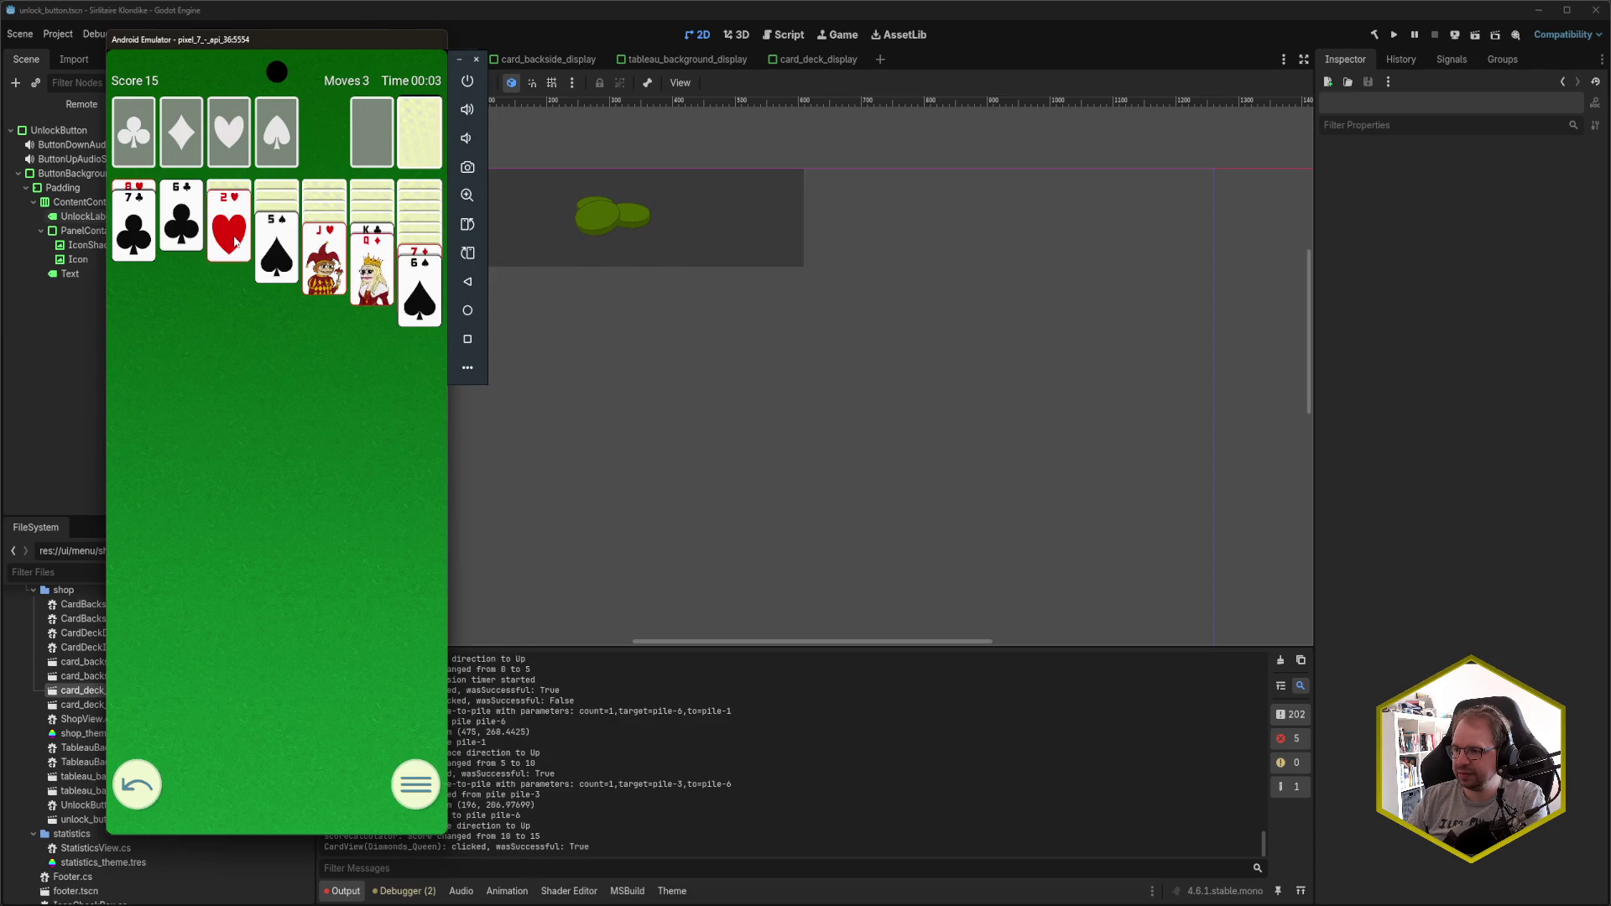
- Deal from the stock, send A♣ and 2♣ to the foundation, and play 6♦ and 5♠
left_click(428, 141)
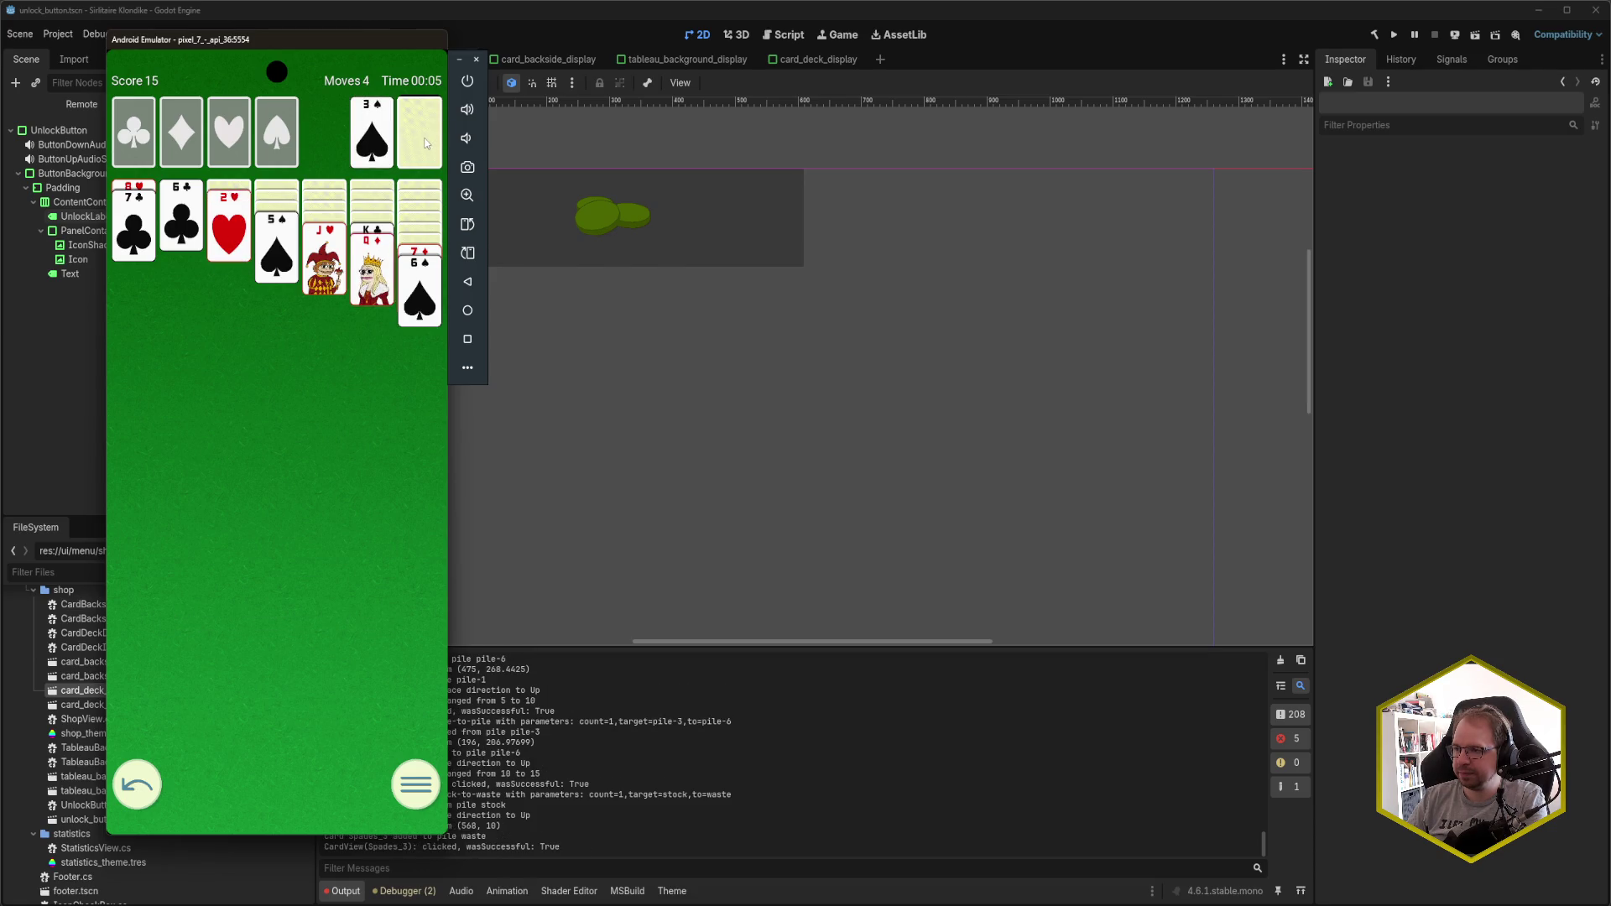
left_click(422, 147)
left_click(416, 149)
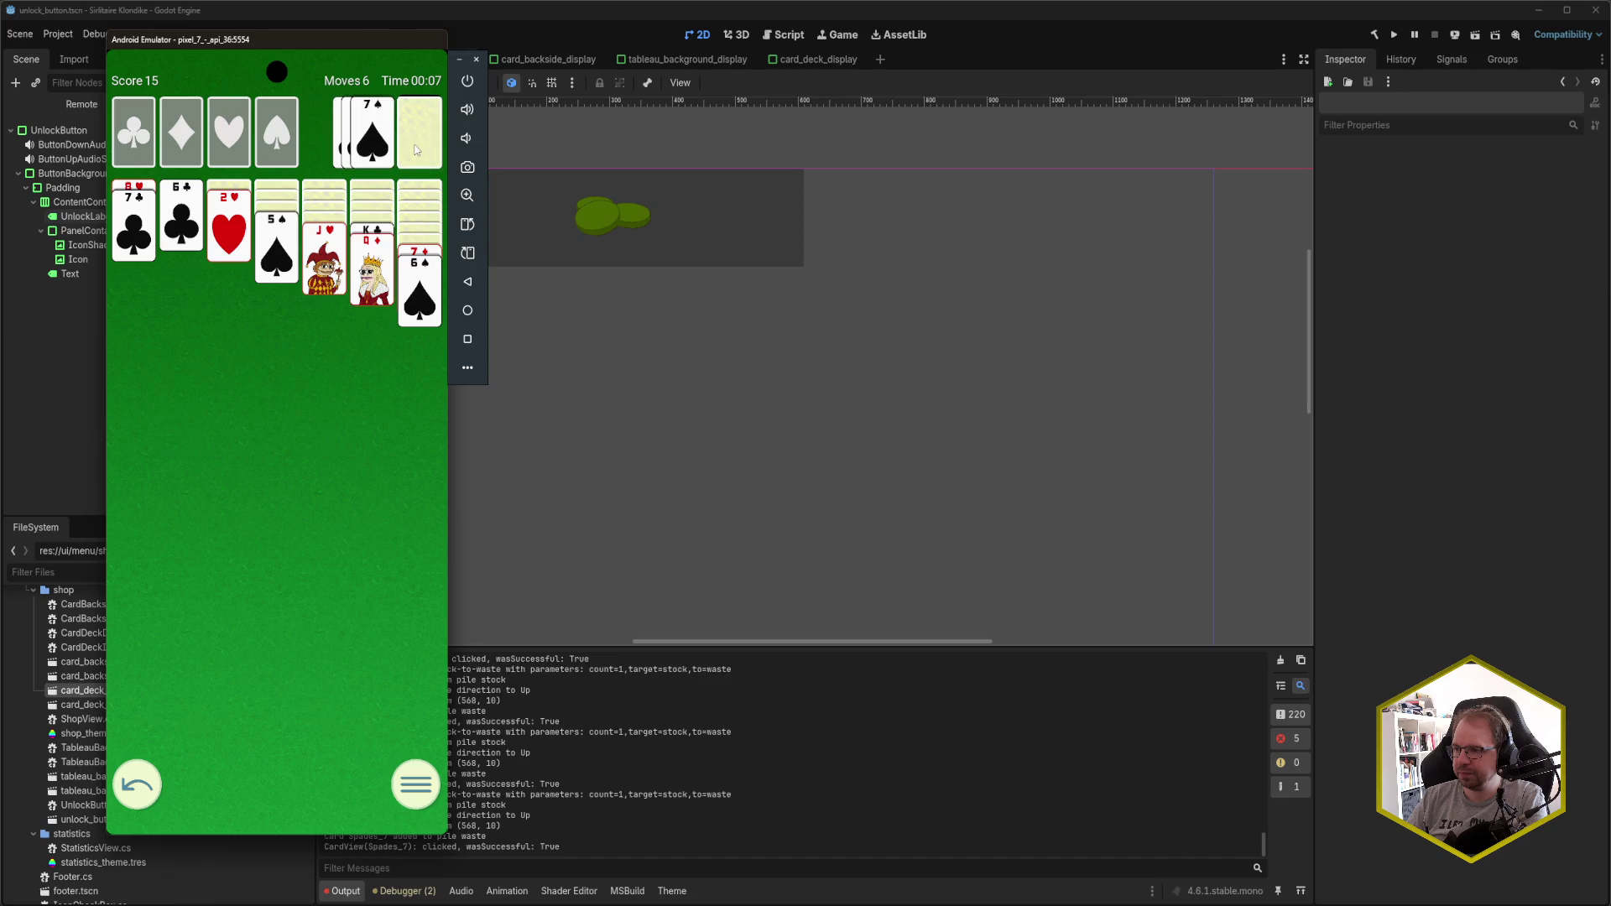
left_click(414, 151)
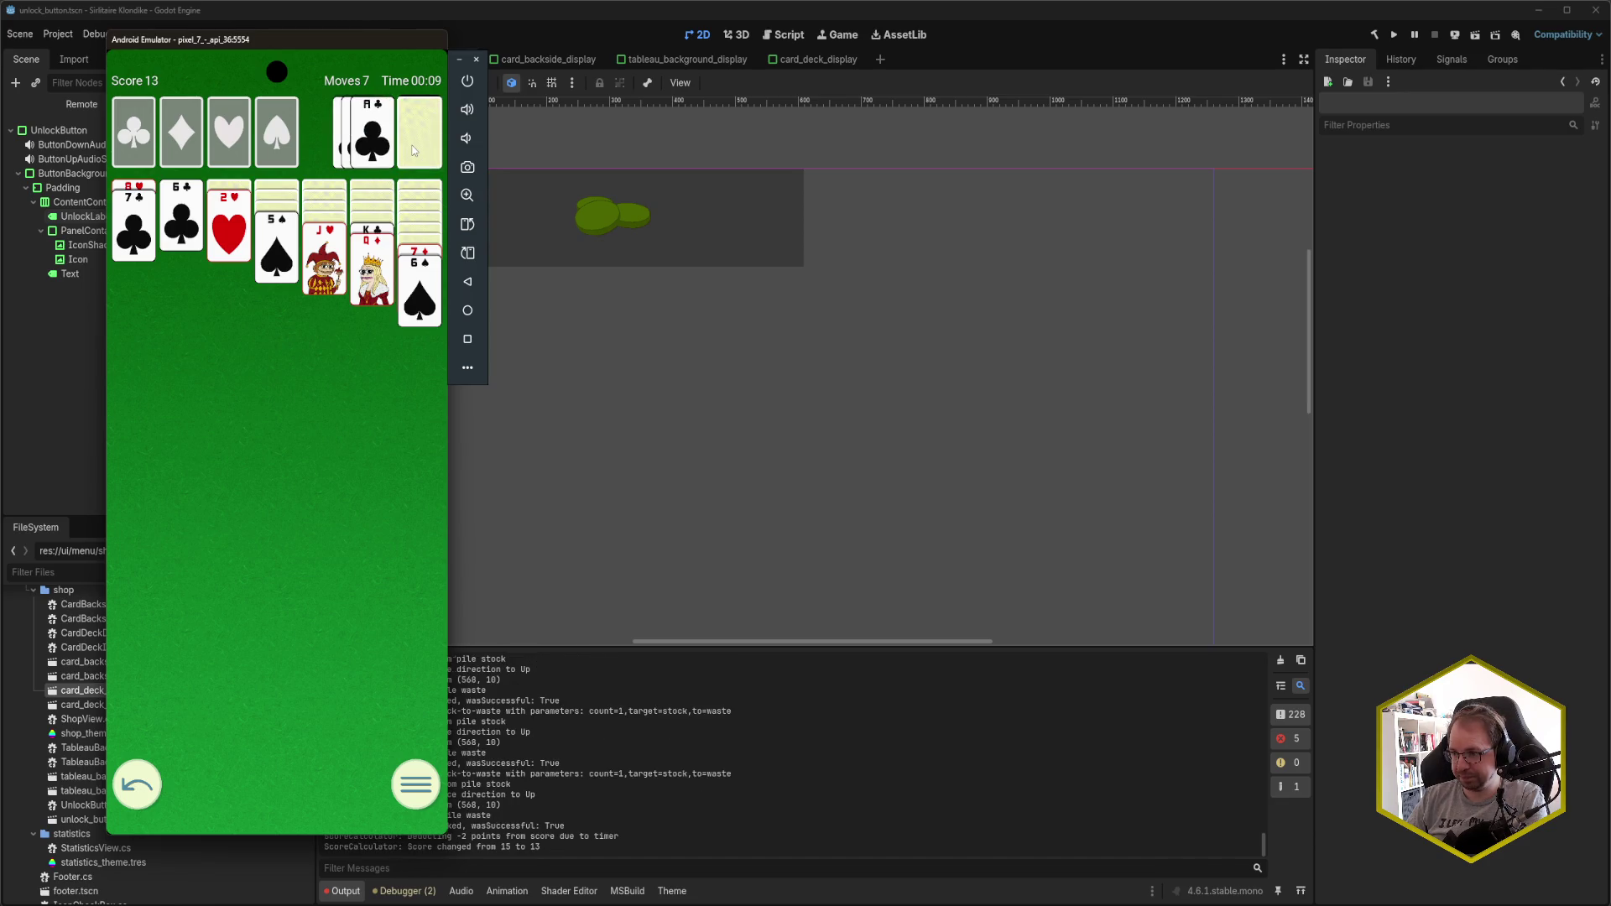
left_click(370, 151)
left_click(406, 146)
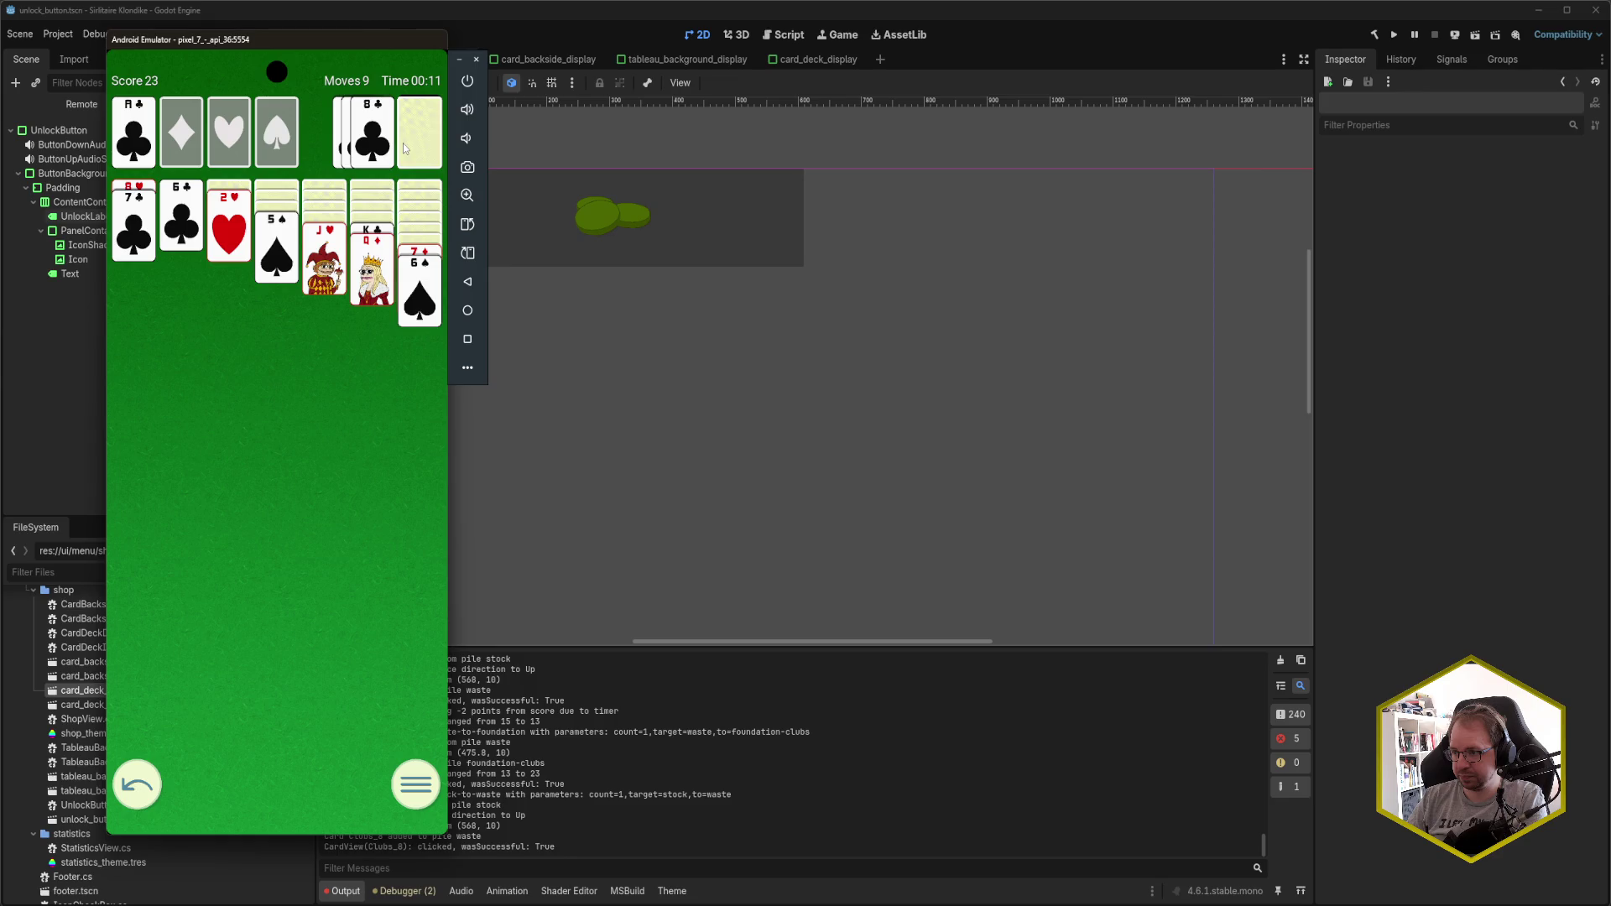
left_click(416, 142)
left_click(405, 144)
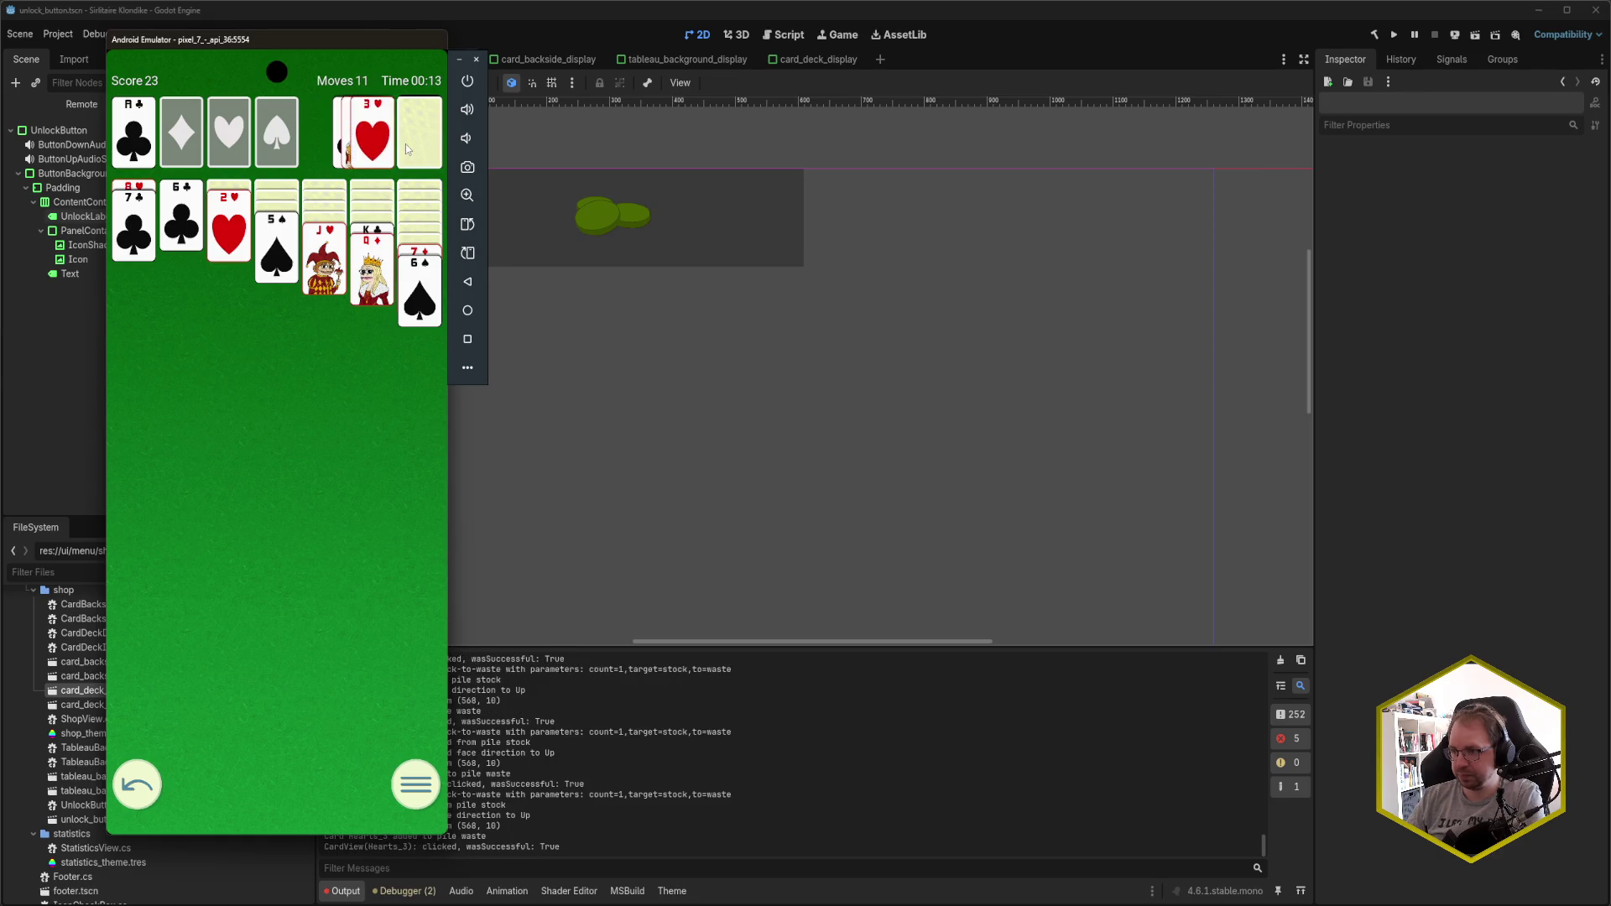
left_click(428, 139)
left_click(373, 143)
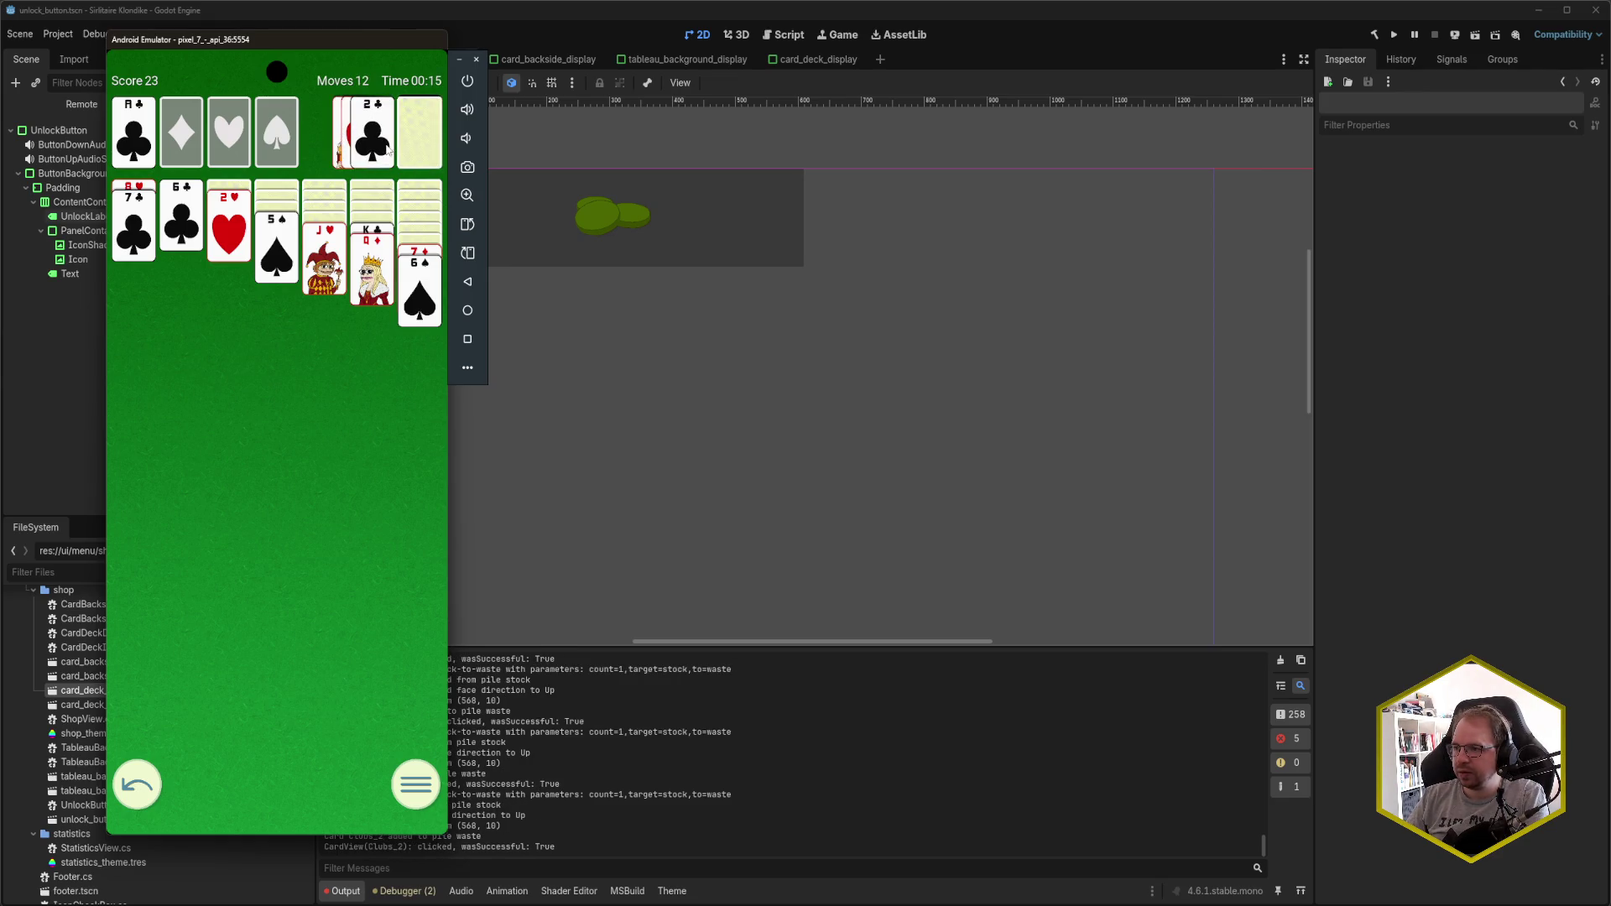
left_click(423, 140)
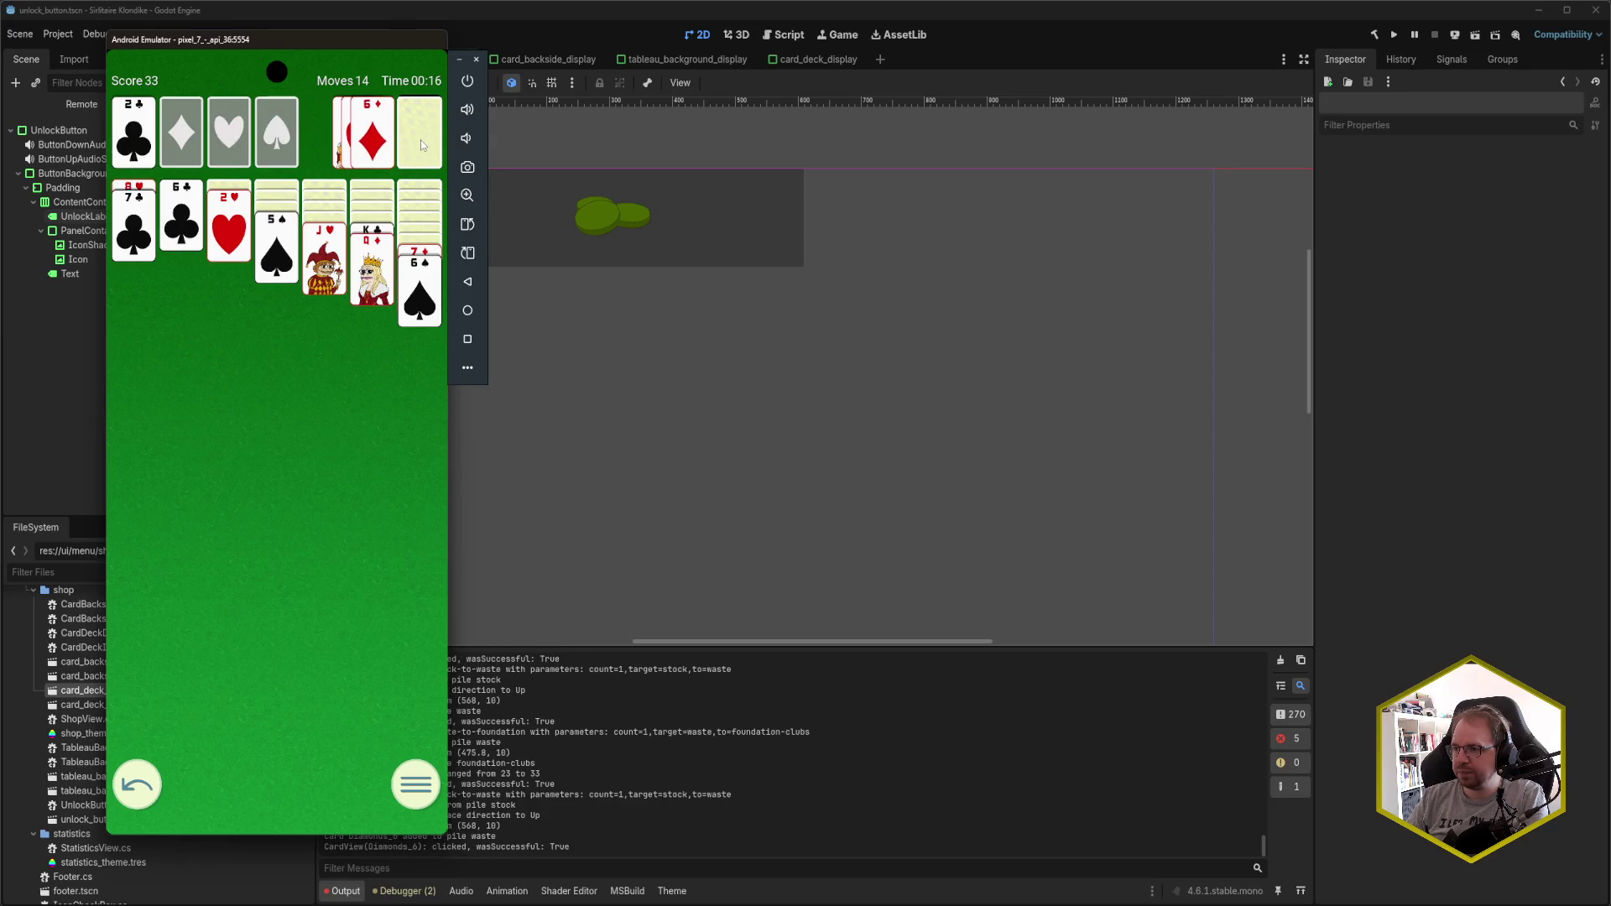
left_click(365, 147)
left_click(267, 252)
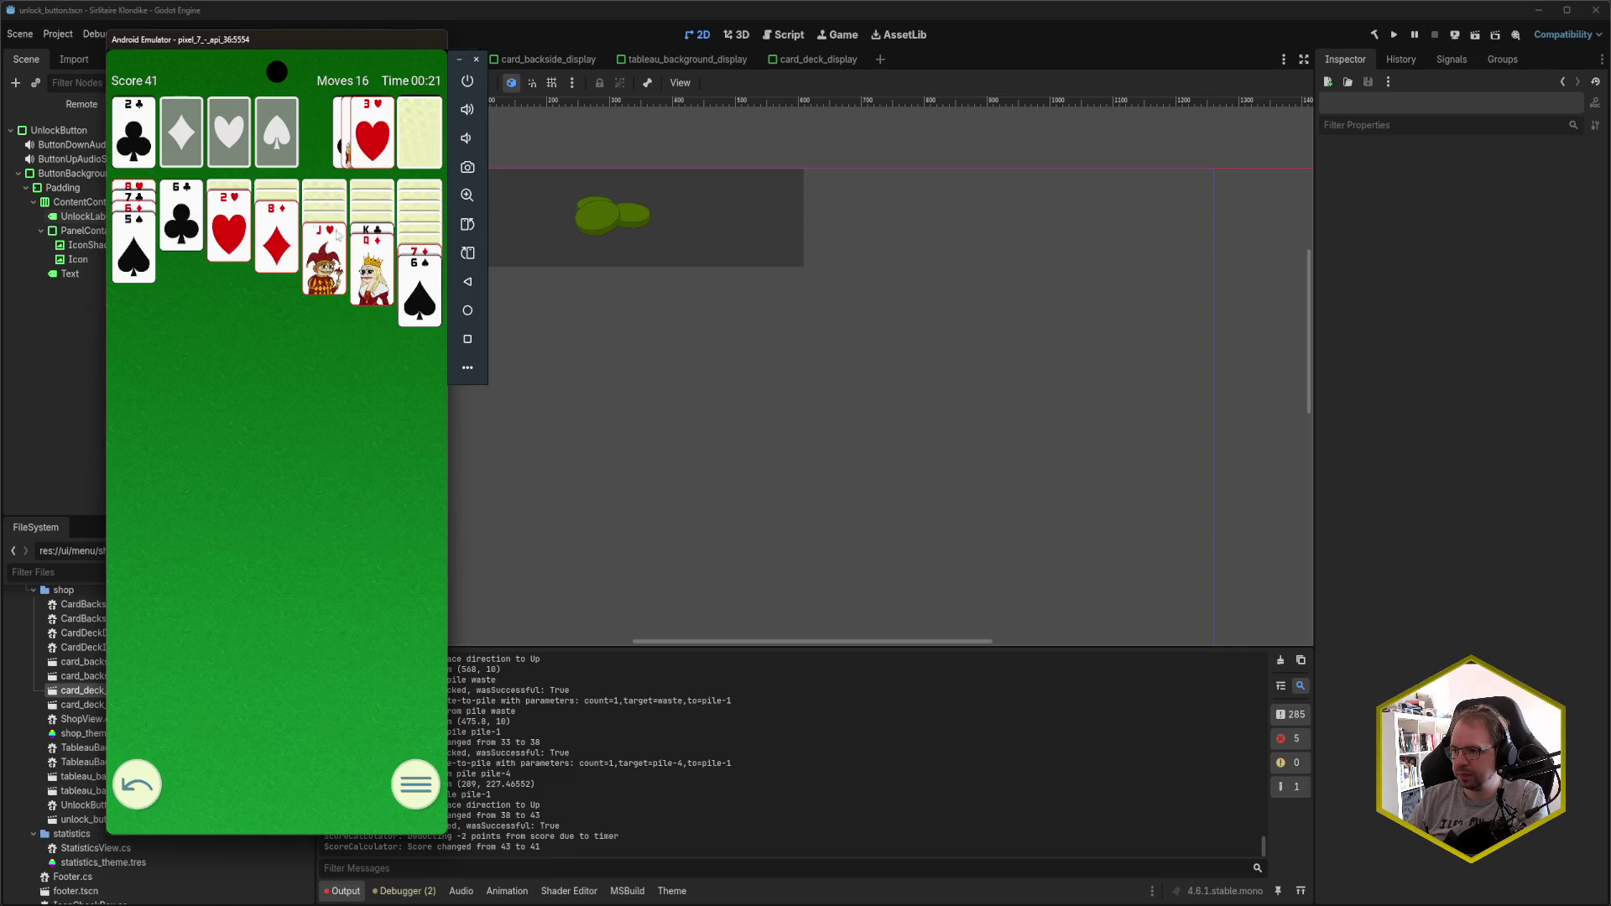
- Keep dealing, send 3♣ to the clubs foundation, and place J♣ on Q♦ and 5♥ on 6♣
left_click(406, 124)
left_click(415, 132)
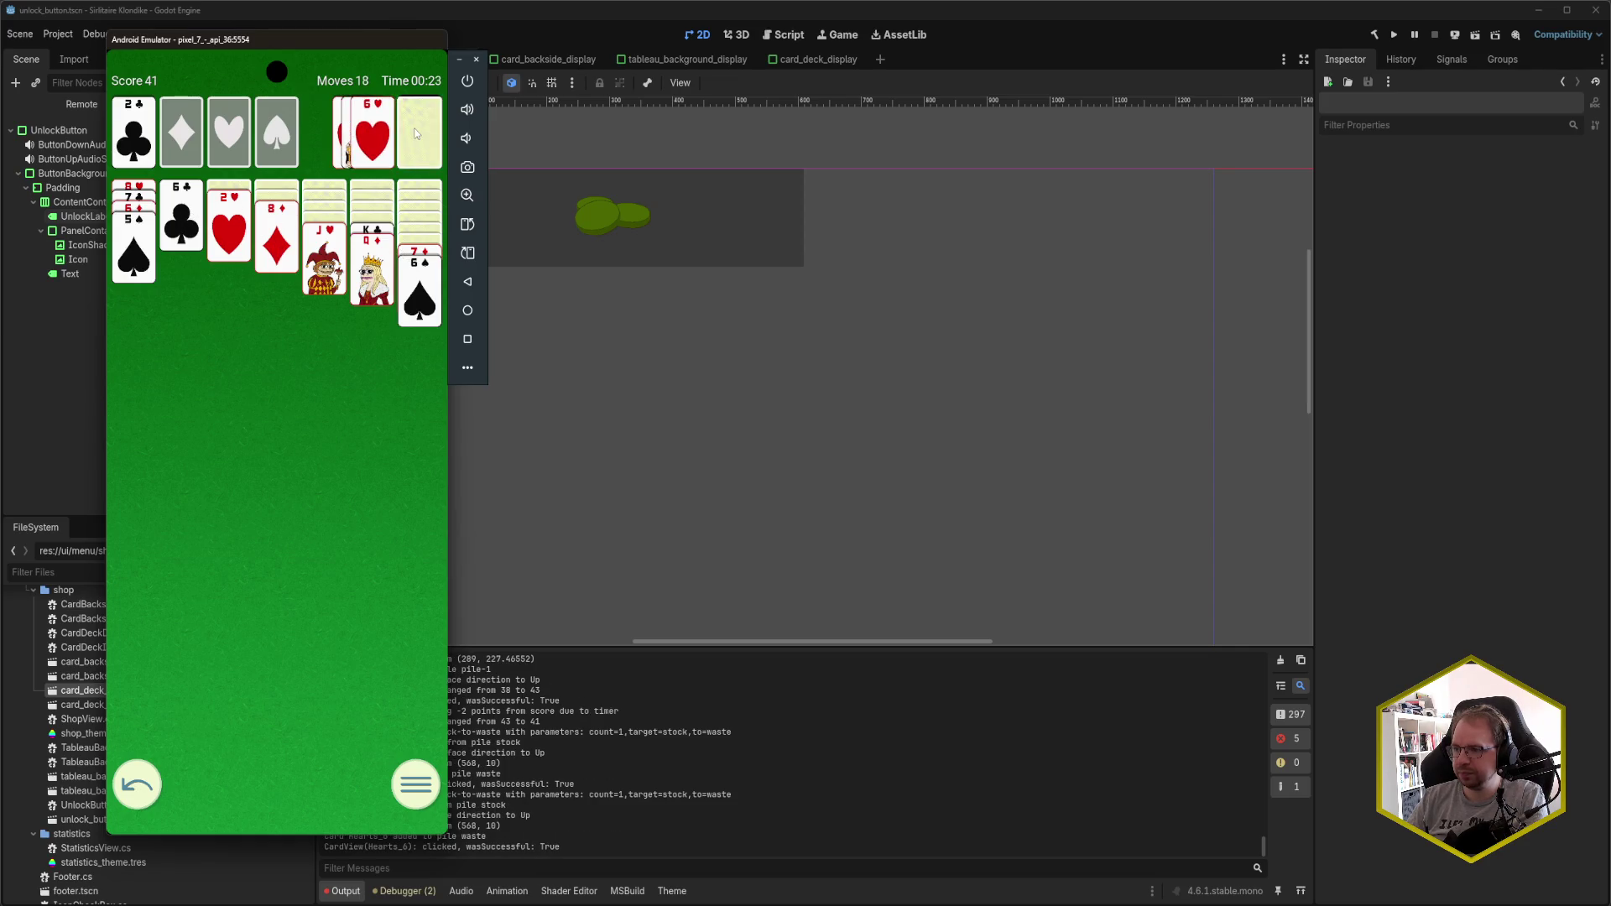
left_click(419, 131)
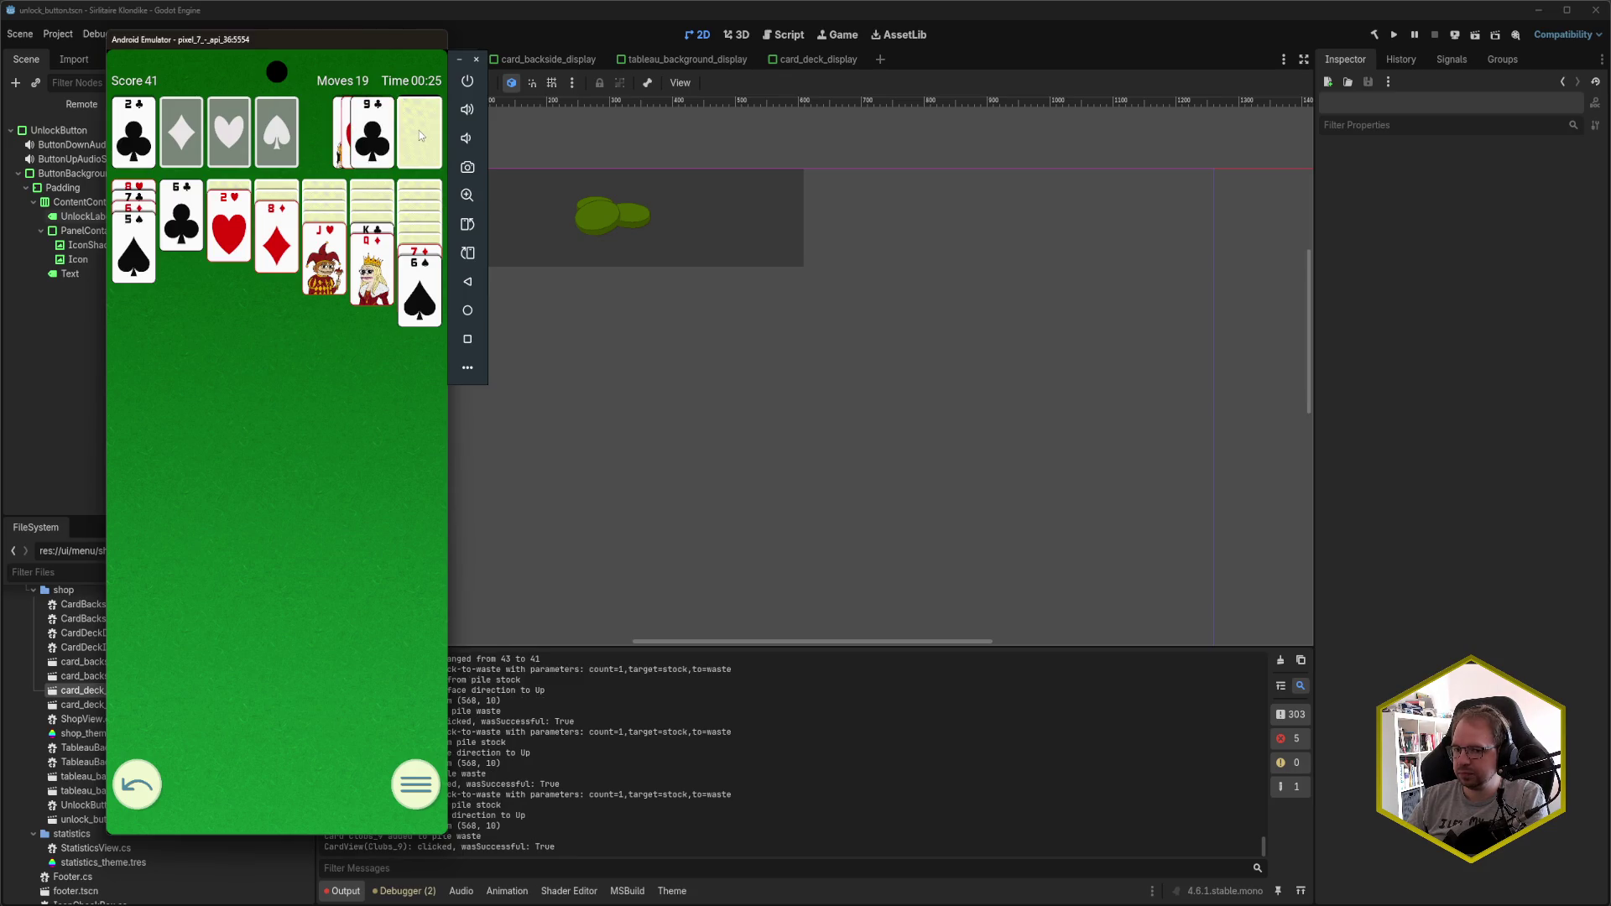
left_click(420, 129)
left_click(374, 136)
left_click(422, 140)
left_click(375, 142)
left_click(415, 136)
left_click(406, 141)
left_click(405, 143)
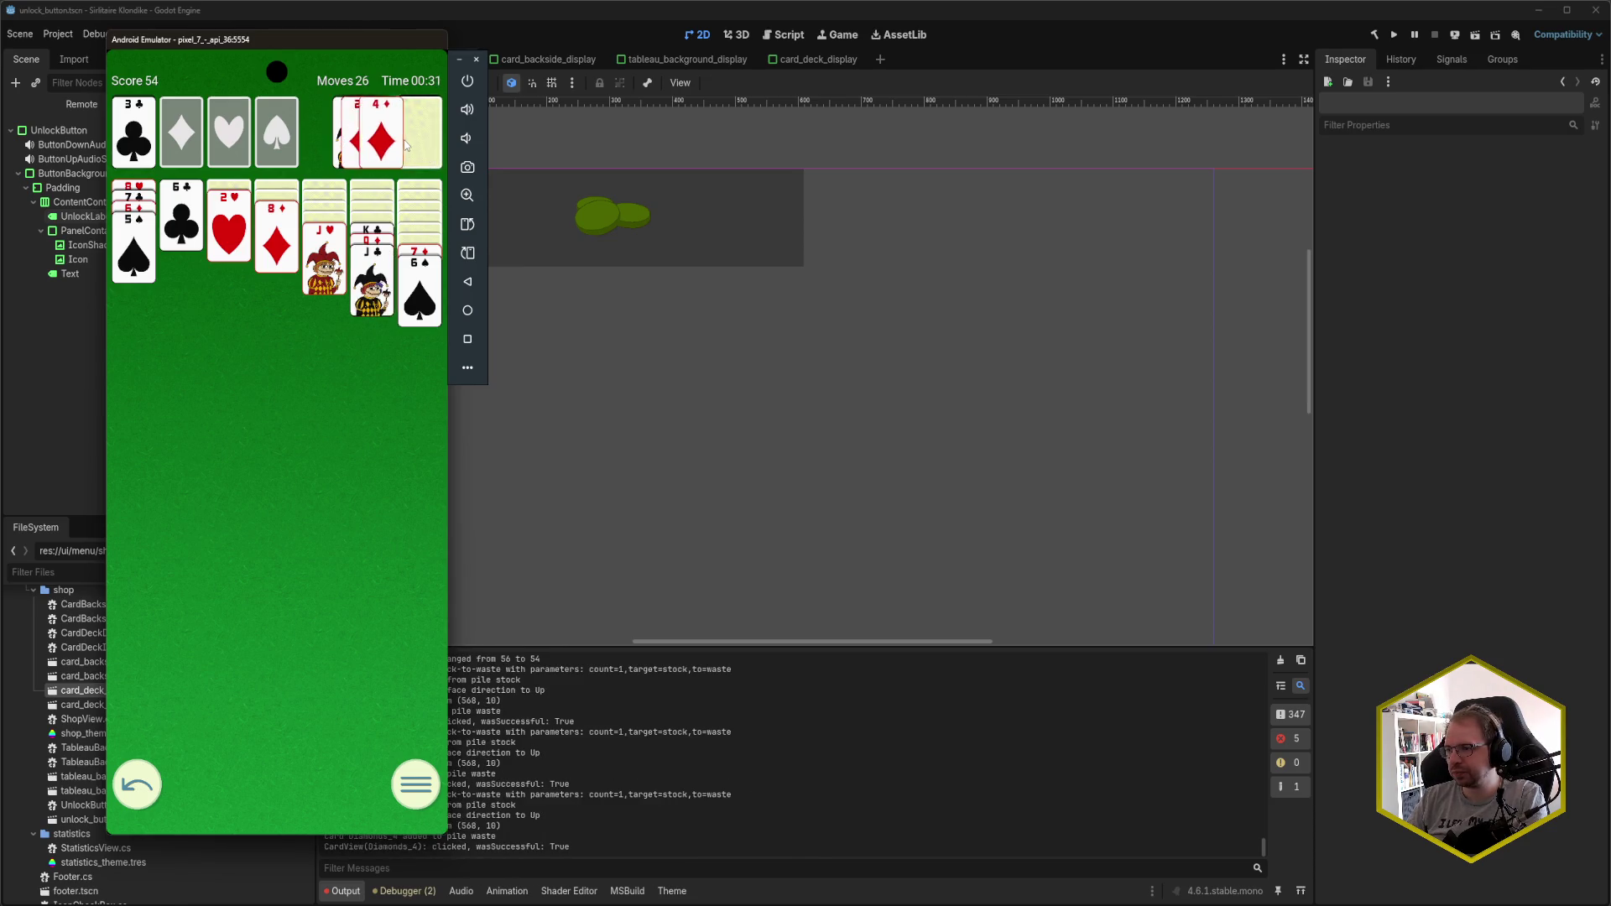
left_click(406, 144)
left_click(406, 145)
left_click(379, 144)
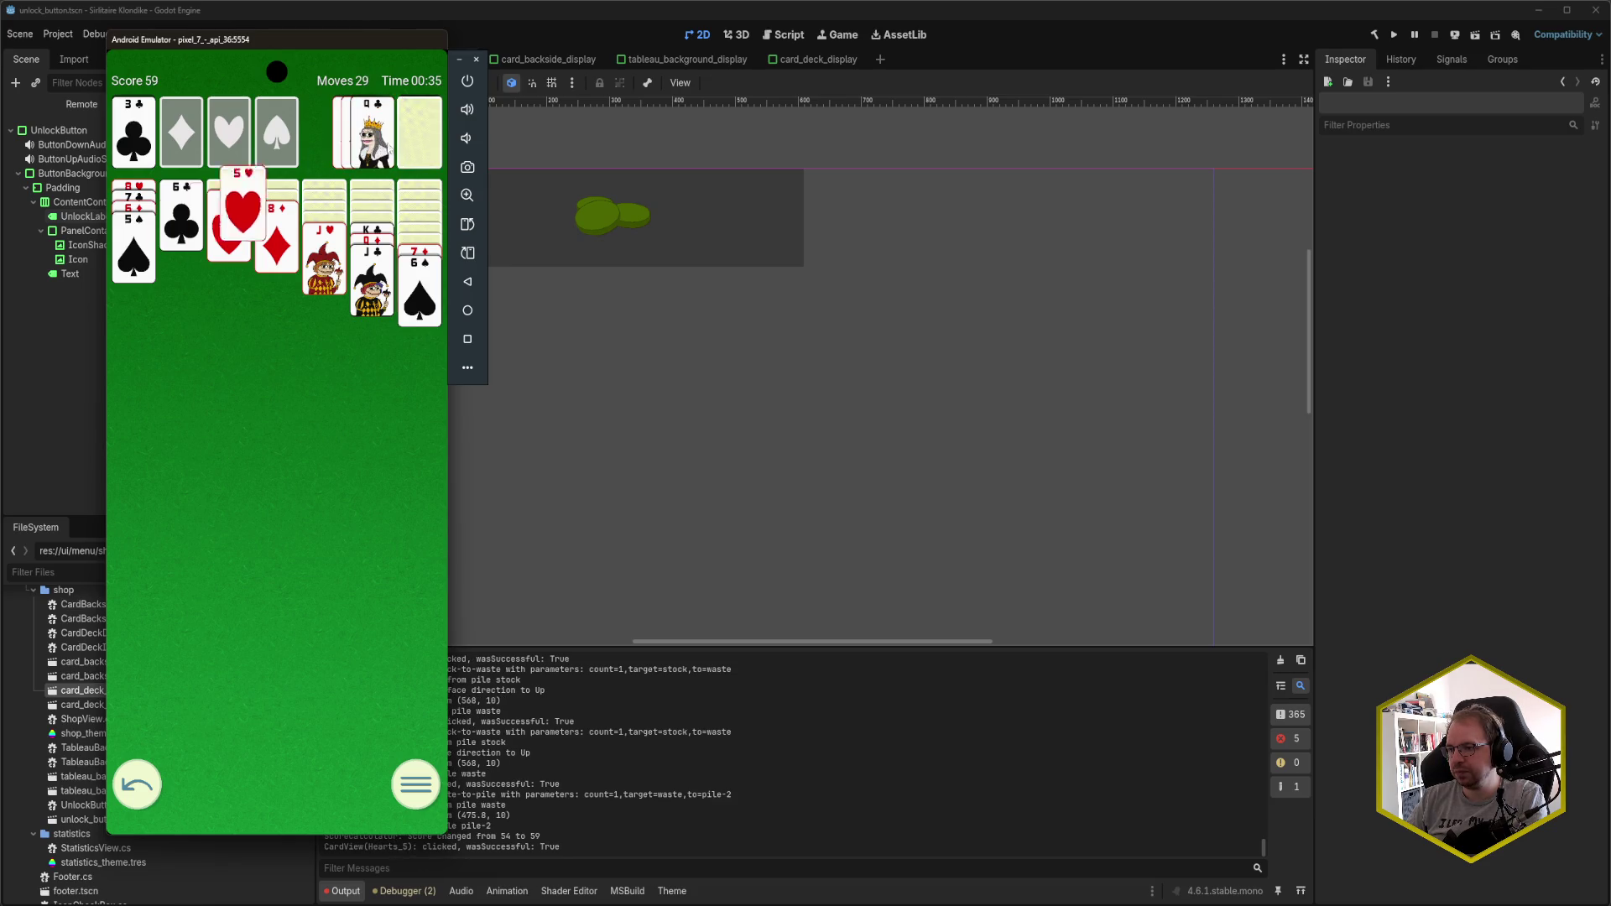
- Play 10♠ onto J♥, recycle the stock, build spades A to 3, and put 7♠ on 8♦
left_click(404, 148)
left_click(418, 138)
left_click(373, 146)
left_click(406, 141)
left_click(375, 145)
left_click(408, 142)
left_click(418, 140)
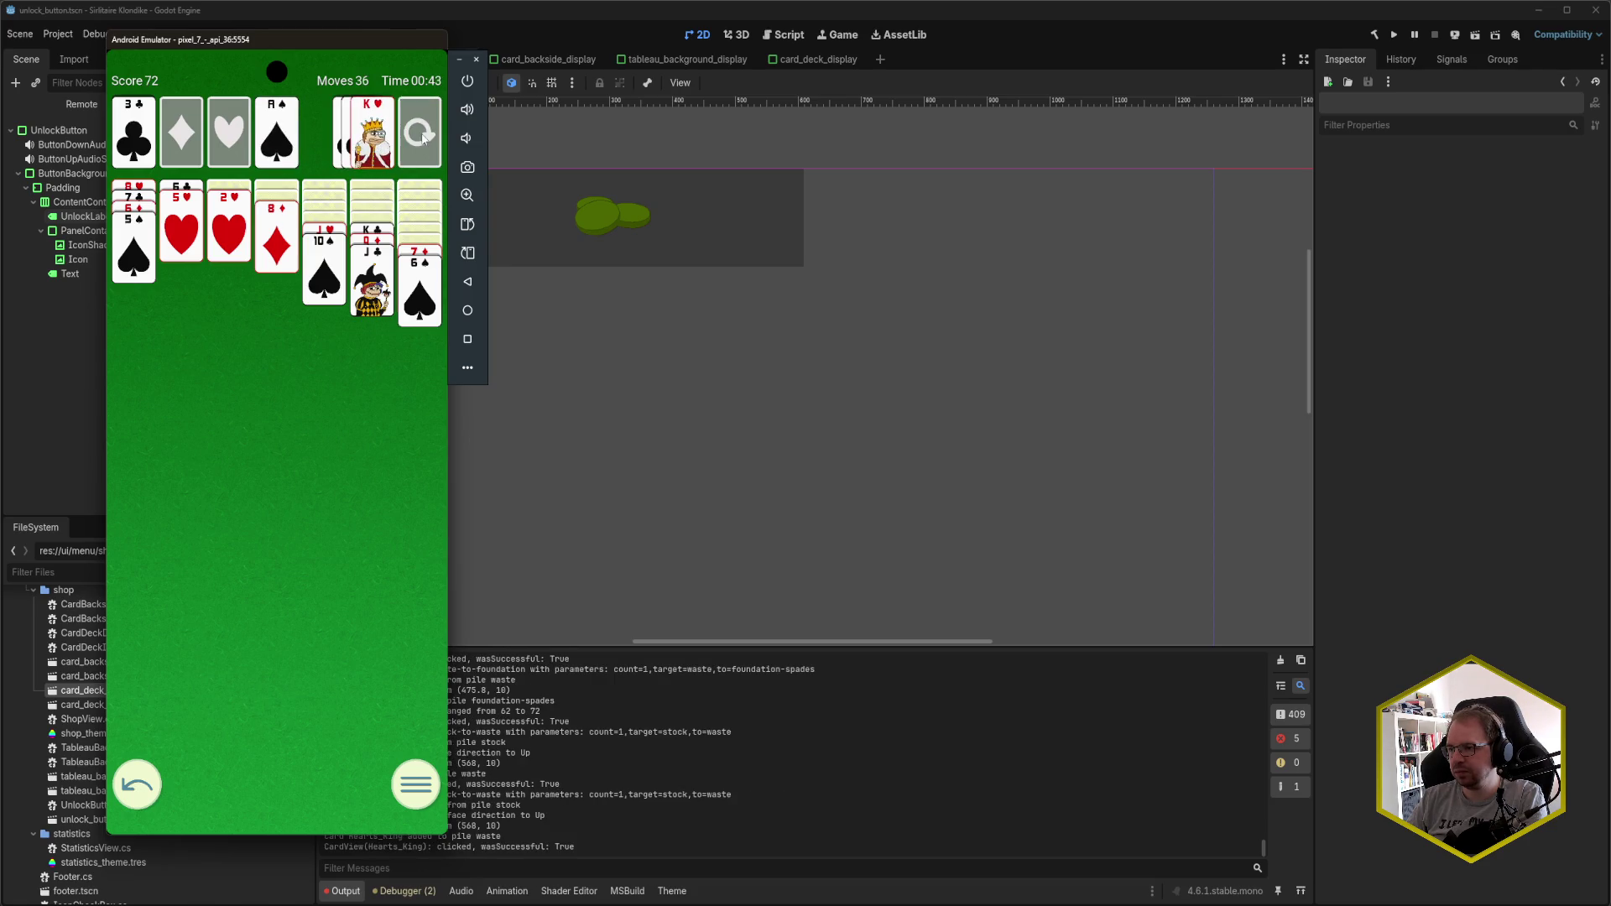
left_click(413, 137)
left_click(414, 137)
left_click(415, 134)
left_click(376, 138)
left_click(376, 138)
left_click(426, 133)
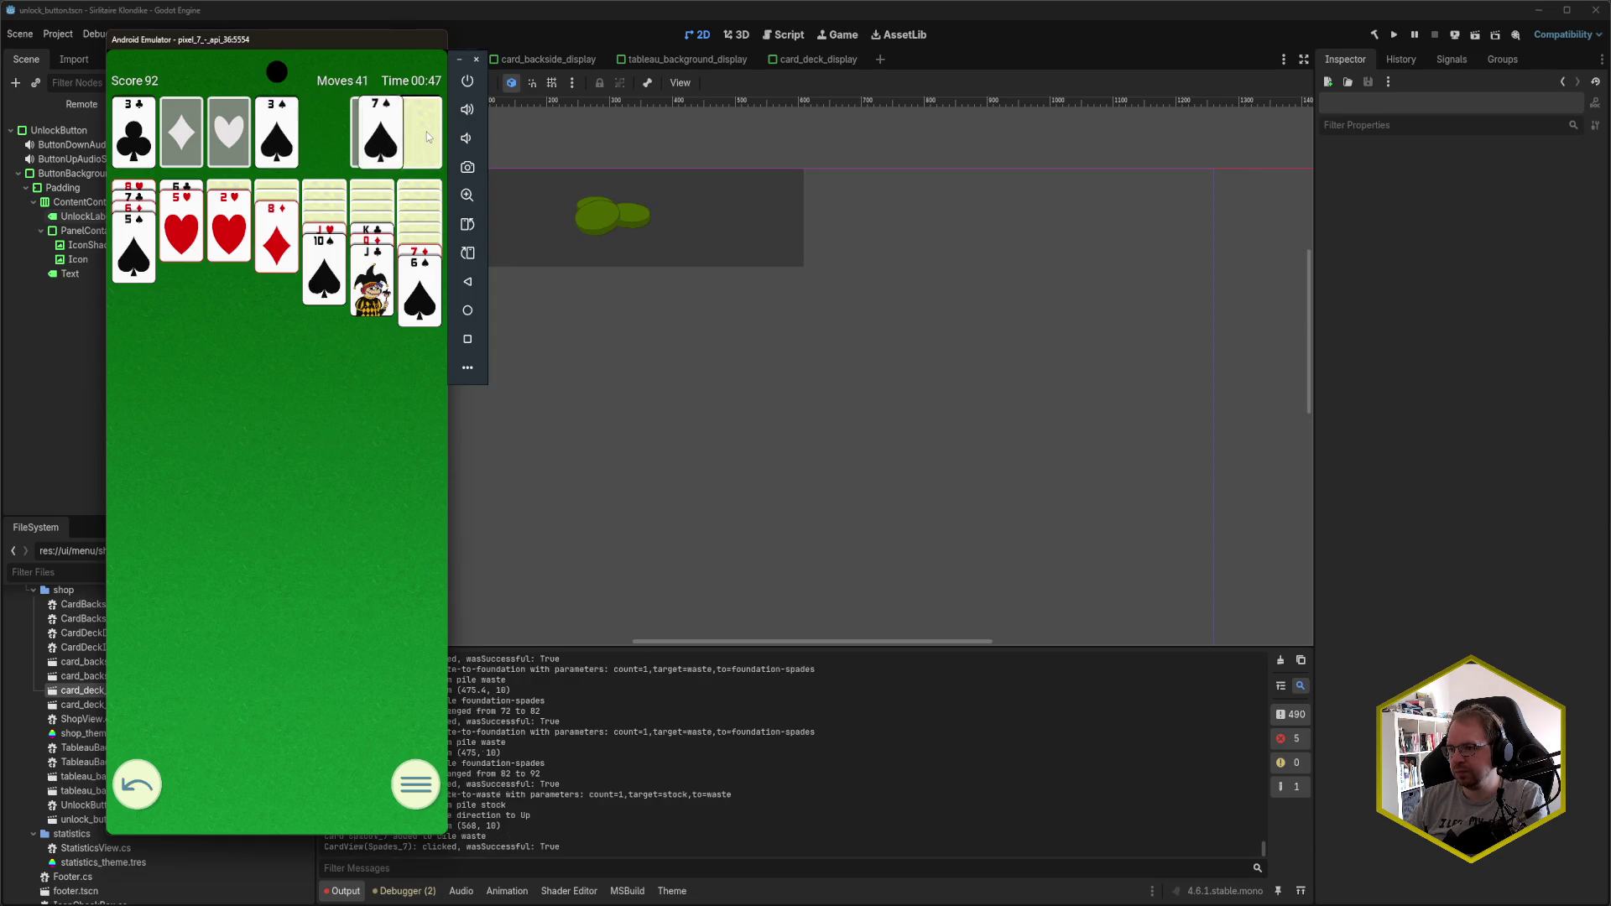
left_click(382, 147)
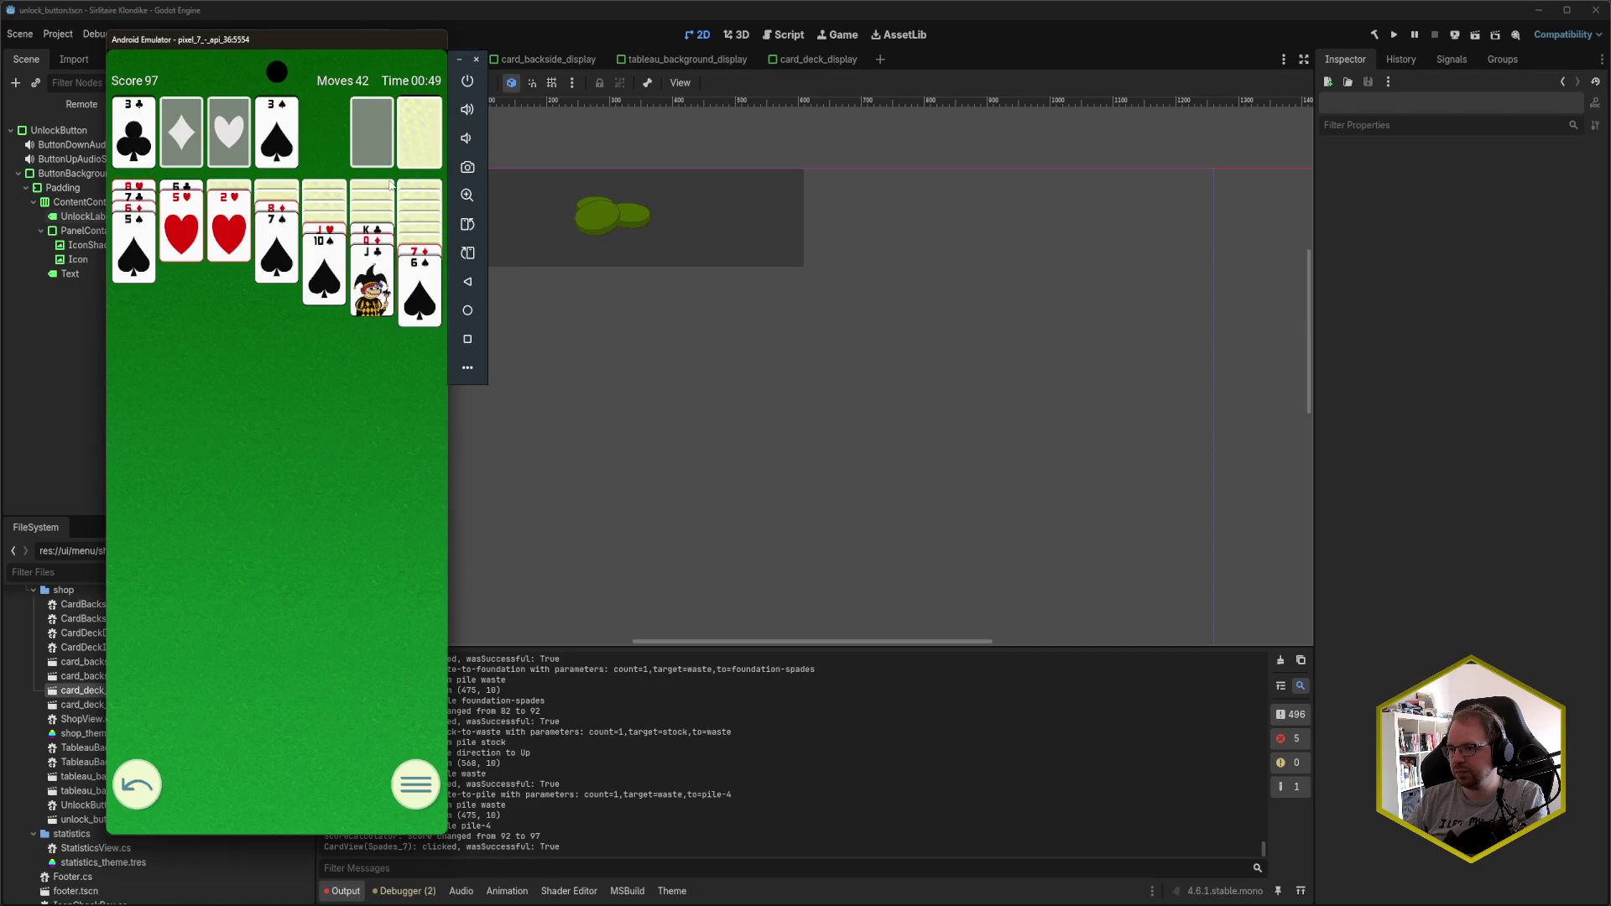
left_click(414, 252)
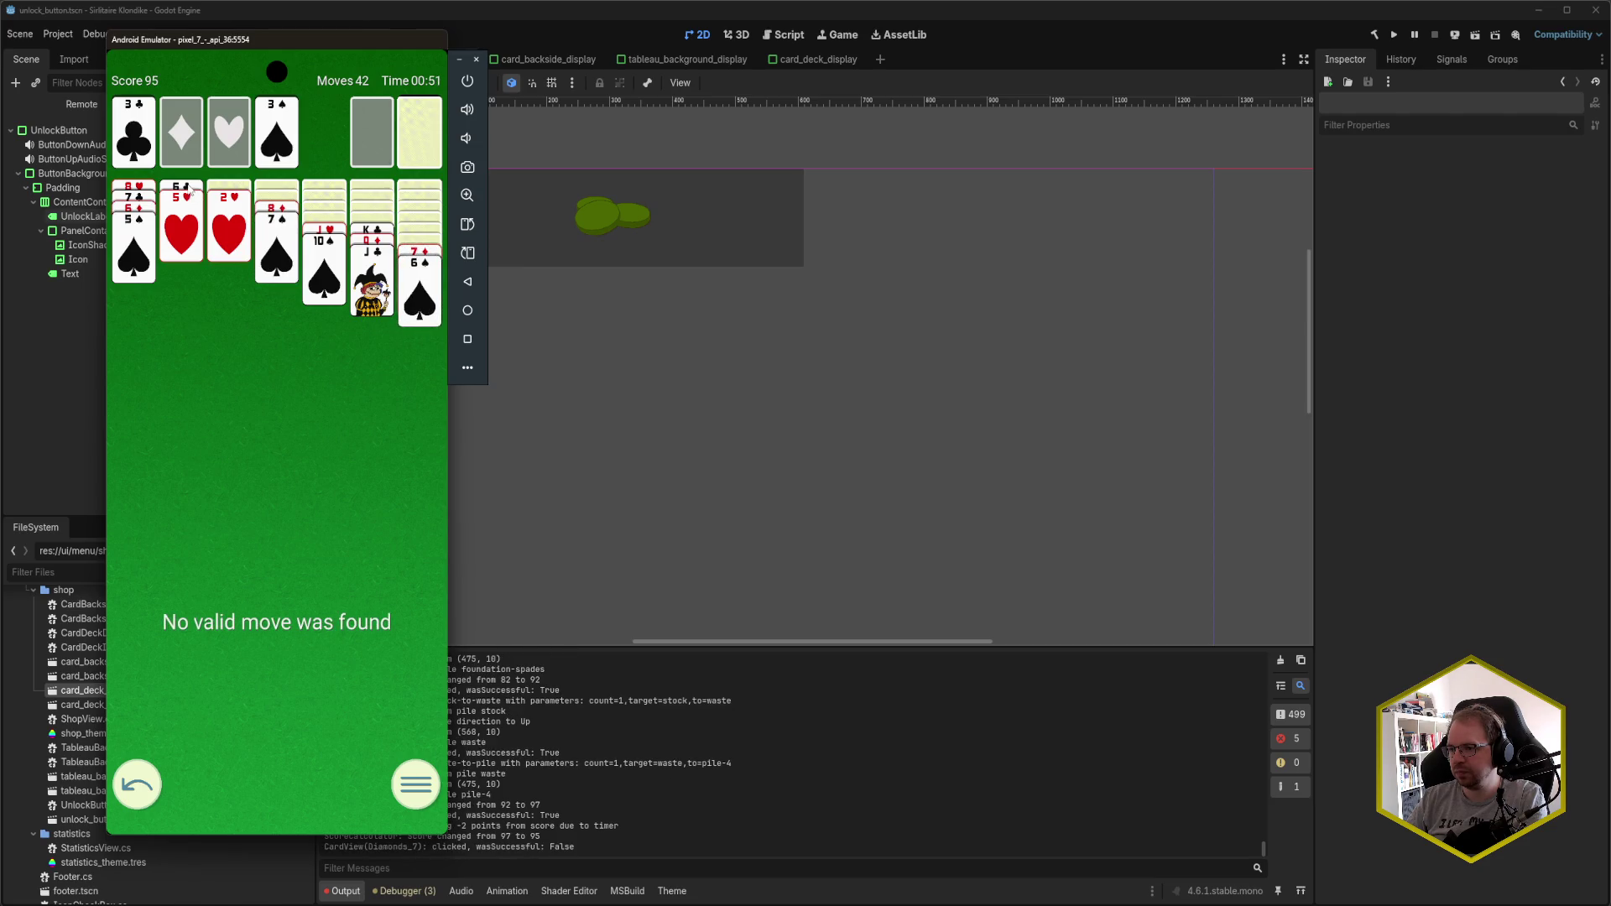
- Deal through the rest of the stock, playing 6♥ onto 7♠ along the way
left_click(189, 190)
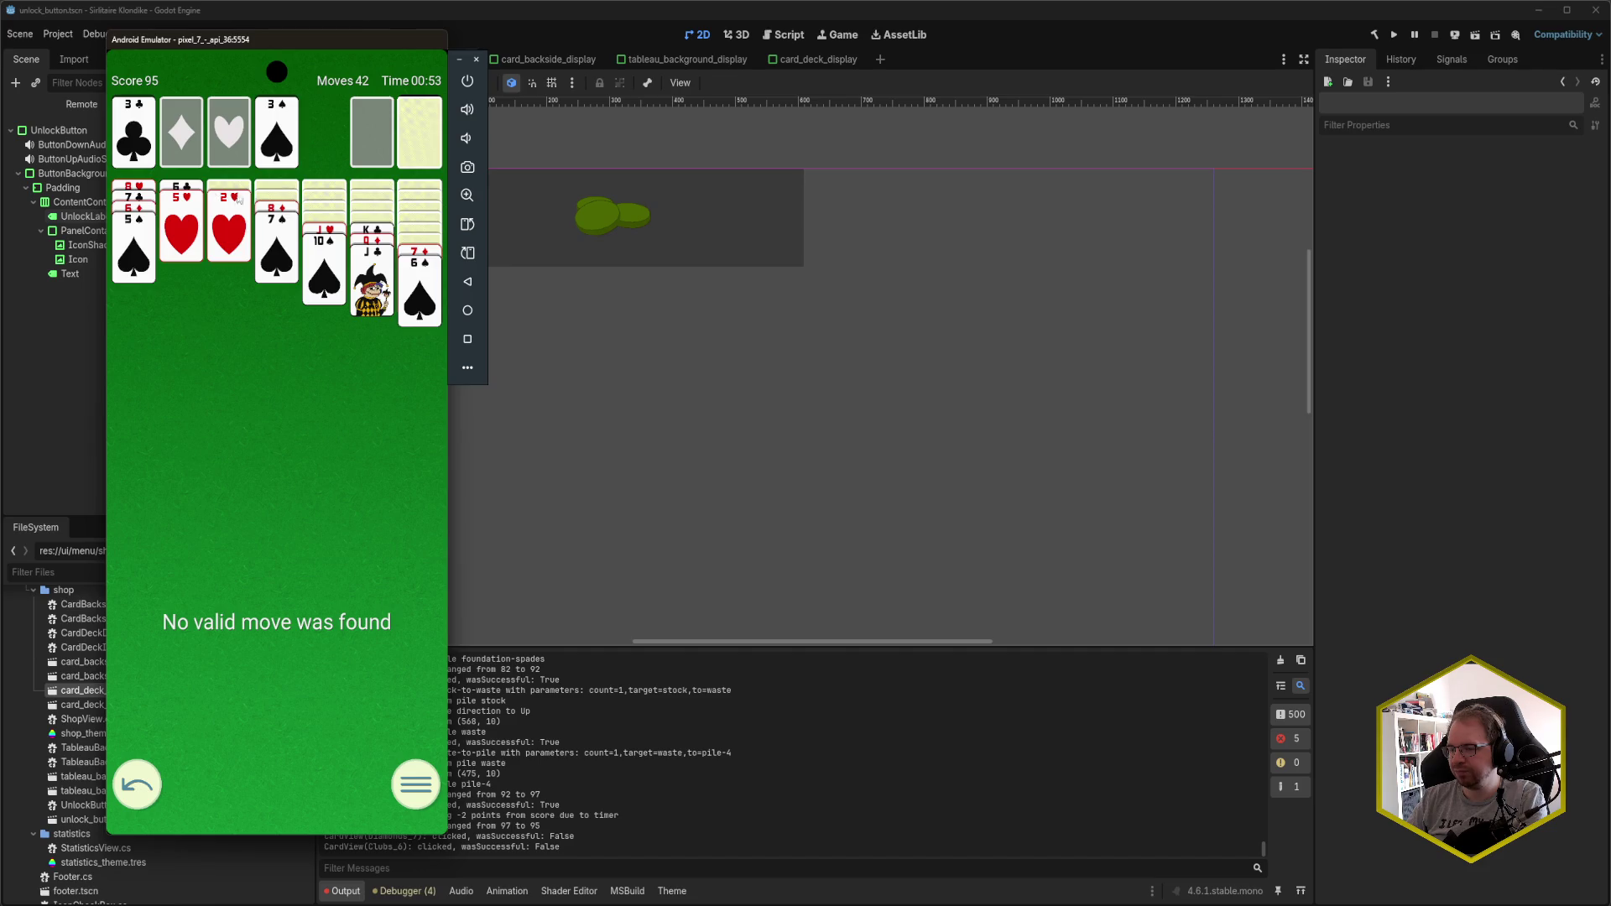
left_click(414, 152)
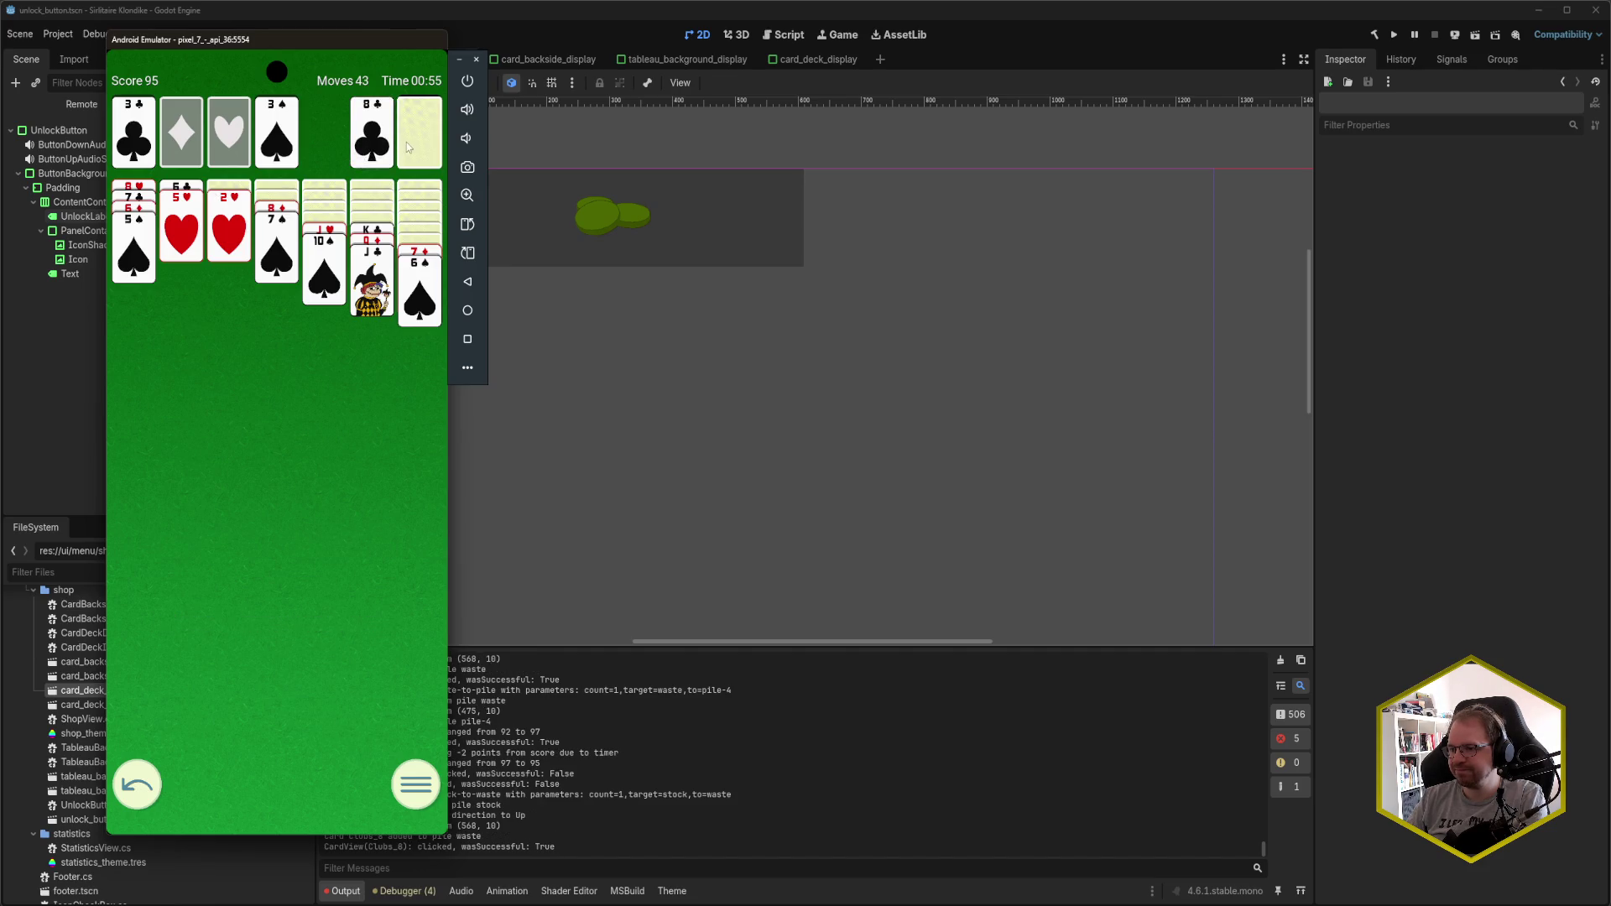
left_click(412, 143)
left_click(412, 143)
left_click(412, 143)
left_click(412, 143)
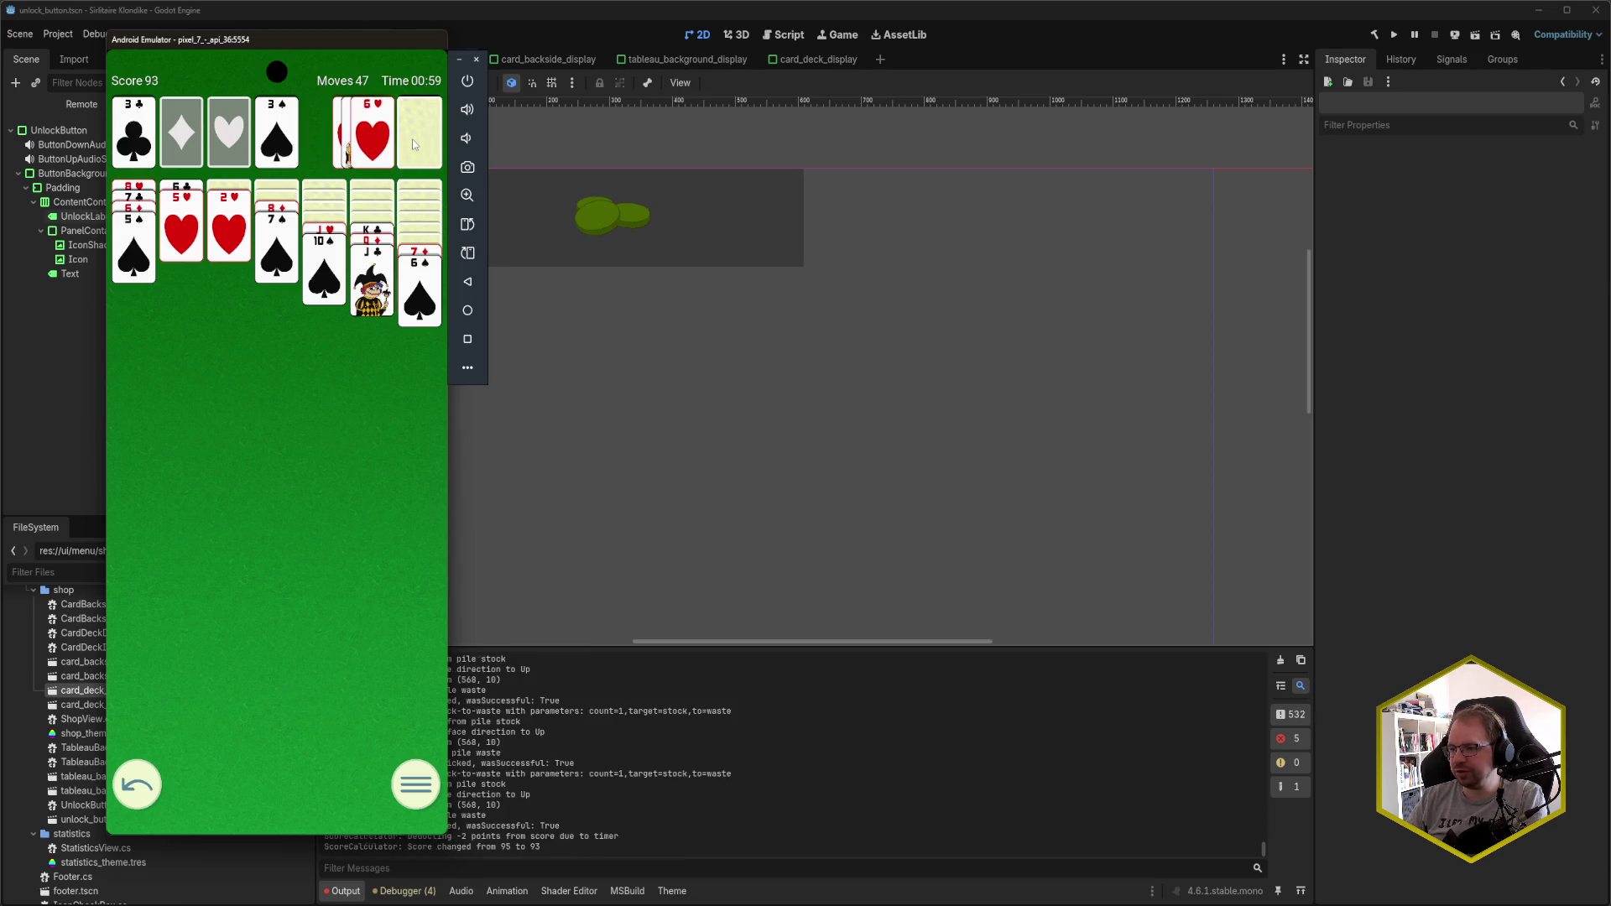
left_click(382, 149)
left_click(410, 144)
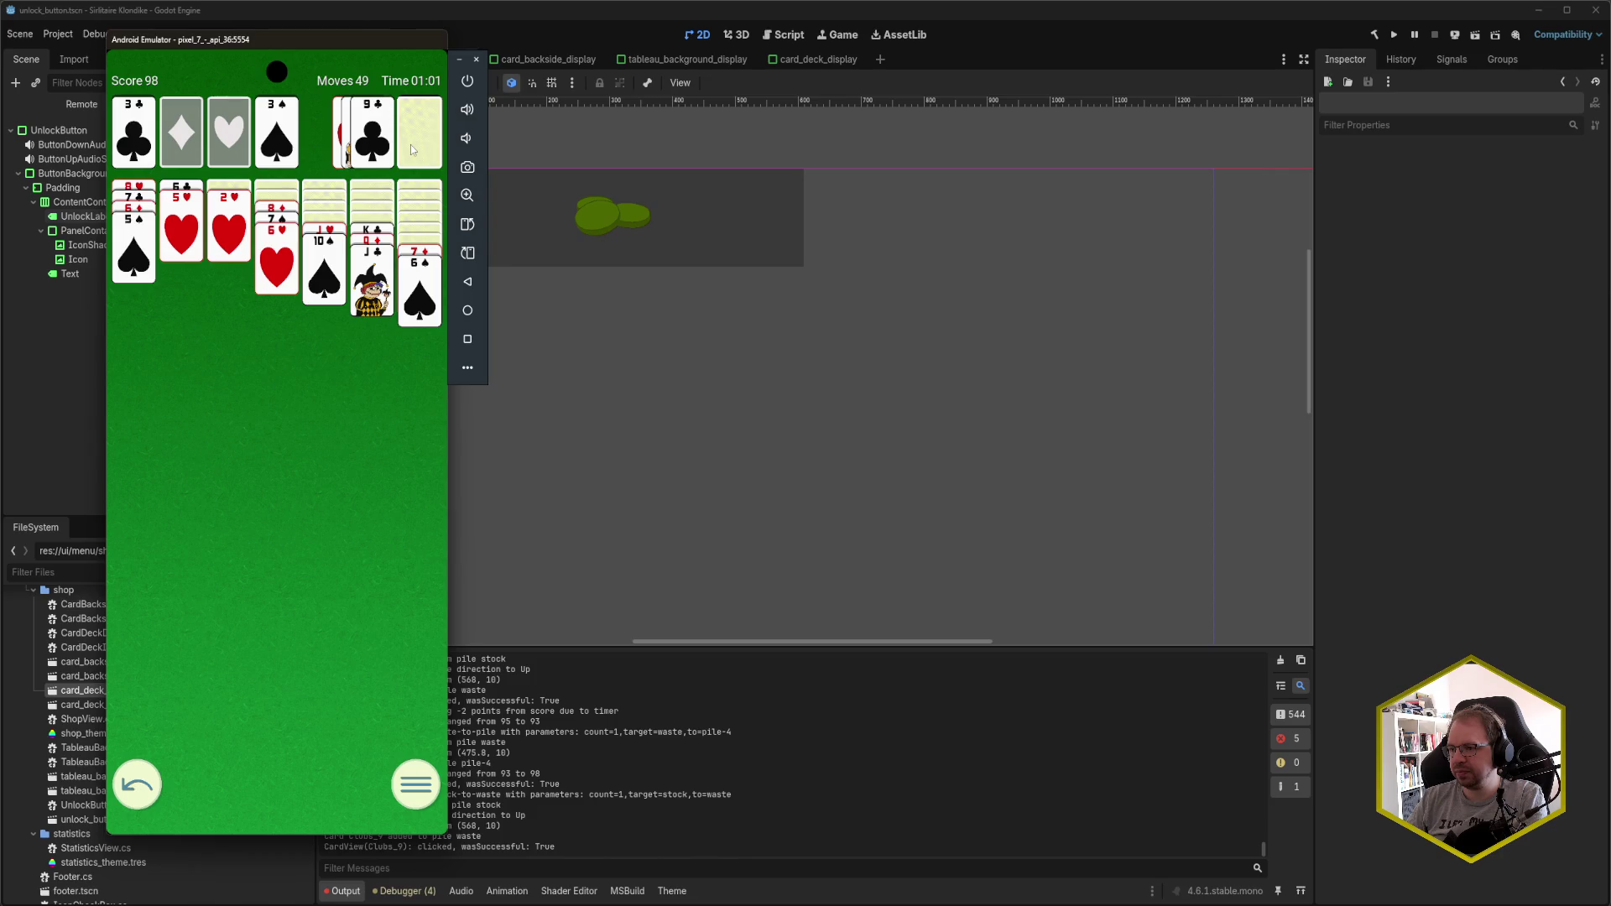
left_click(411, 144)
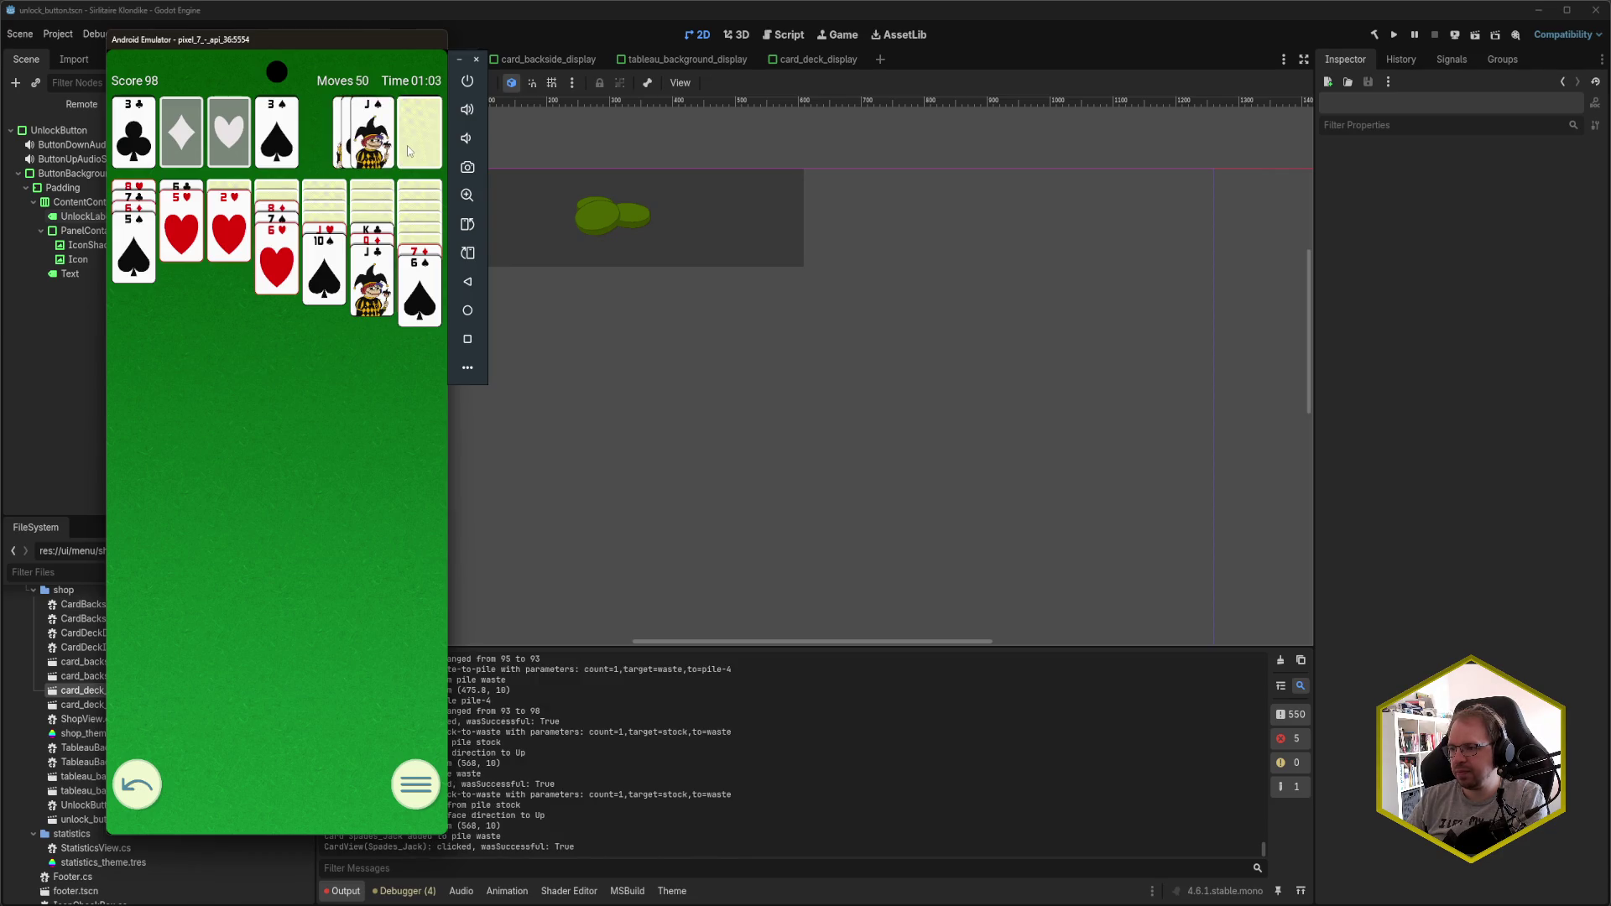
left_click(407, 144)
left_click(406, 145)
left_click(406, 144)
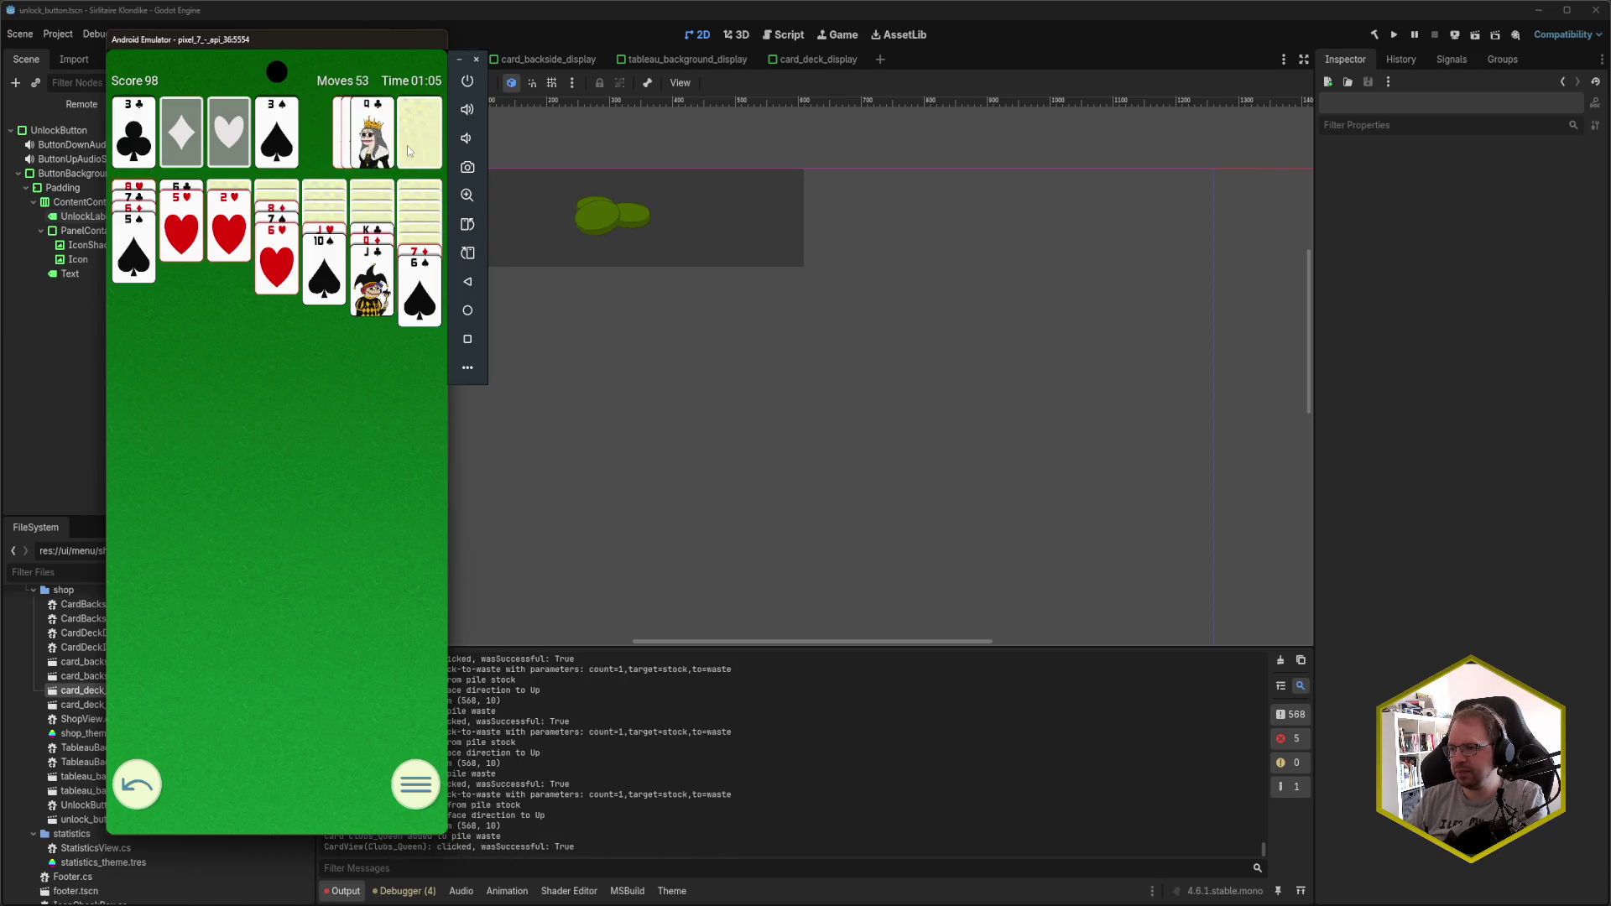
left_click(406, 144)
left_click(415, 151)
left_click(415, 151)
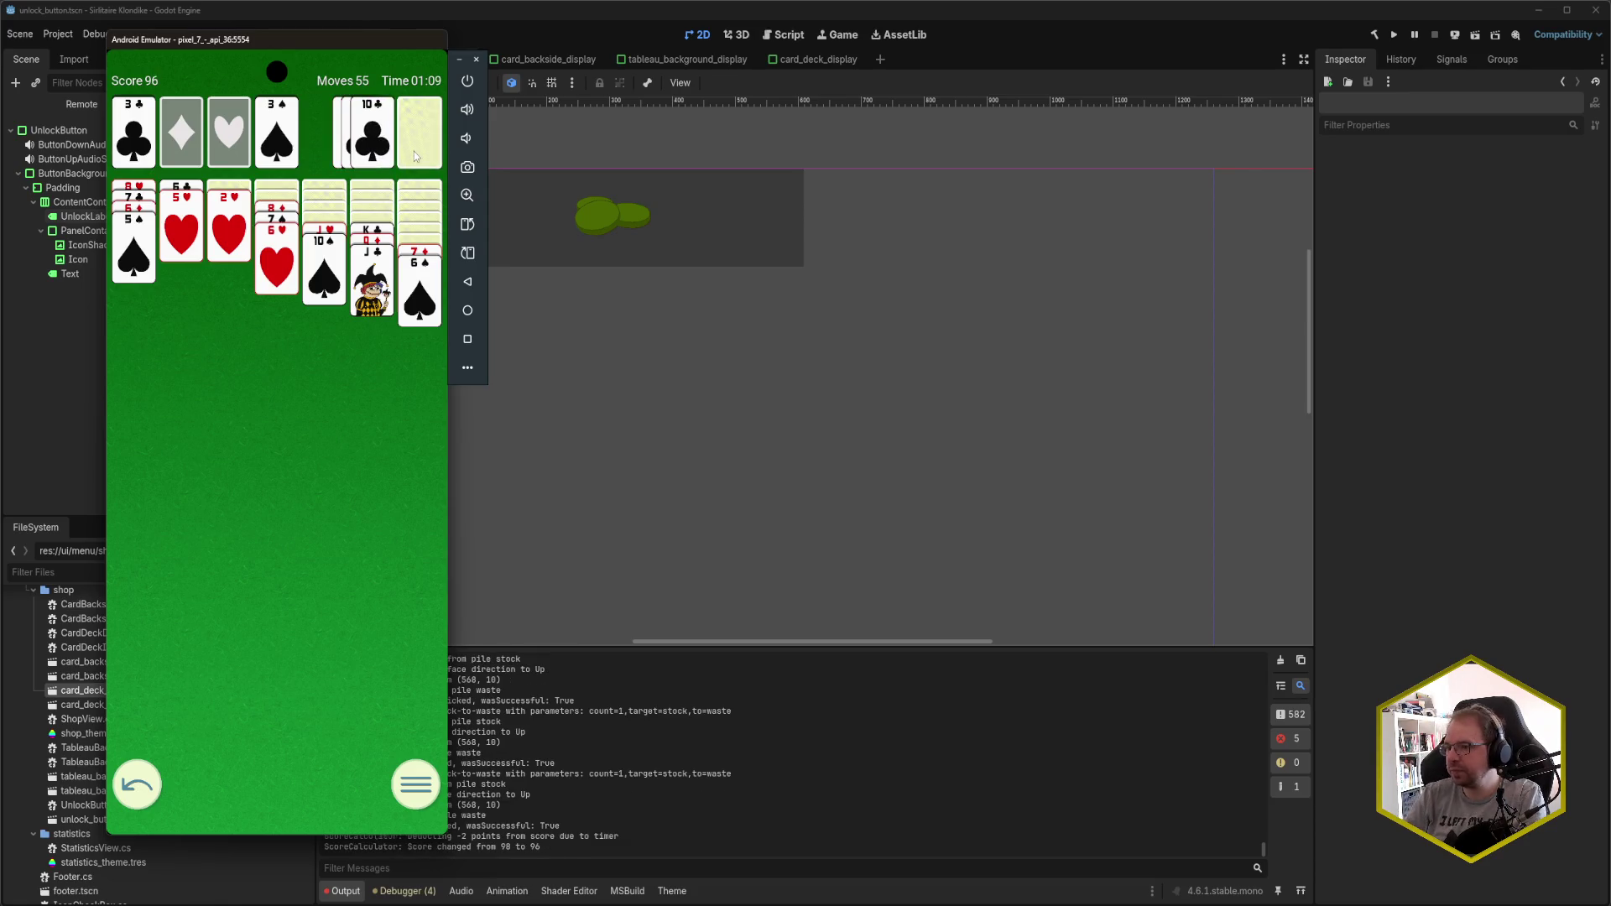
- Start a New Game from the pause menu and confirm abandoning the current one
left_click(415, 785)
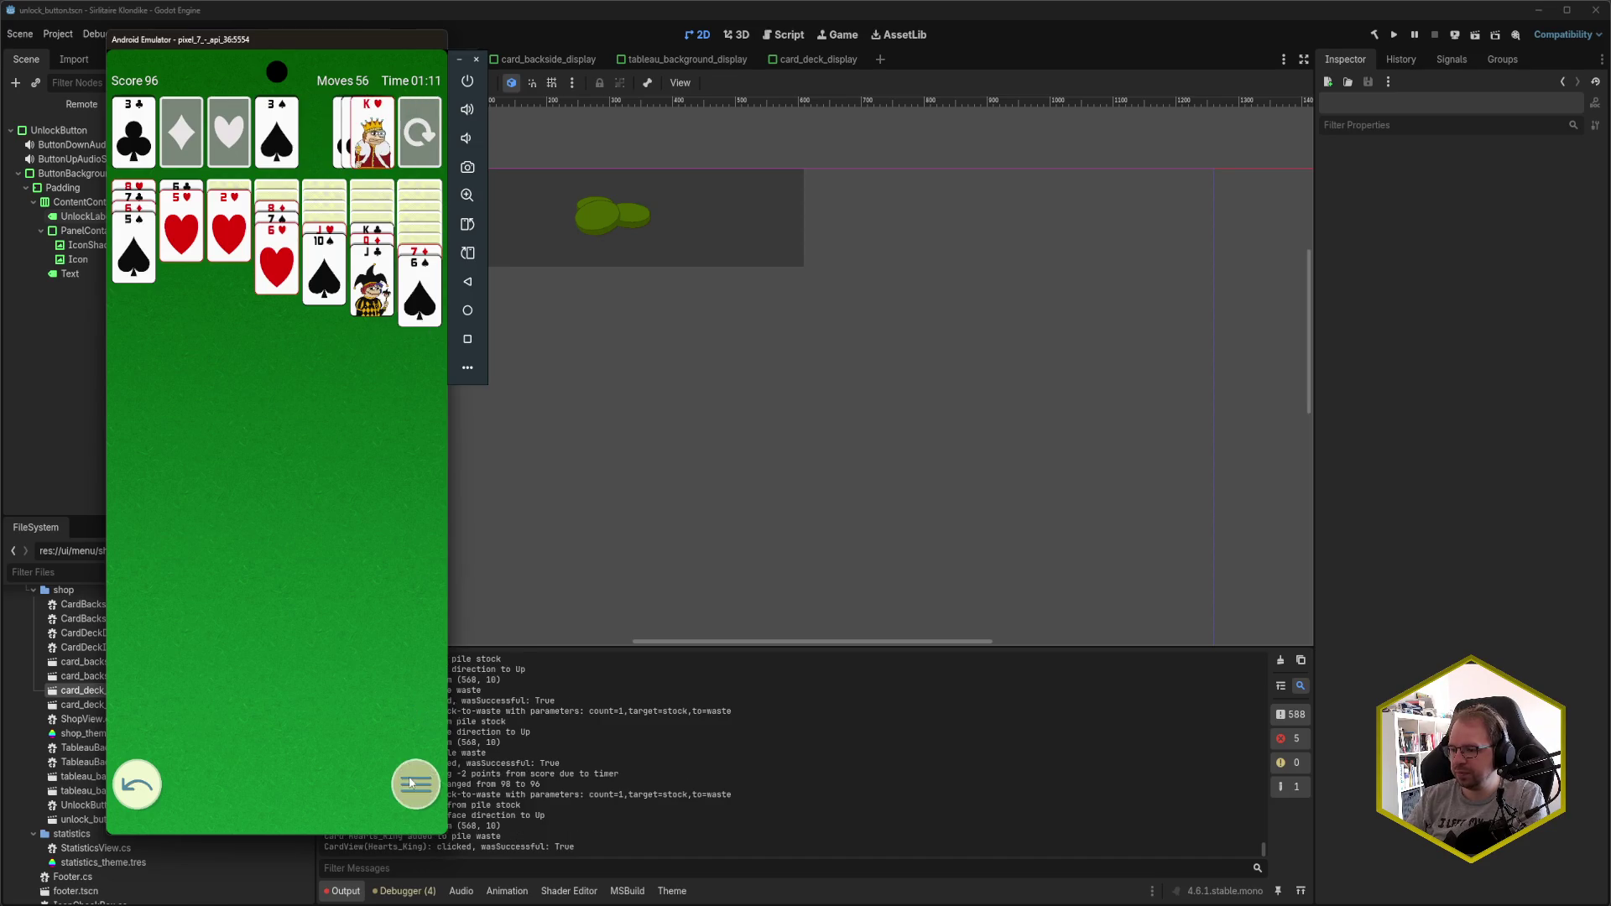
left_click(302, 508)
left_click(334, 485)
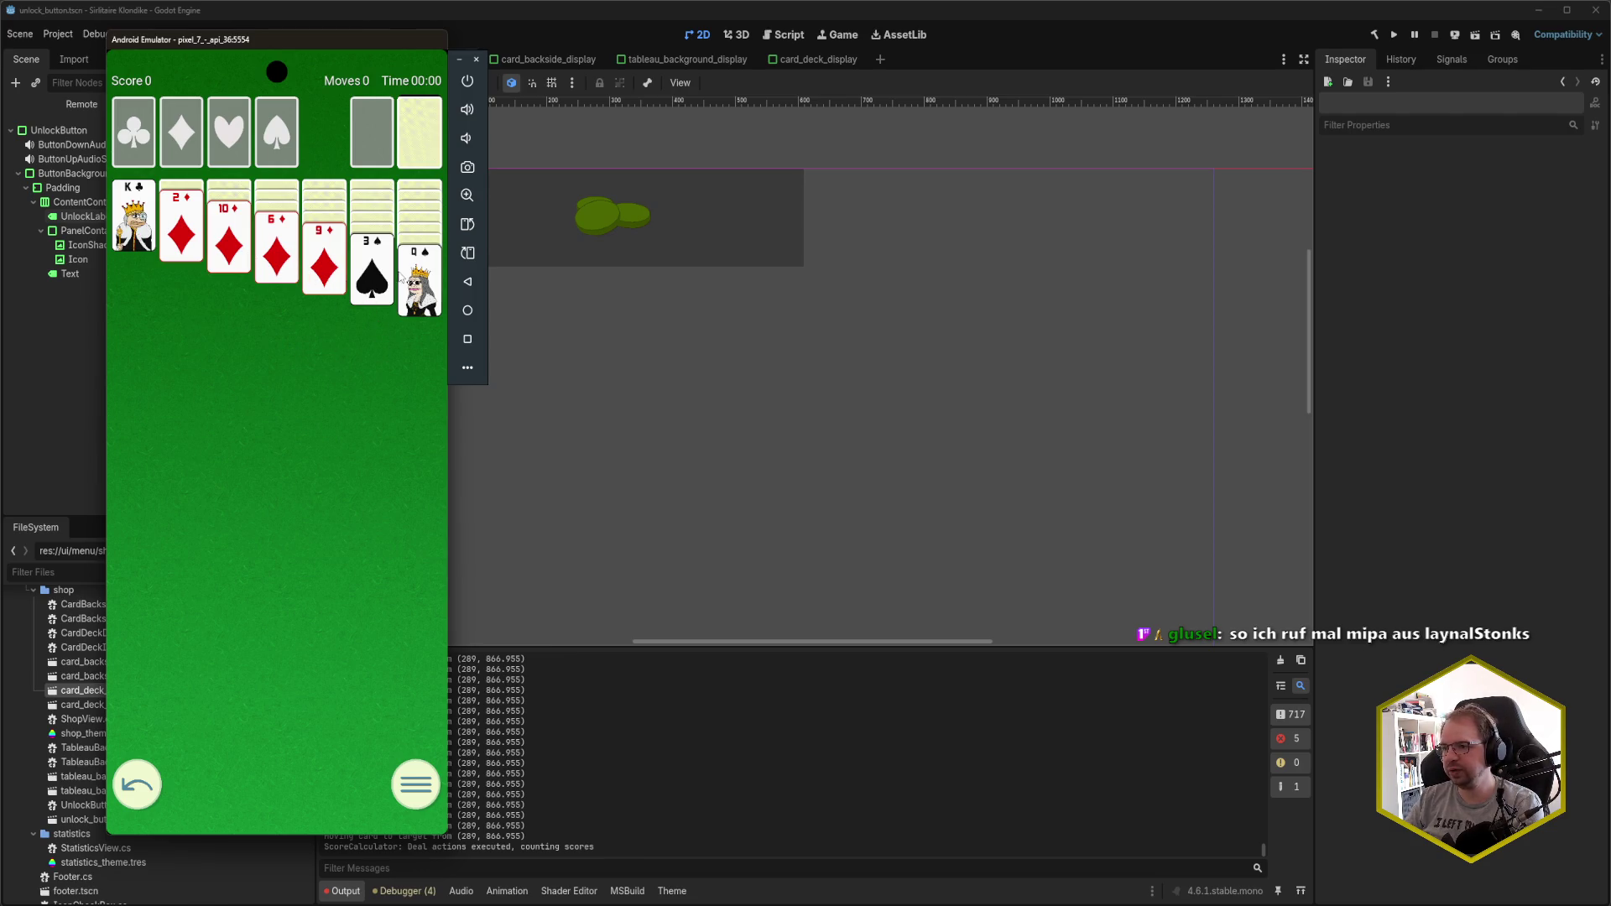
- Move 2♦ onto 3♠, then send A♥ and 2♥ to the hearts foundation
left_click(197, 216)
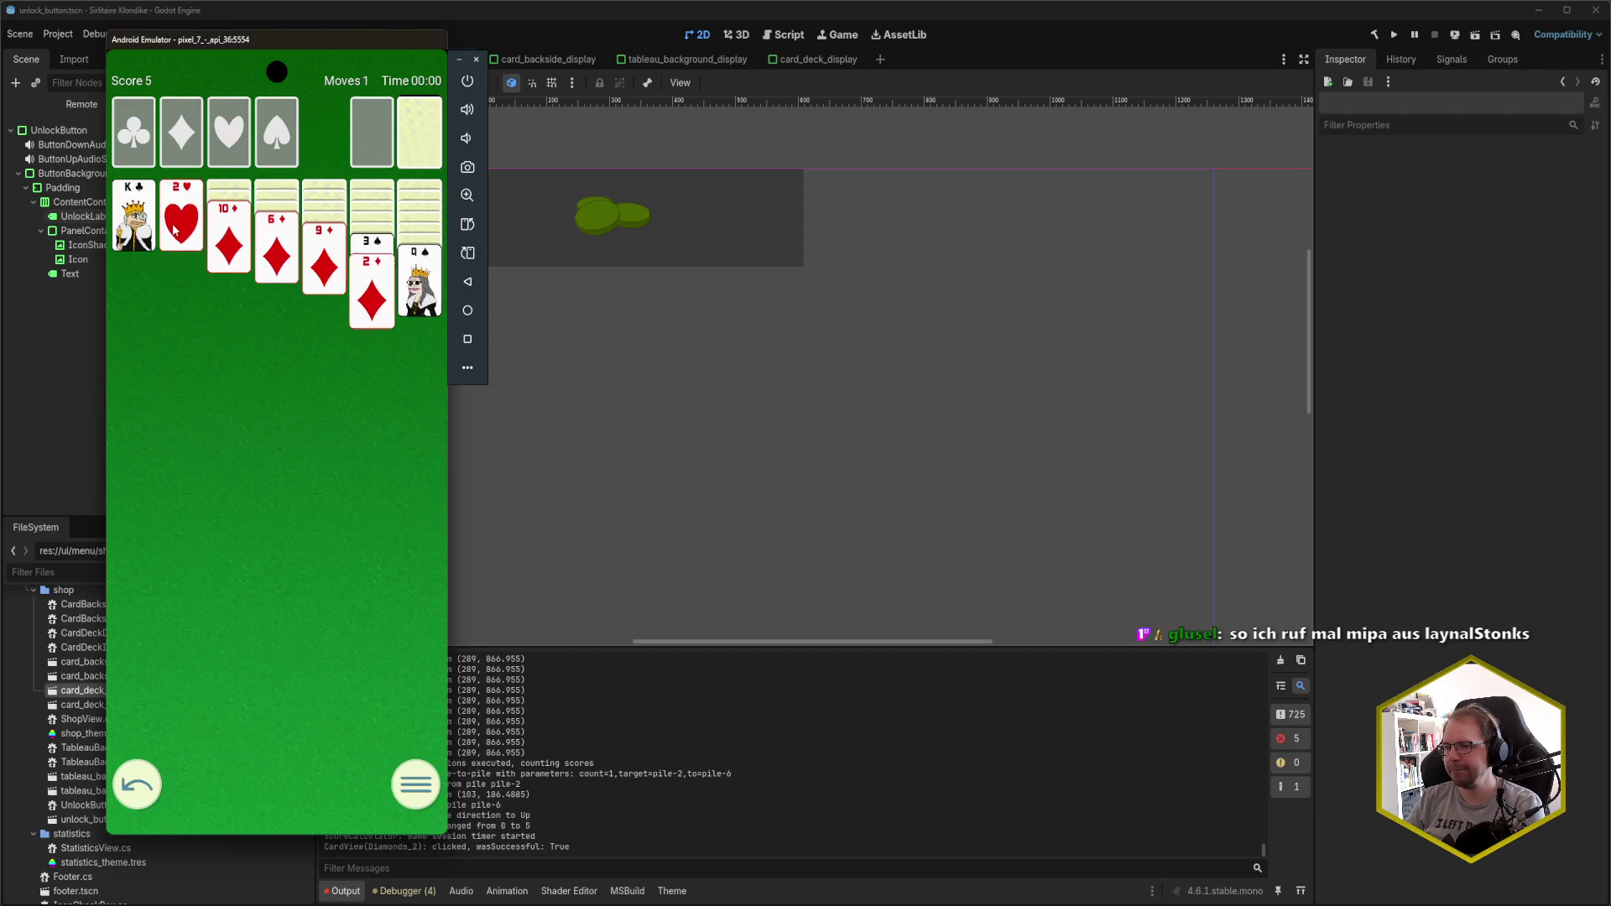
left_click(416, 142)
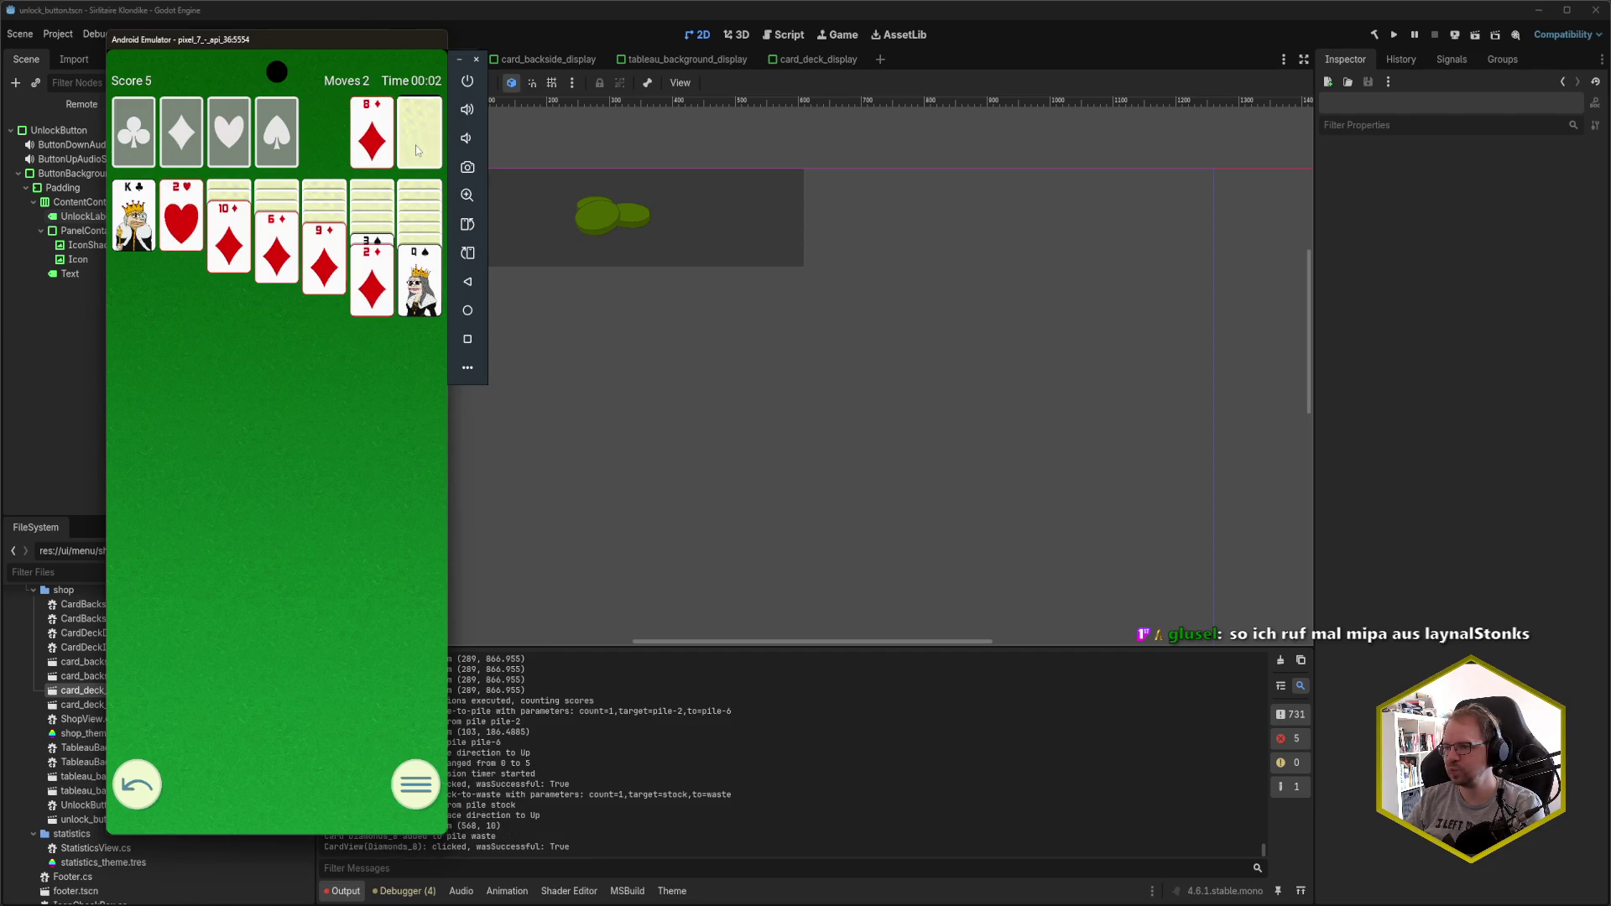
left_click(418, 154)
left_click(373, 157)
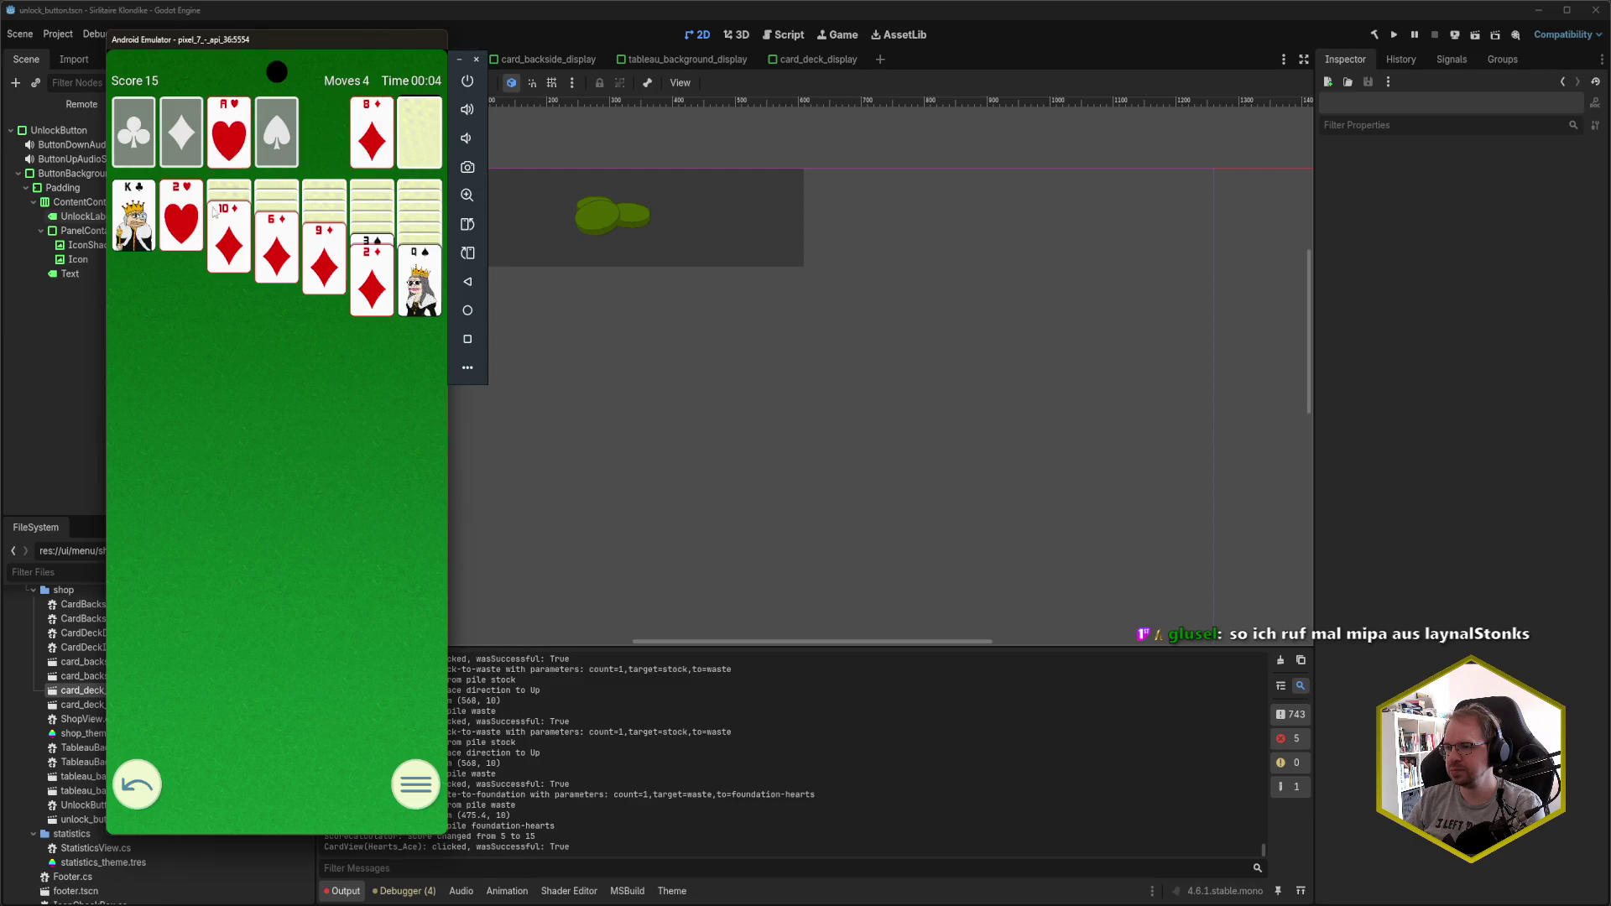
left_click(182, 225)
- Cycle through the stock and move J♦ onto Q♠ in column 7
left_click(413, 137)
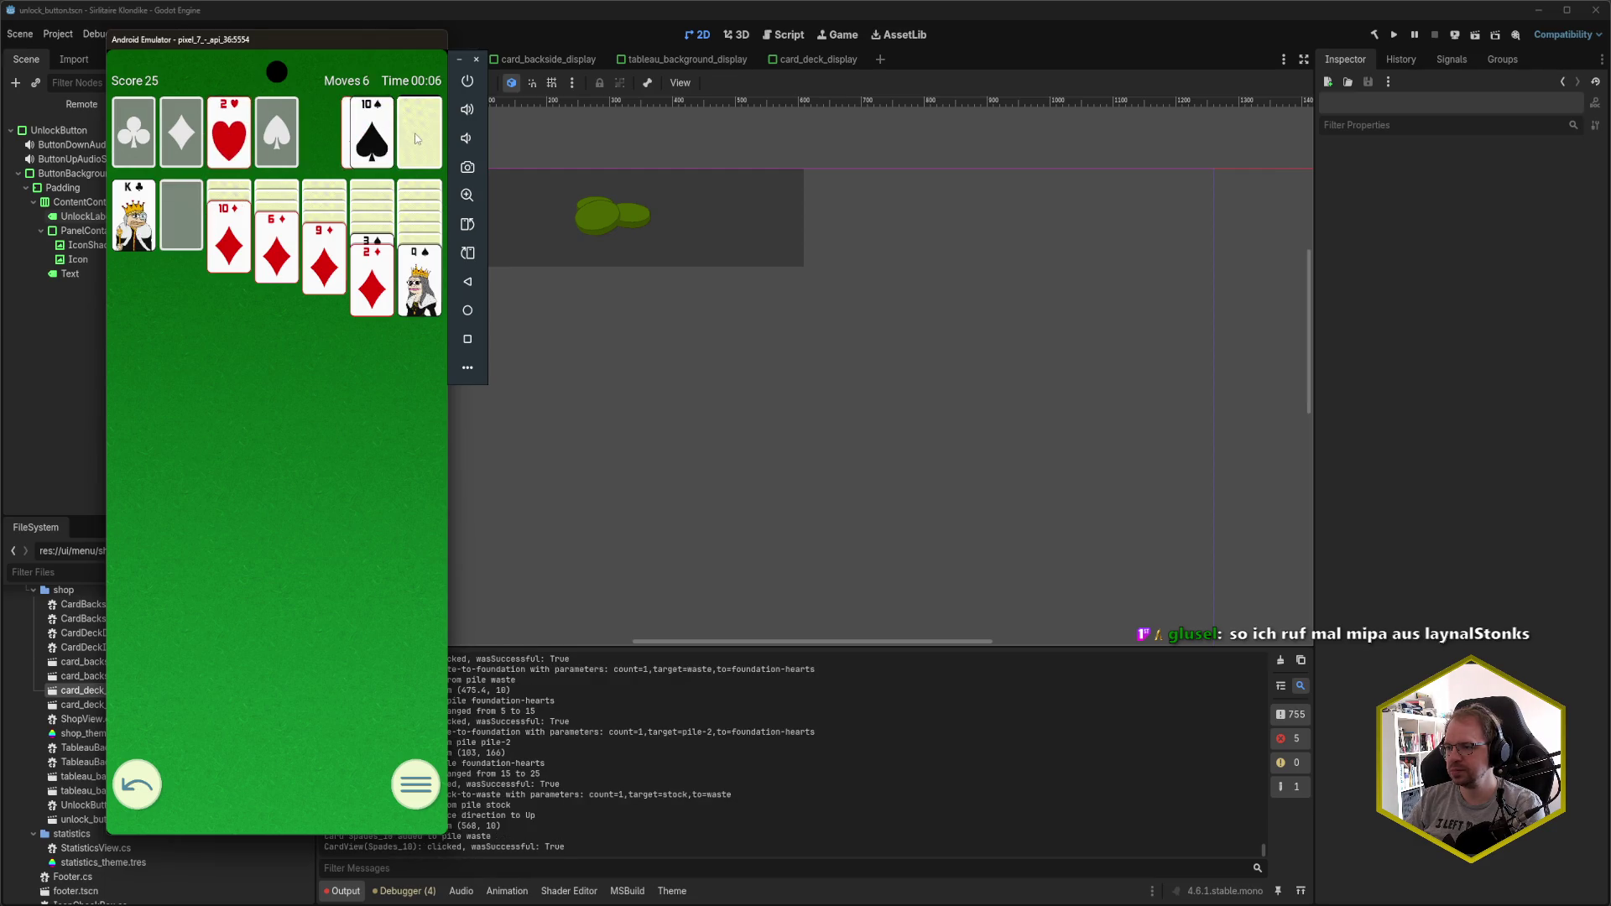
left_click(415, 138)
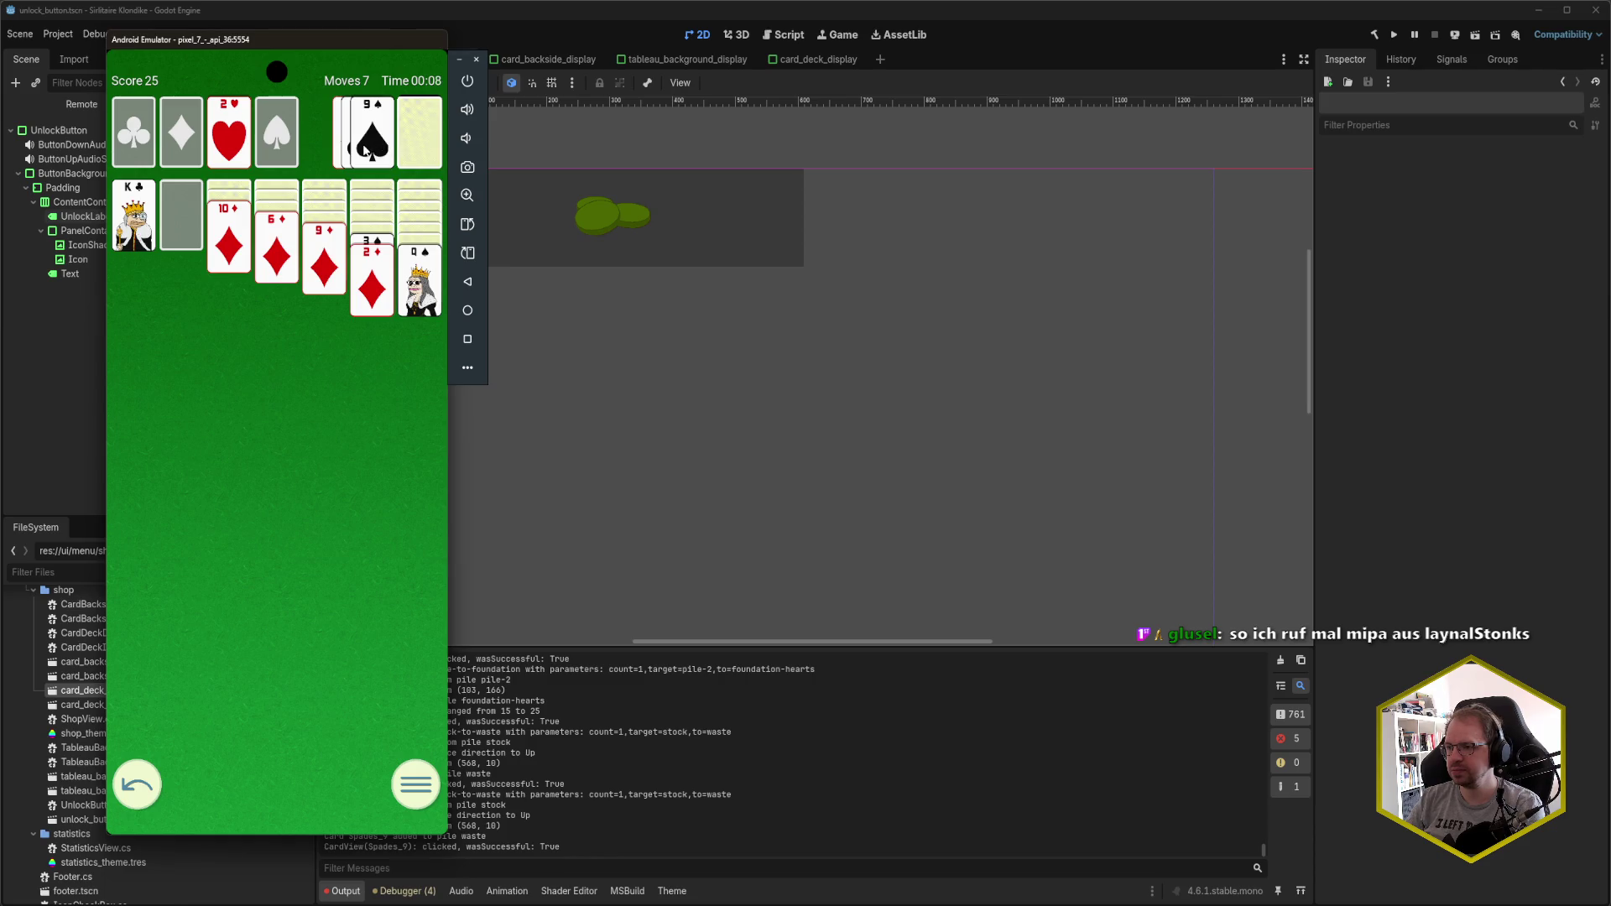
left_click(418, 143)
left_click(412, 143)
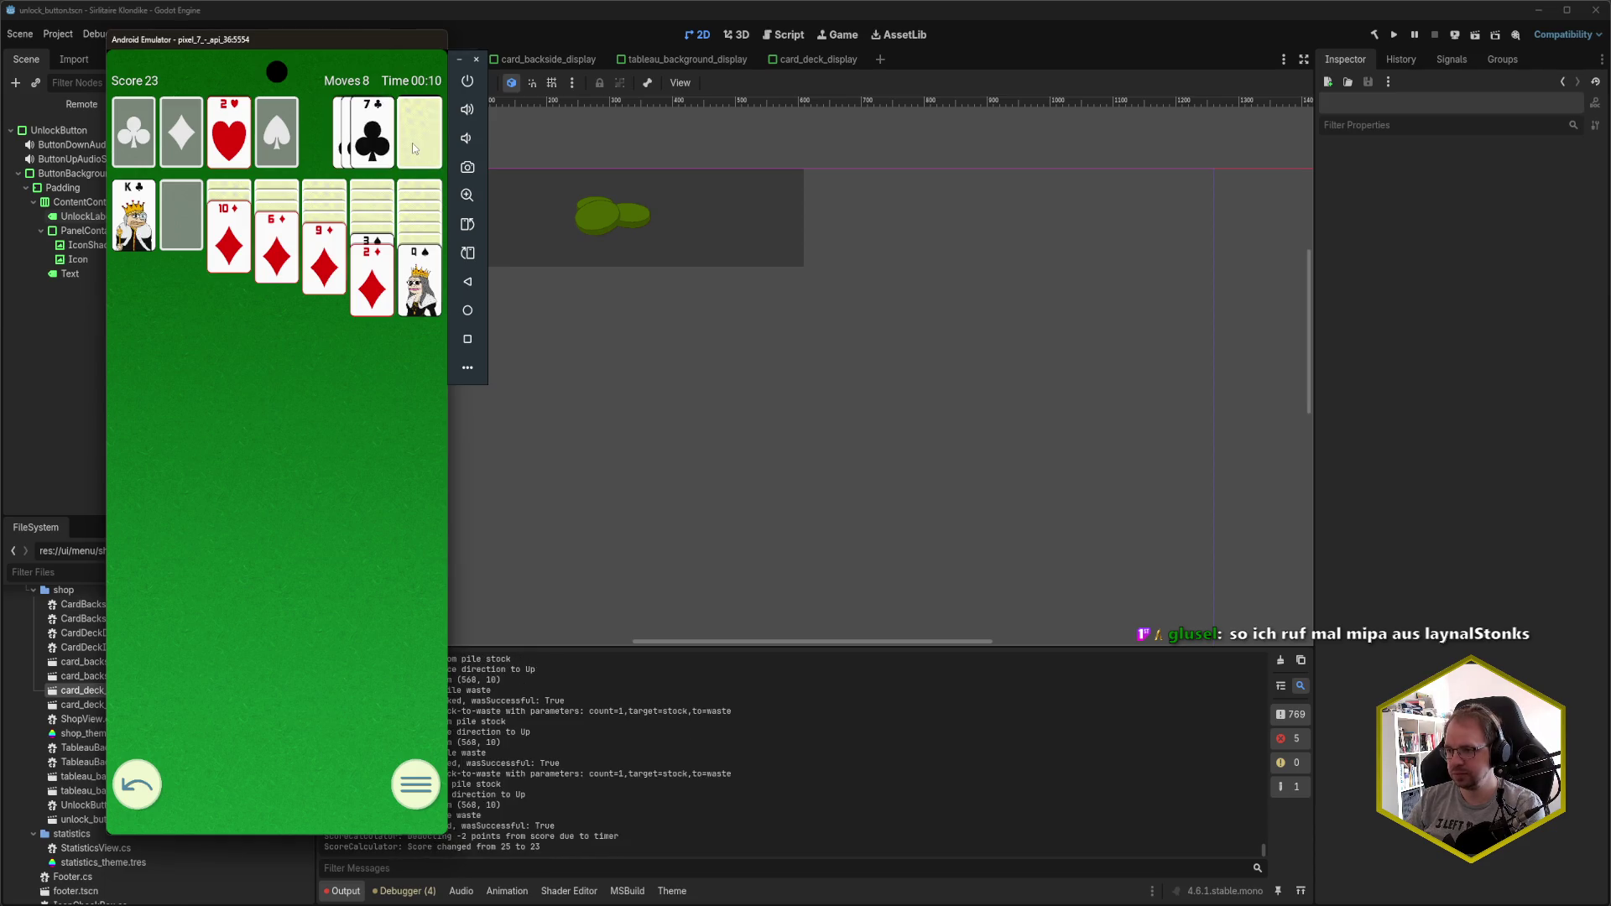
left_click(410, 144)
left_click(410, 144)
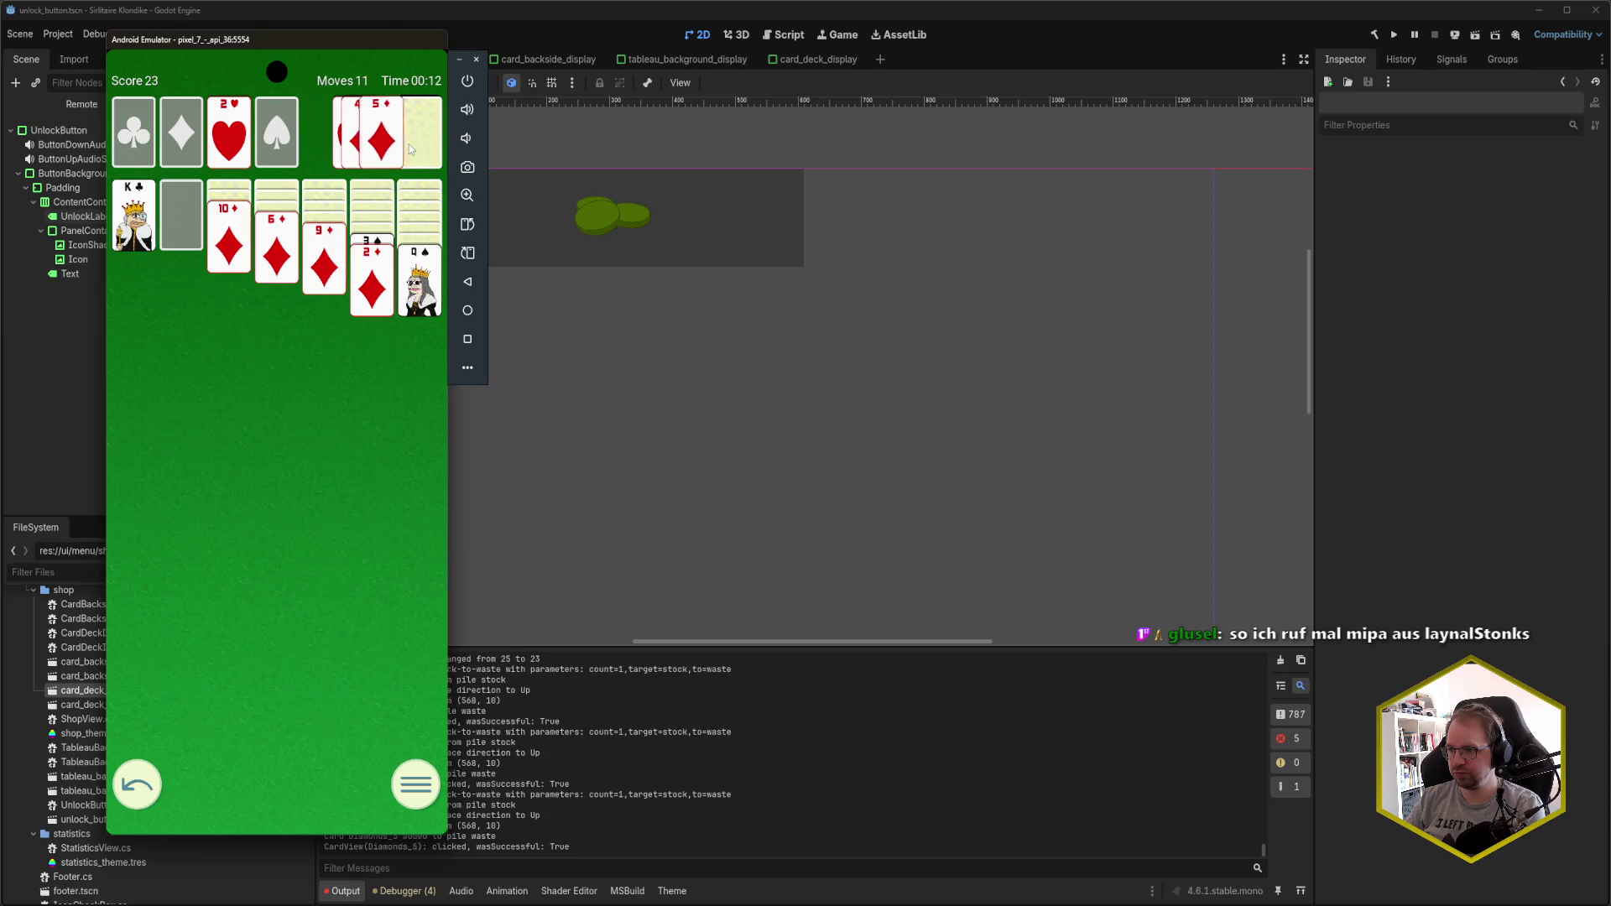
left_click(410, 144)
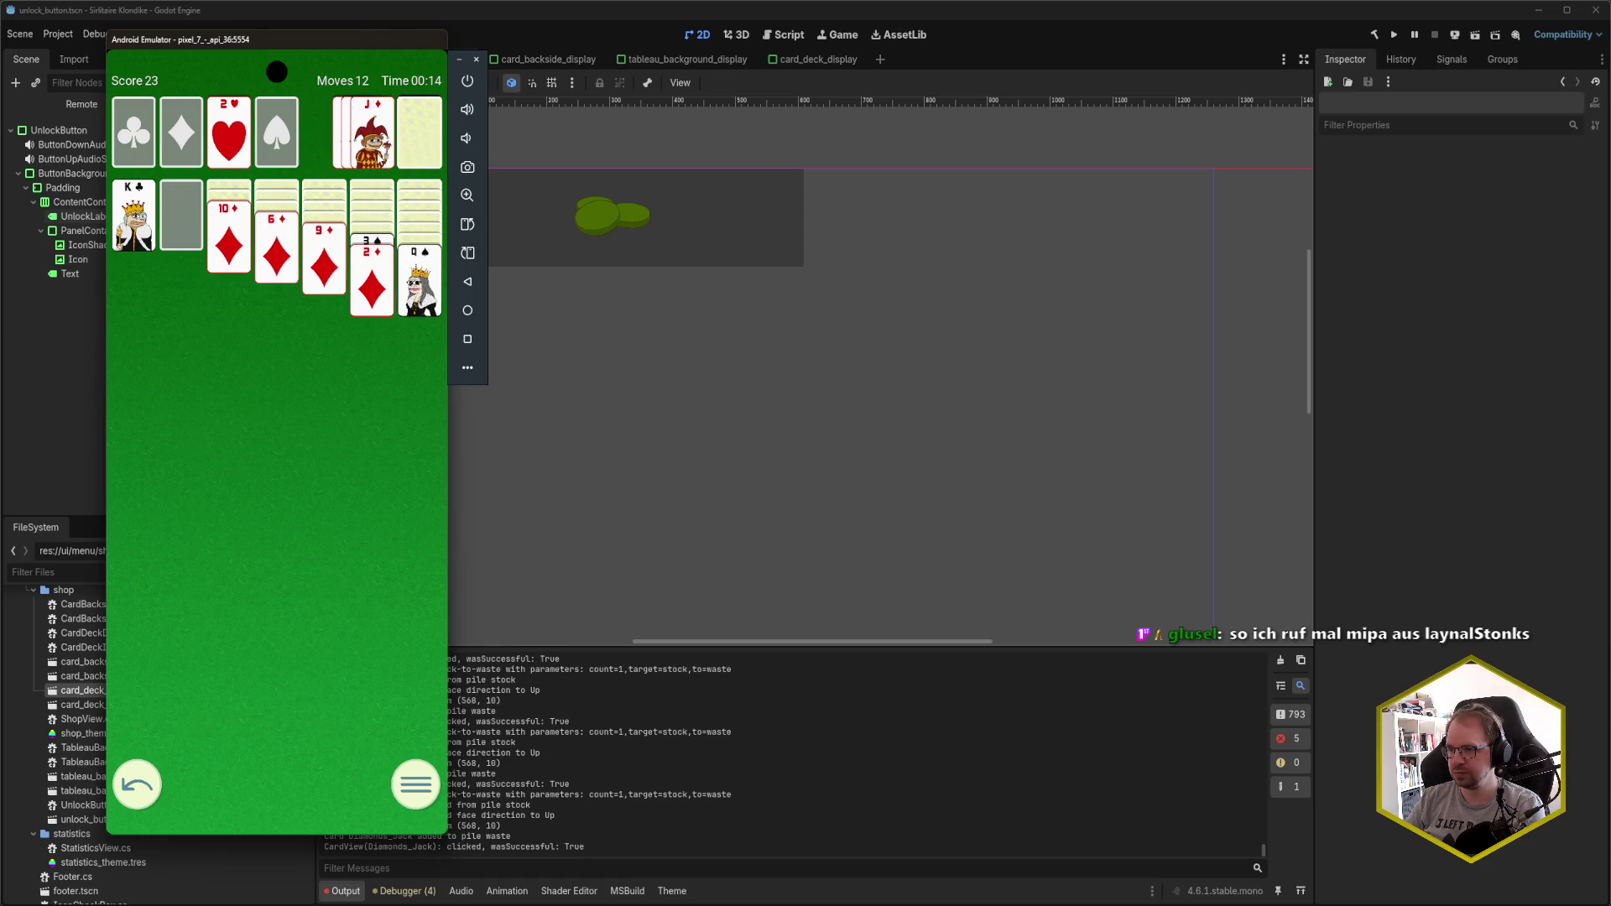
left_click(379, 156)
- Build diamonds to 3♦, placing K♥ in empty column 2 under Q♠ and J♦
left_click(428, 138)
left_click(372, 138)
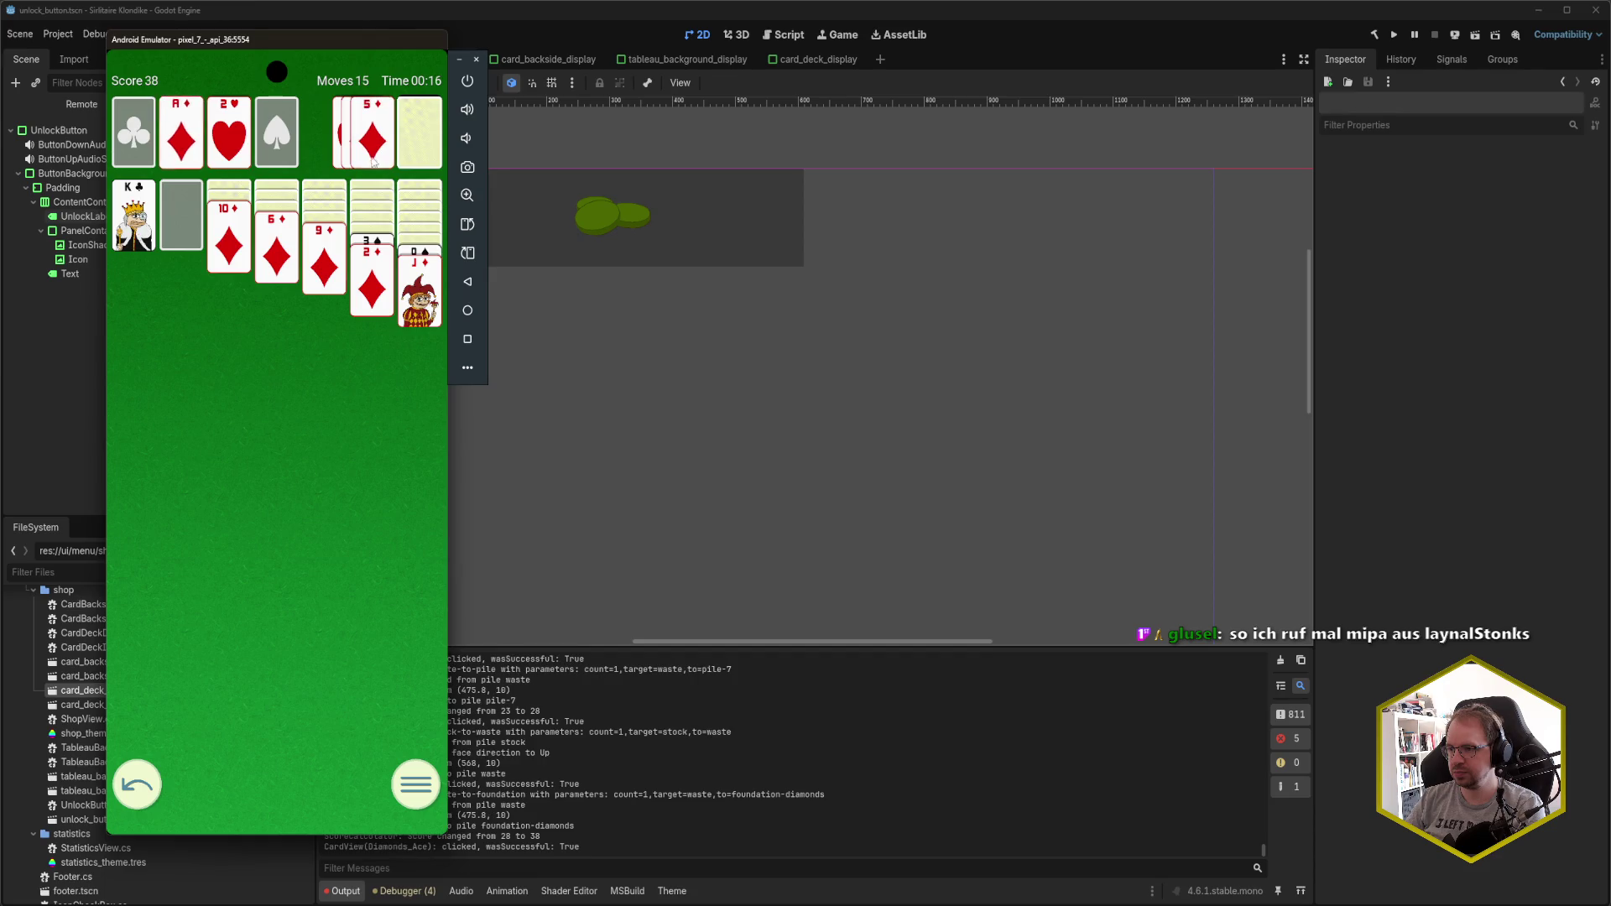
left_click(382, 294)
left_click(415, 143)
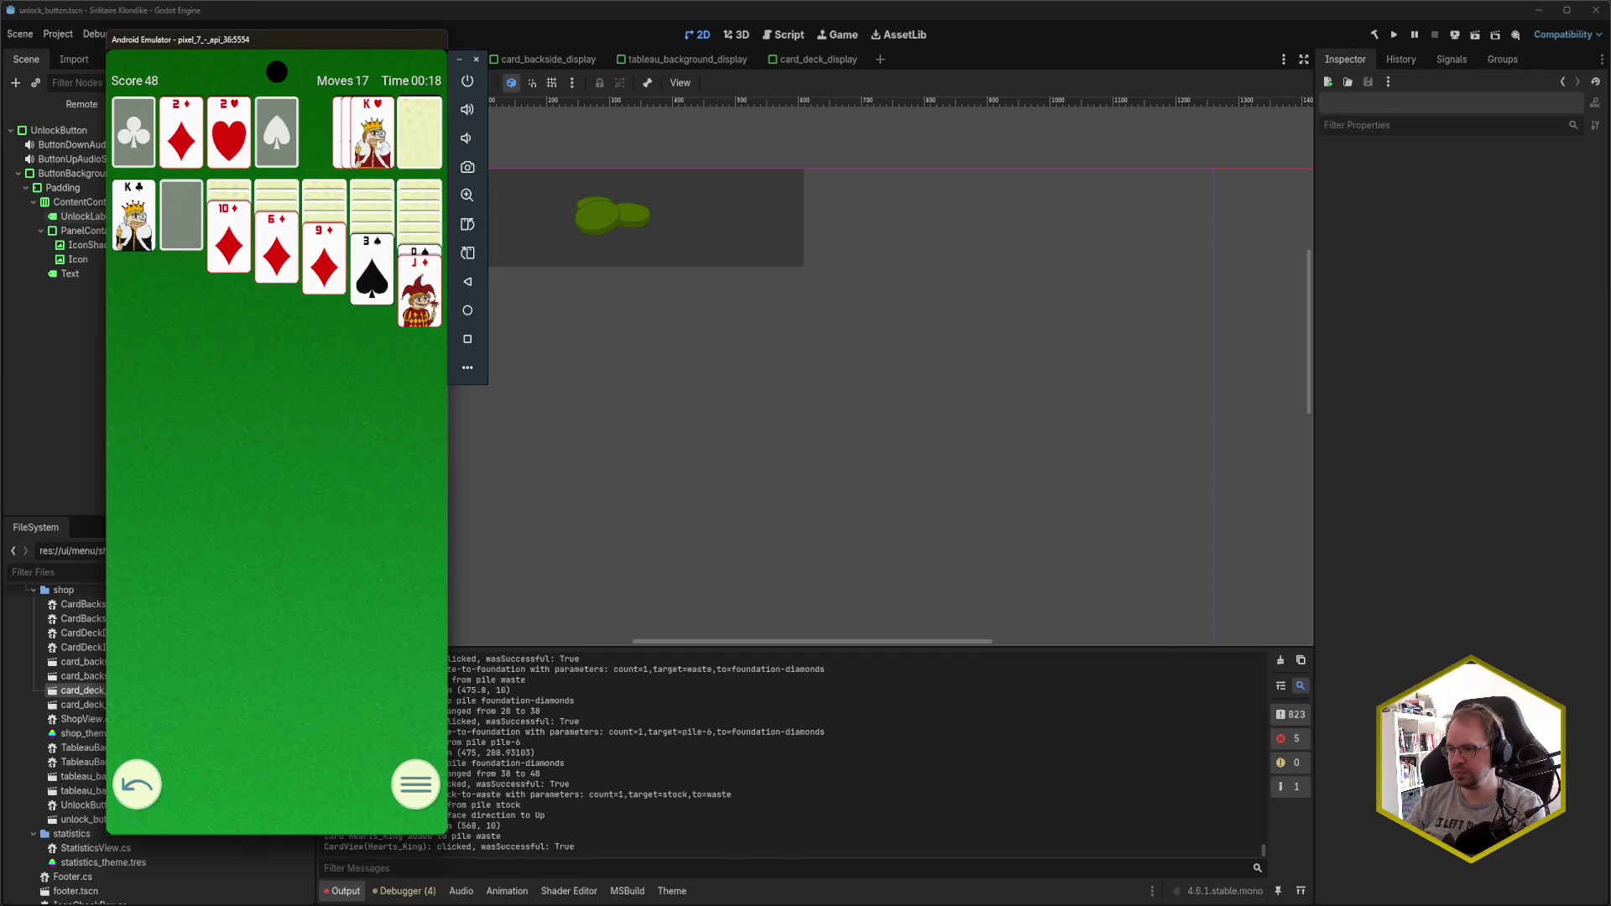
left_click(372, 138)
left_click(424, 254)
left_click(422, 268)
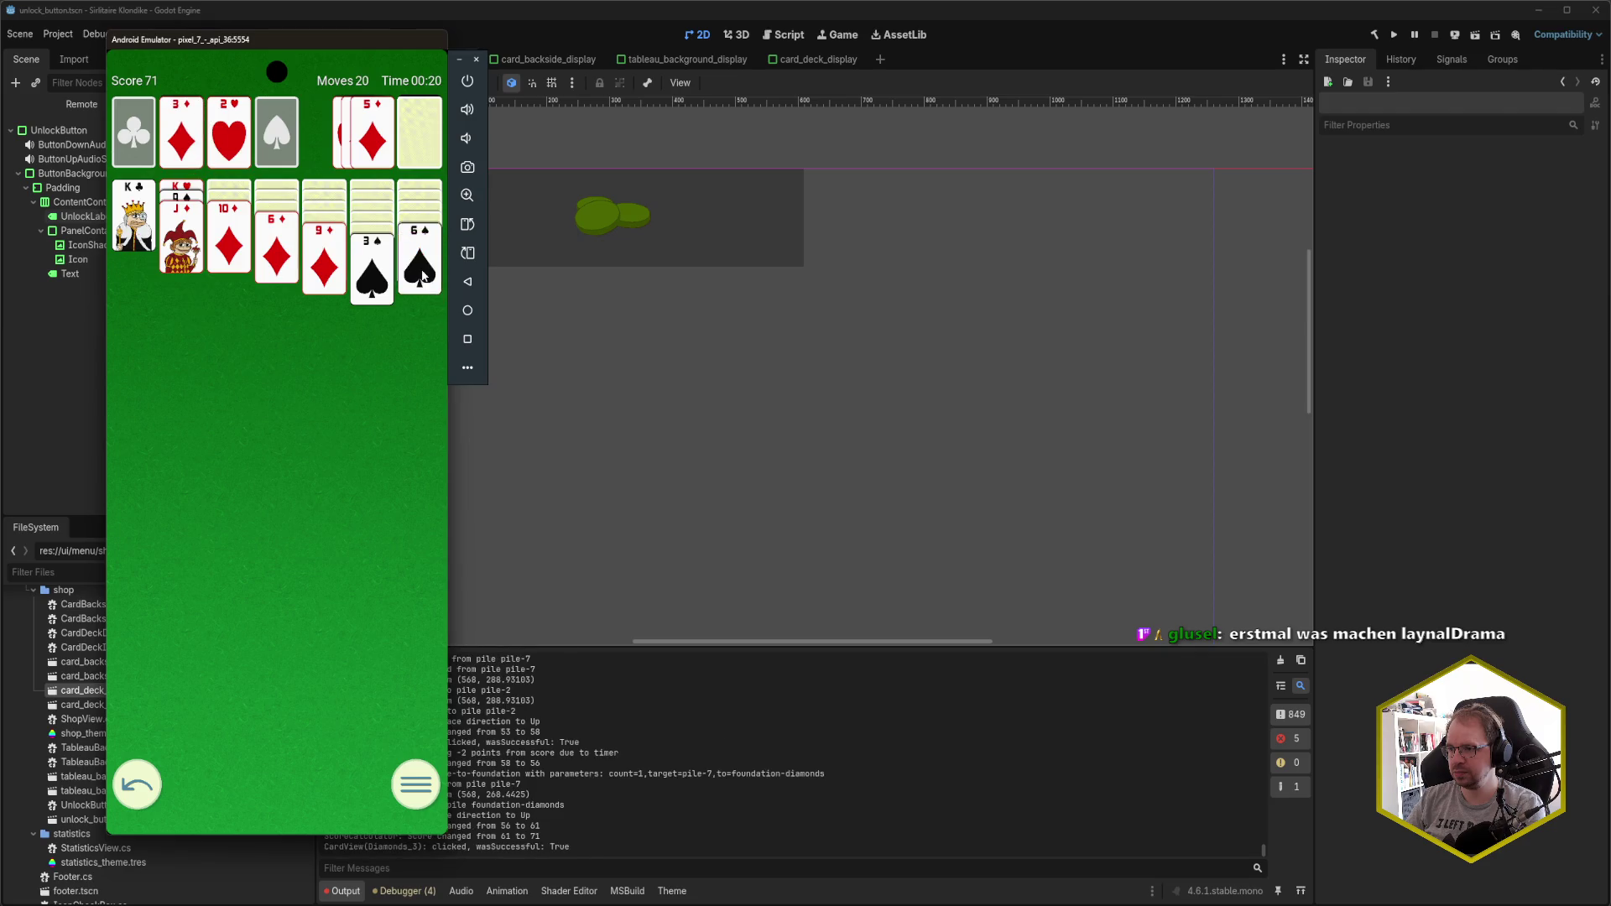
left_click(413, 148)
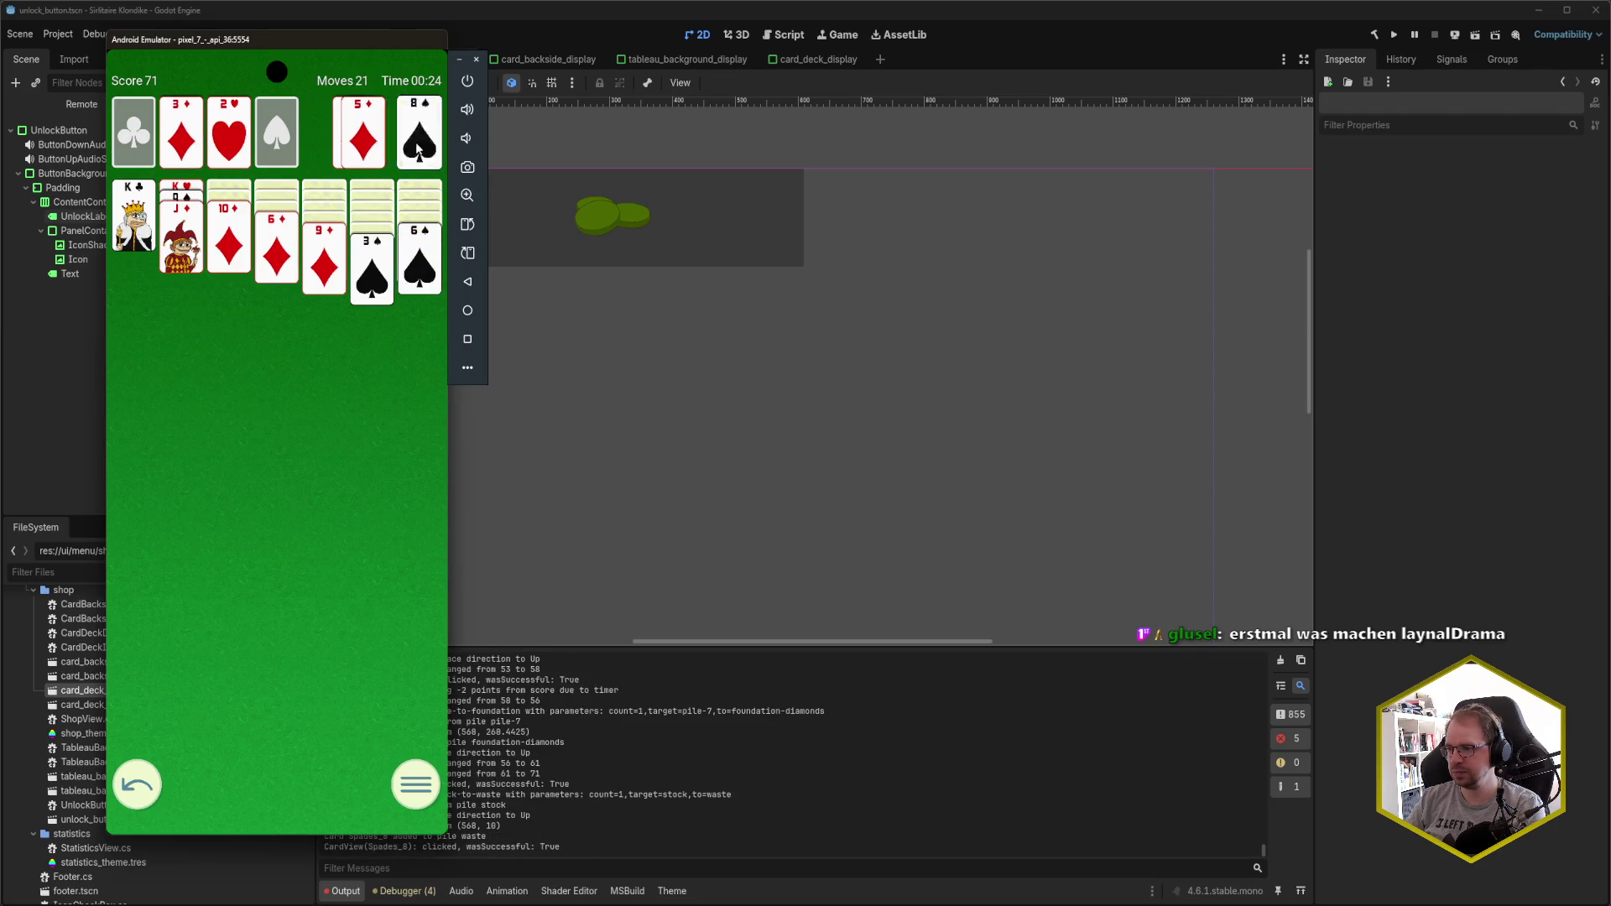
- Move 8♠ onto 9♦, play 10♣ onto J♦, and shift 9♦-8♠ to pile two
left_click(372, 143)
left_click(426, 127)
left_click(414, 138)
left_click(412, 140)
left_click(415, 138)
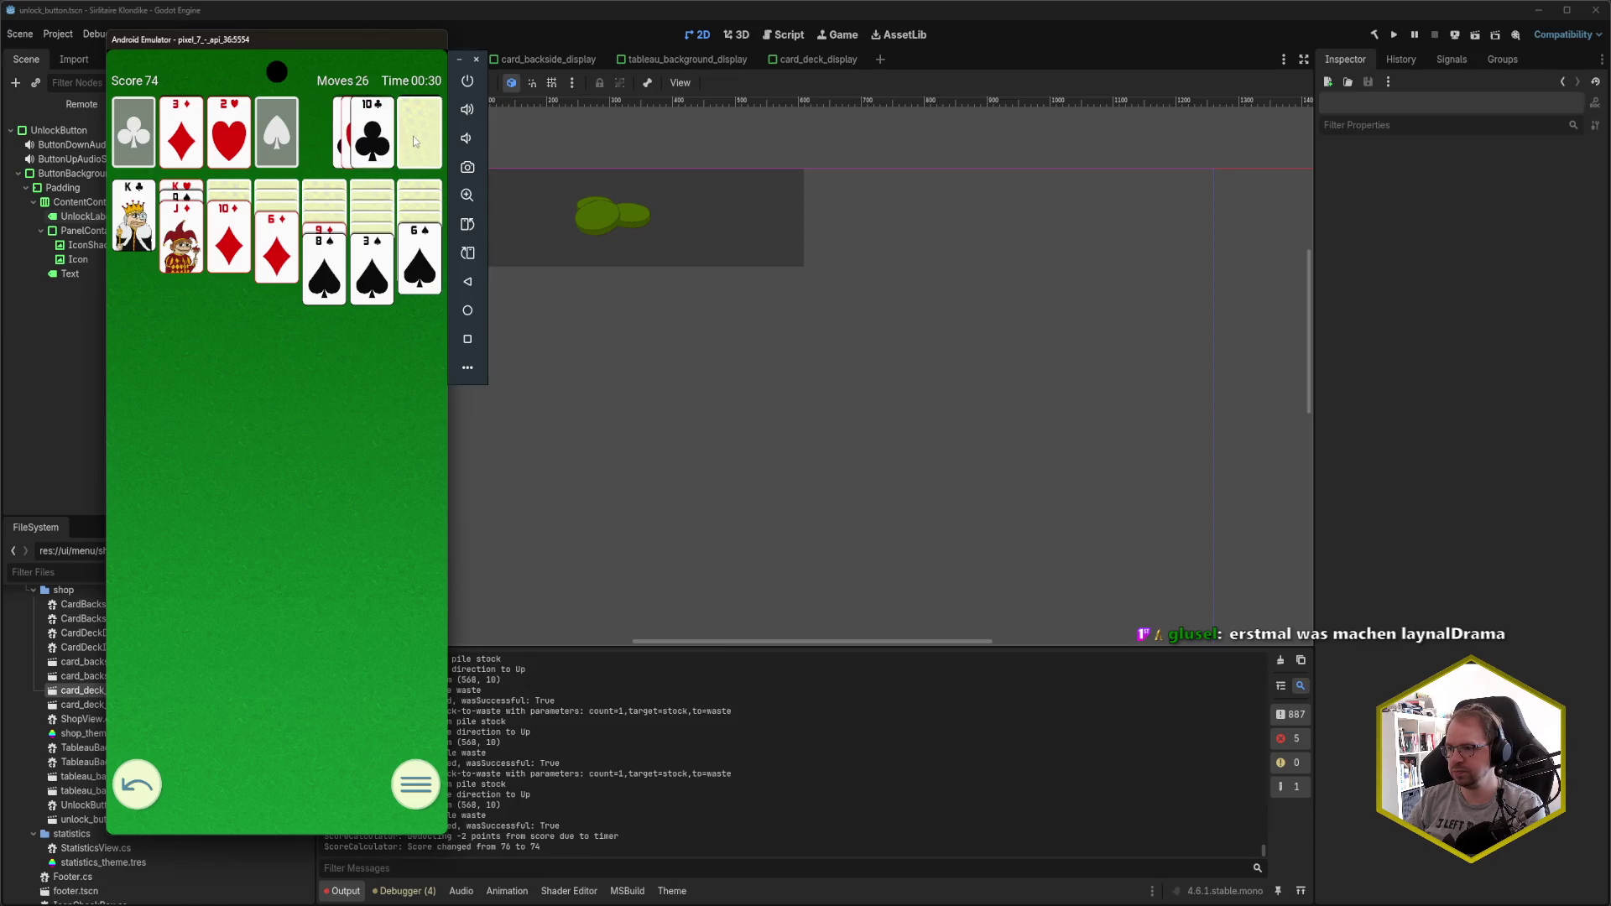
left_click(373, 148)
left_click(323, 231)
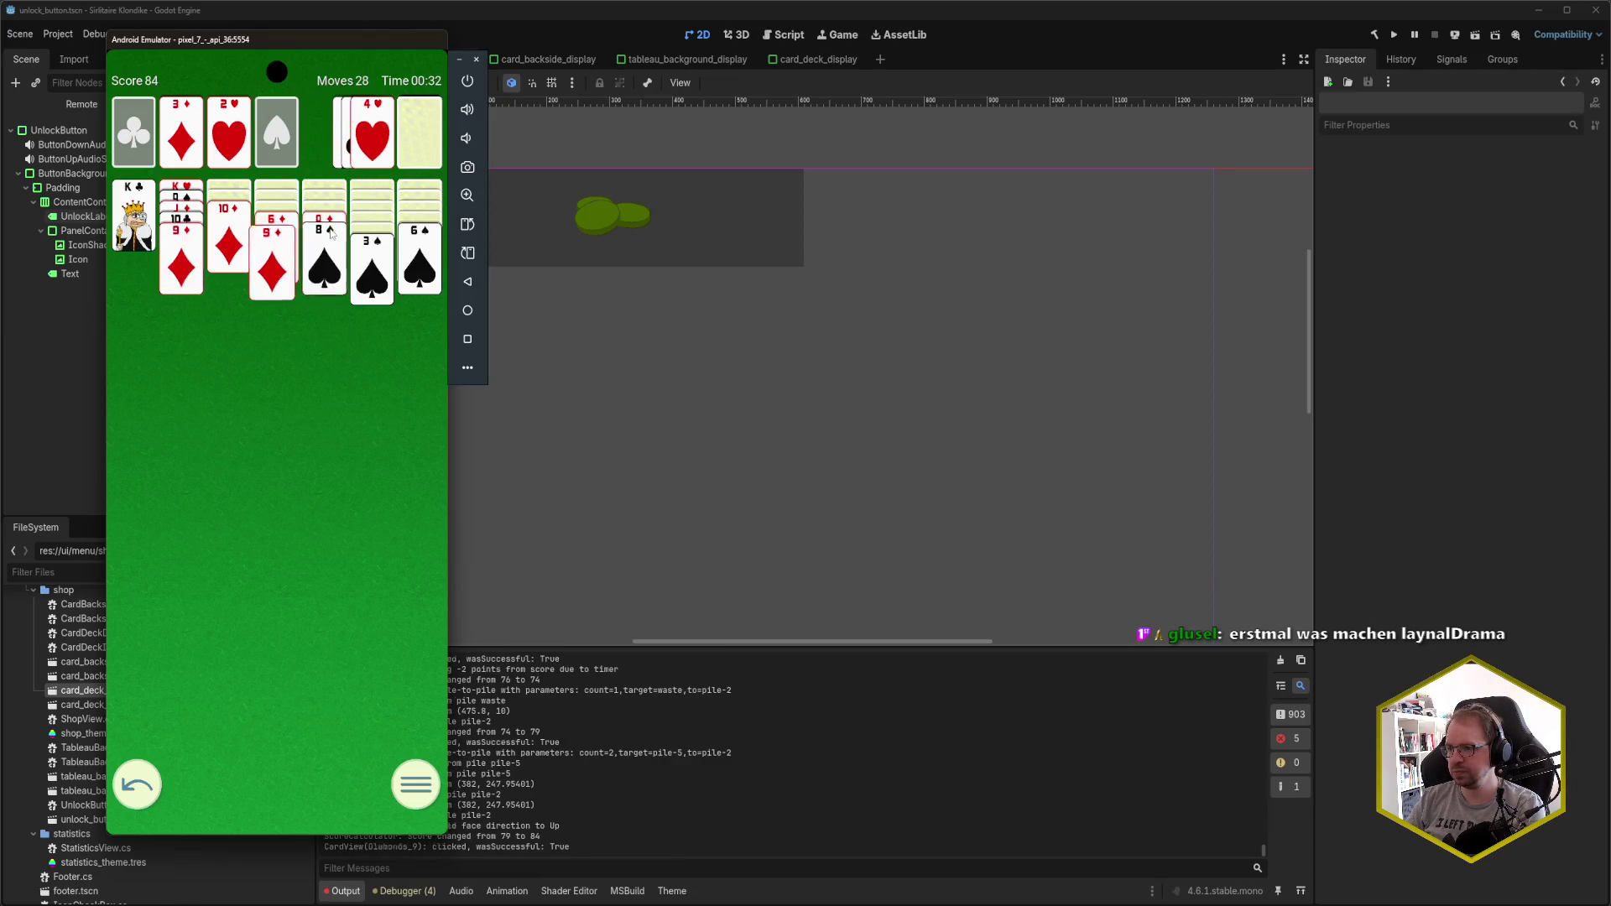
- Move Q♦ and J♠-10♦ to pile one, then send A♠, 2♠, 3♠ to spades
left_click(334, 252)
left_click(324, 243)
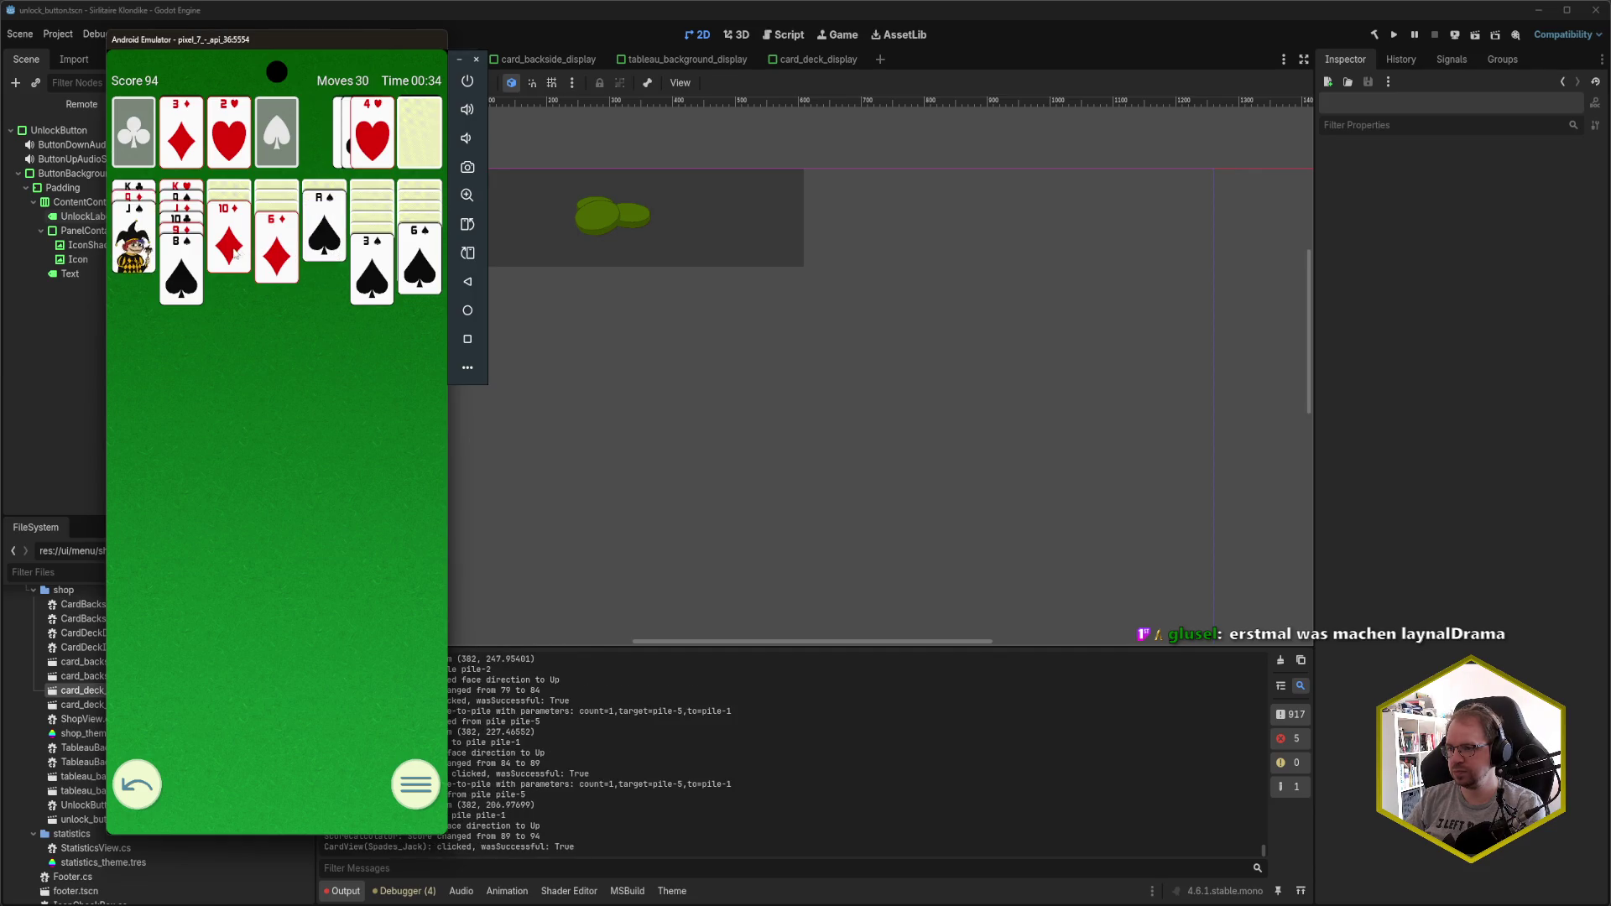
left_click(239, 252)
left_click(324, 230)
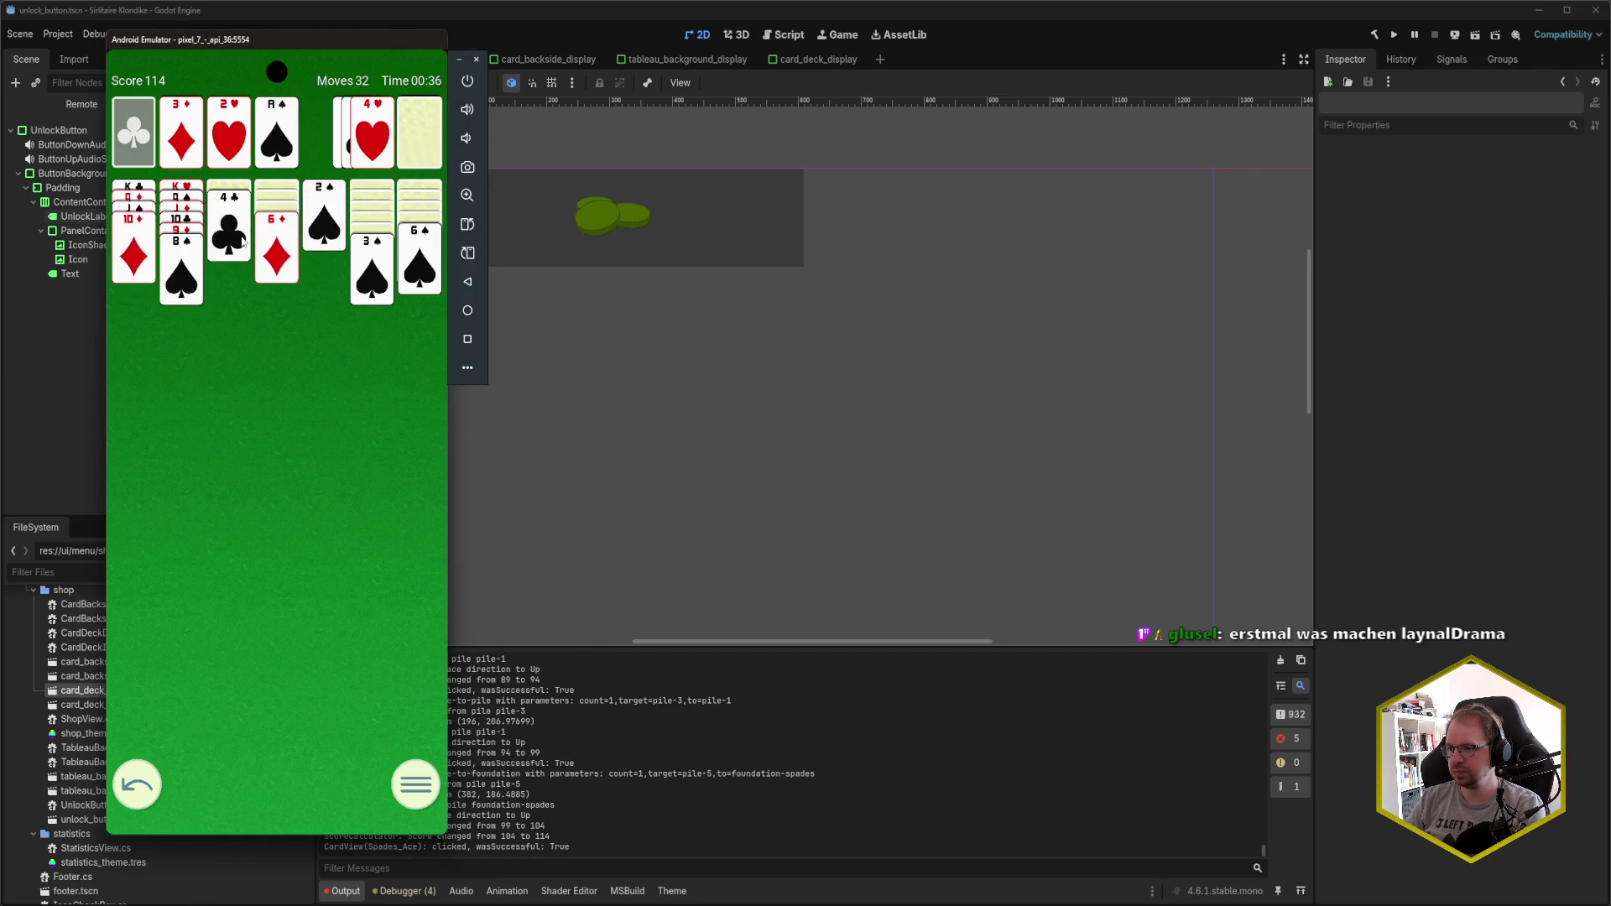
left_click(332, 220)
left_click(369, 277)
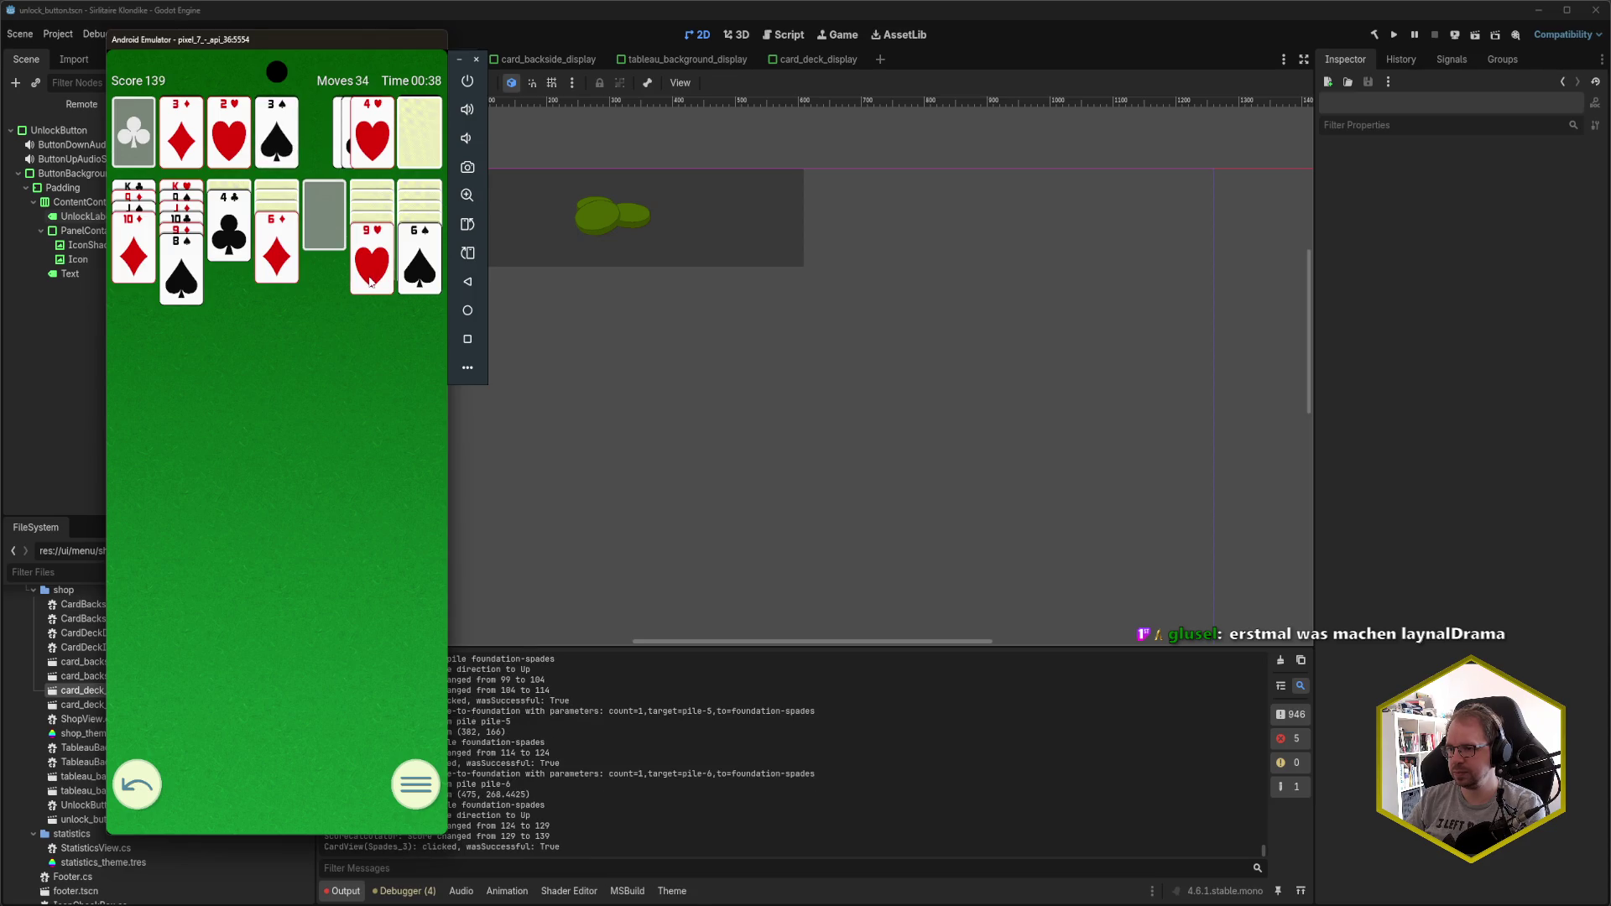
- Place K♠ in the empty fifth column and send A♣ to the clubs foundation
left_click(419, 134)
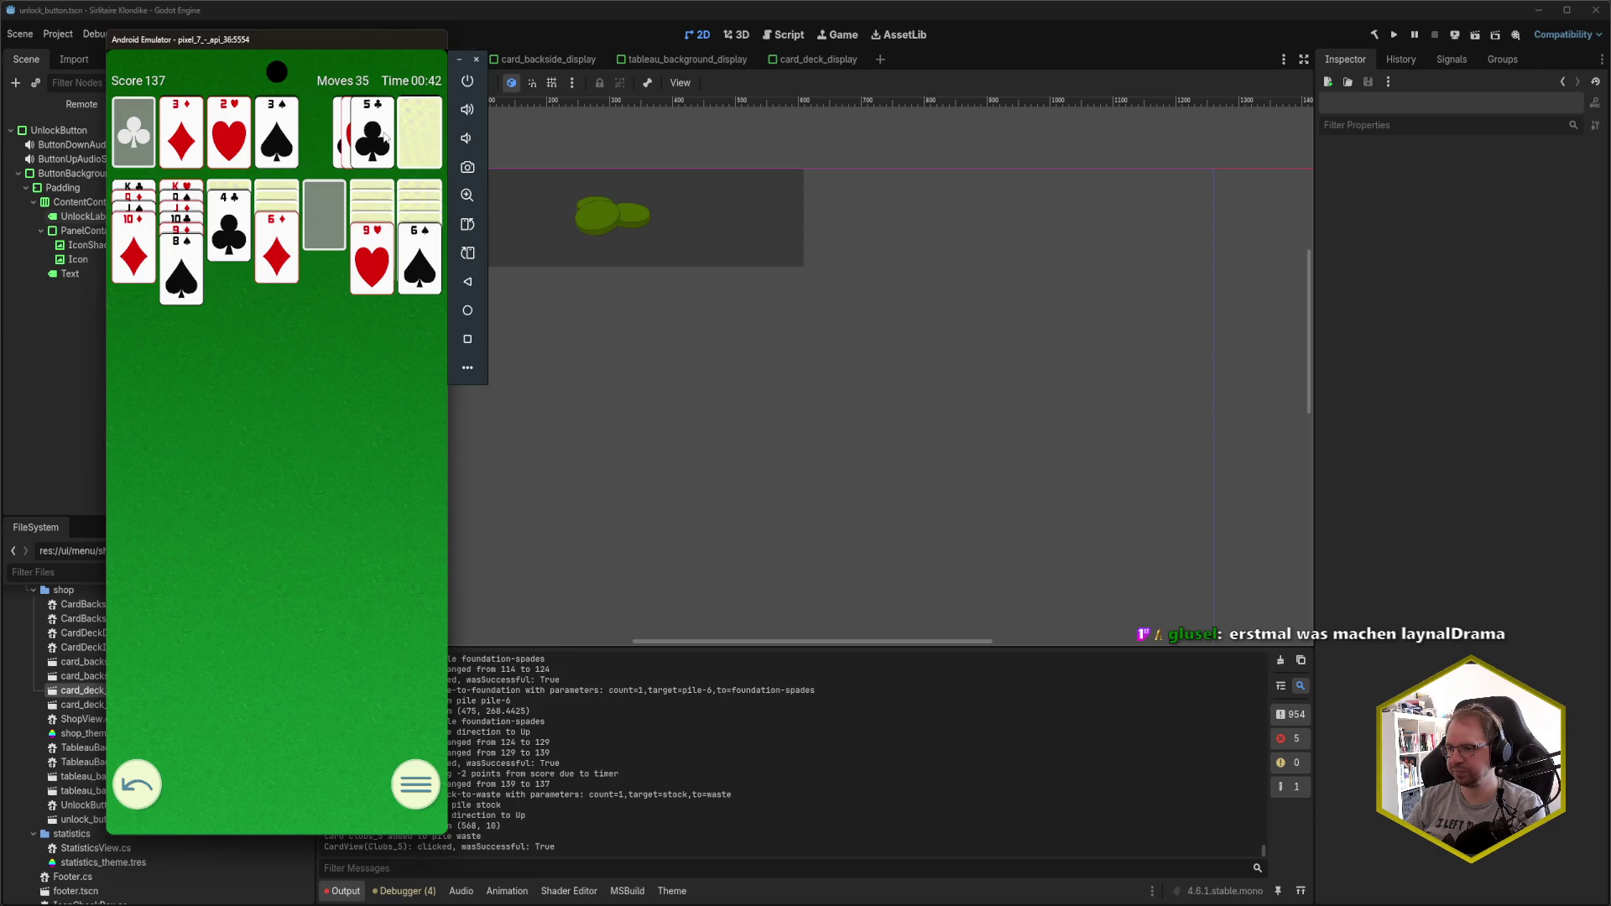
left_click(420, 131)
left_click(406, 138)
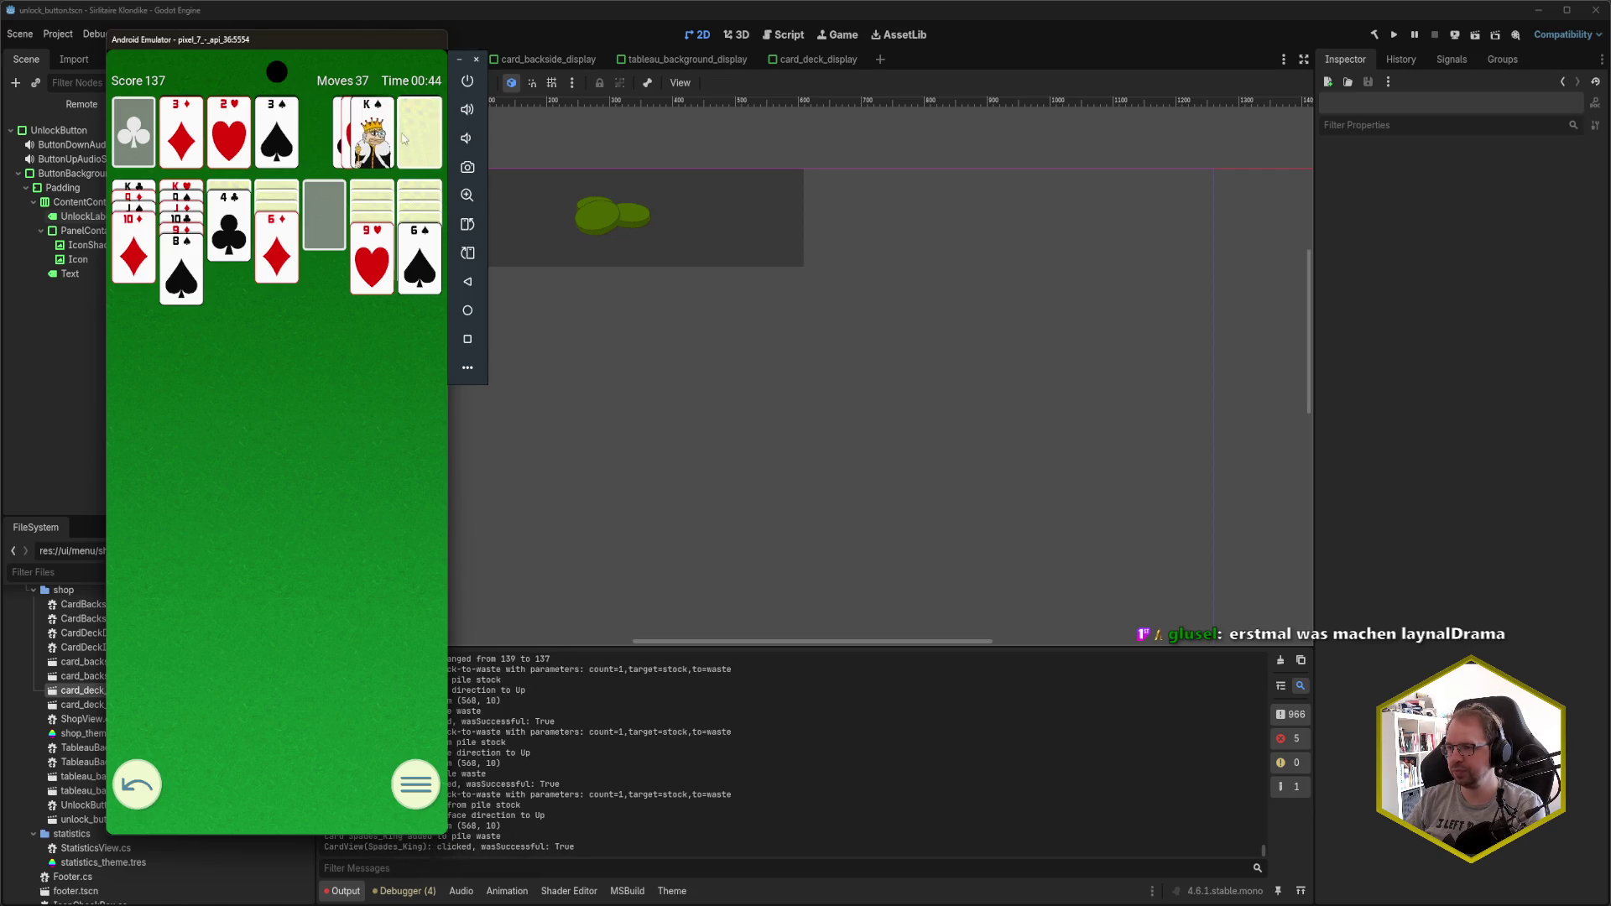
left_click(380, 142)
left_click(408, 136)
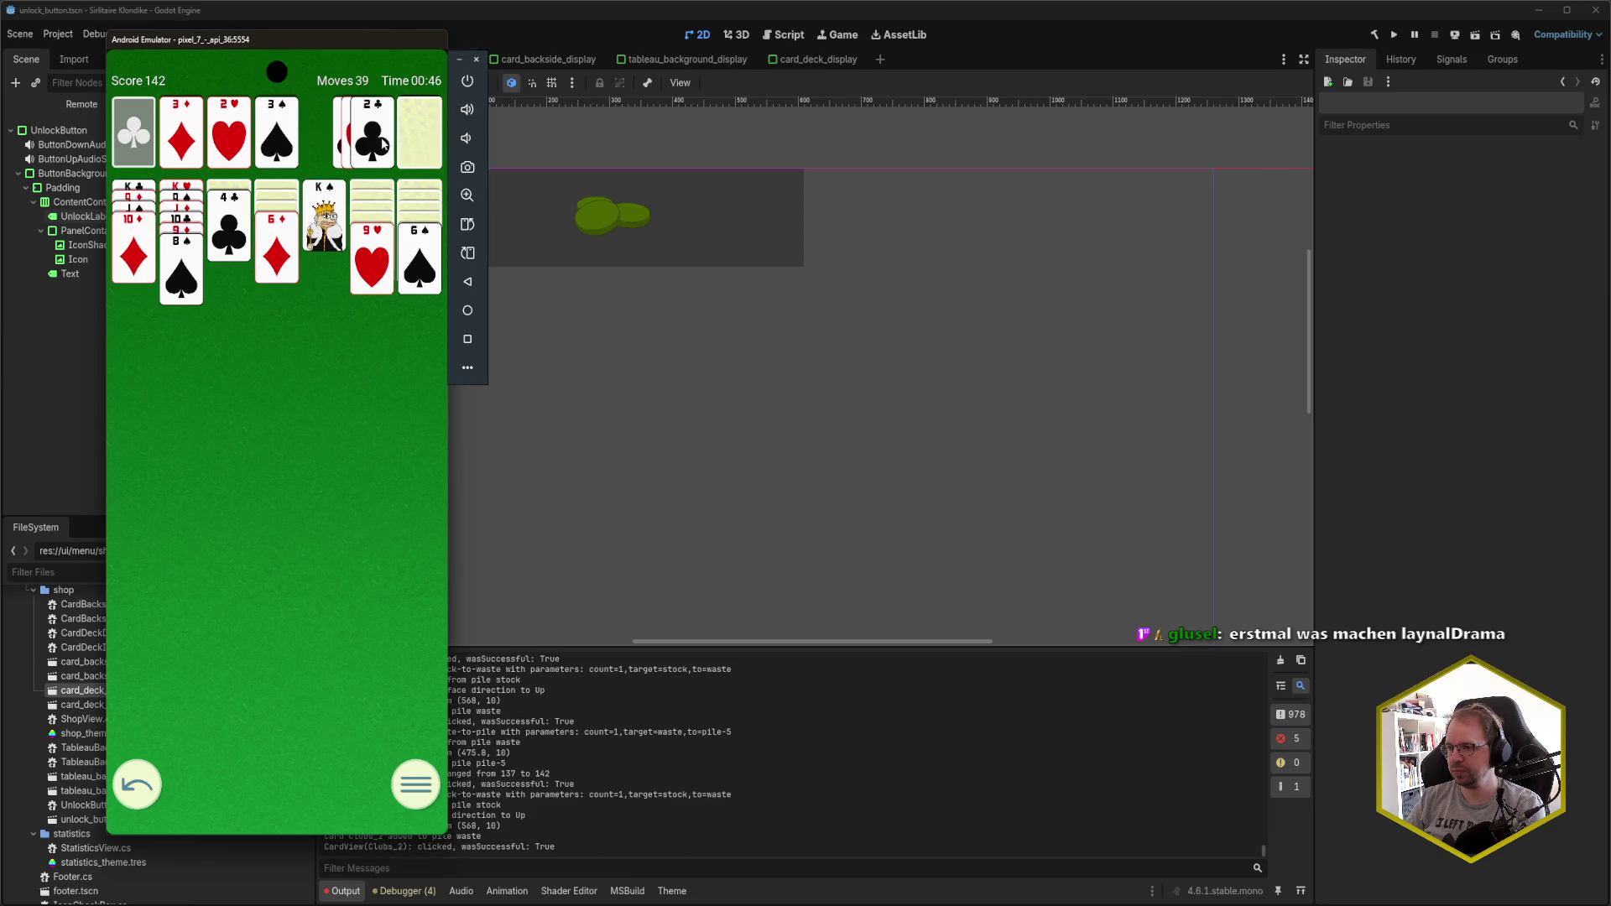
left_click(423, 140)
left_click(420, 140)
left_click(416, 141)
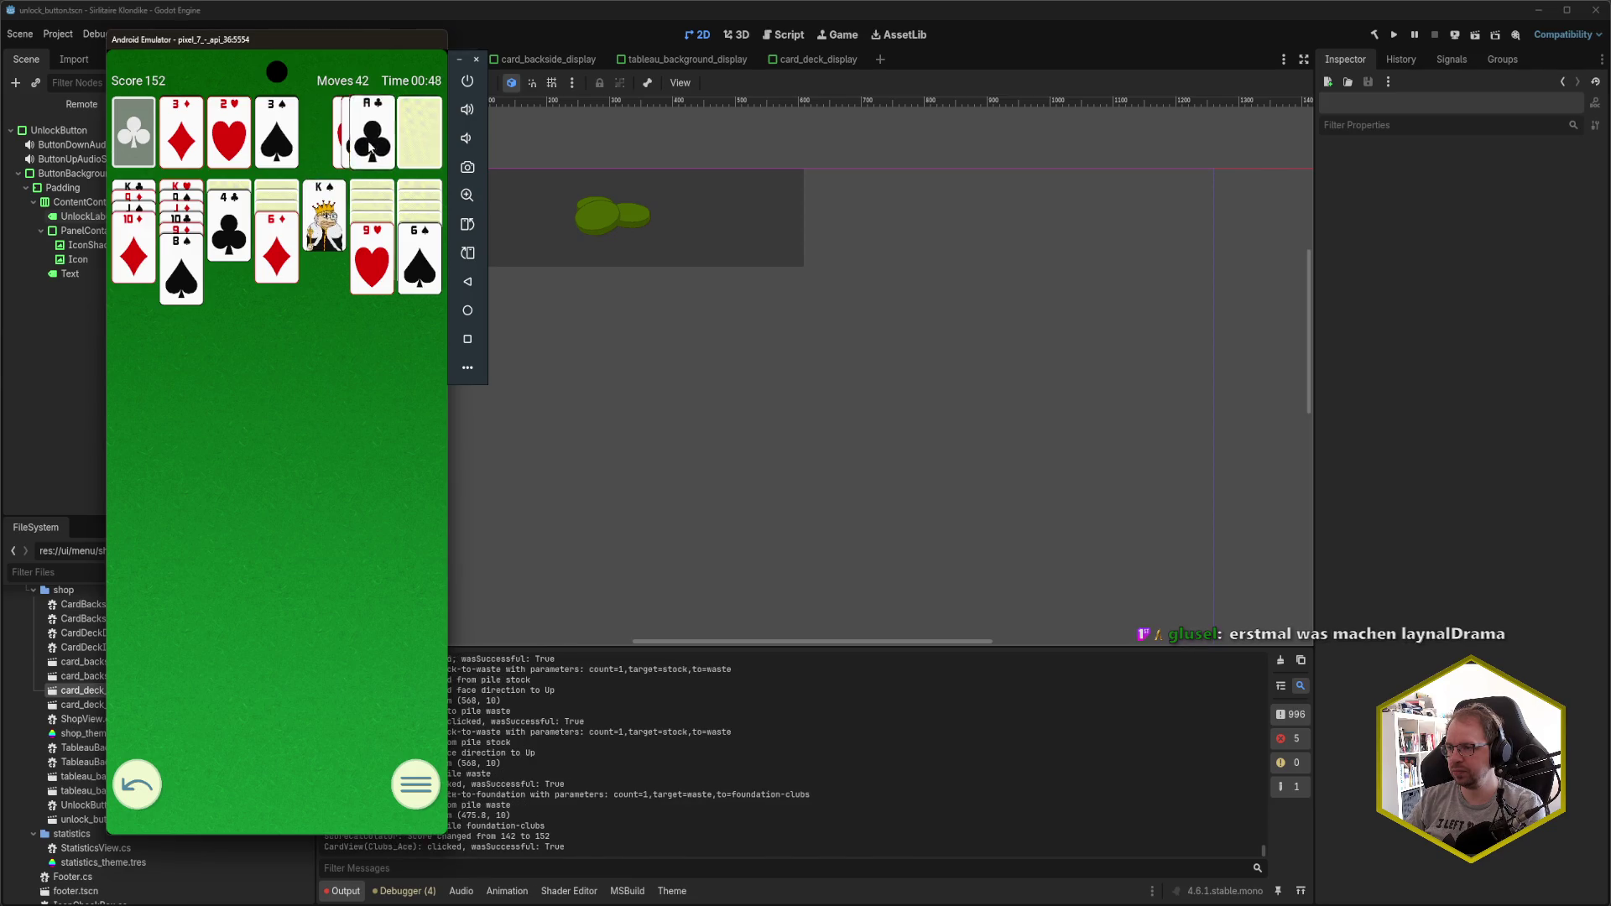
left_click(370, 147)
- Stack 7♦ on 8♠, 6♠ on 7♦, 9♣ on 10♦, and 8♦ on 9♣
left_click(426, 138)
left_click(379, 147)
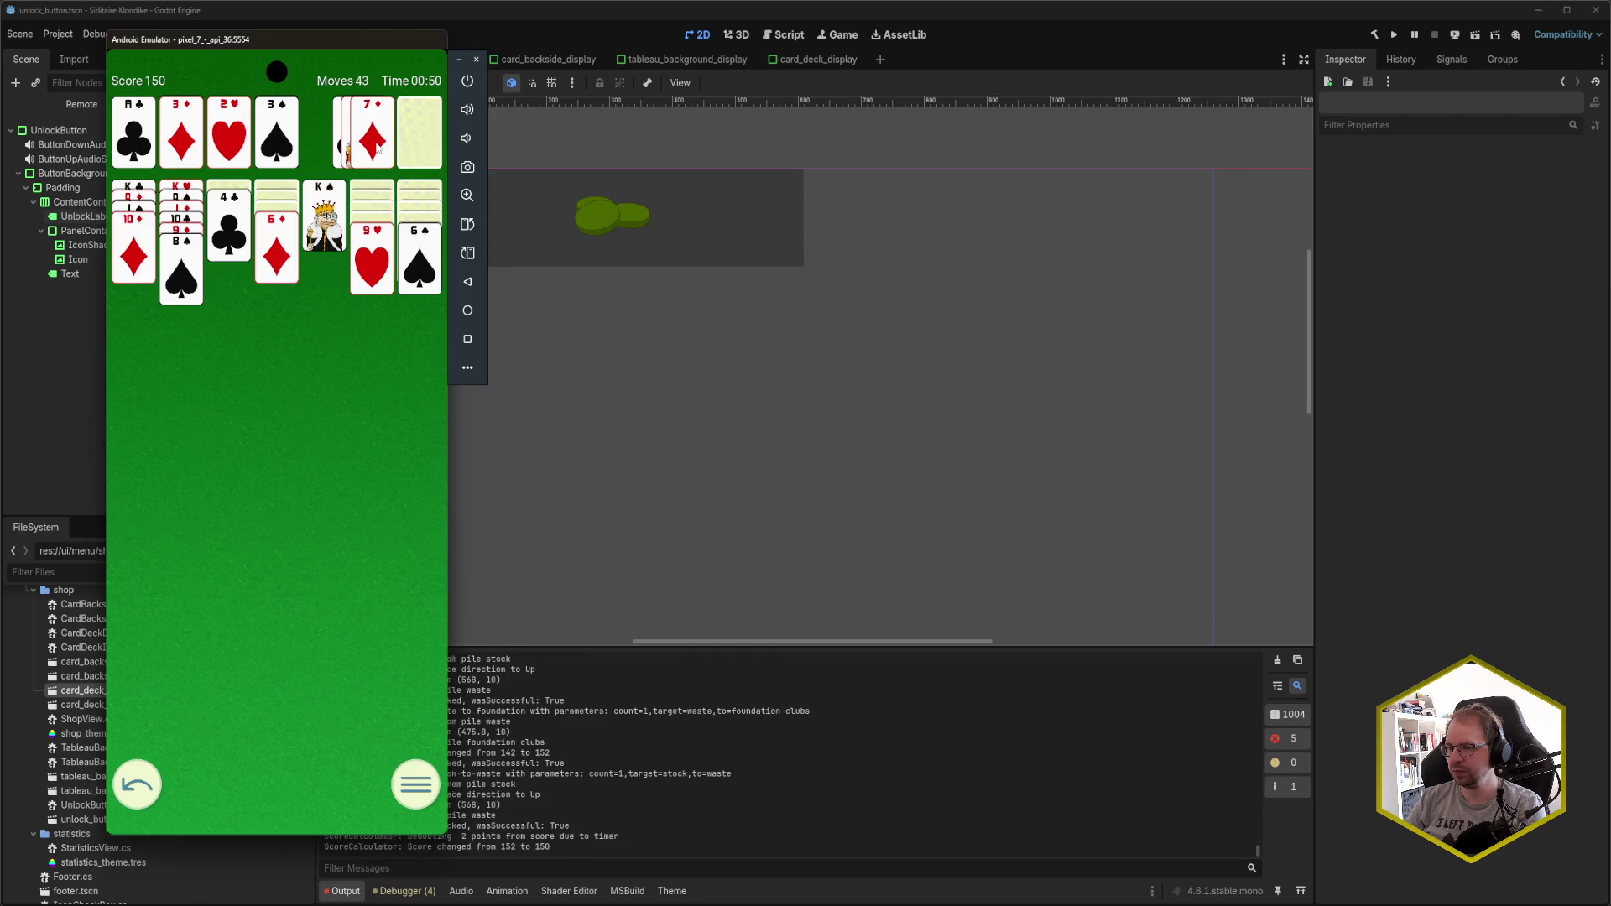
left_click(424, 258)
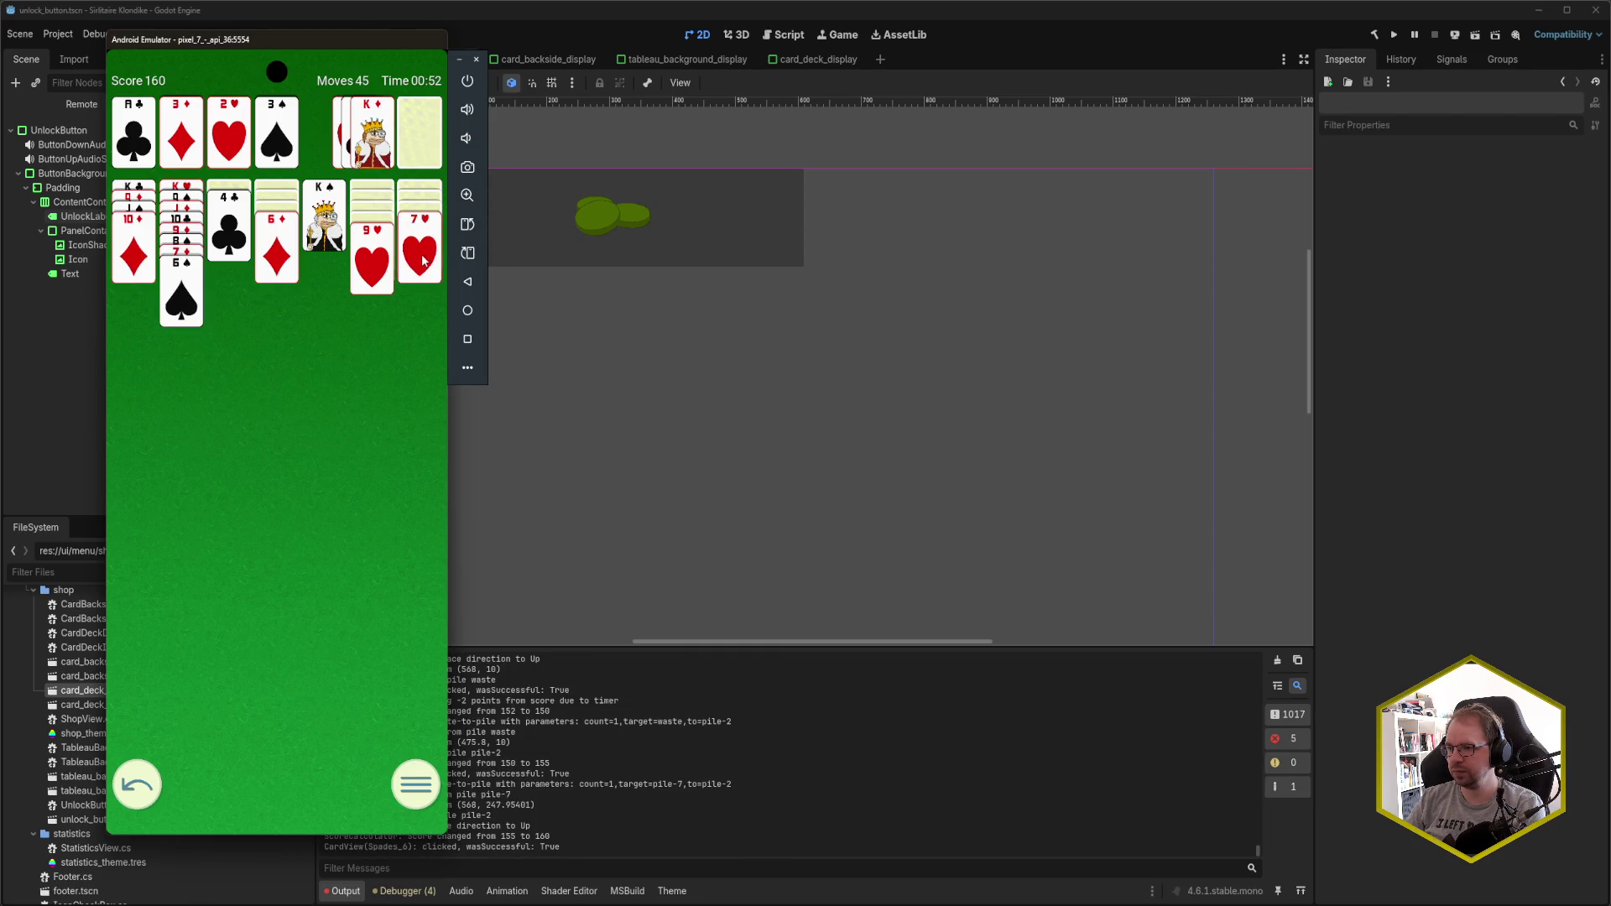
left_click(407, 138)
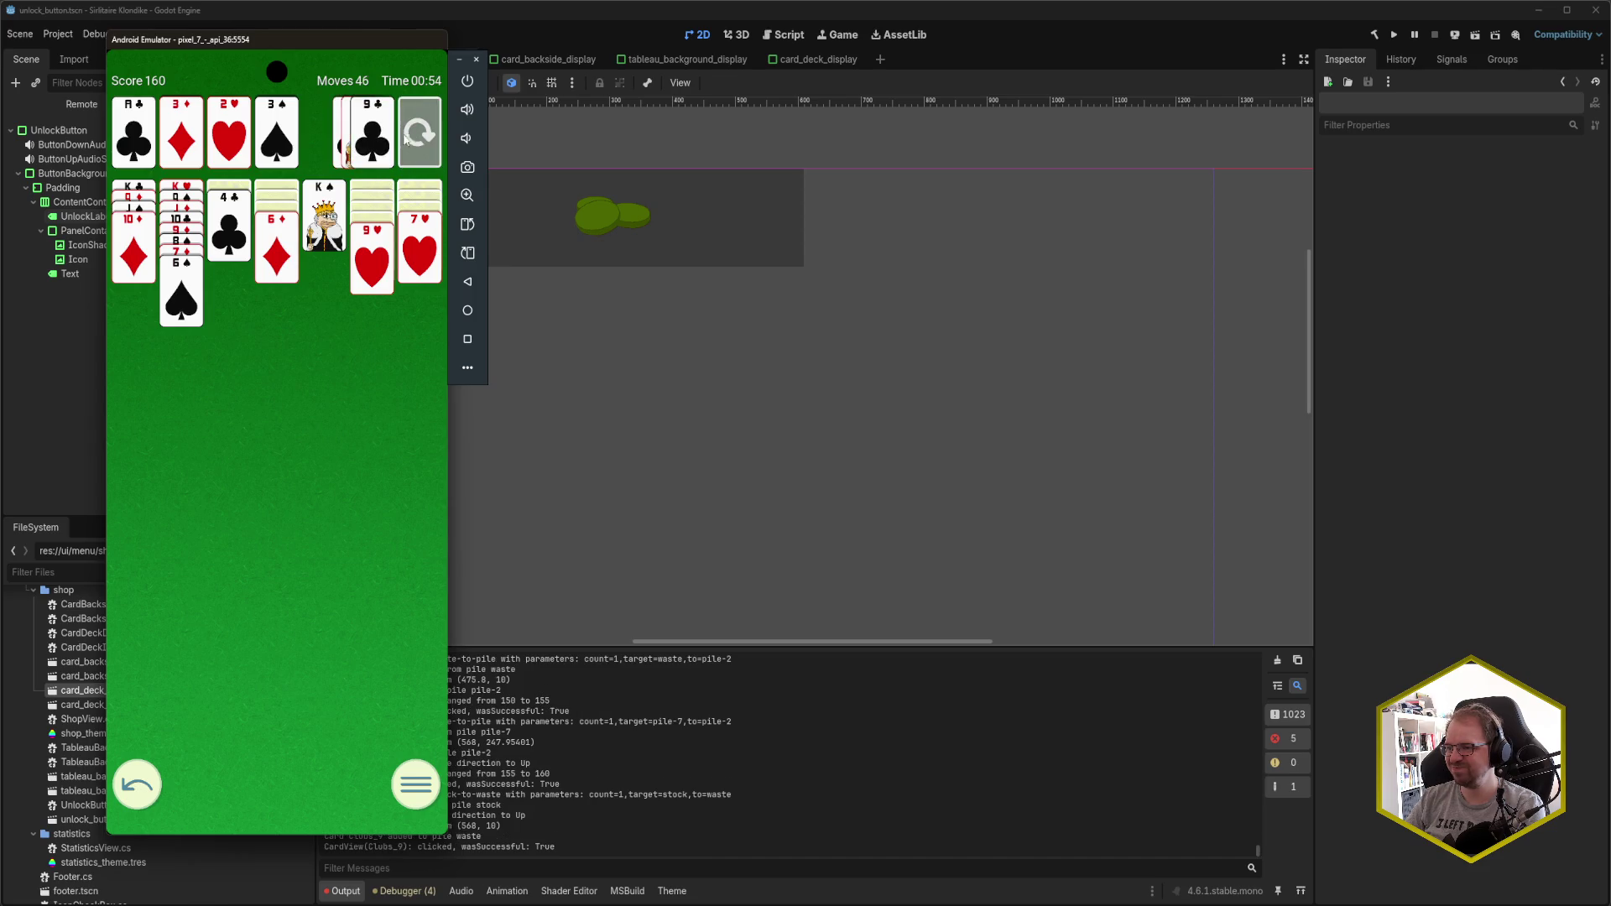
left_click(388, 155)
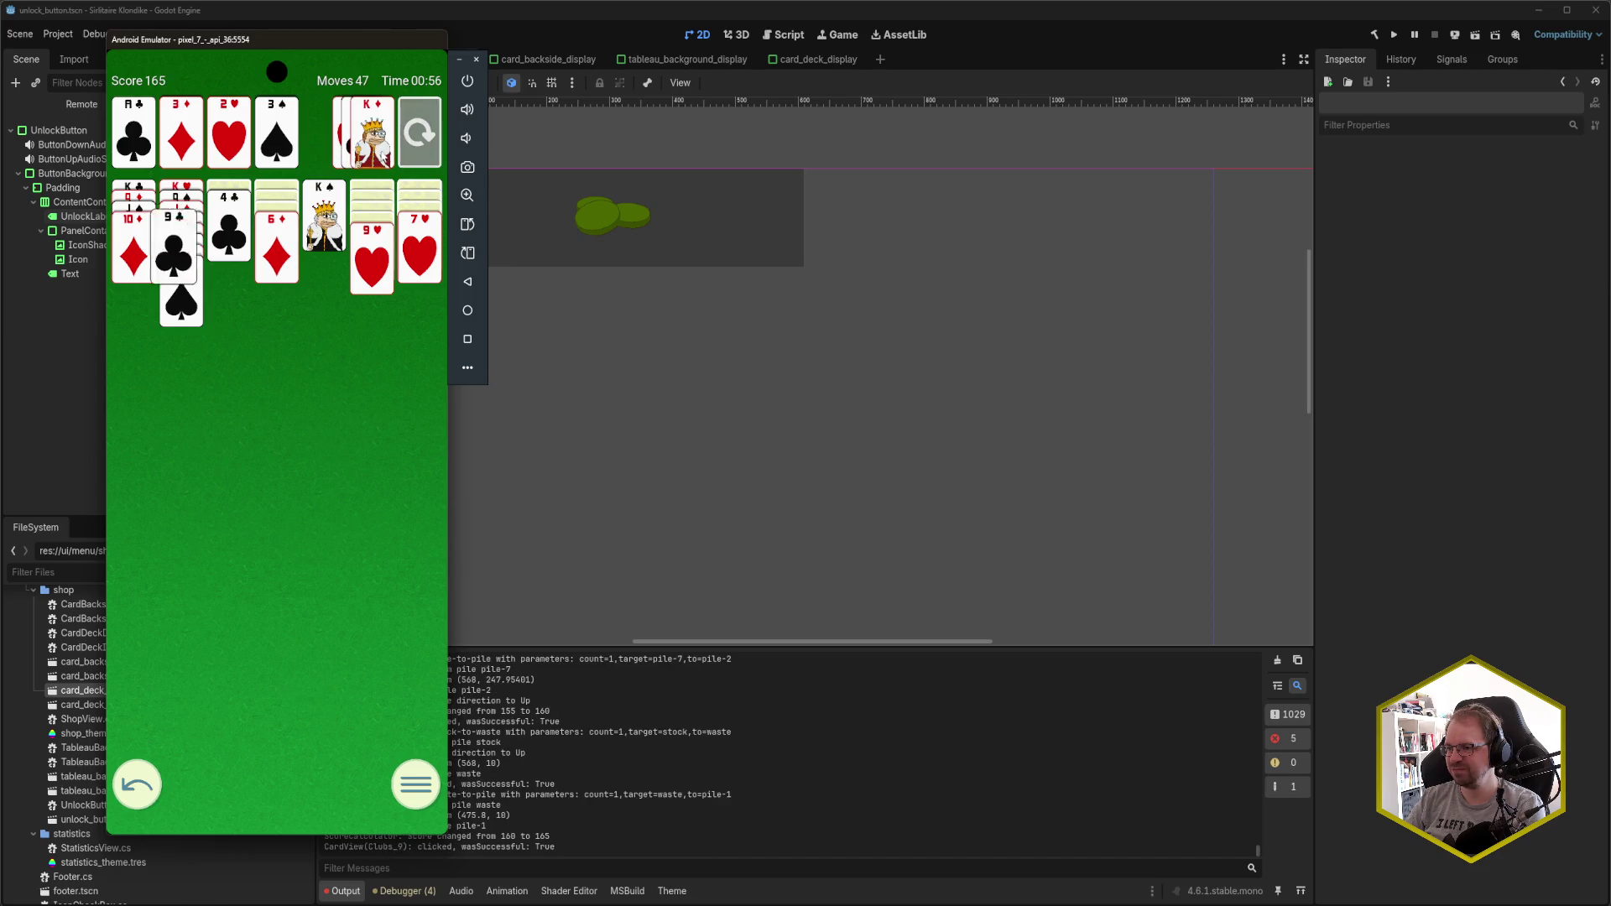
left_click(411, 153)
left_click(412, 154)
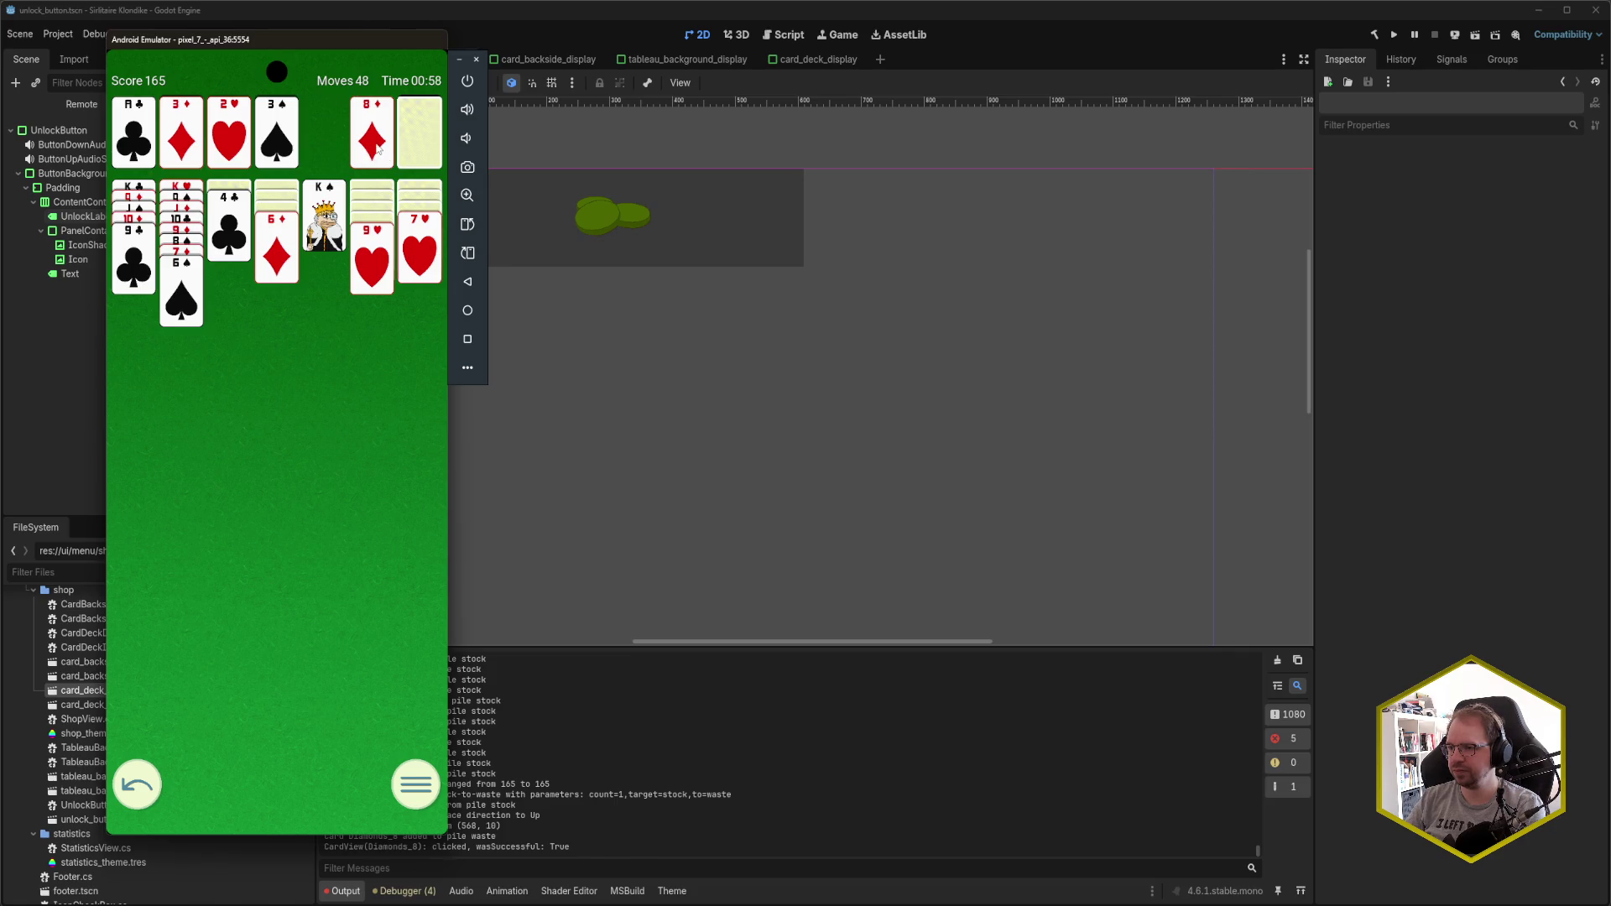
left_click(378, 149)
- Move 7♣ onto 8♦ and 6♦ onto 7♣, then send 4♠ to spades
left_click(420, 138)
left_click(415, 136)
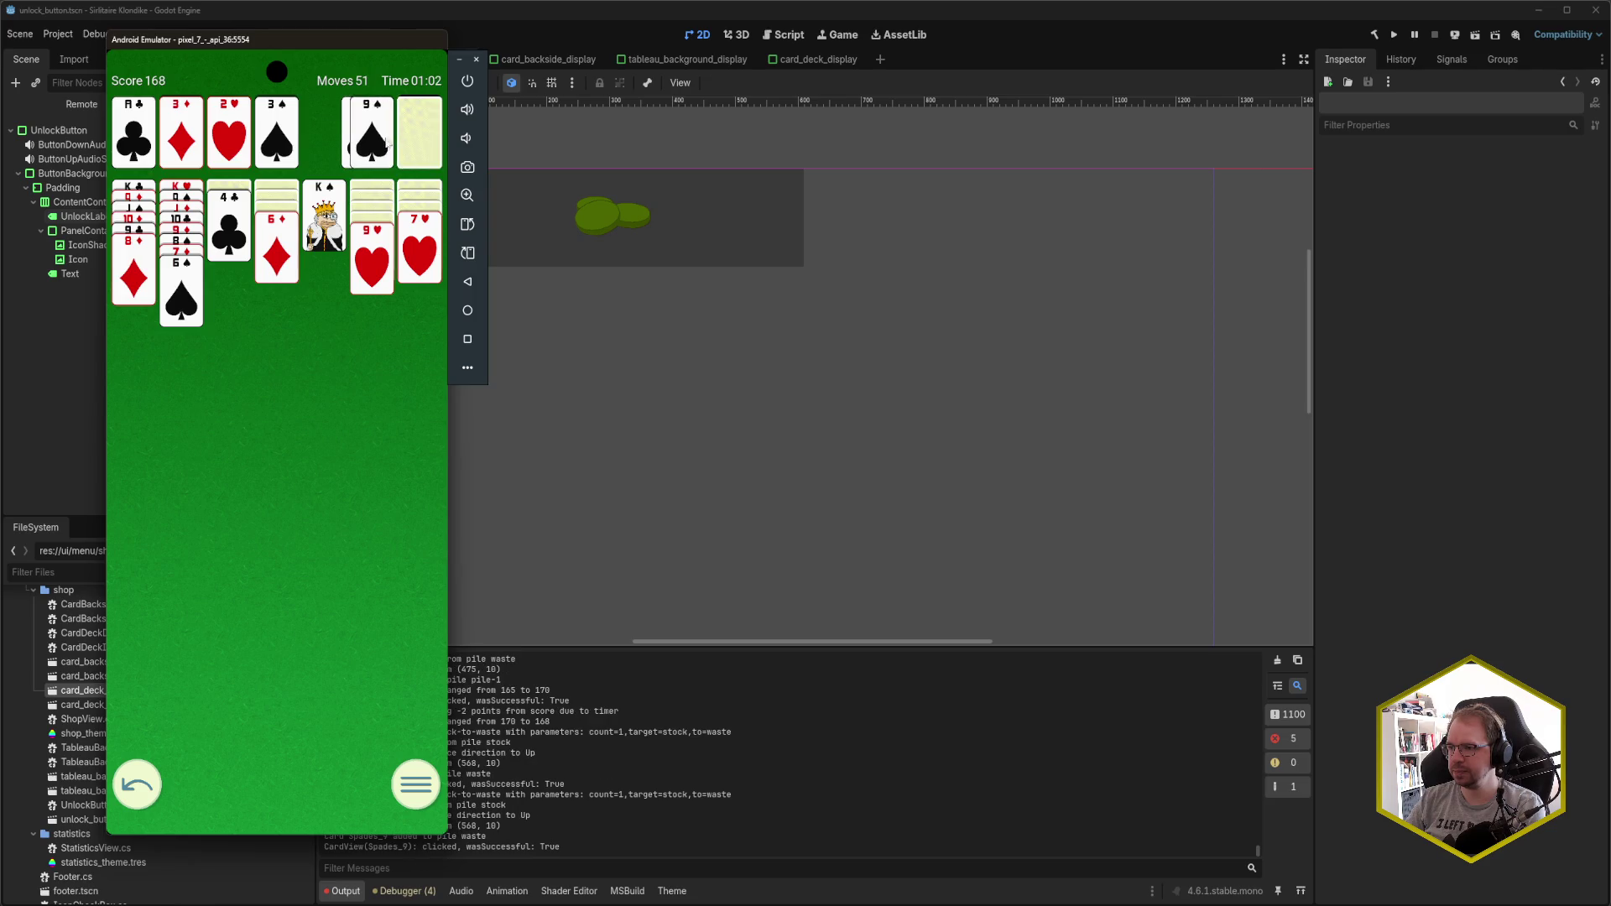
left_click(411, 138)
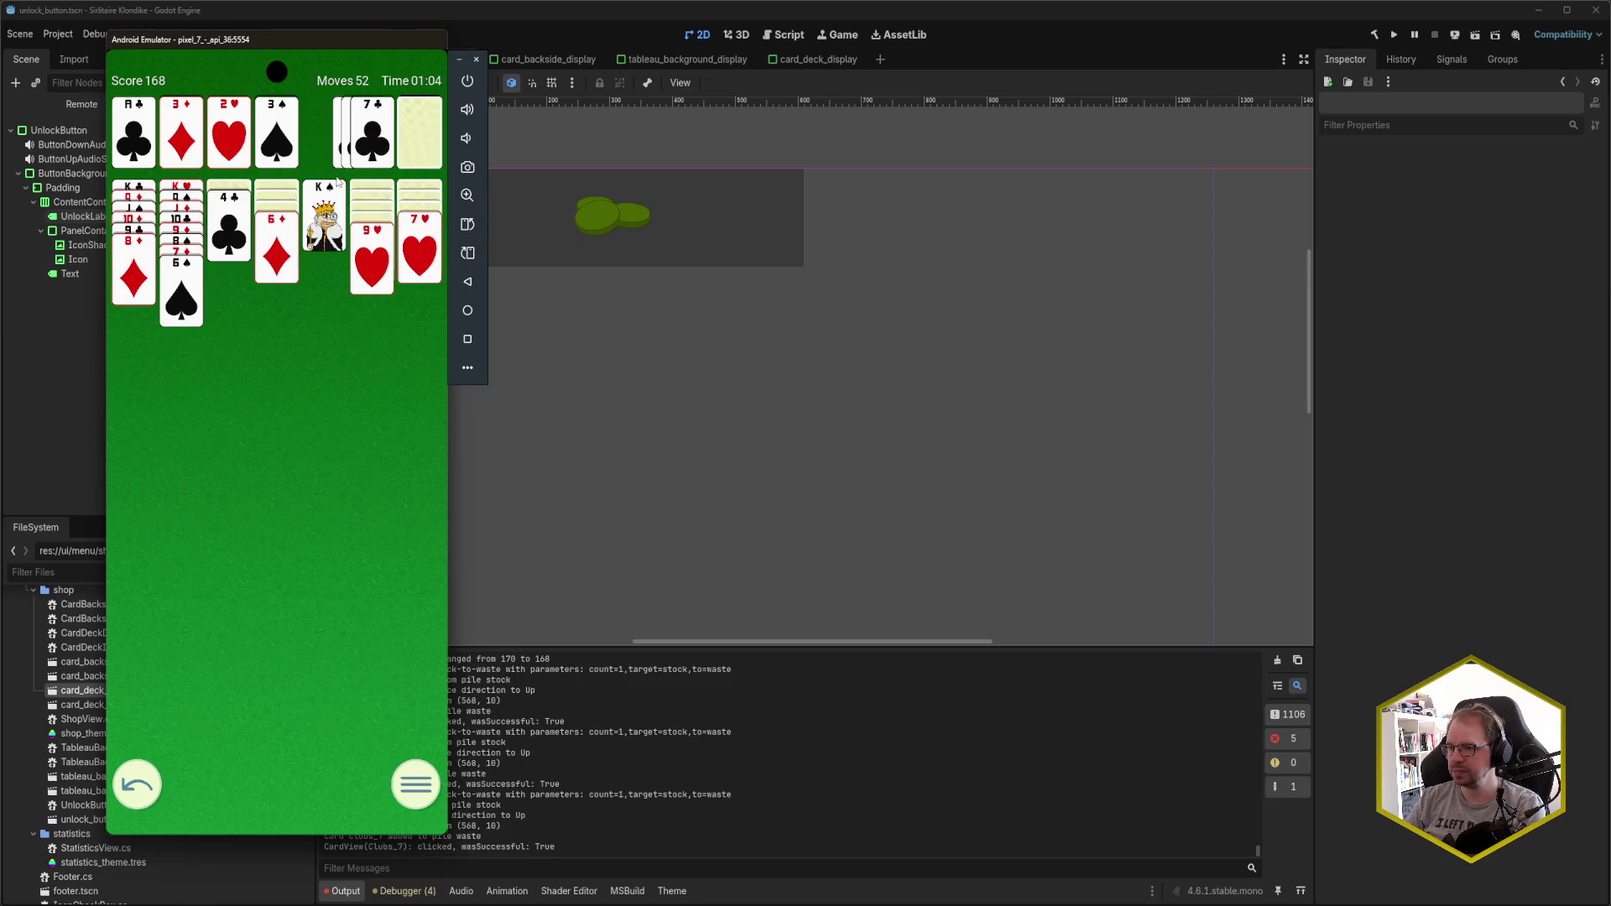
left_click(371, 130)
left_click(277, 252)
left_click(277, 227)
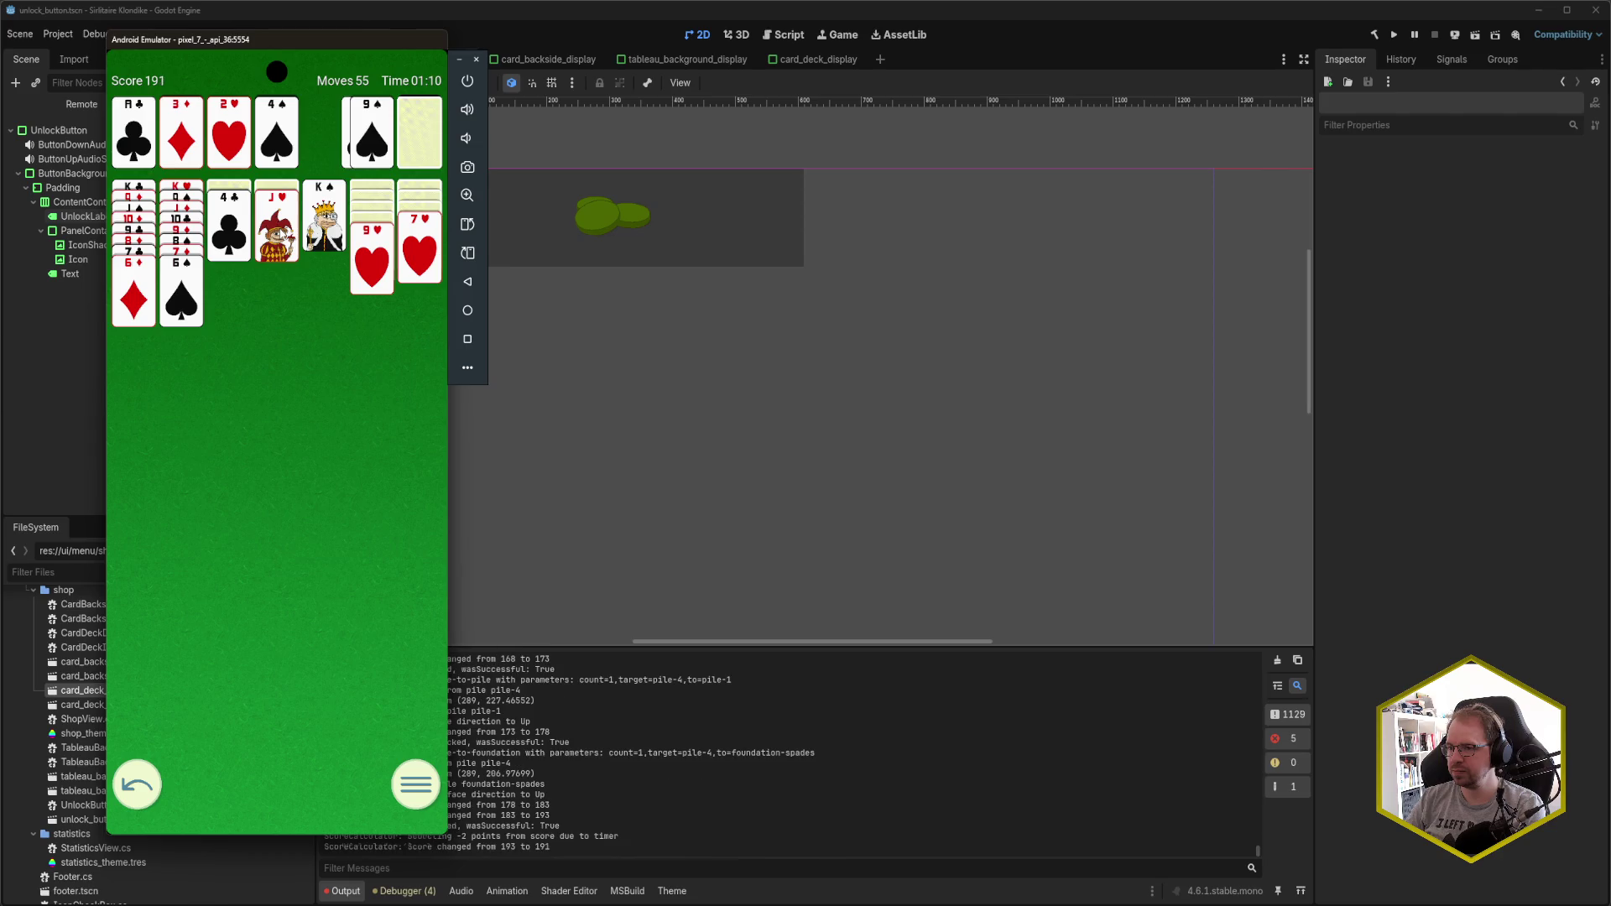
- Send 4♦, 5♦ and 6♦ to the diamonds foundation
left_click(412, 141)
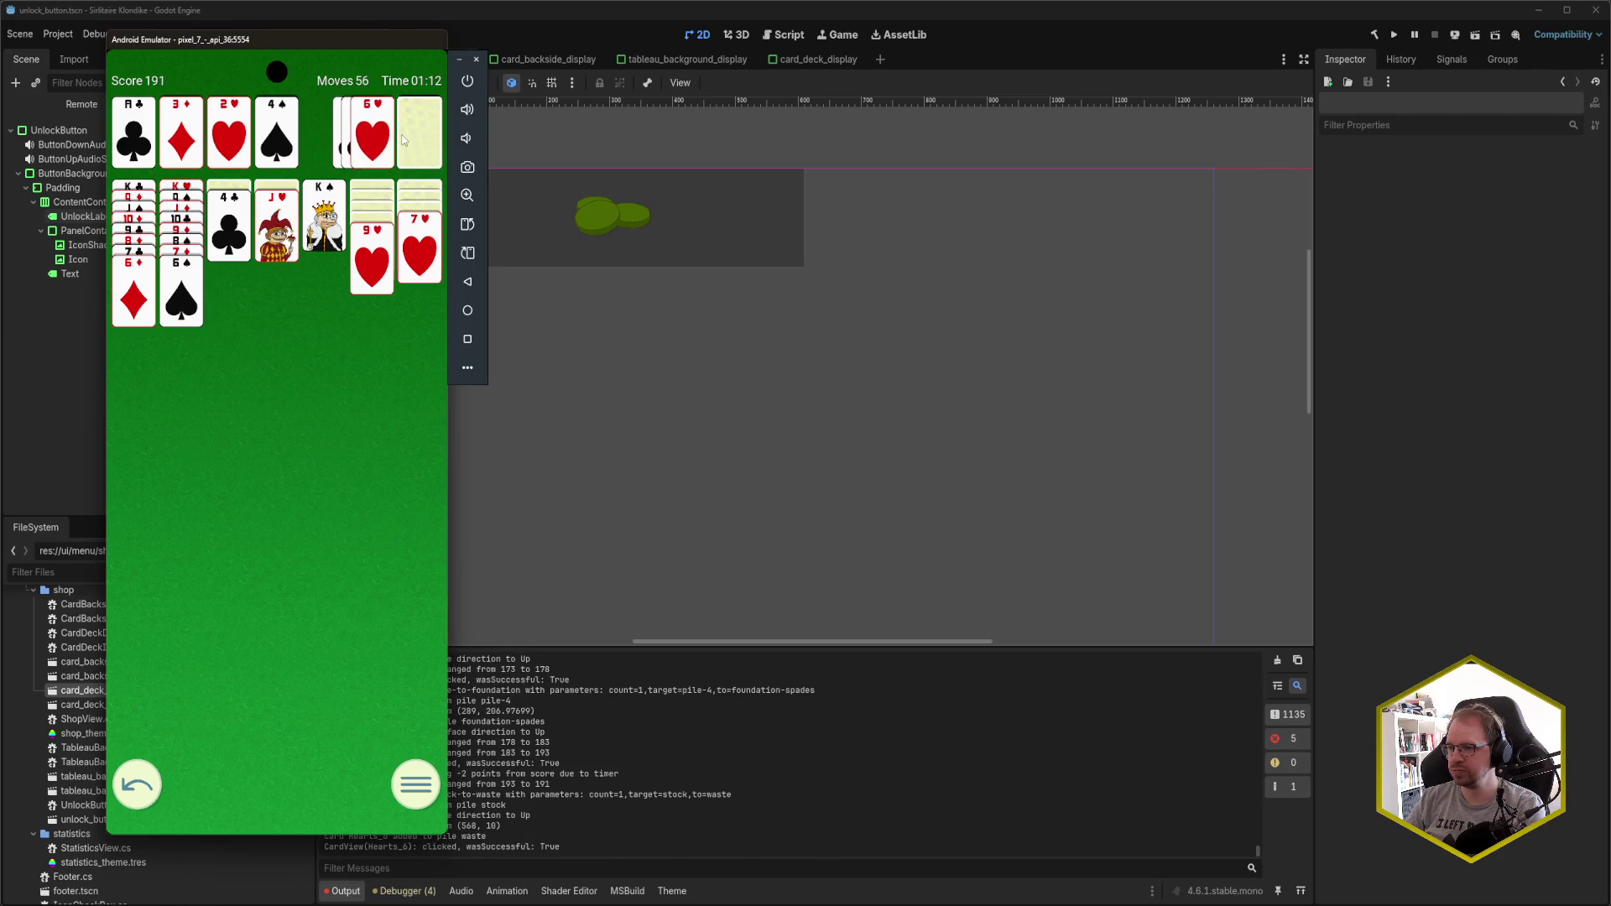
left_click(417, 143)
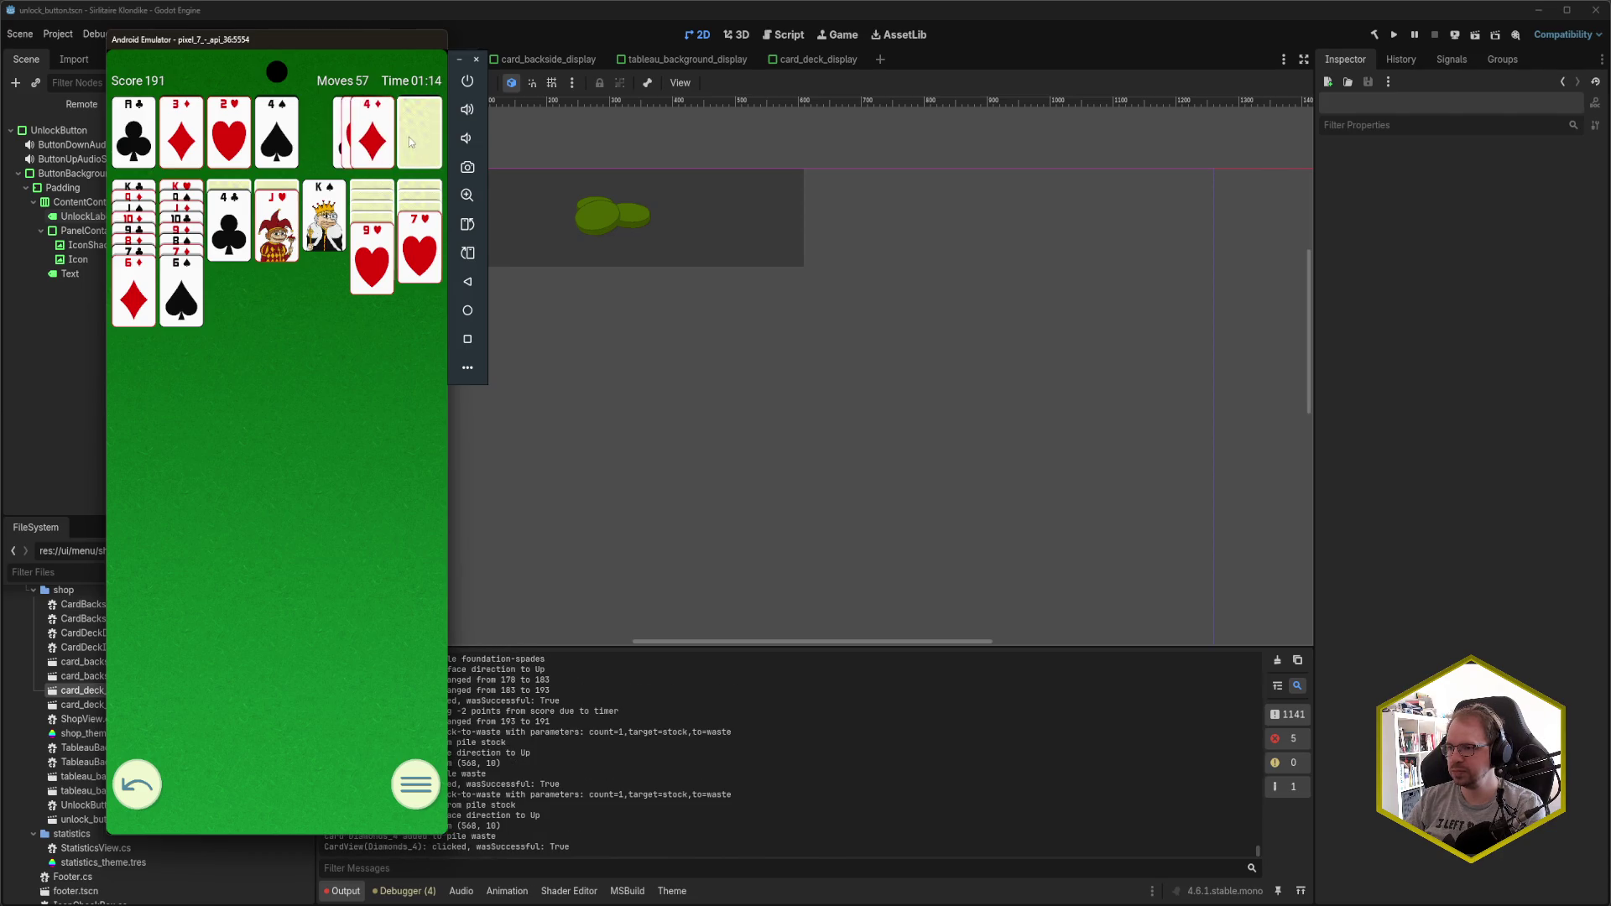
left_click(372, 145)
left_click(409, 141)
left_click(380, 138)
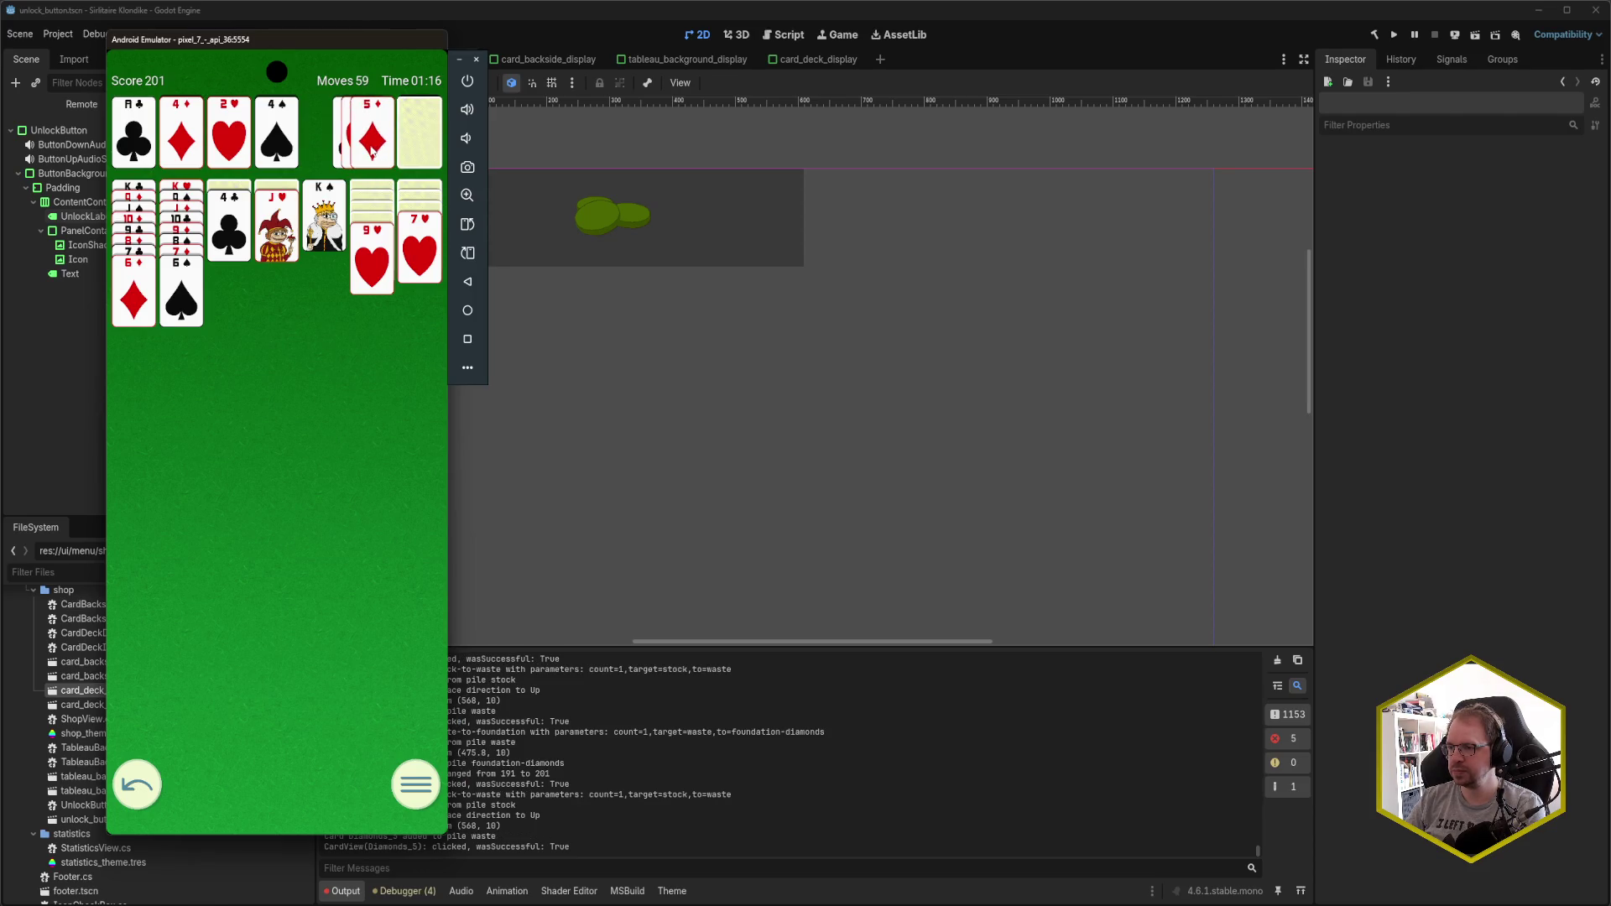
left_click(136, 298)
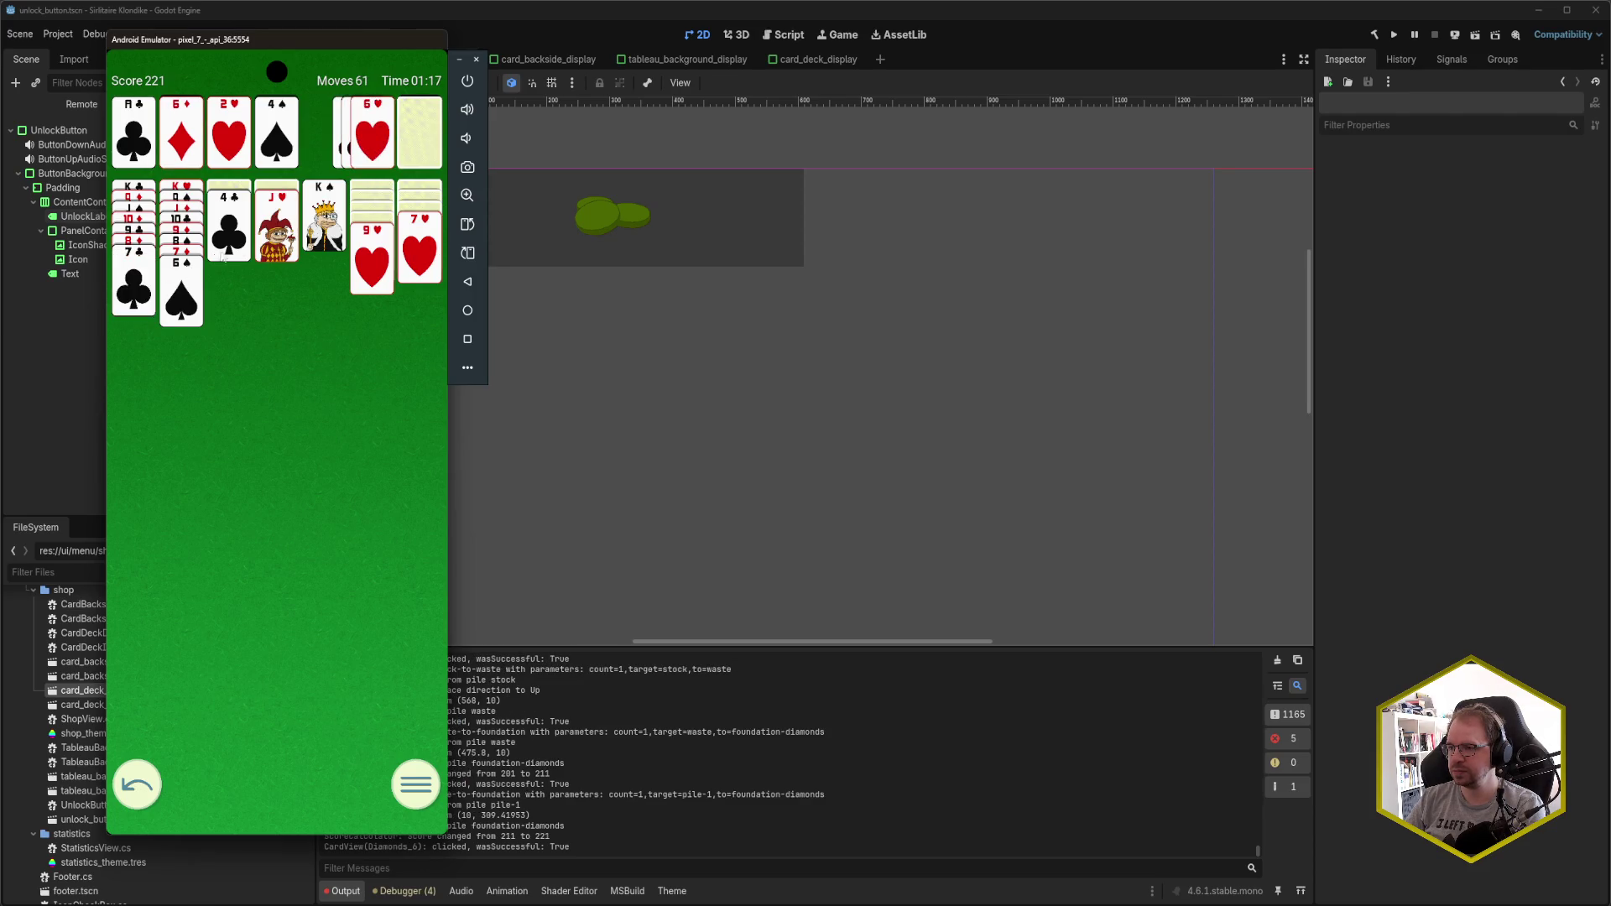
- Move 5♥ onto 6♠ and 4♣ onto 5♥, revealing J♣
left_click(420, 143)
left_click(422, 140)
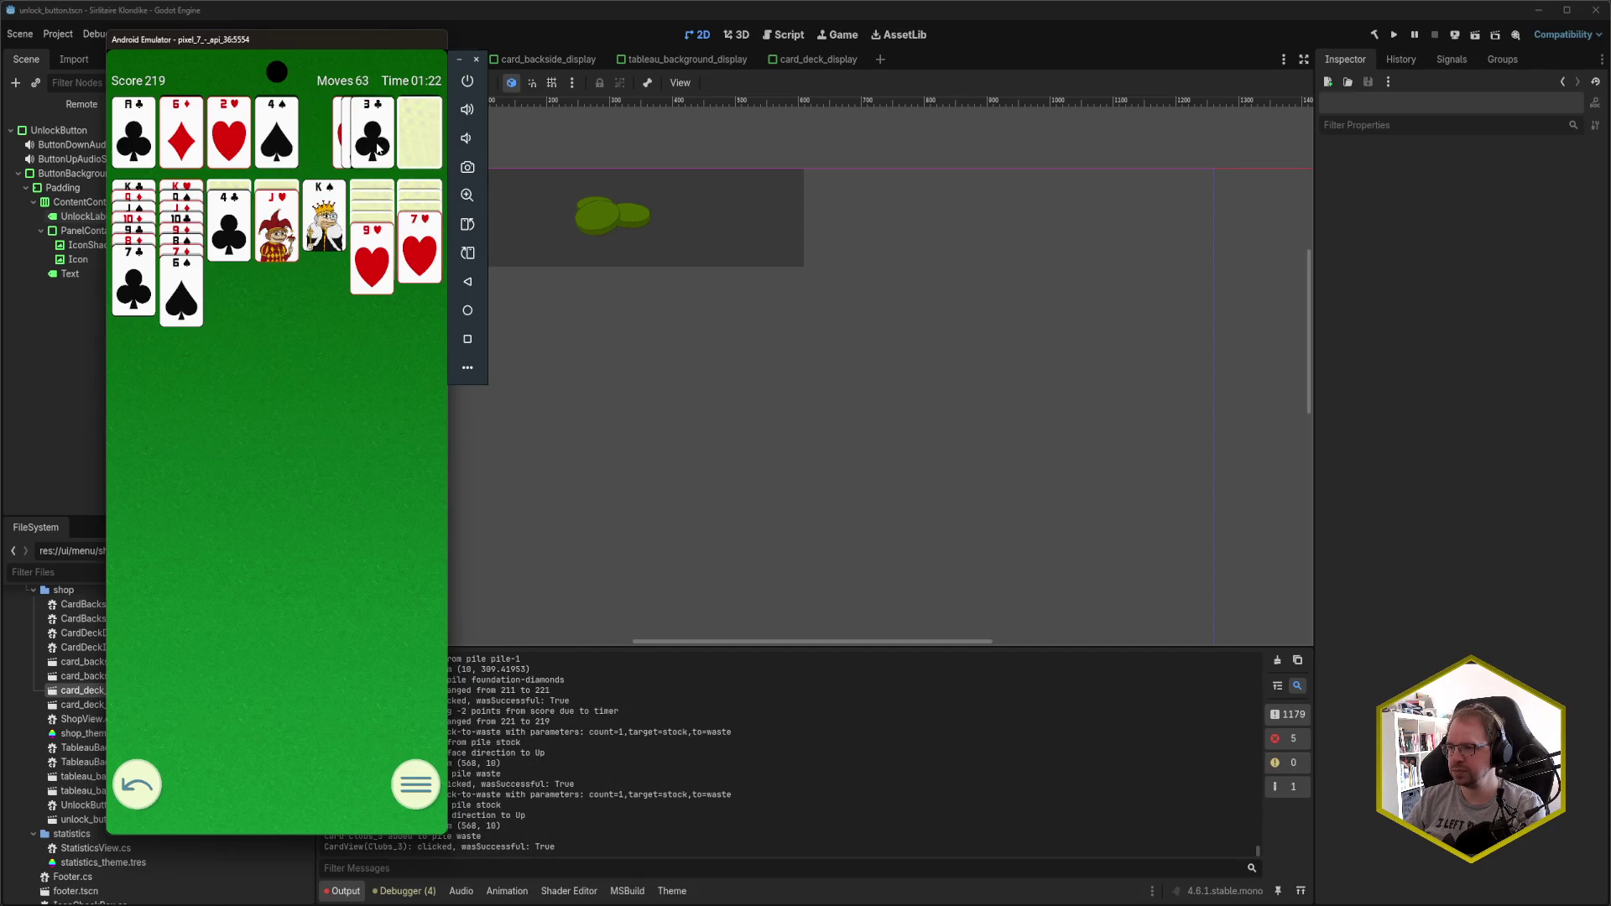
left_click(423, 142)
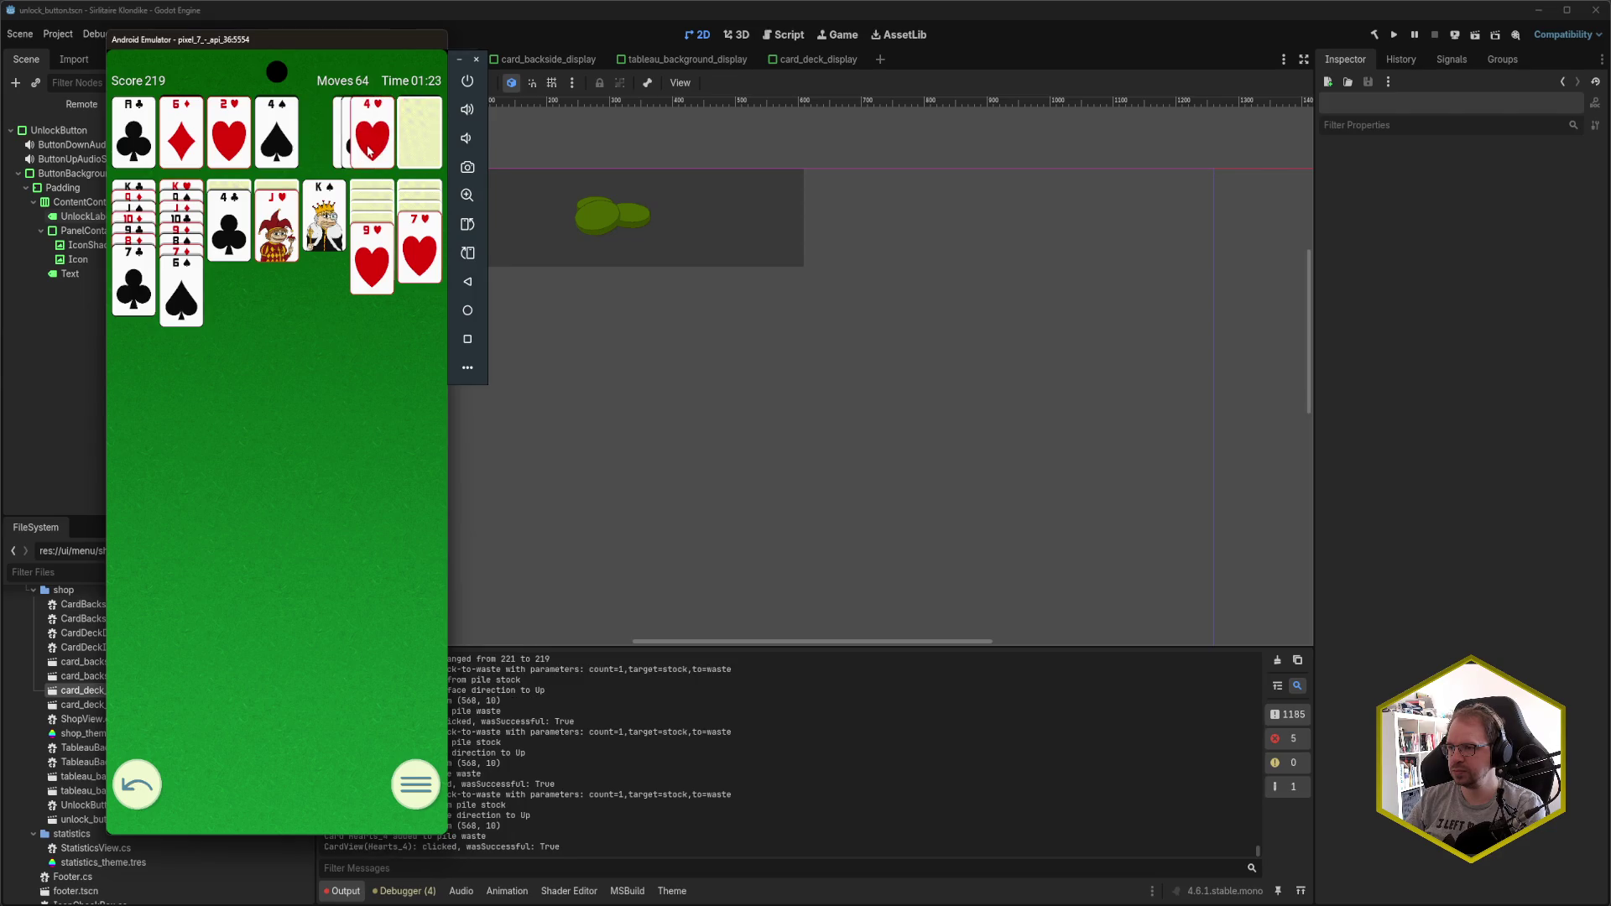
left_click(420, 141)
left_click(371, 151)
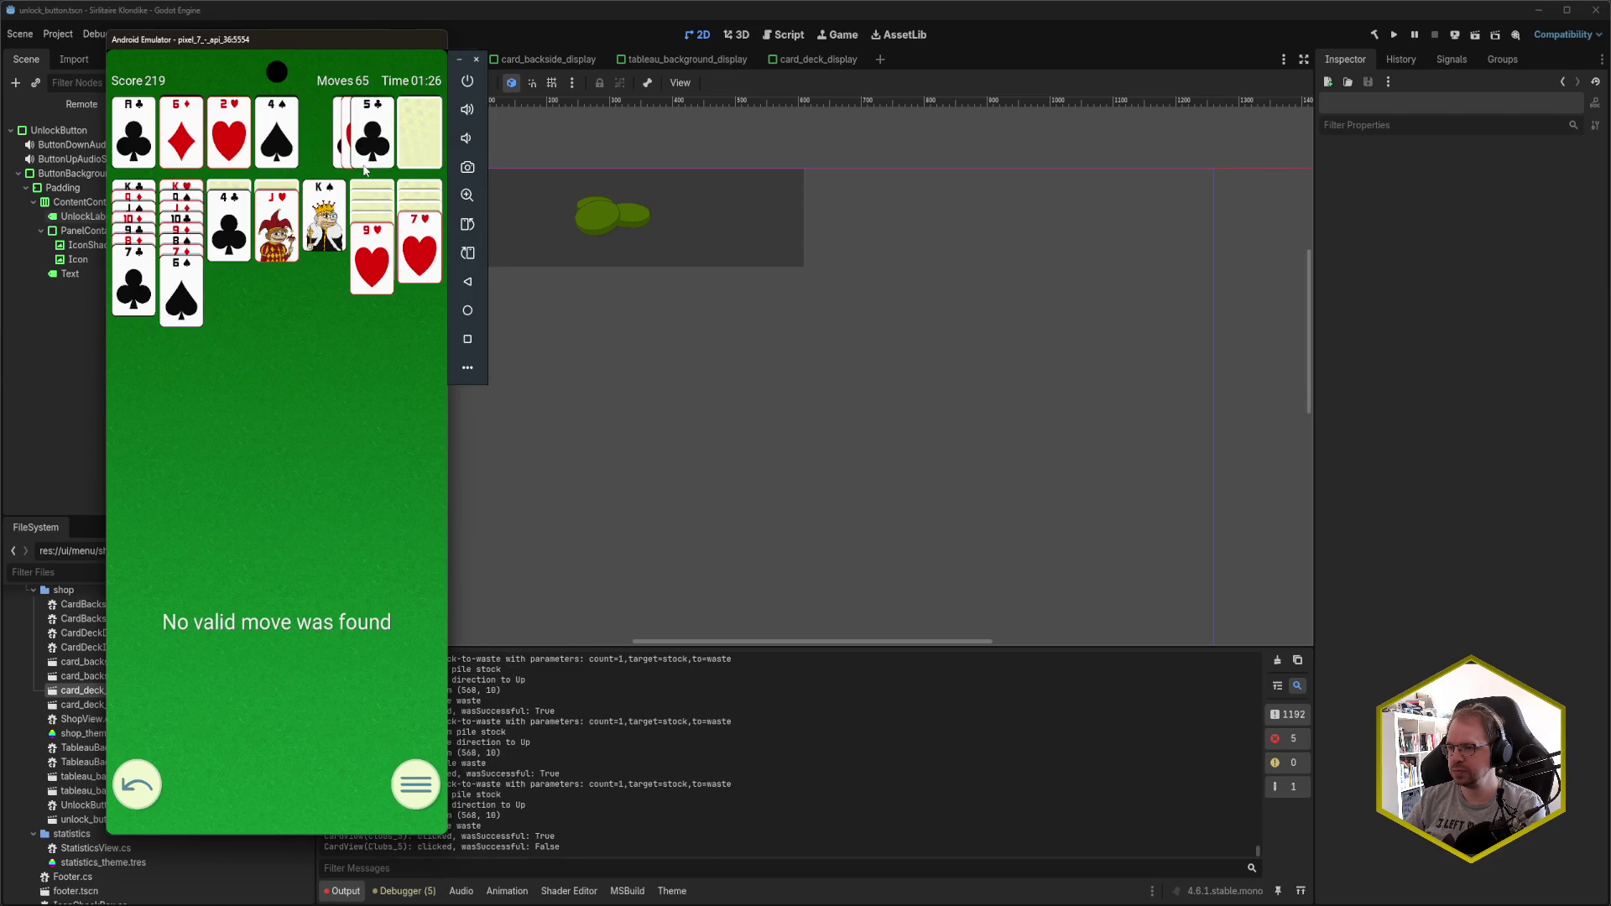
left_click(419, 139)
left_click(373, 155)
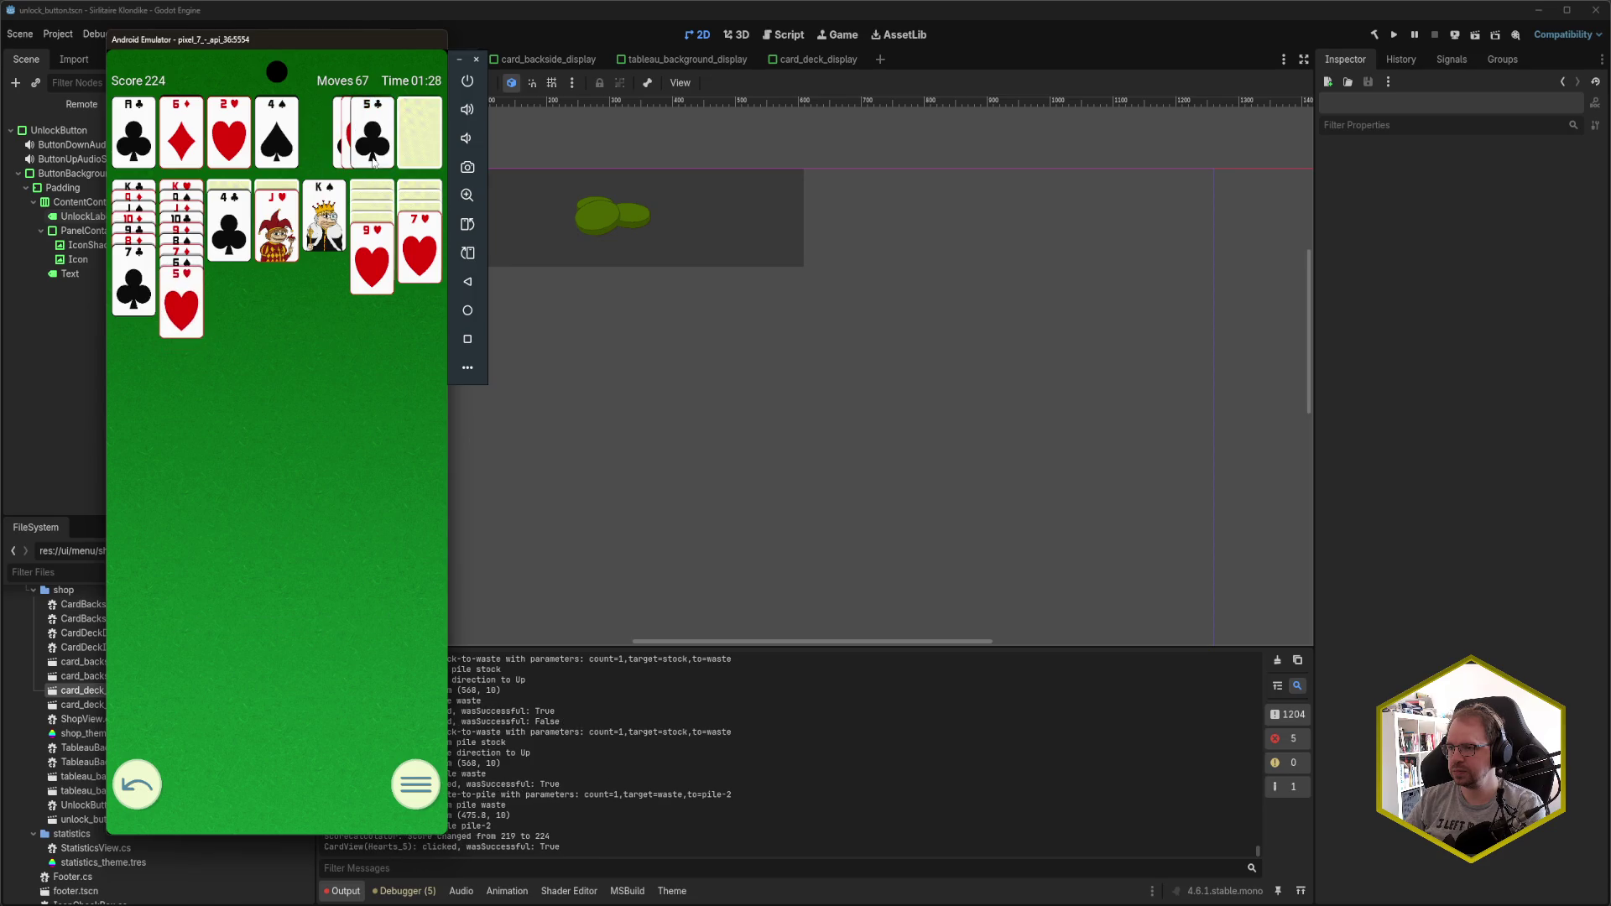
left_click(231, 256)
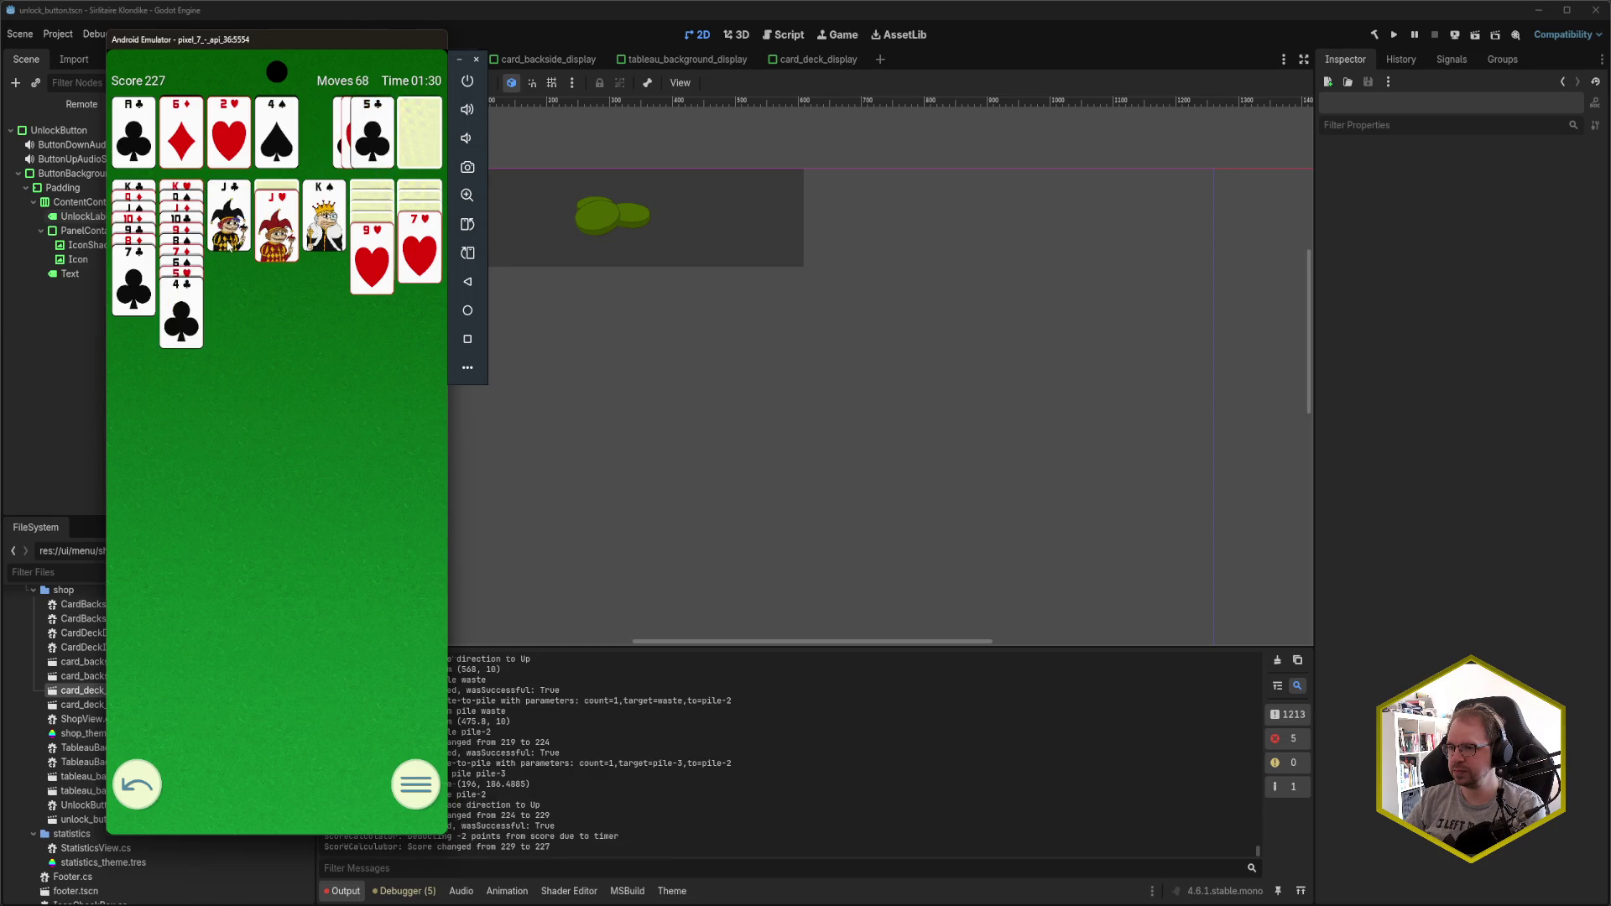
- Send 2♣ to clubs, put 10♠ on J♥ and 9♥ on 10♠, revealing 7♠
left_click(409, 149)
left_click(373, 135)
left_click(404, 136)
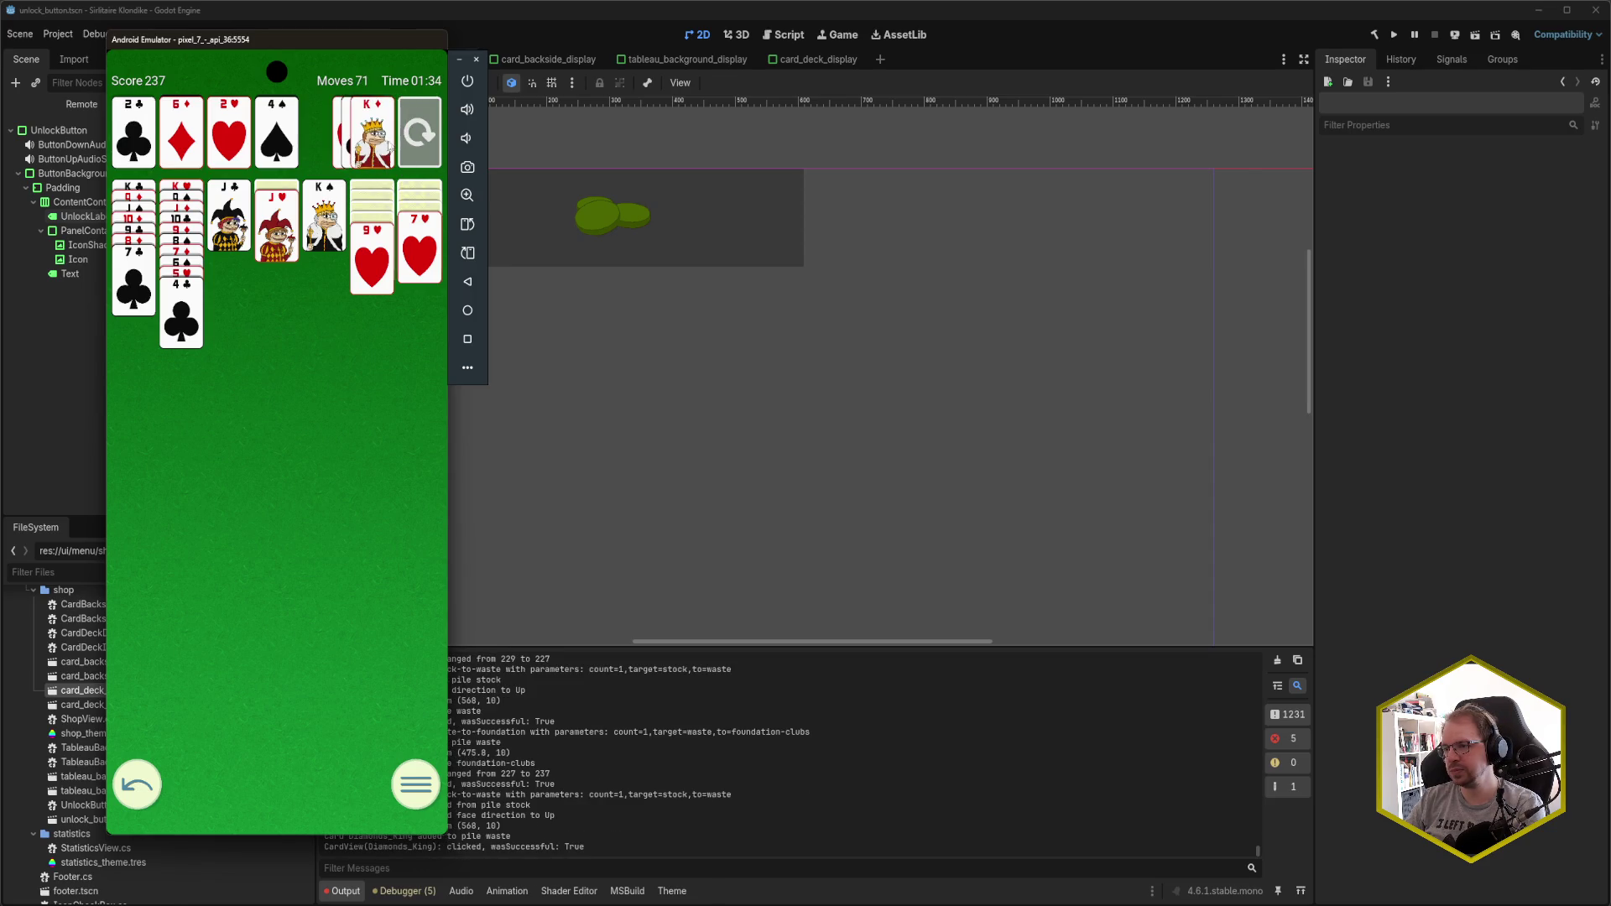
left_click(409, 139)
left_click(409, 140)
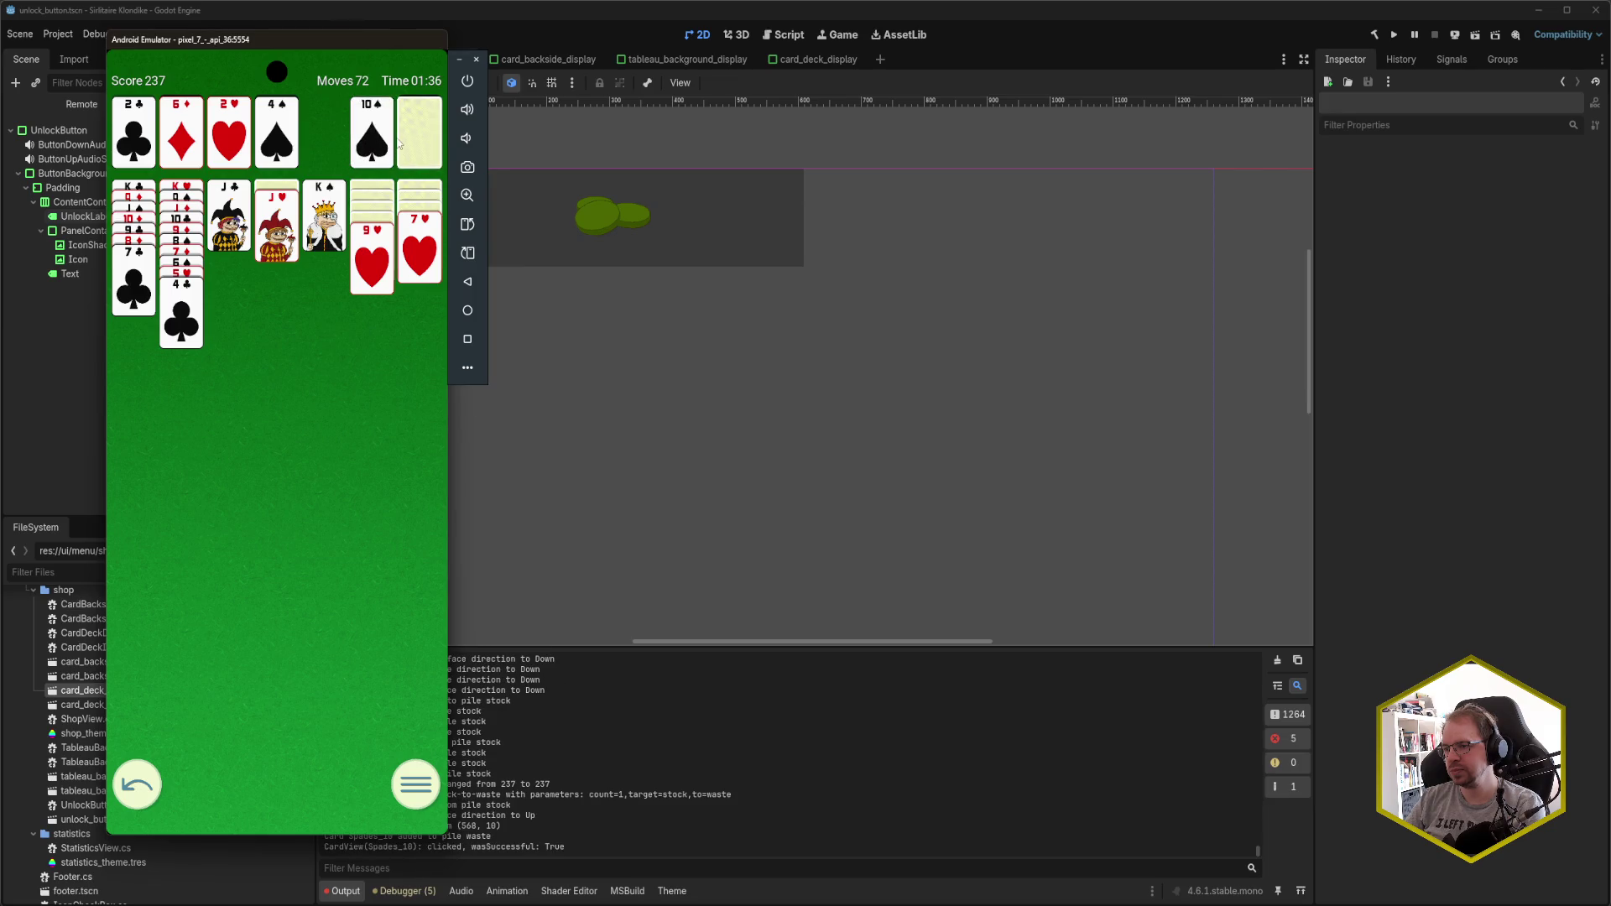
left_click(375, 151)
left_click(417, 134)
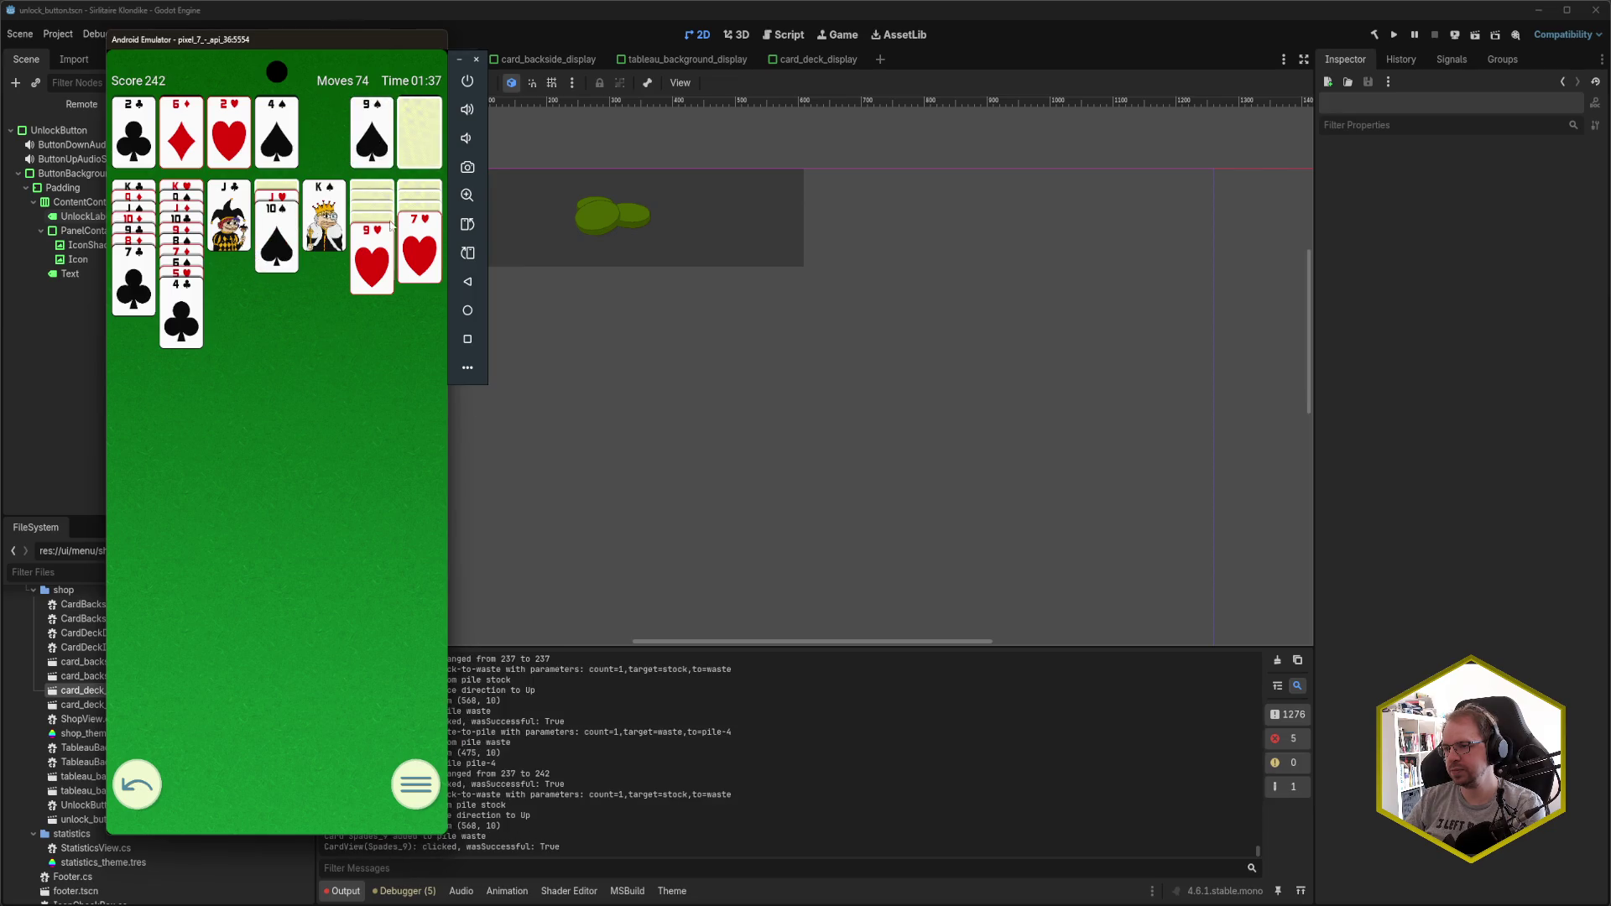
left_click(380, 268)
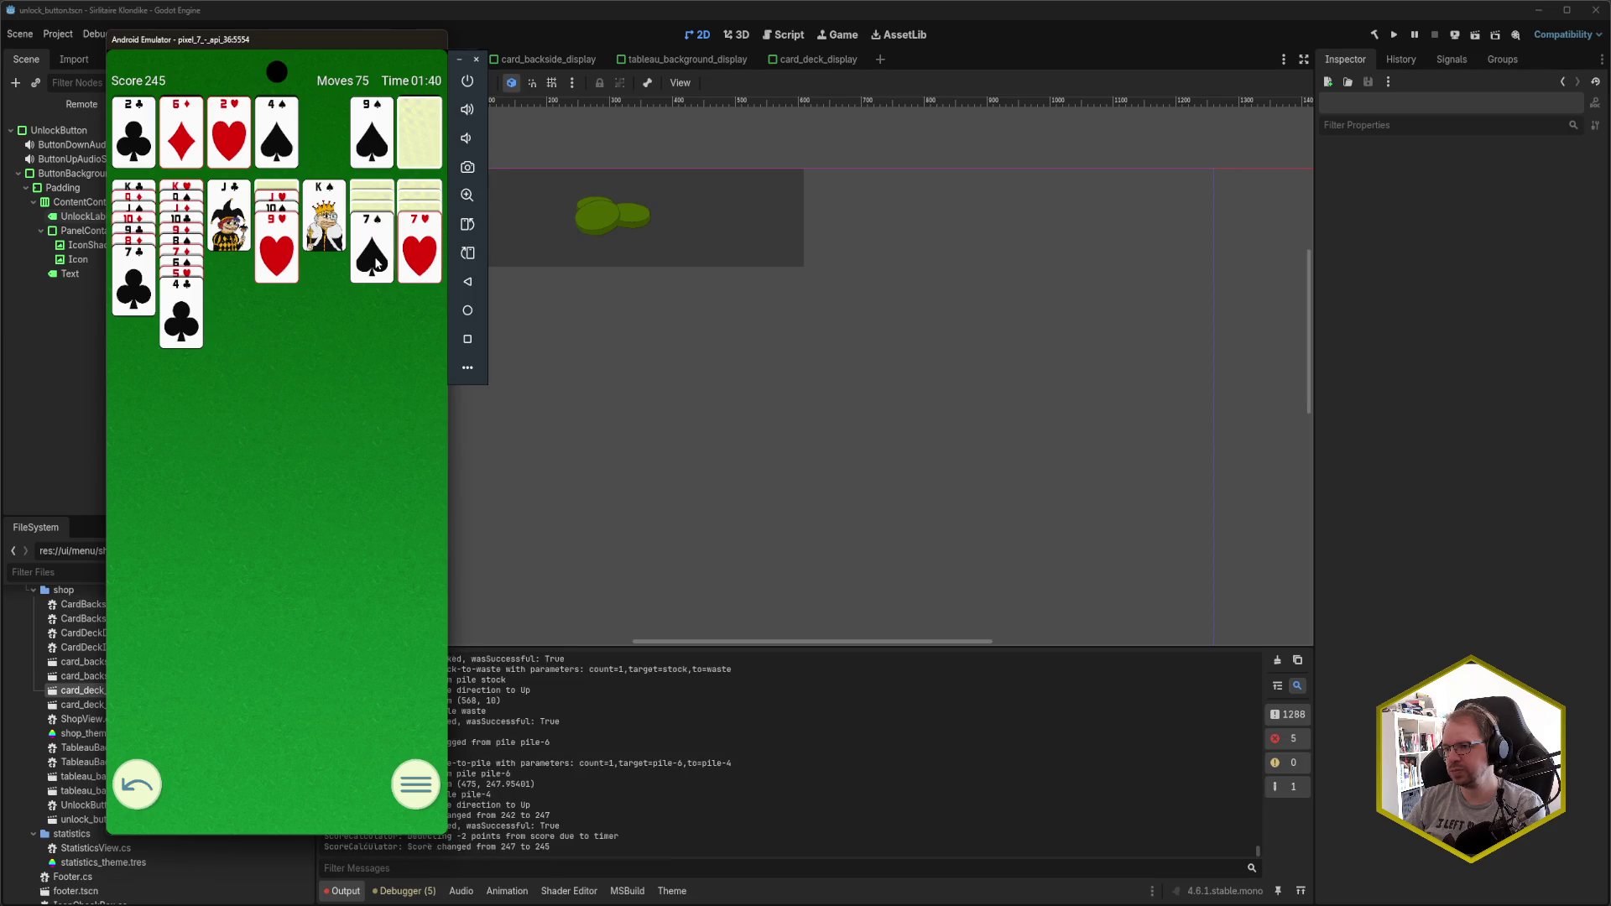
- Send 3♣ and 4♣ to the clubs foundation
left_click(417, 118)
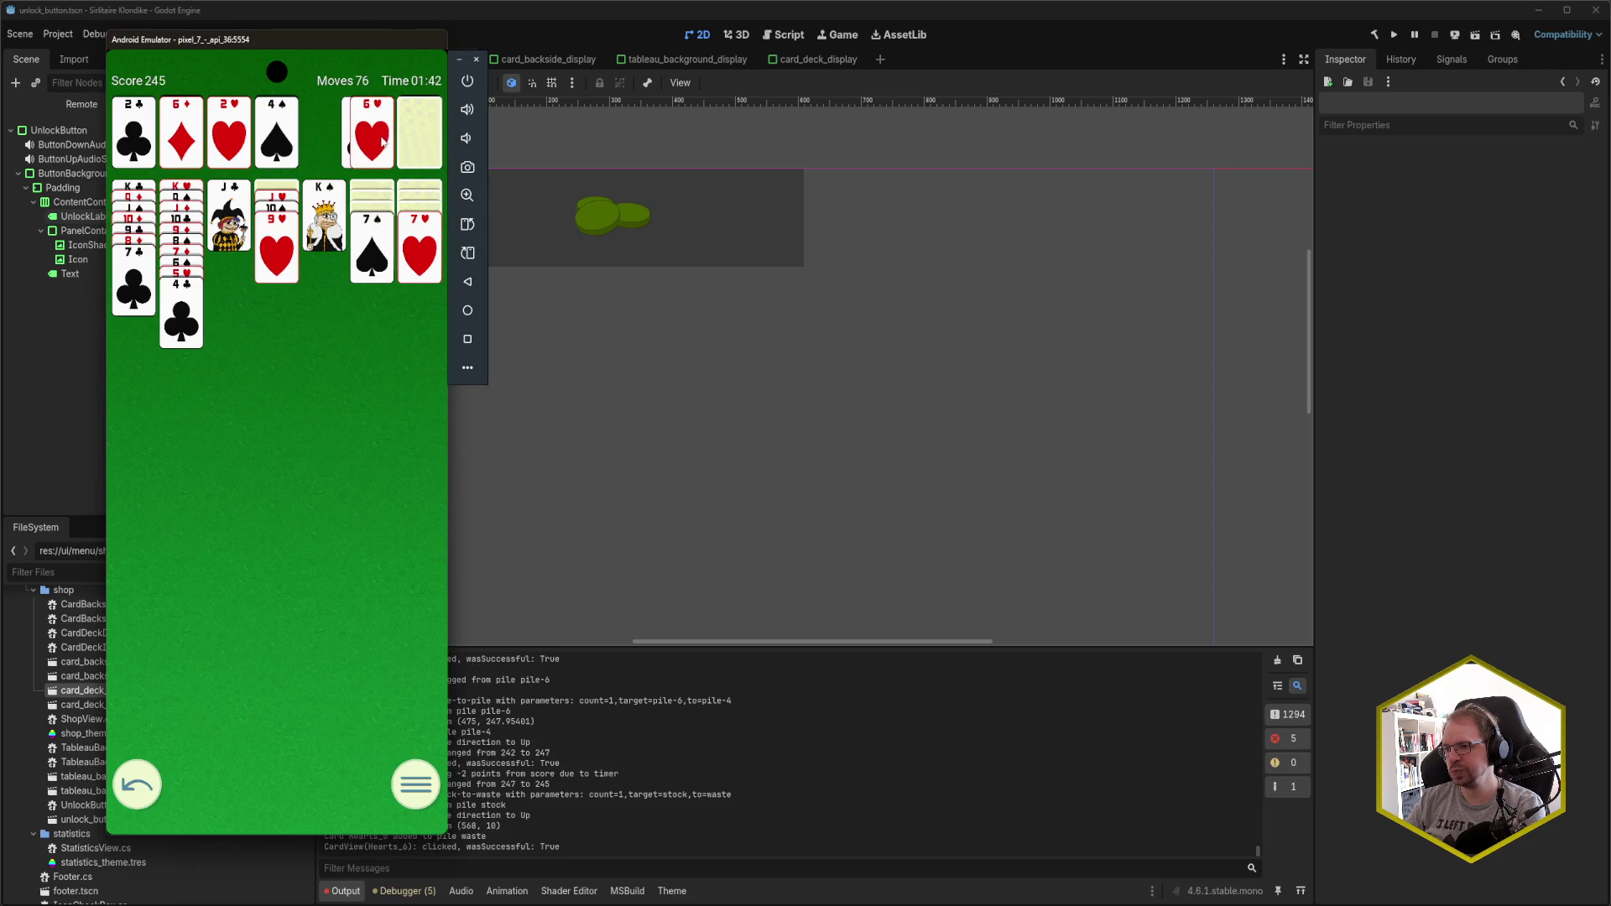
left_click(417, 136)
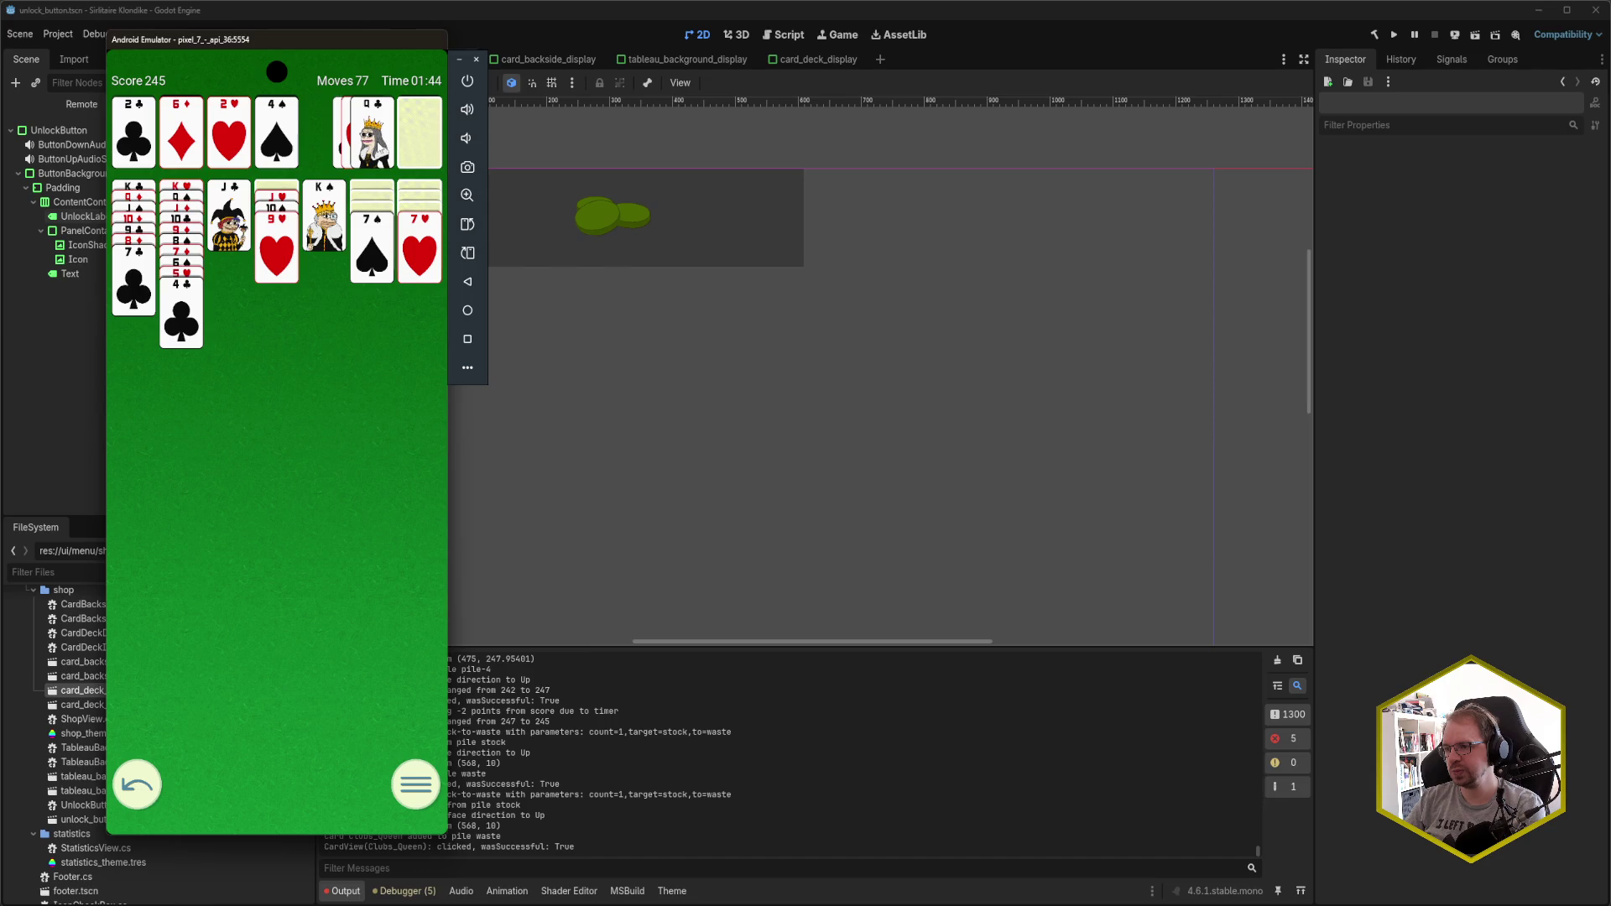
left_click(418, 131)
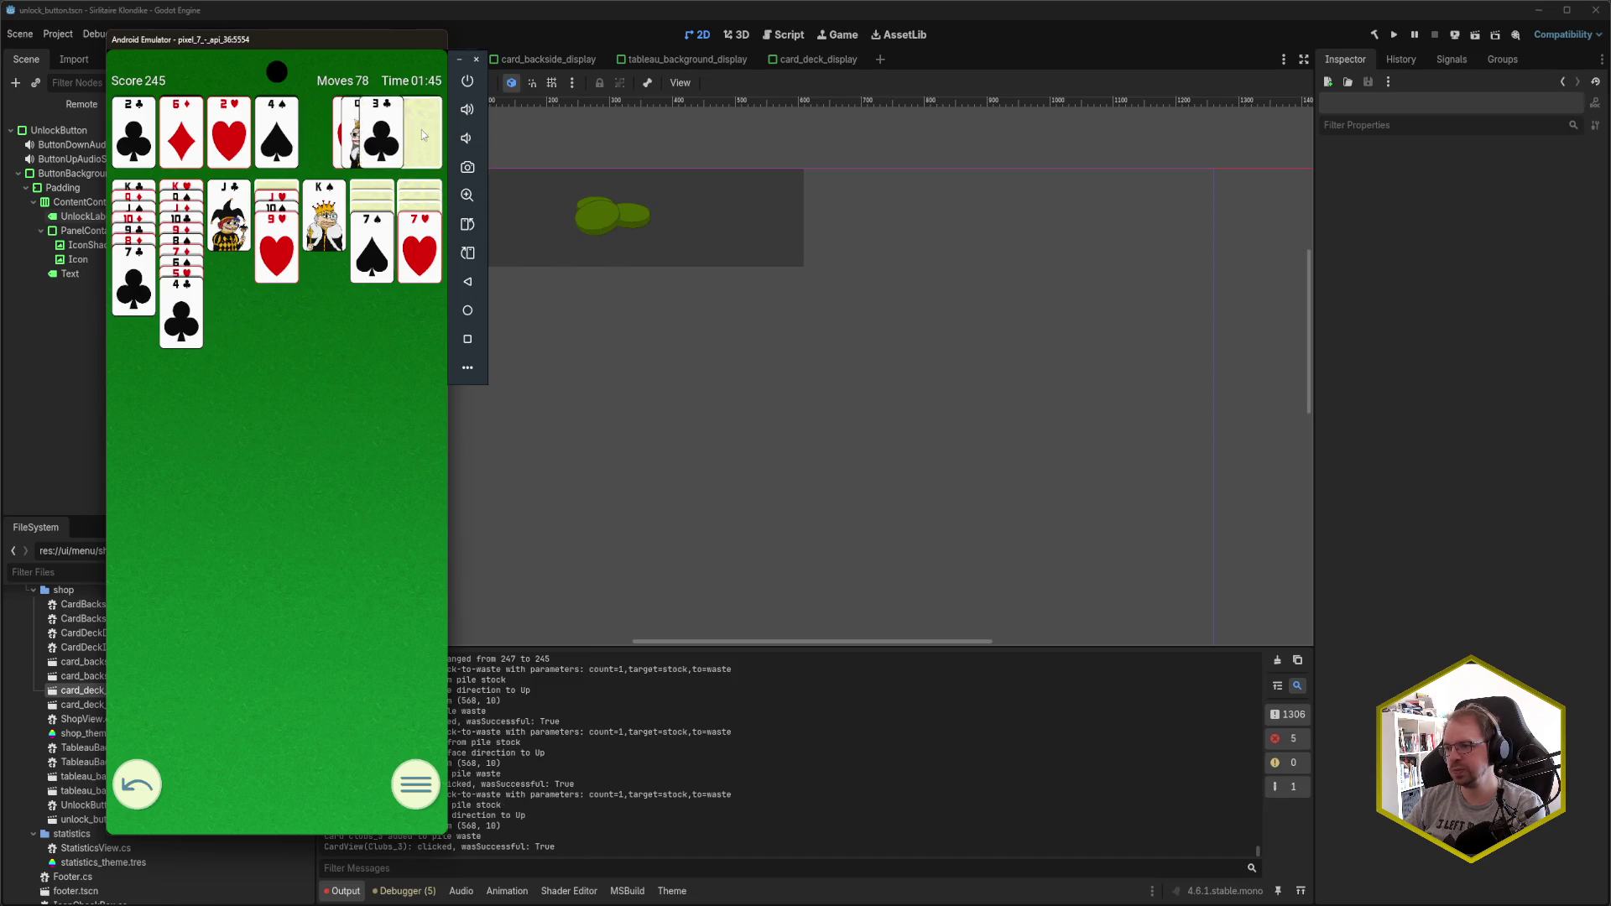
left_click(370, 134)
left_click(193, 318)
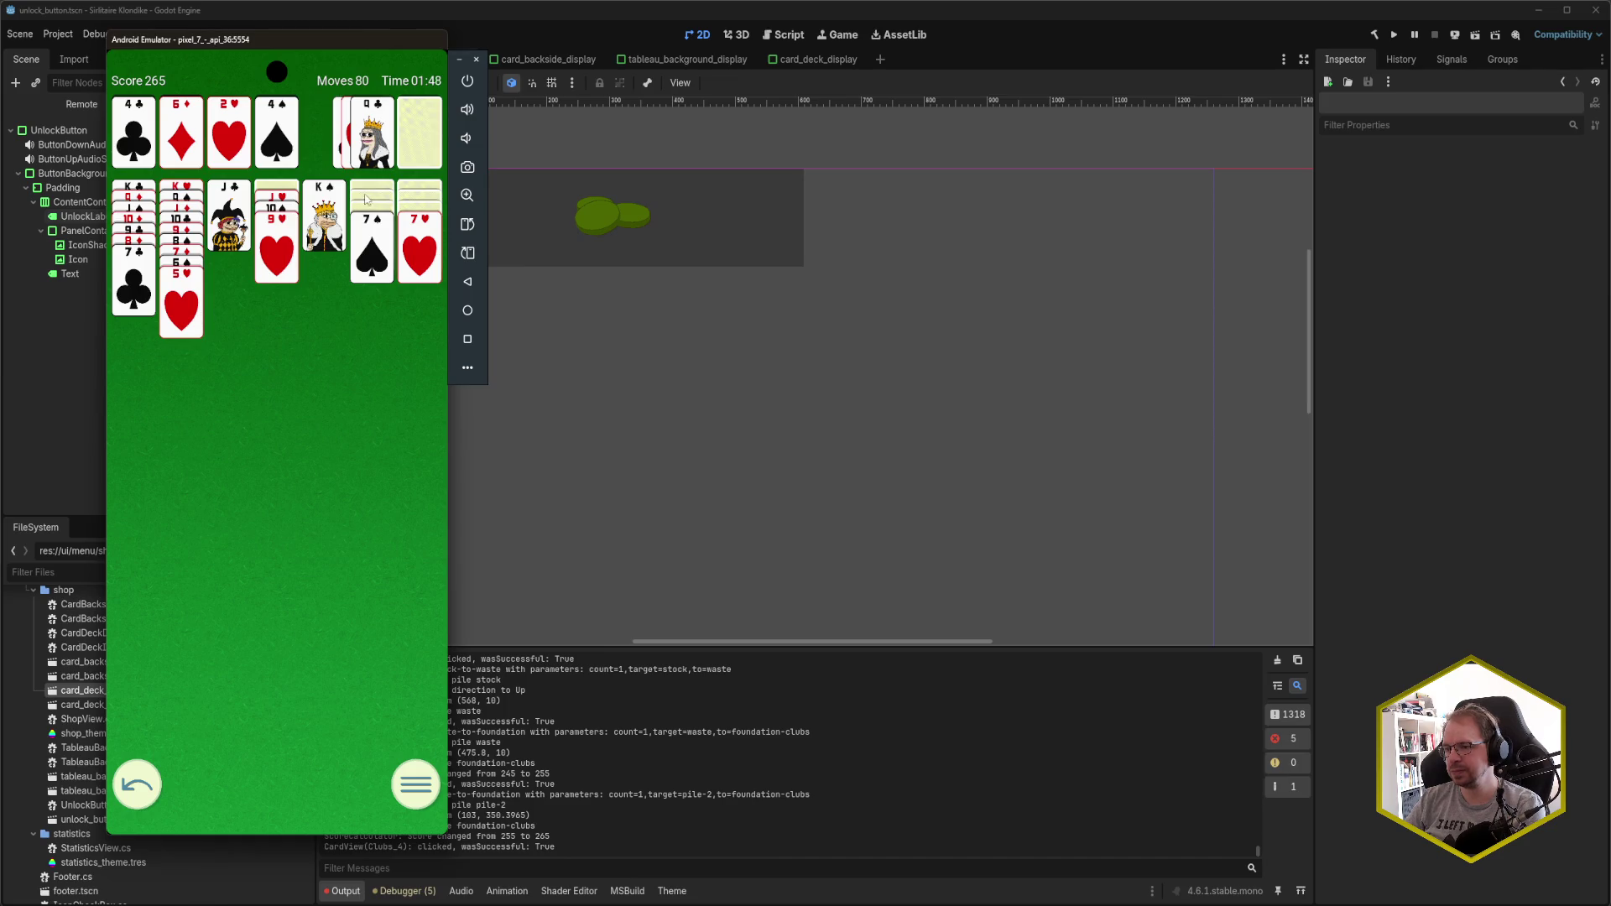
- Send 7♦ to diamonds, move the 7♥ run onto 8♠, and build clubs to 7♣
left_click(415, 134)
left_click(419, 132)
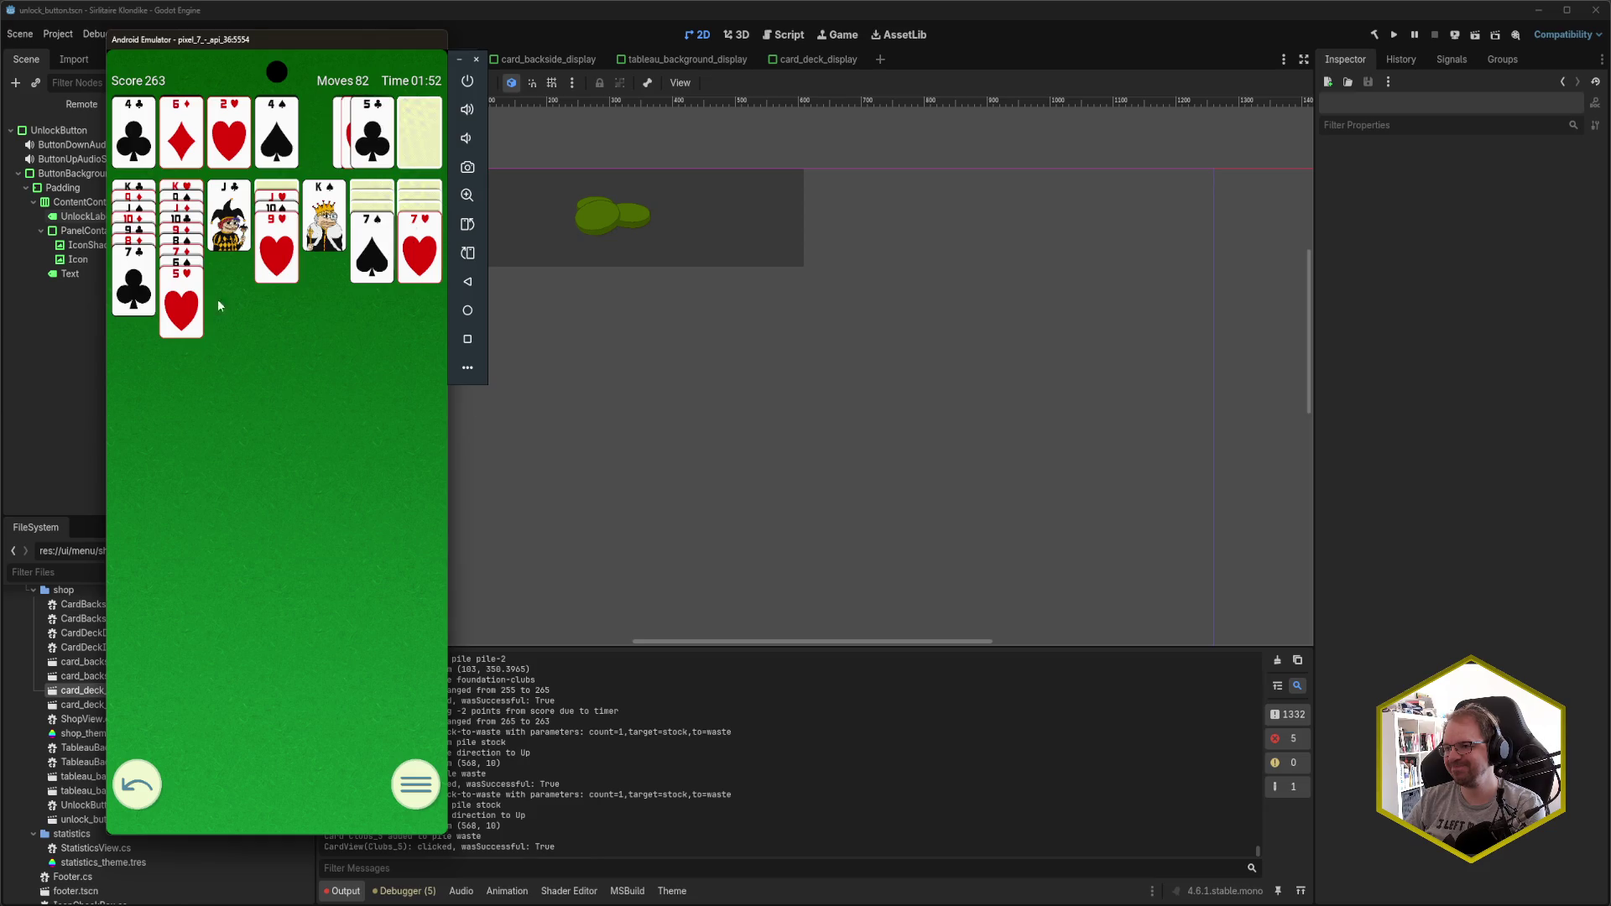
left_click(182, 265)
left_click(181, 277)
left_click(419, 222)
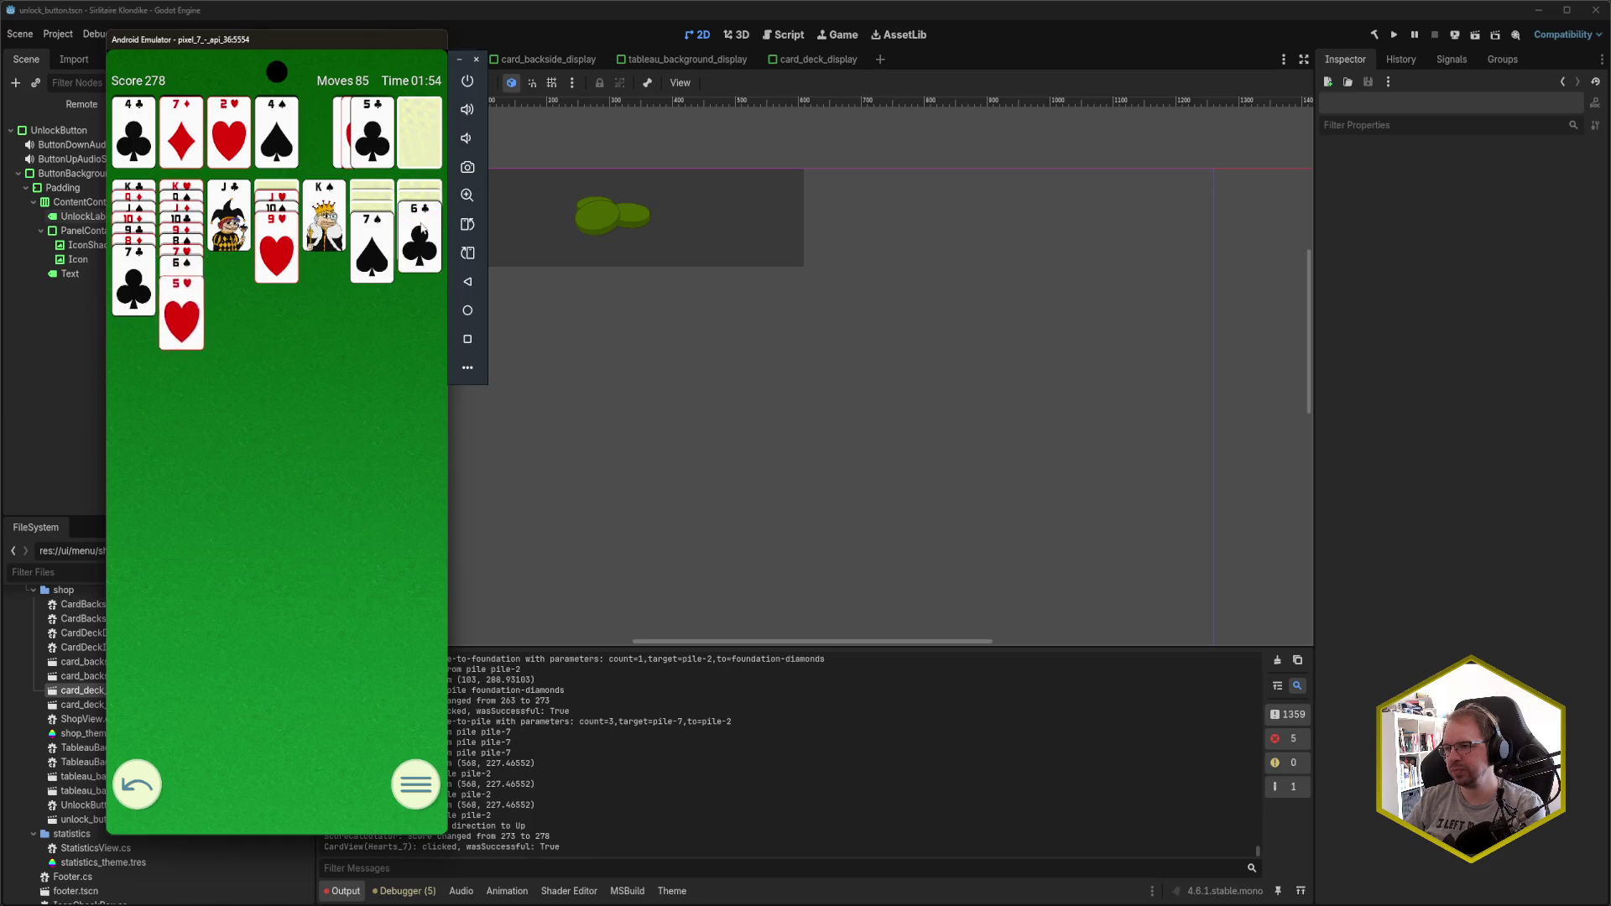
left_click(422, 230)
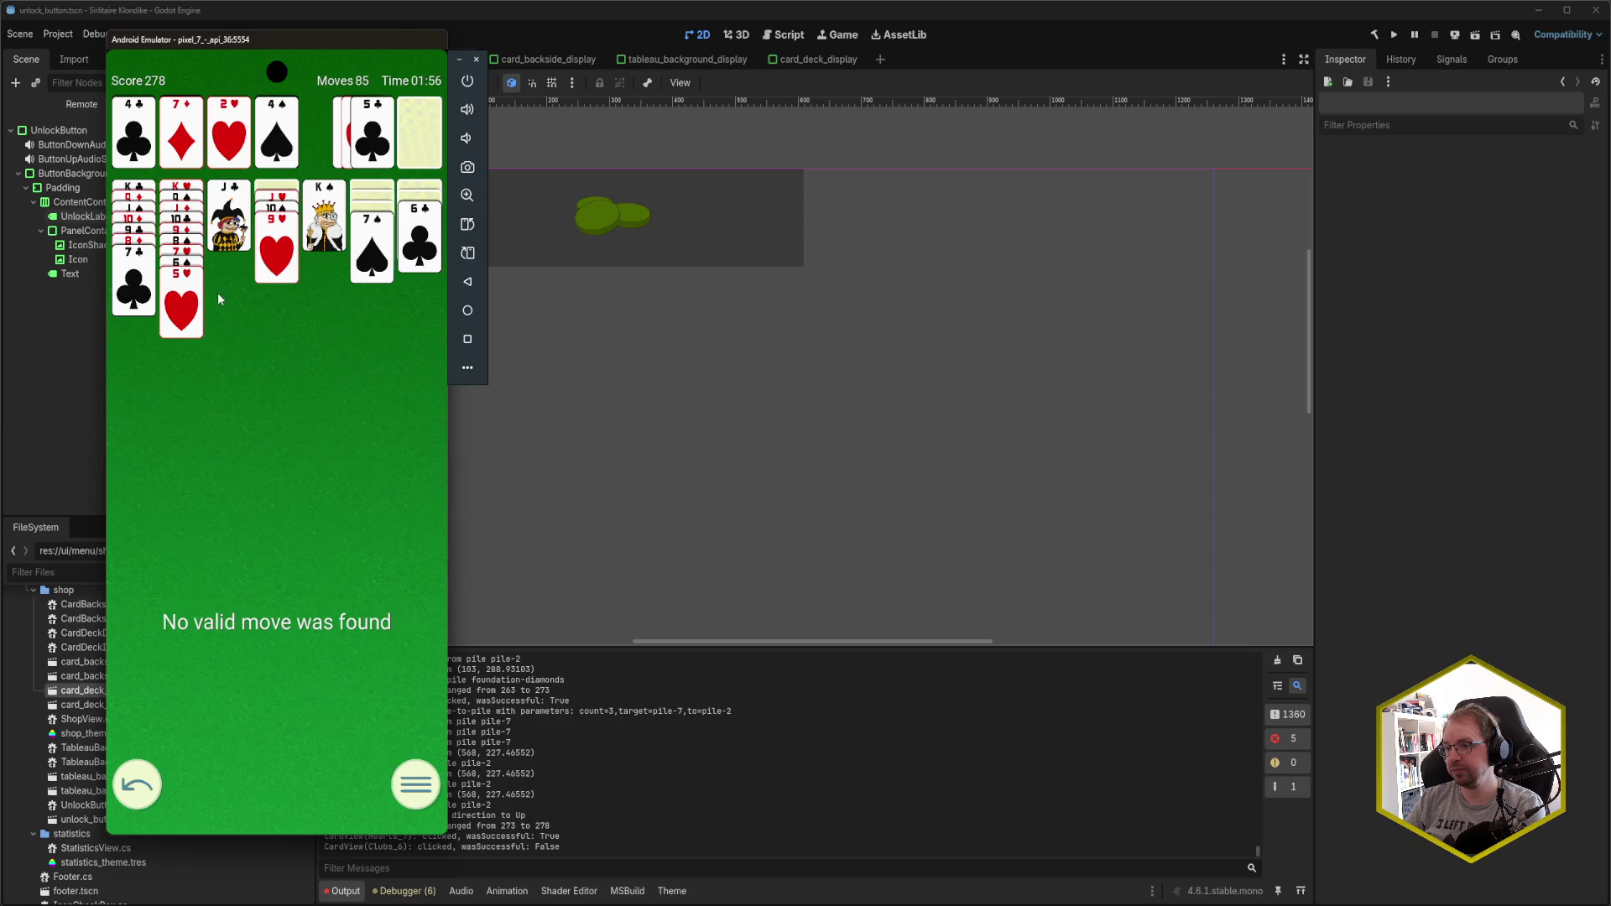
left_click(372, 138)
left_click(406, 208)
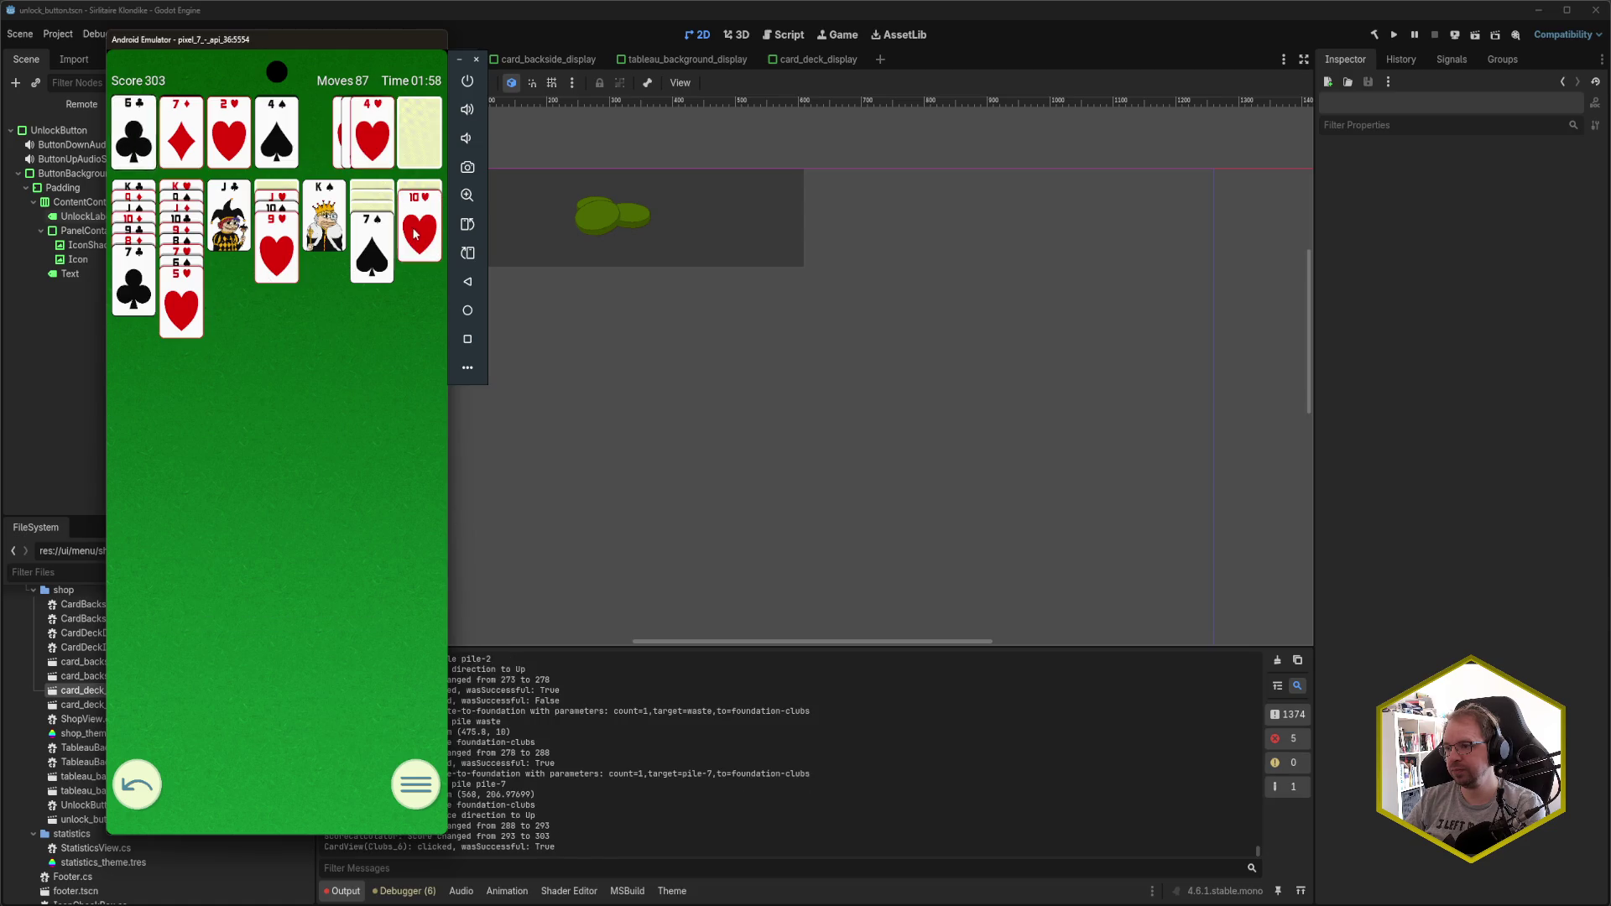
left_click(138, 285)
- Move 7♠ onto 8♦ and send 3♥, 4♥, 5♥ to the hearts foundation
left_click(372, 246)
left_click(373, 243)
left_click(378, 252)
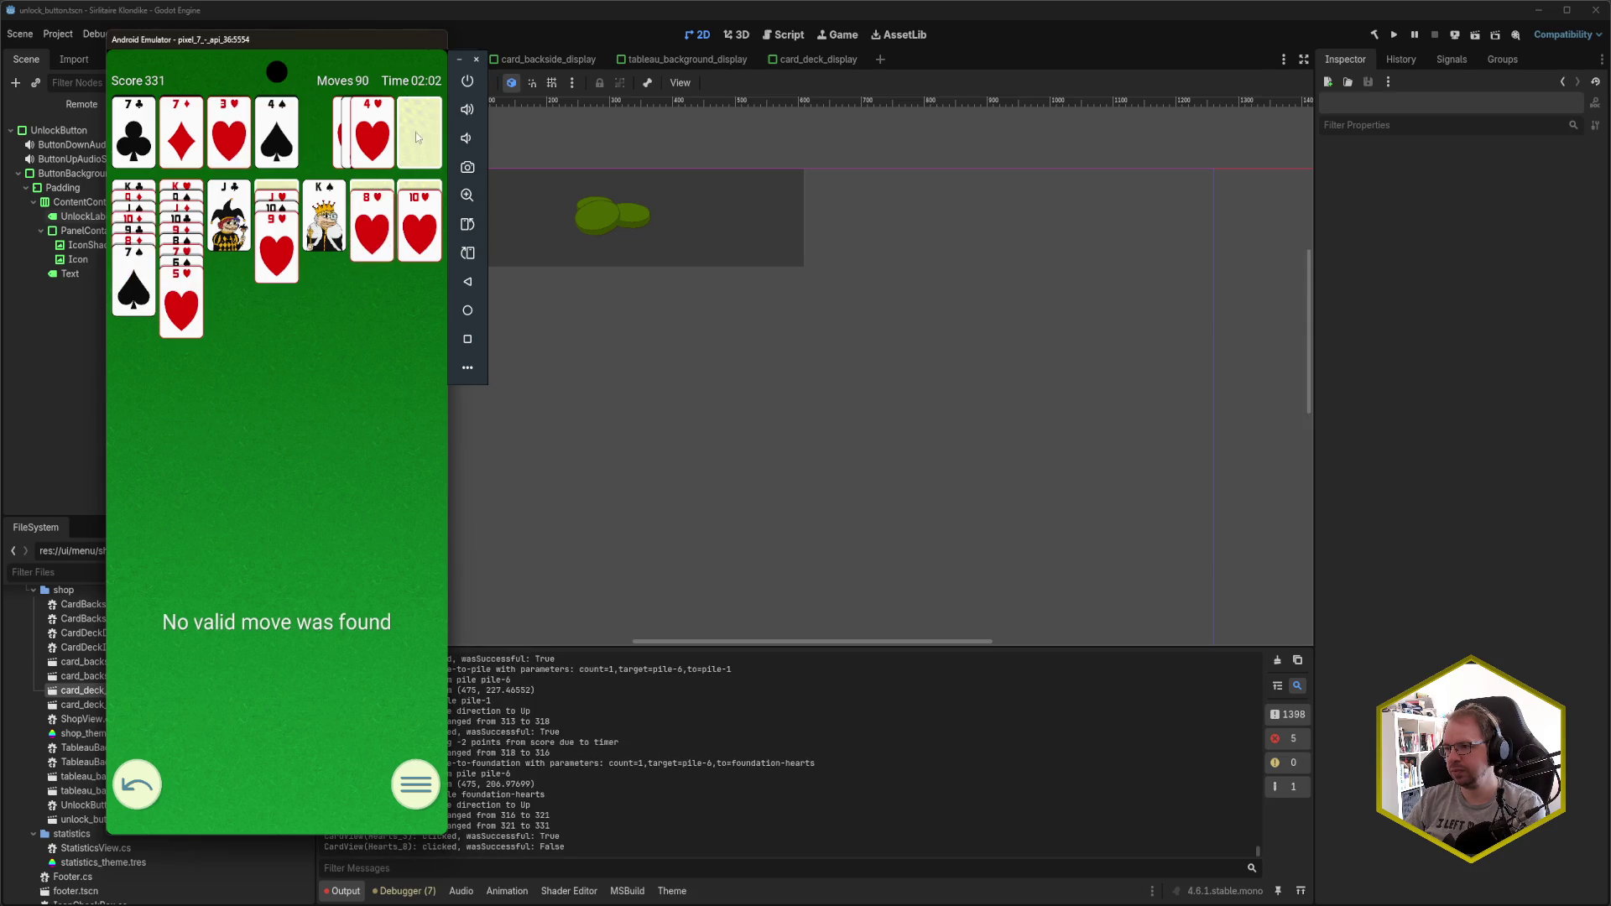
left_click(391, 135)
left_click(179, 307)
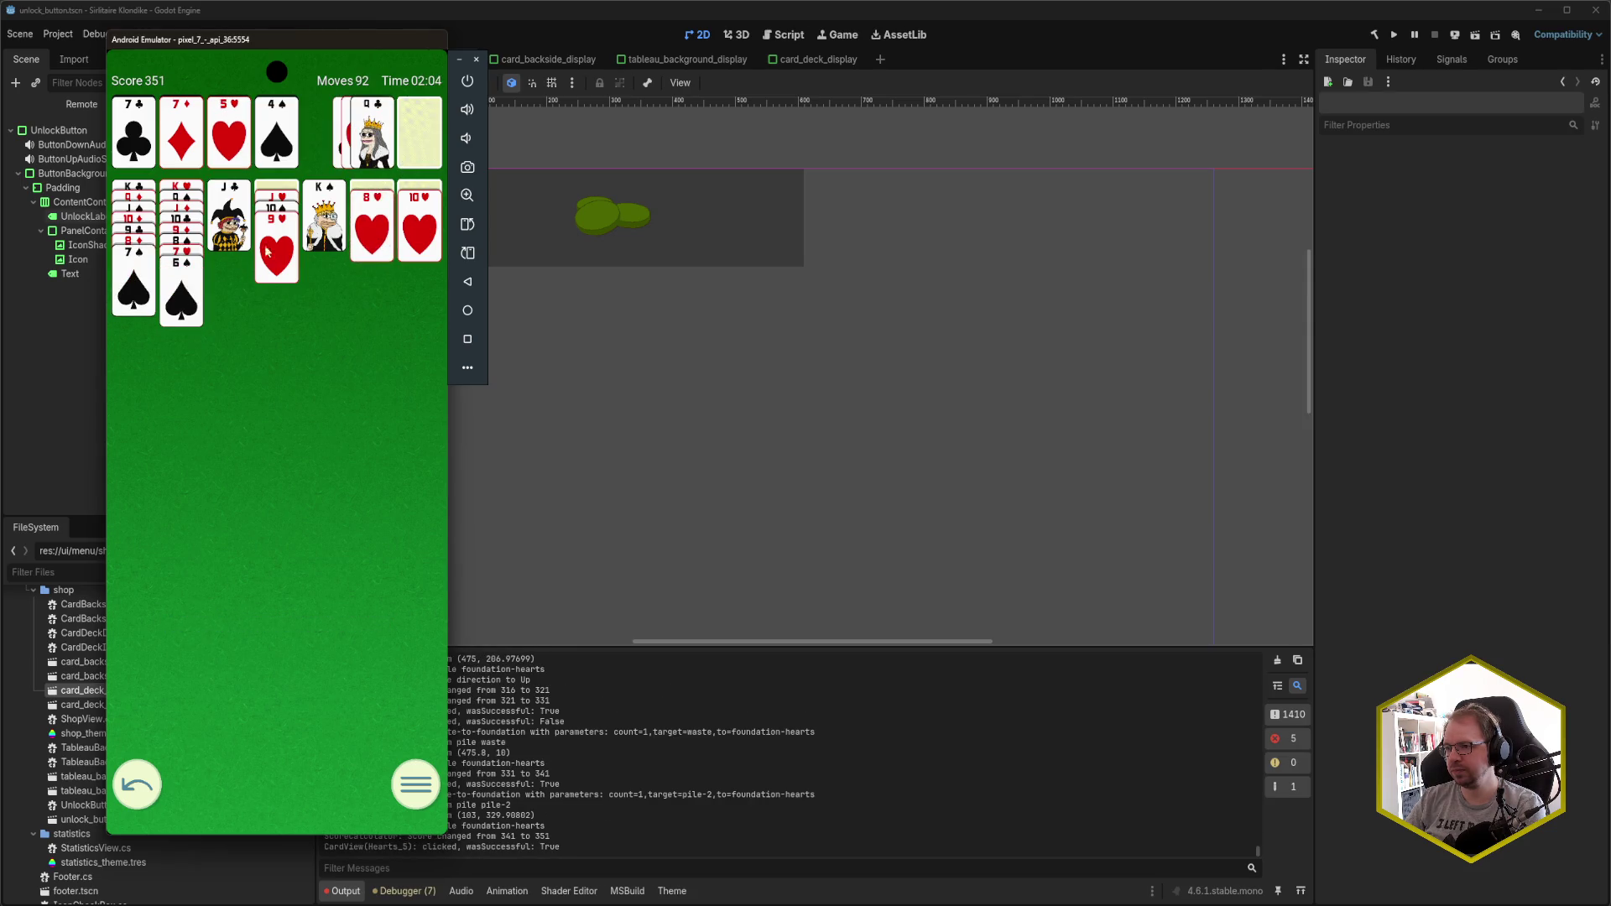
- Move the waste card and 8♥ onto column 7, sending 5♠ to spades and 6♥ to hearts
left_click(419, 139)
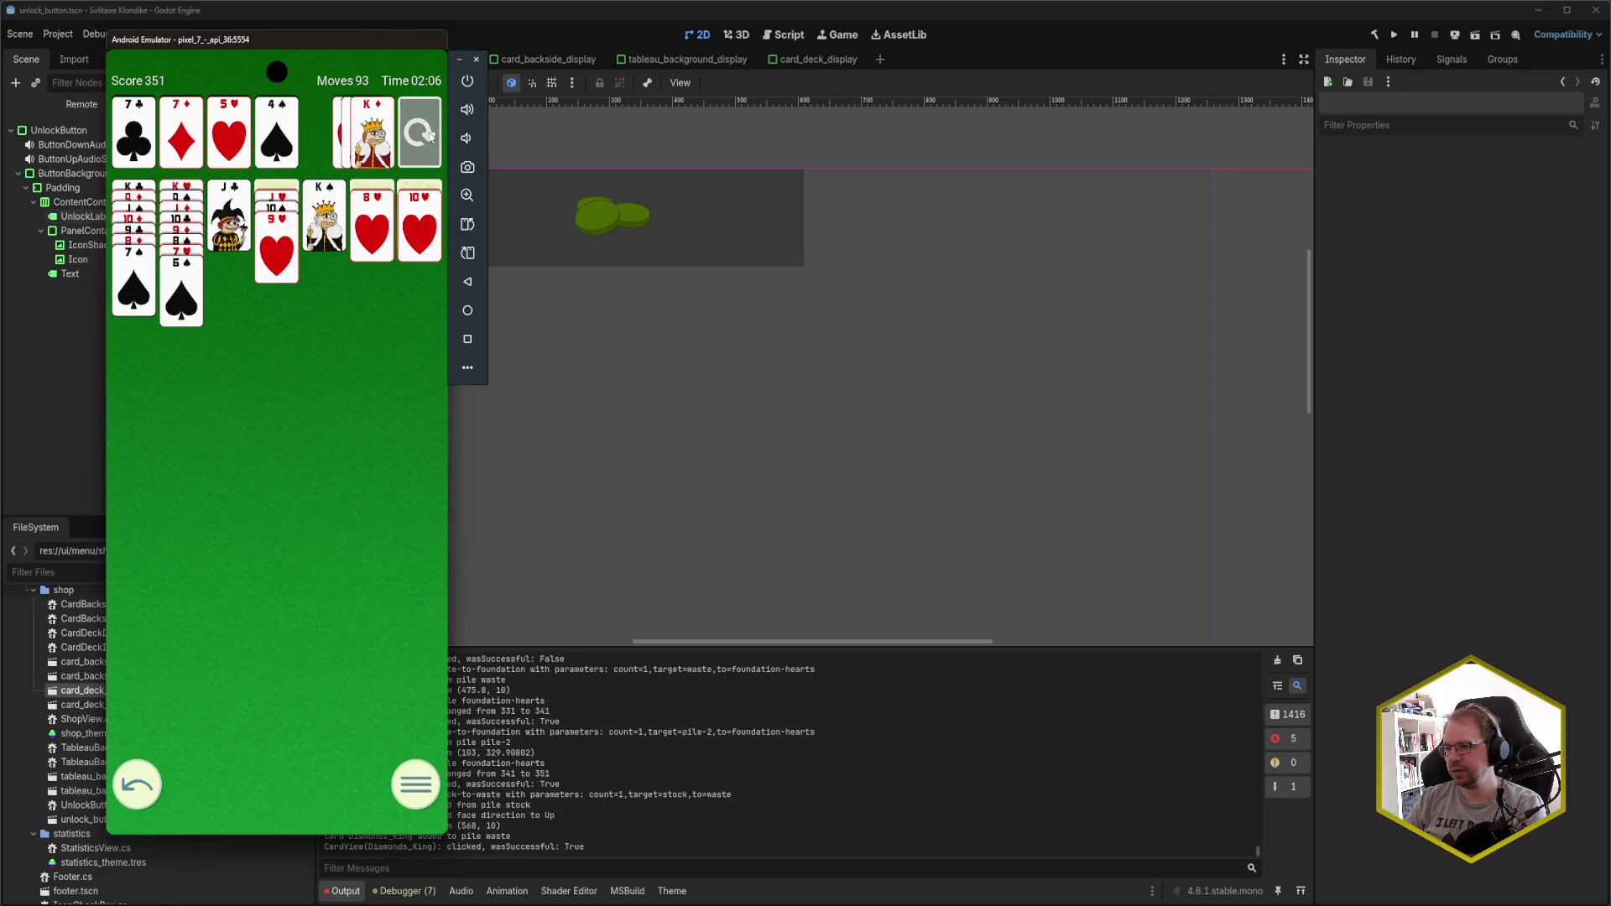
left_click(429, 136)
left_click(382, 149)
left_click(382, 220)
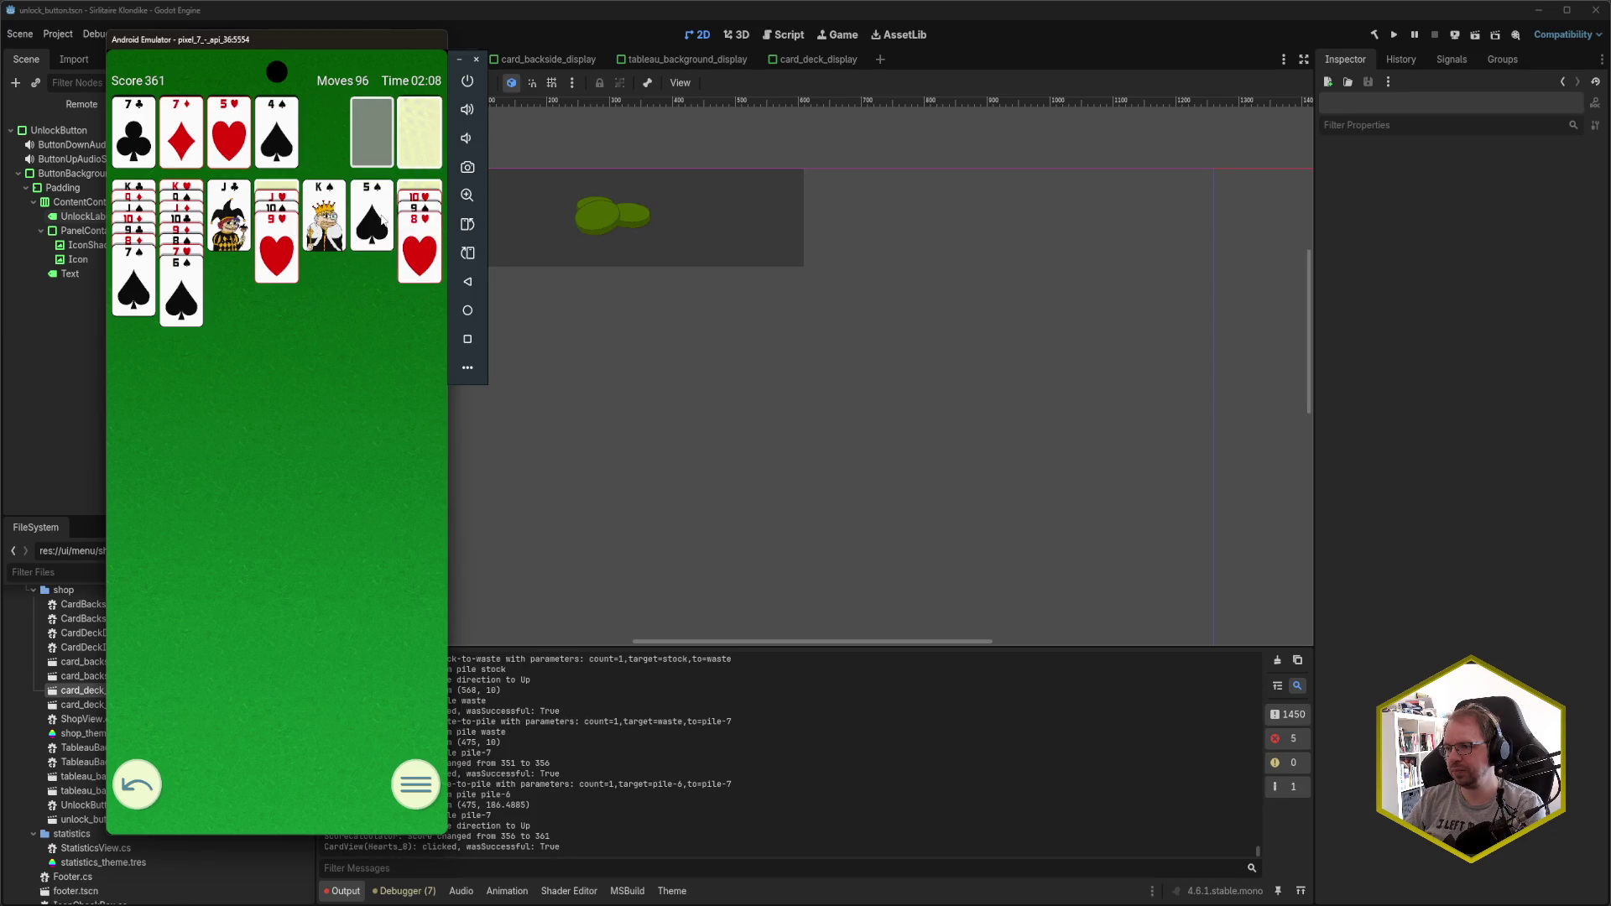
left_click(382, 220)
left_click(410, 138)
left_click(409, 142)
- Place K♦ in the empty column, build Q♣ and J♥-10♠-9♥ on it, and 10♥-9♠-8♥ on J♣
left_click(410, 143)
left_click(372, 139)
left_click(371, 138)
left_click(281, 200)
left_click(420, 198)
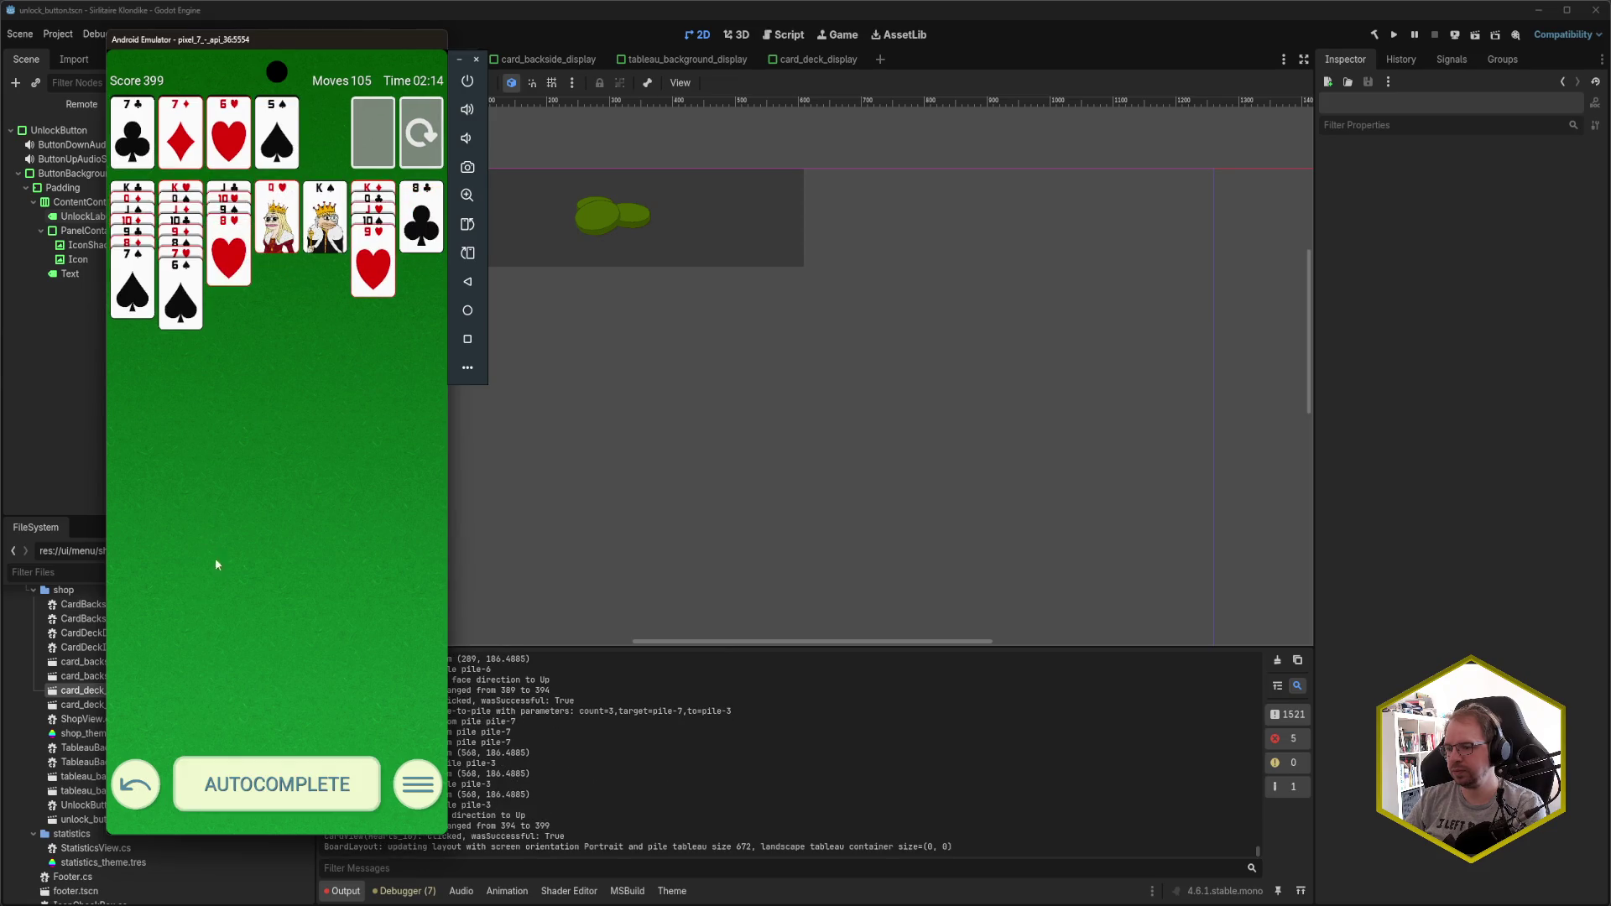
- Autocomplete the deal to a win (132 moves, score 5526) and return to the Godot editor
left_click(314, 793)
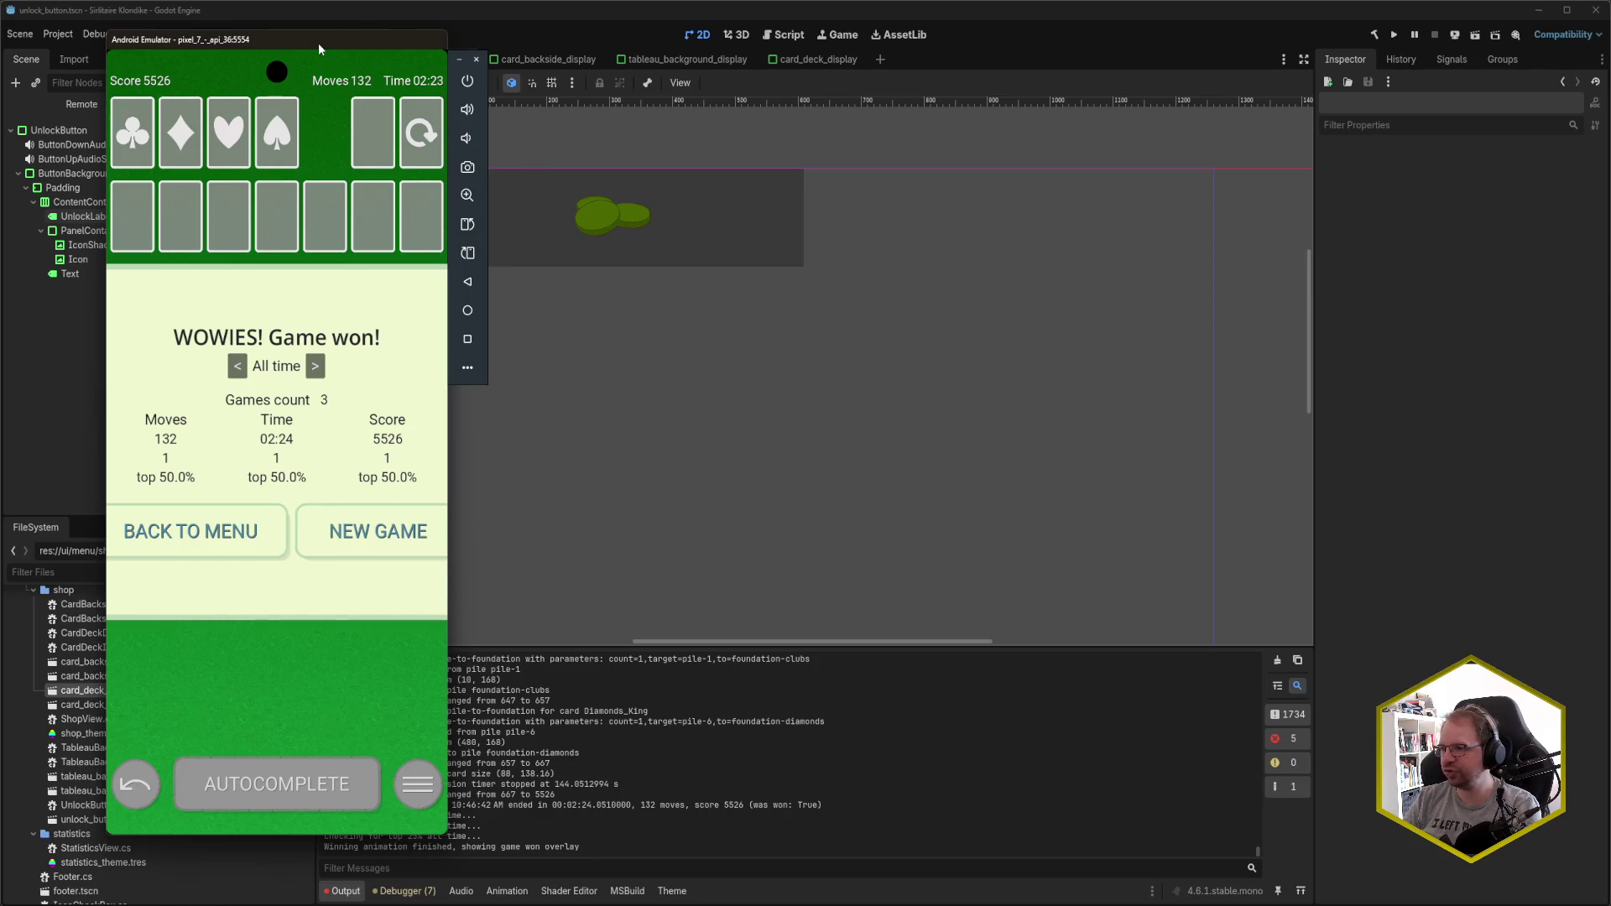
left_click(522, 14)
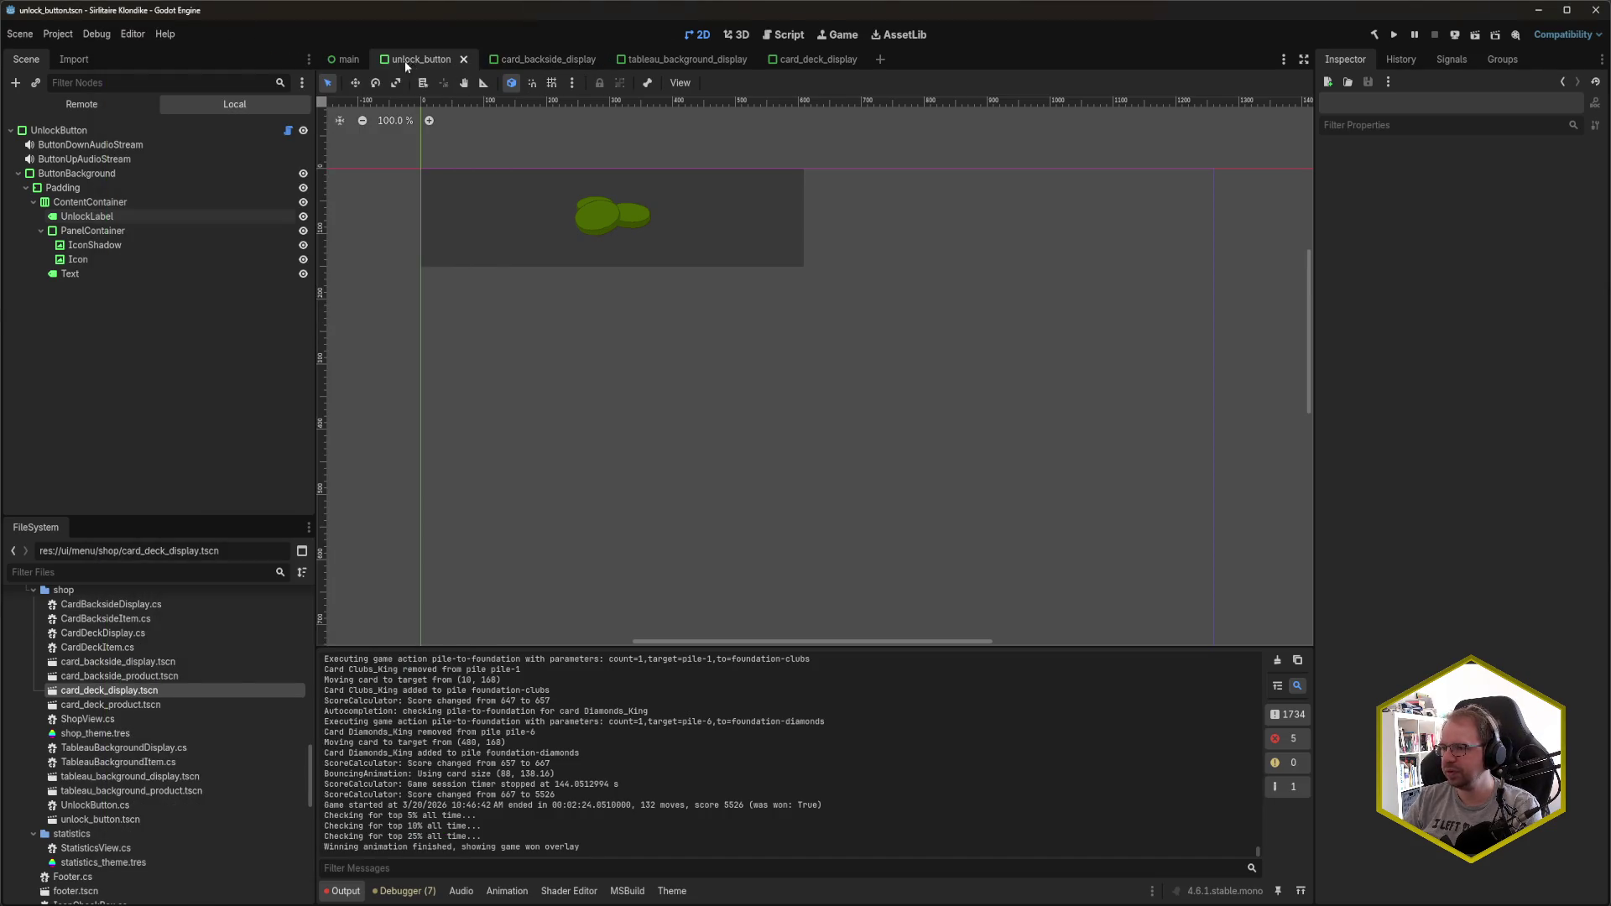
- Close all scene tabs except main and switch the Scene dock to the Remote tree
left_click(345, 59)
right_click(345, 59)
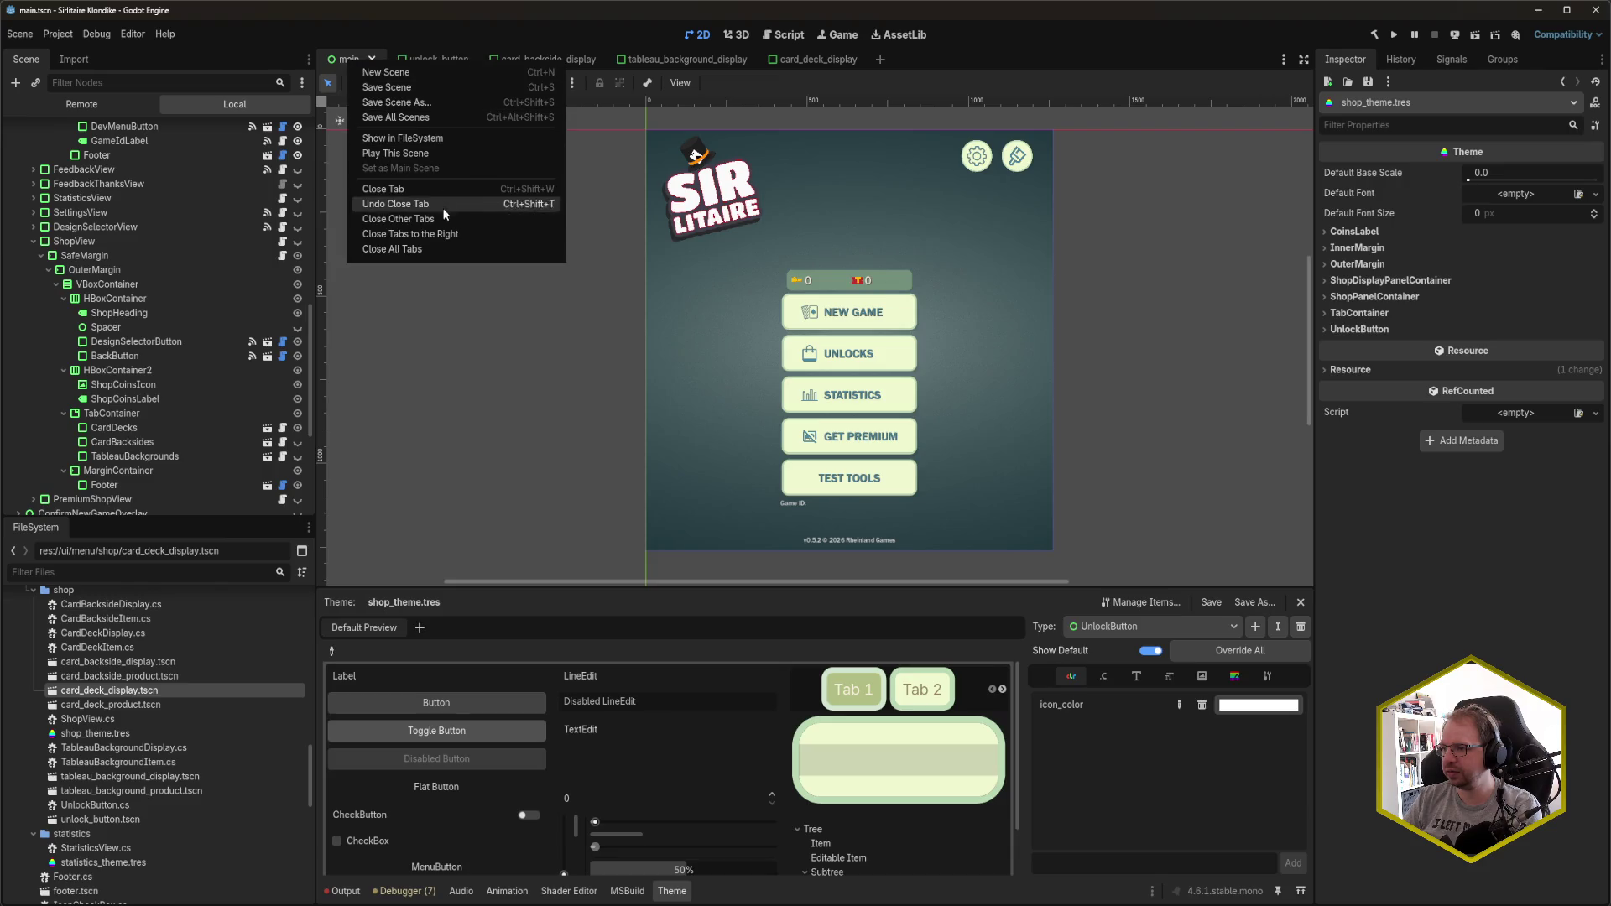
left_click(442, 234)
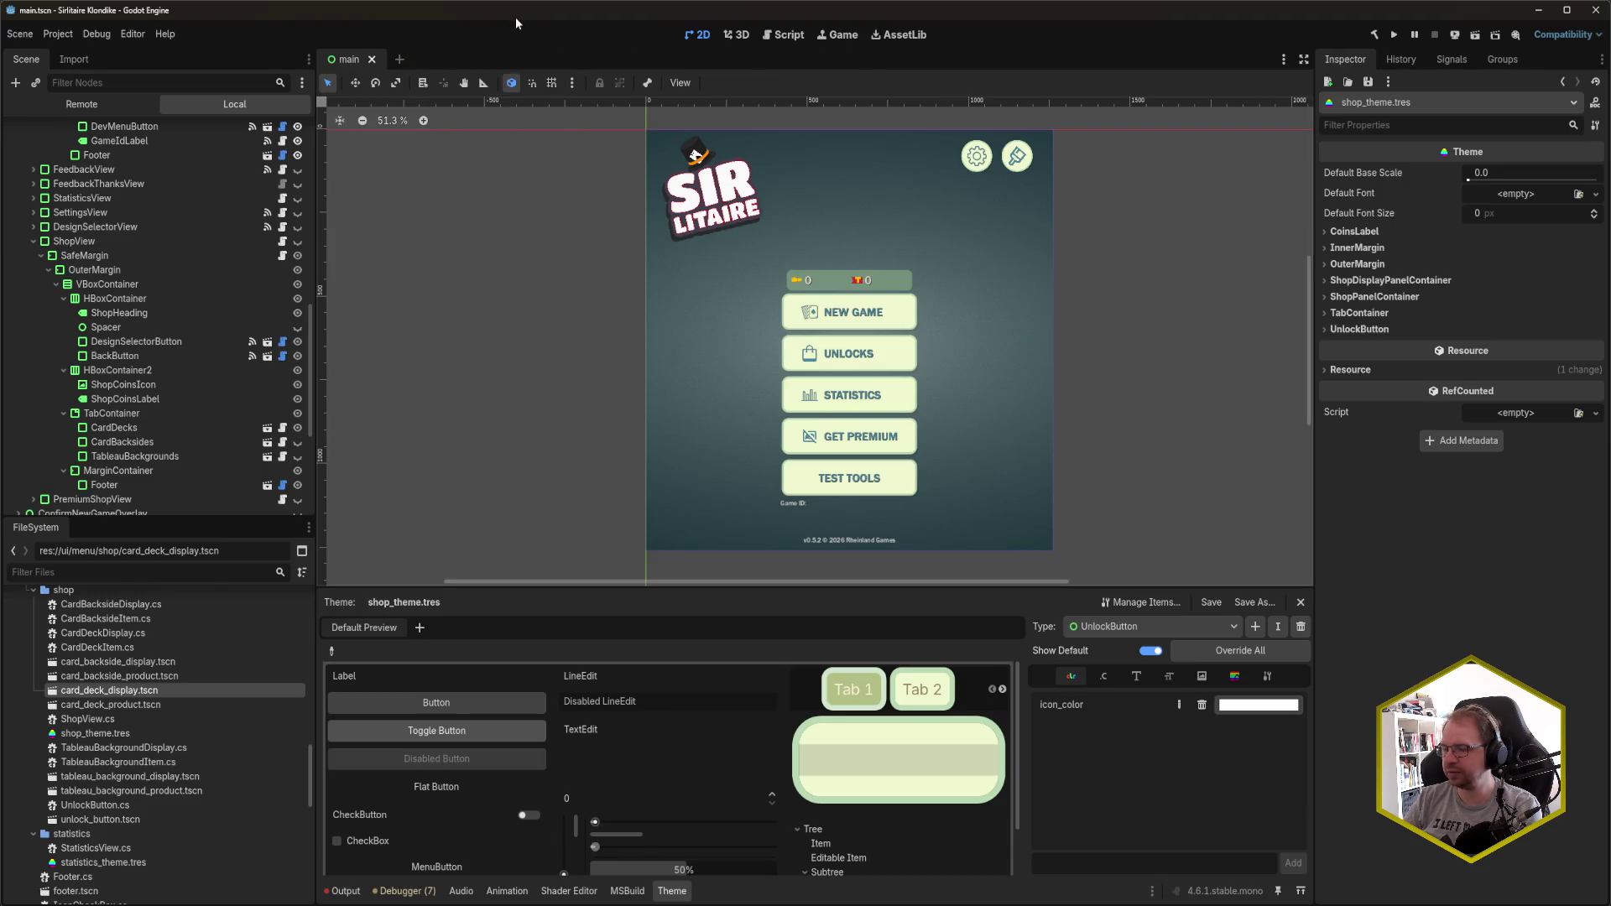
scroll(164, 327, "up", 10)
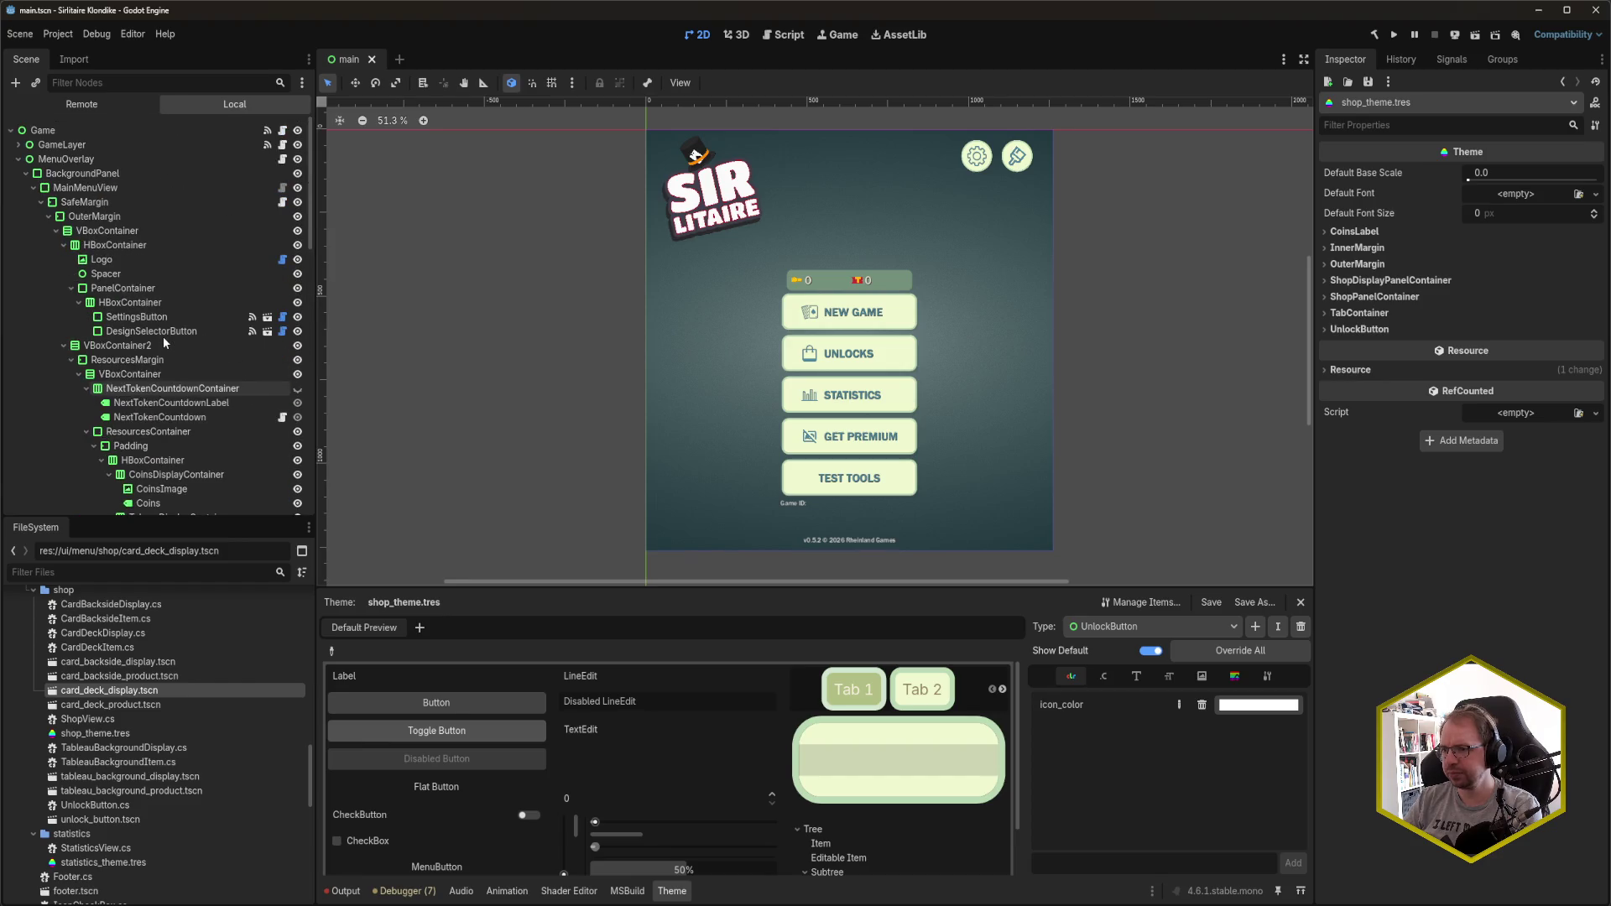
left_click(75, 106)
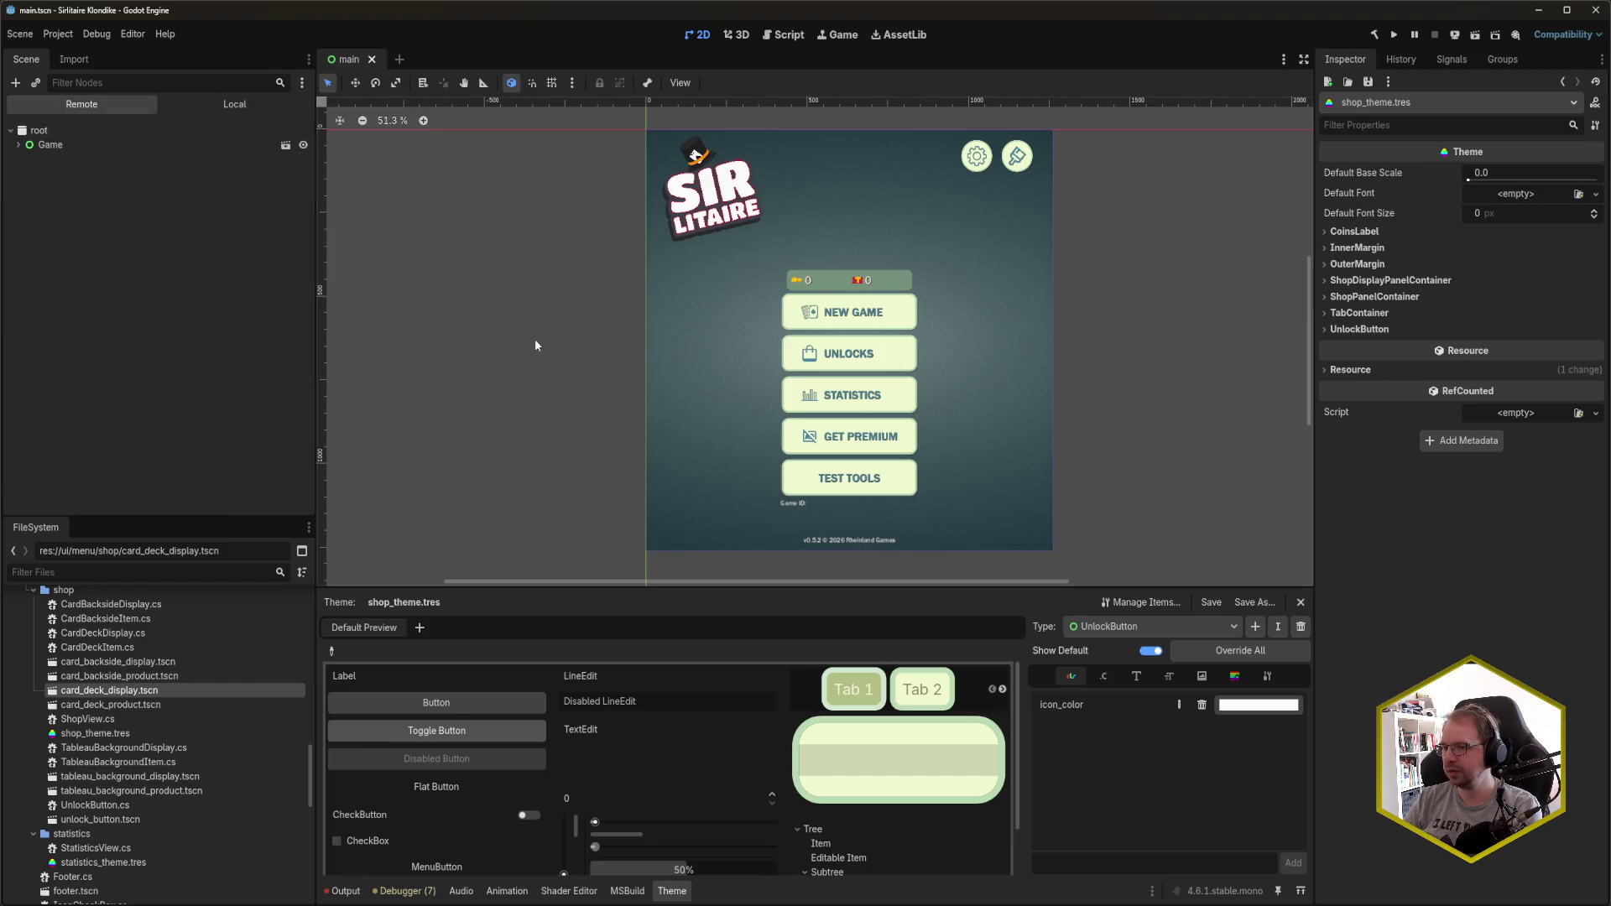
- Expand Game > GameWonOverlay > OuterMargin > DialogBackground > InnerMargin > VBoxContainer, then move the emulator window right
left_click(22, 147)
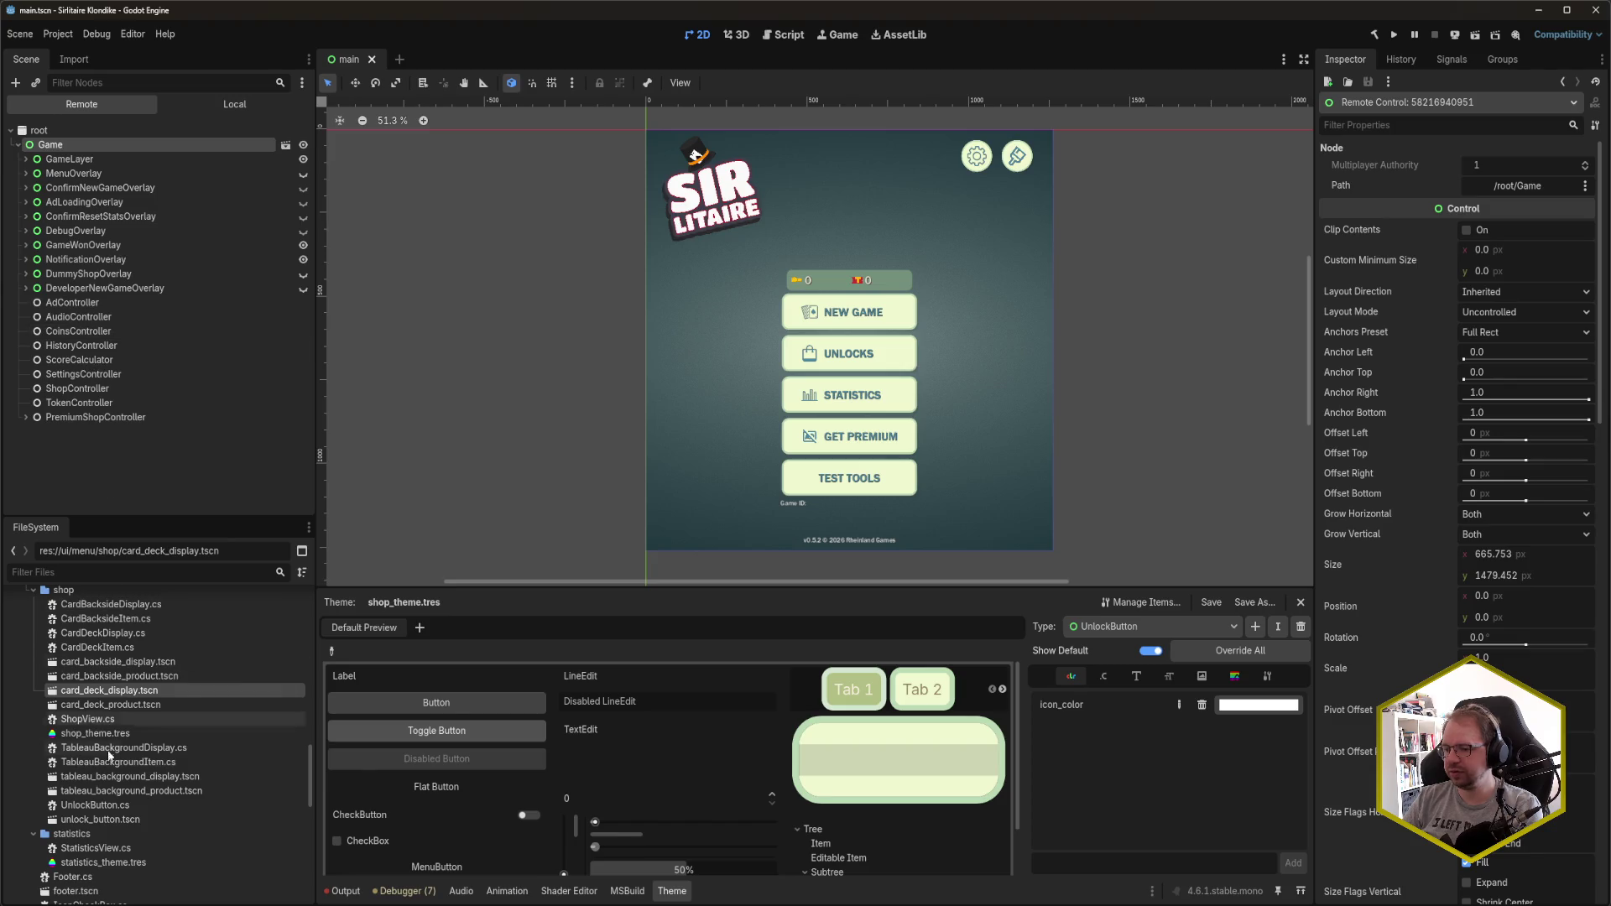
left_click(26, 245)
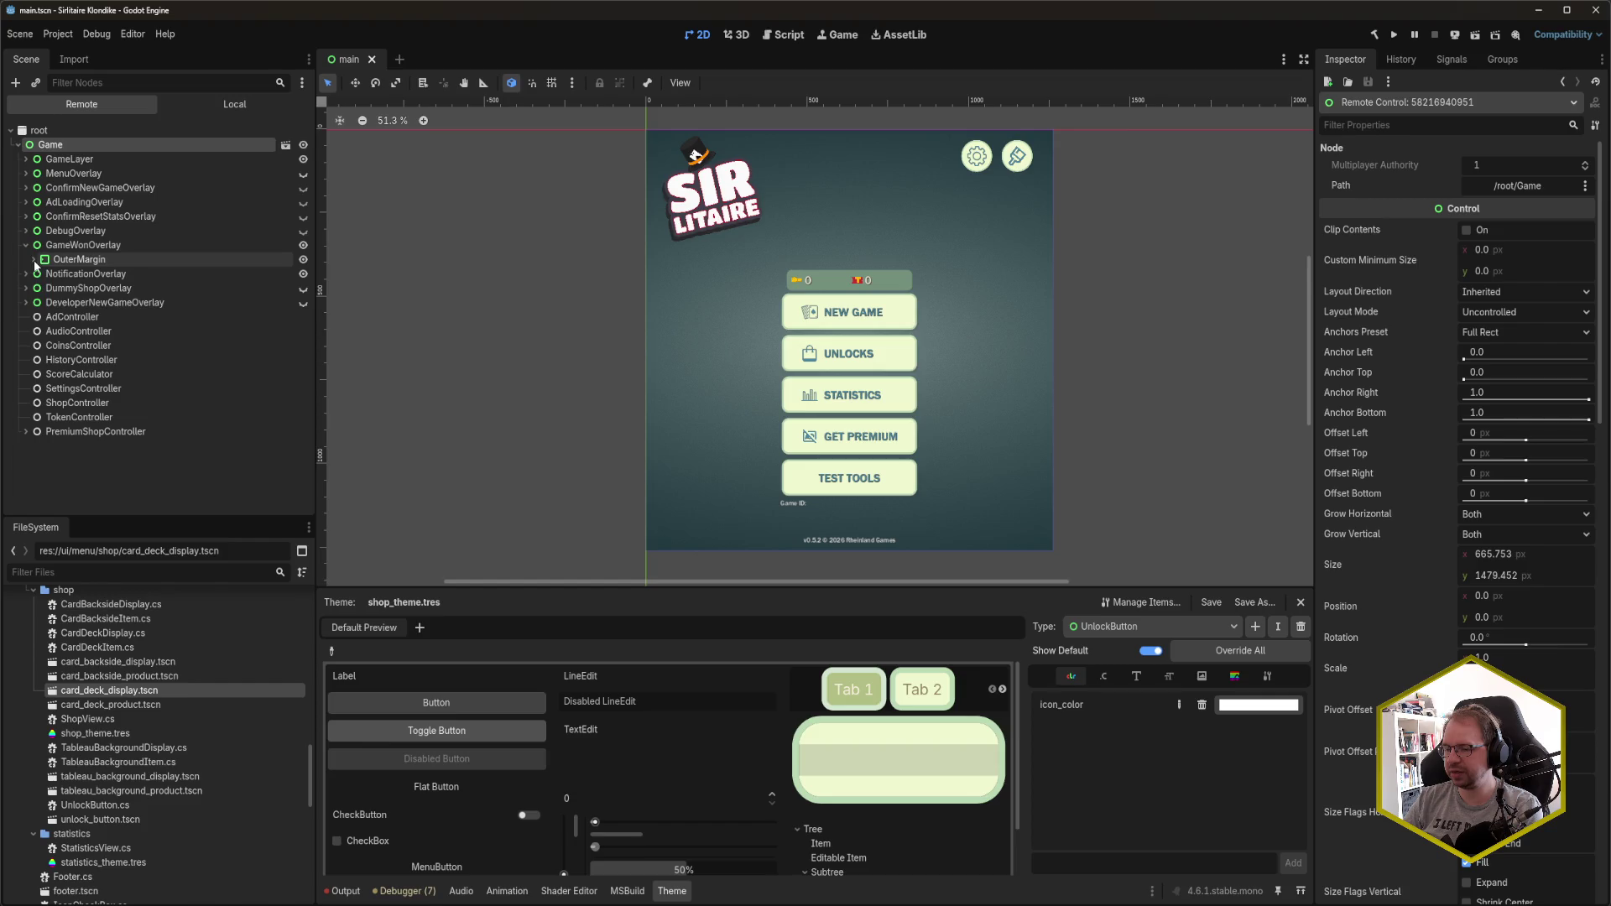
left_click(33, 259)
left_click(41, 273)
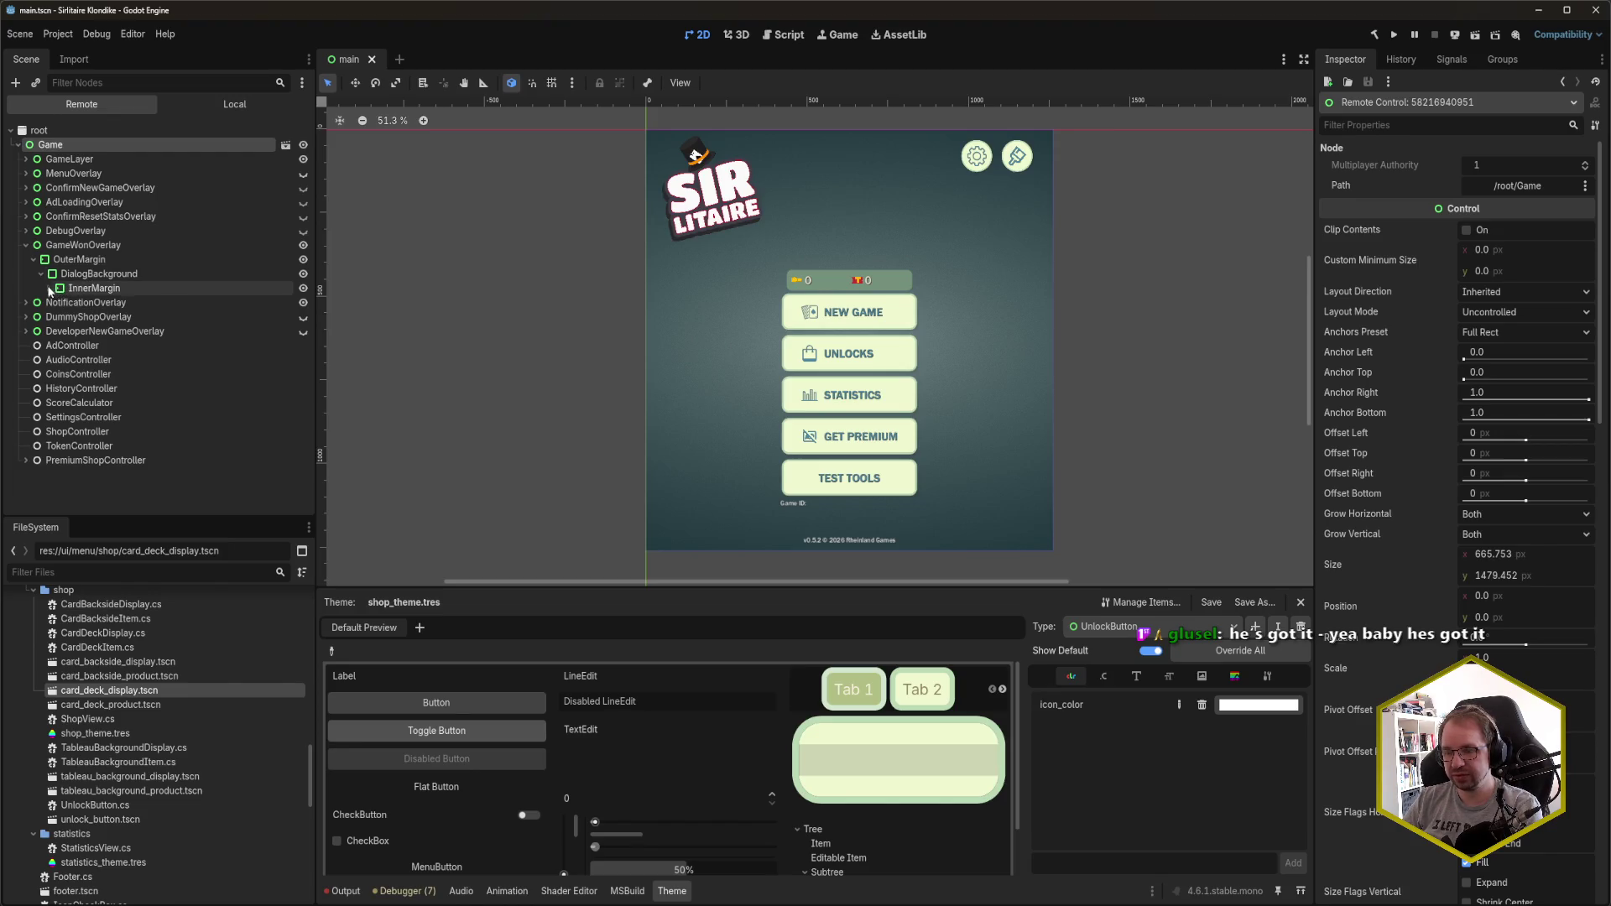
left_click(49, 289)
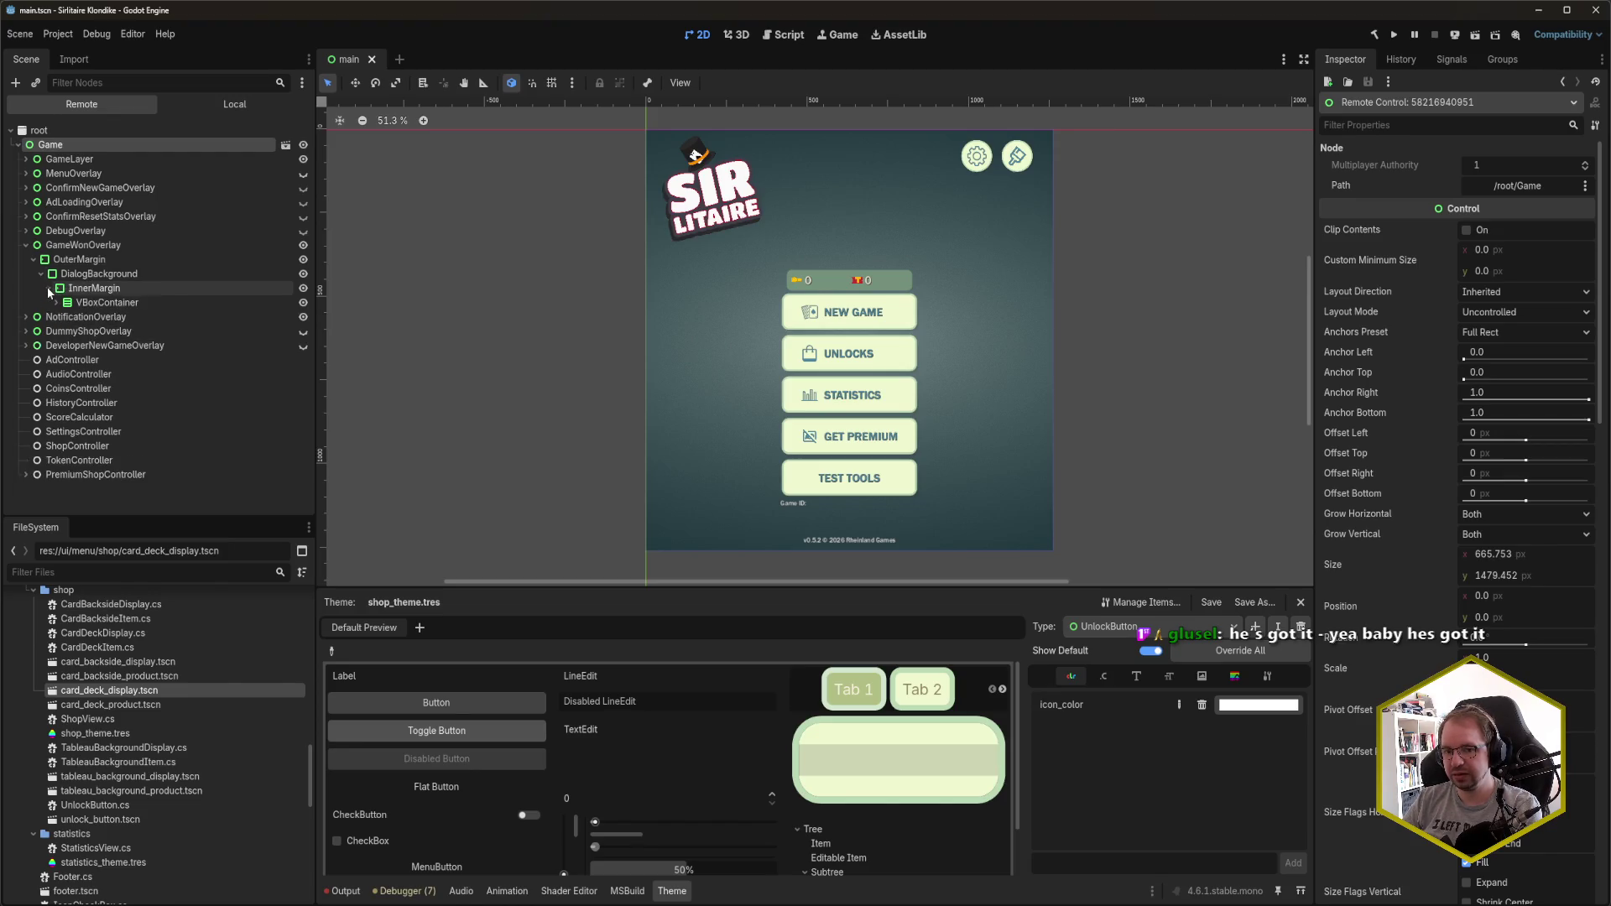
left_click(56, 303)
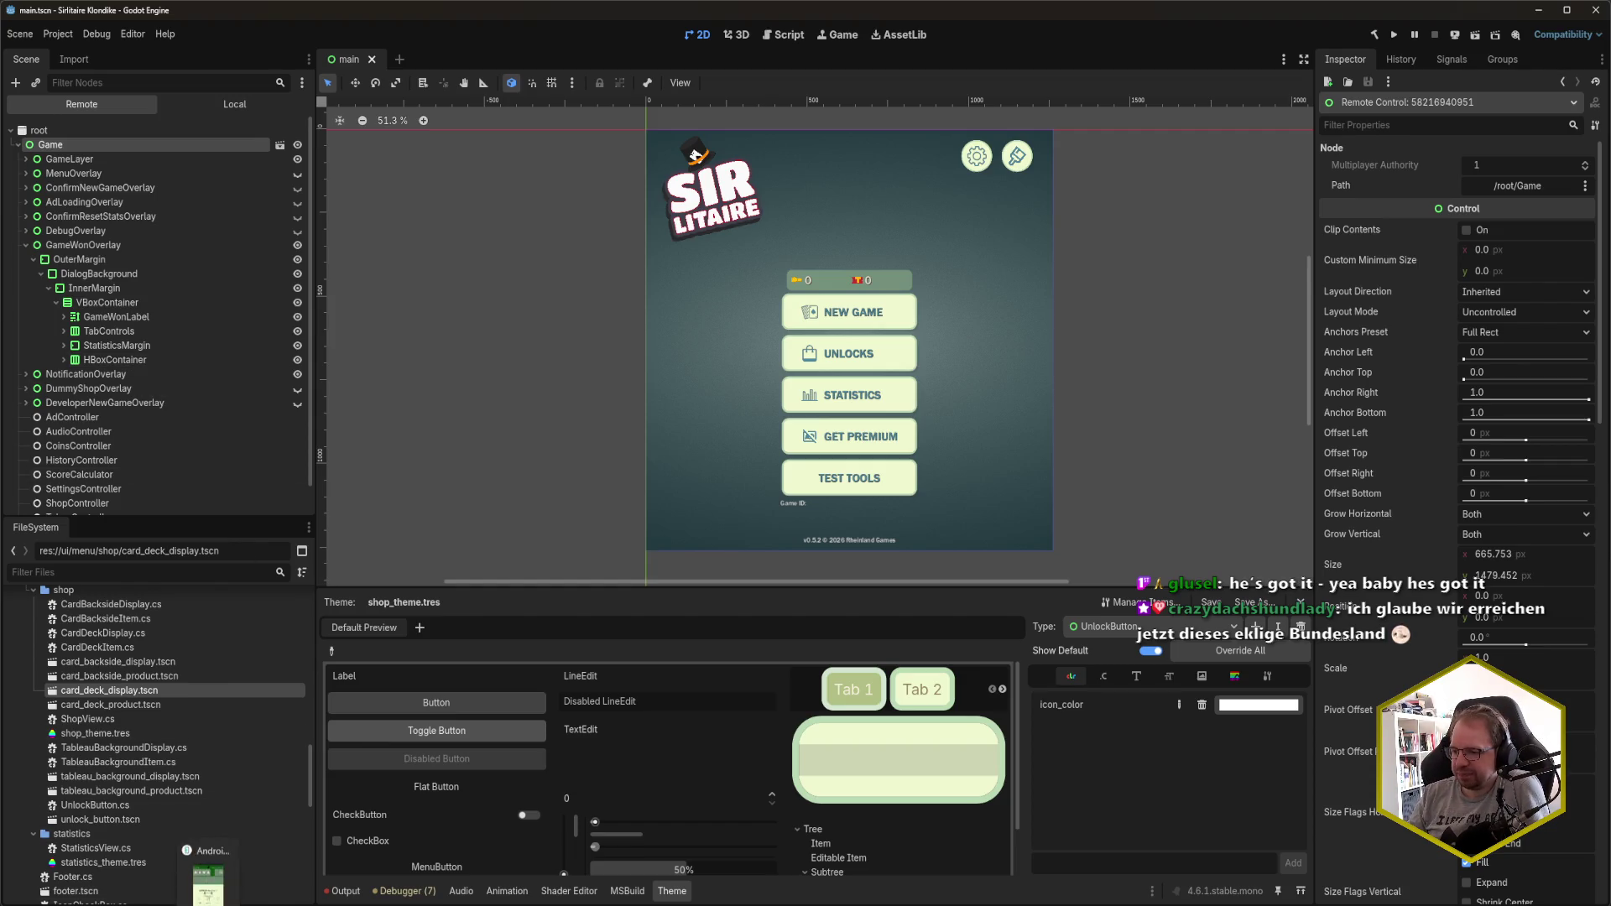
left_click_drag(324, 38, 545, 42)
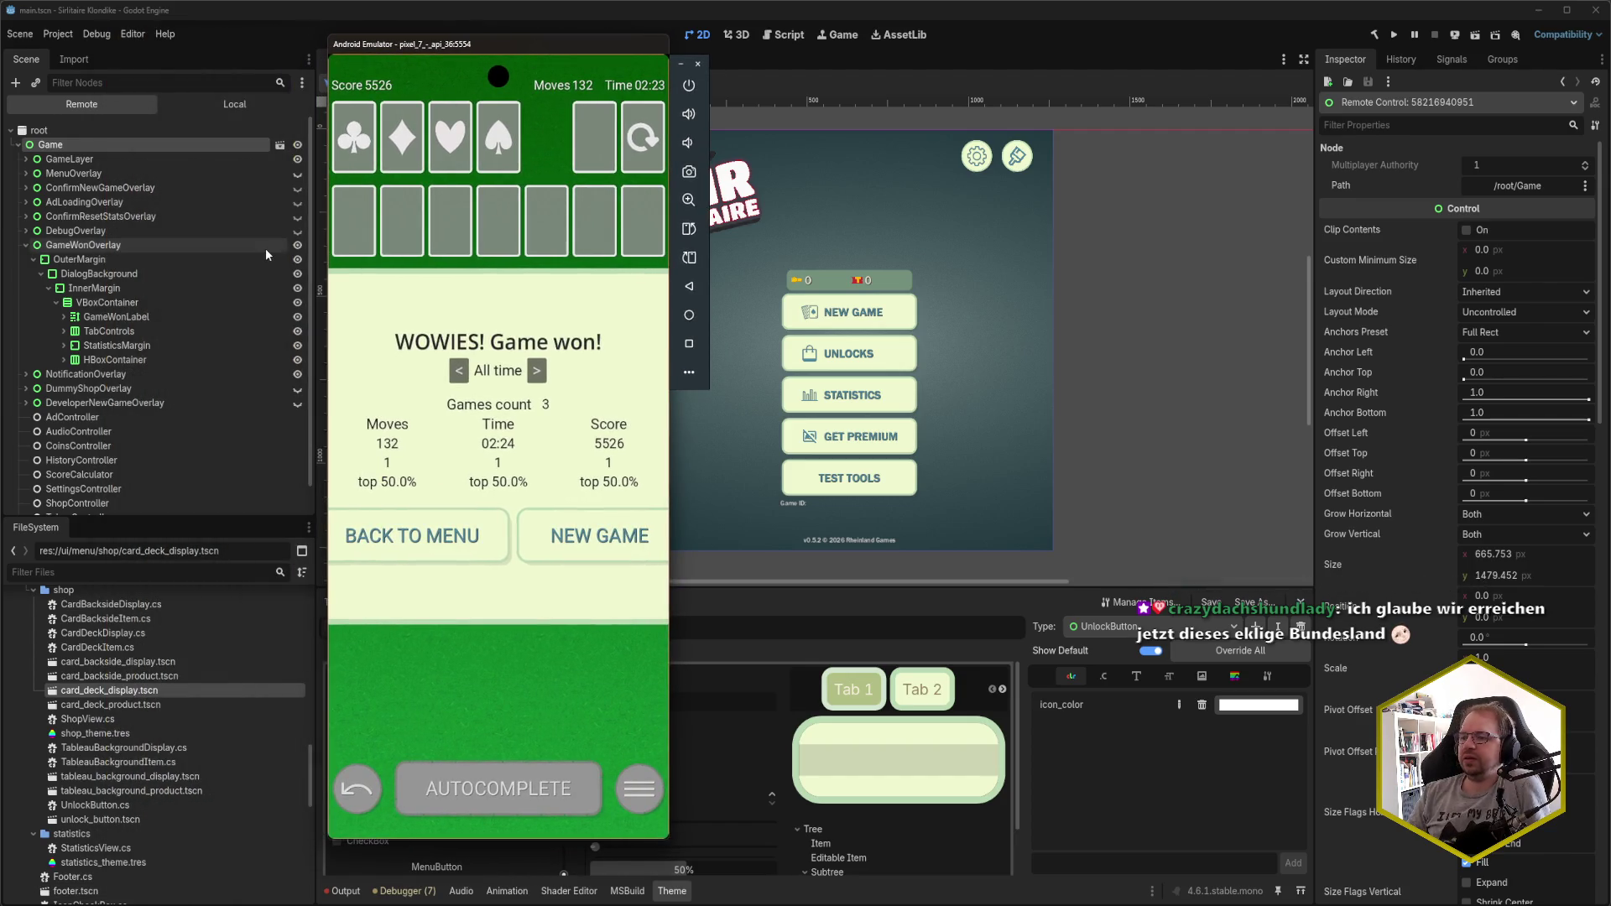
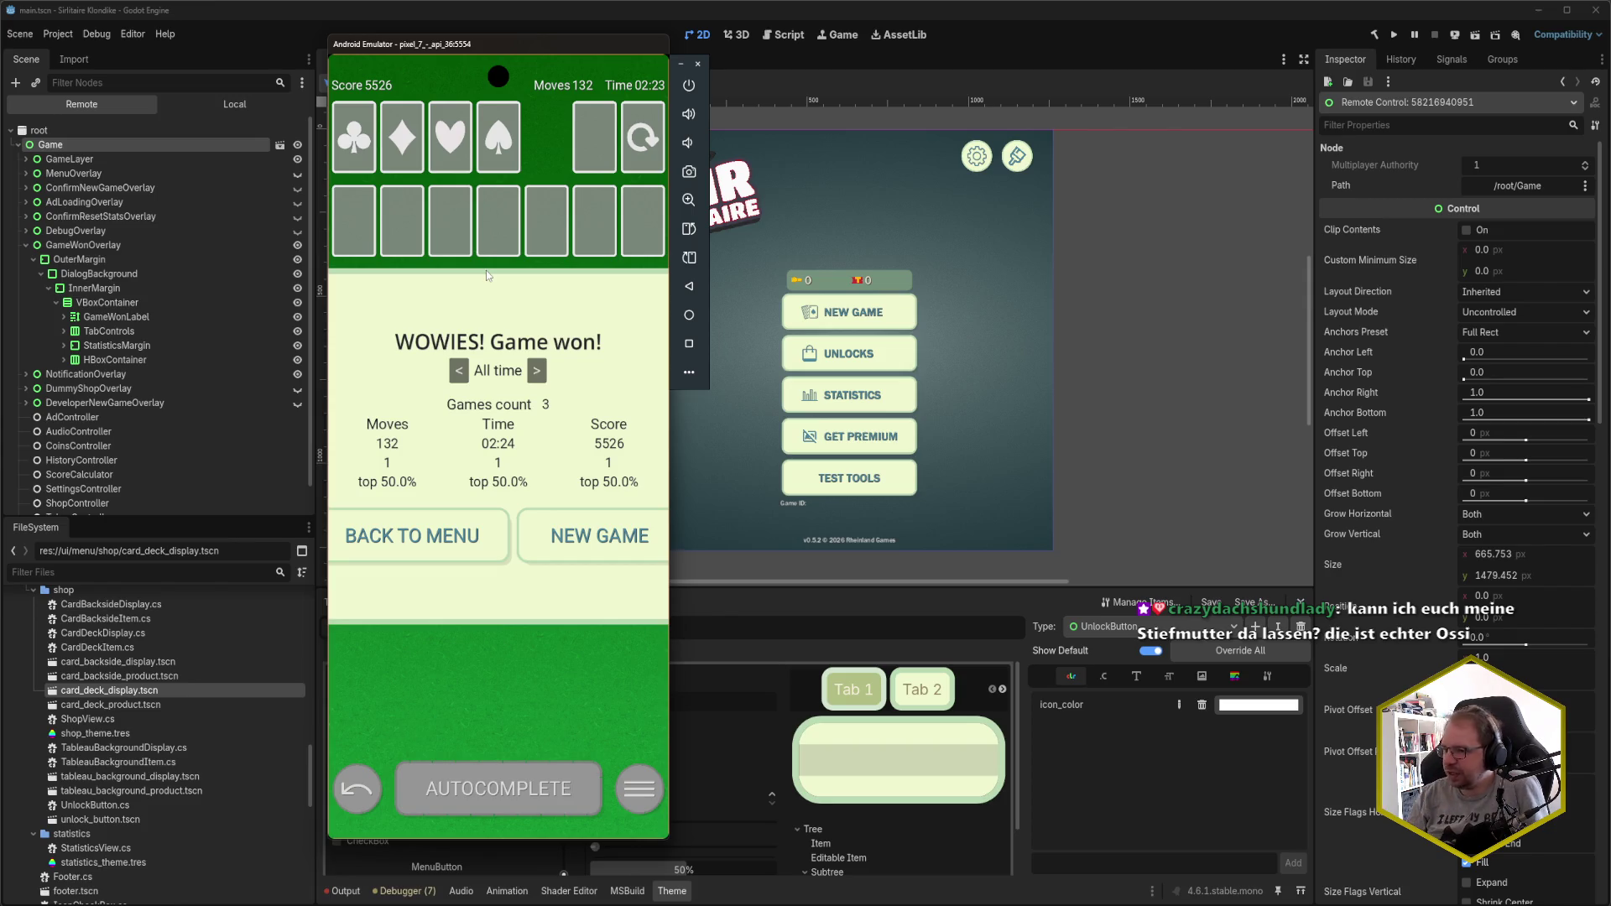
- Move the emulator aside, bring Godot forward and switch the Scene dock to the local tree
left_click_drag(540, 50, 362, 69)
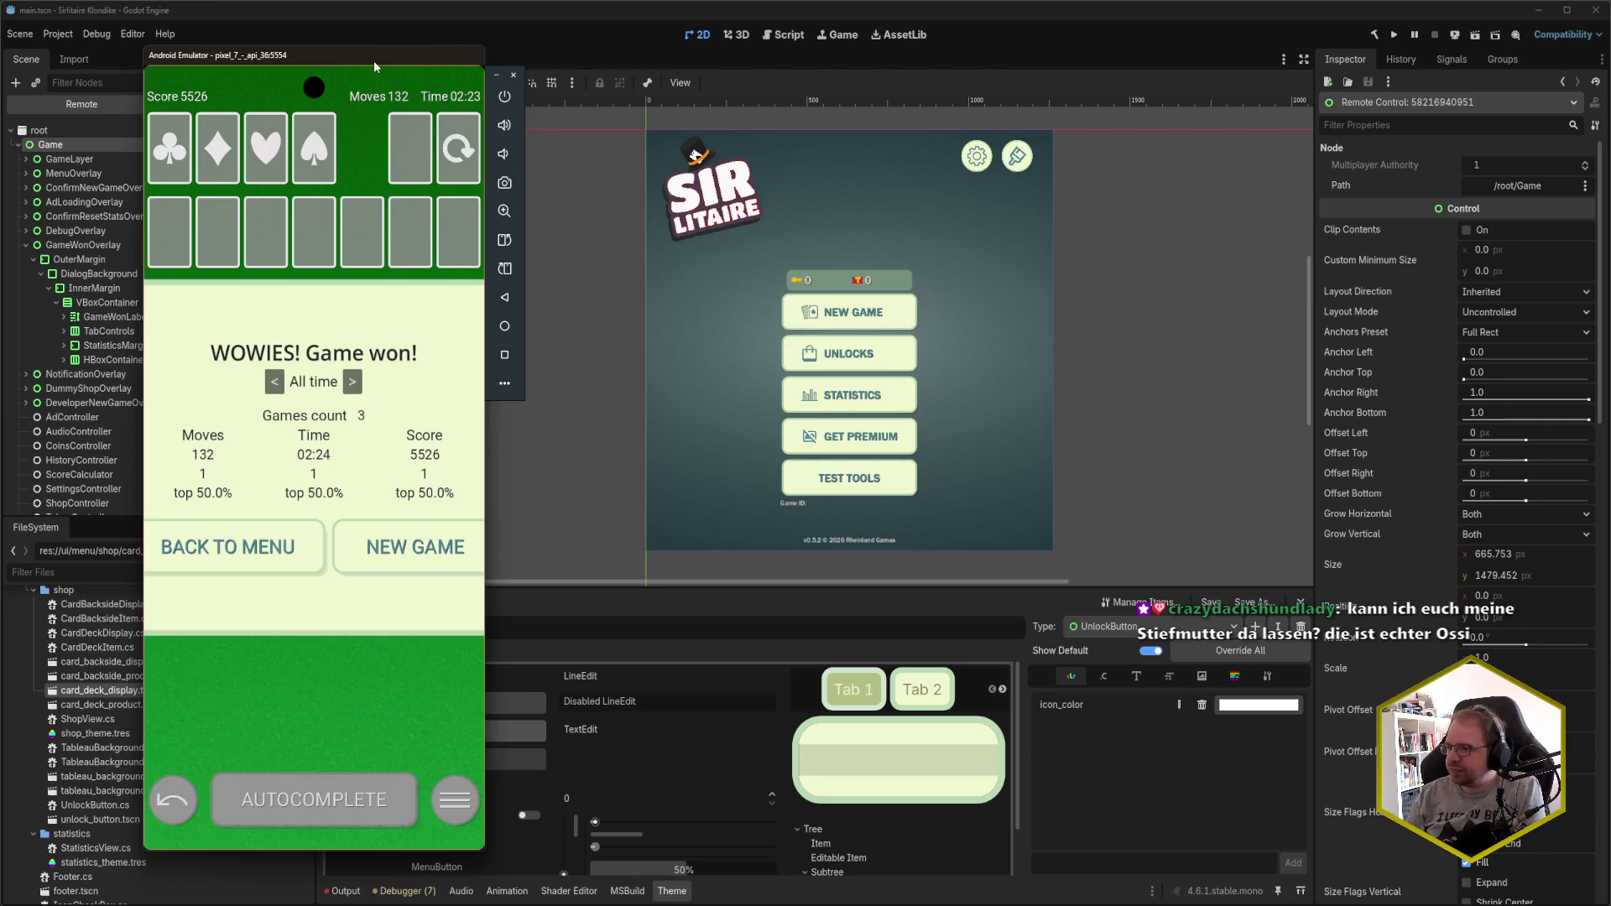
left_click(396, 28)
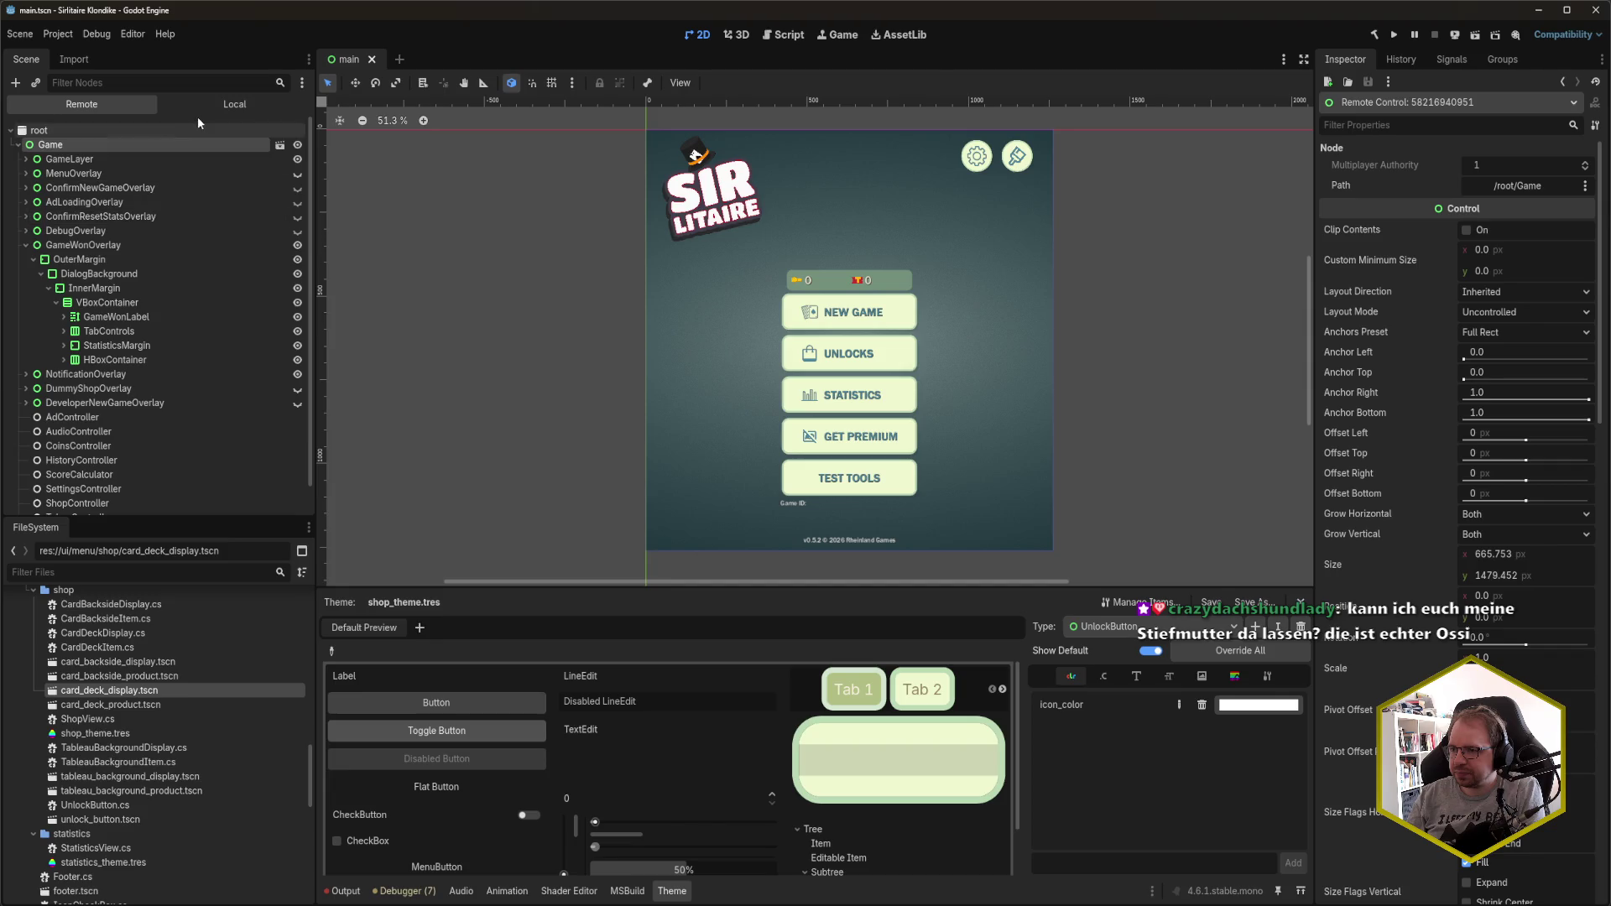
left_click(195, 108)
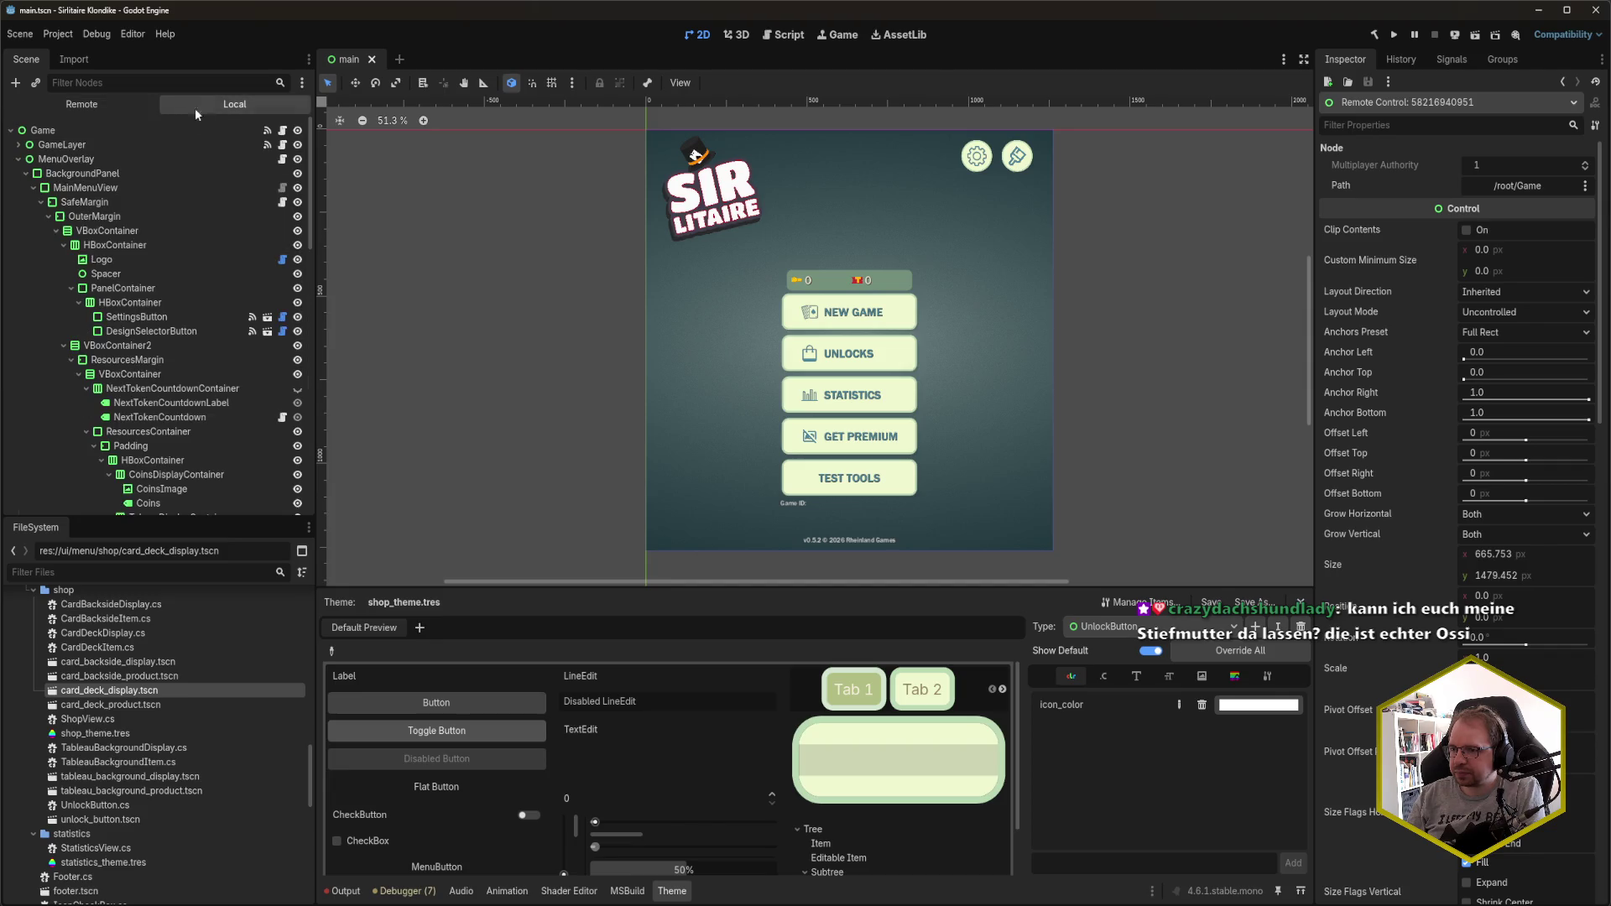
- Collapse MenuOverlay and StatisticsMargin, expand GameWonOverlay, and select its HBoxContainer node
left_click(18, 159)
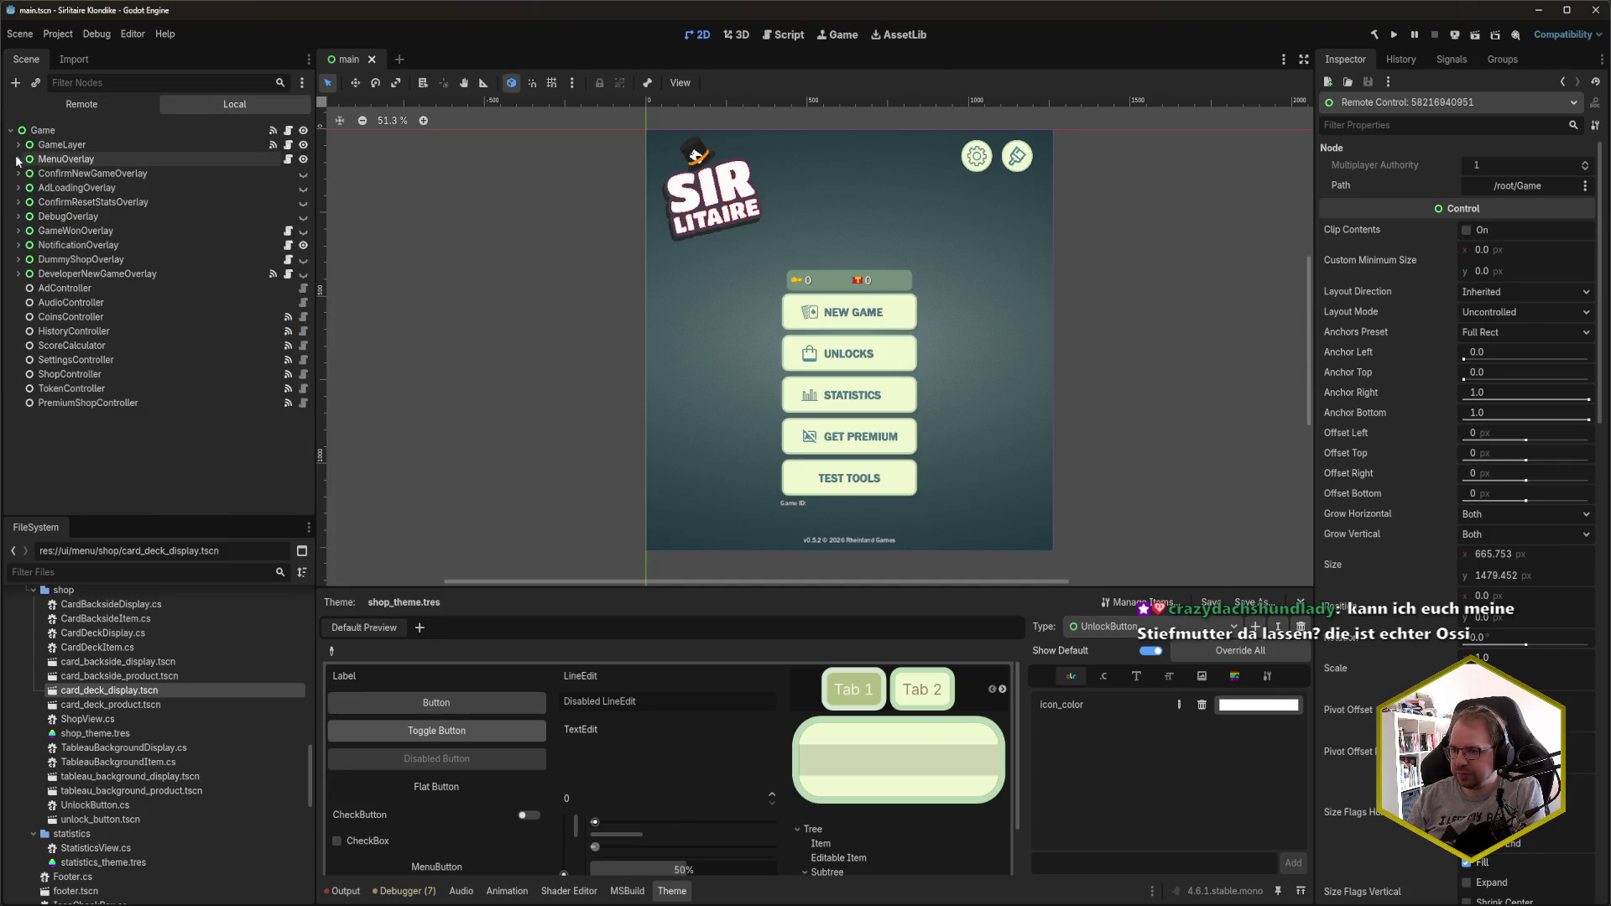
left_click(18, 231)
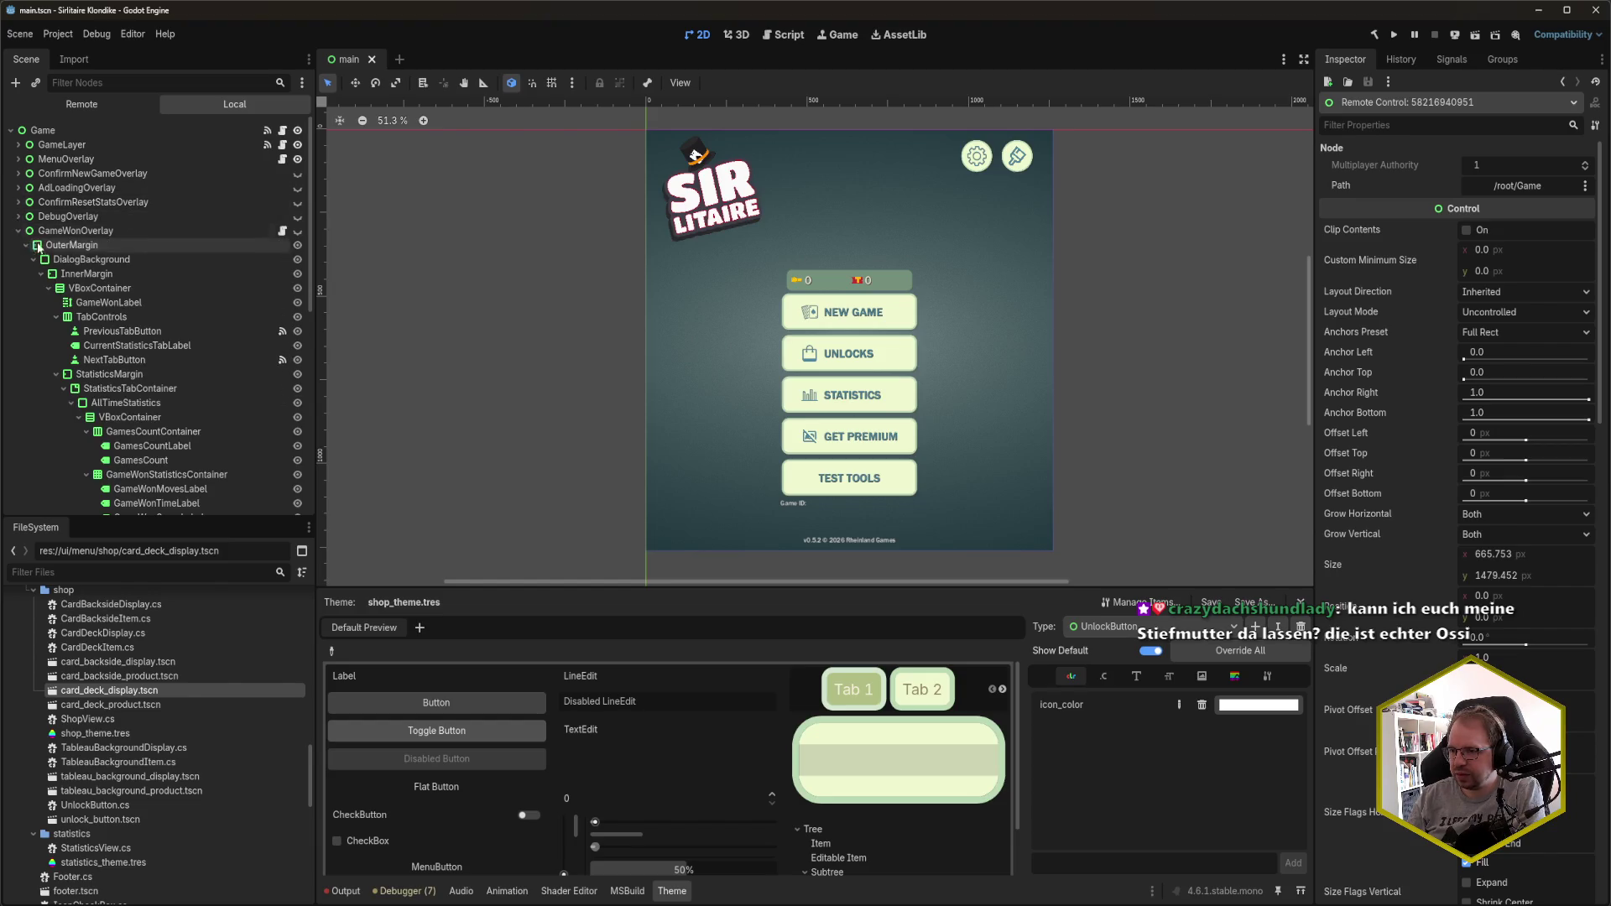
scroll(173, 370, "down", 4)
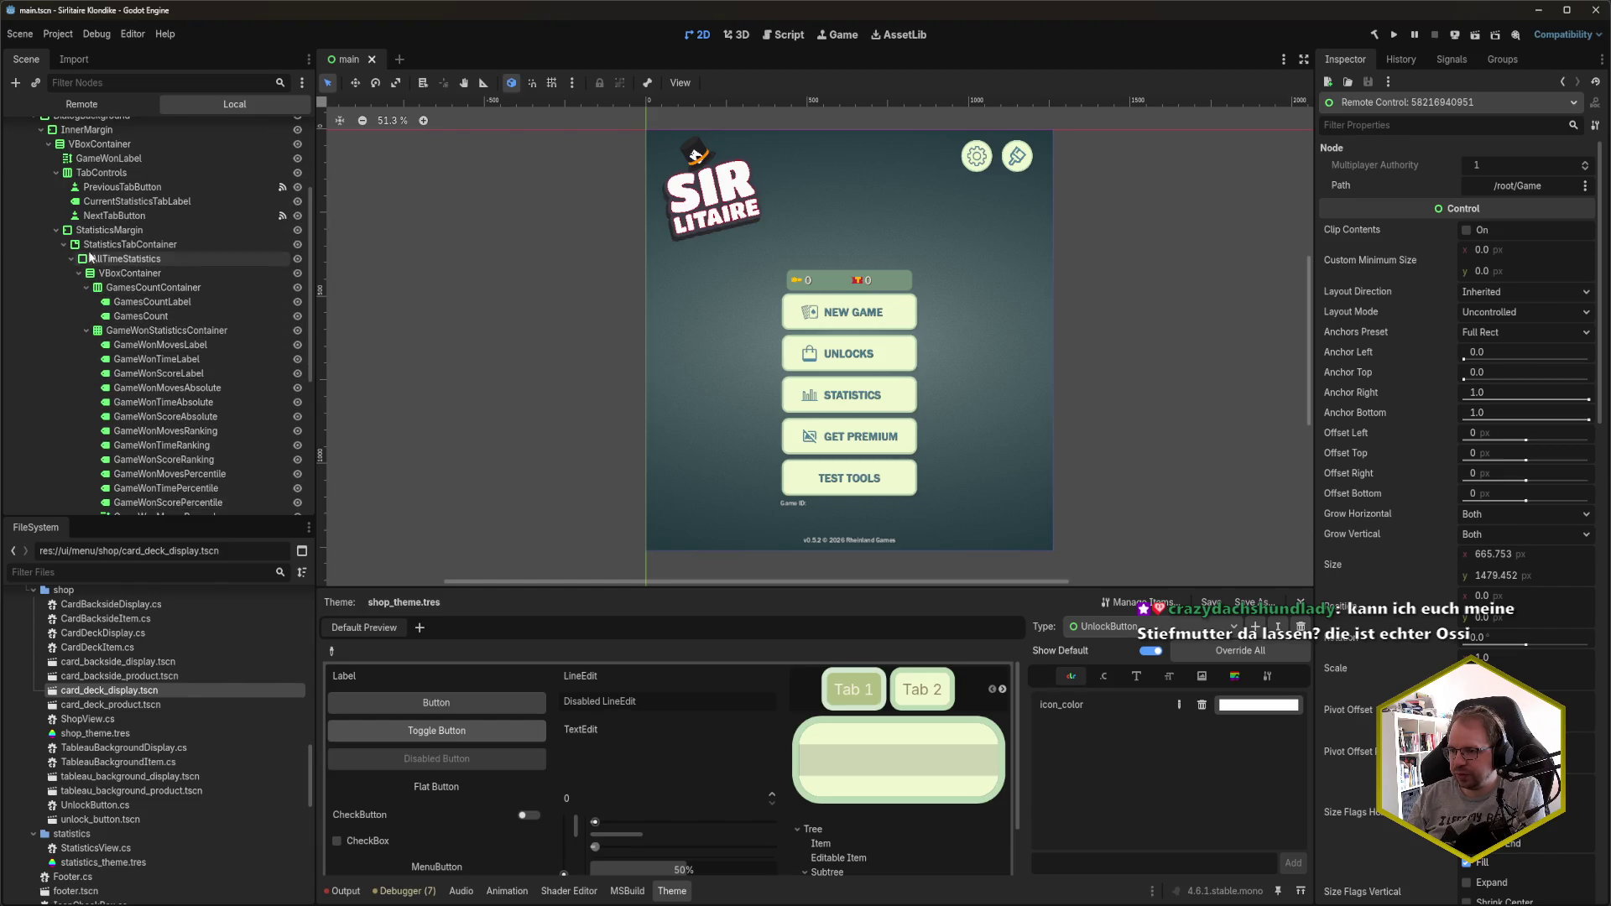
left_click(57, 230)
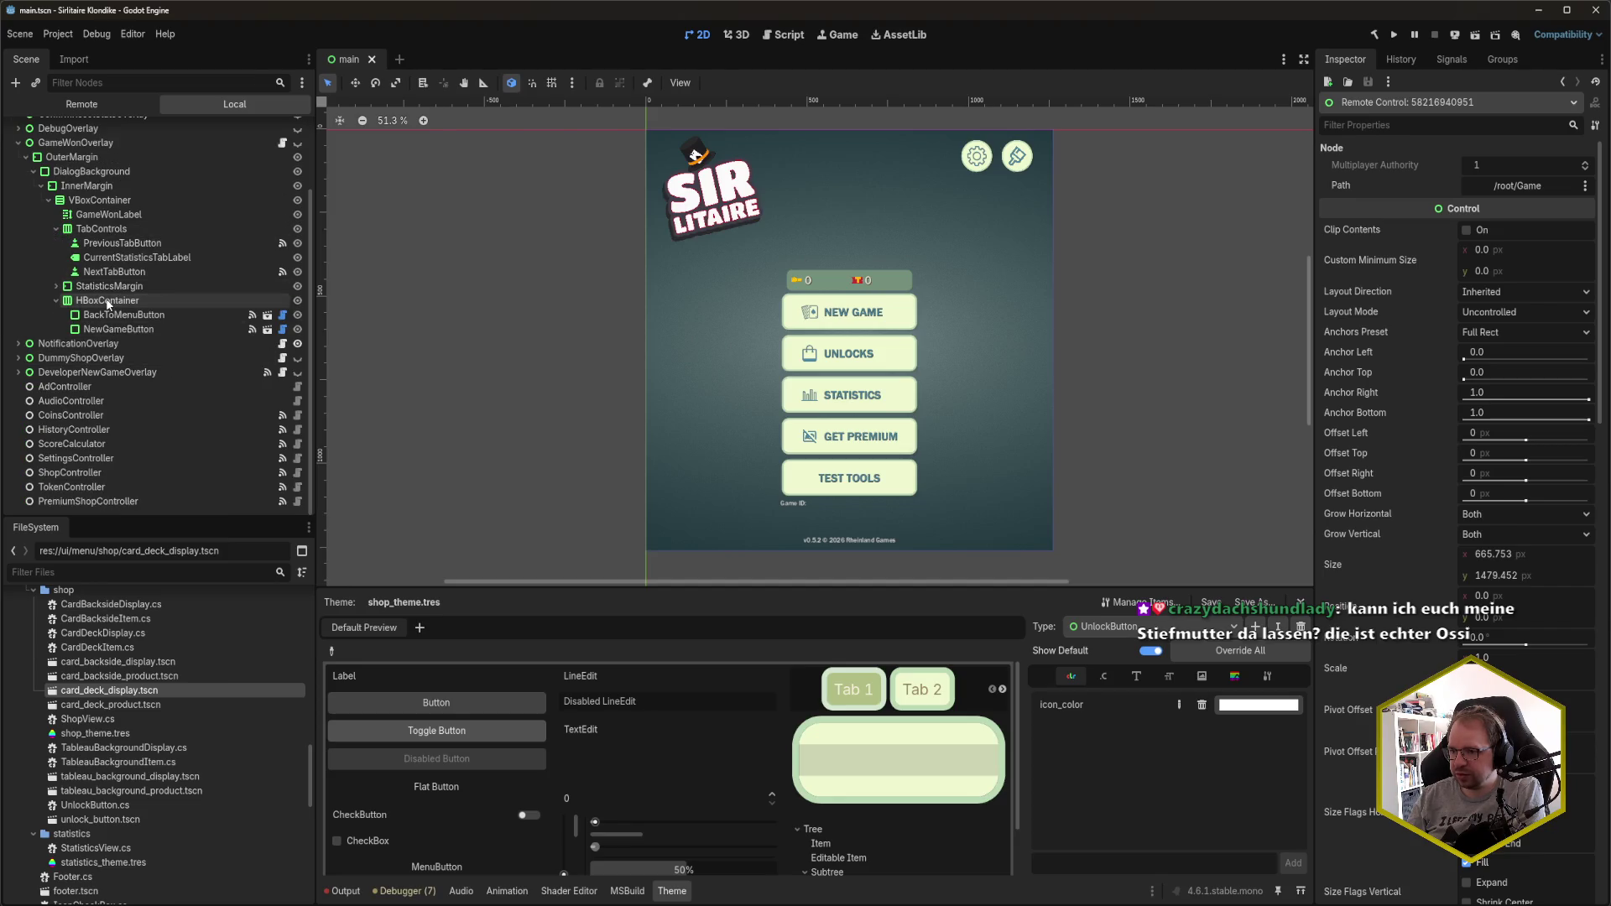
left_click(107, 304)
right_click(107, 304)
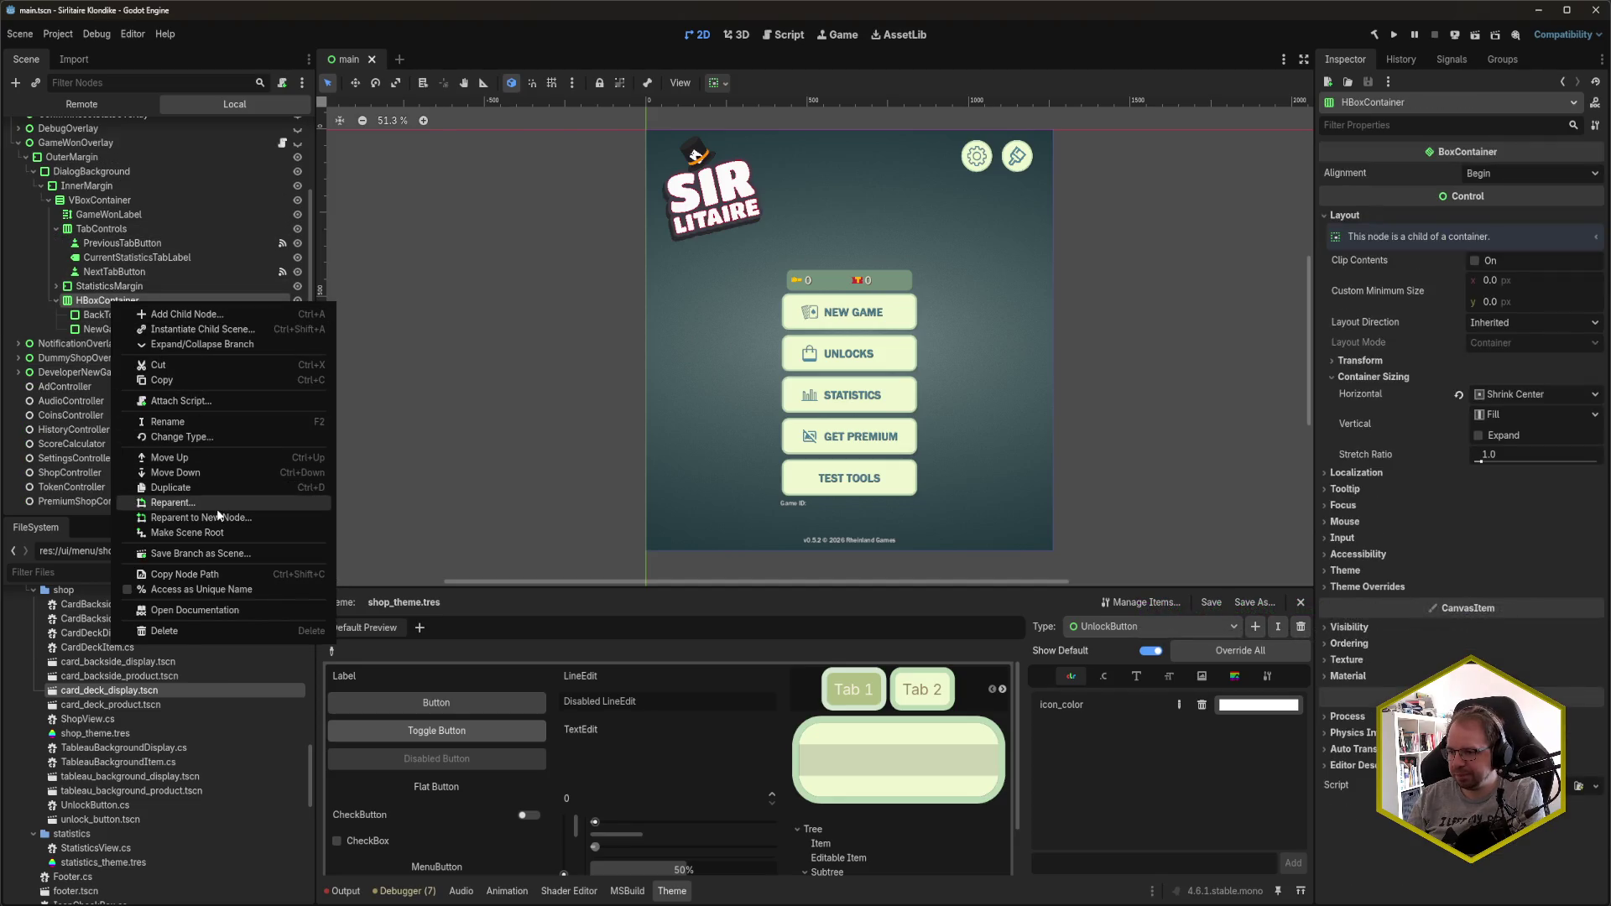
- Change the HBoxContainer node's type to VBoxContainer and save the scene
left_click(203, 437)
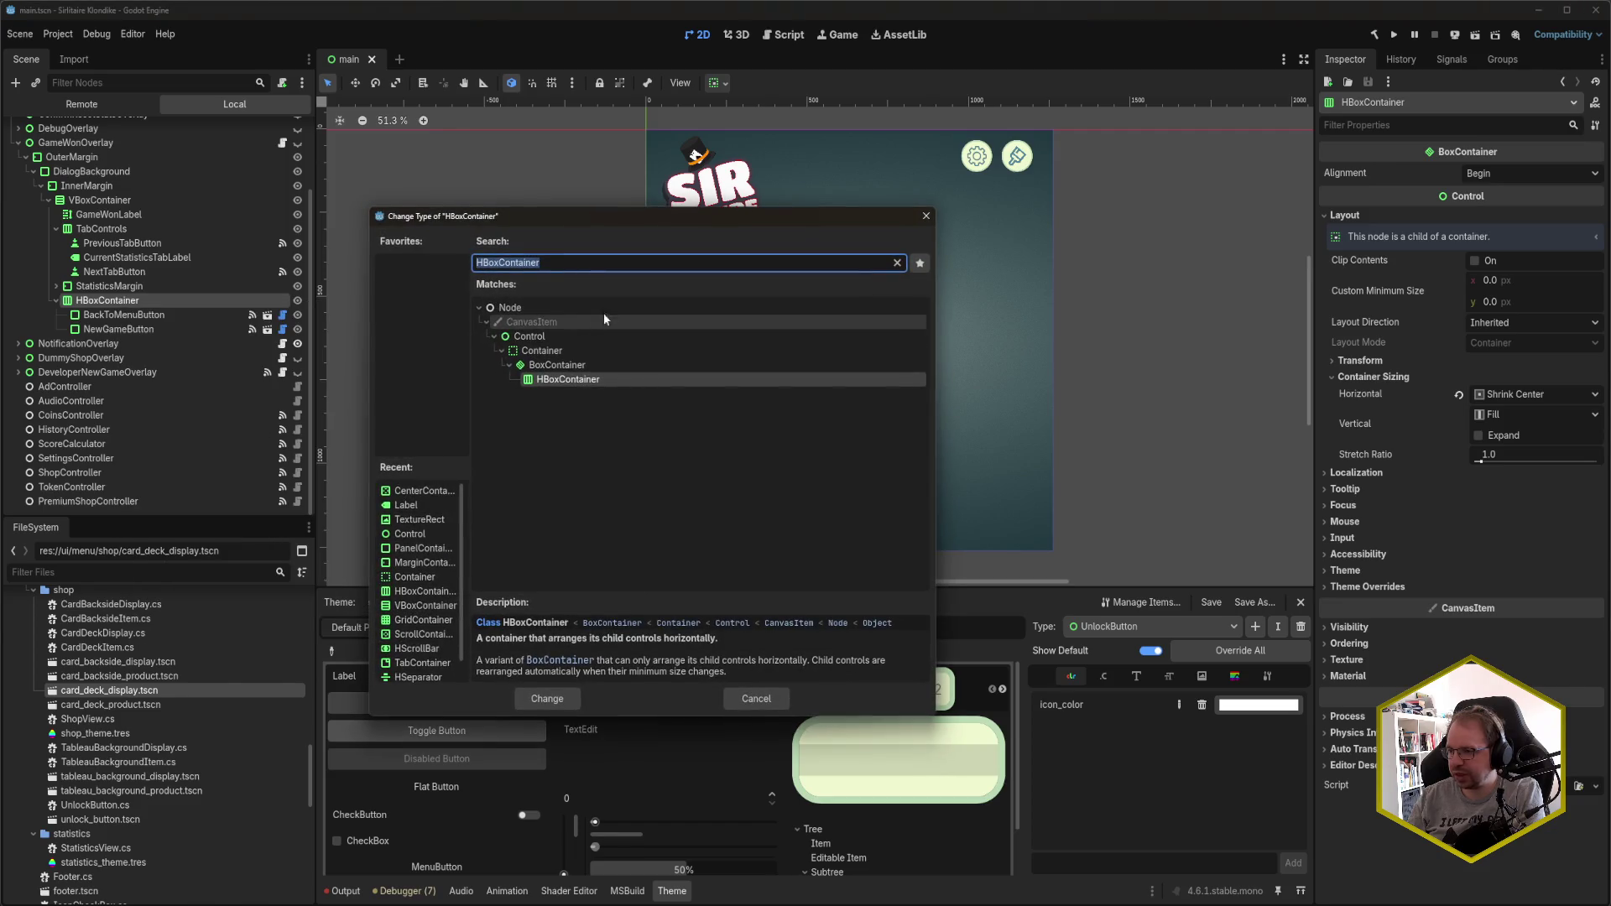
type("VBoxContainer")
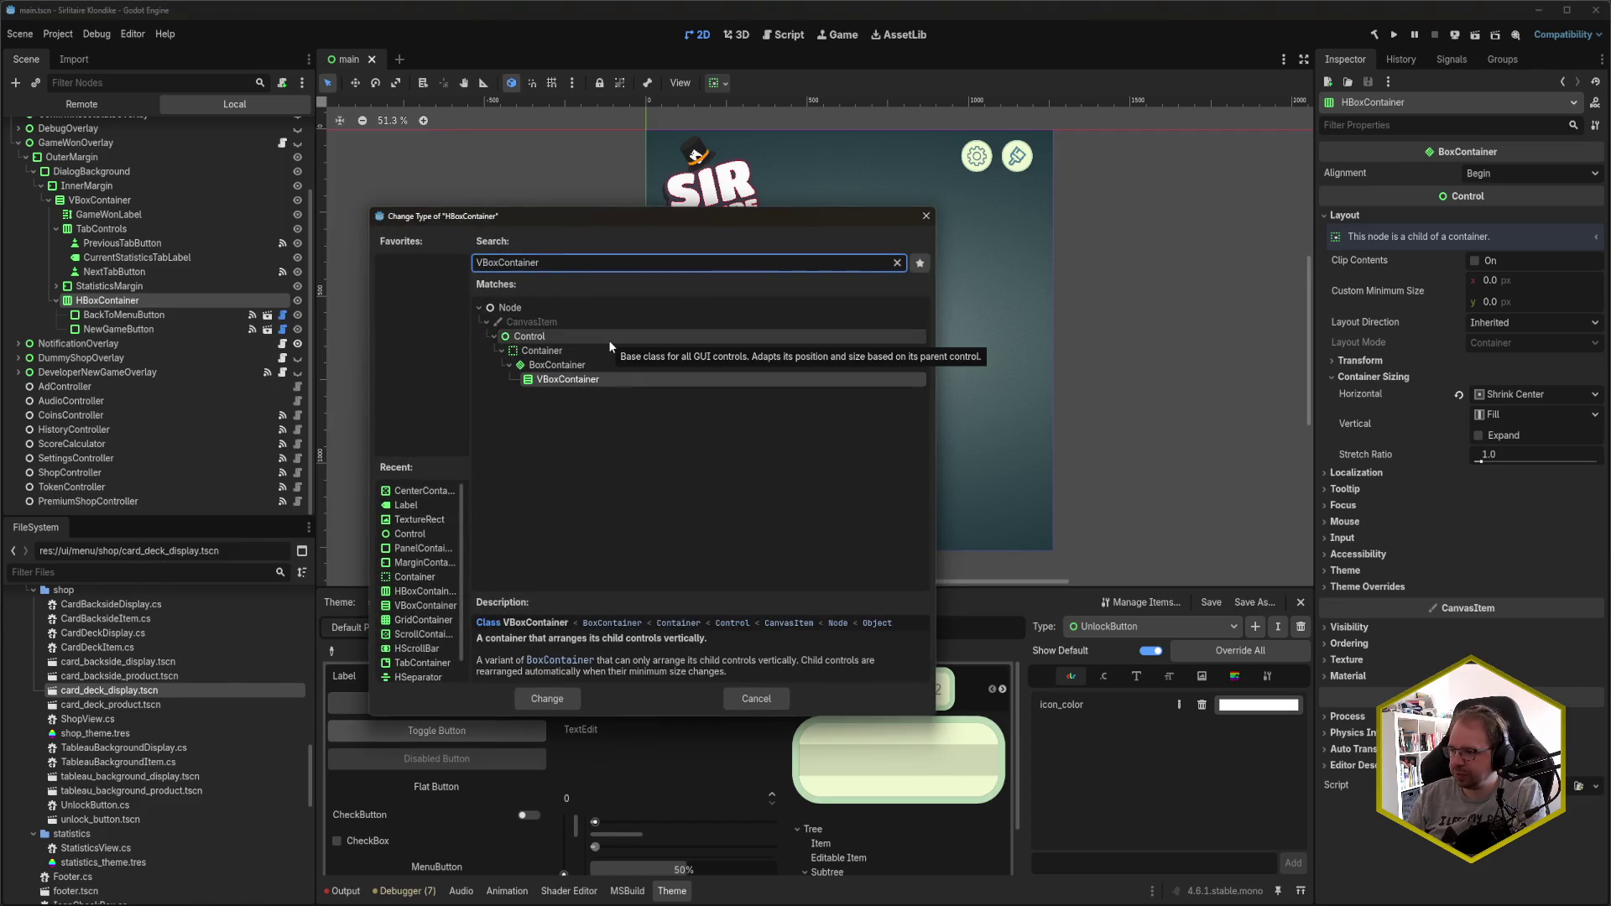
left_click(543, 699)
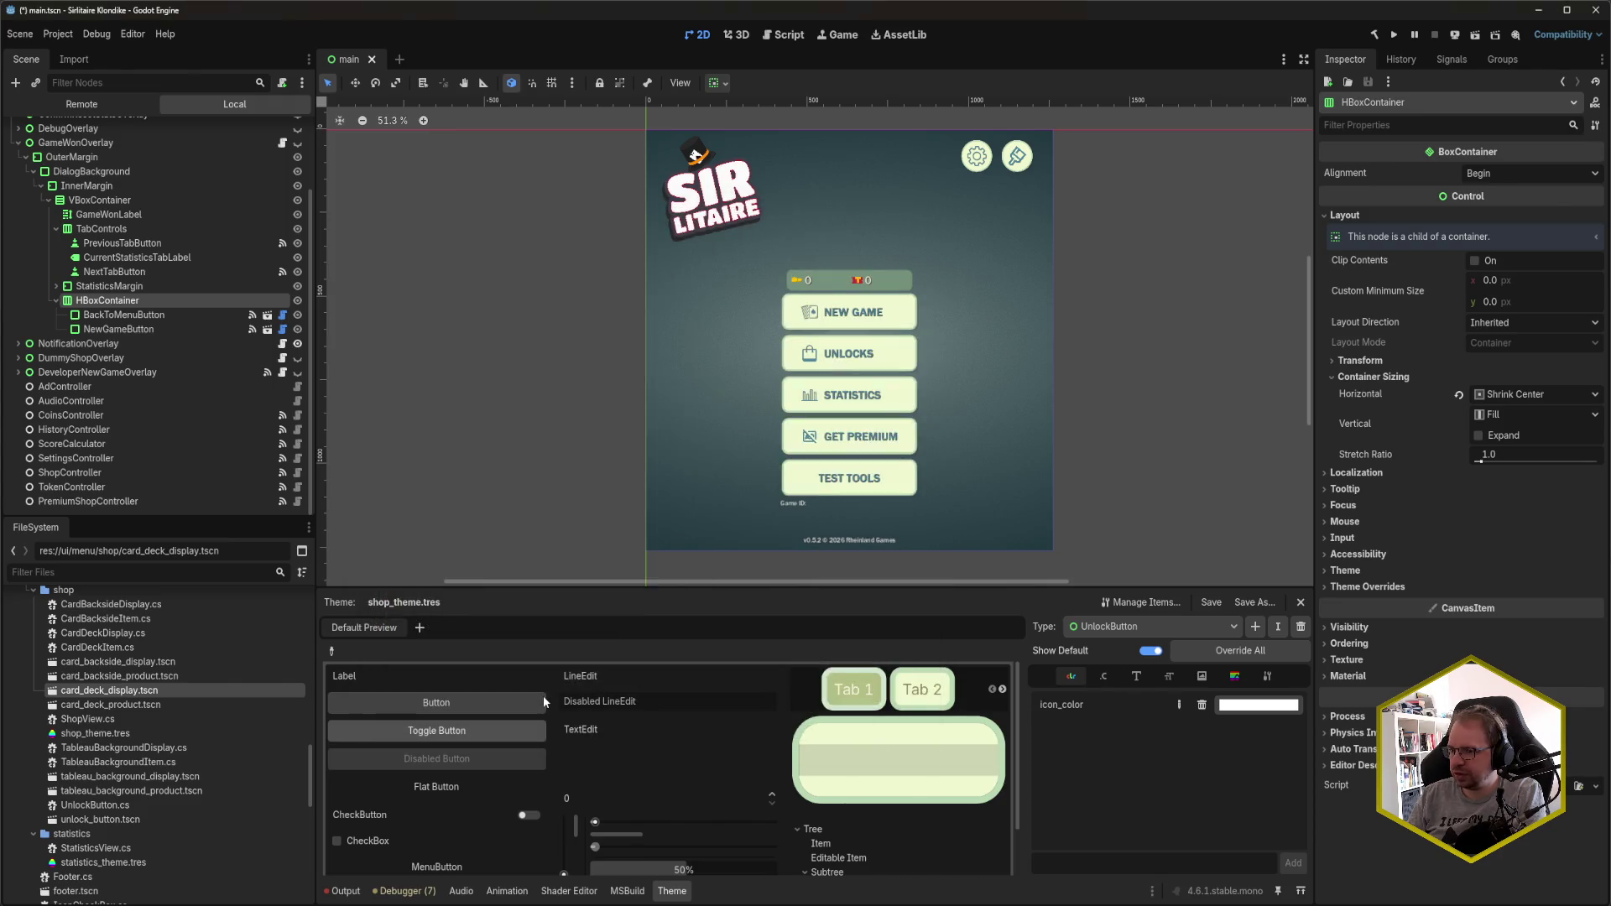
key("ctrl+s")
- Check the emulator, then return to Godot and save the scene with the type change again
left_click(235, 904)
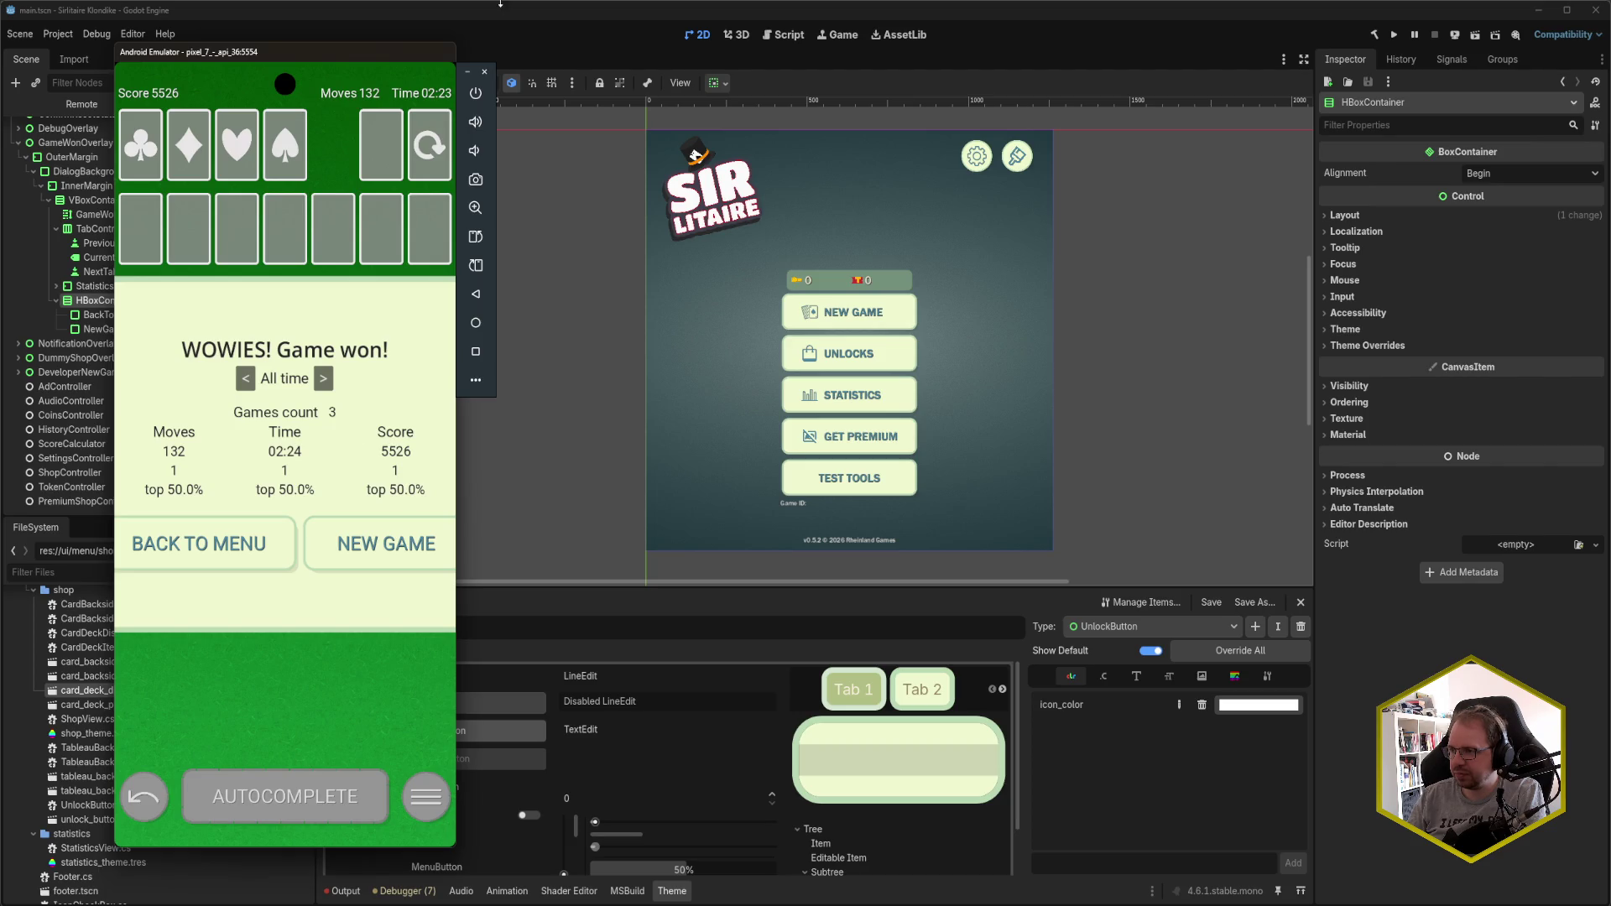
key("alt+Tab")
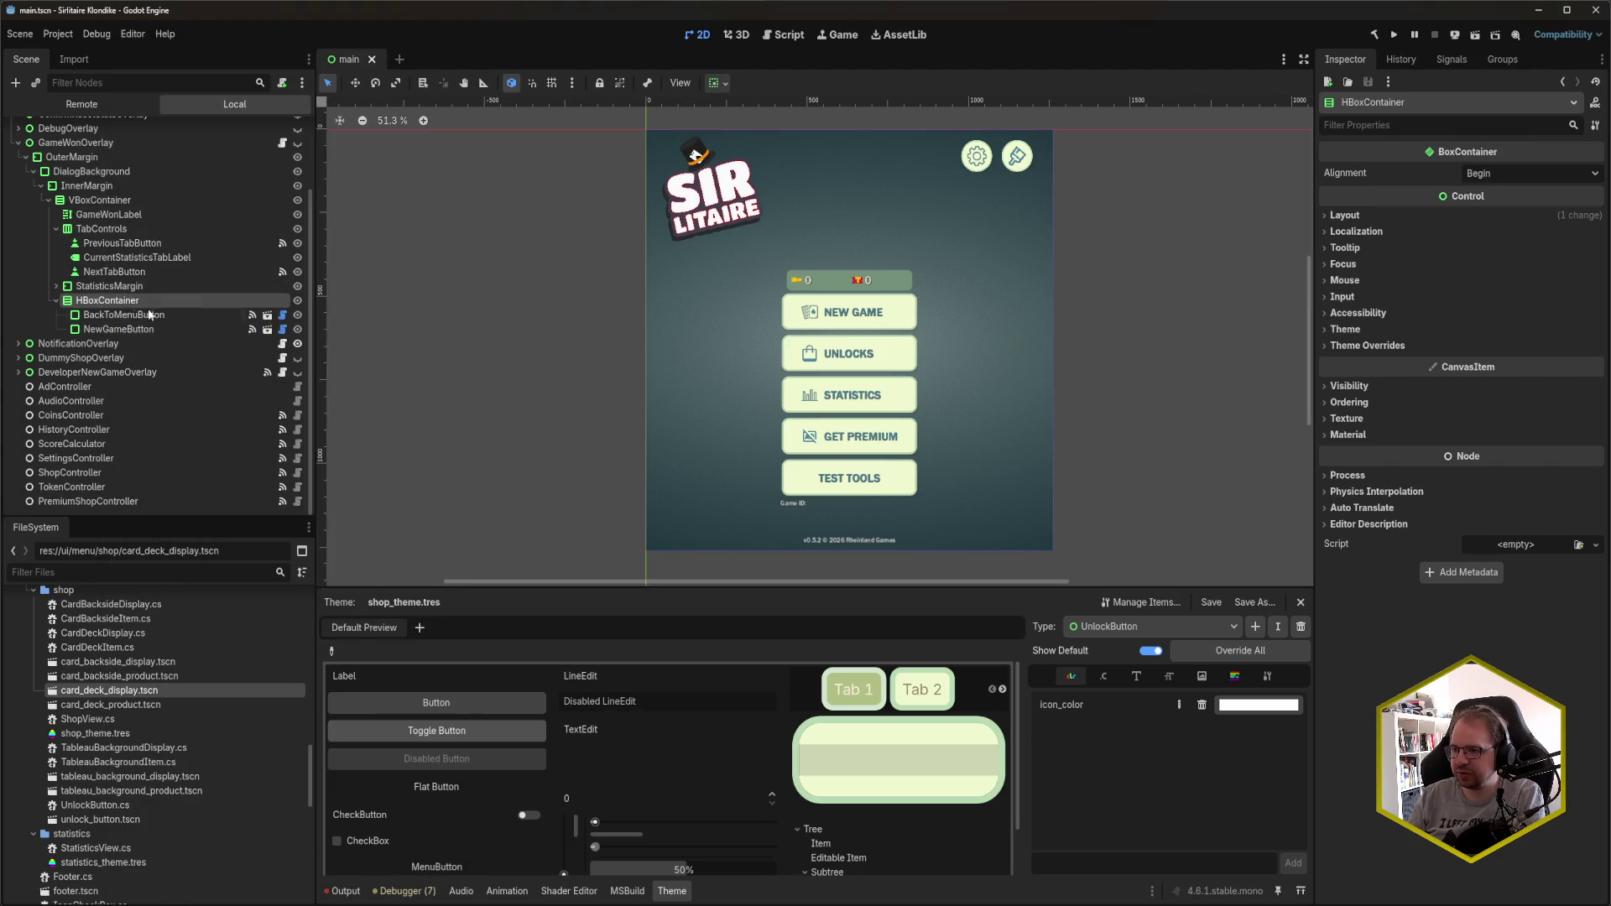
key("ctrl+z")
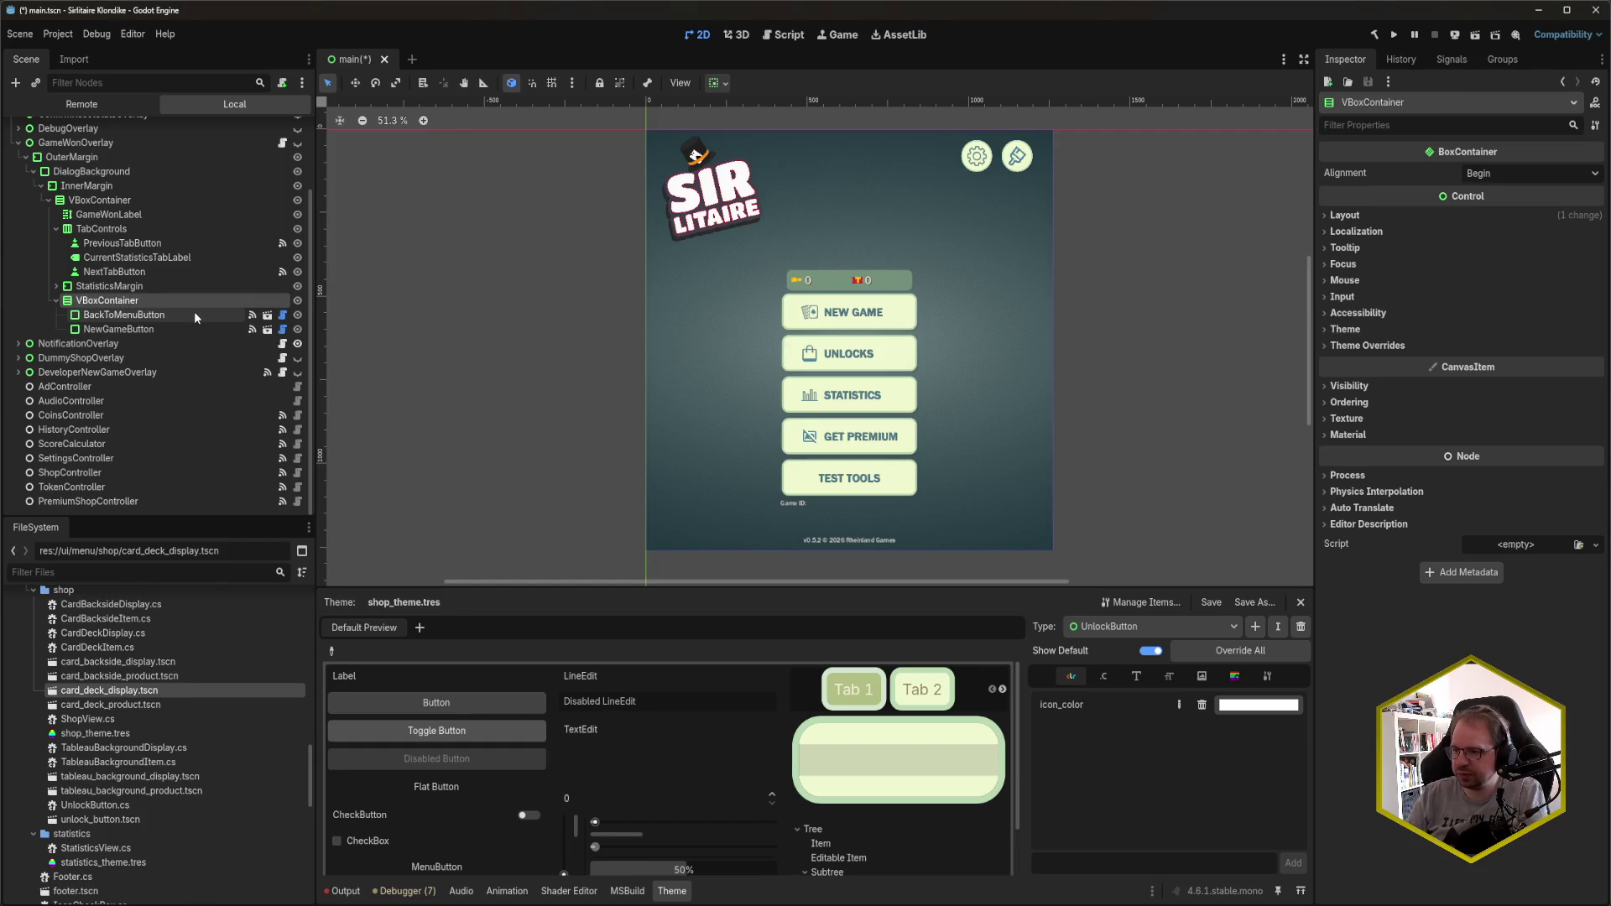
key("ctrl+s")
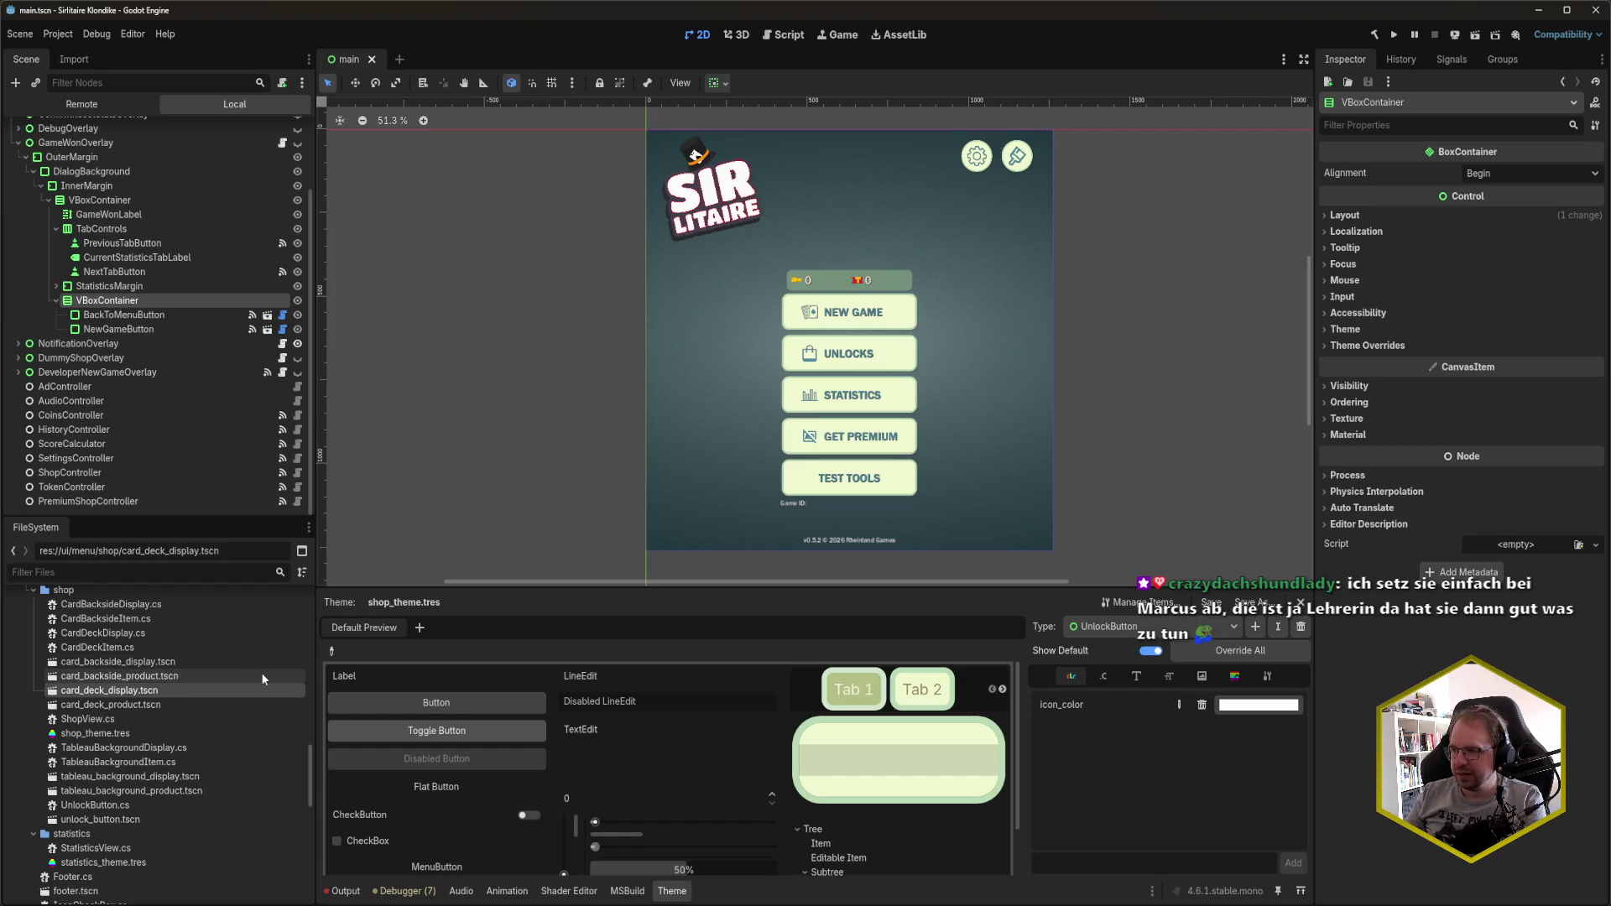
- In the emulator's won screen, advance the statistics period to Monthly
key("alt+Tab")
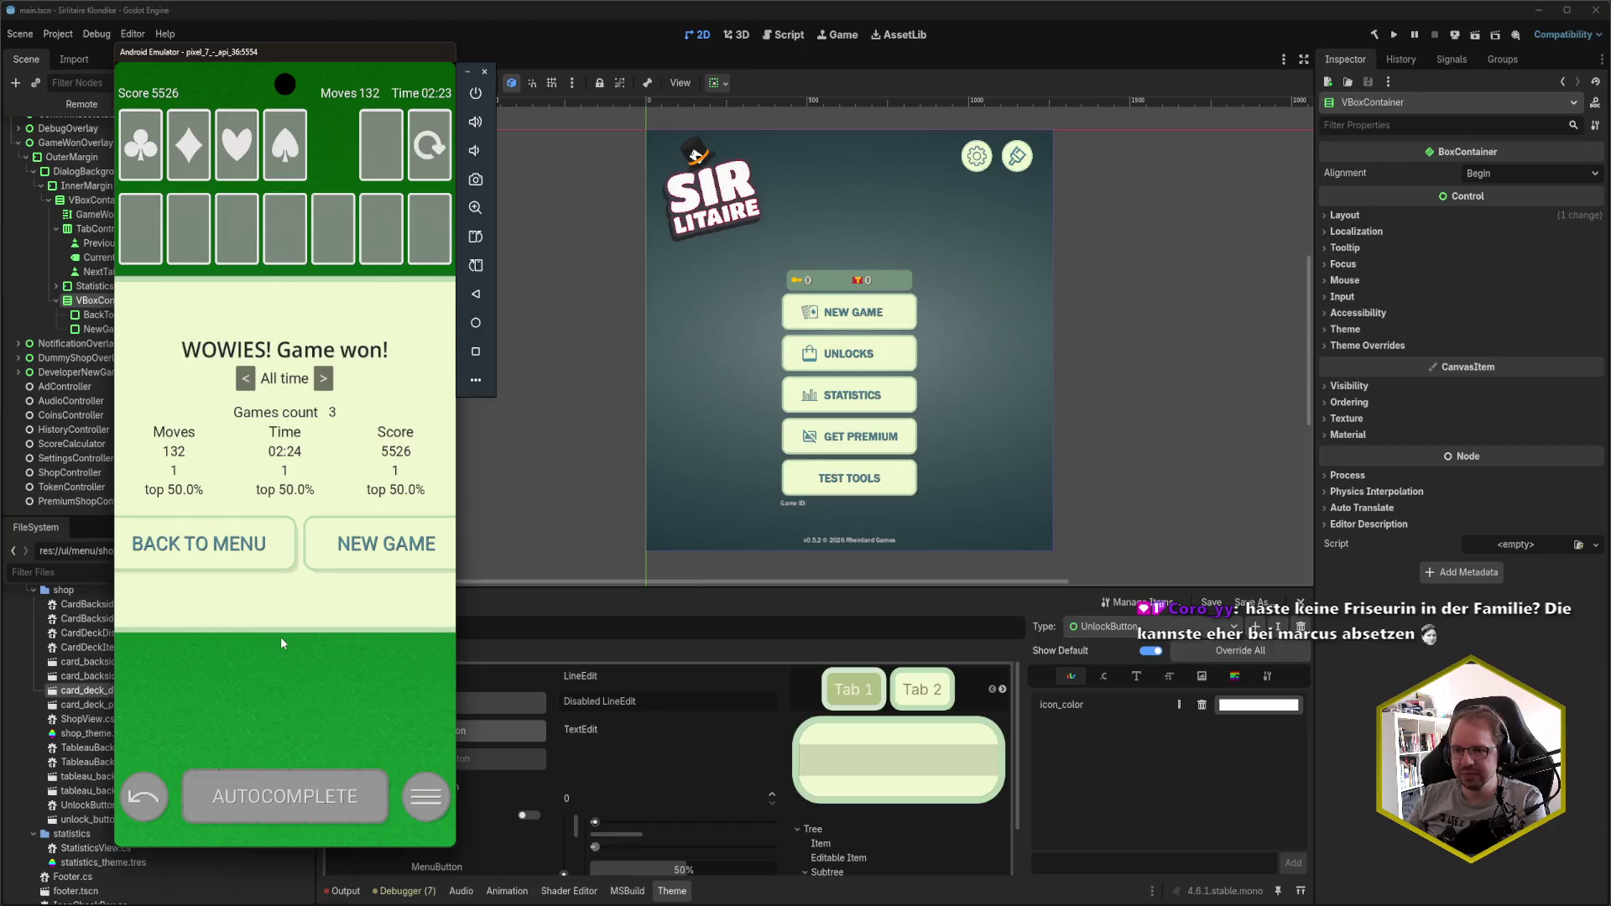
left_click(327, 389)
left_click(328, 390)
left_click(327, 390)
left_click(327, 390)
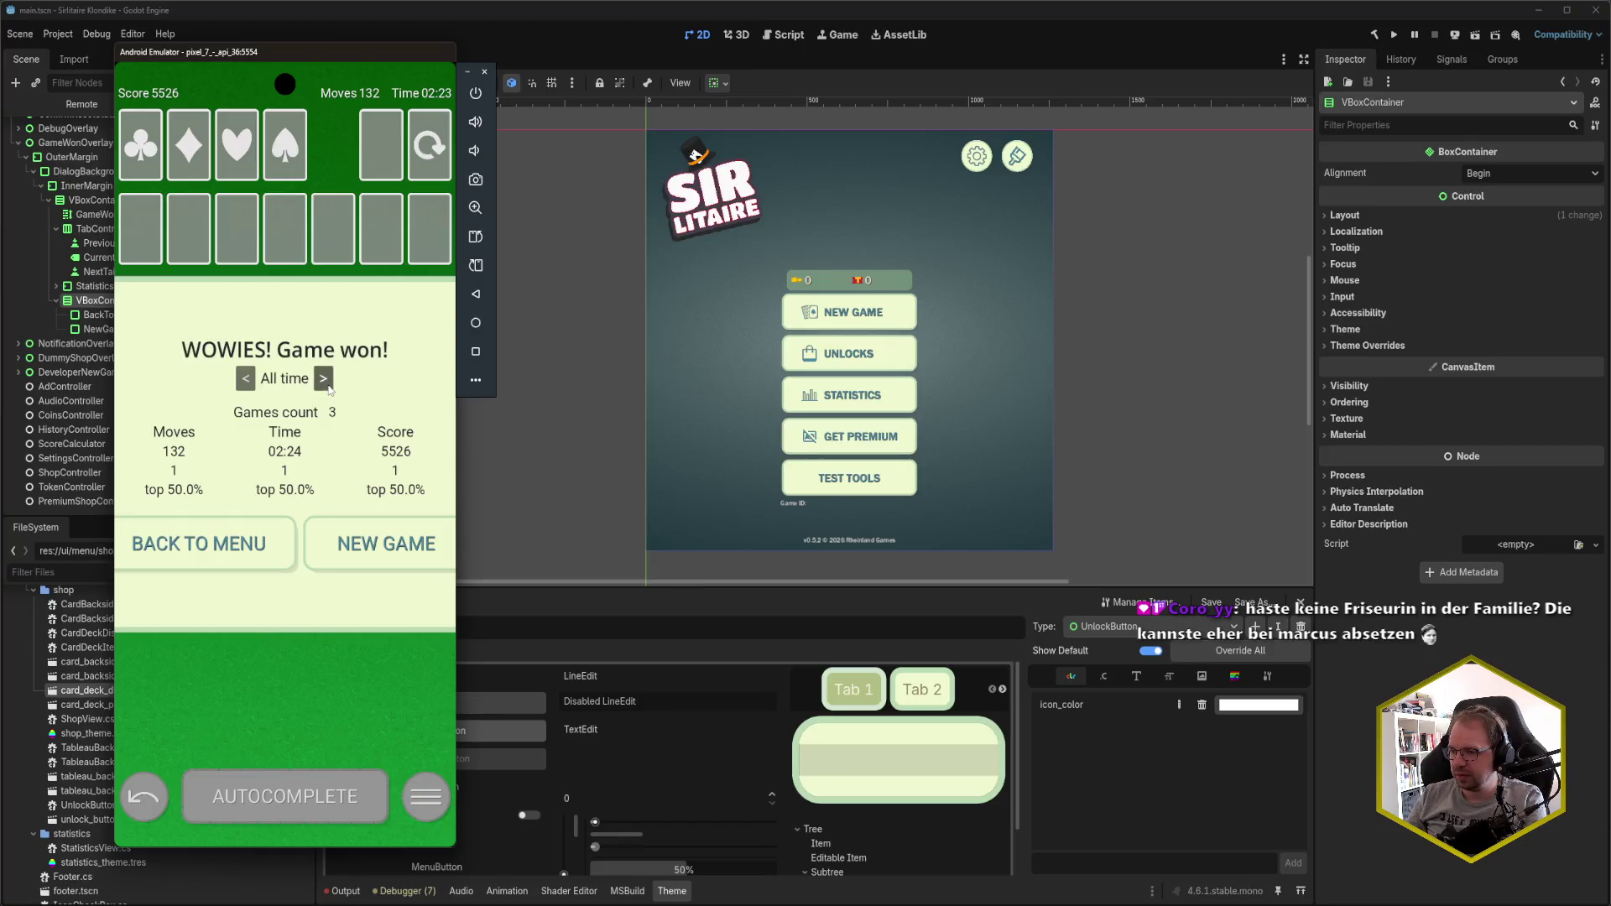
left_click(329, 388)
- Keep cycling the statistics period back to All time, then return to the main menu
left_click(329, 388)
left_click(328, 388)
left_click(328, 387)
left_click(328, 387)
left_click(329, 387)
left_click(328, 387)
left_click(328, 388)
left_click(328, 387)
left_click(328, 388)
left_click(328, 388)
left_click(328, 388)
left_click(328, 387)
left_click(329, 388)
left_click(328, 388)
left_click(328, 388)
left_click(328, 387)
left_click(329, 388)
left_click(328, 387)
left_click(328, 388)
left_click(328, 388)
left_click(328, 388)
left_click(328, 388)
left_click(328, 388)
left_click(328, 388)
left_click(328, 387)
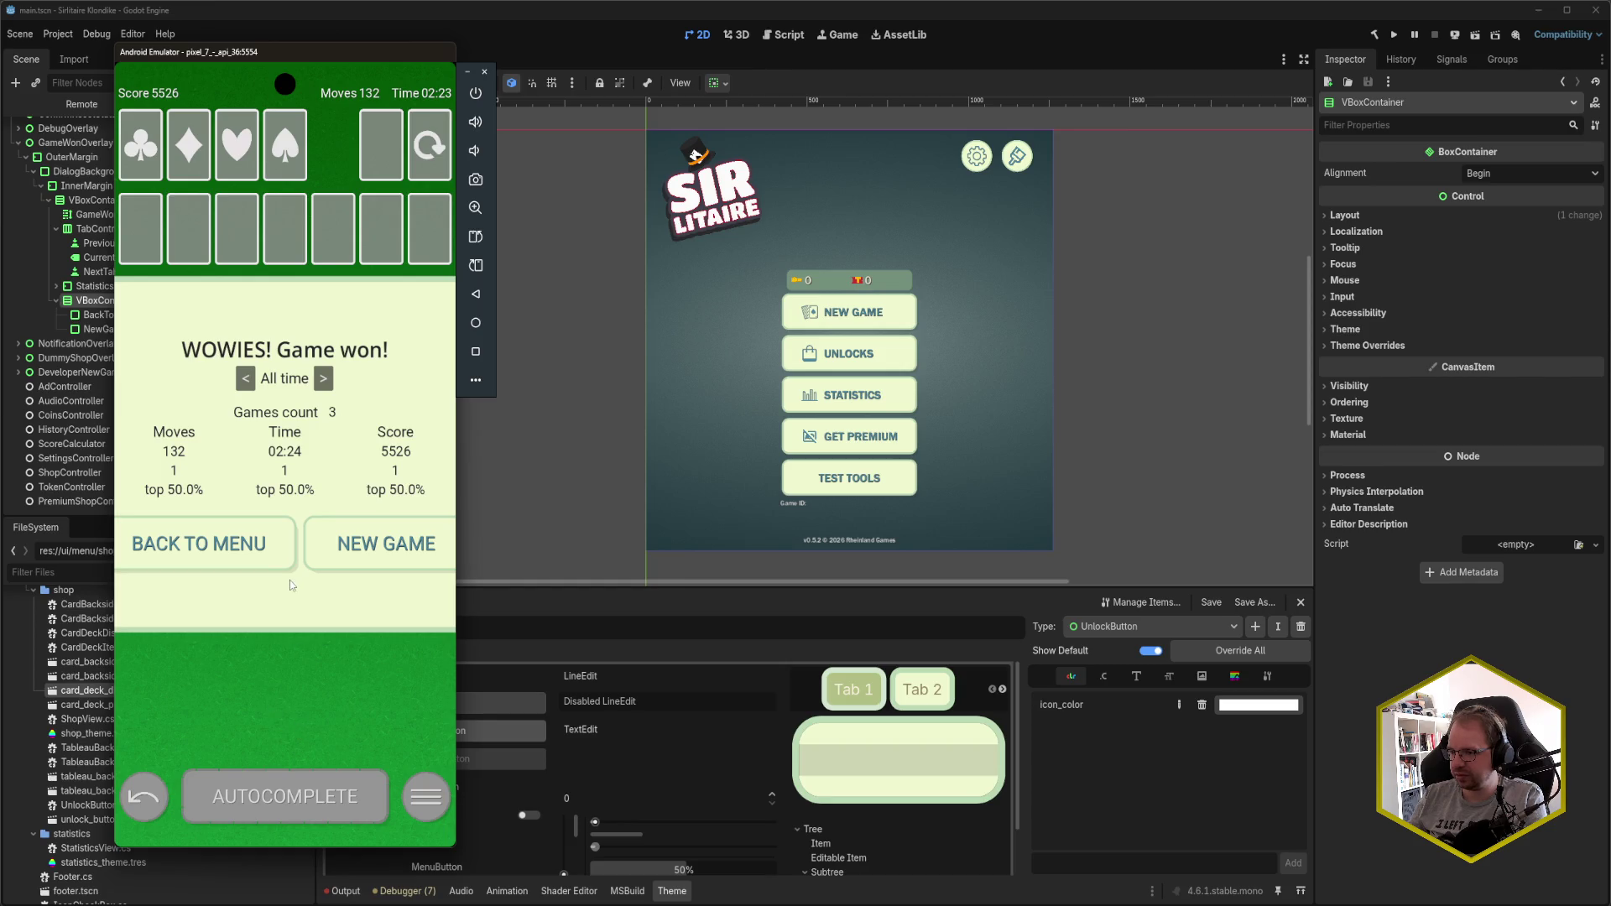
left_click(226, 554)
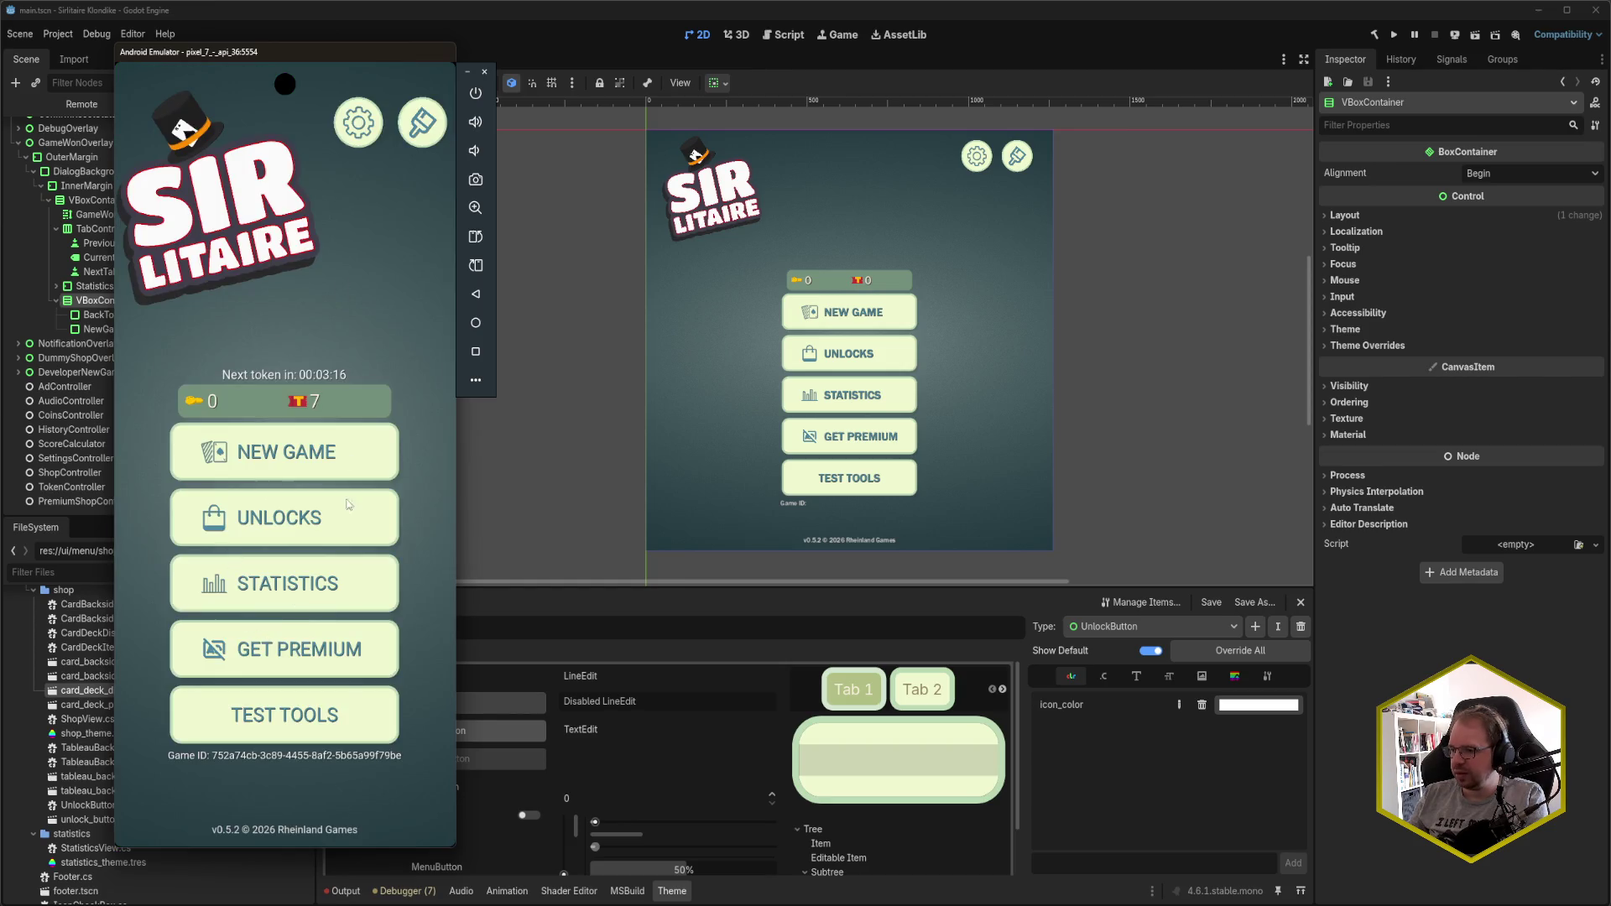
- Exit the game to the phone's home screen and return to the Godot editor
mouse_move(314, 834)
left_mouse_down()
mouse_move(320, 662)
mouse_move(378, 496)
left_mouse_up()
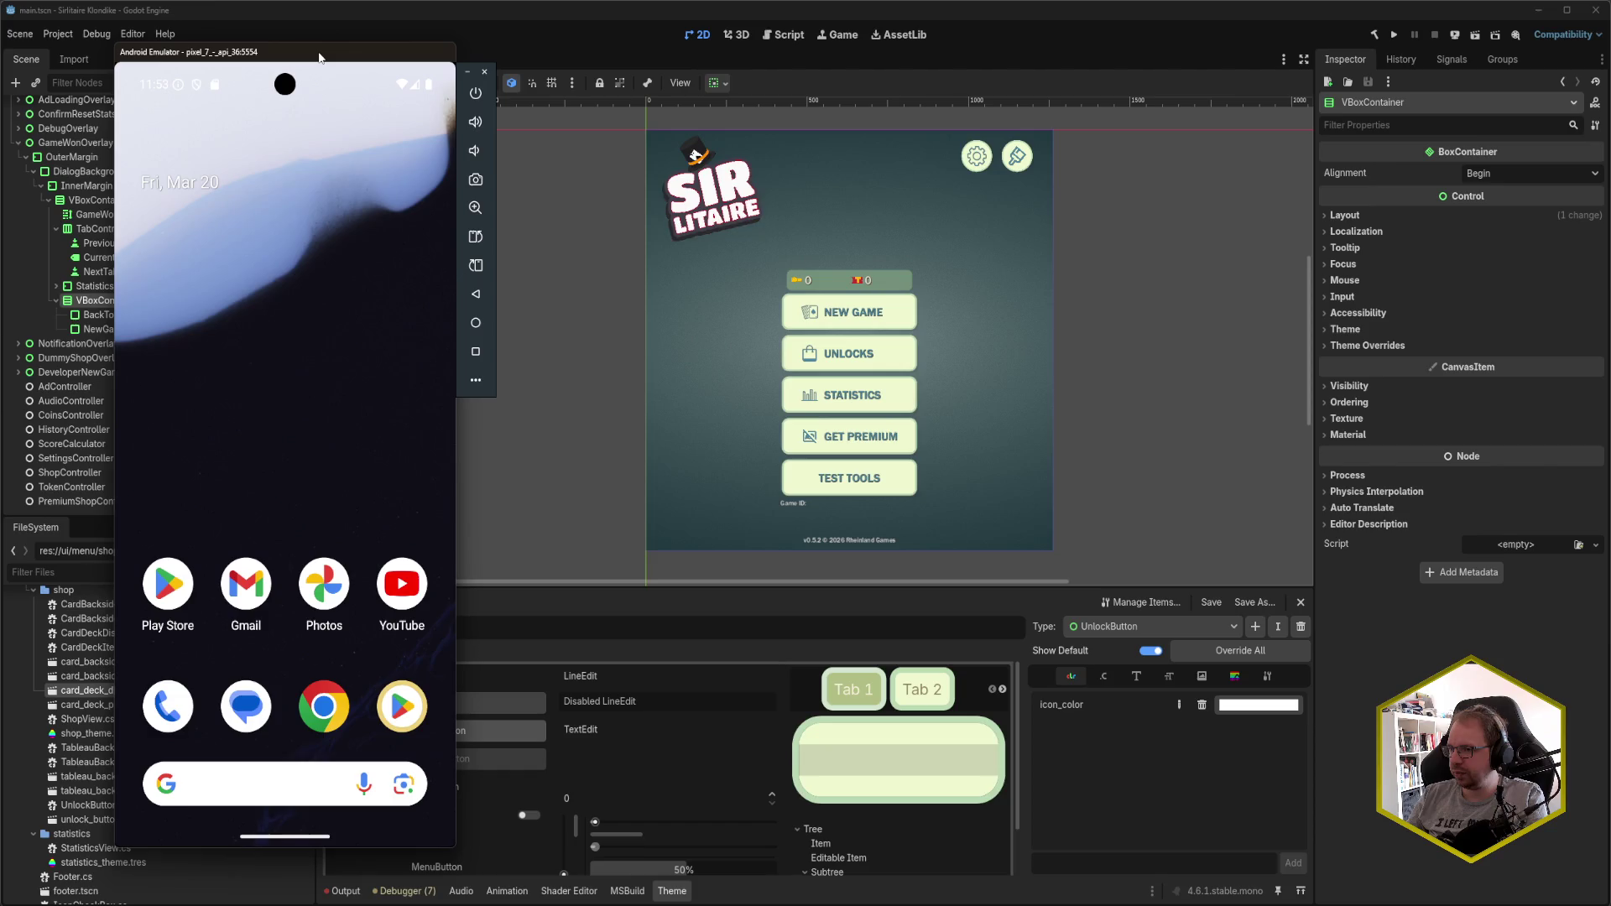
left_click_drag(317, 57, 307, 70)
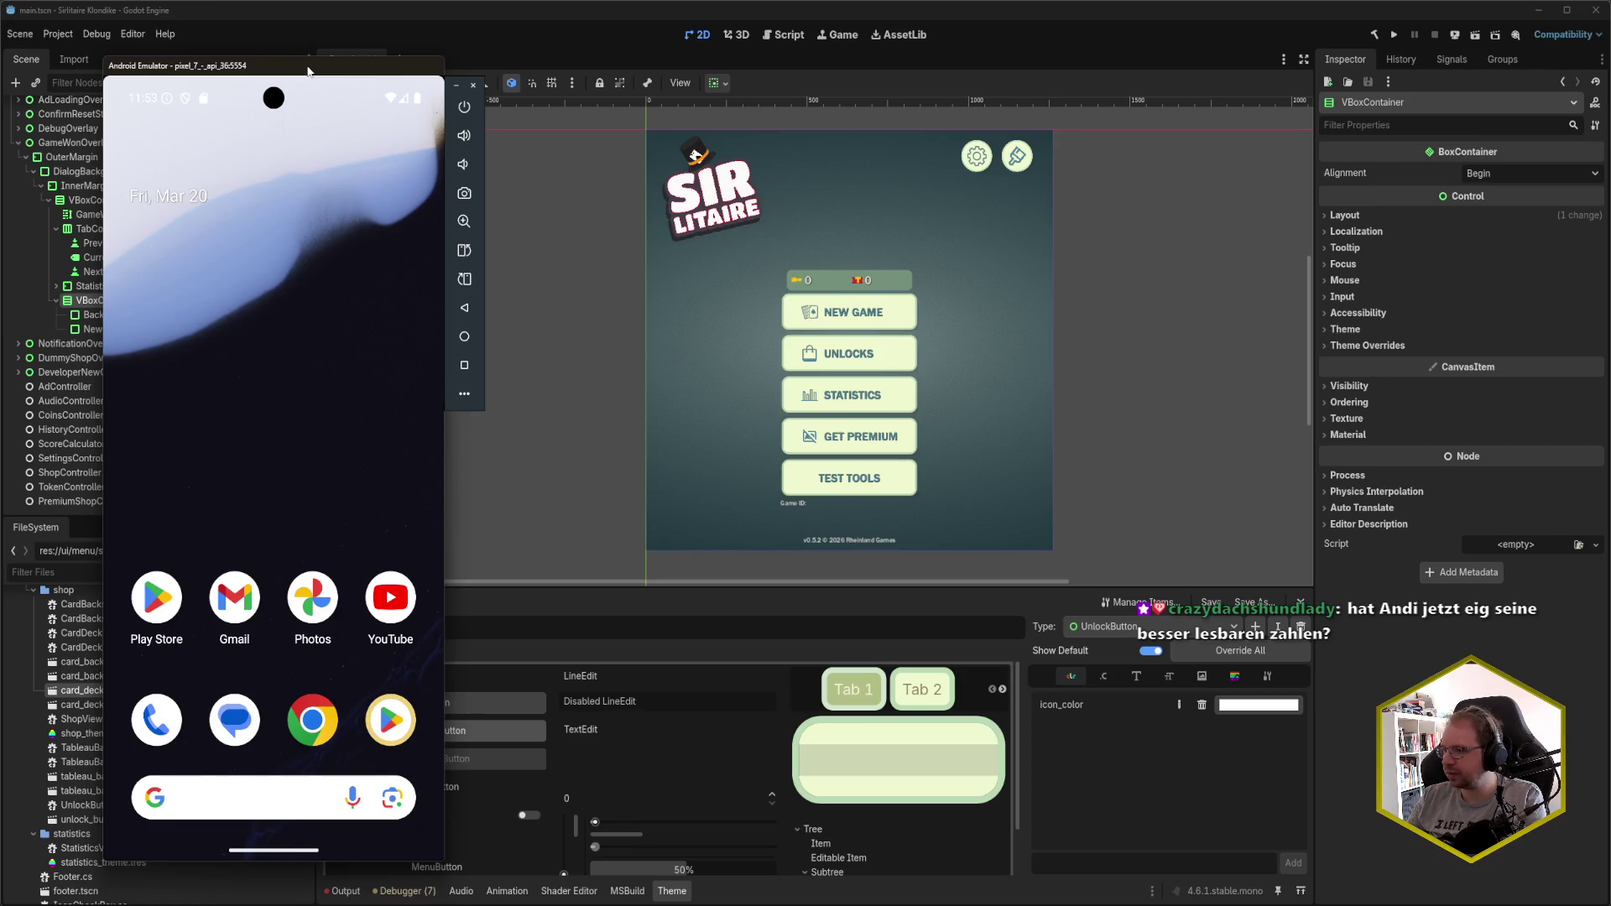
left_click(477, 28)
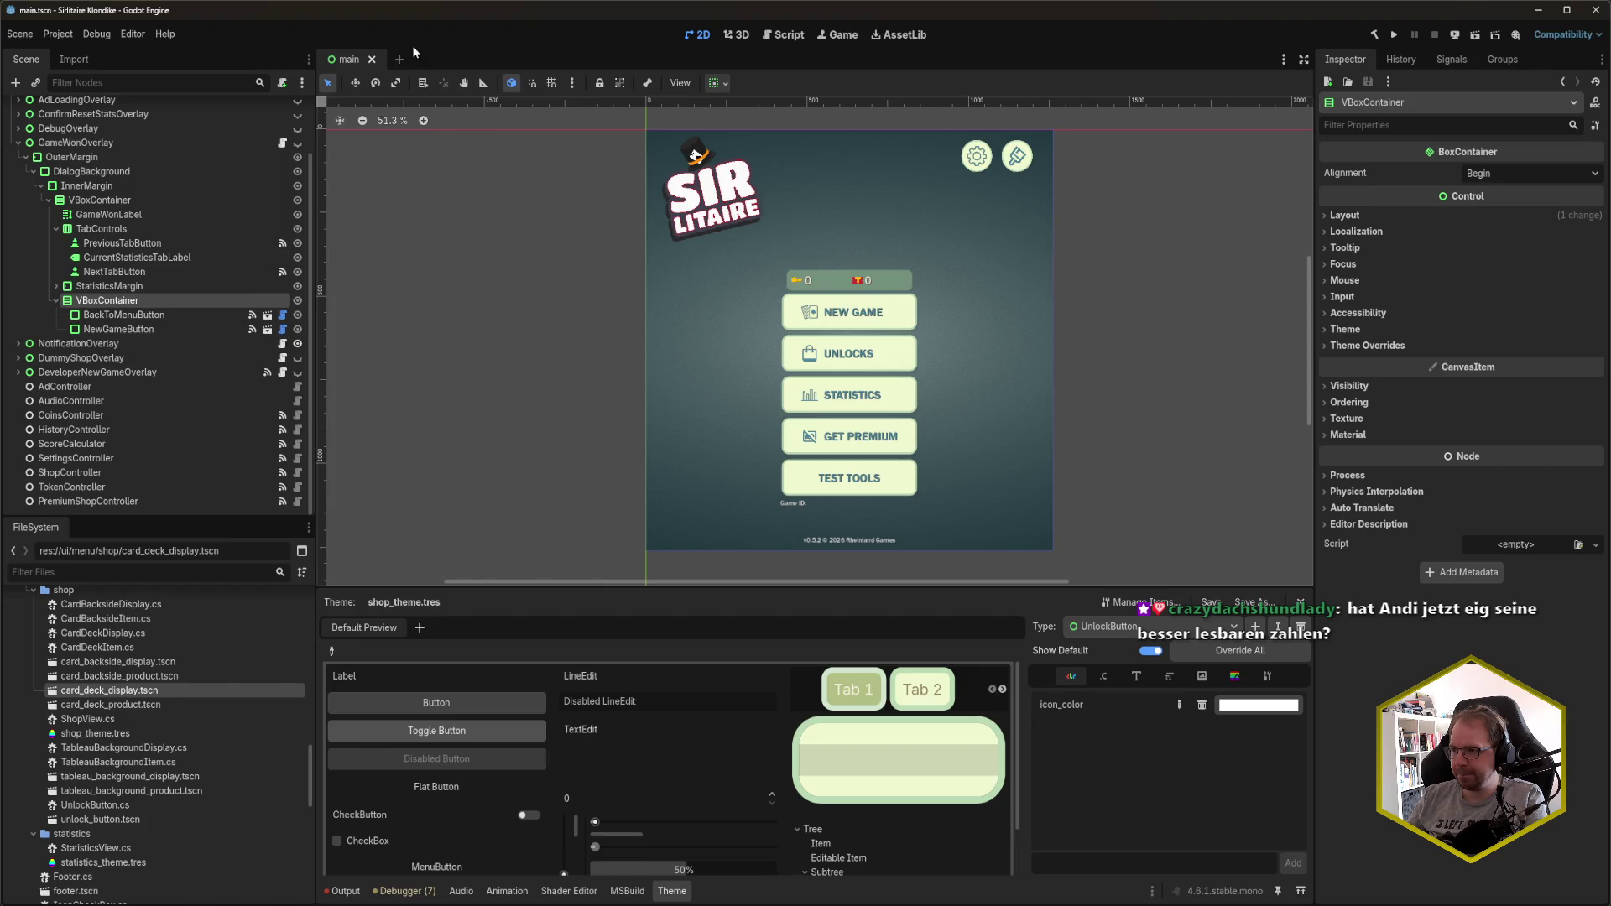
- Deploy the project to the Google sdk_gphone64_x86_64 emulator via Remote Deploy
left_click(1455, 35)
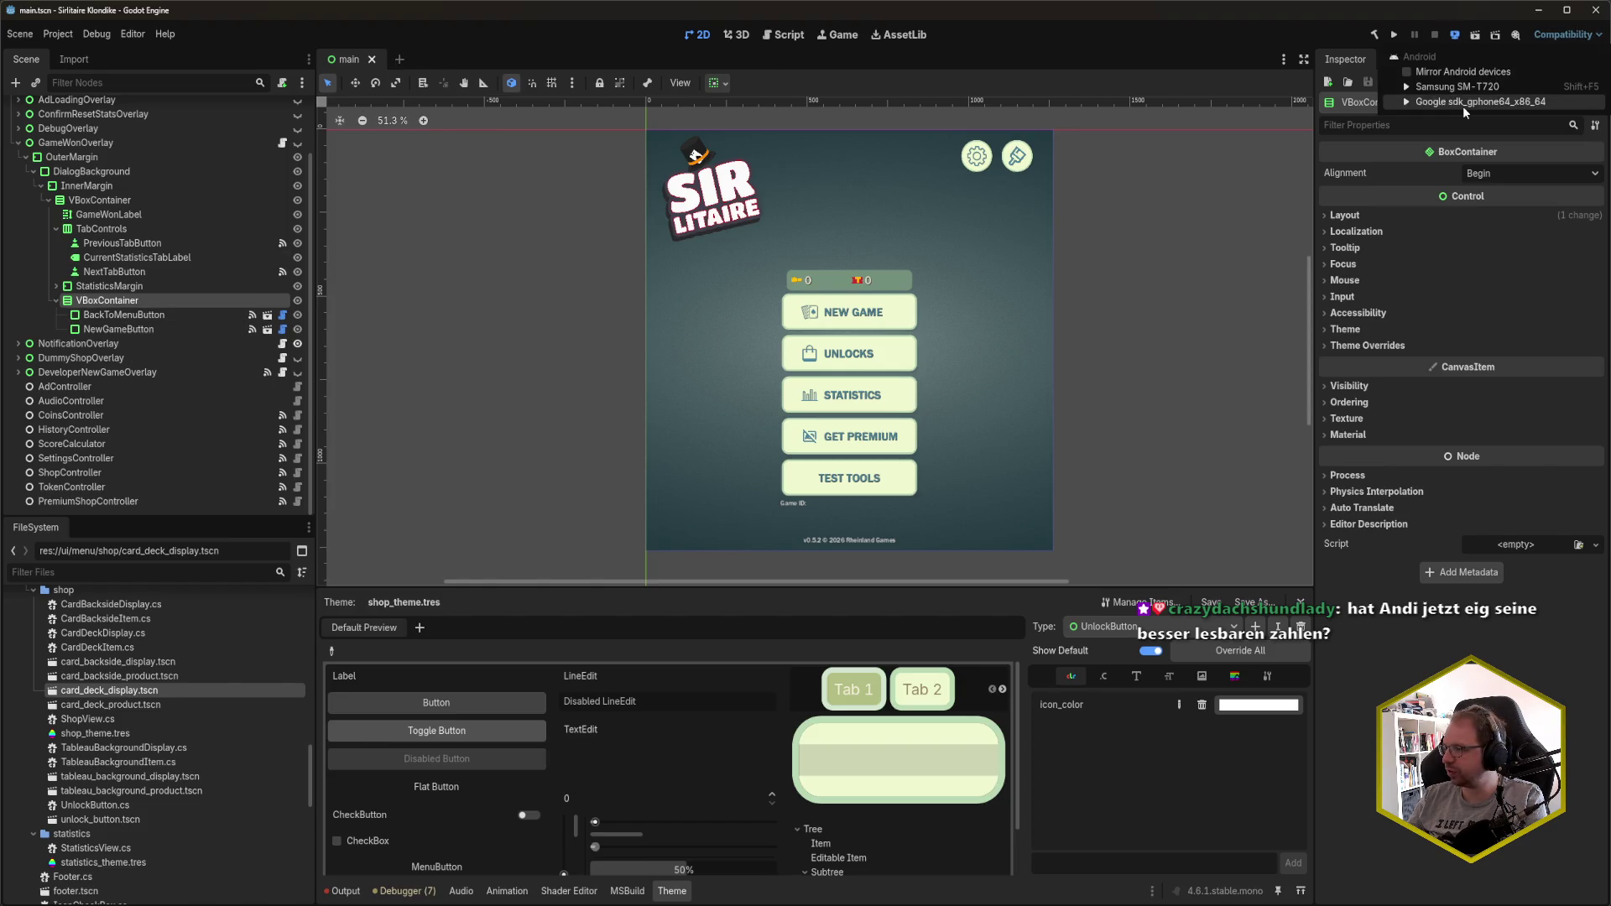
left_click(1465, 103)
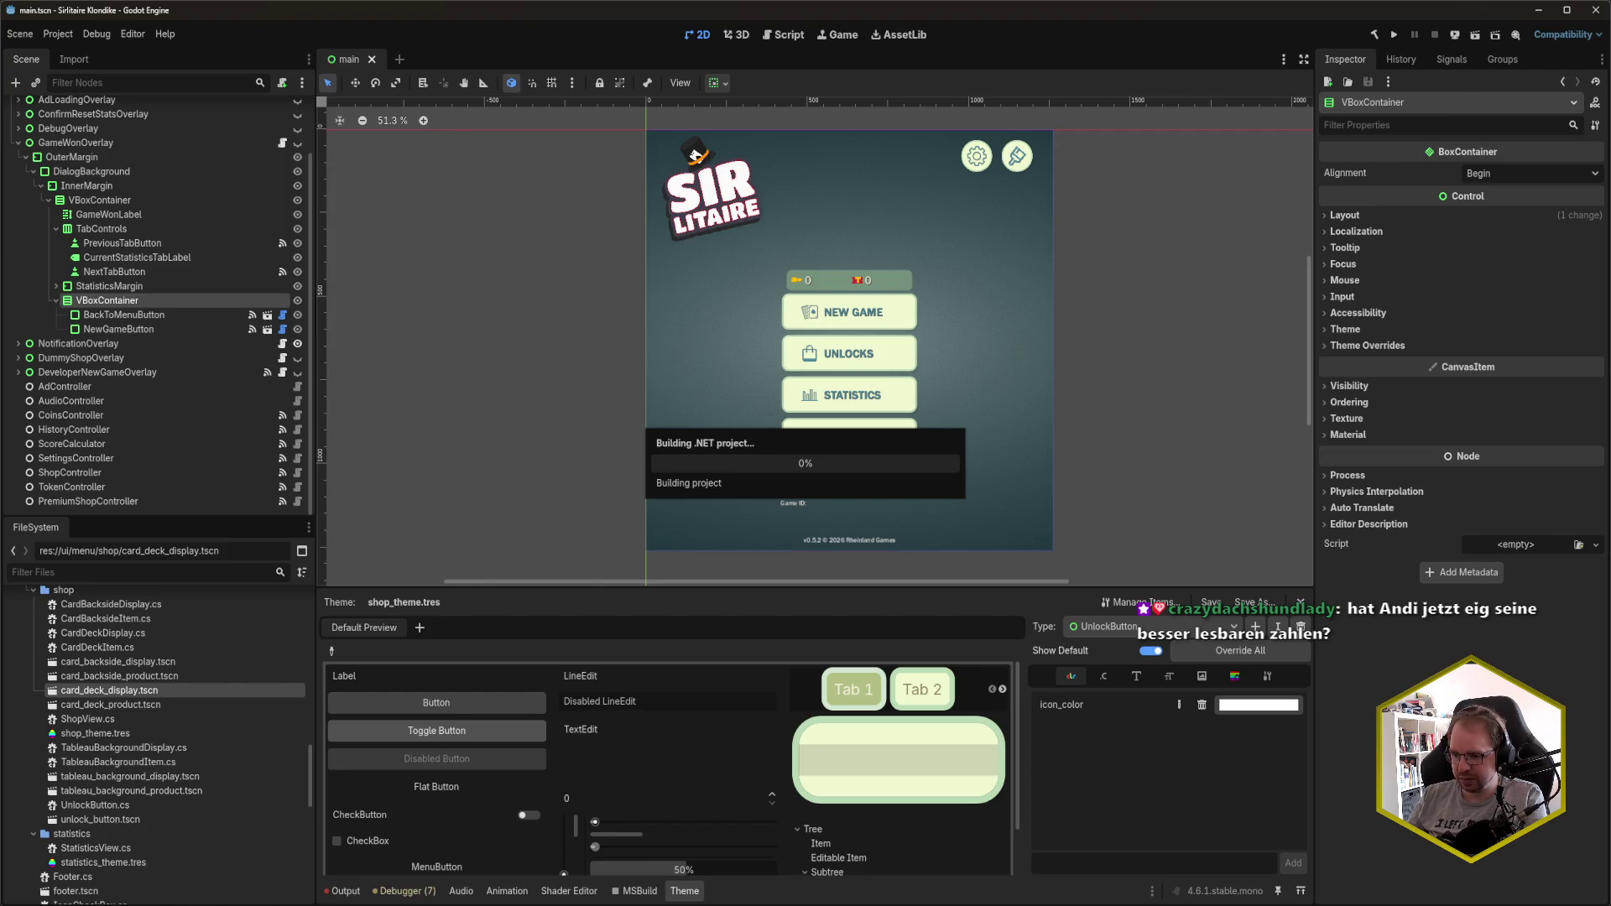
key("alt+Tab")
- Open pause.txt from Rider's recent files and select the GUID on line 3
key("ctrl+e")
type("pause")
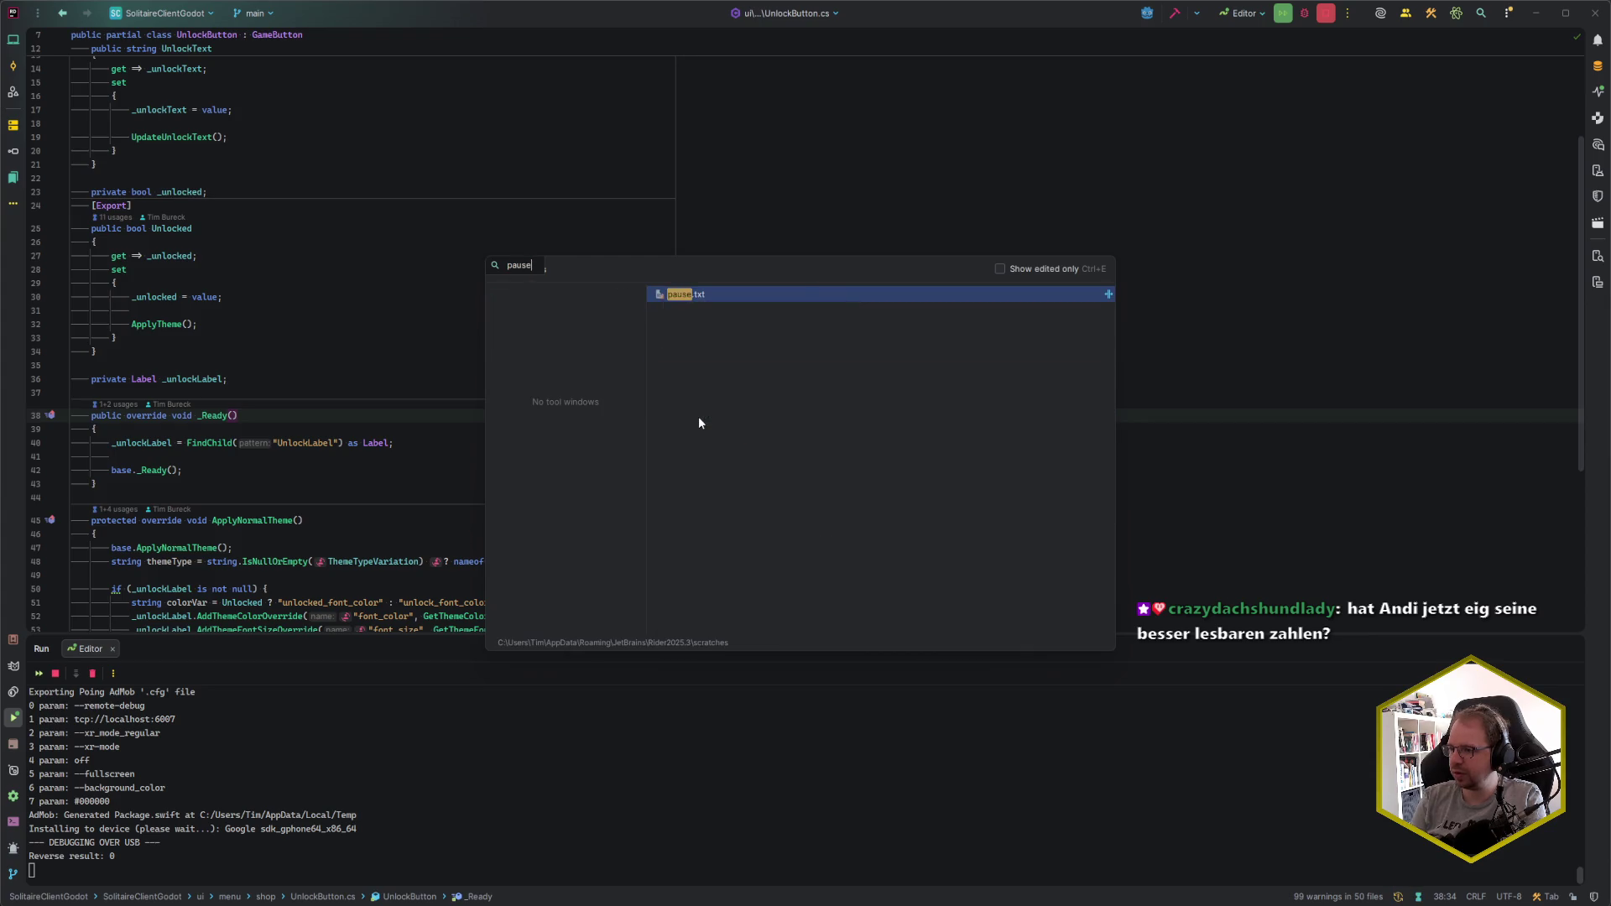
key("Return")
key("Up")
key("shift+Home")
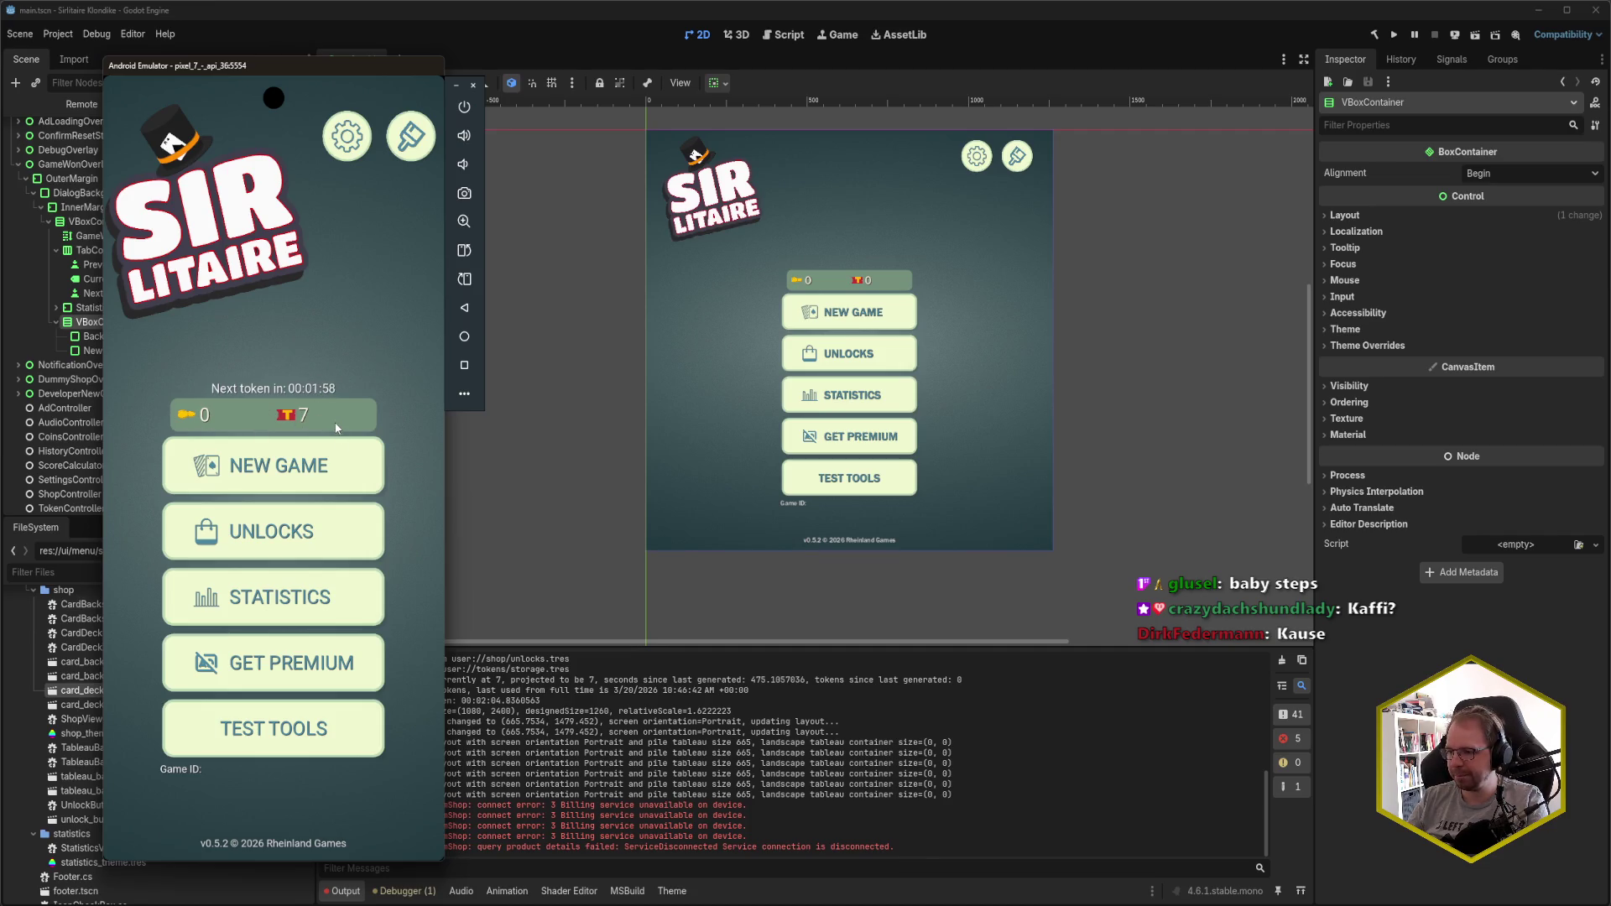
- Open Test Tools and relaunch Solitaire Klondike from the app drawer each time it closes
left_click(314, 720)
left_click(201, 404)
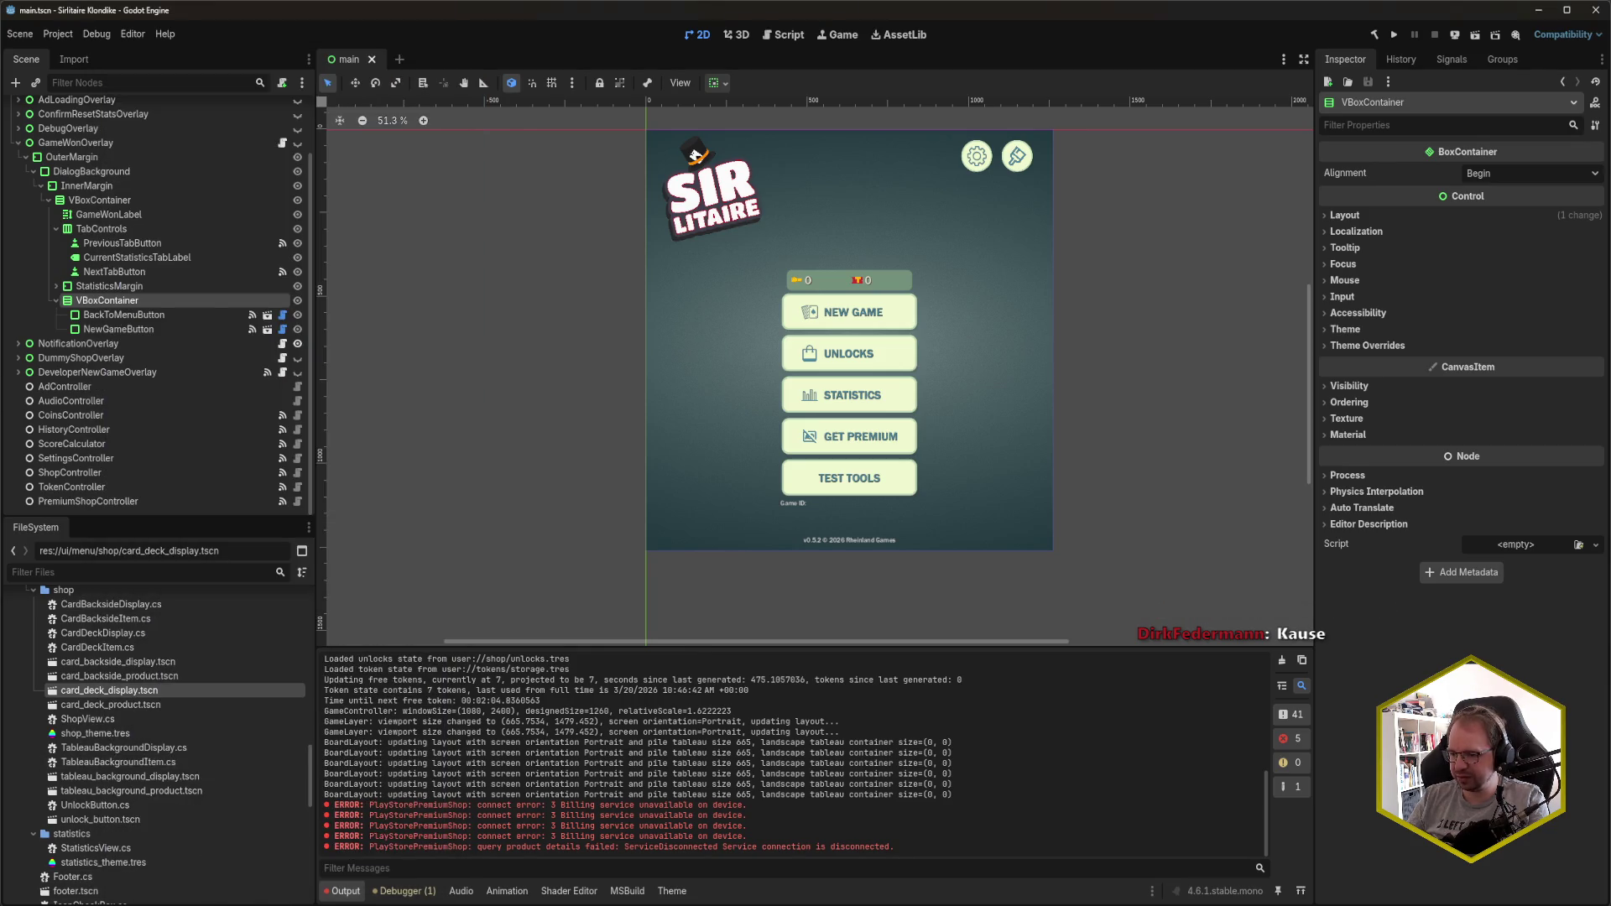
scroll(279, 494, "down", 2)
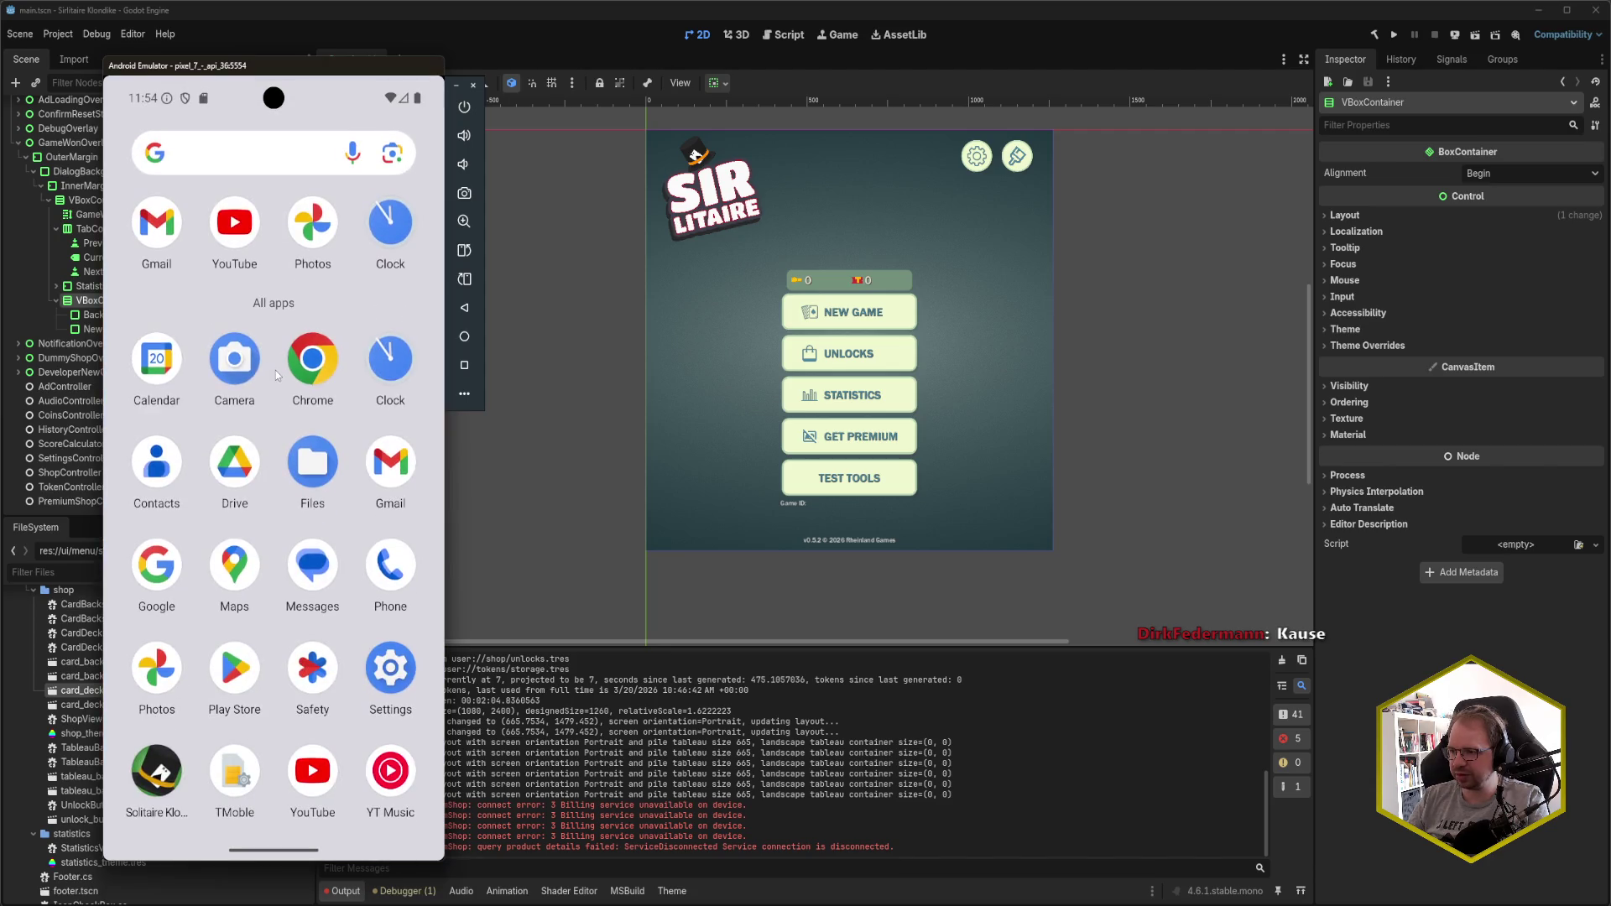
left_click(157, 792)
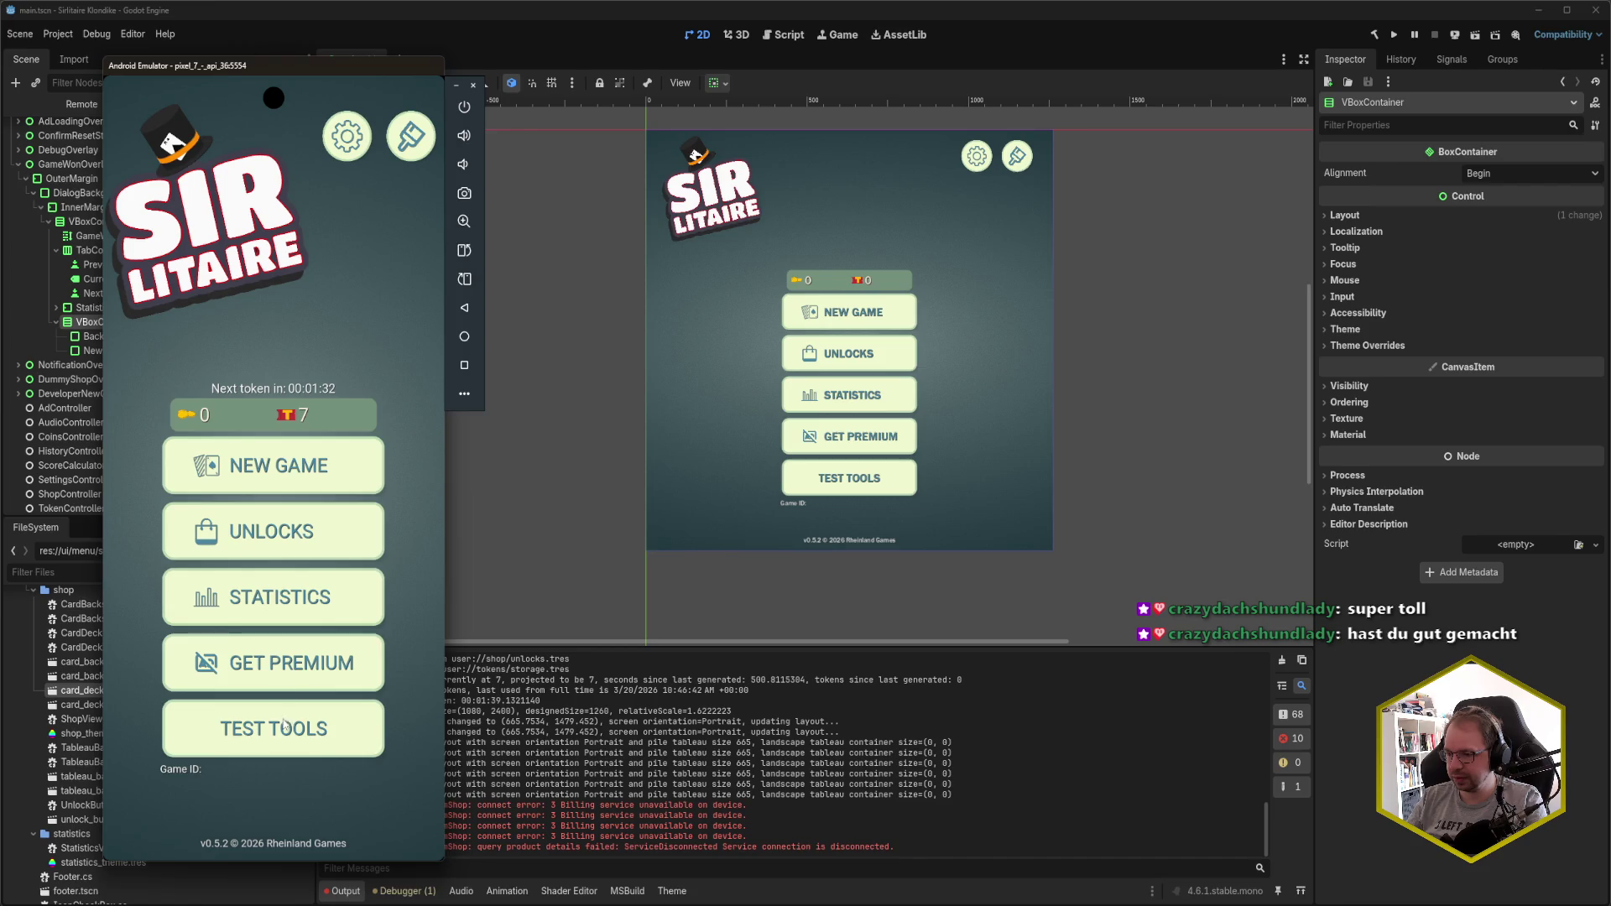
left_click(287, 727)
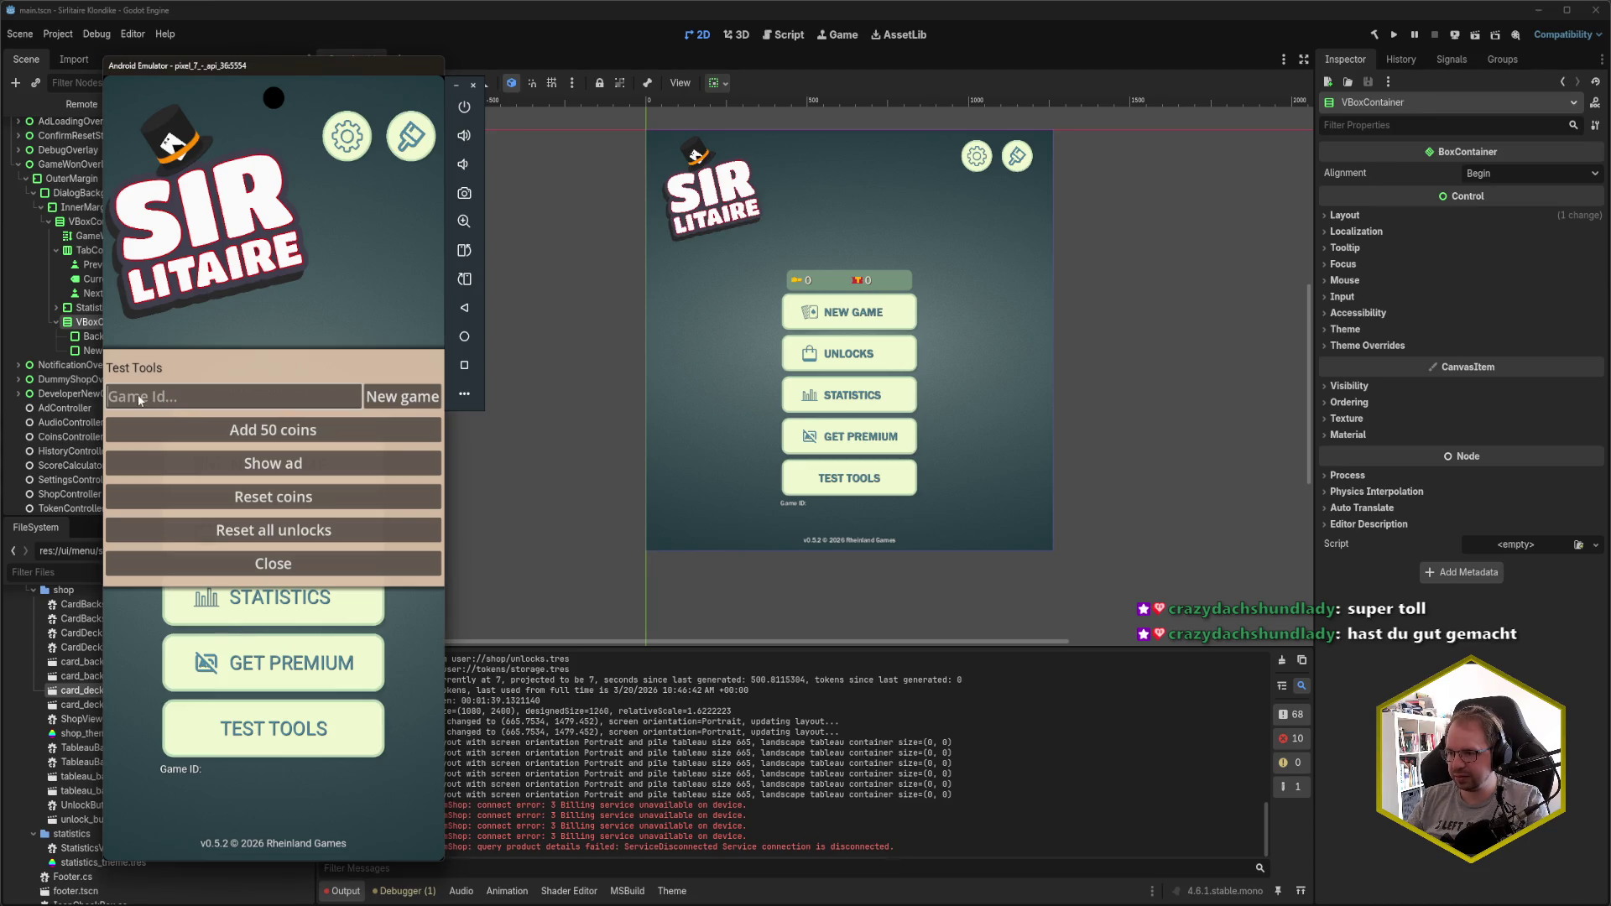
left_click(140, 401)
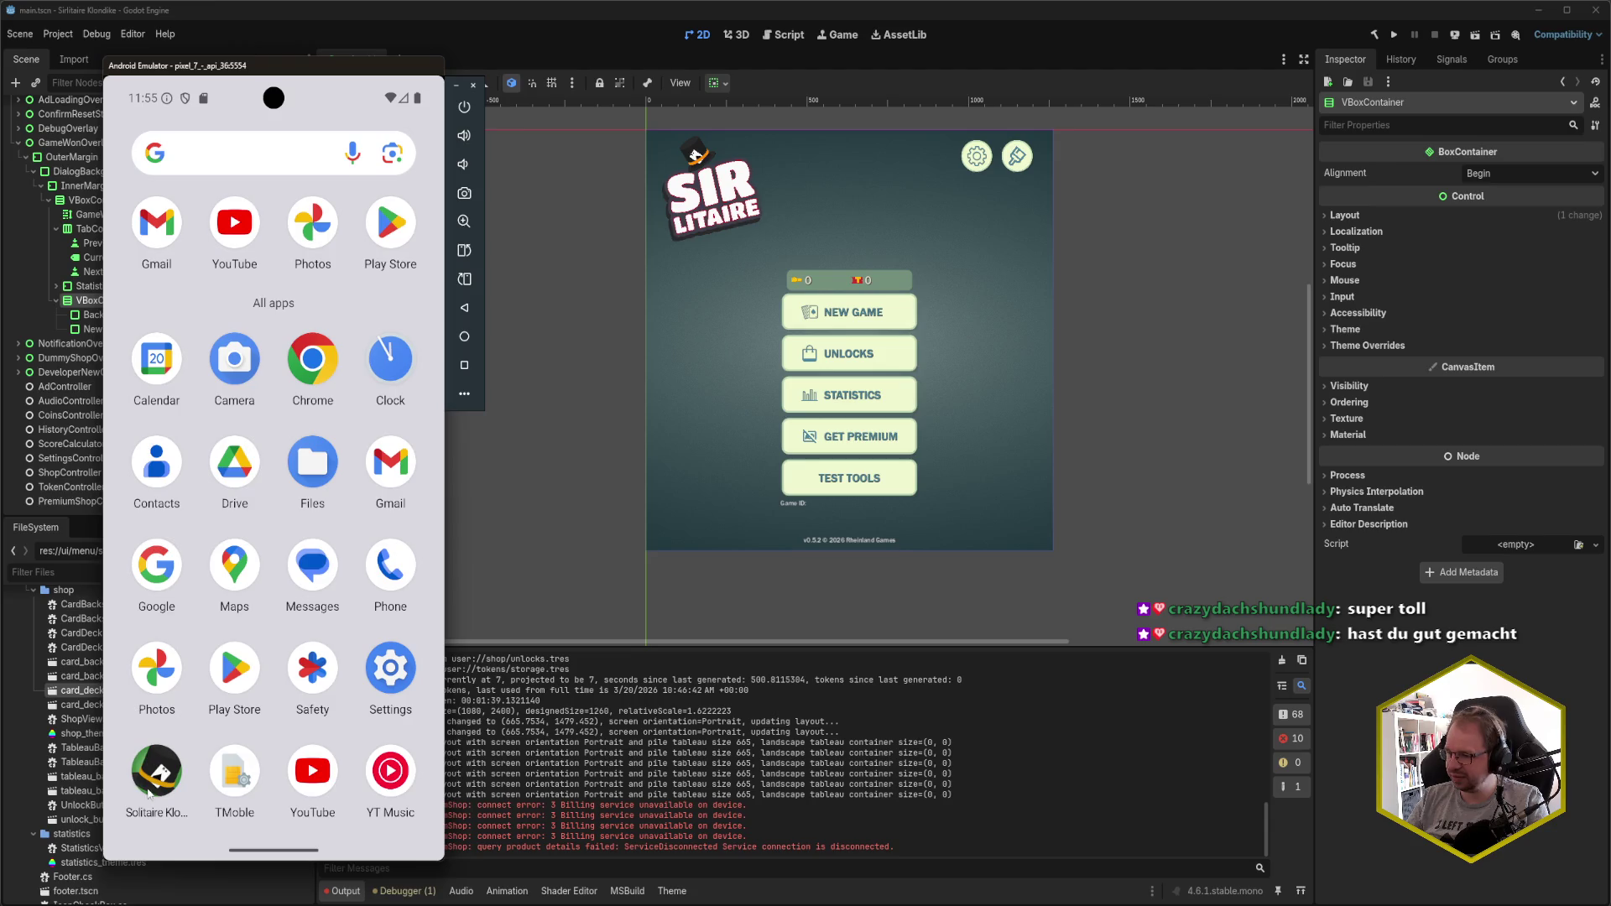
left_click(156, 777)
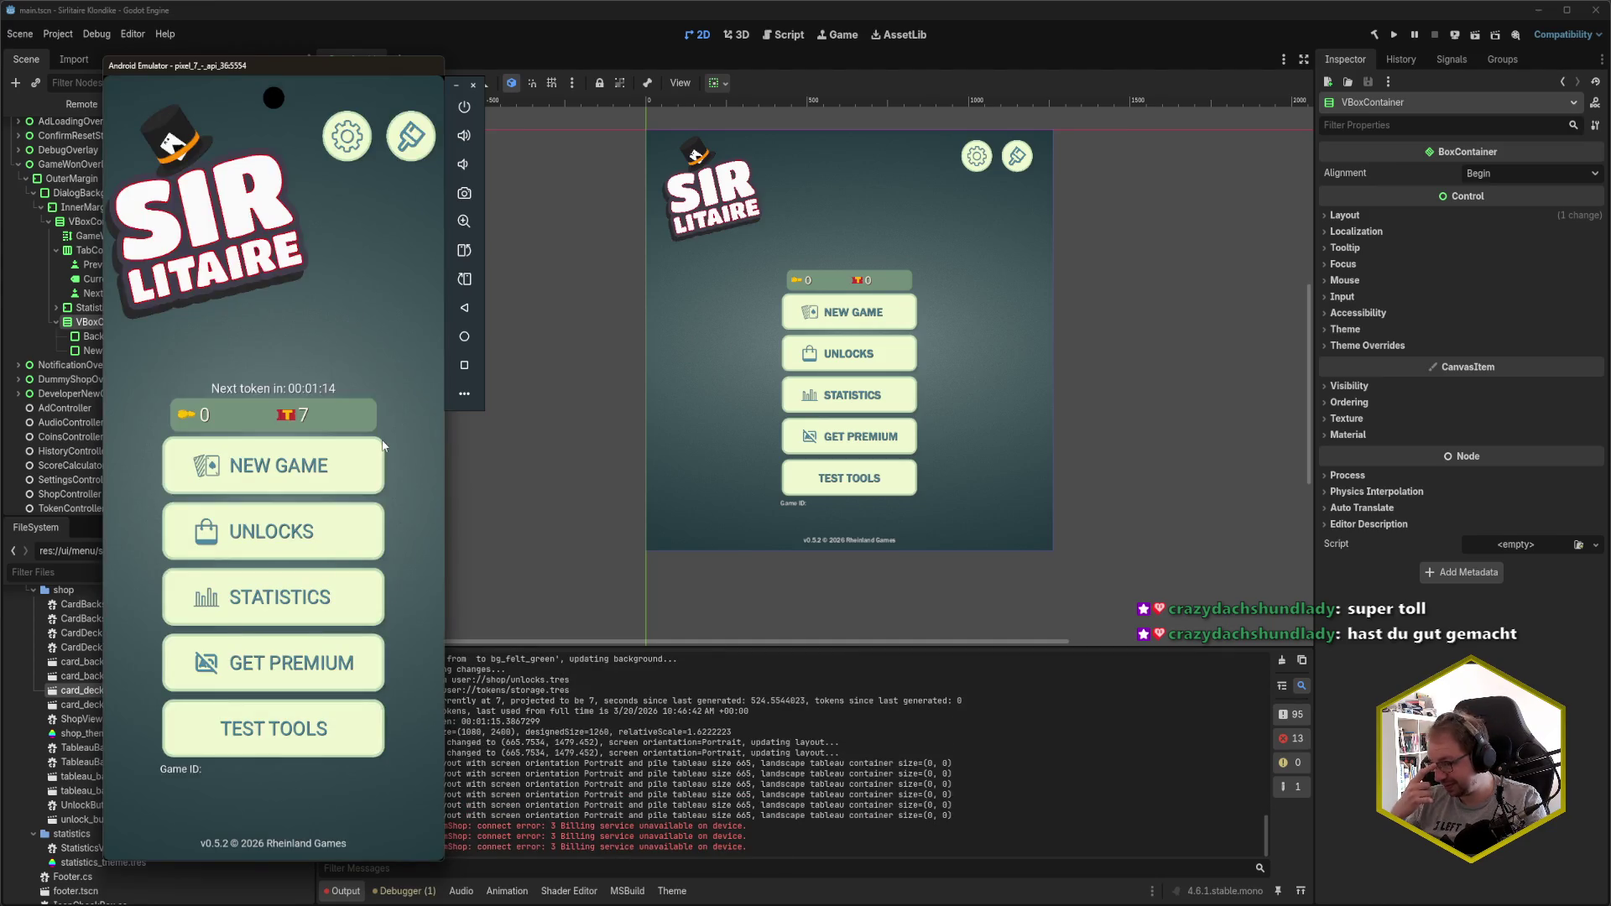
- Reopen Test Tools and clear the stray V from the Game Id field
left_click(306, 743)
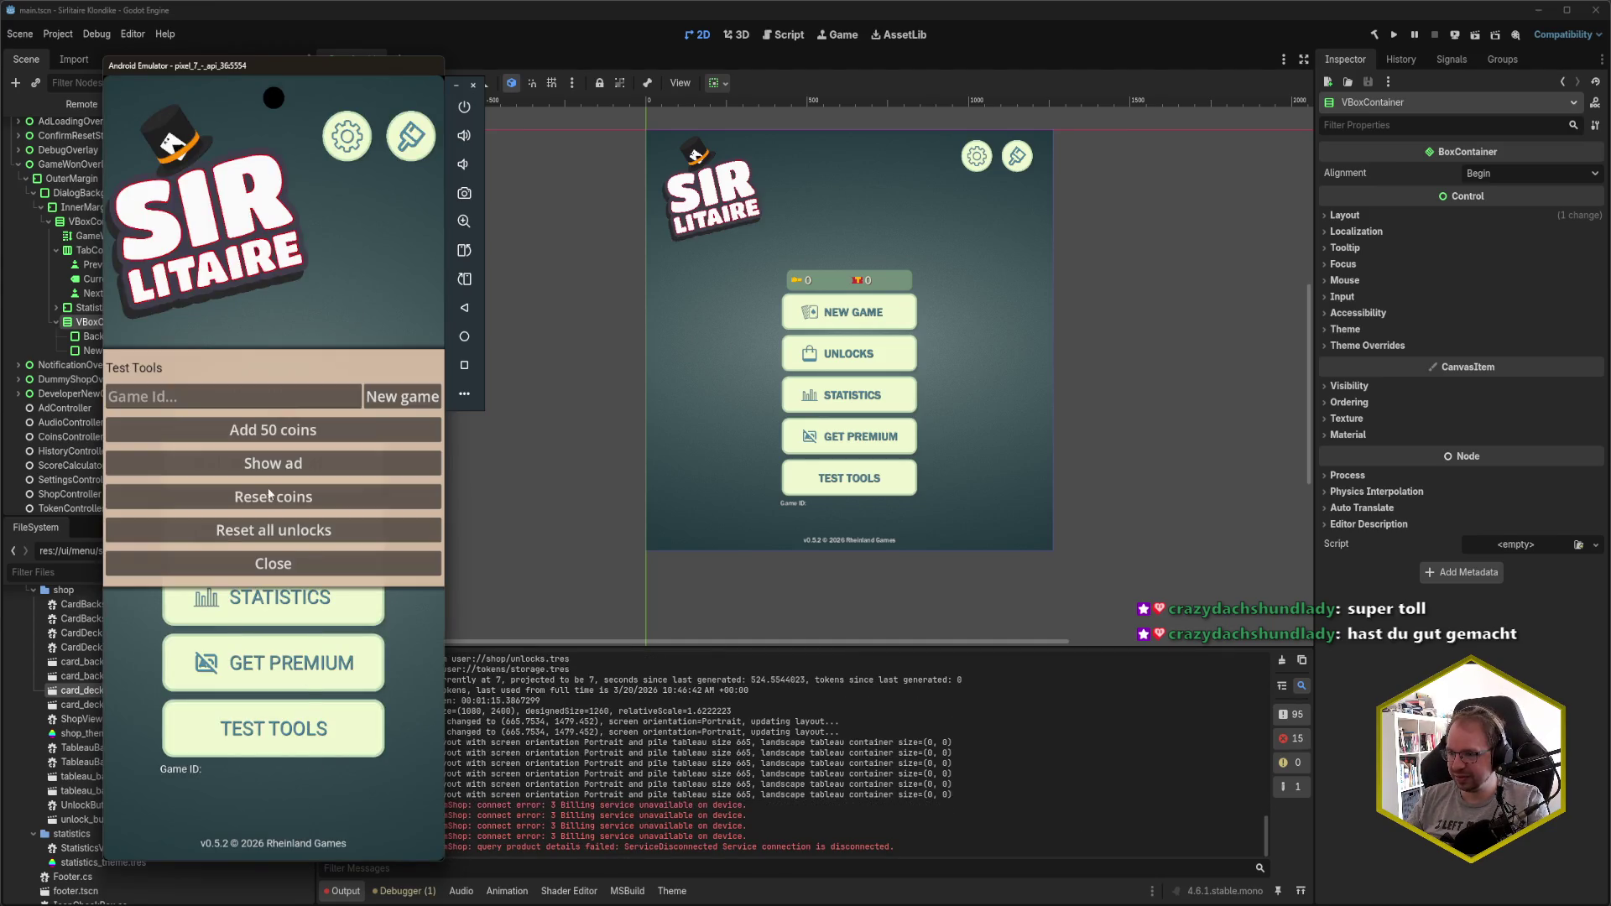
key("ctrl")
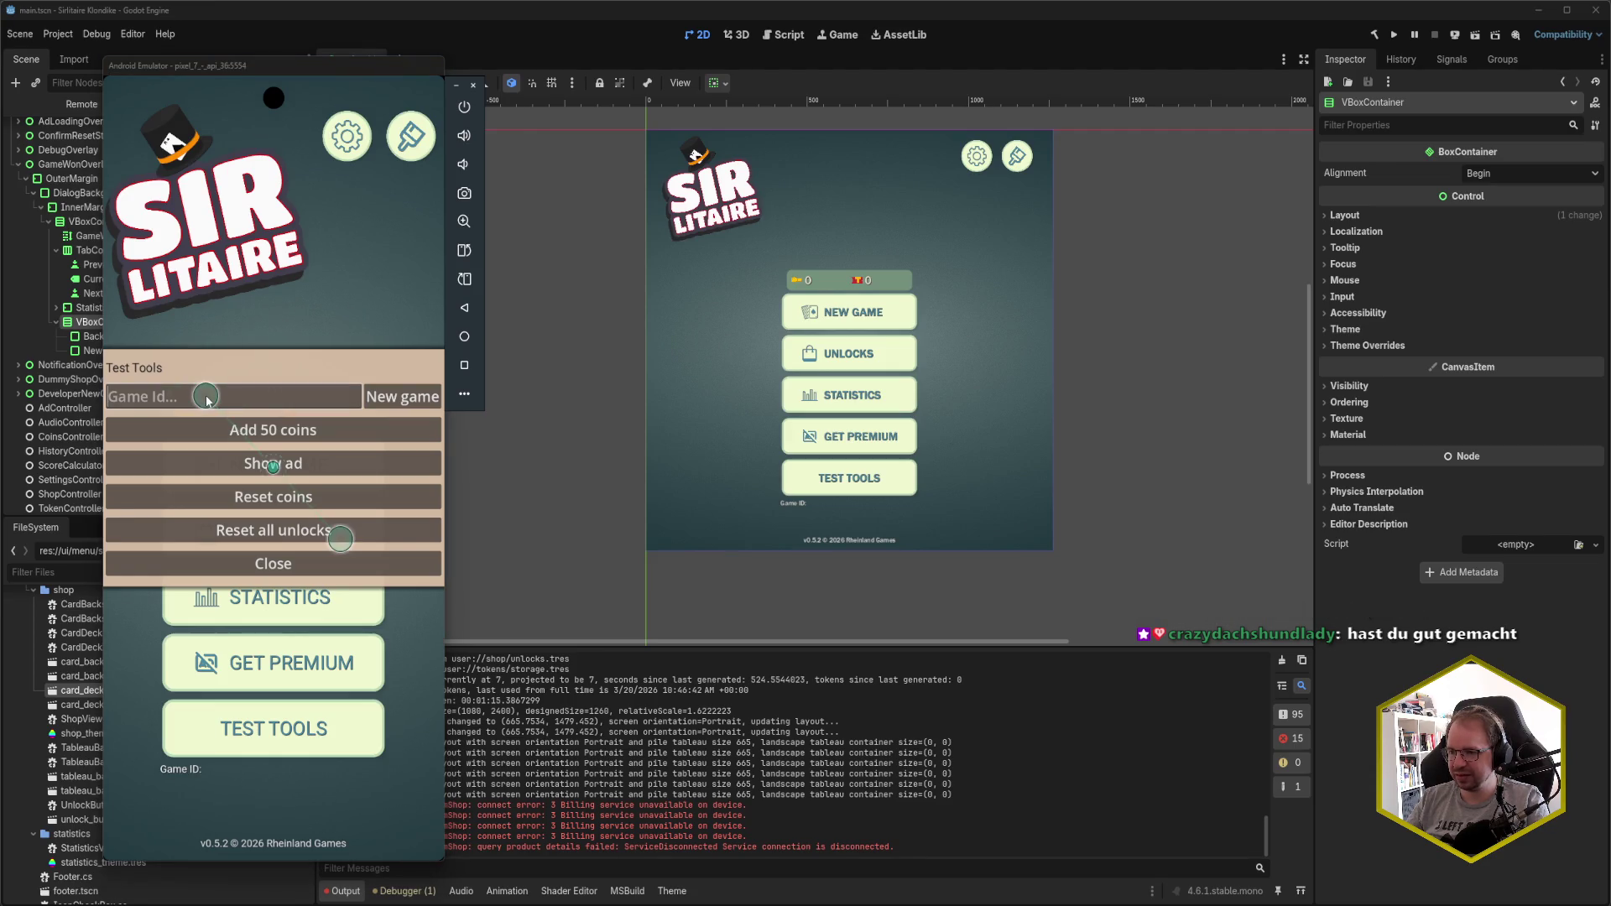
left_click_drag(207, 401, 175, 401)
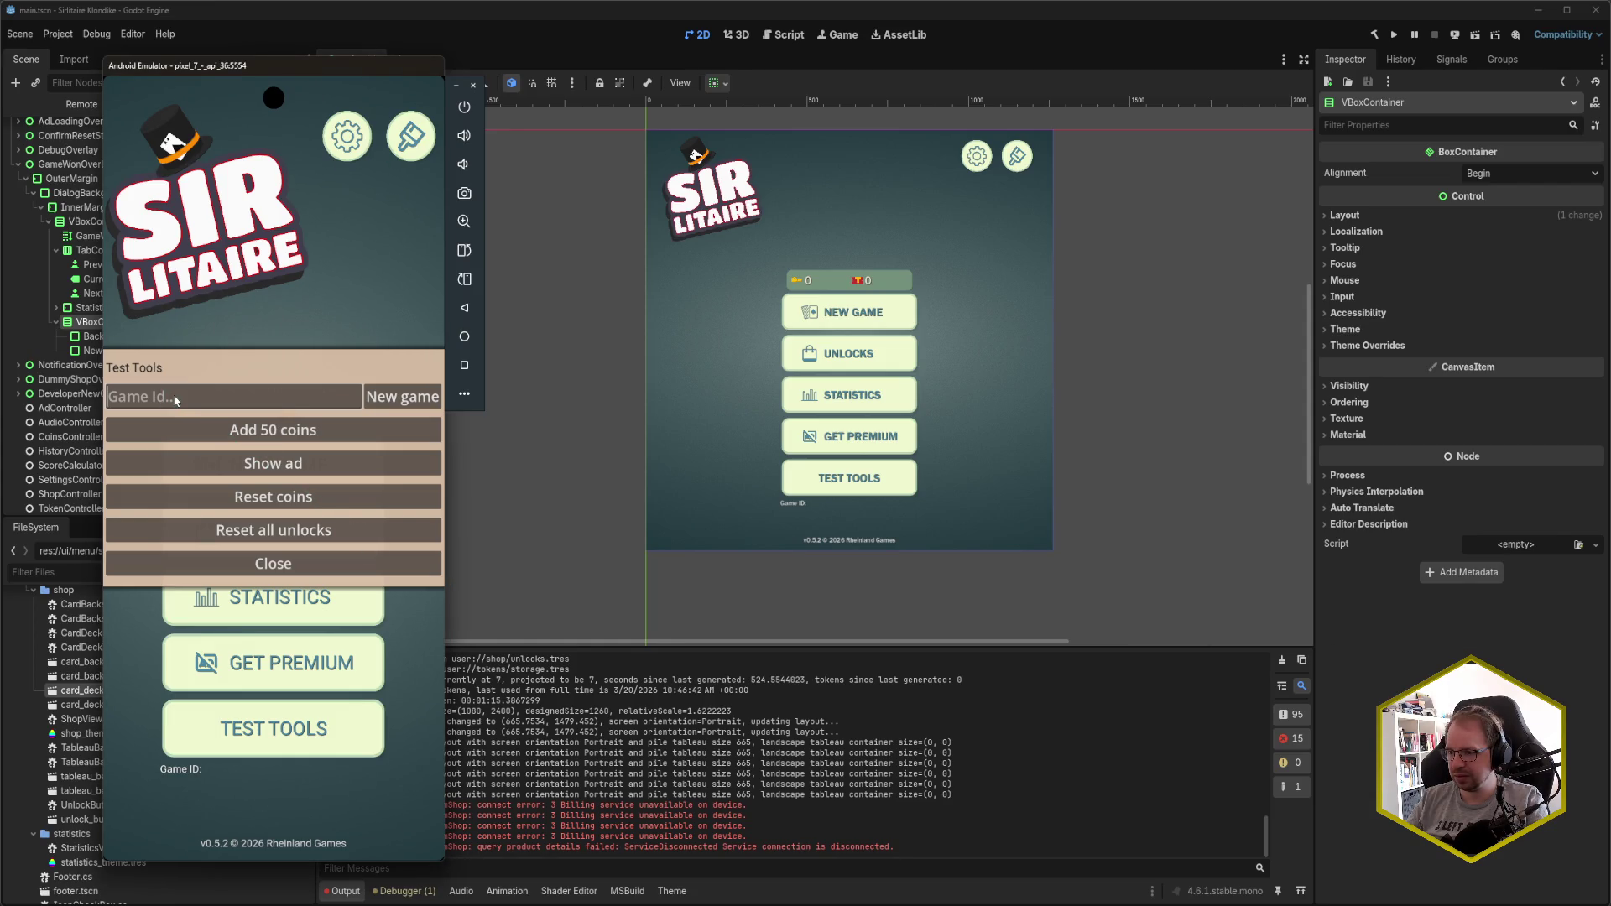
type("V")
key("BackSpace")
key("ctrl")
left_click(465, 396)
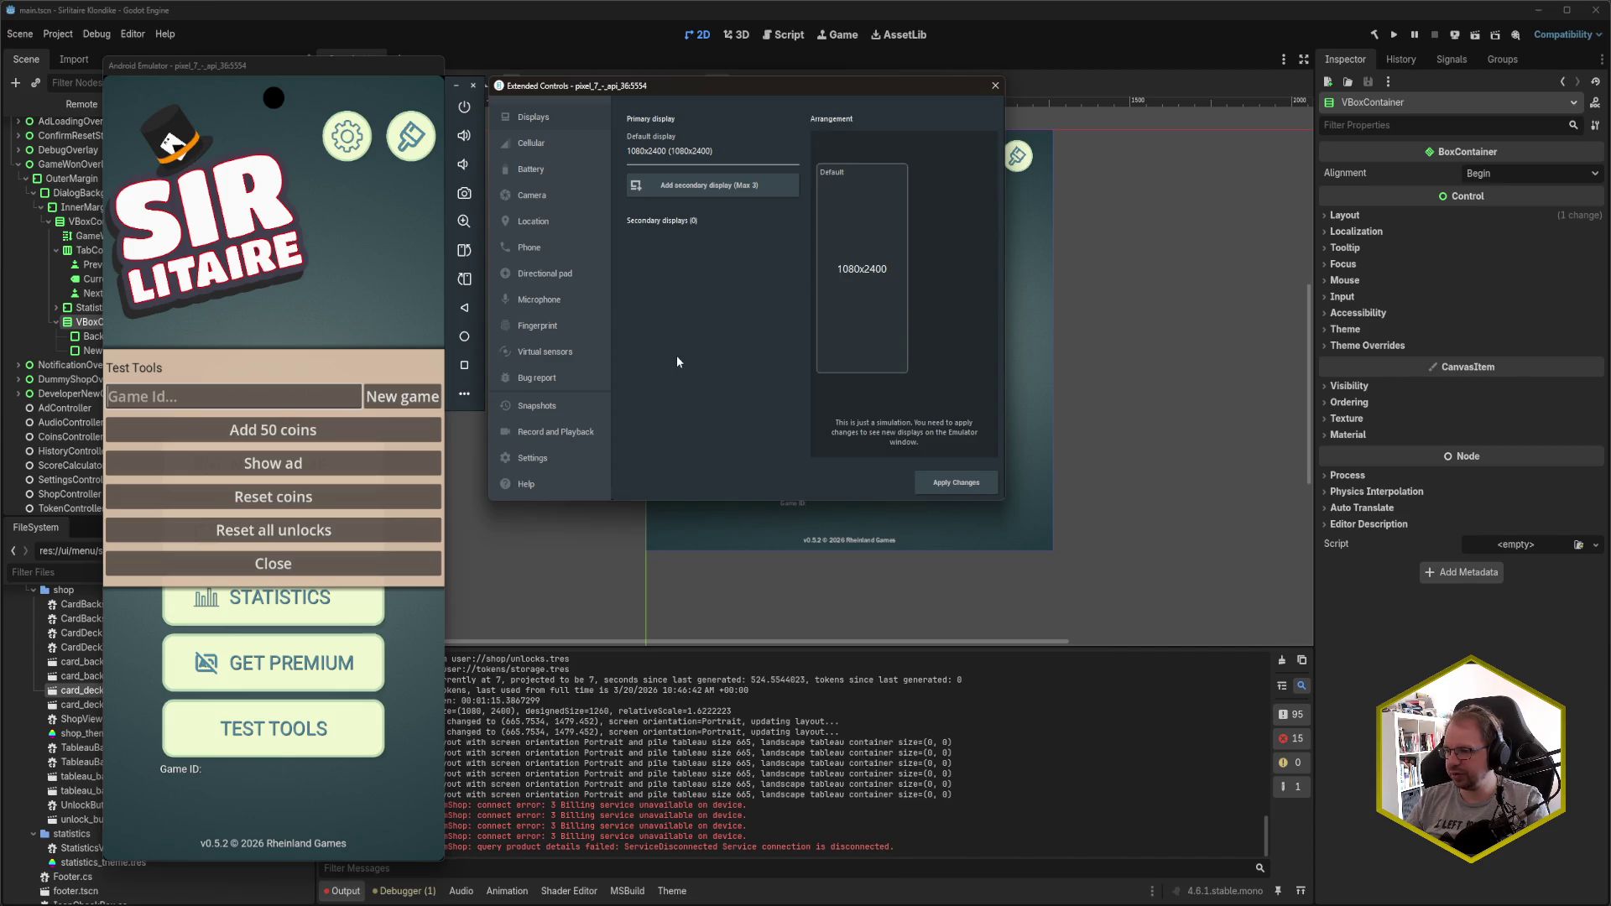
left_click(576, 462)
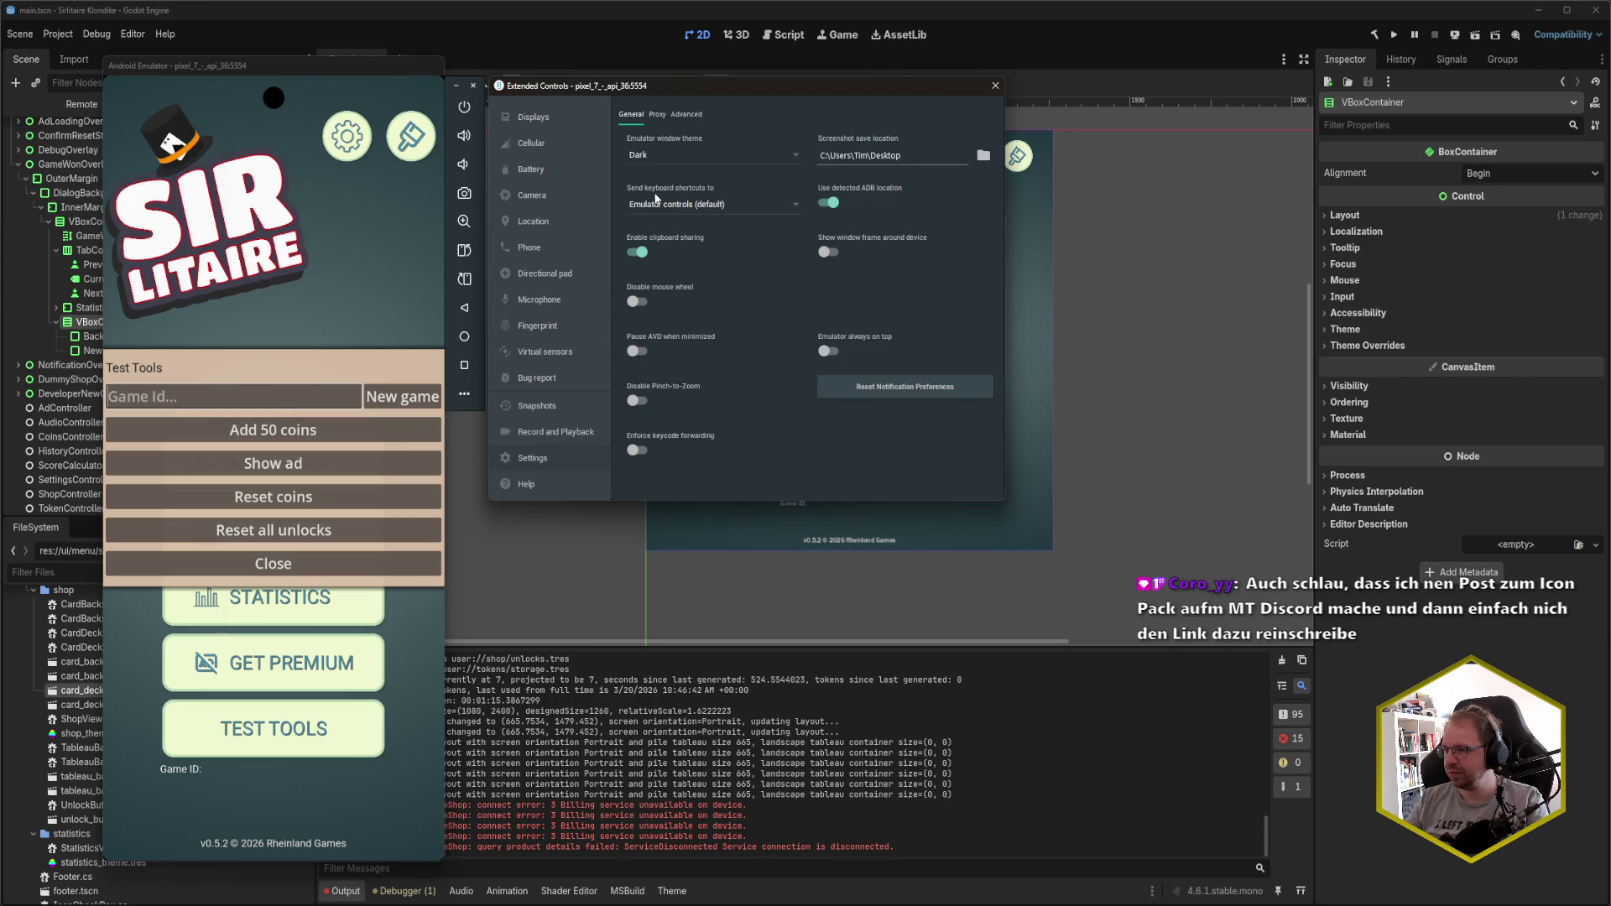
left_click(736, 205)
left_click(736, 206)
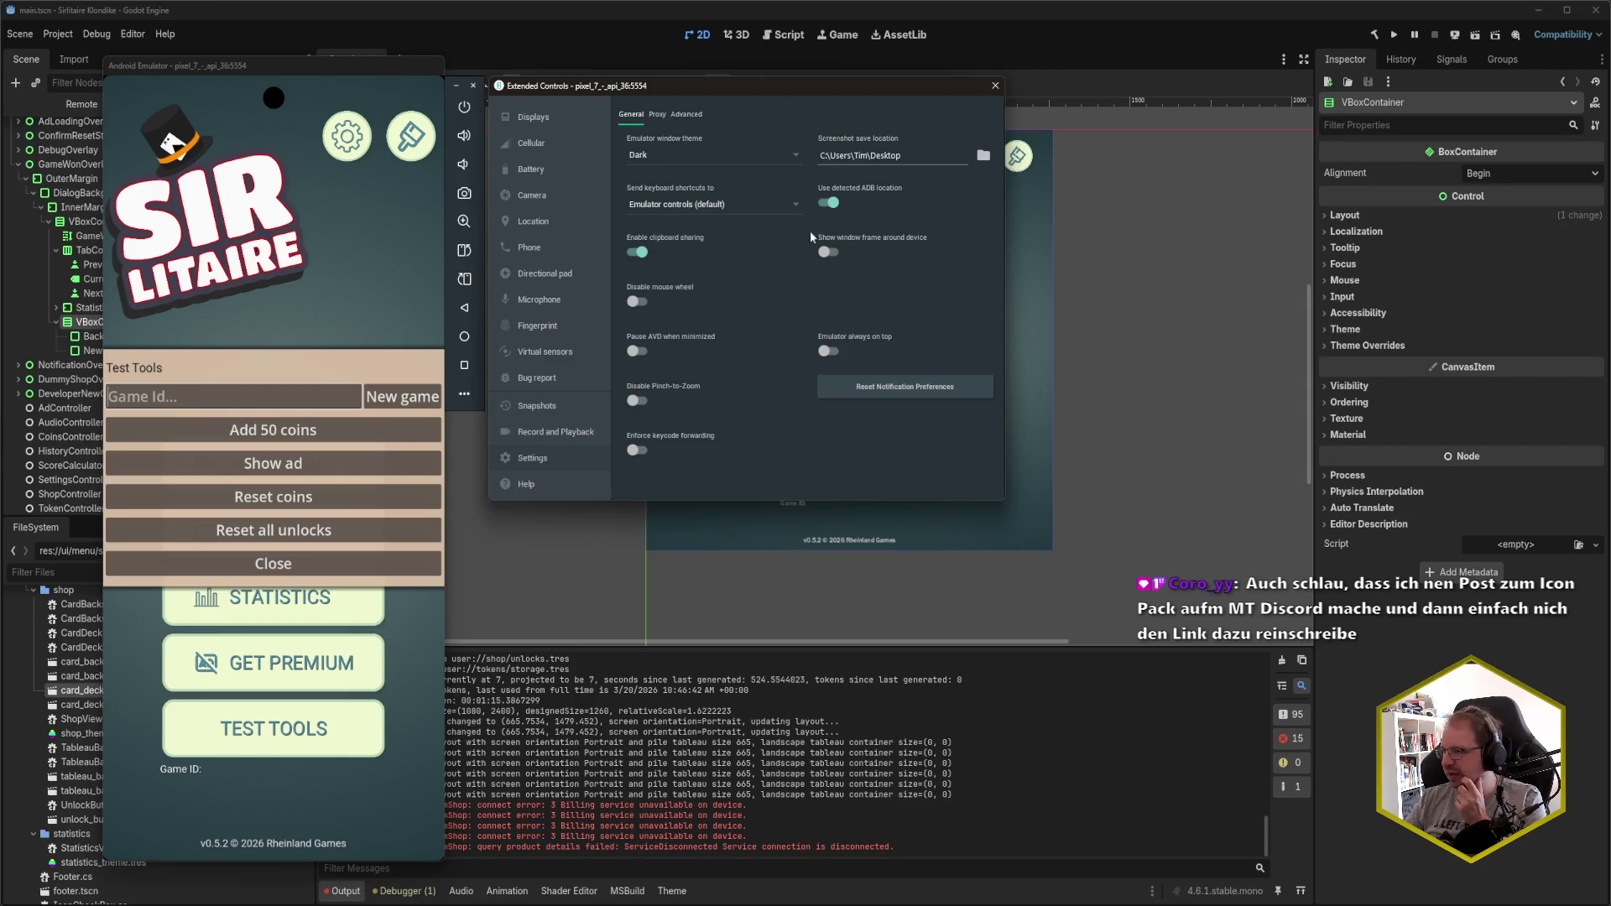
left_click(995, 89)
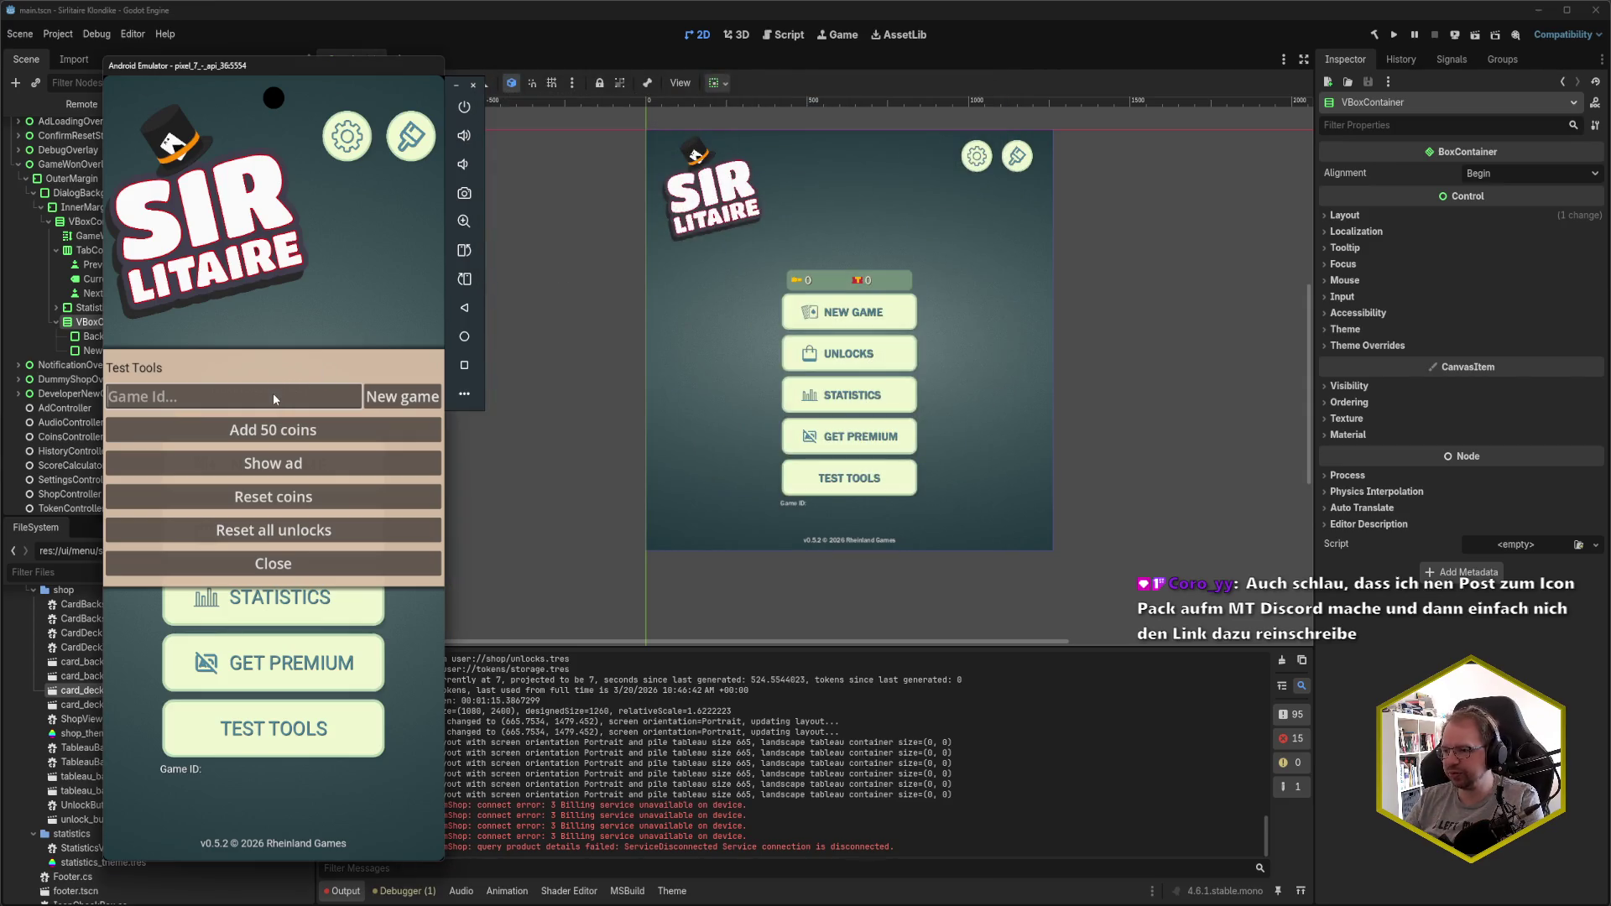
key("alt+Tab")
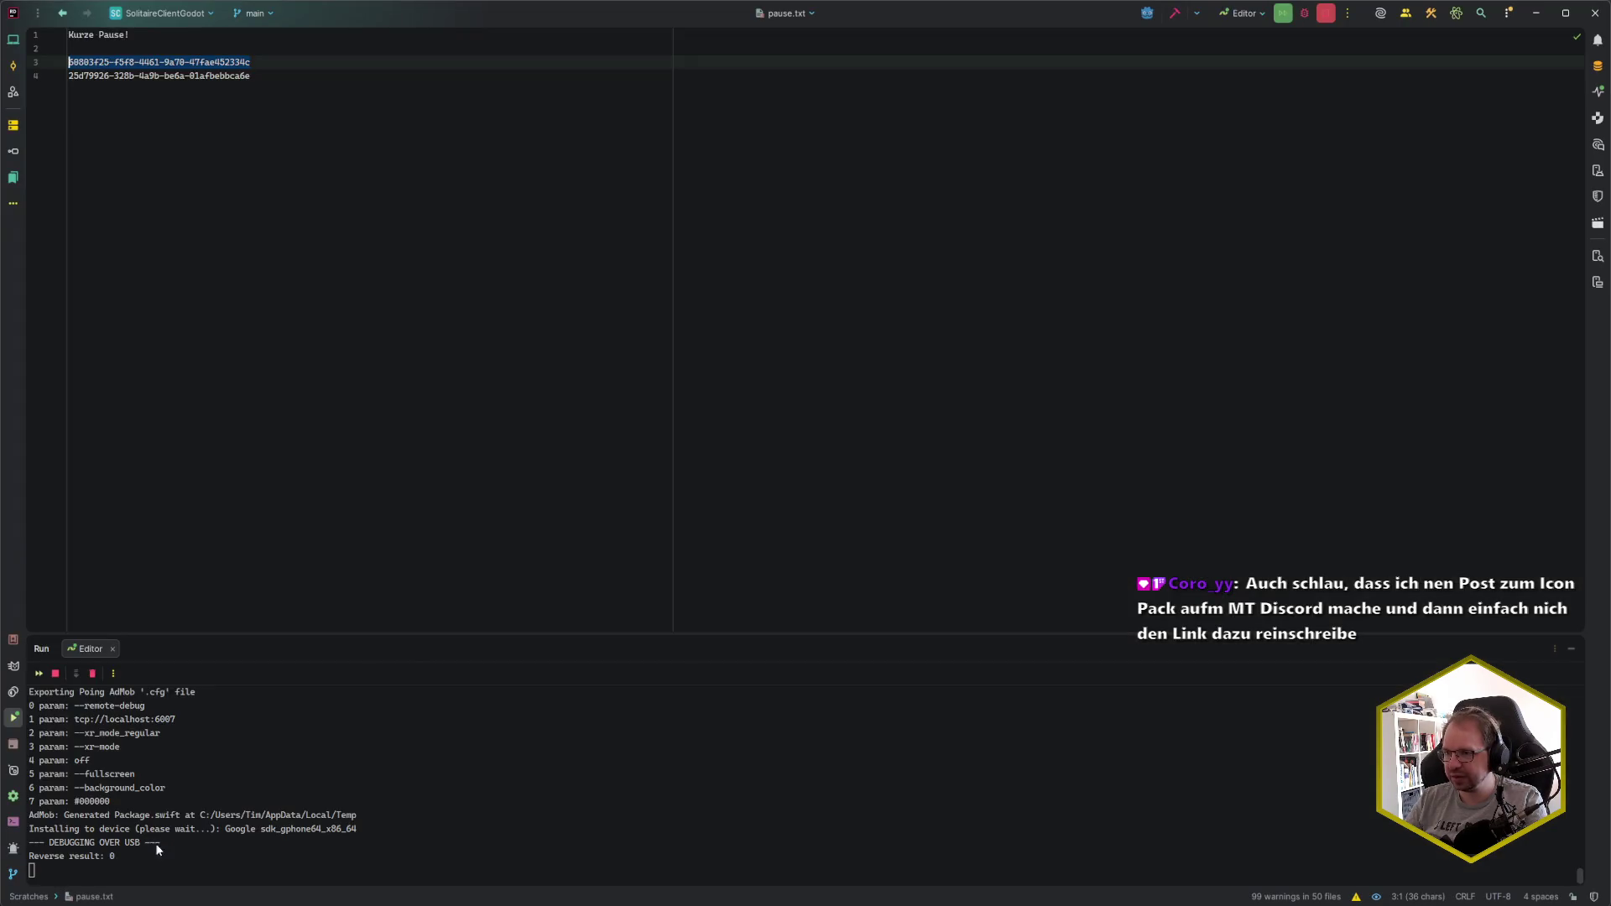
- Enter game ID 60803f25-f58-4461-9a70-47fae452334c in Game Id and start a new game
key("alt+Tab")
left_click_drag(294, 66, 495, 55)
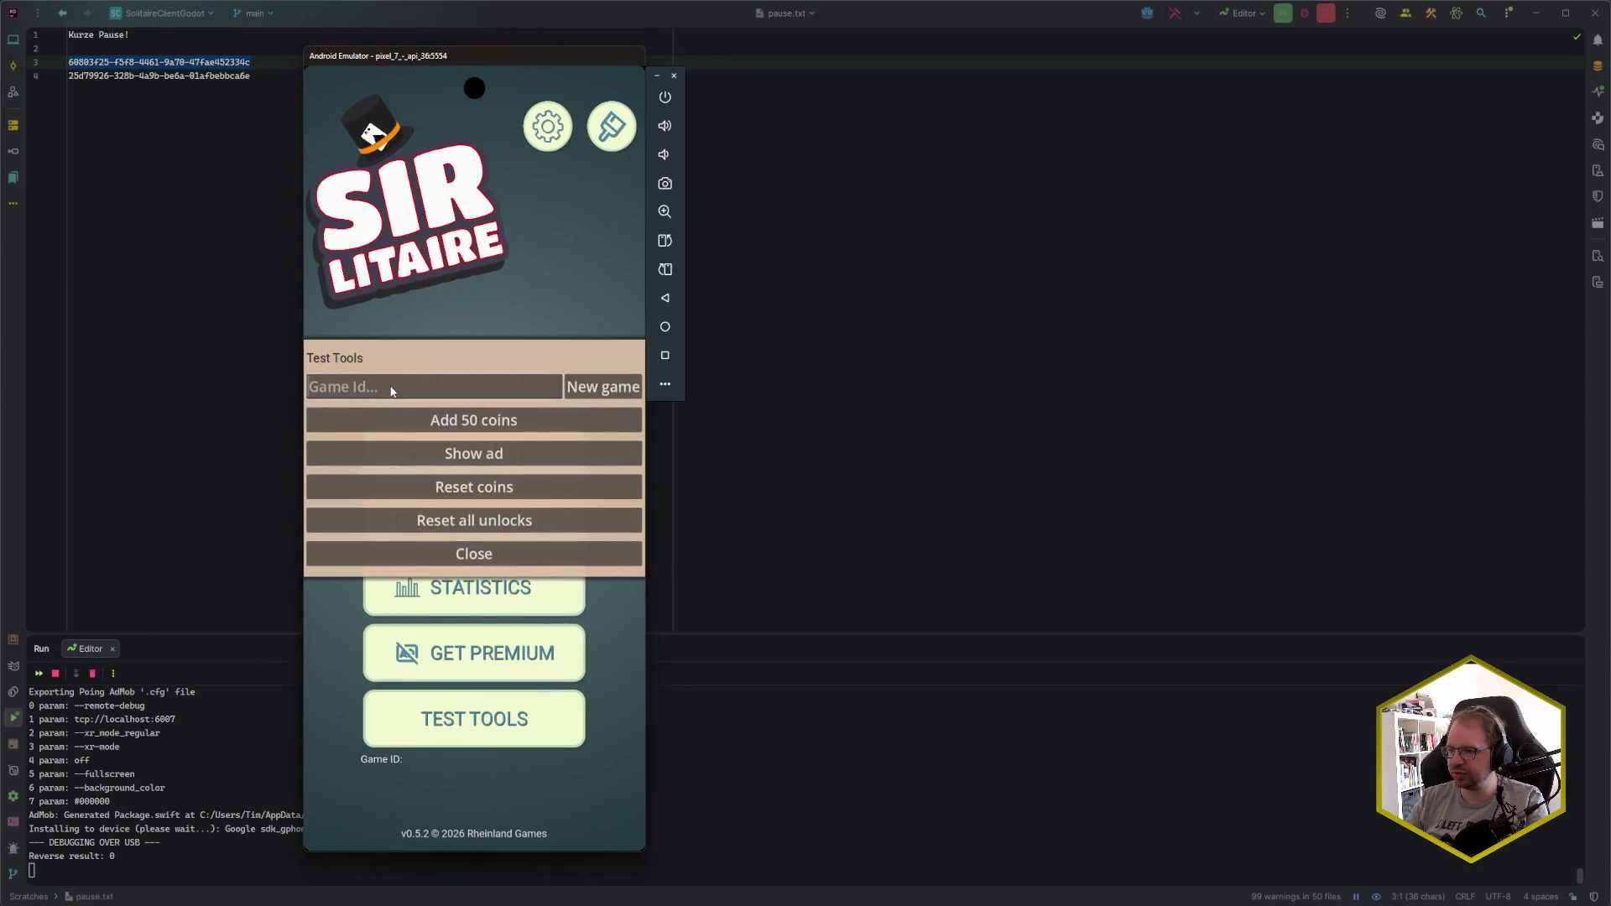
type("60803")
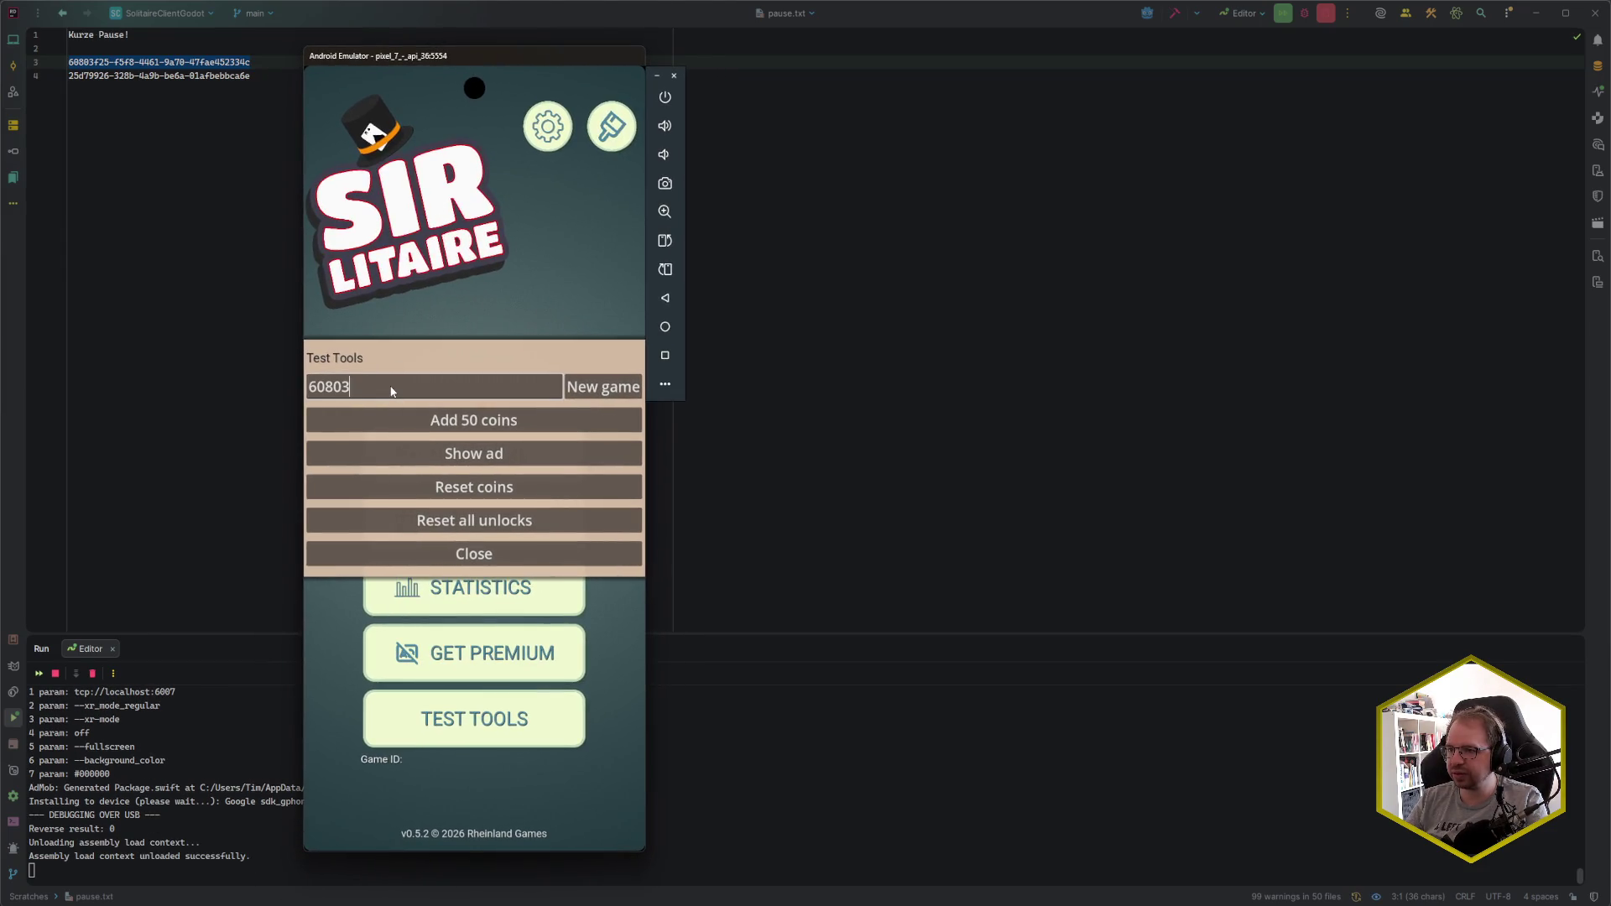
type("f25-5")
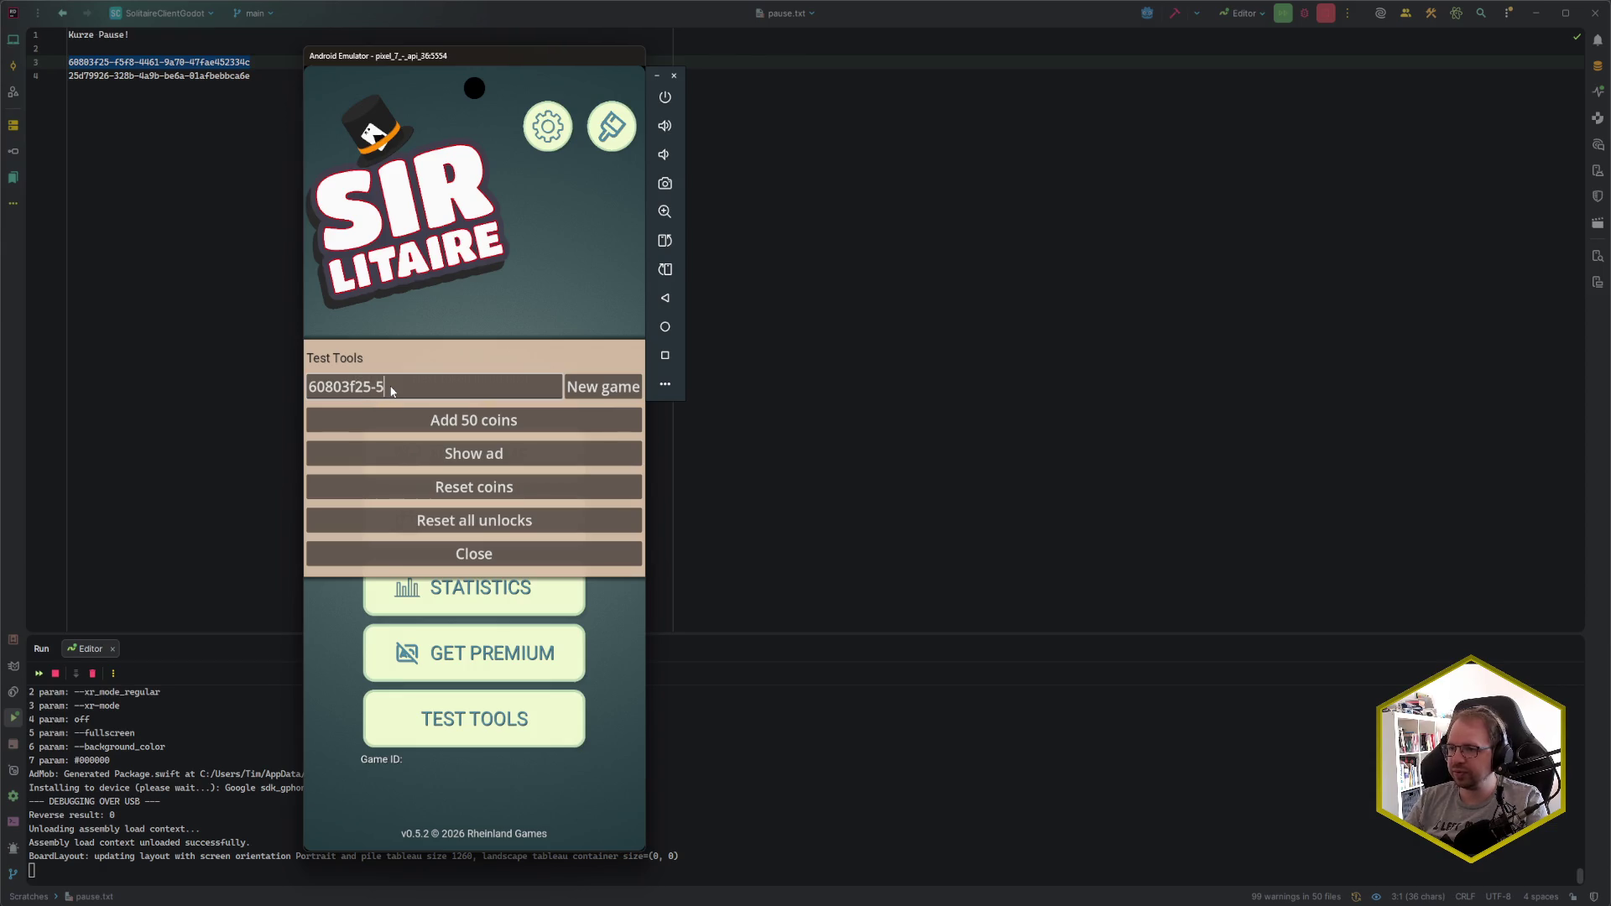
type("f5")
type("8-4461")
type("-9a70-47fae")
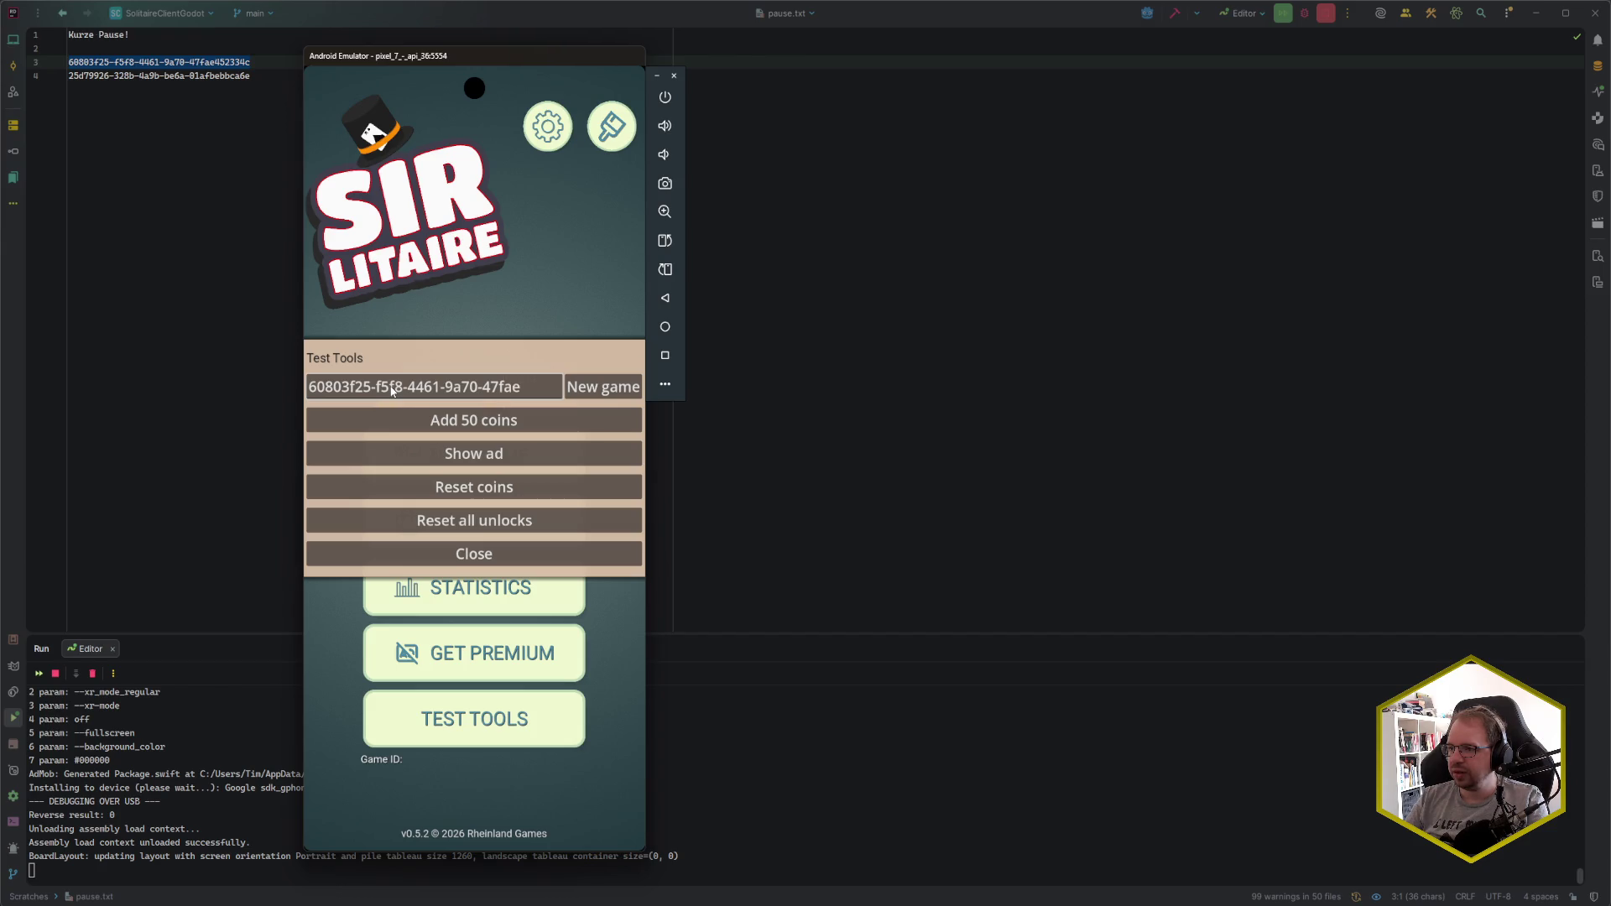
type("4523")
type("34c")
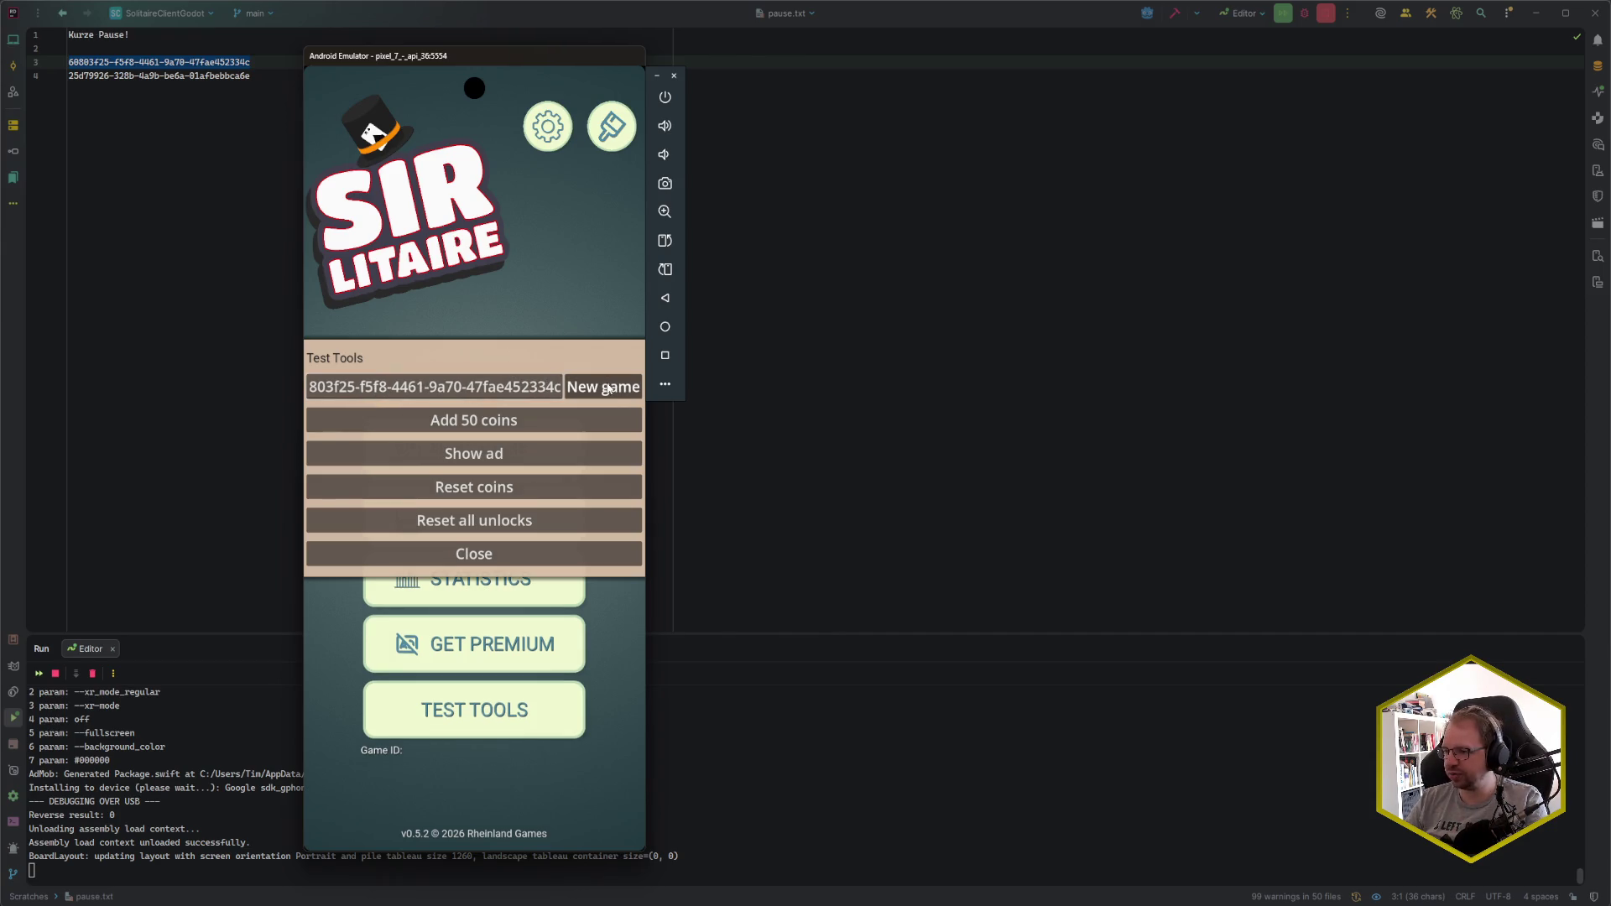
key("Return")
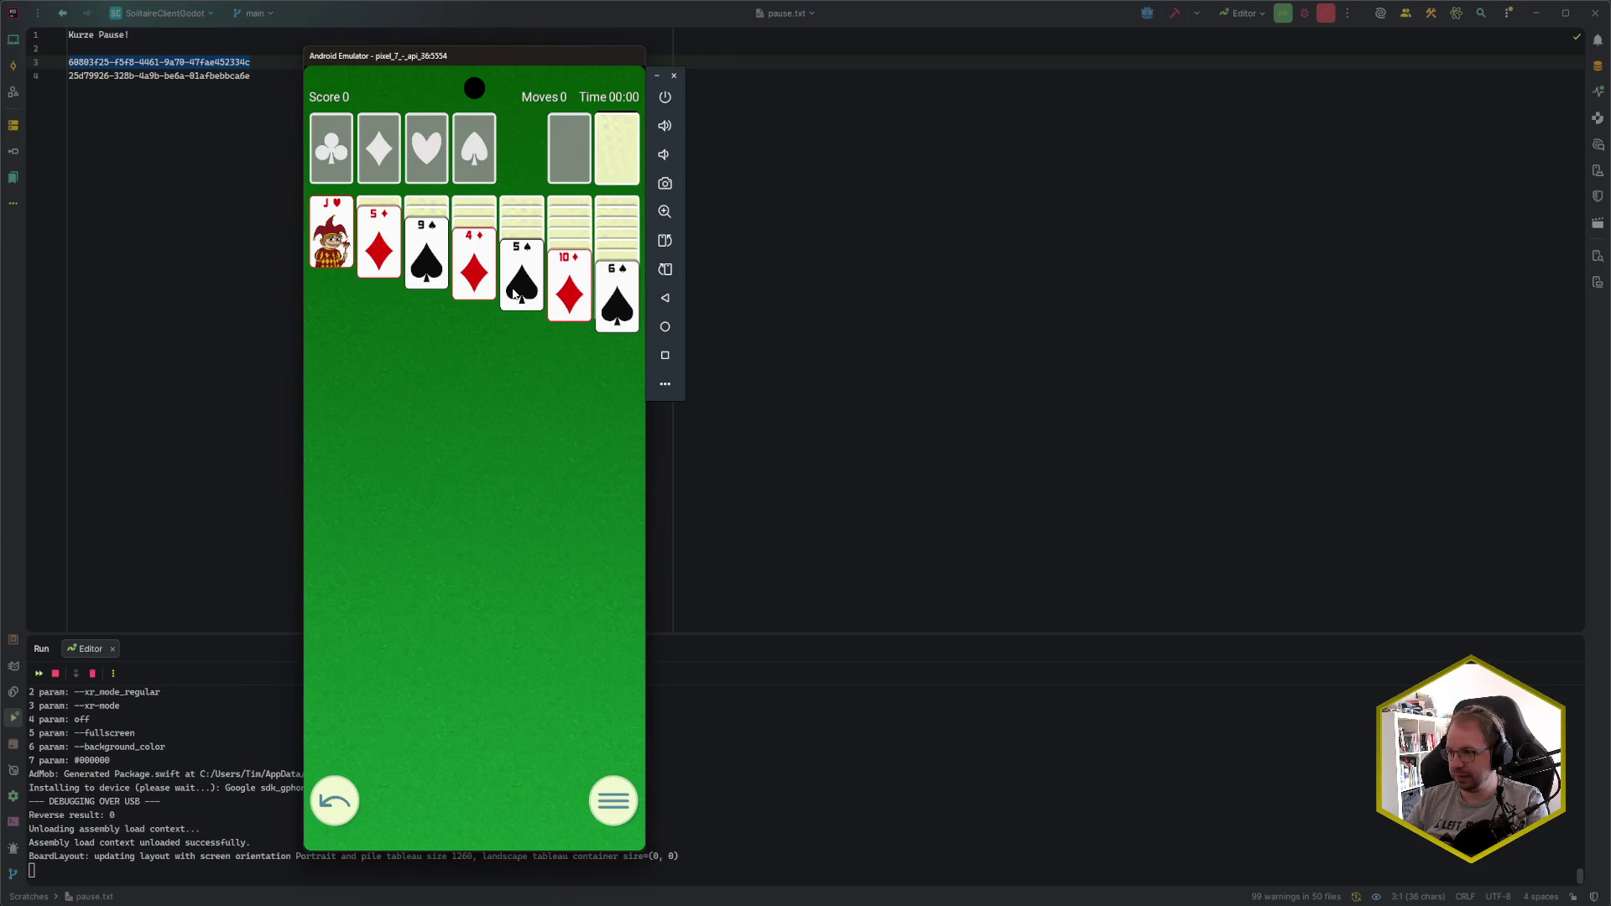
- Make opening tableau moves and send A♥, A♦ and 2♥ to the foundations
left_click(481, 279)
left_click(442, 267)
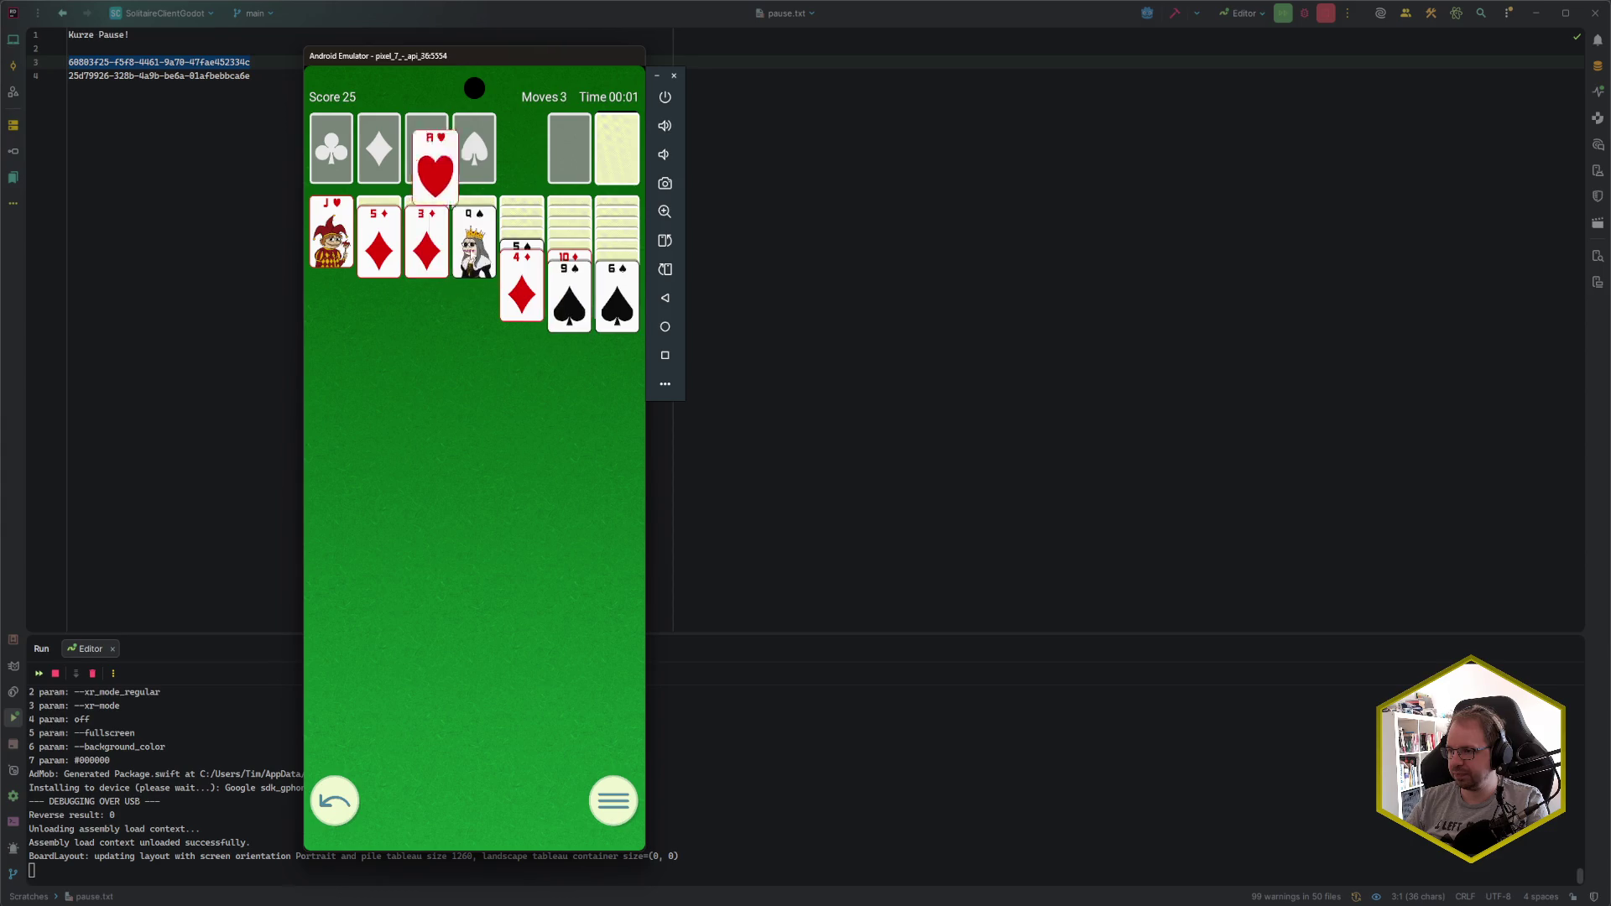
left_click(345, 250)
left_click(373, 245)
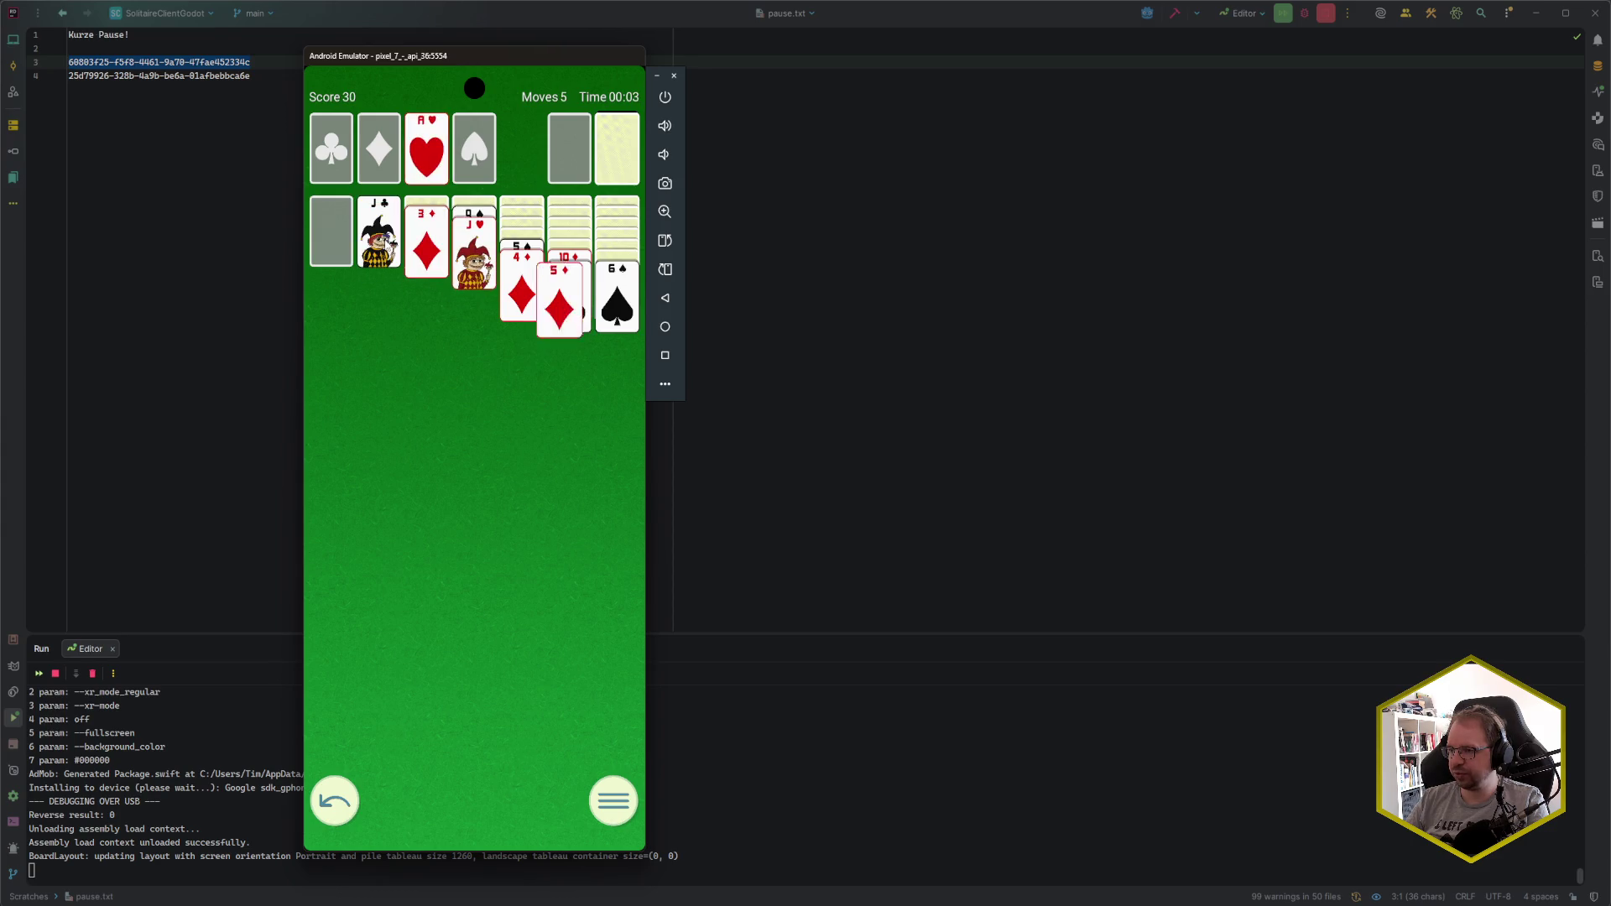
left_click(569, 260)
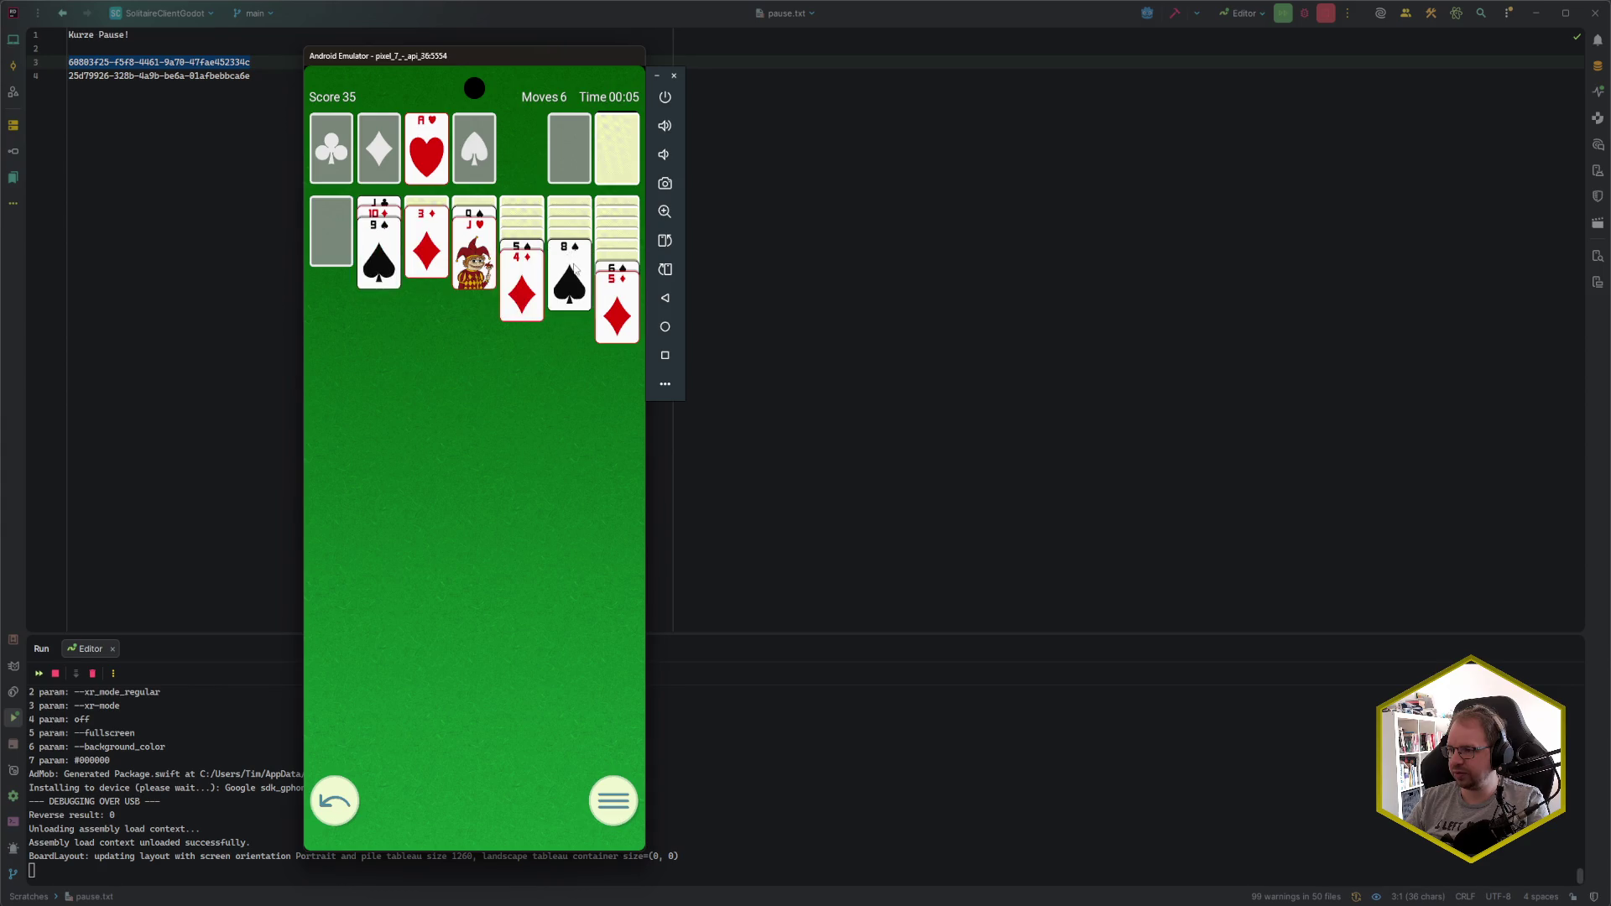
left_click(577, 252)
left_click(602, 156)
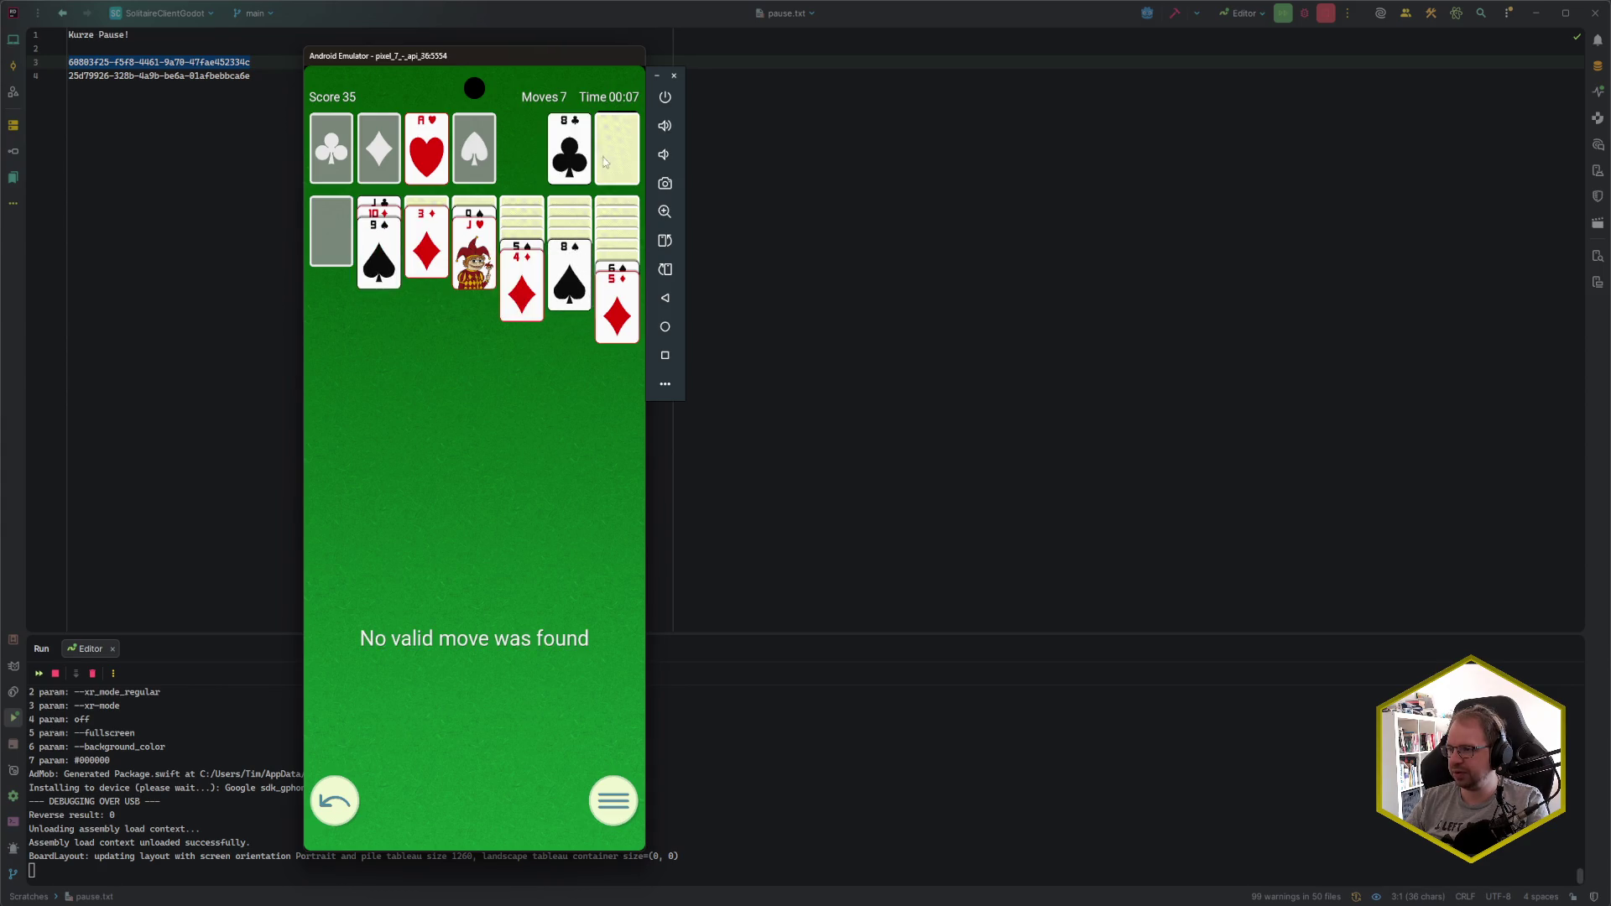
left_click(616, 160)
left_click(618, 158)
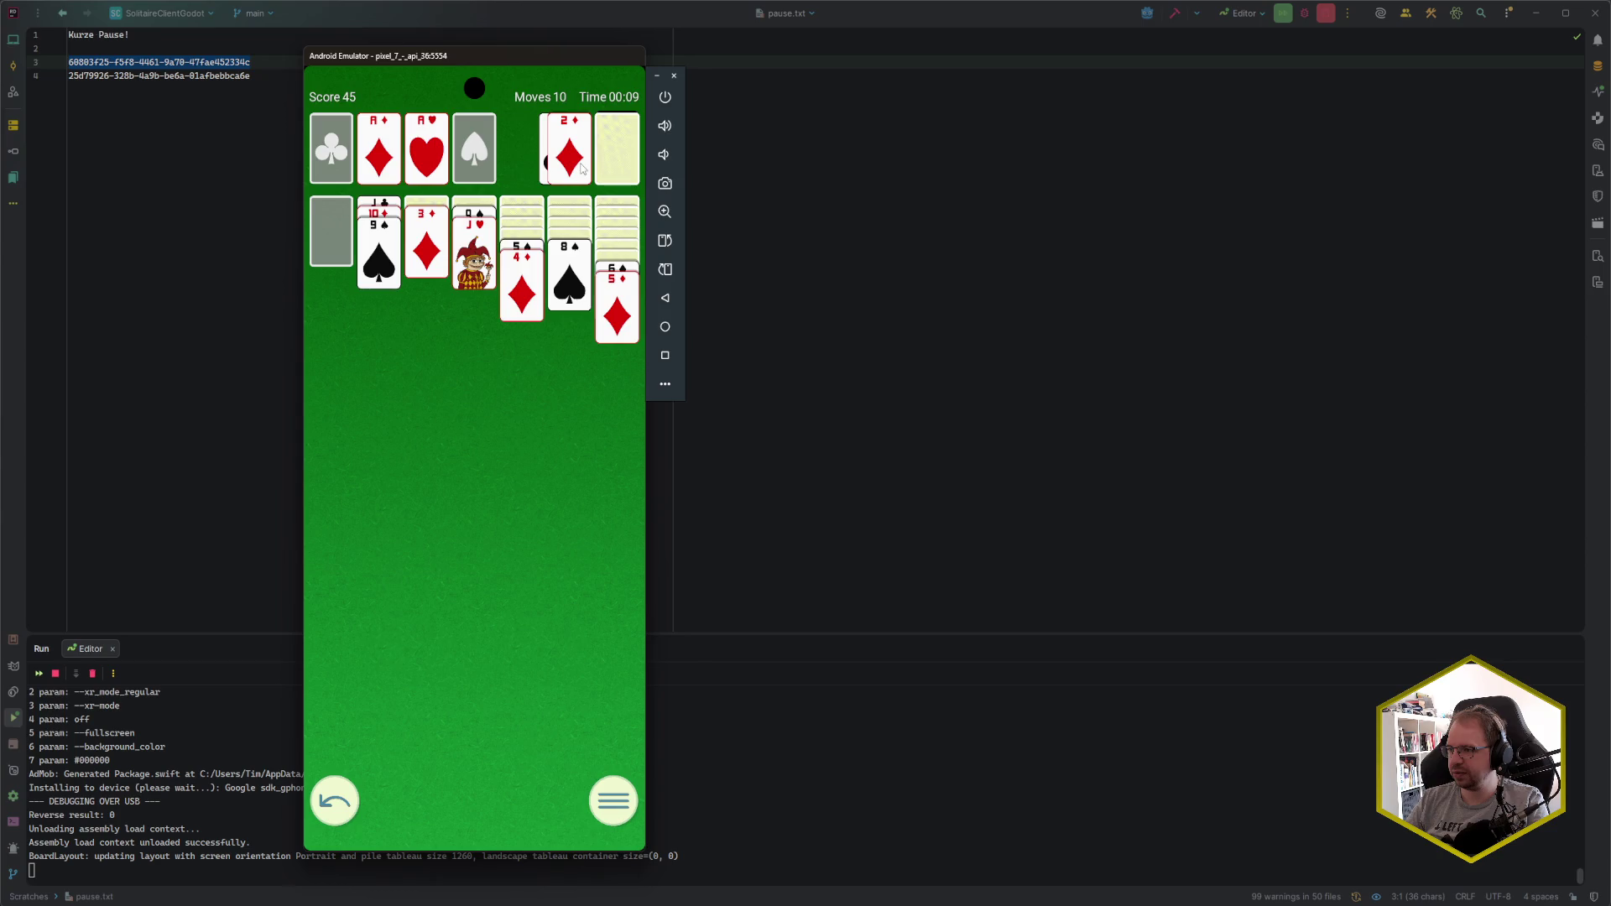
left_click(618, 161)
left_click(618, 164)
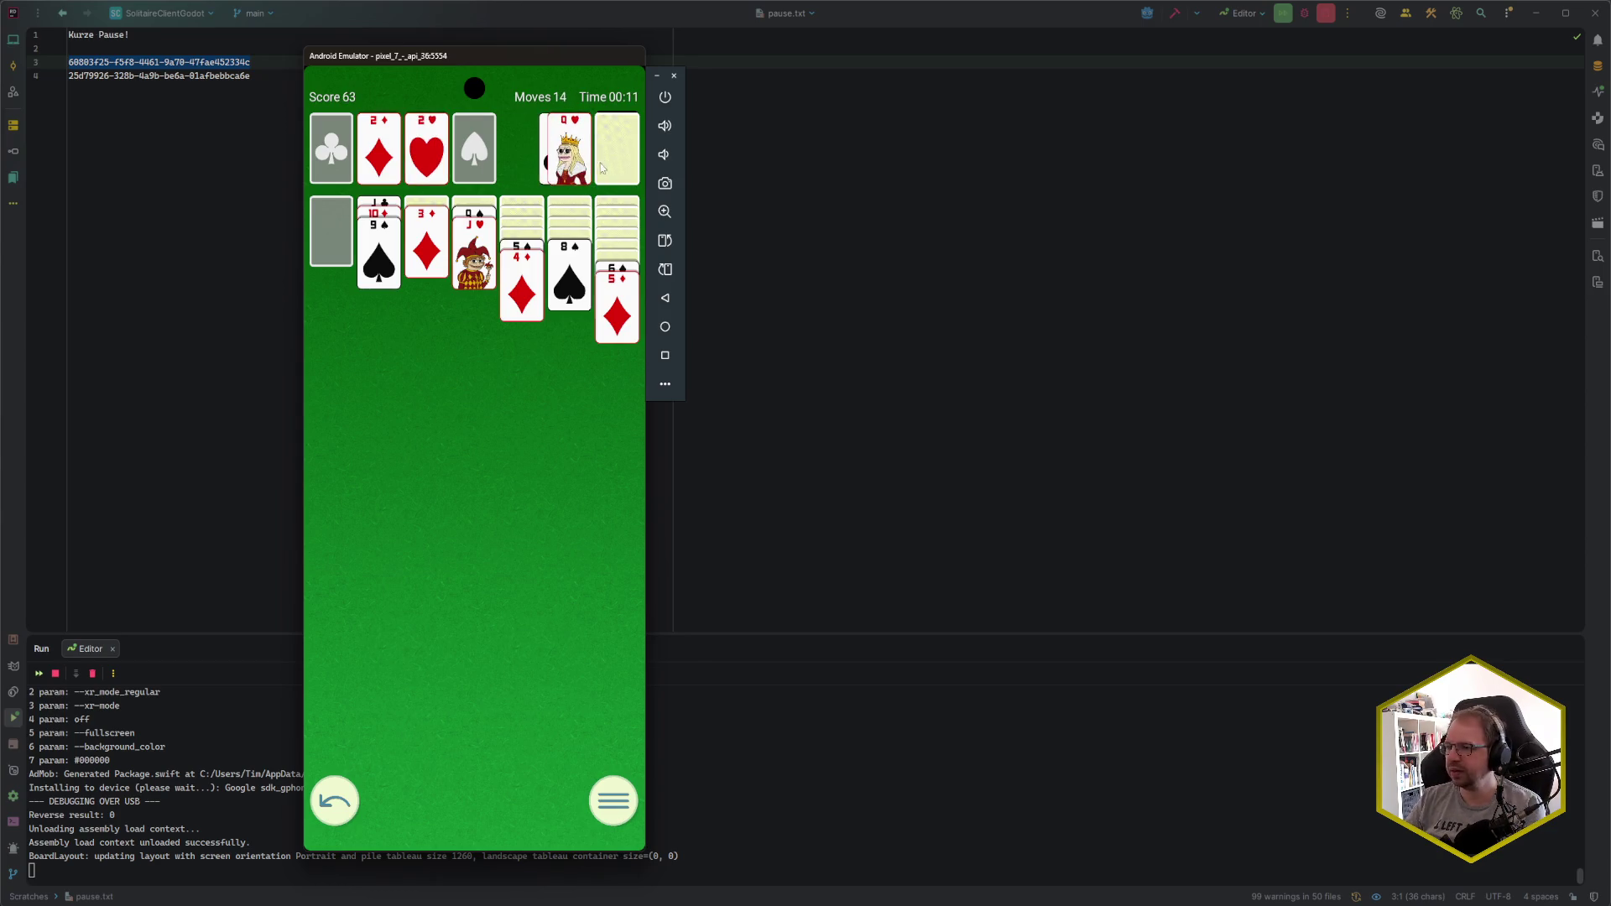
left_click(617, 166)
- Place K♠ and K♥ in empty columns and build Q♥, J♣, 10♣, 7♦ and 6♠ runs
left_click(570, 148)
left_click(570, 149)
left_click(378, 204)
left_click(610, 159)
left_click(609, 159)
left_click(575, 164)
left_click(617, 153)
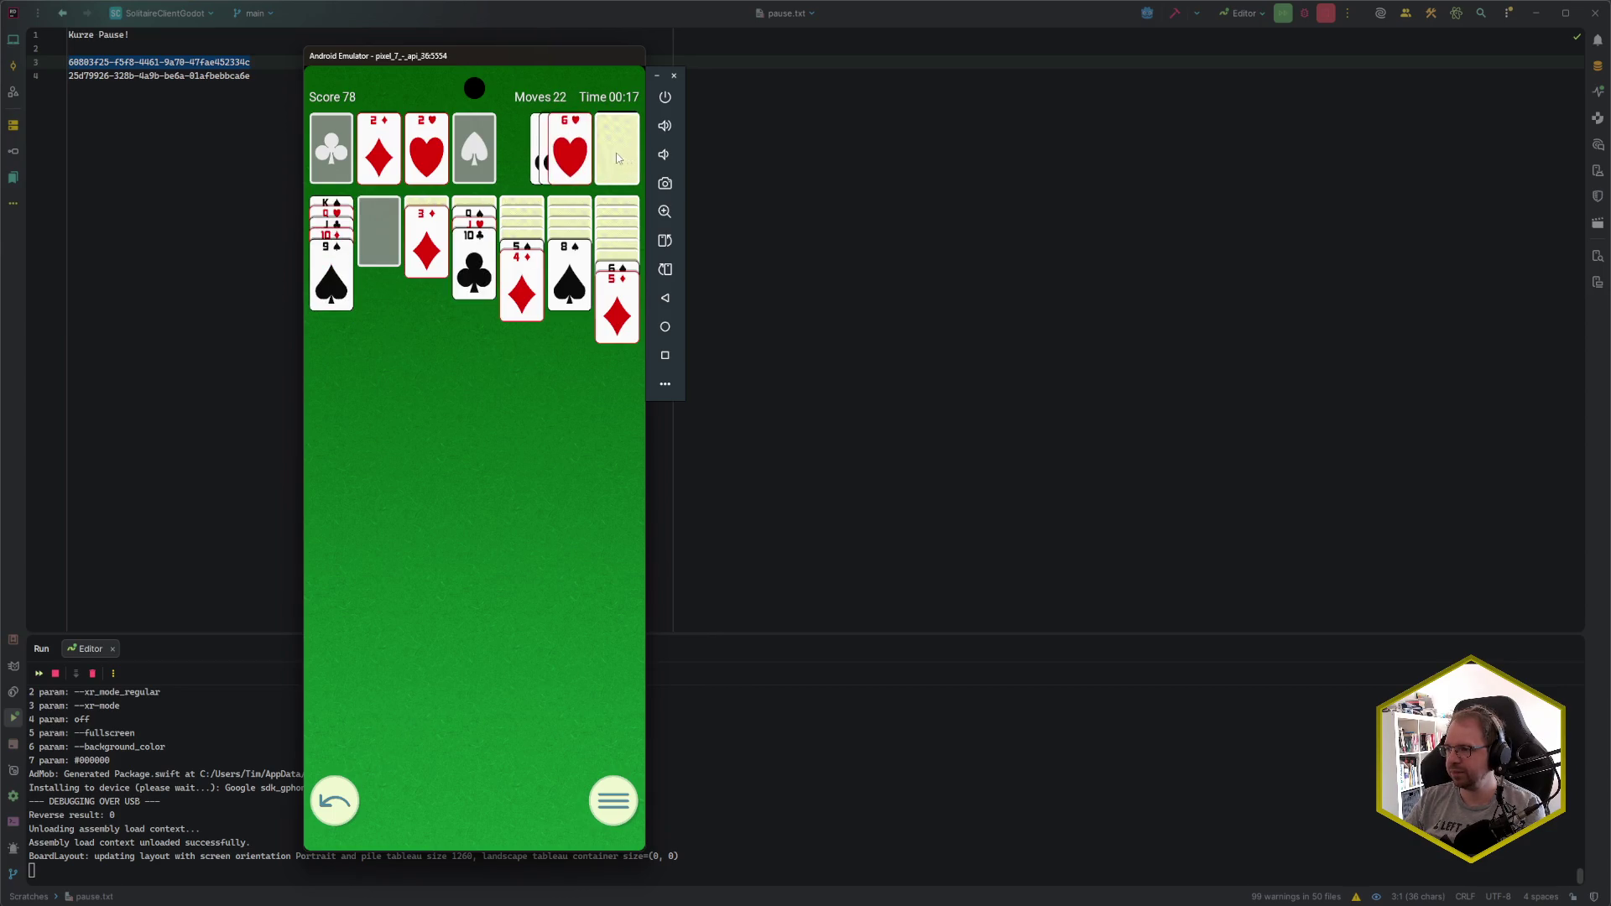
left_click(612, 162)
left_click(611, 162)
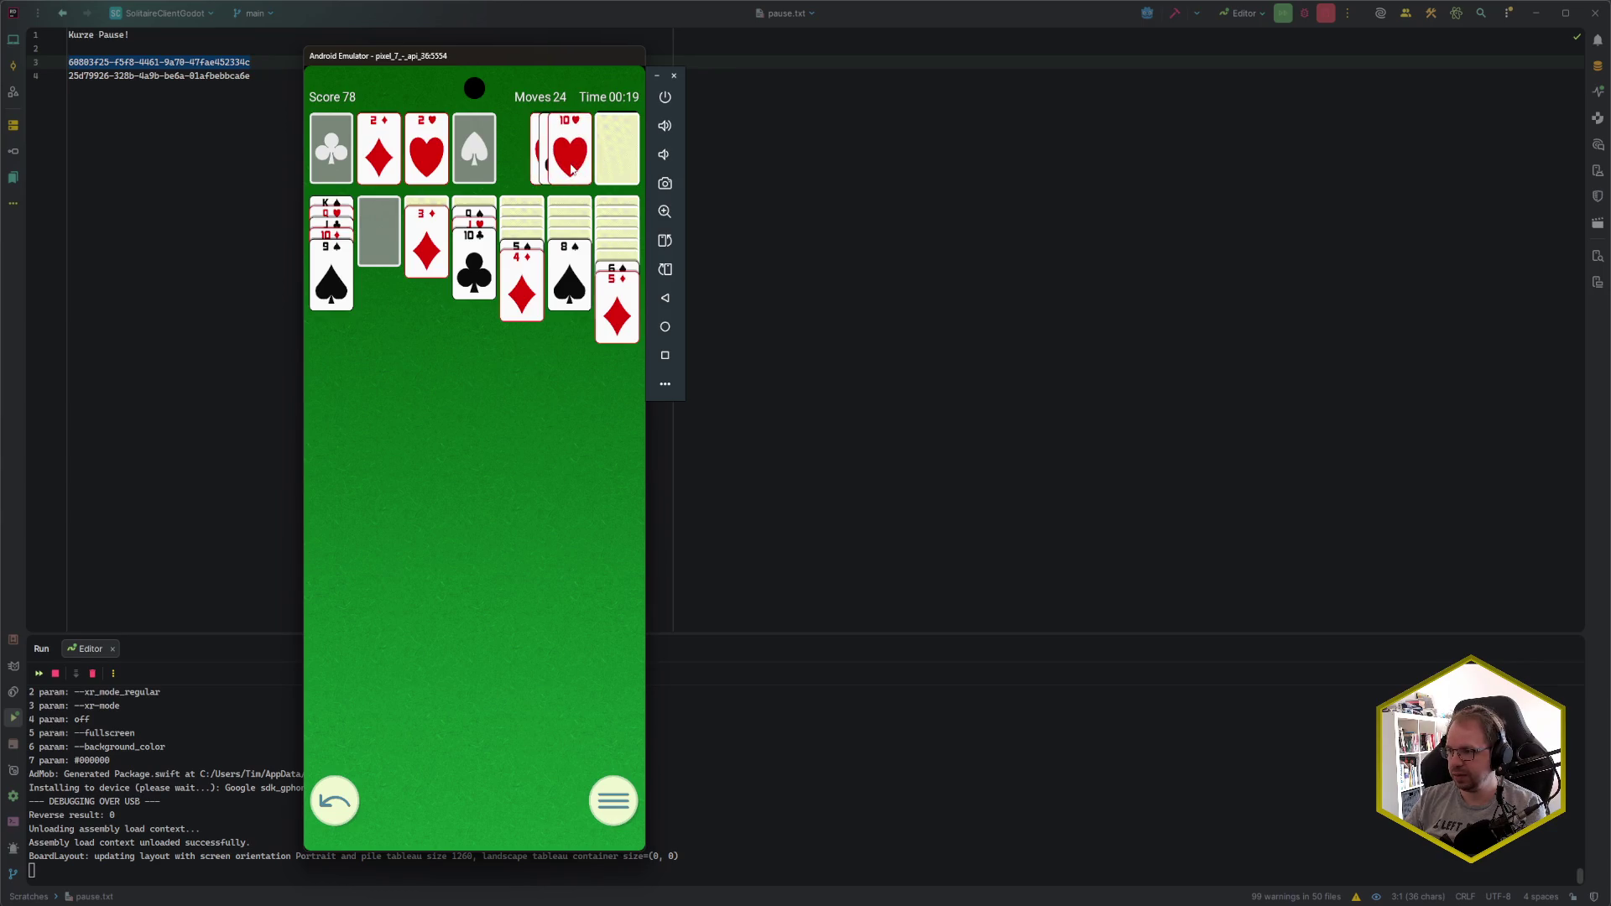
left_click(601, 162)
left_click(571, 159)
left_click(555, 186)
left_click(489, 216)
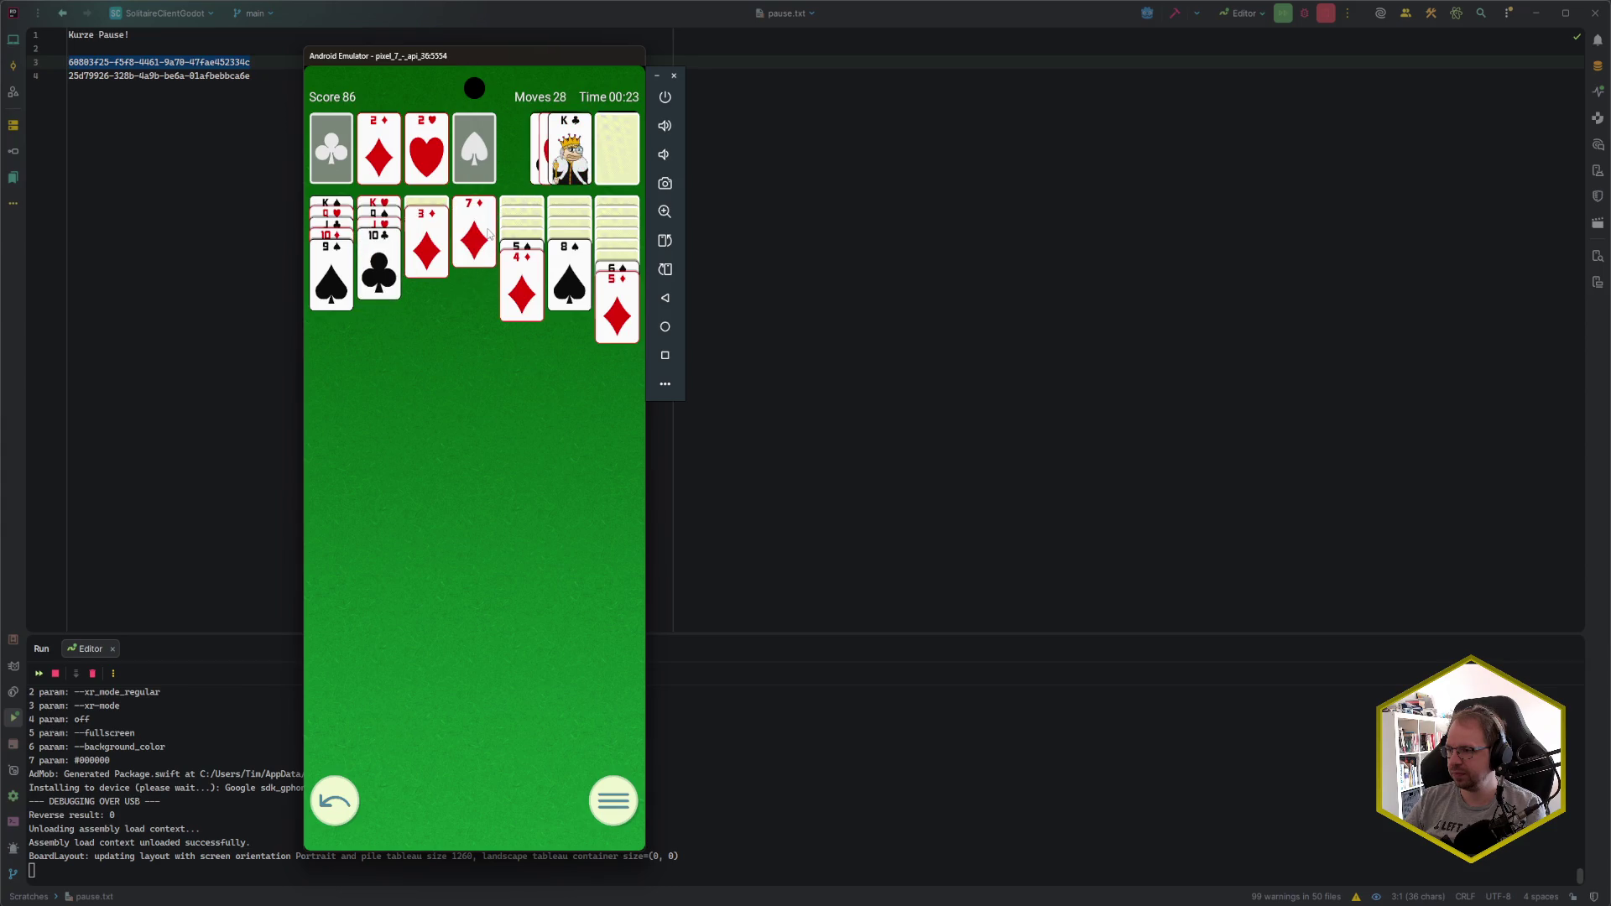
left_click(489, 233)
left_click(618, 270)
- Play 3♣, J♦ and 8♦ from stock, start a K♦ column, and send A♠ up
left_click(607, 143)
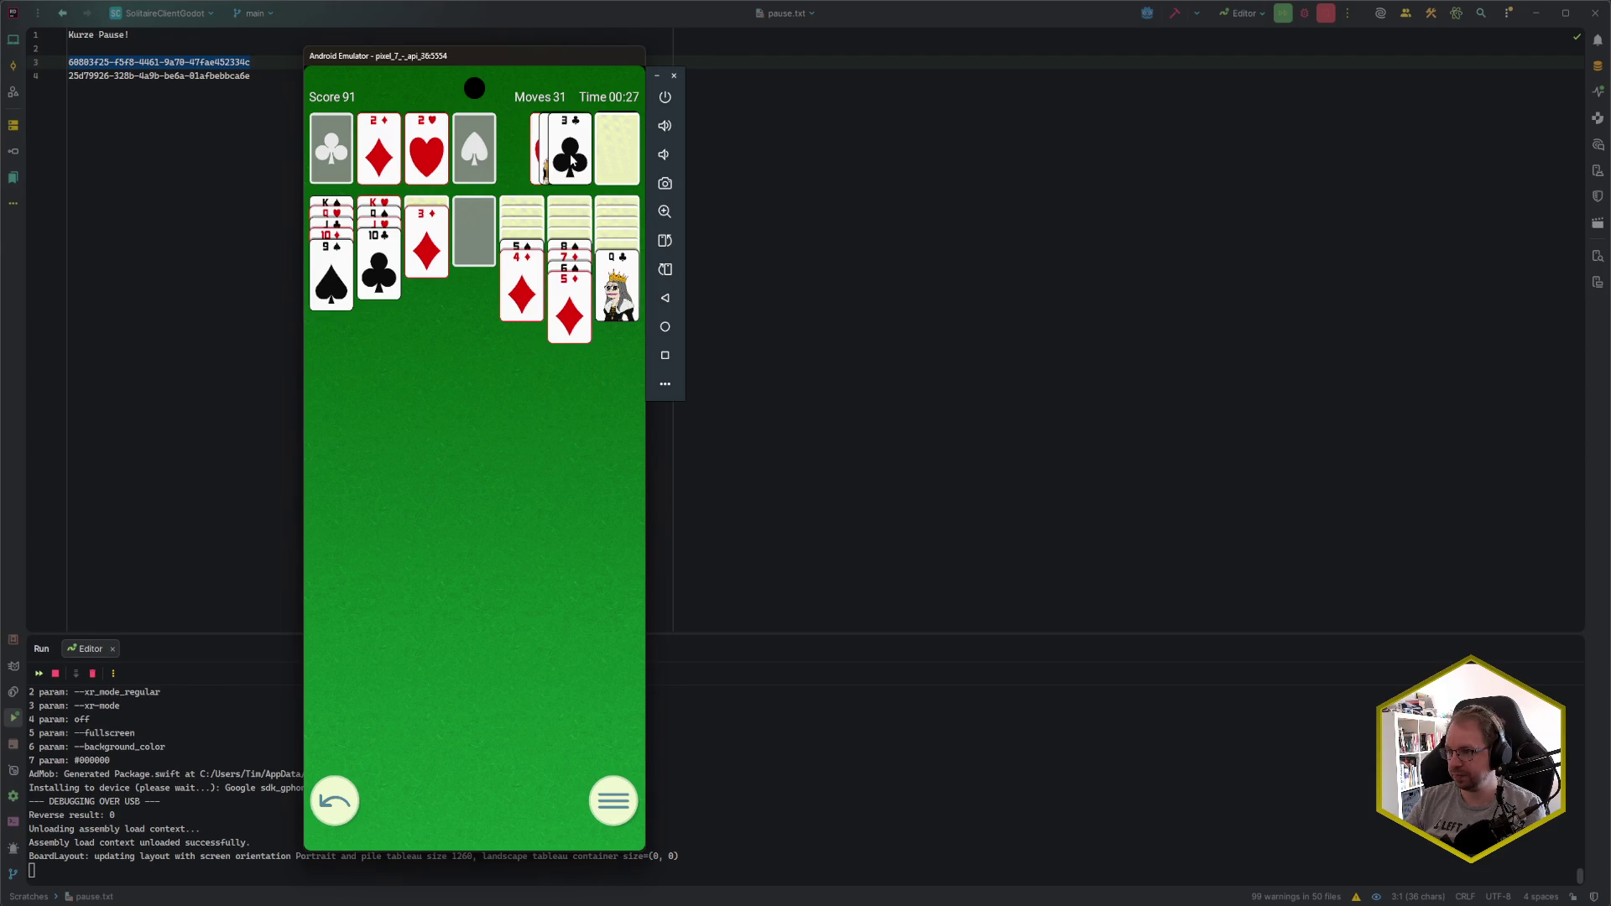
left_click(572, 160)
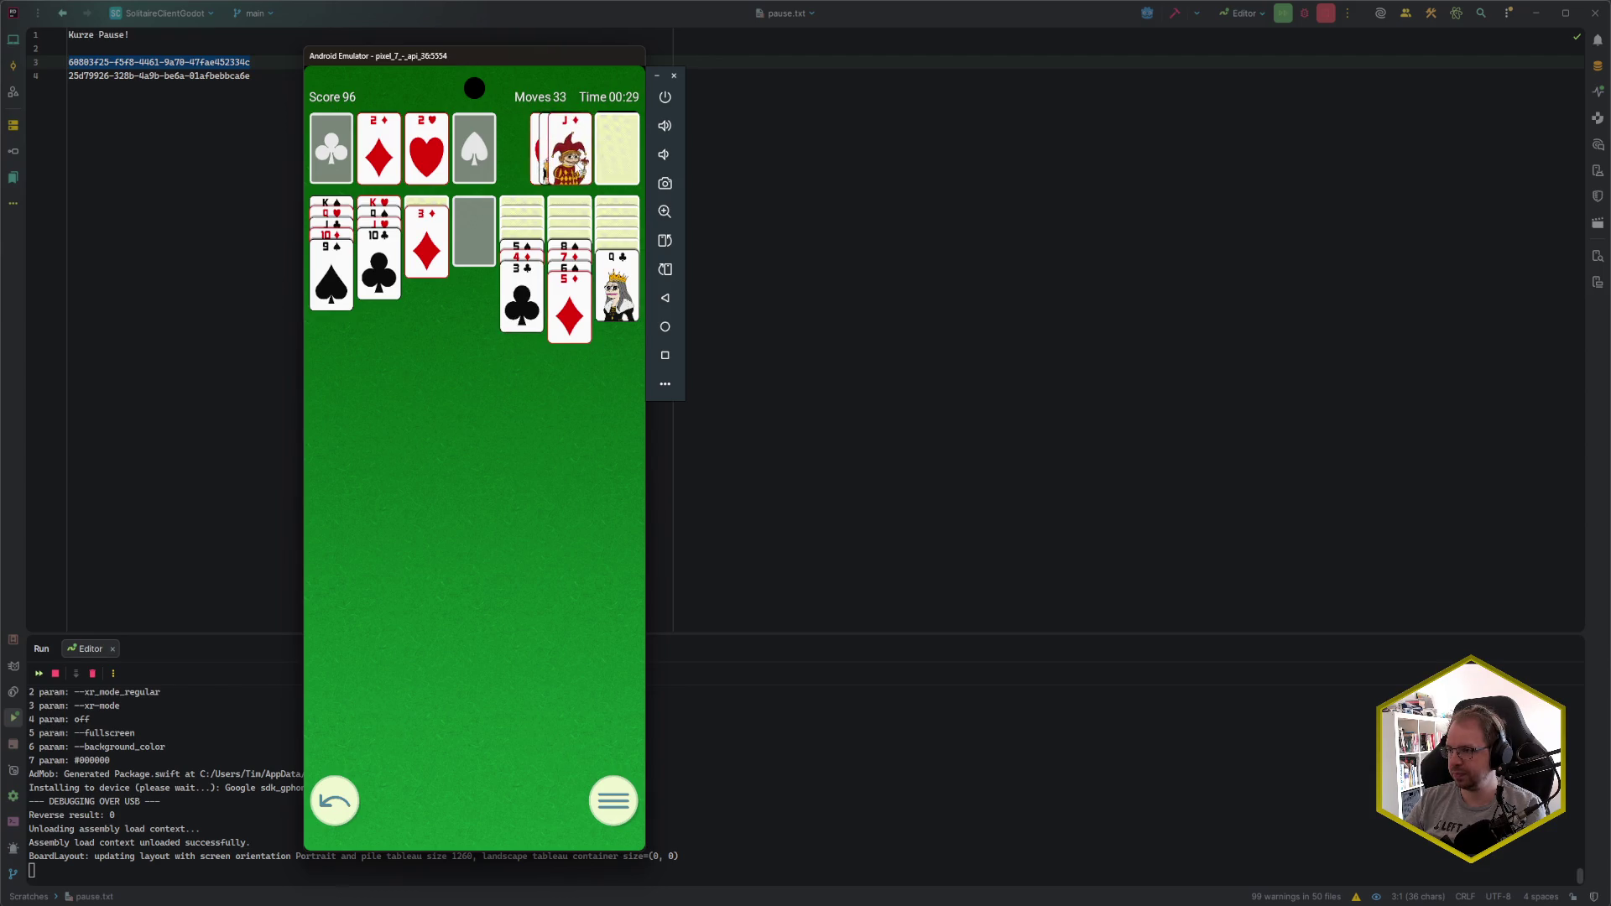
left_click(607, 155)
left_click(607, 163)
left_click(578, 163)
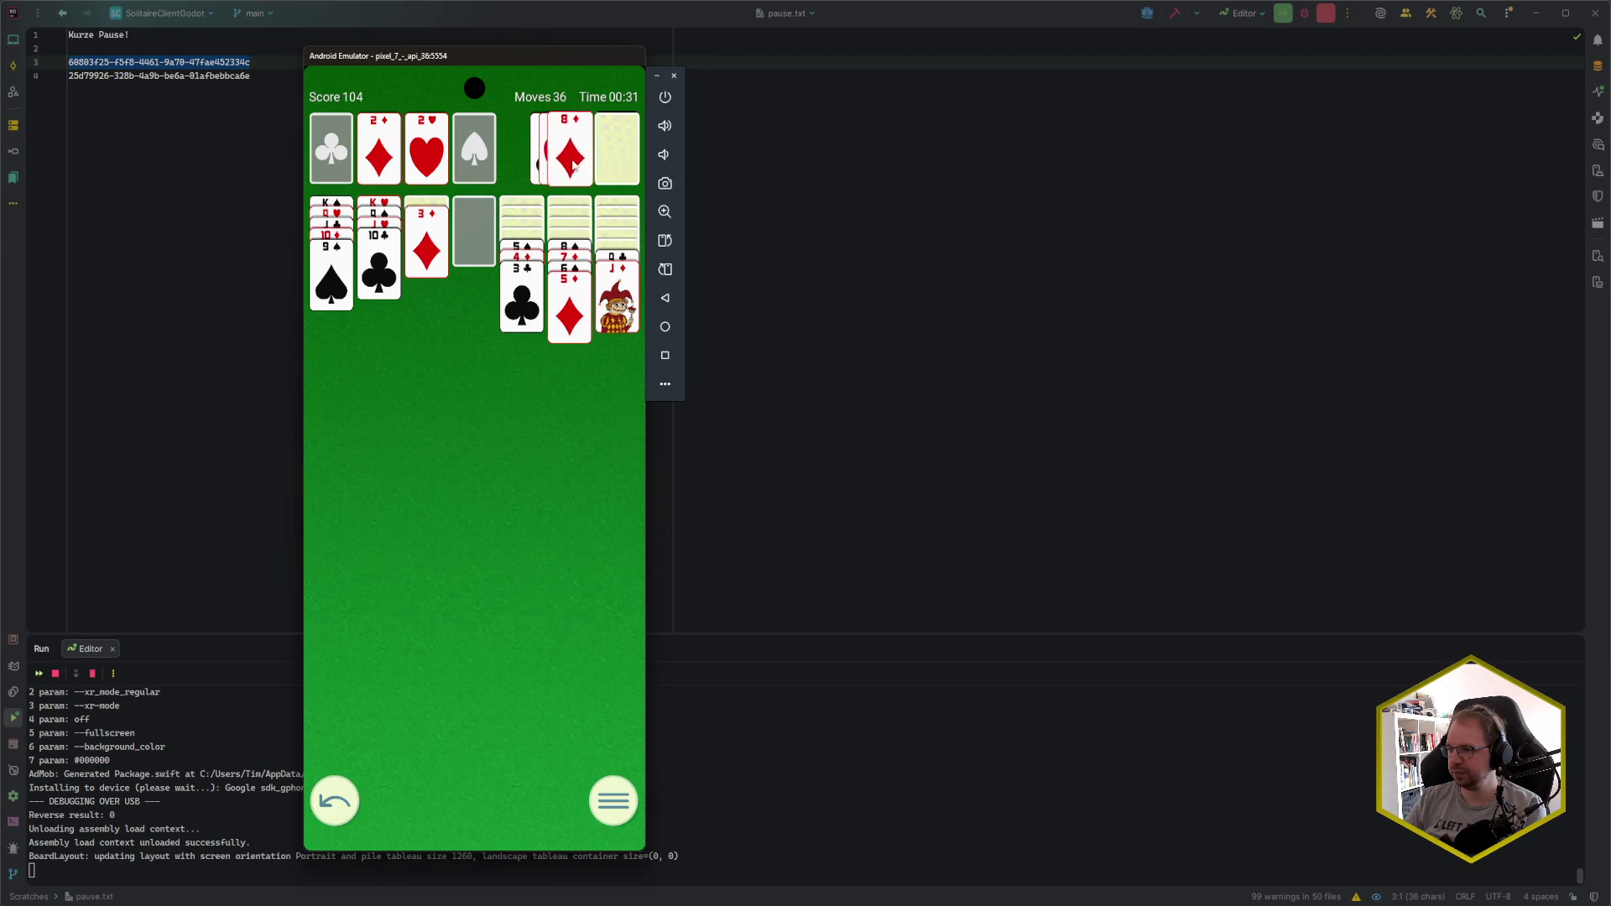
left_click(615, 166)
left_click(578, 159)
left_click(617, 256)
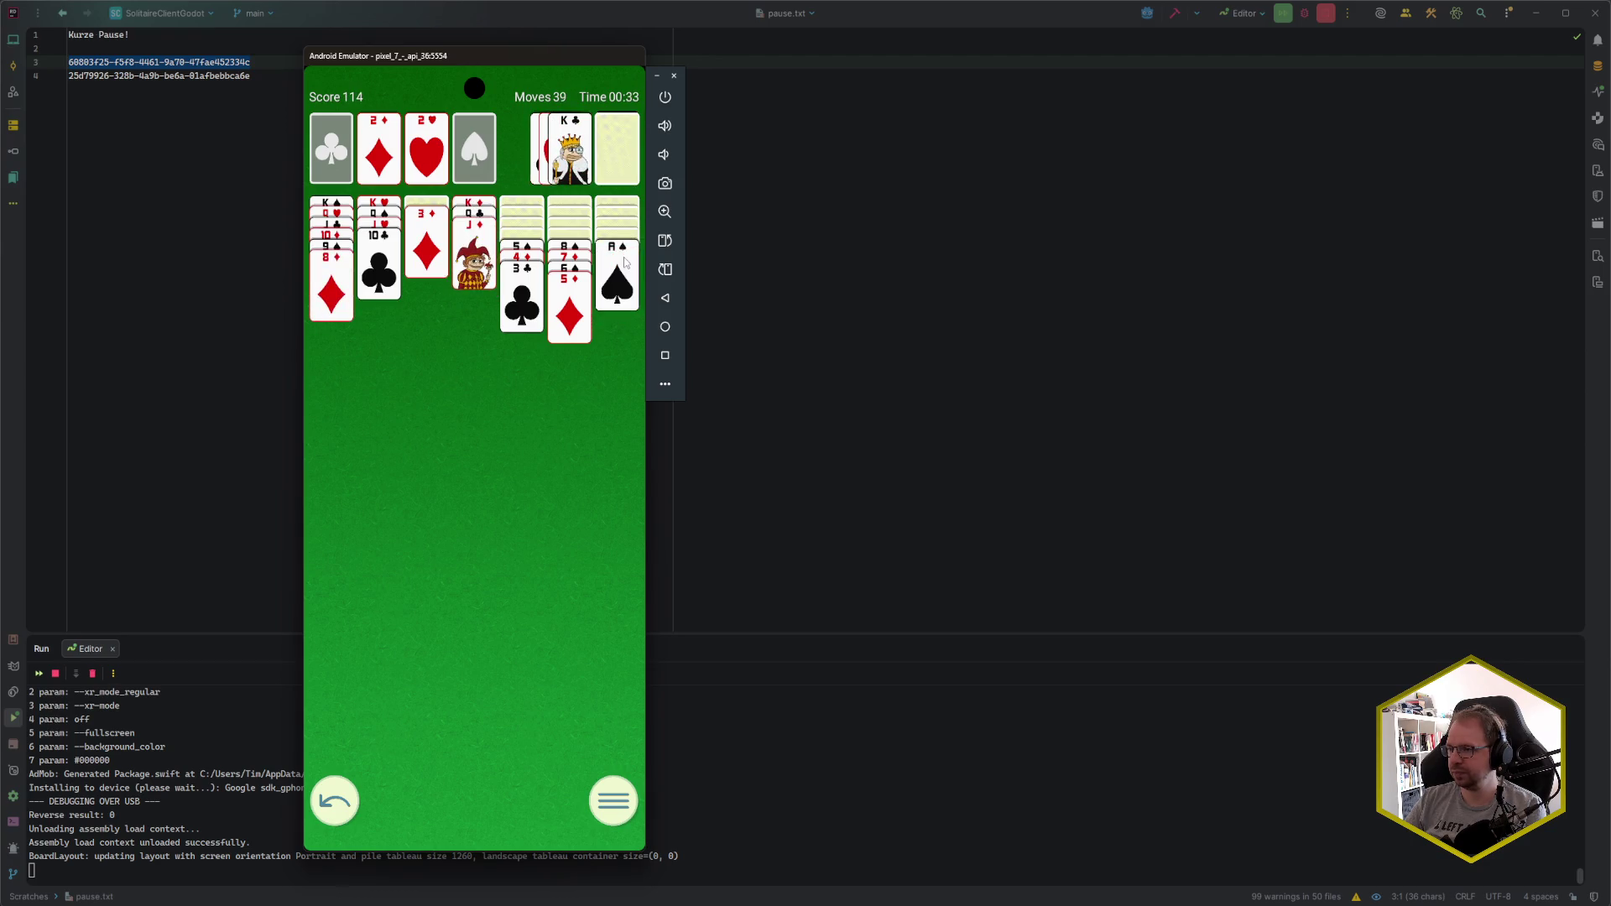
left_click(539, 249)
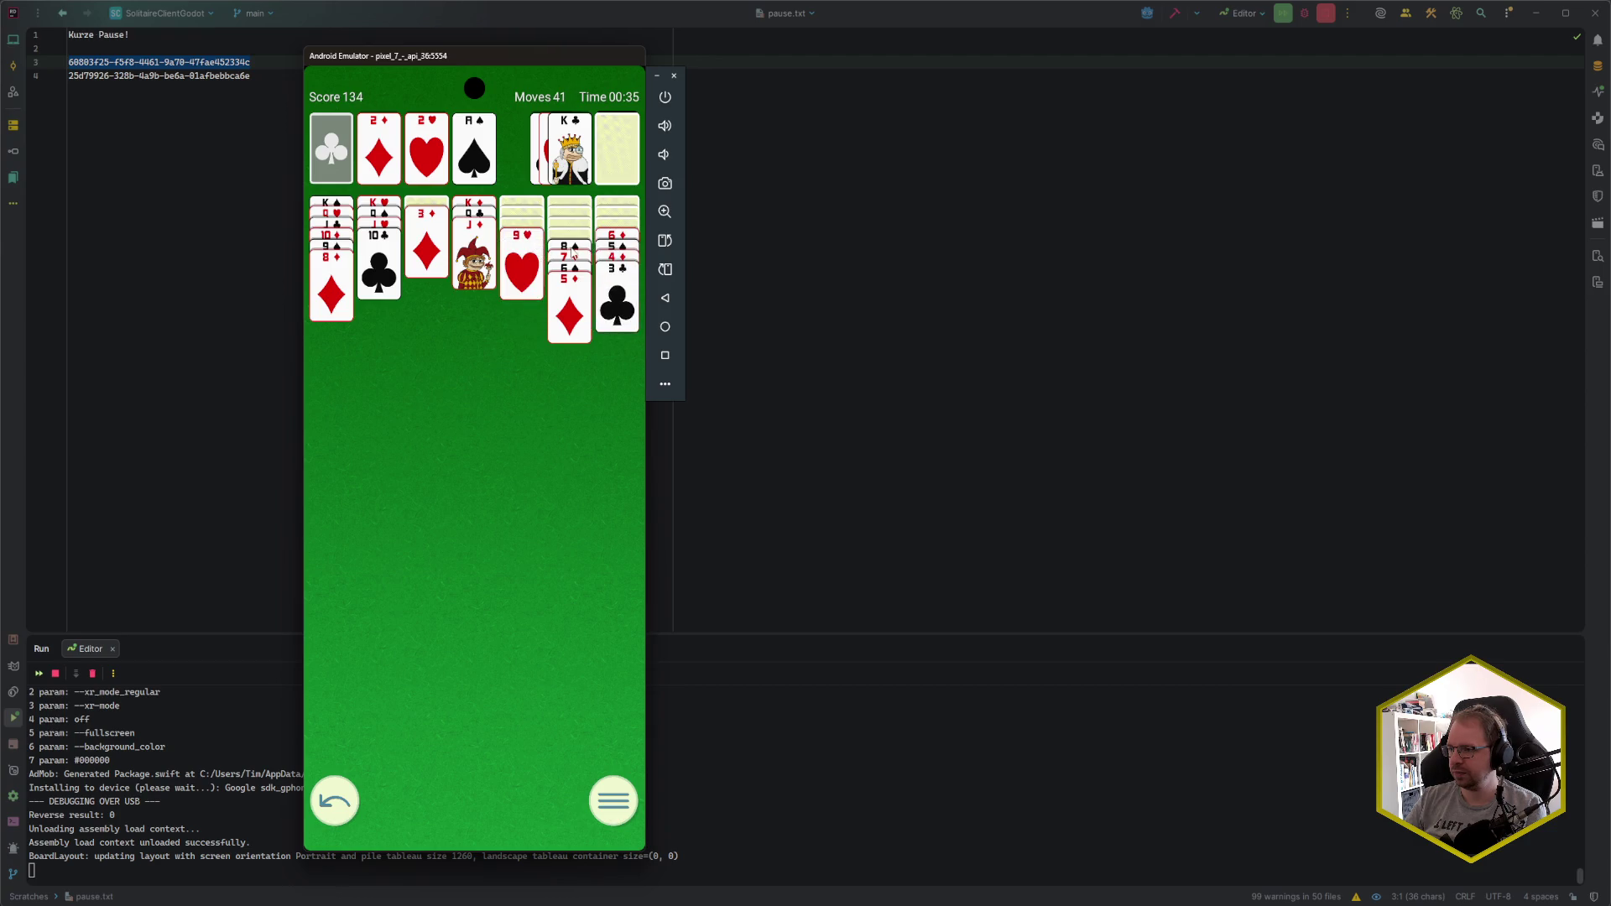
left_click(571, 249)
left_click(531, 244)
left_click(532, 236)
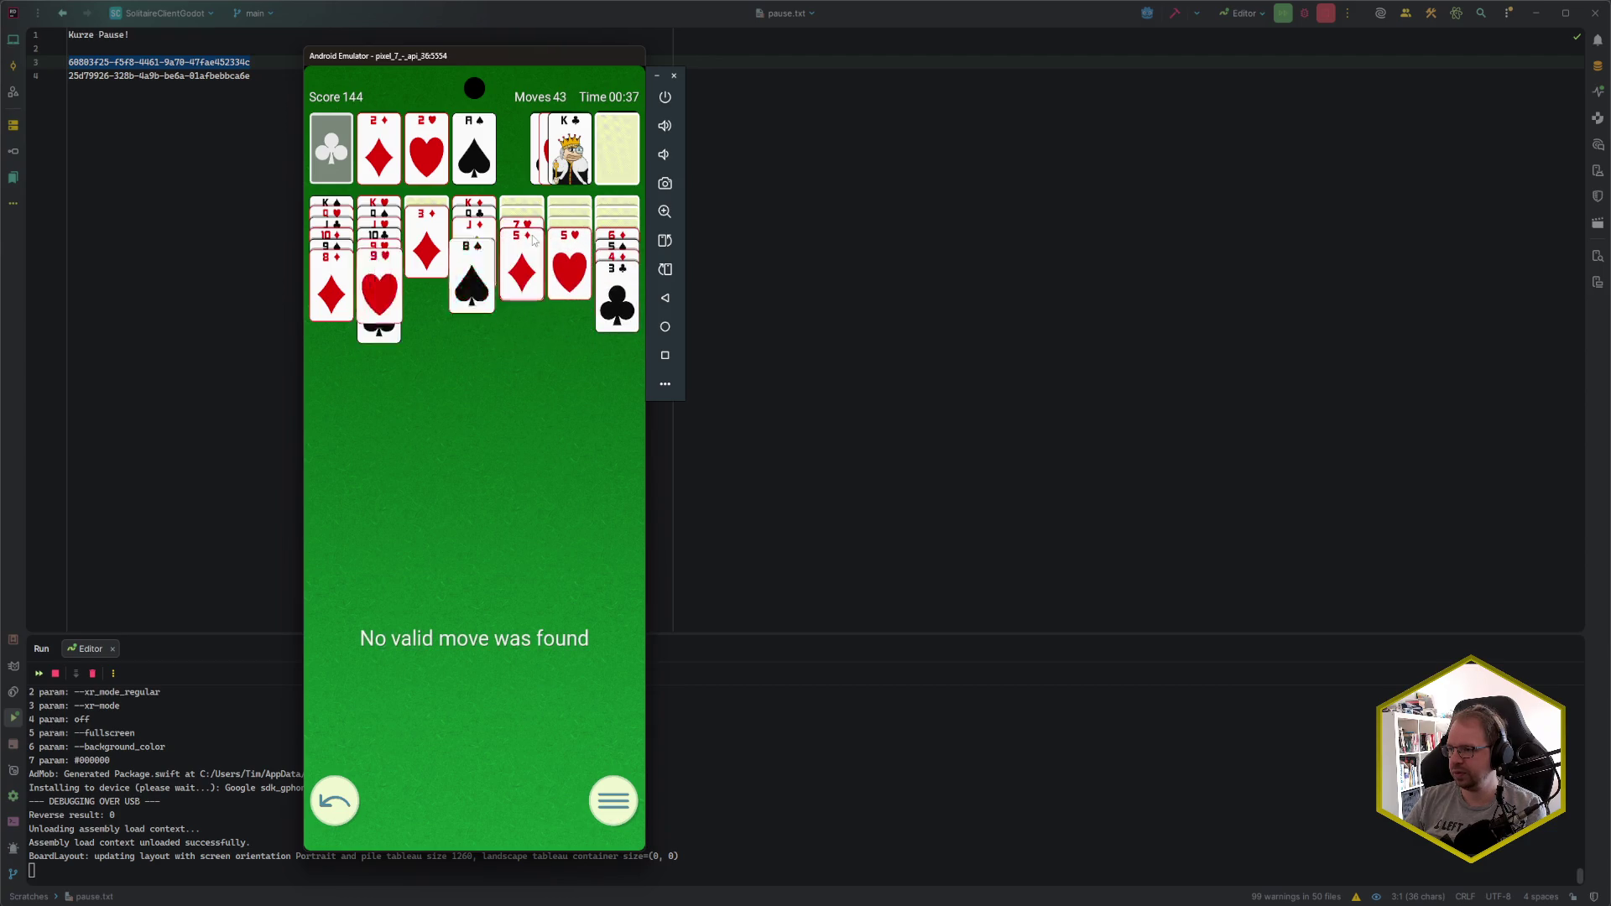
- Send 3♥ up and build 7♠, 6♣, 5♥ and 4♣ onto the tableau, recycling the stock
left_click(607, 164)
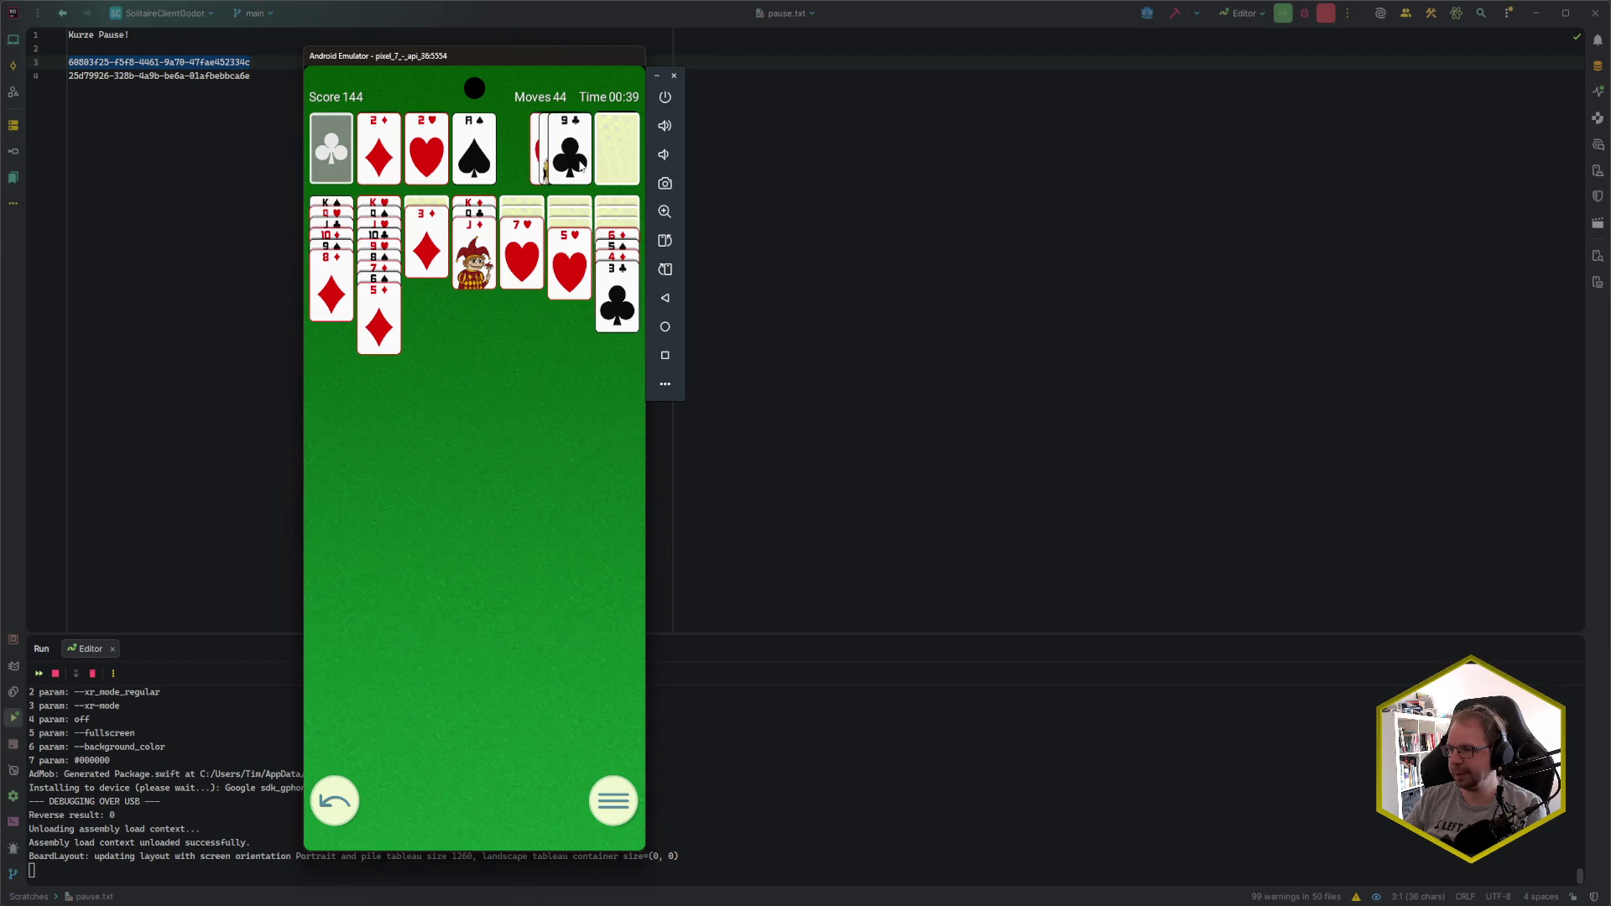
left_click(611, 151)
left_click(612, 152)
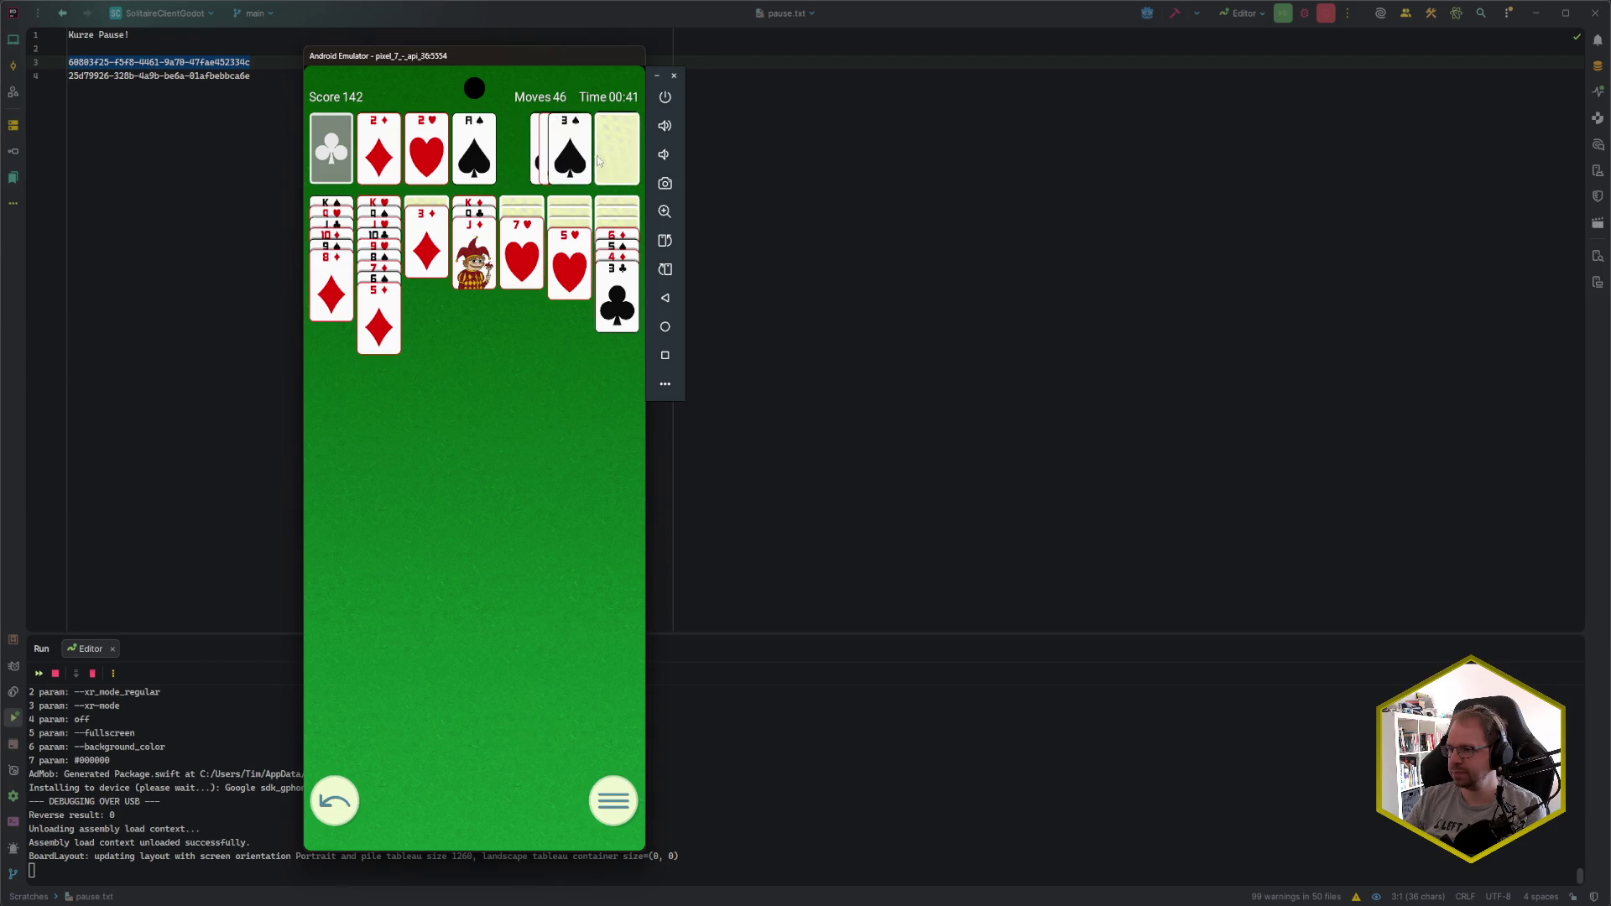
left_click(569, 166)
left_click(602, 158)
left_click(571, 156)
left_click(622, 241)
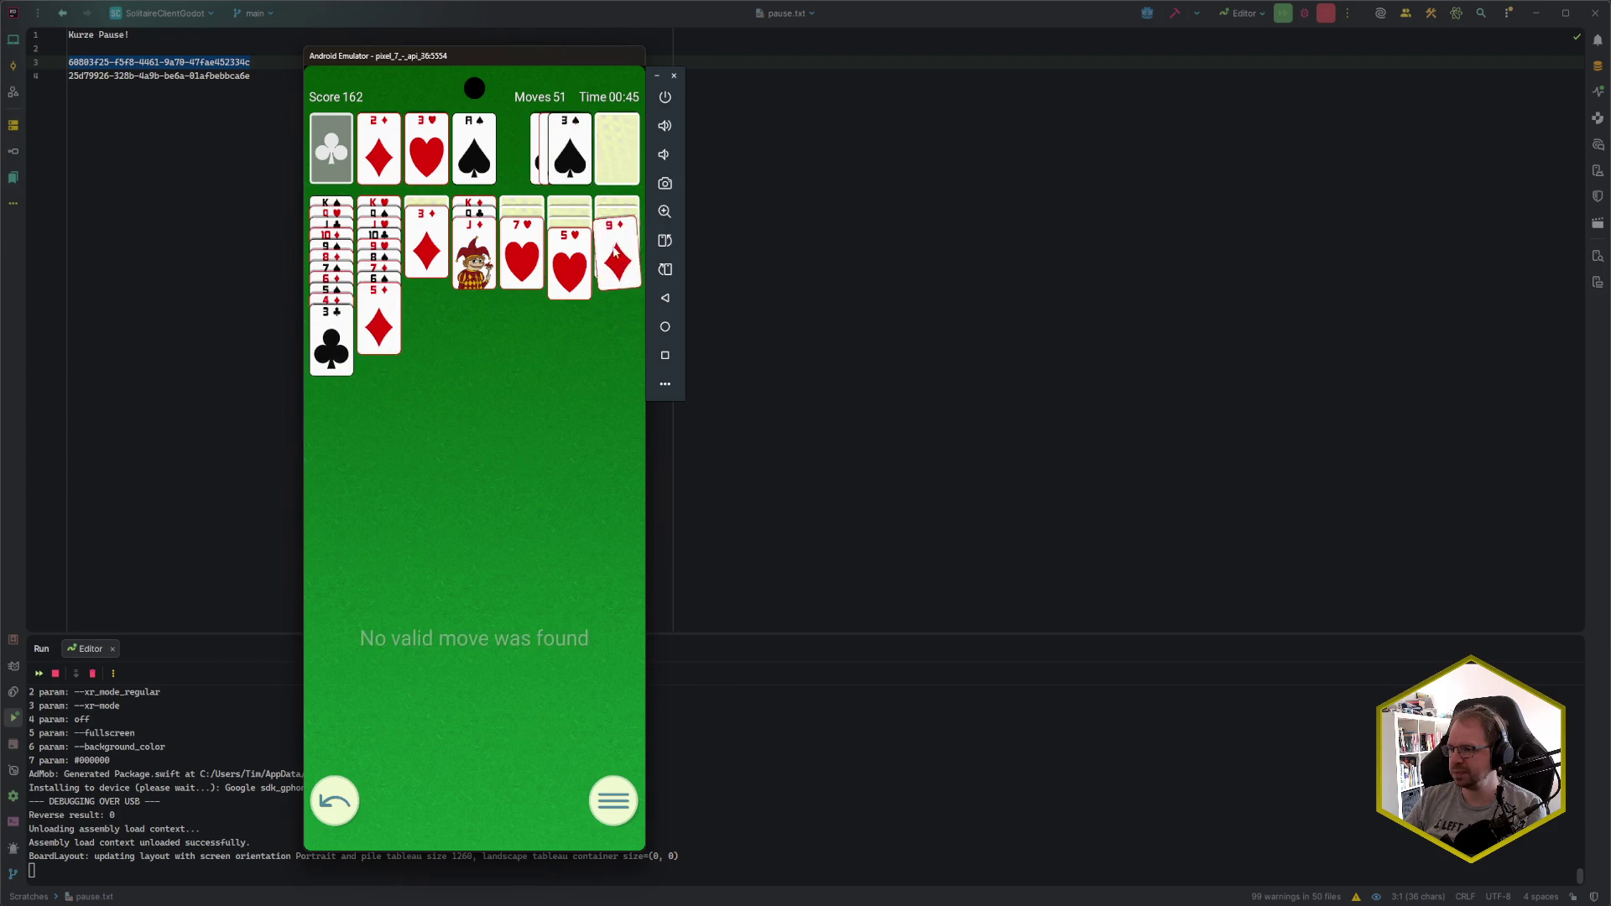
left_click(618, 155)
left_click(571, 156)
left_click(577, 261)
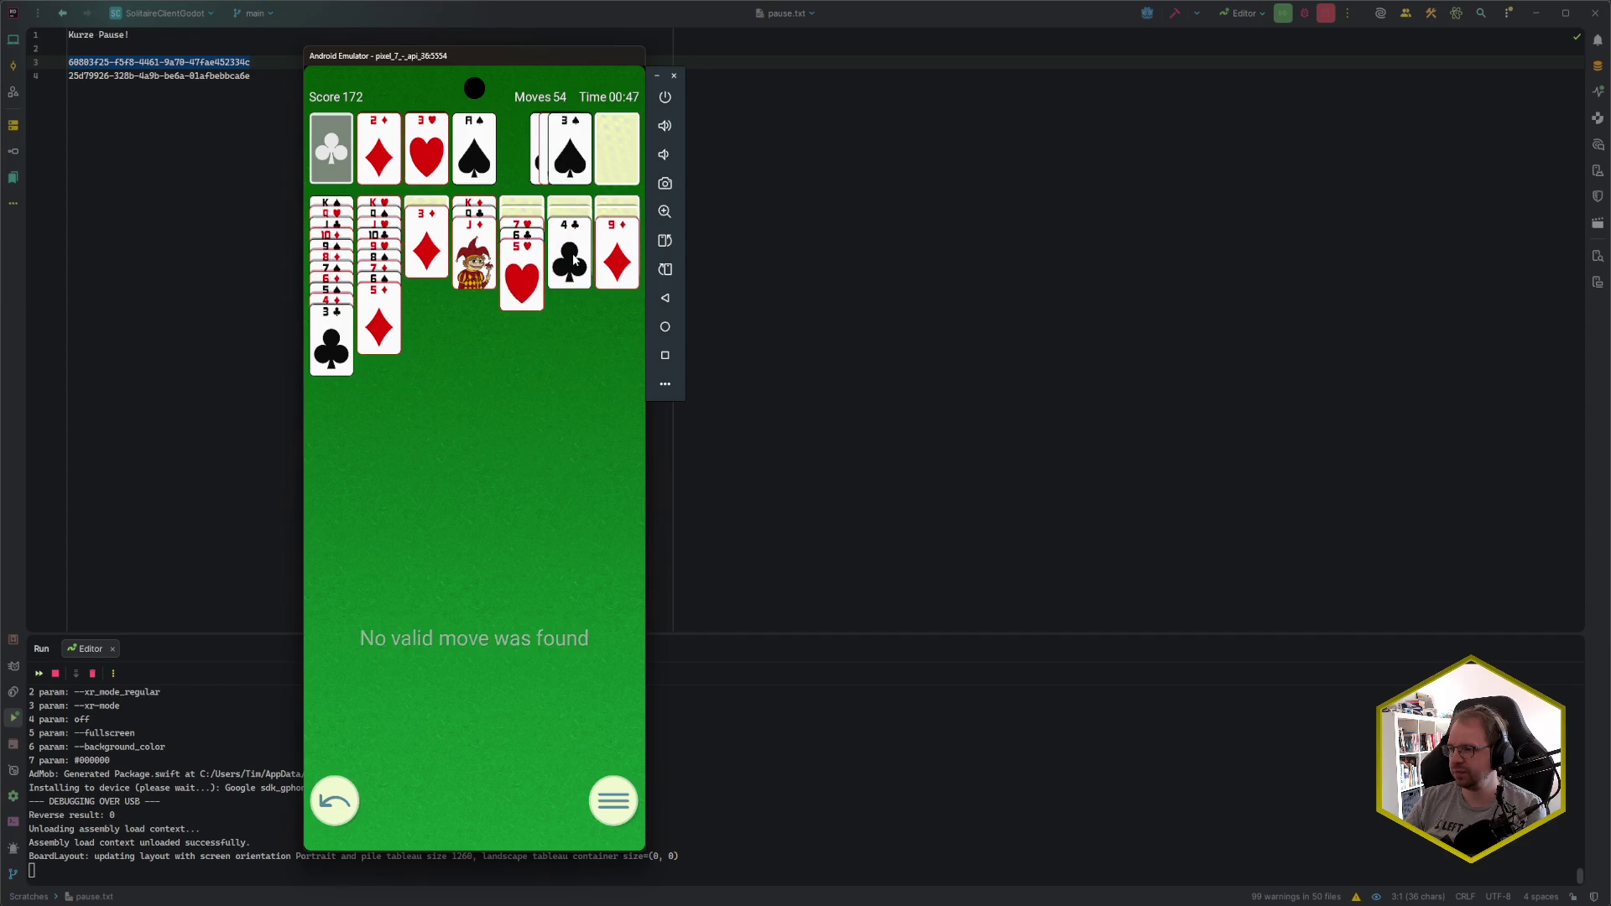
left_click(571, 243)
left_click(610, 150)
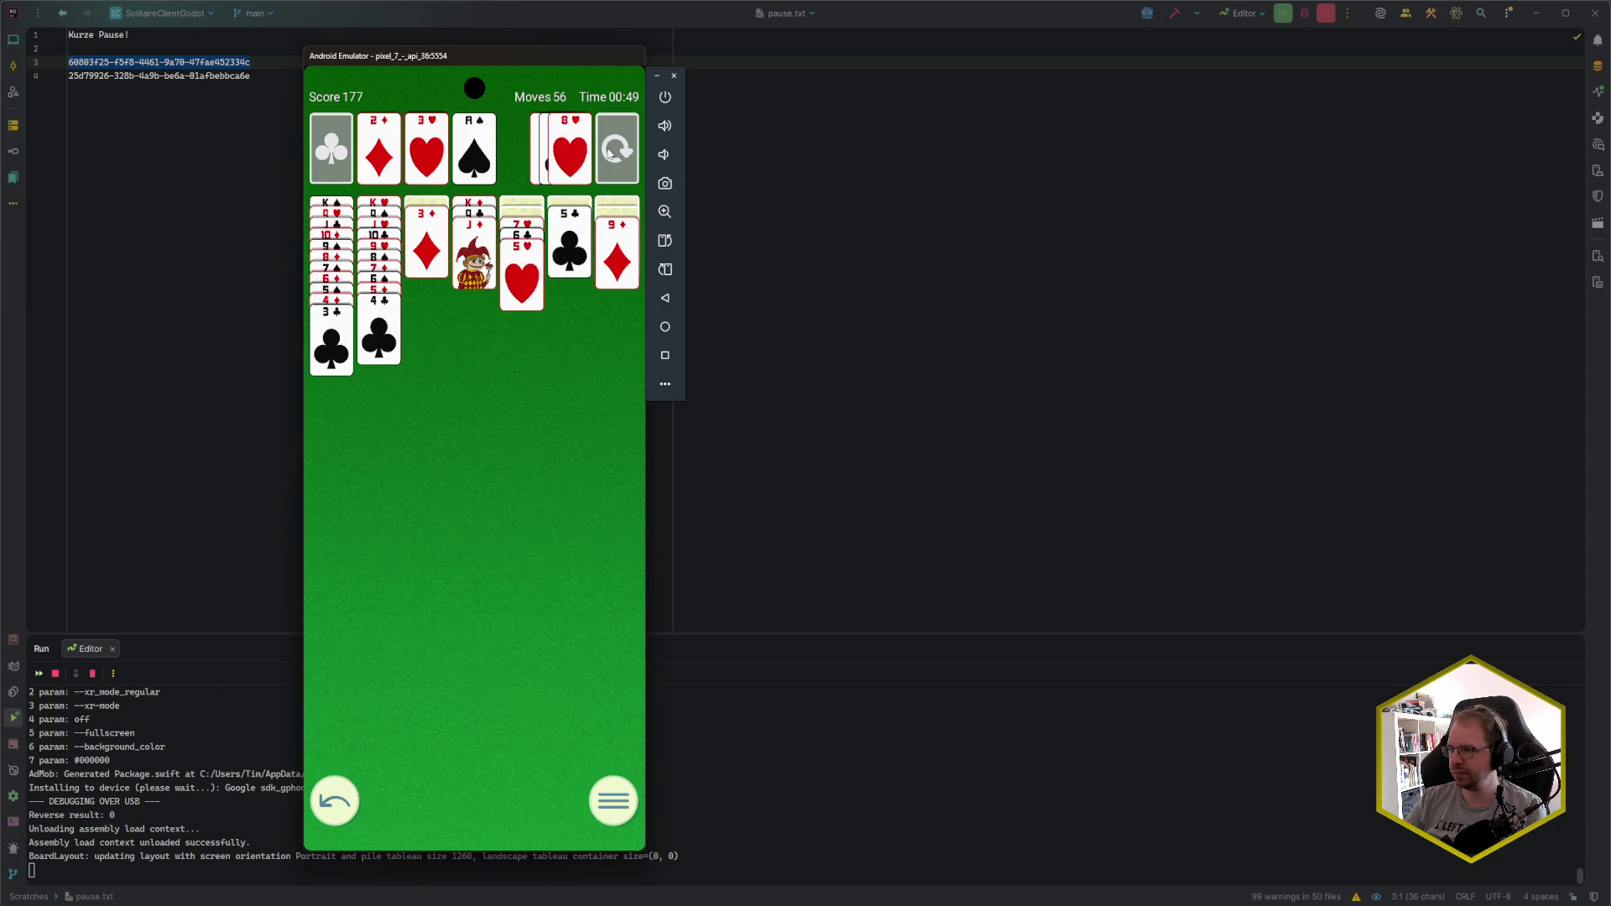
left_click(610, 150)
left_click(610, 149)
- Rearrange the 8♣, 10♠ and 9♦ runs and send 4♥, A♣ and 2♣ to the foundations
left_click(571, 151)
left_click(522, 229)
left_click(522, 217)
left_click(617, 225)
left_click(617, 209)
left_click(574, 242)
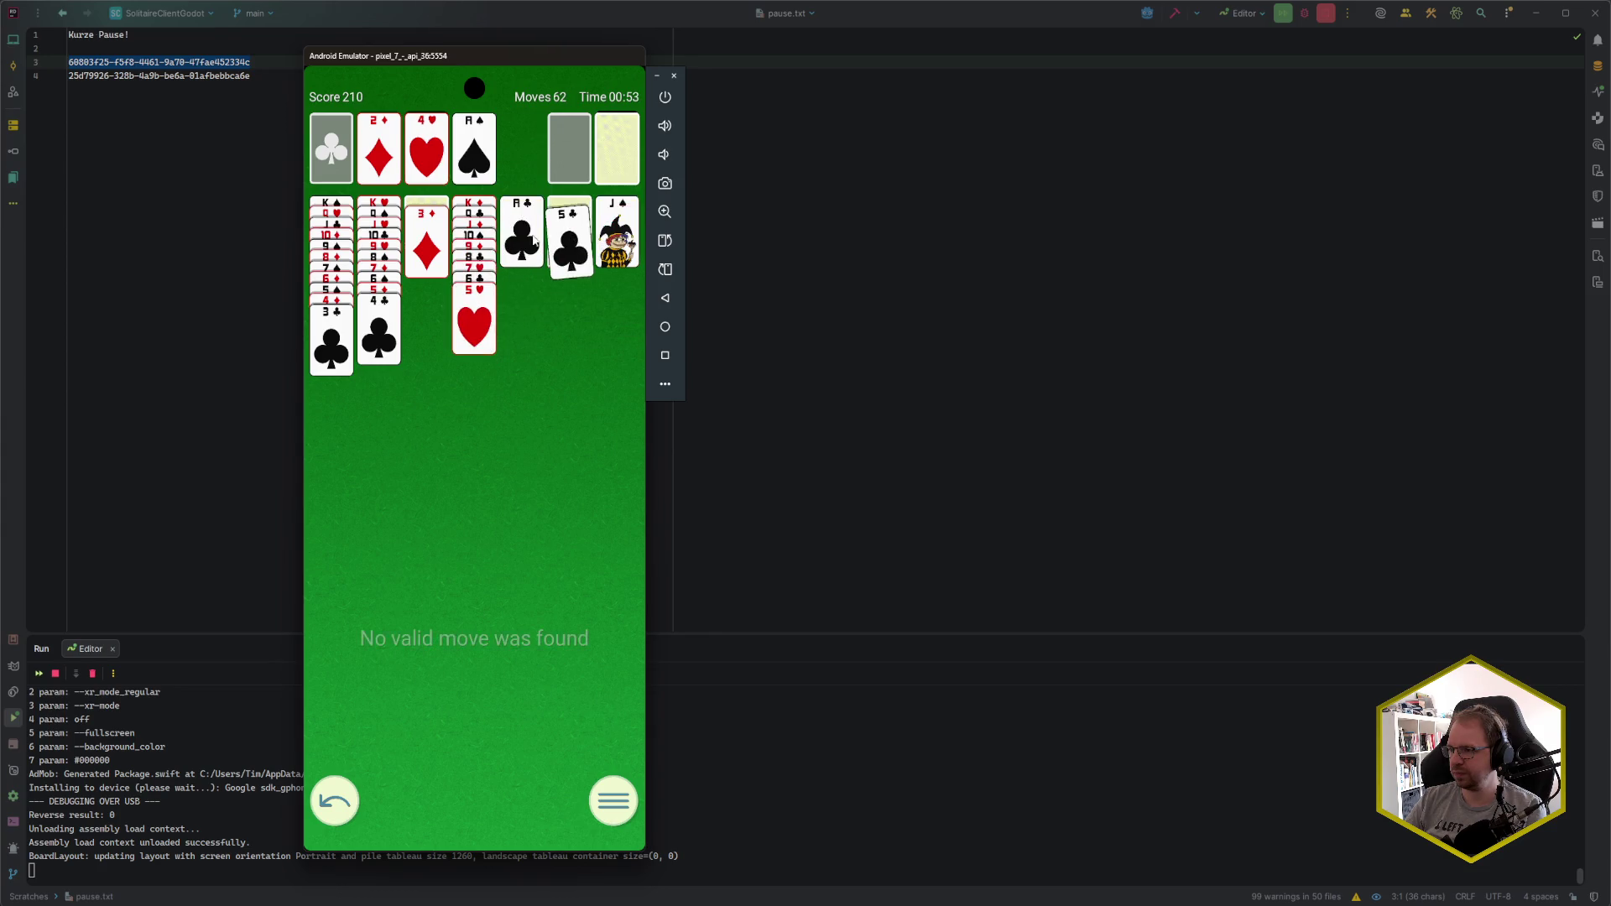
left_click(522, 230)
left_click(587, 167)
left_click(585, 172)
left_click(585, 172)
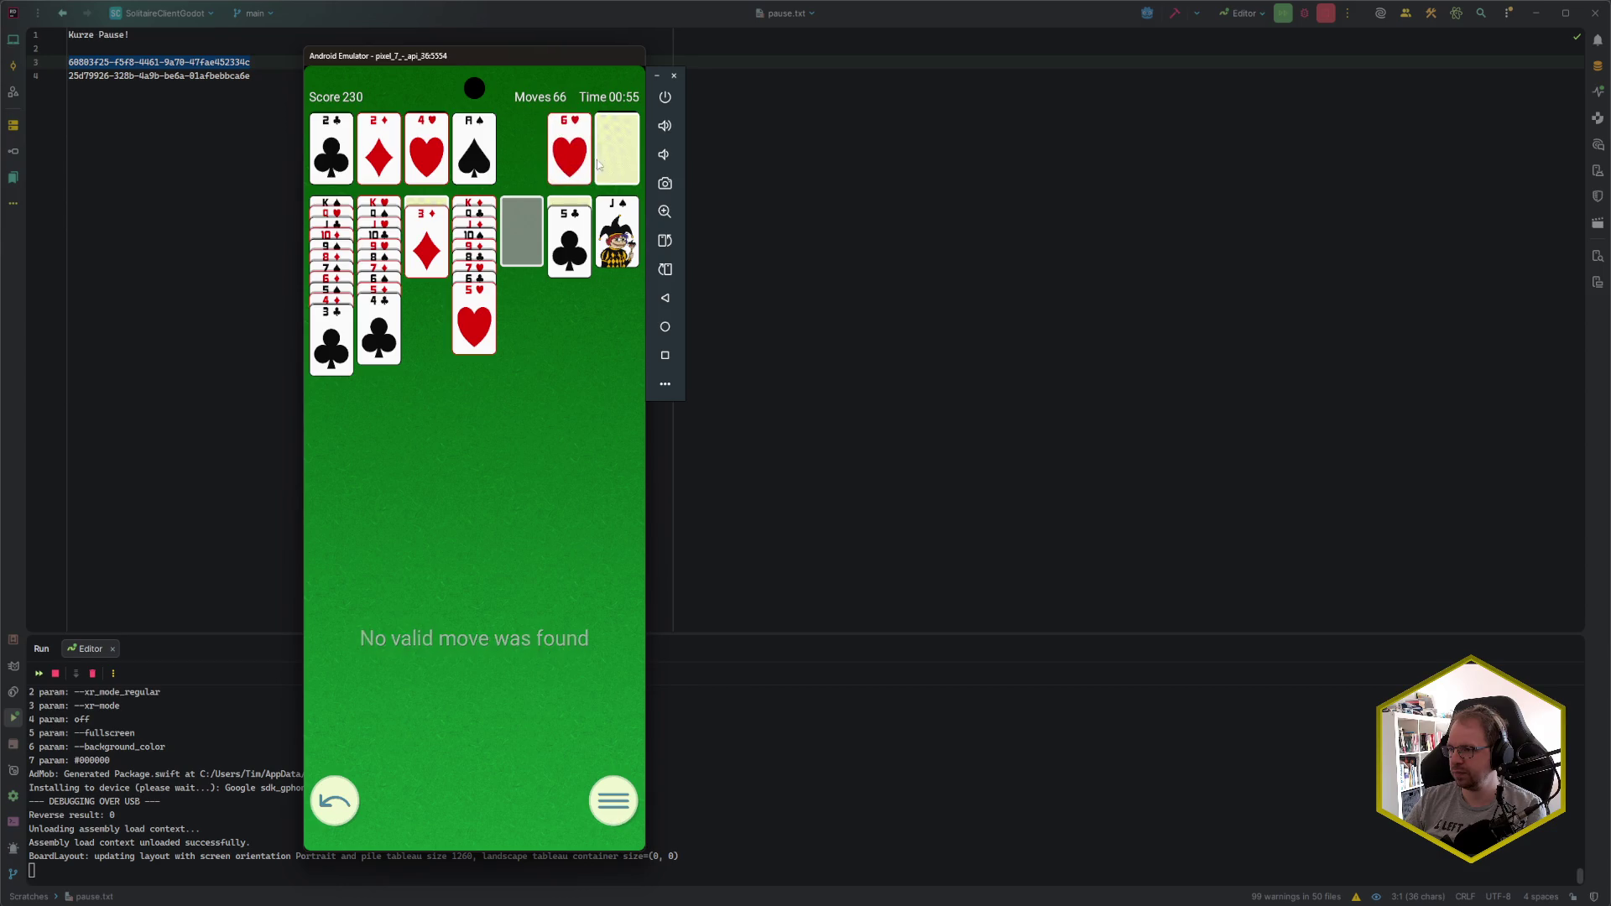
left_click(613, 161)
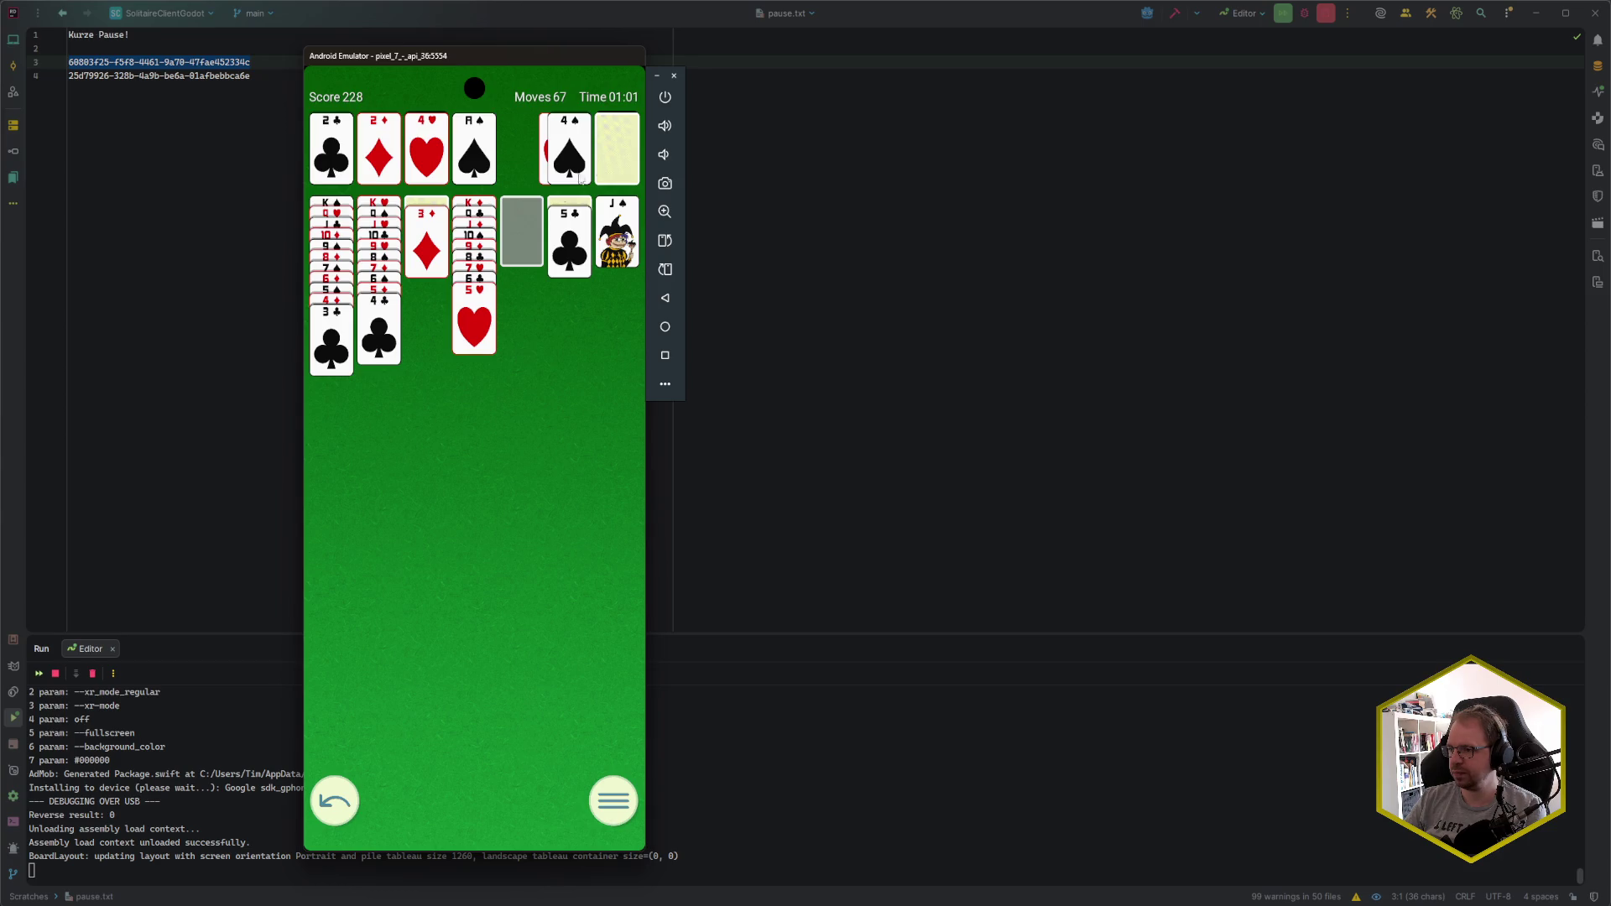
- Send 3♣, 4♣, 5♣ and 3♦ to the foundations and auto-finish the game
left_click(337, 346)
left_click(587, 243)
left_click(424, 242)
left_click(478, 799)
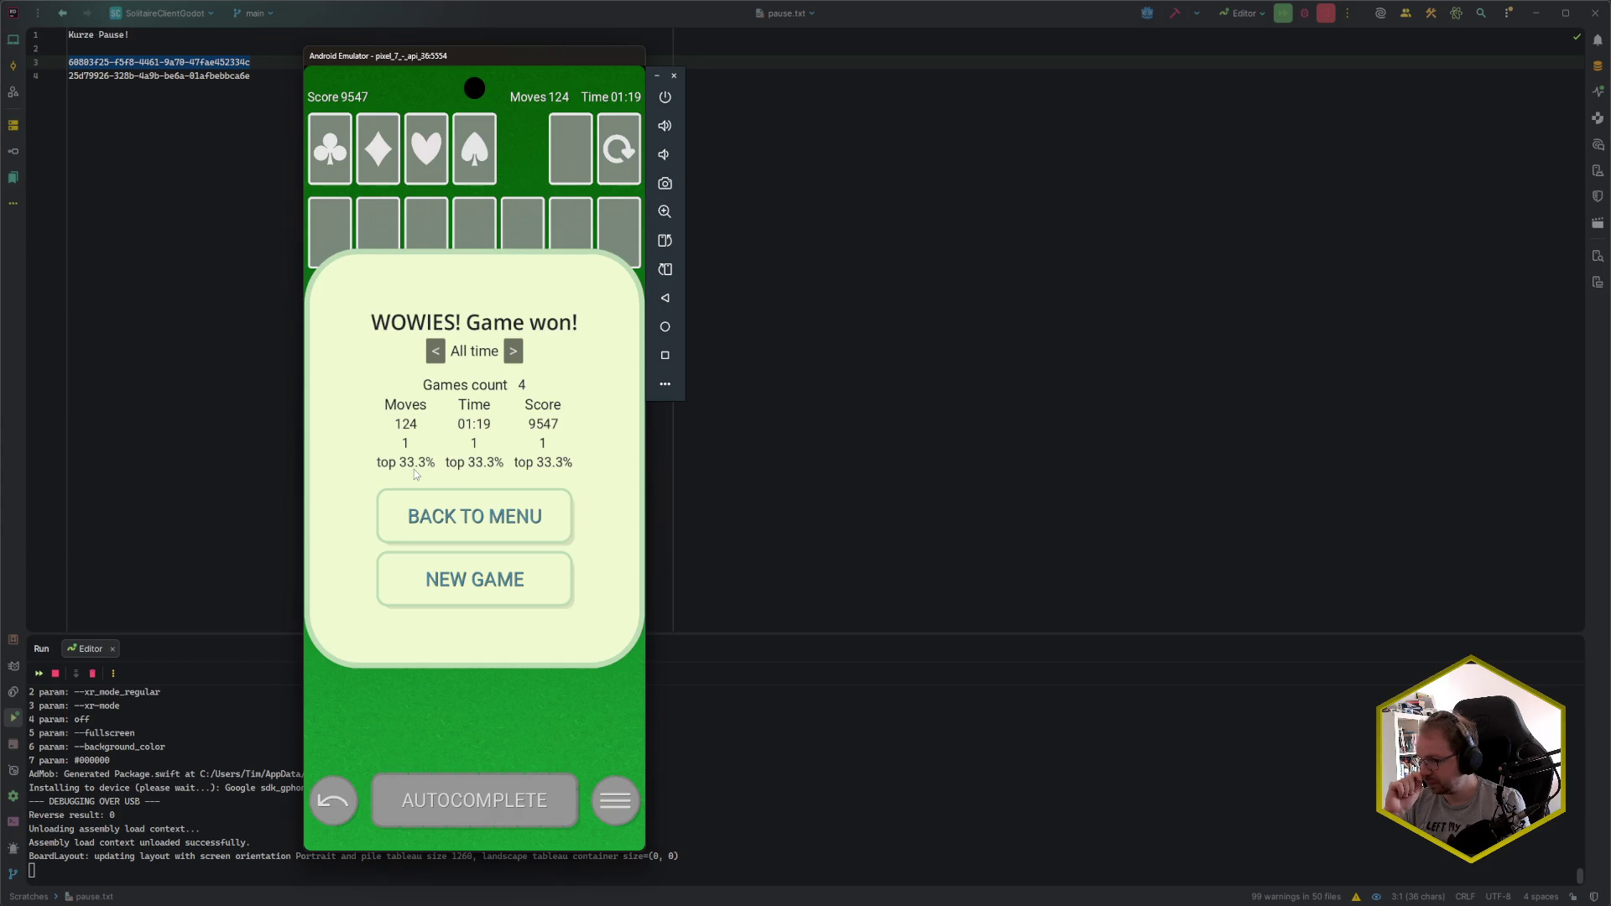
- Toggle the won-screen statistics to Monthly and back to All time, then go to the phone's home screen
left_click(512, 352)
left_click(513, 352)
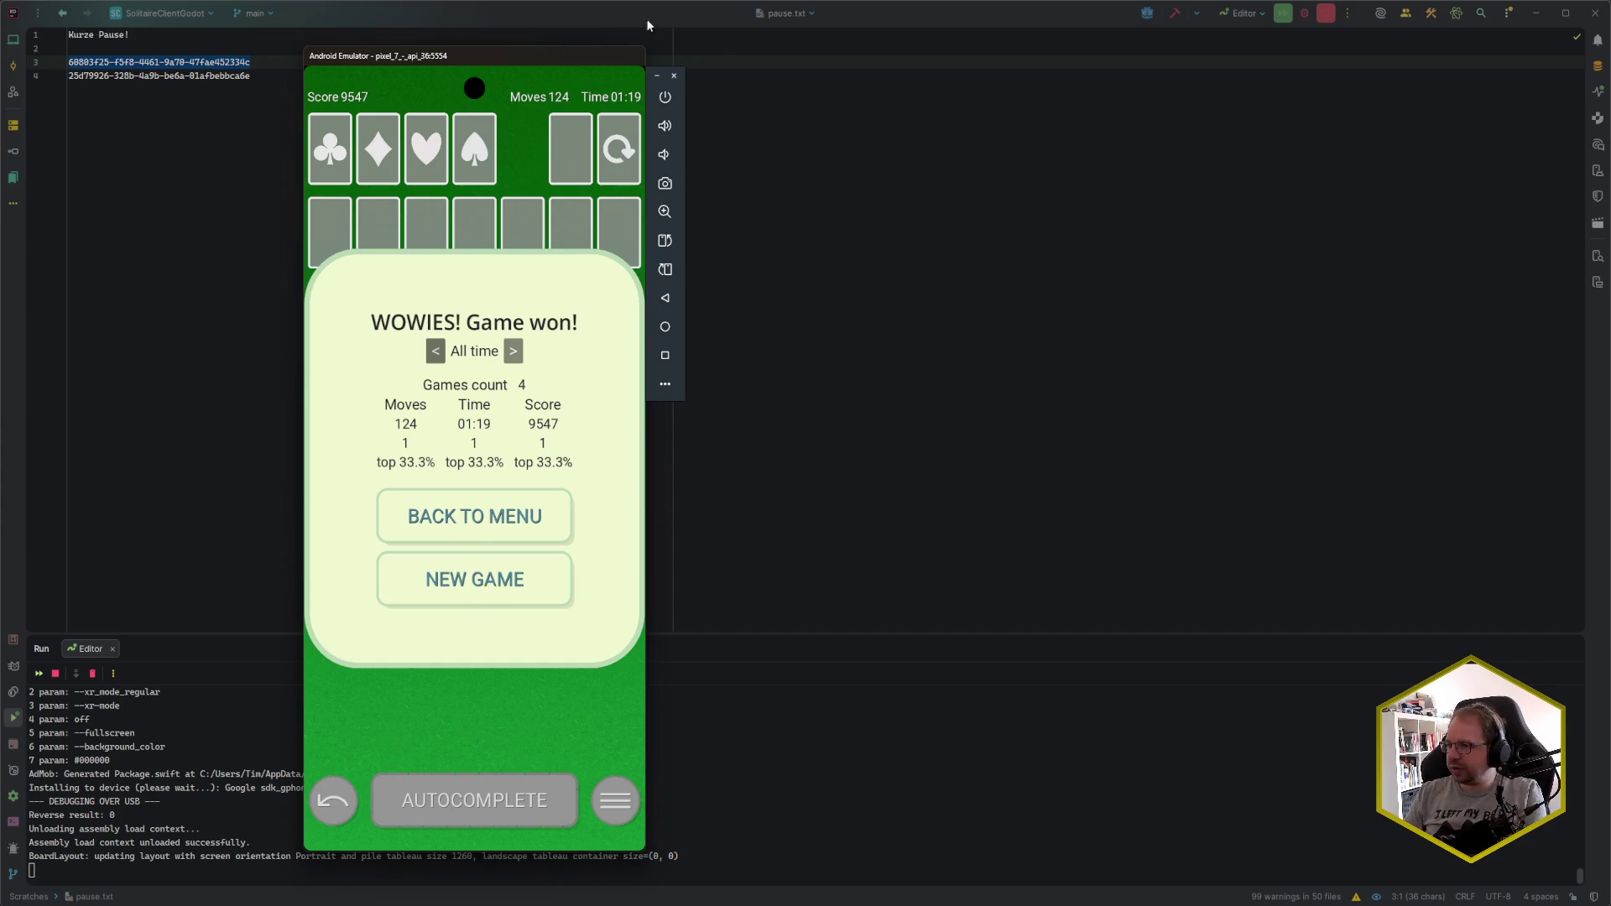
left_click_drag(510, 67, 400, 71)
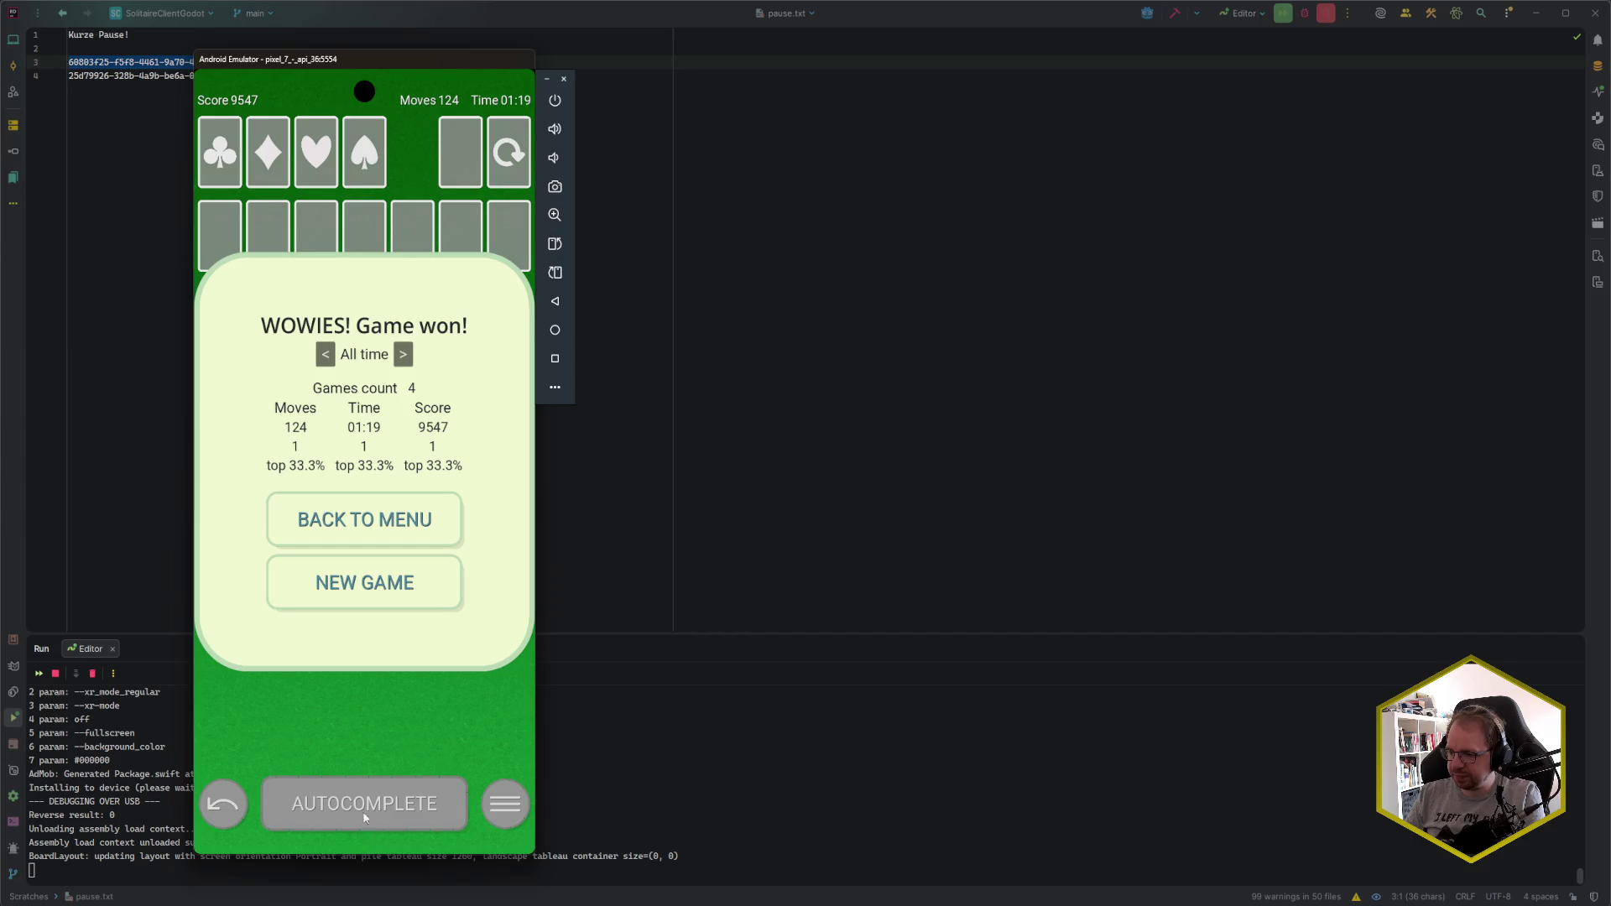
mouse_move(355, 837)
left_mouse_down()
mouse_move(349, 744)
mouse_move(402, 648)
mouse_move(404, 502)
mouse_move(375, 473)
left_mouse_up()
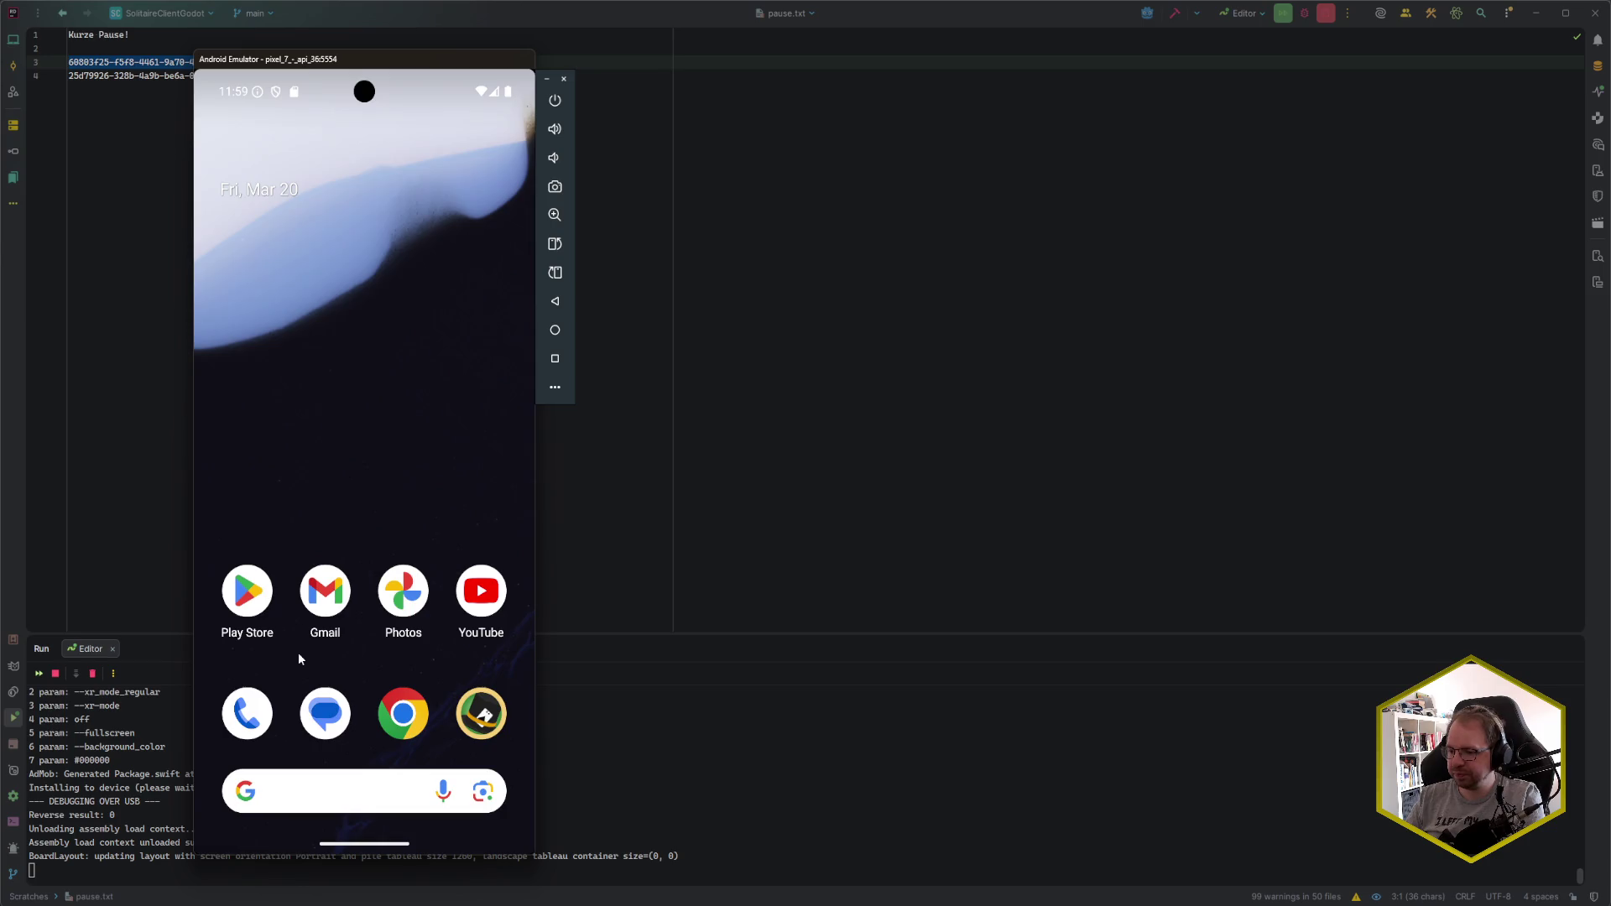
- Make GameWonOverlay visible in the editor, then select StatisticsMargin and its button VBoxContainer
key("alt+Tab")
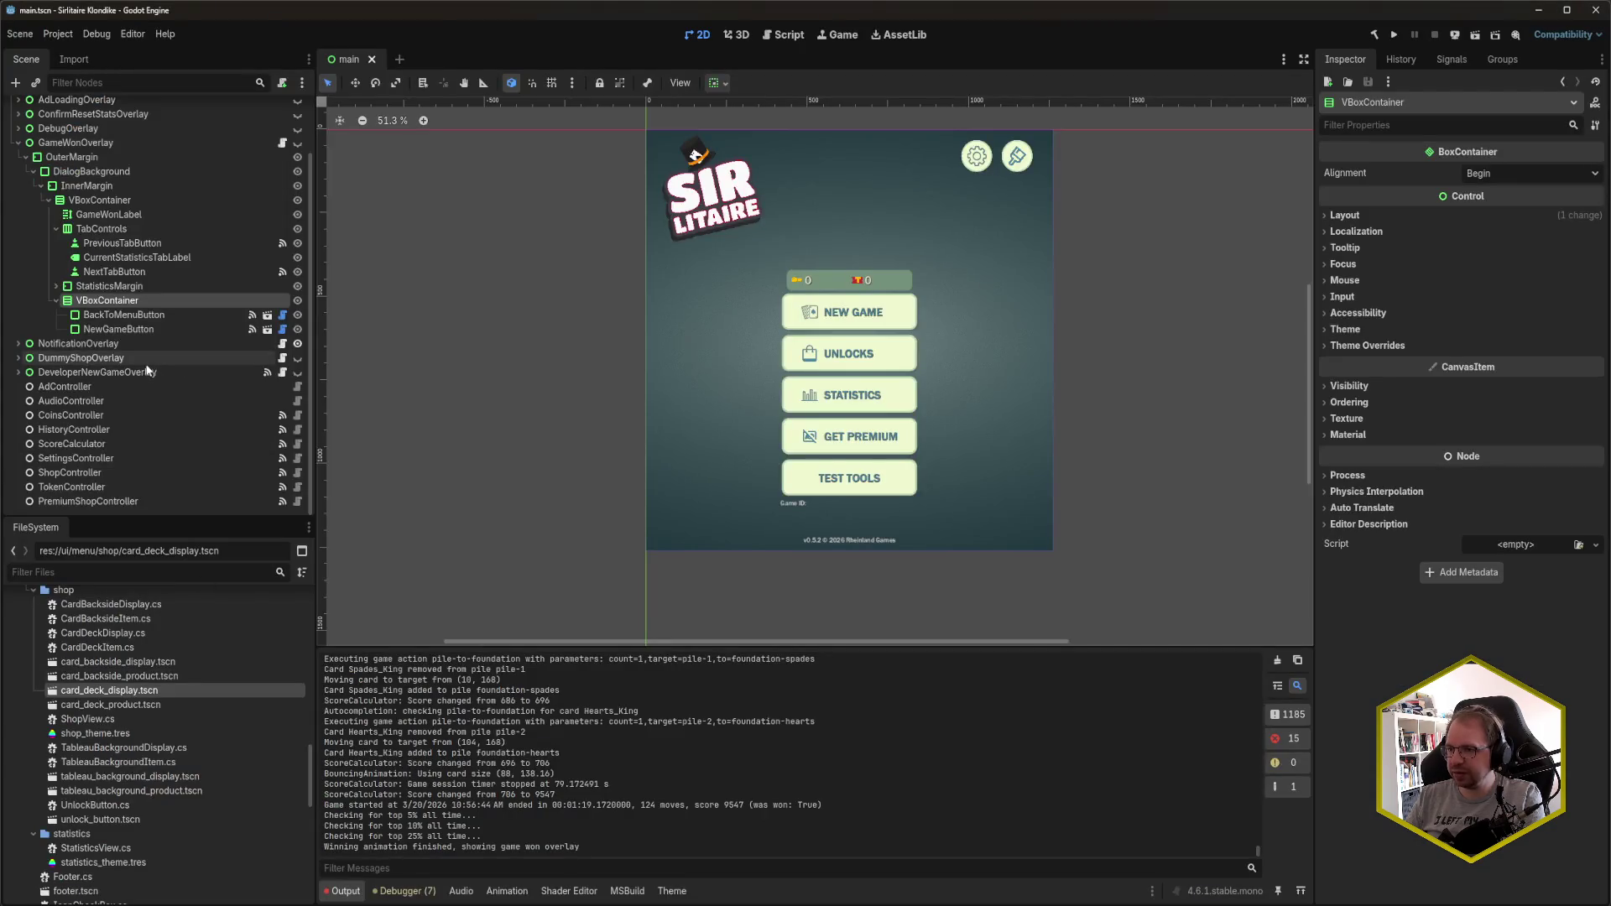
left_click(298, 209)
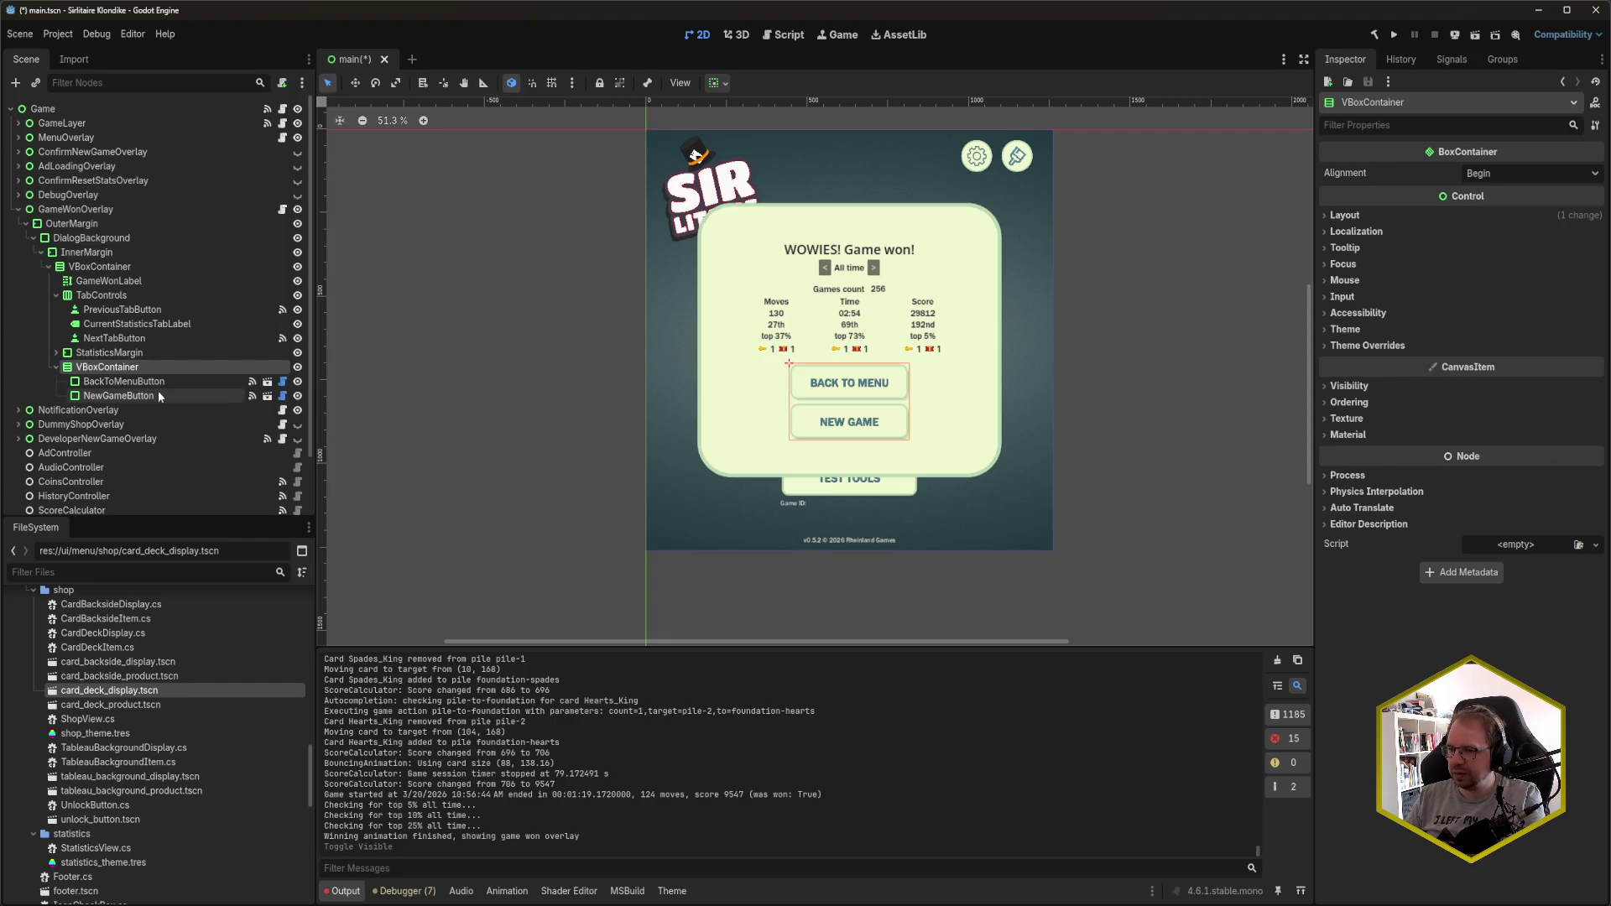
left_click(141, 353)
left_click(108, 367)
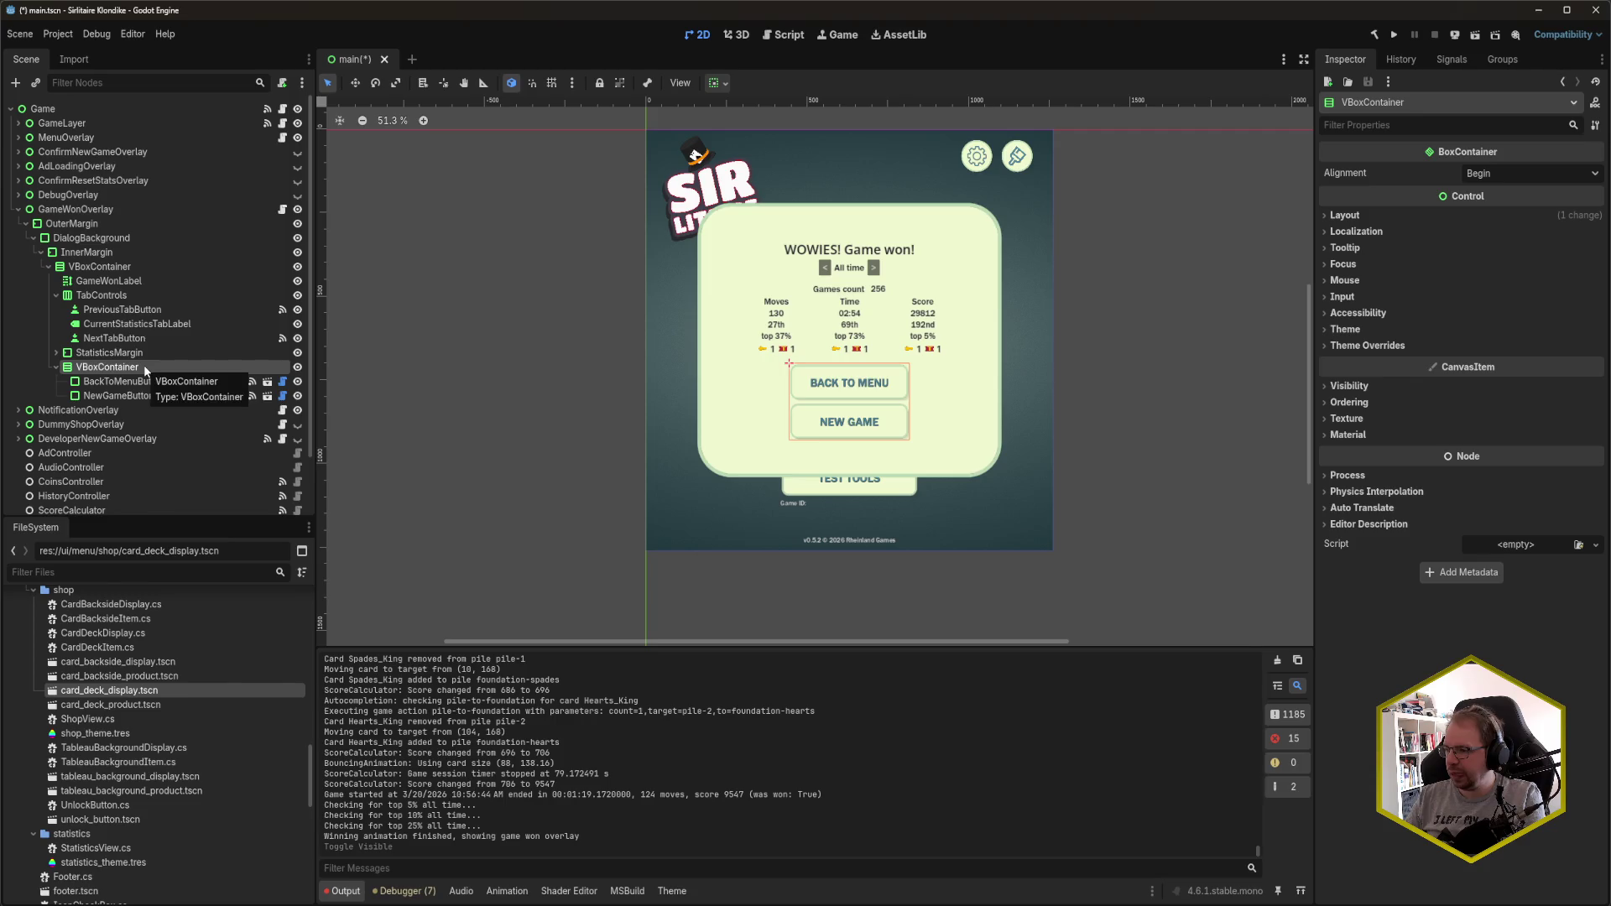
- Inspect DialogBackground's frame_big.svg StyleBoxTexture panel and its 100/120 texture margins
left_click(120, 239)
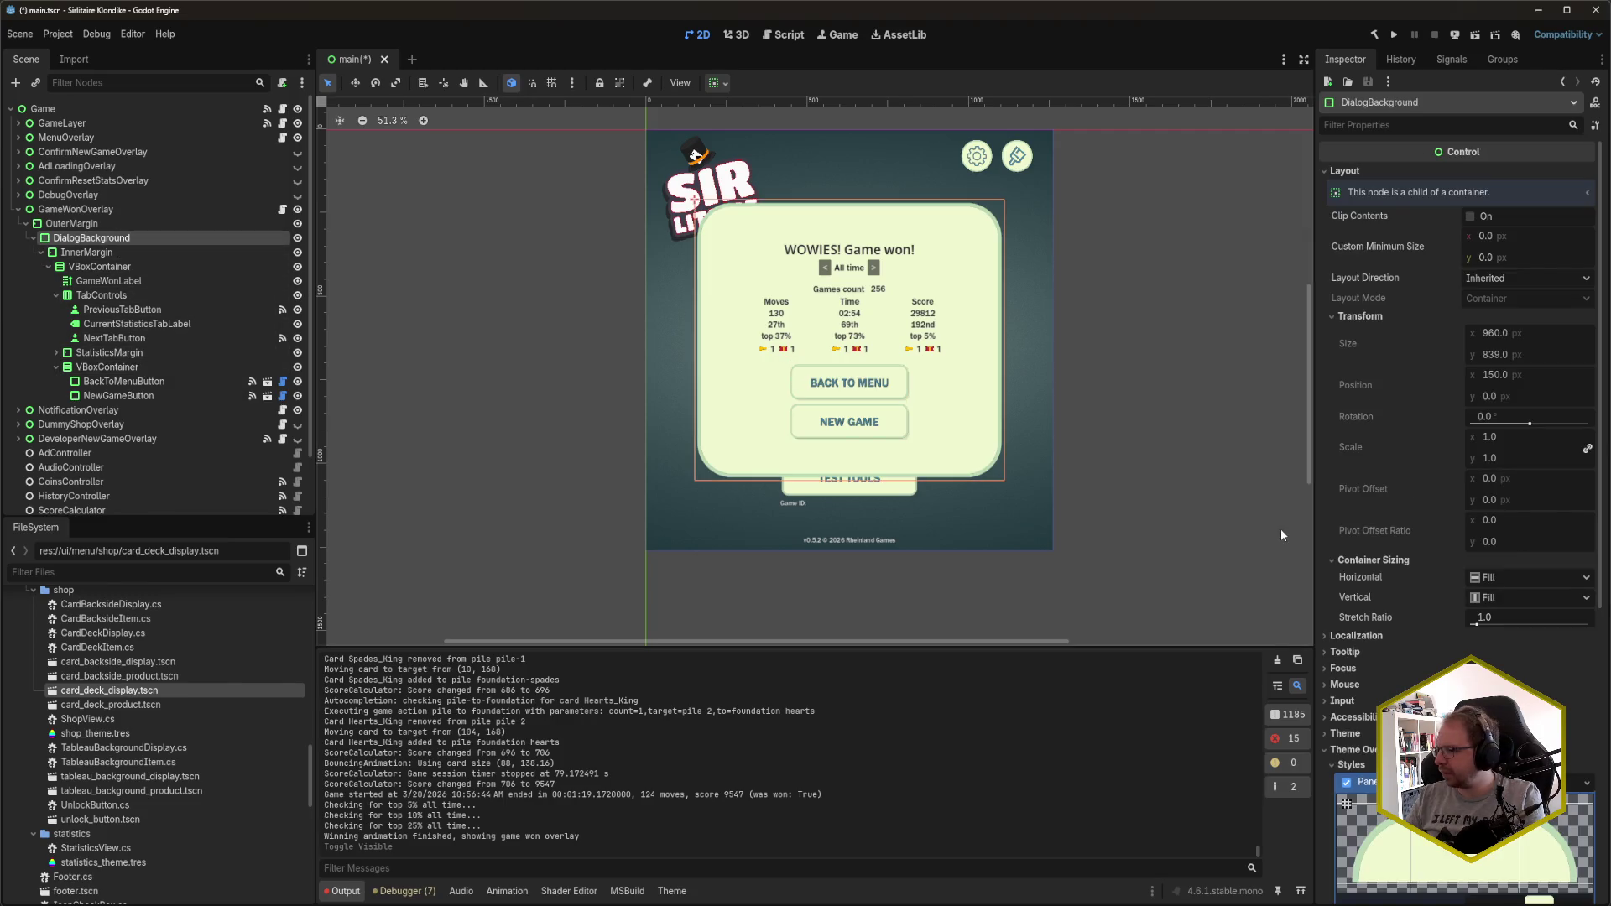
scroll(1393, 384, "down", 5)
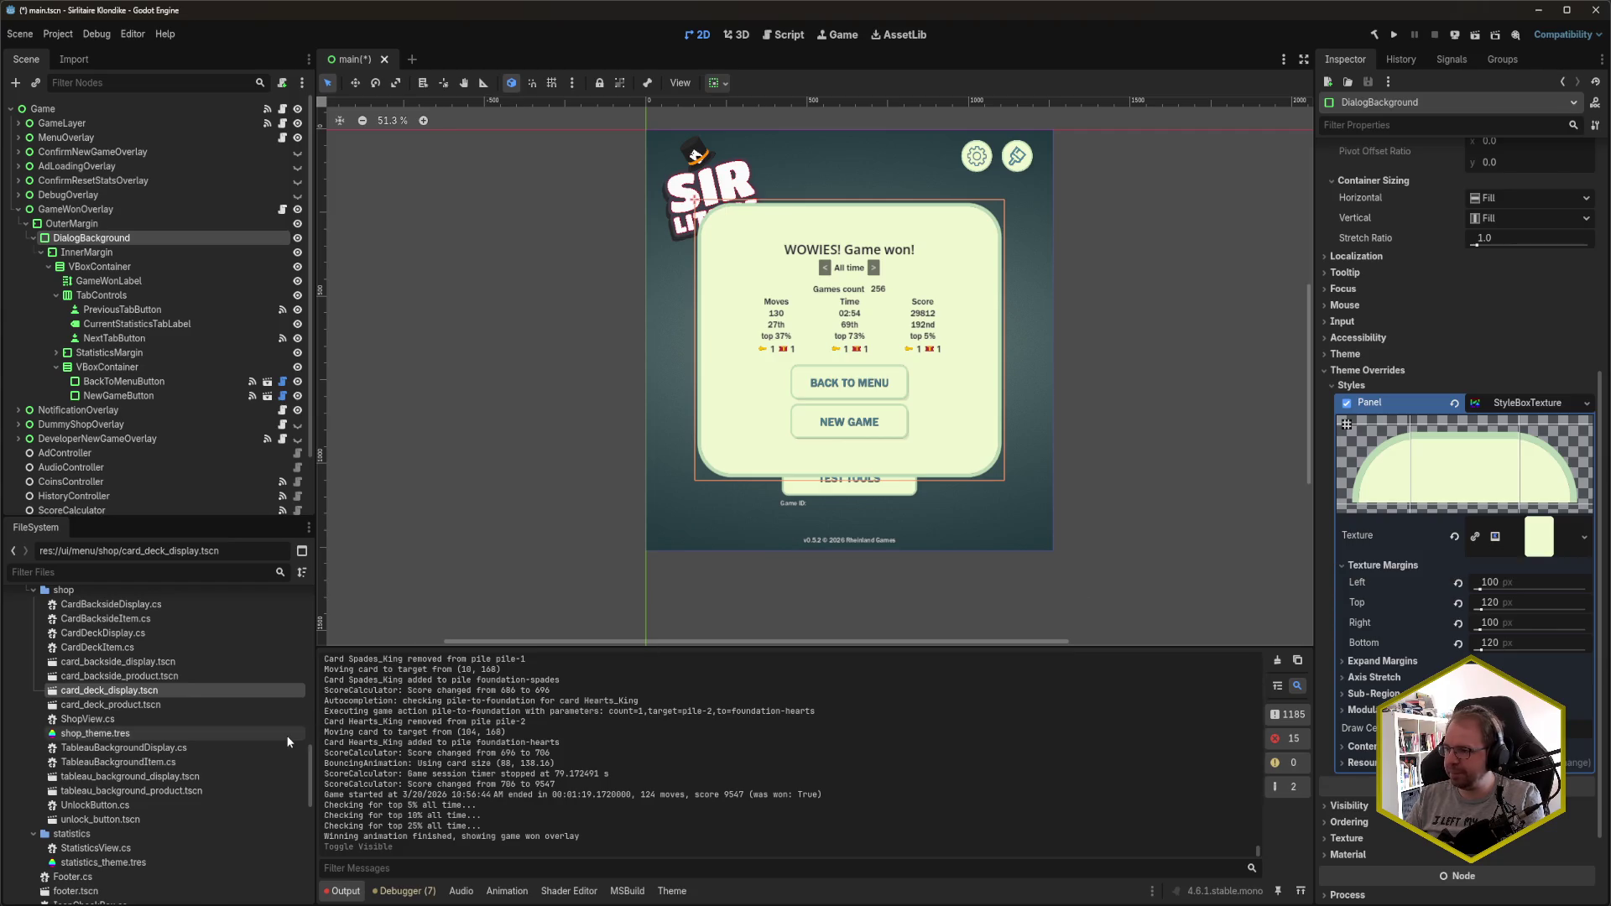
scroll(139, 765, "up", 10)
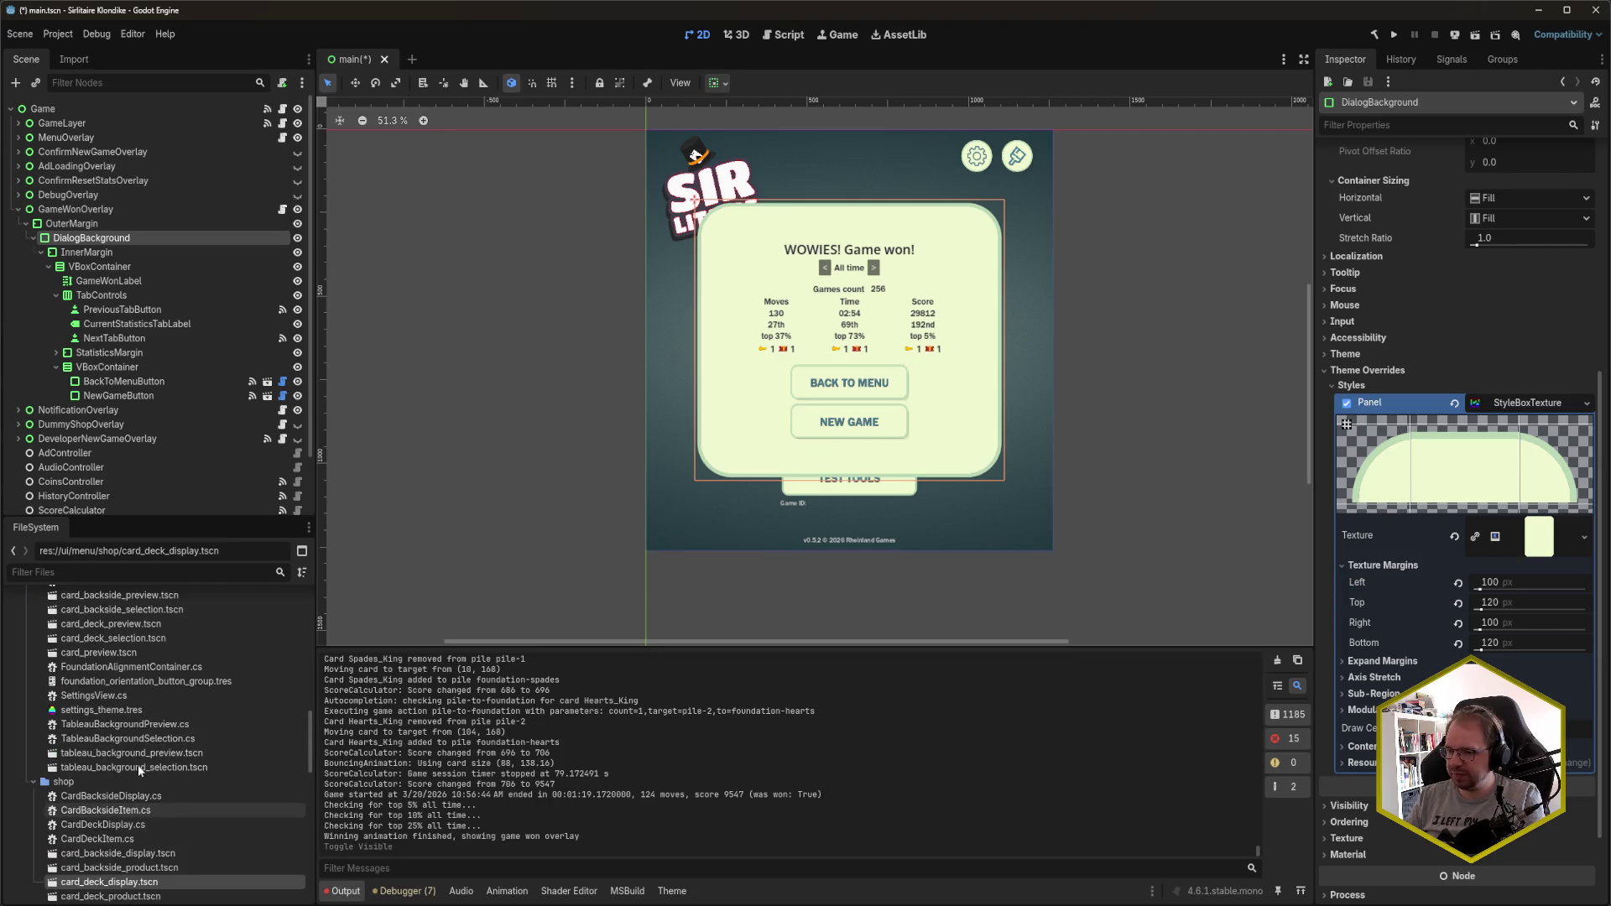
scroll(138, 768, "up", 10)
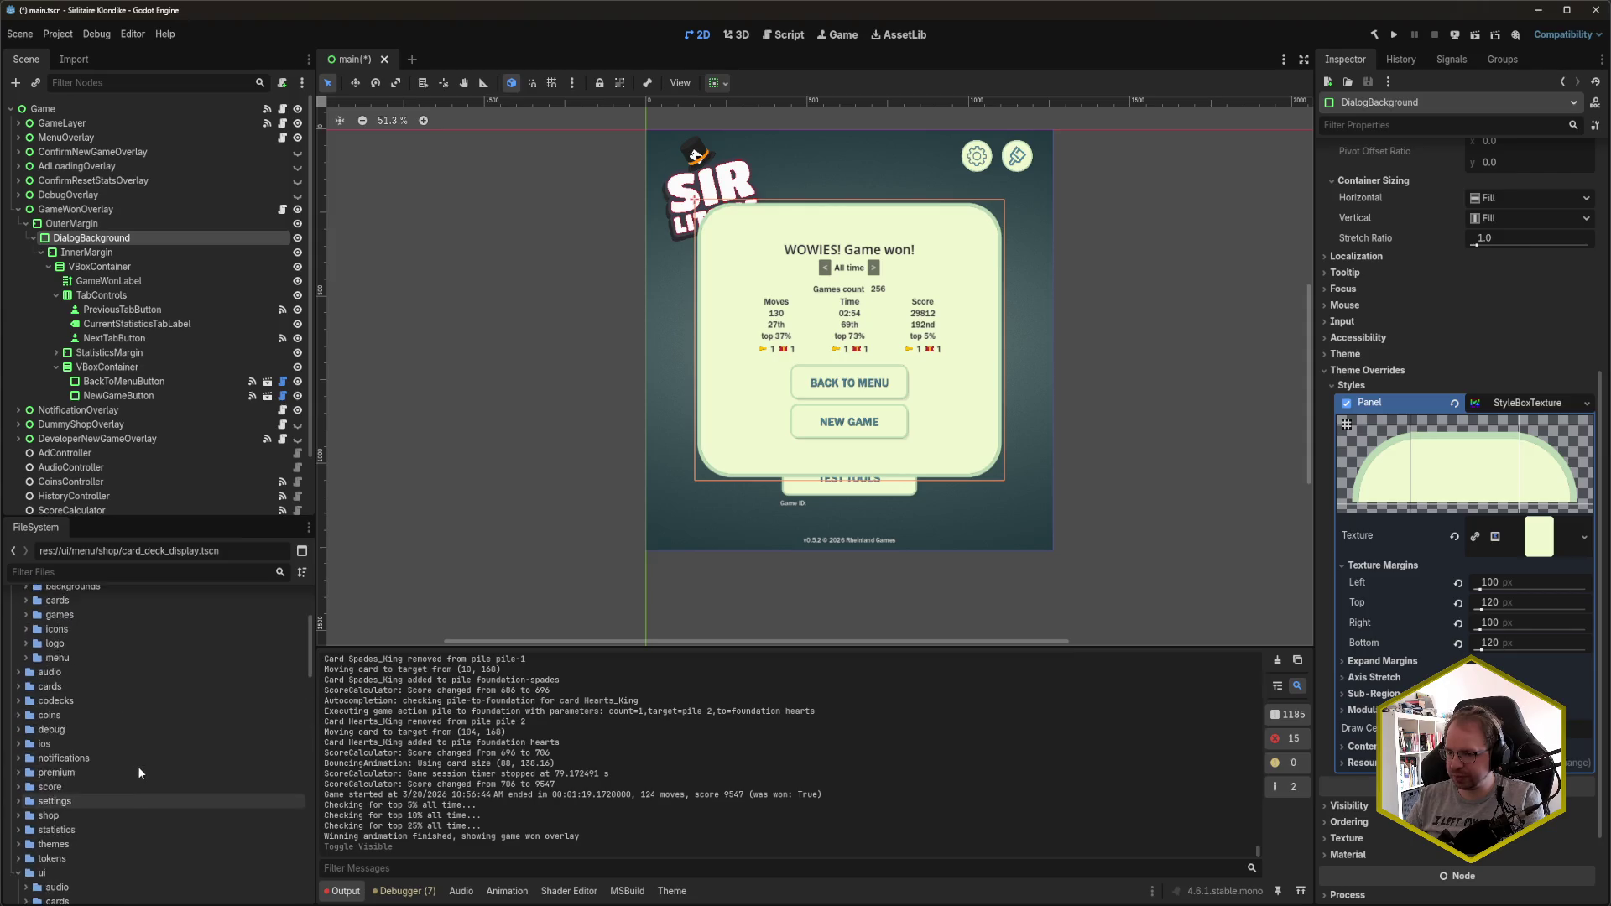
- Assign frame_small.svg from the main_menu assets as the panel's texture
scroll(138, 767, "up", 5)
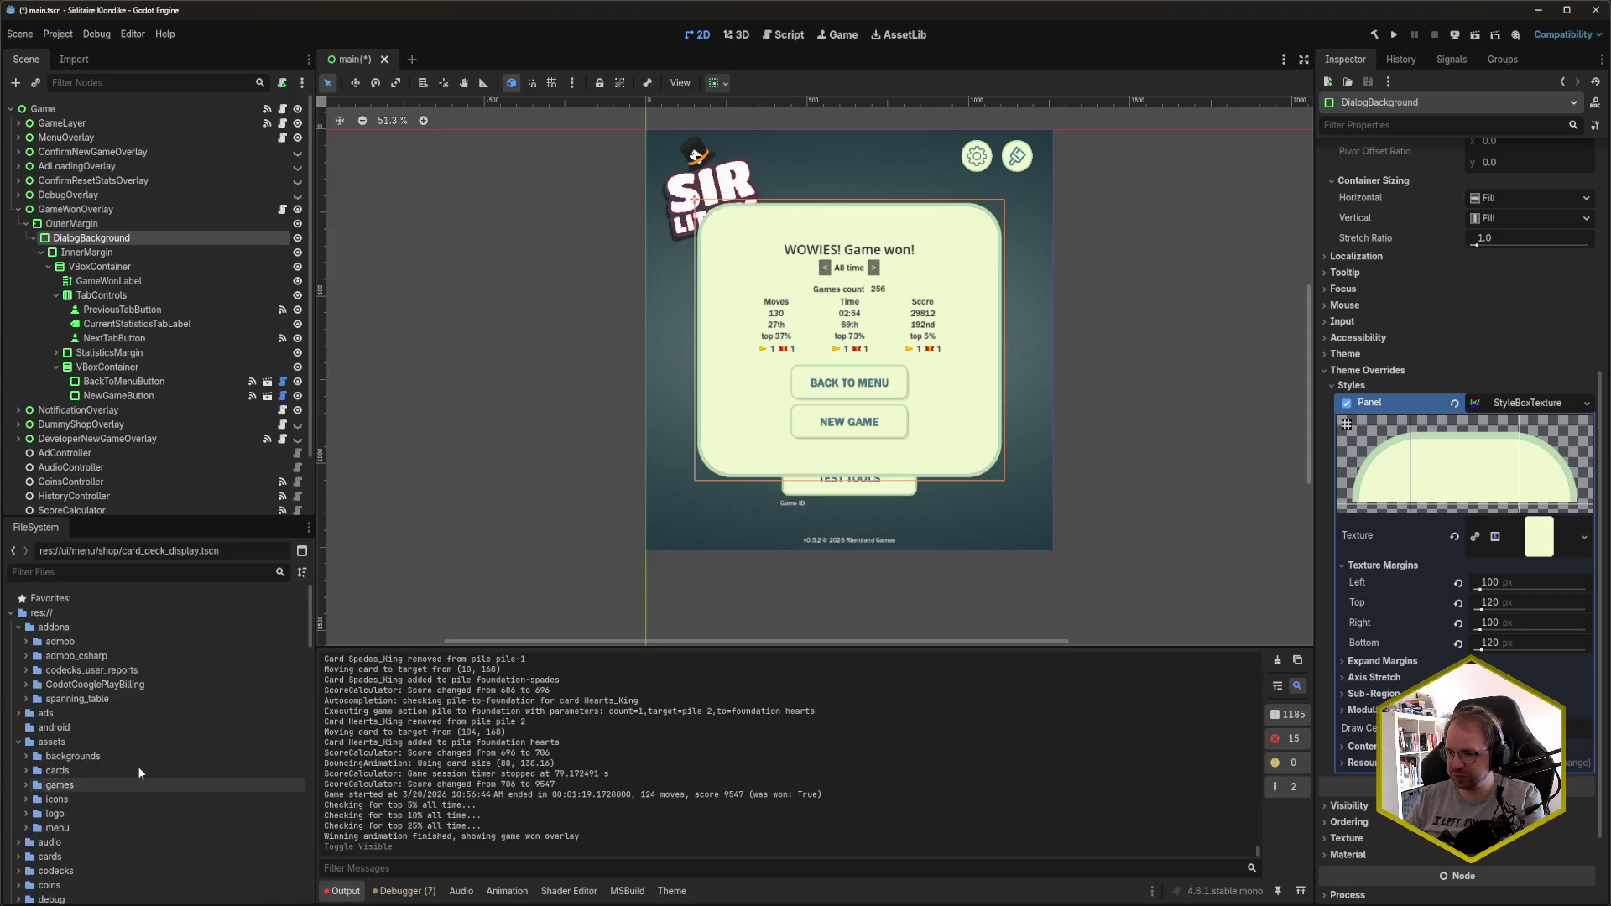
left_click(26, 827)
scroll(33, 831, "down", 1)
left_click(34, 805)
scroll(79, 789, "down", 7)
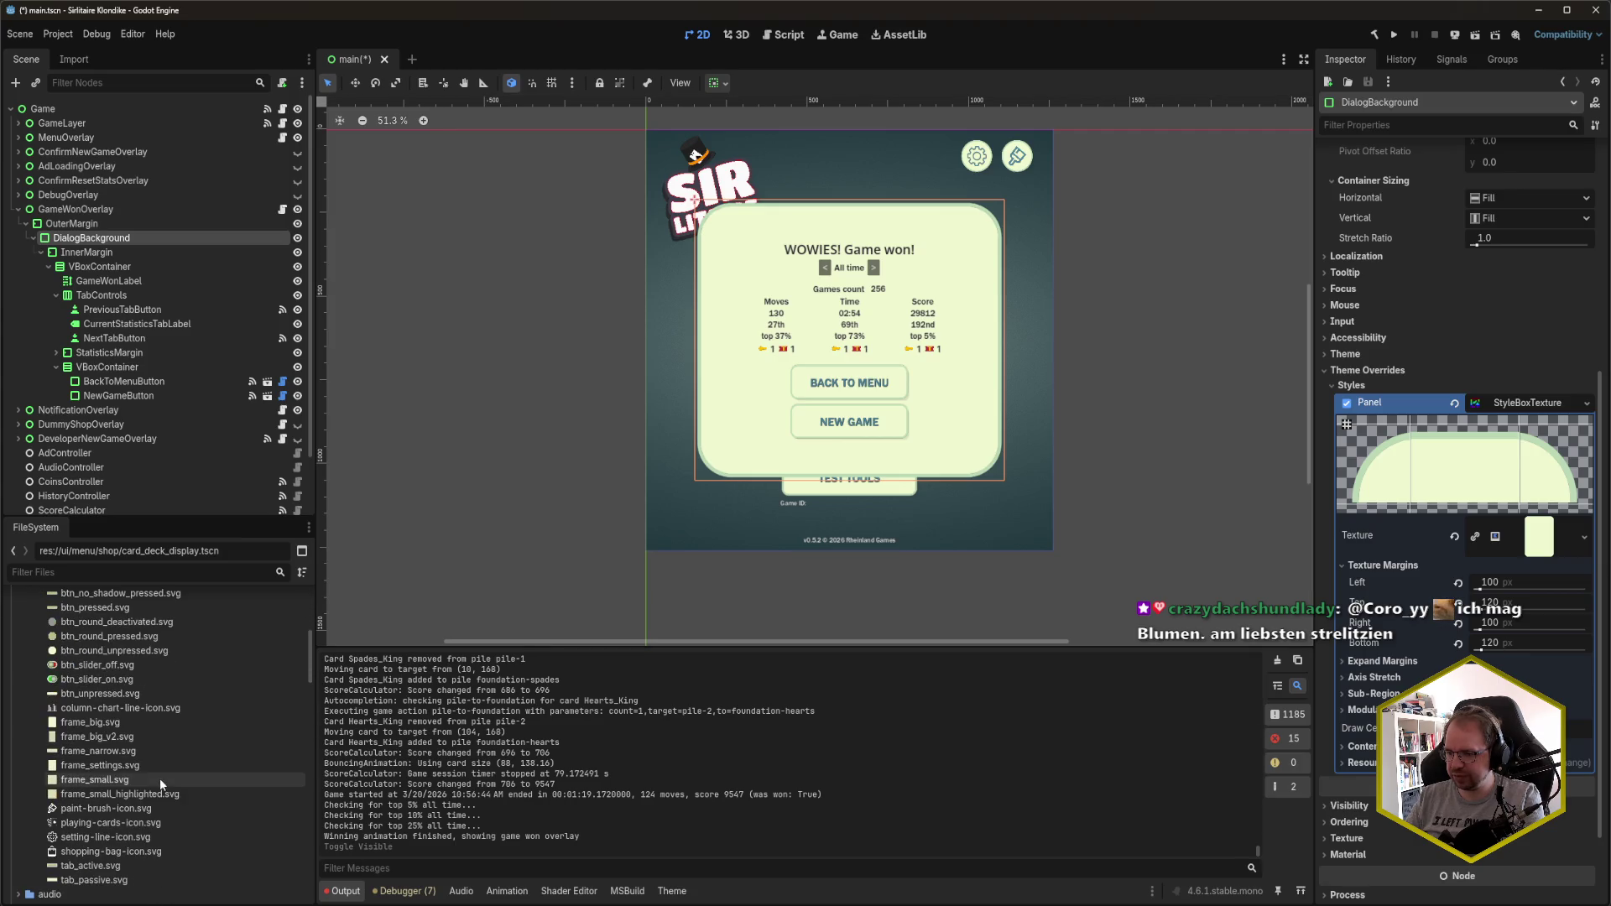
left_click(169, 781)
mouse_move(170, 781)
left_mouse_down()
mouse_move(1549, 558)
mouse_move(1544, 543)
left_mouse_up()
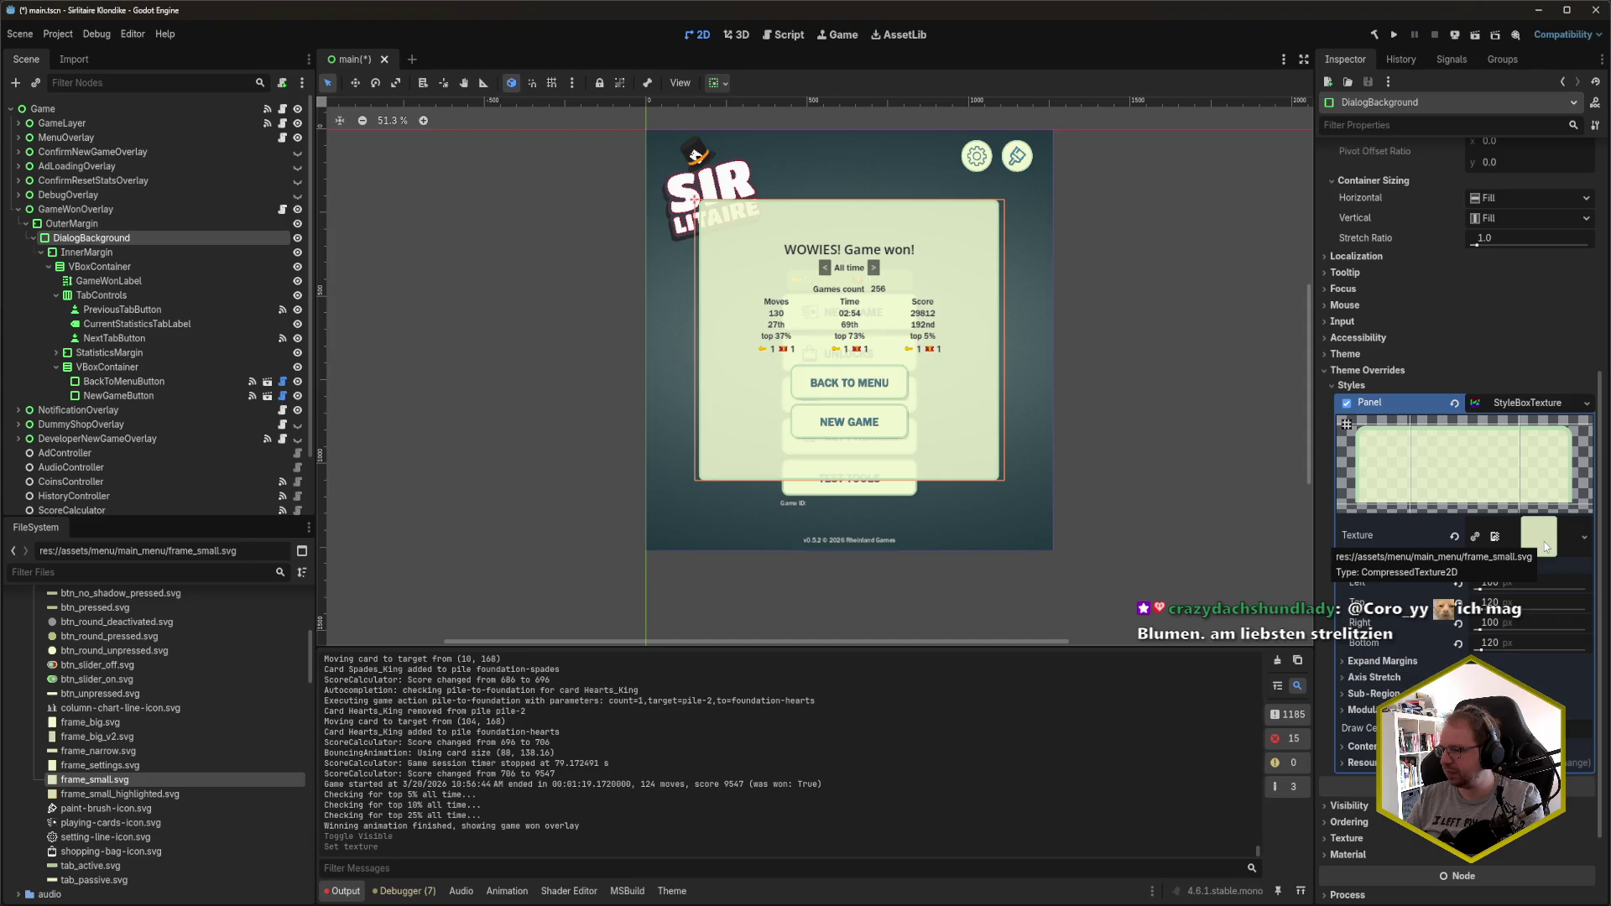
- Set the left texture margin to 20, correcting an initial 50
left_click(1493, 583)
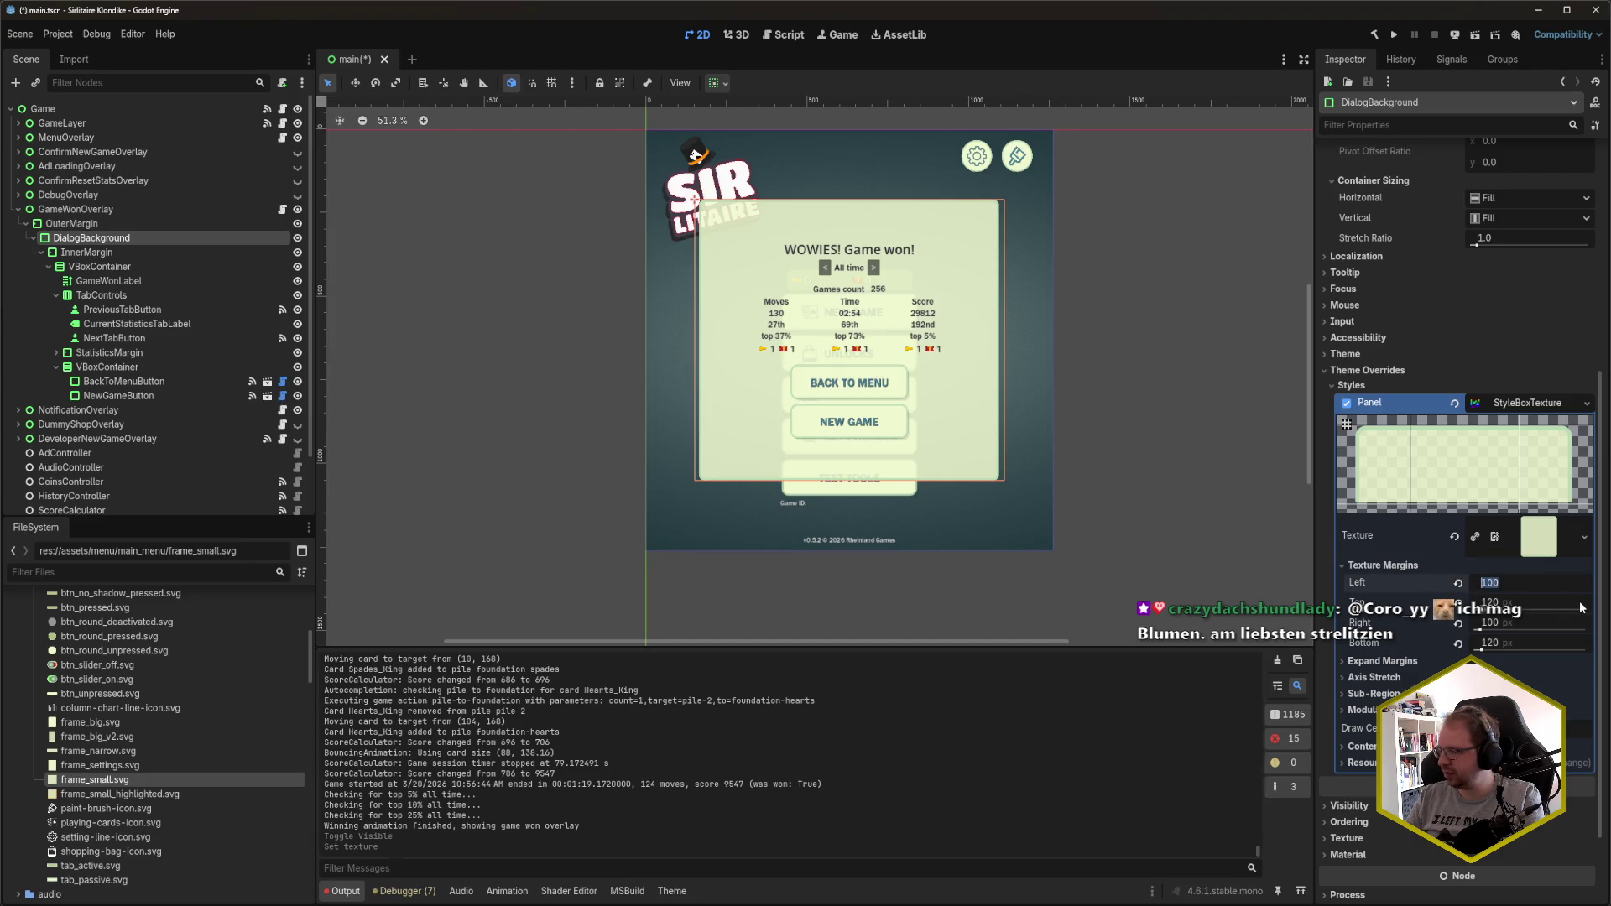
type("50")
key("Tab")
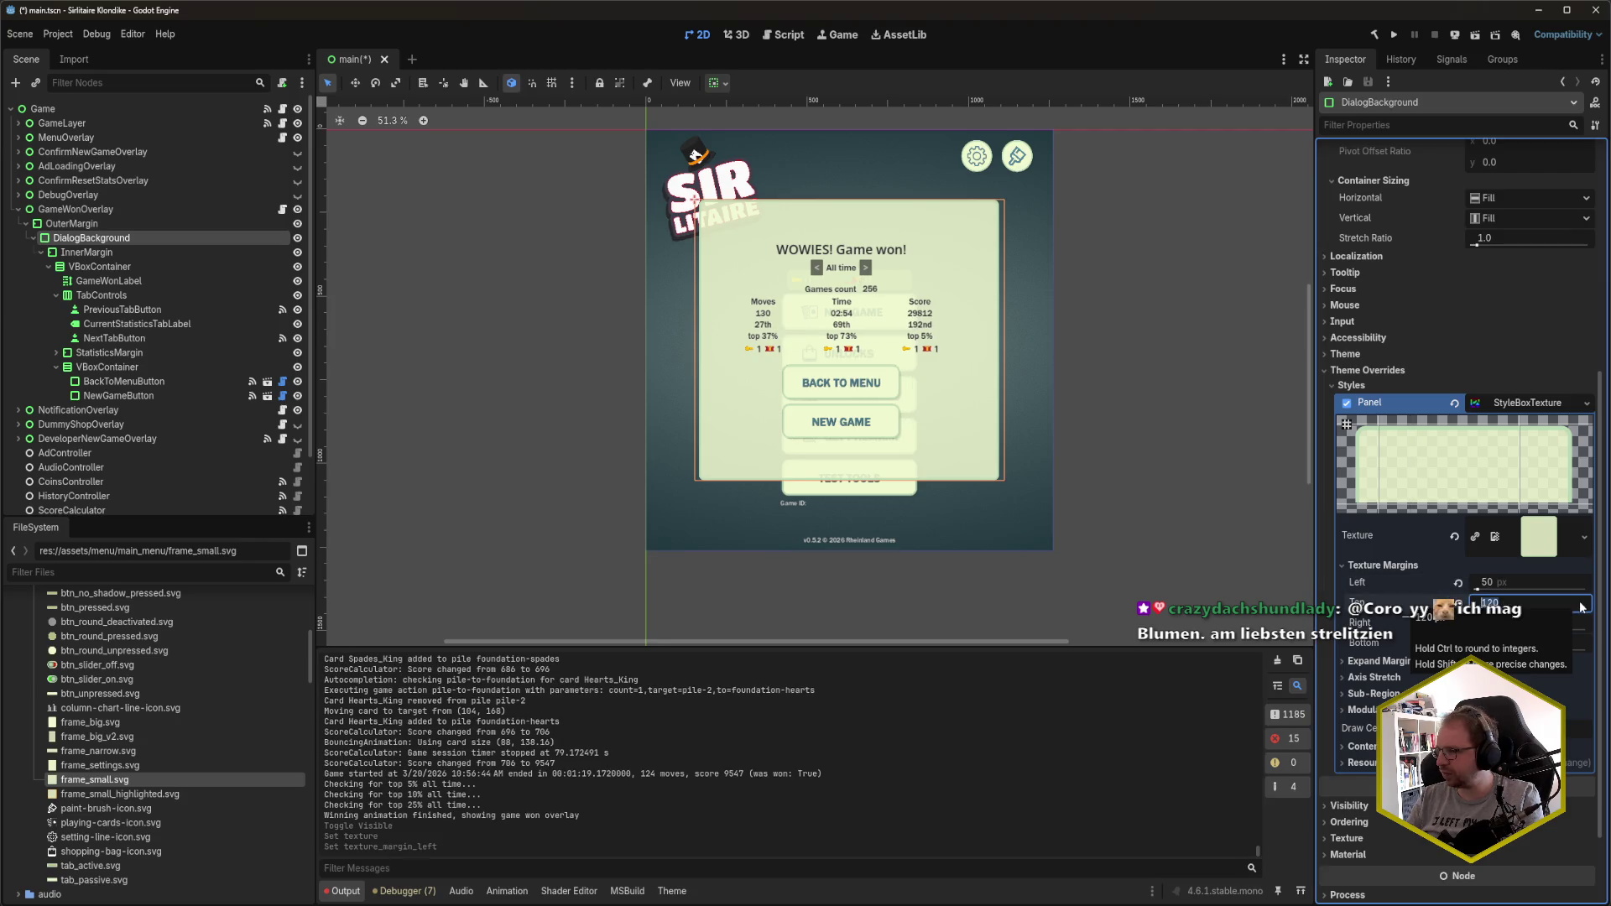
key("shift+Tab")
key("Left")
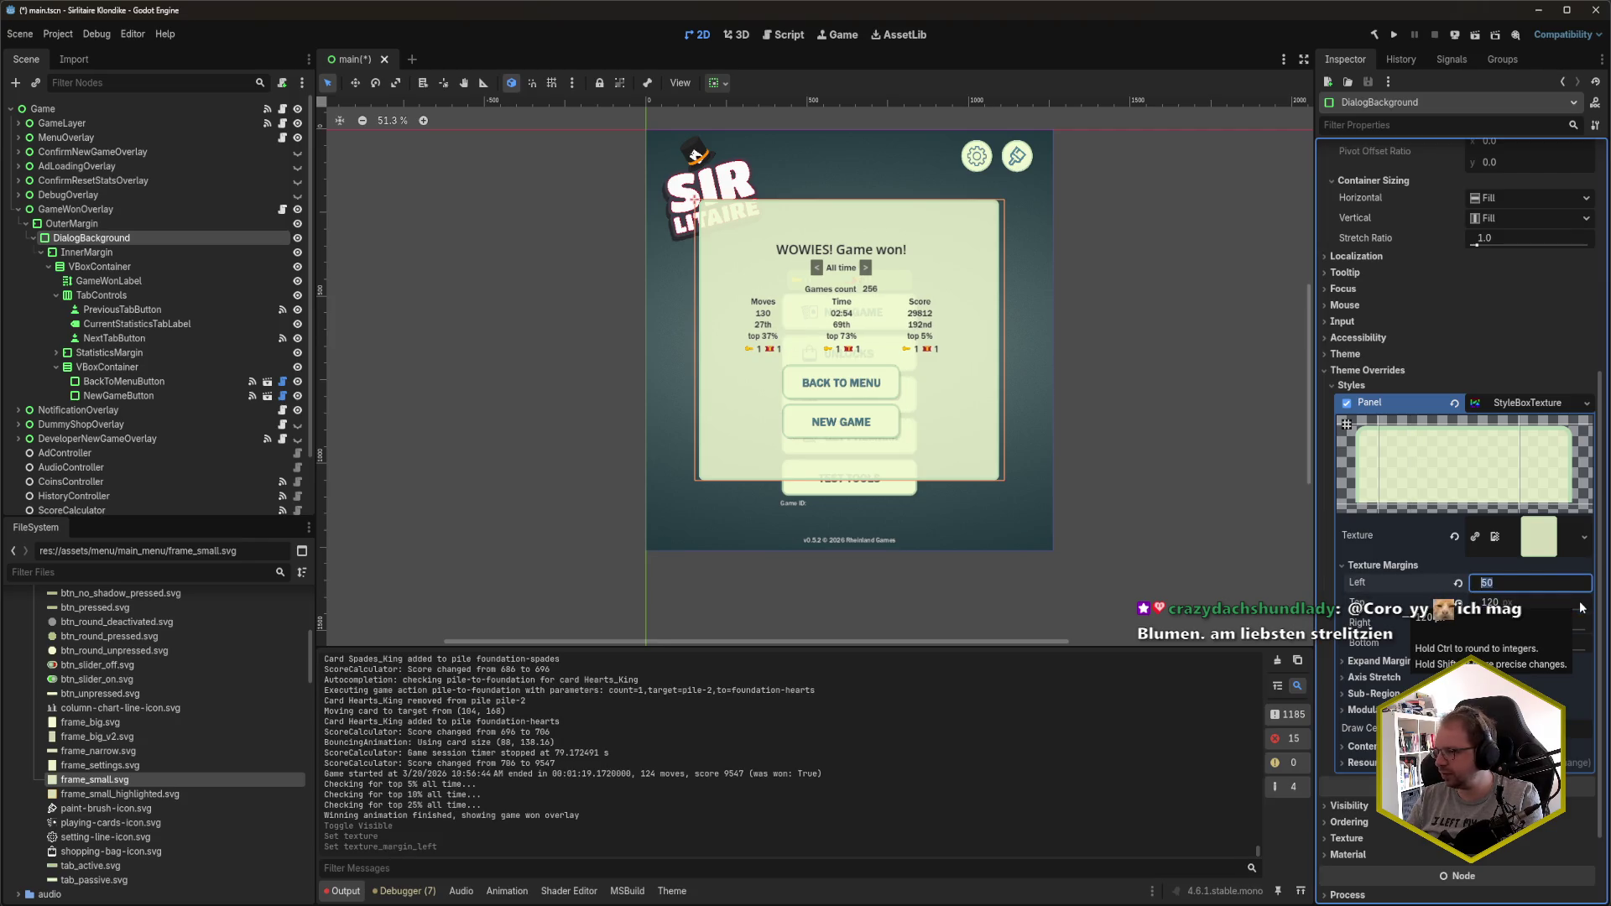
type("2")
key("Tab")
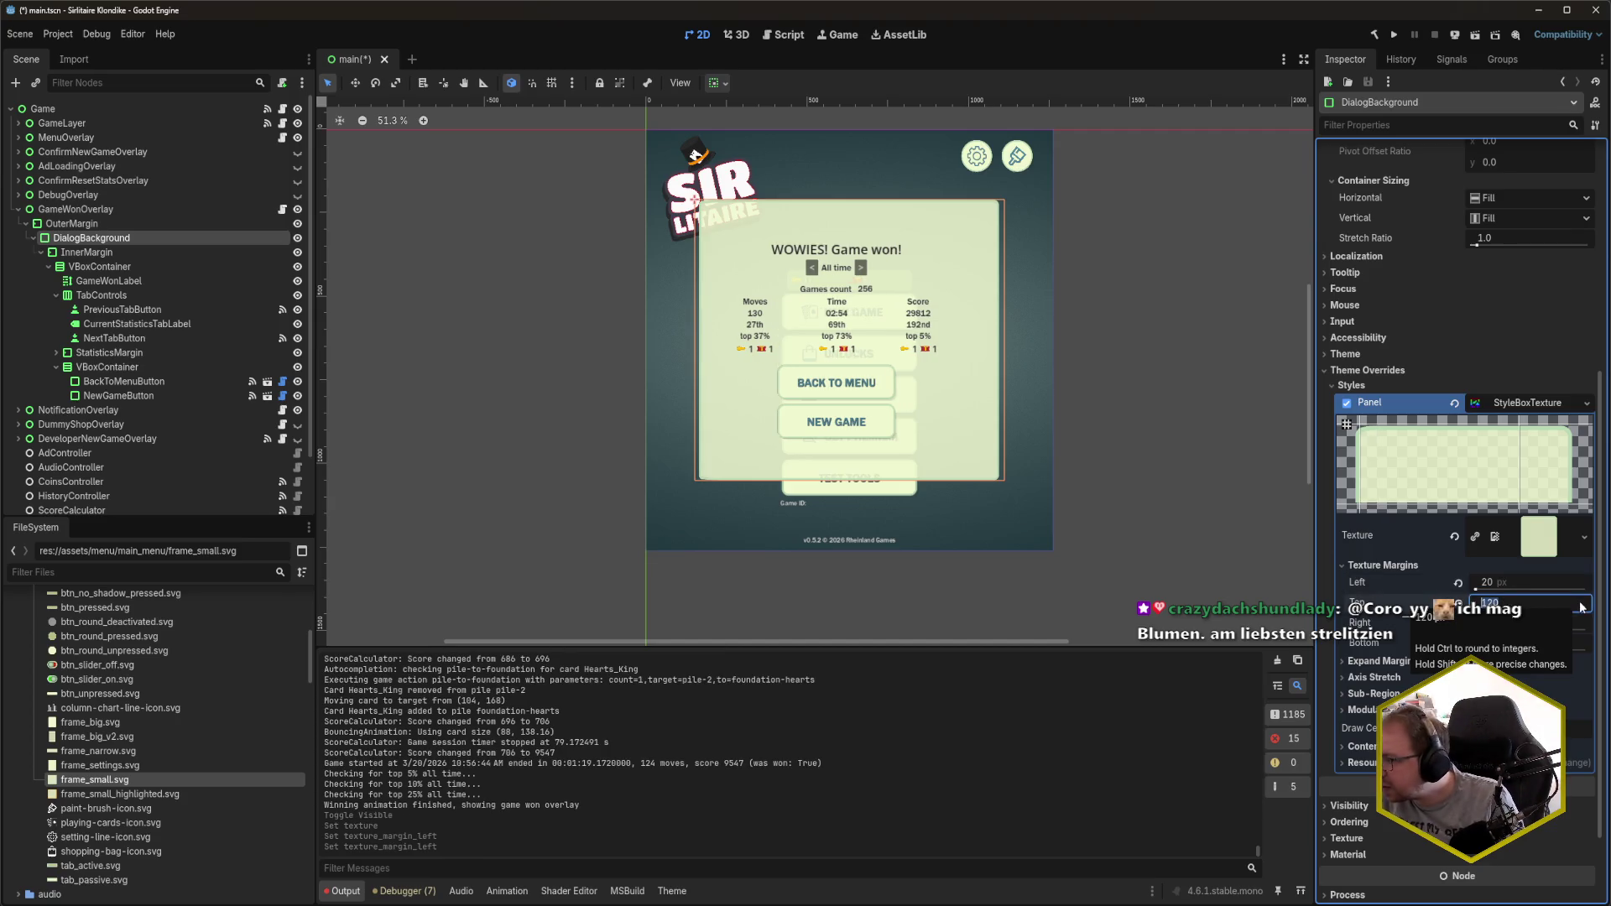
- Set the top, right and bottom texture margins to 20 each
type("20")
key("Tab")
type("20")
key("Tab")
type("20")
key("Return")
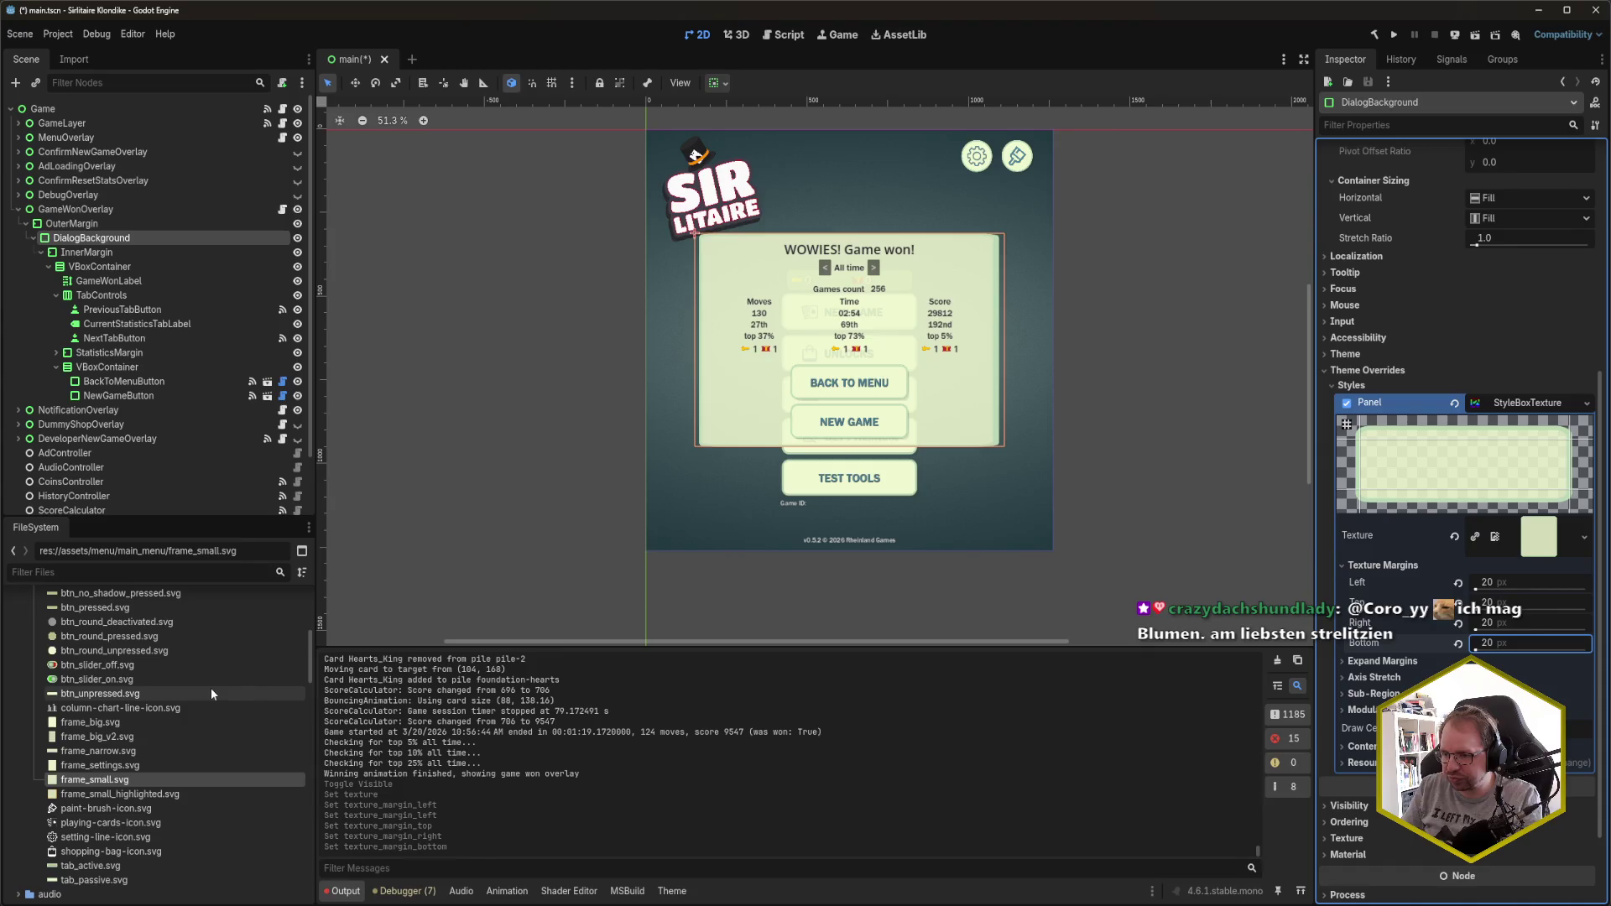
- Check ConfirmNewGameOverlay's DialogBackground margins (60, 40, 60, 40), then reselect the game-won DialogBackground
mouse_move(211, 699)
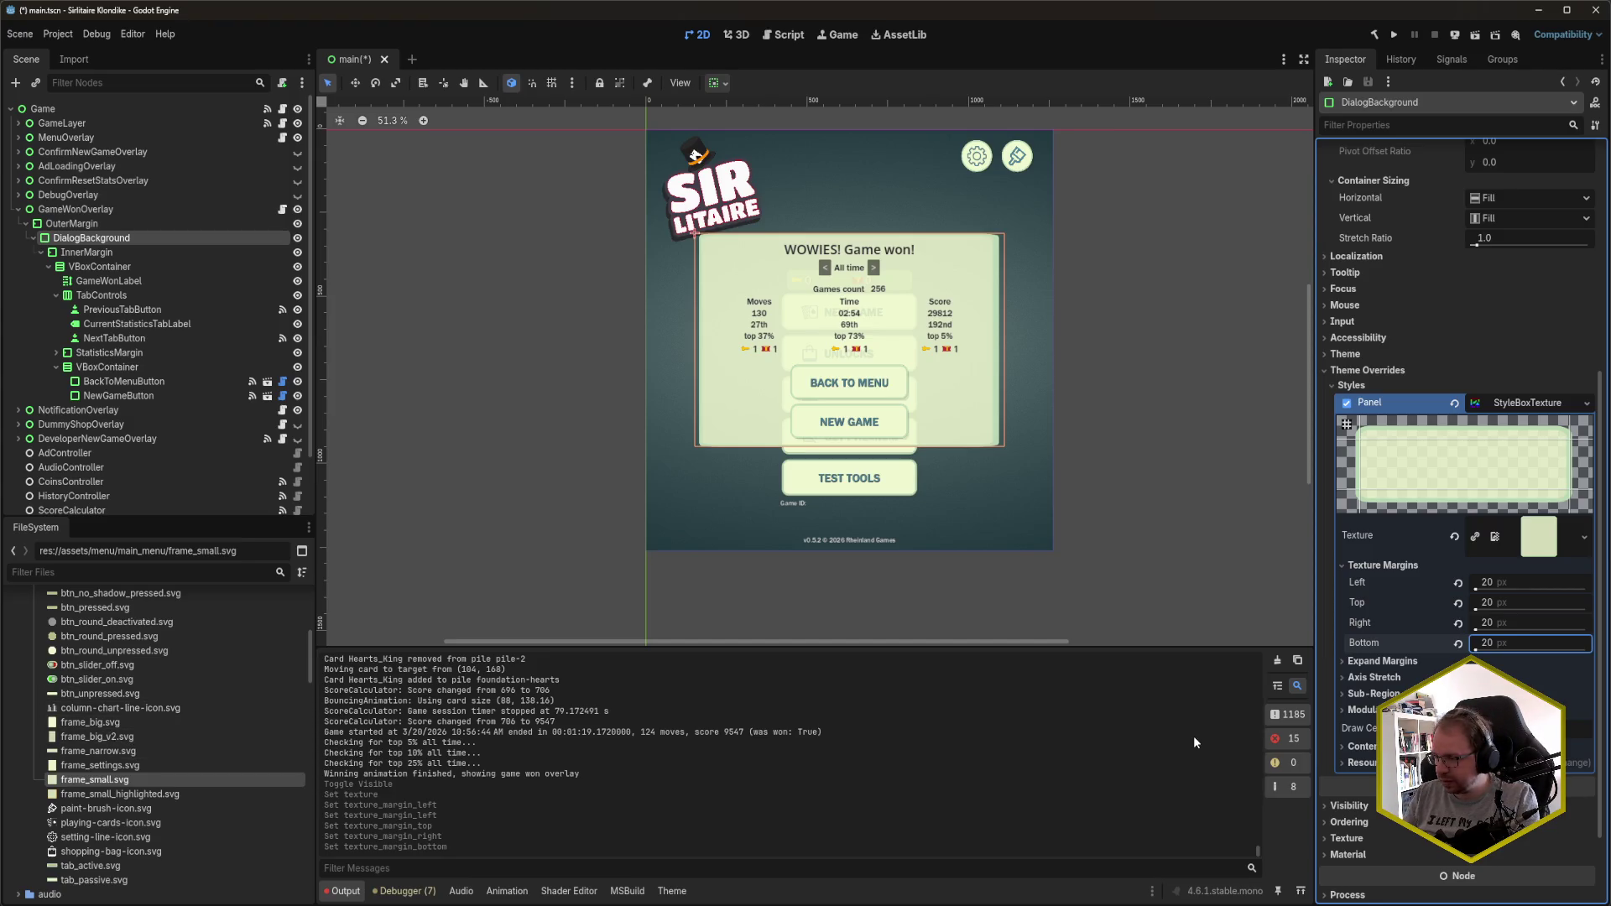
scroll(133, 779, "down", 10)
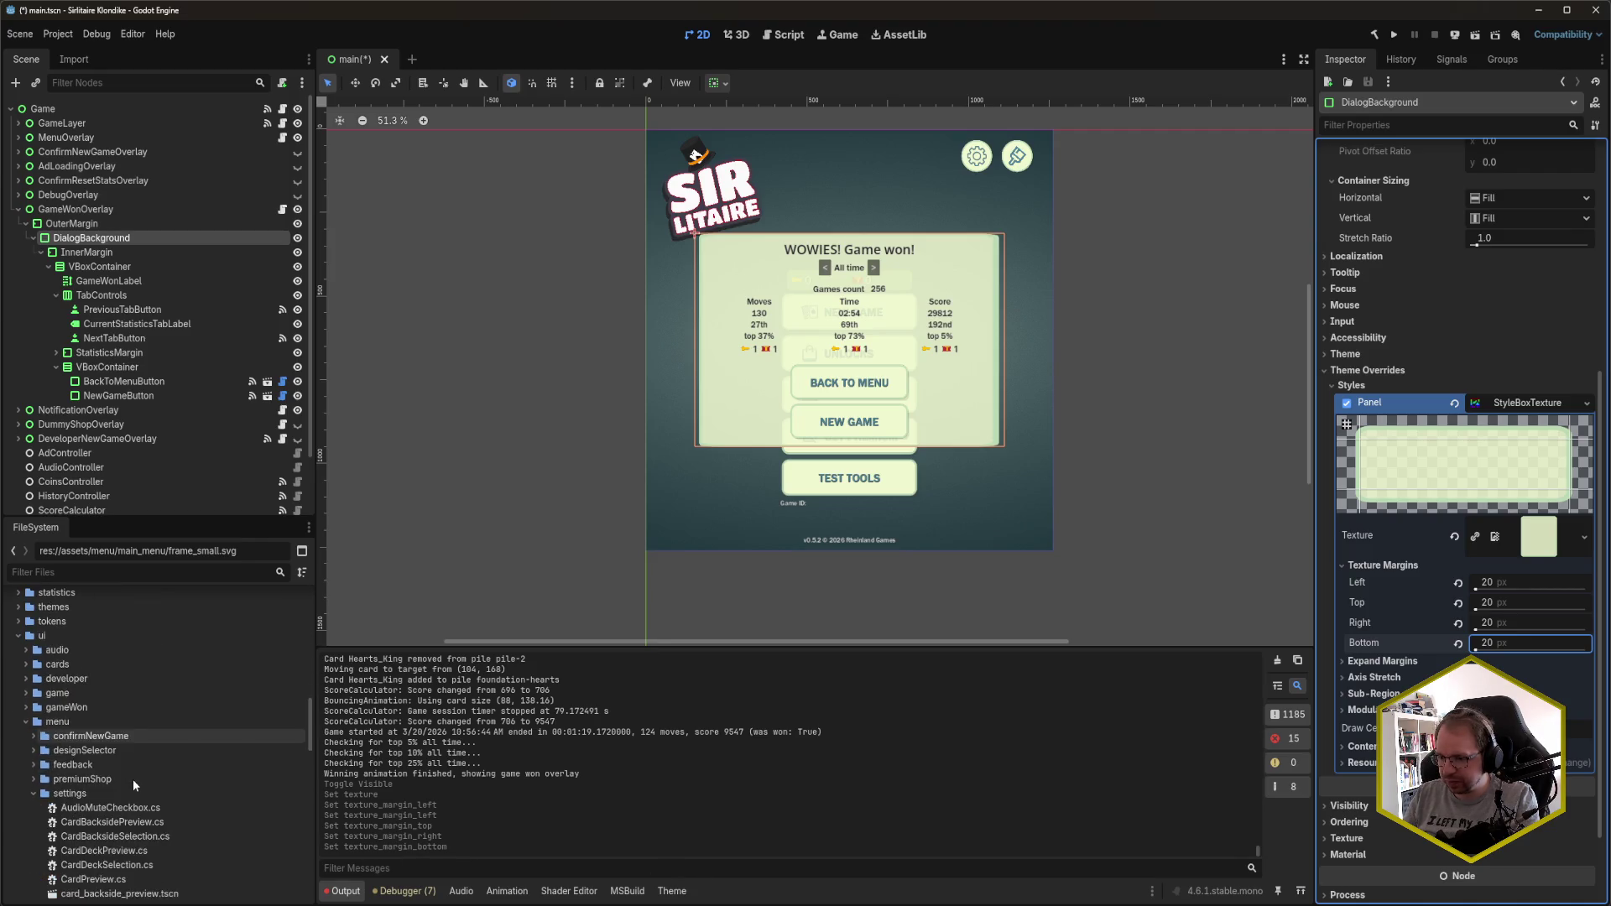
scroll(132, 778, "down", 10)
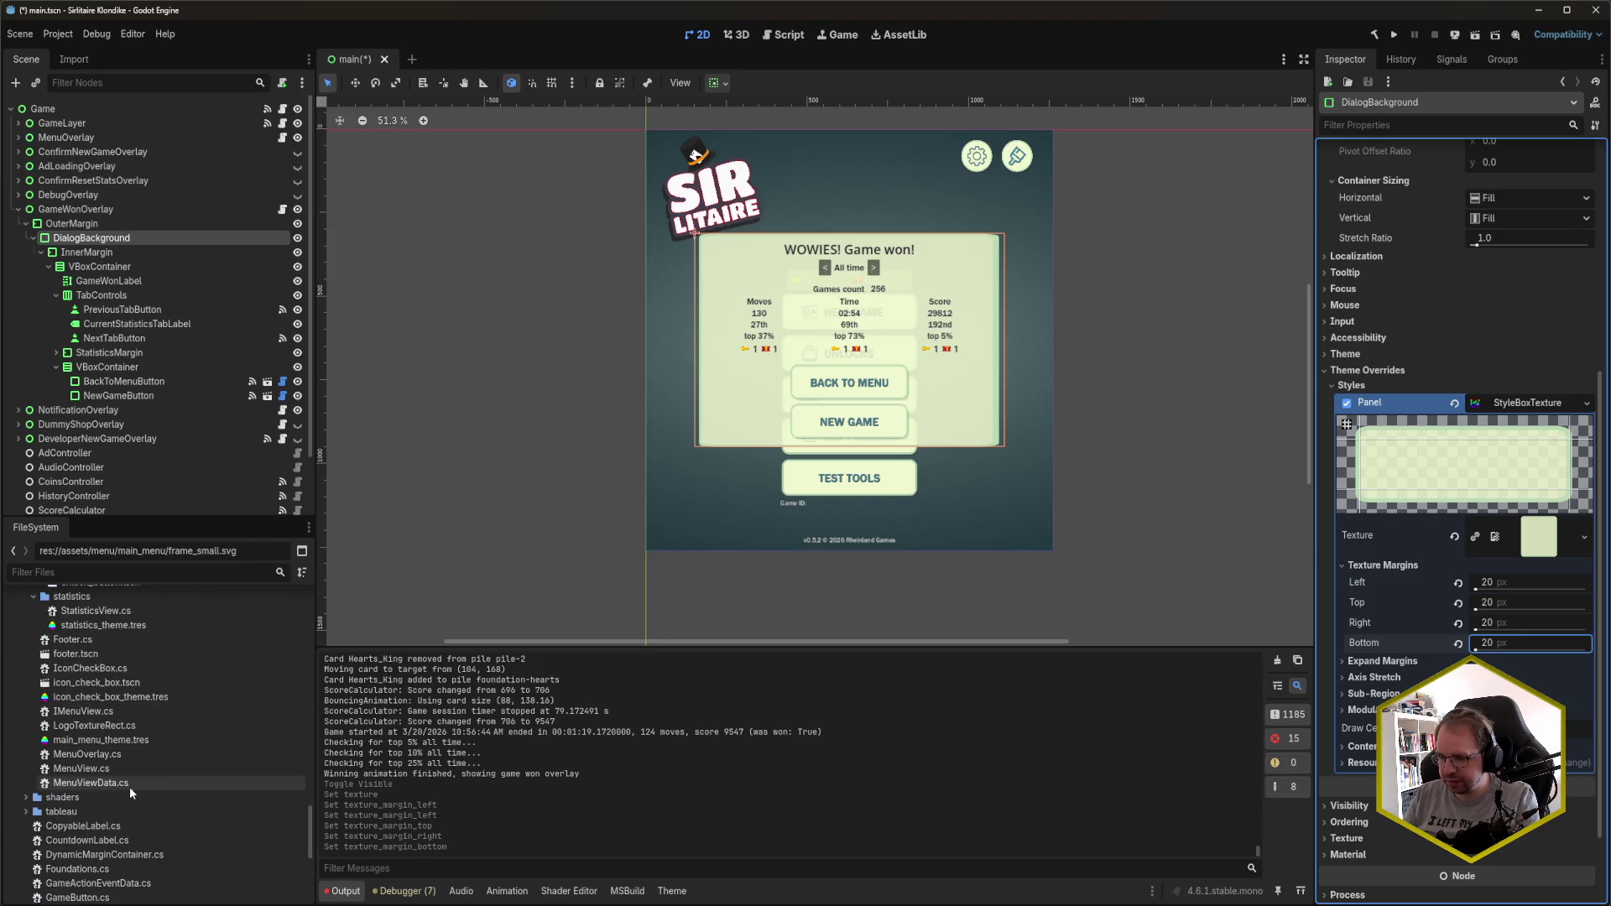
scroll(130, 787, "up", 5)
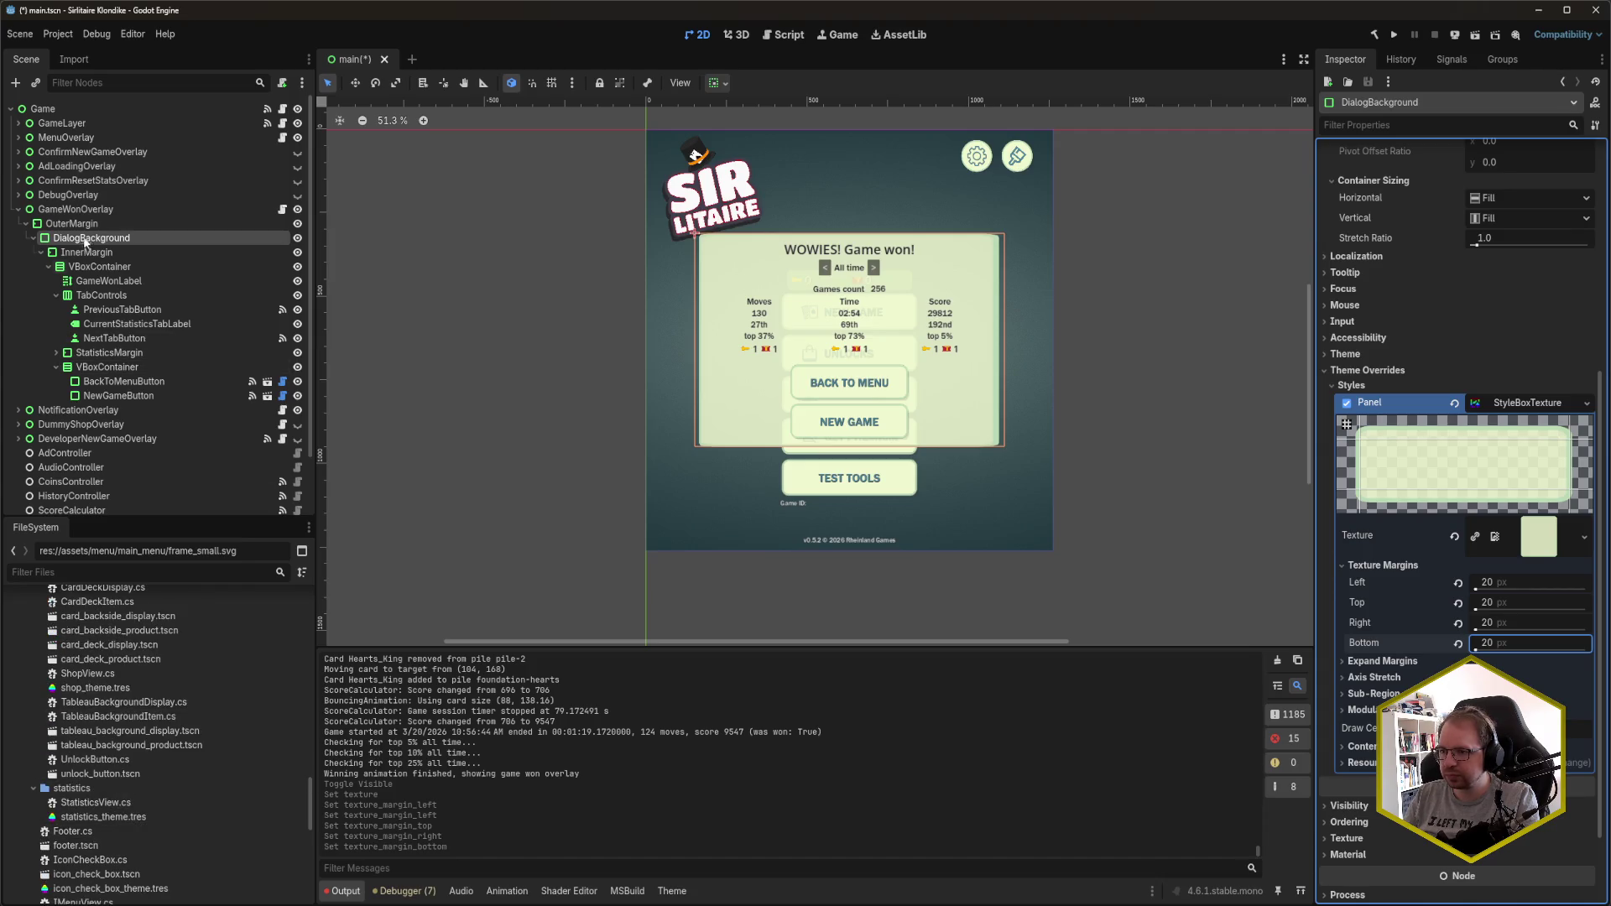
left_click(84, 152)
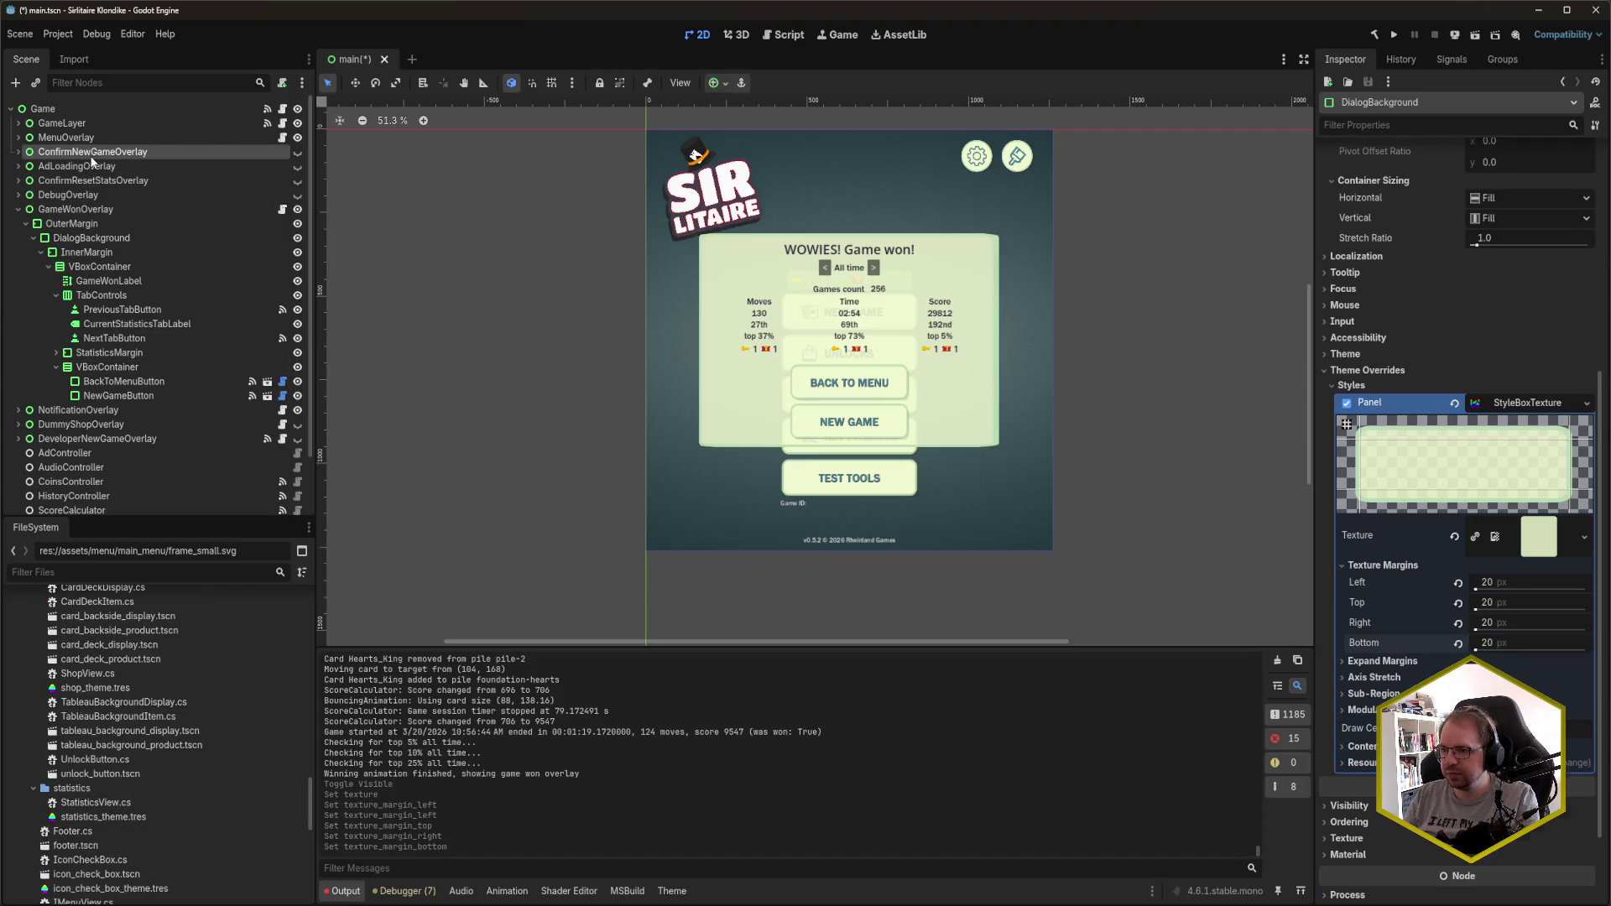
key("Right")
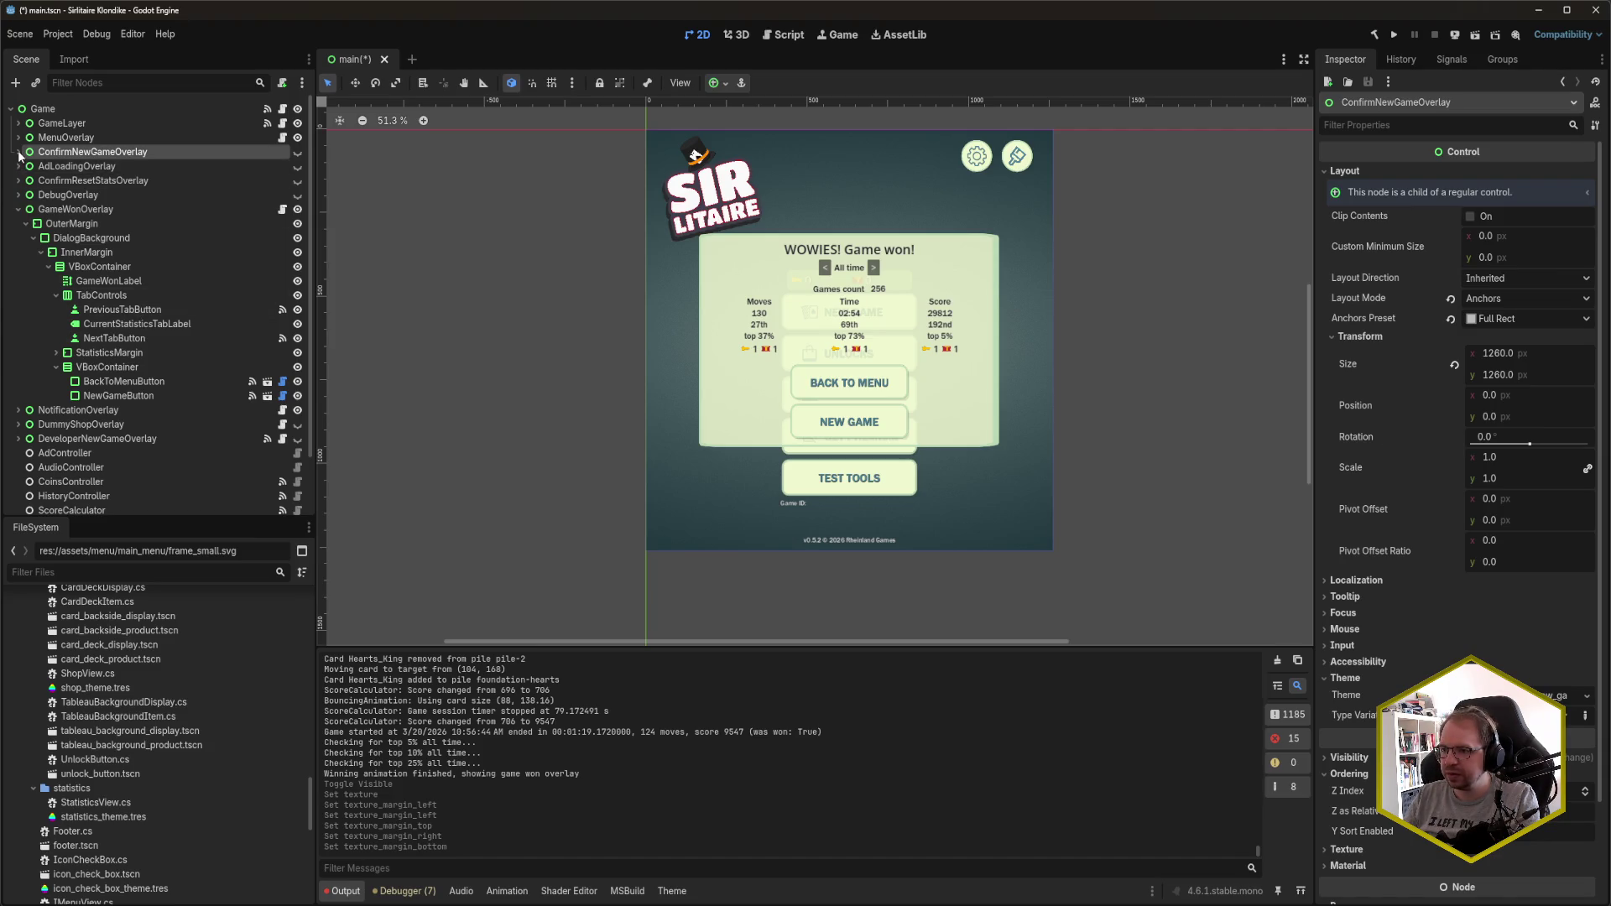
key("Down")
key("Down")
key("Down")
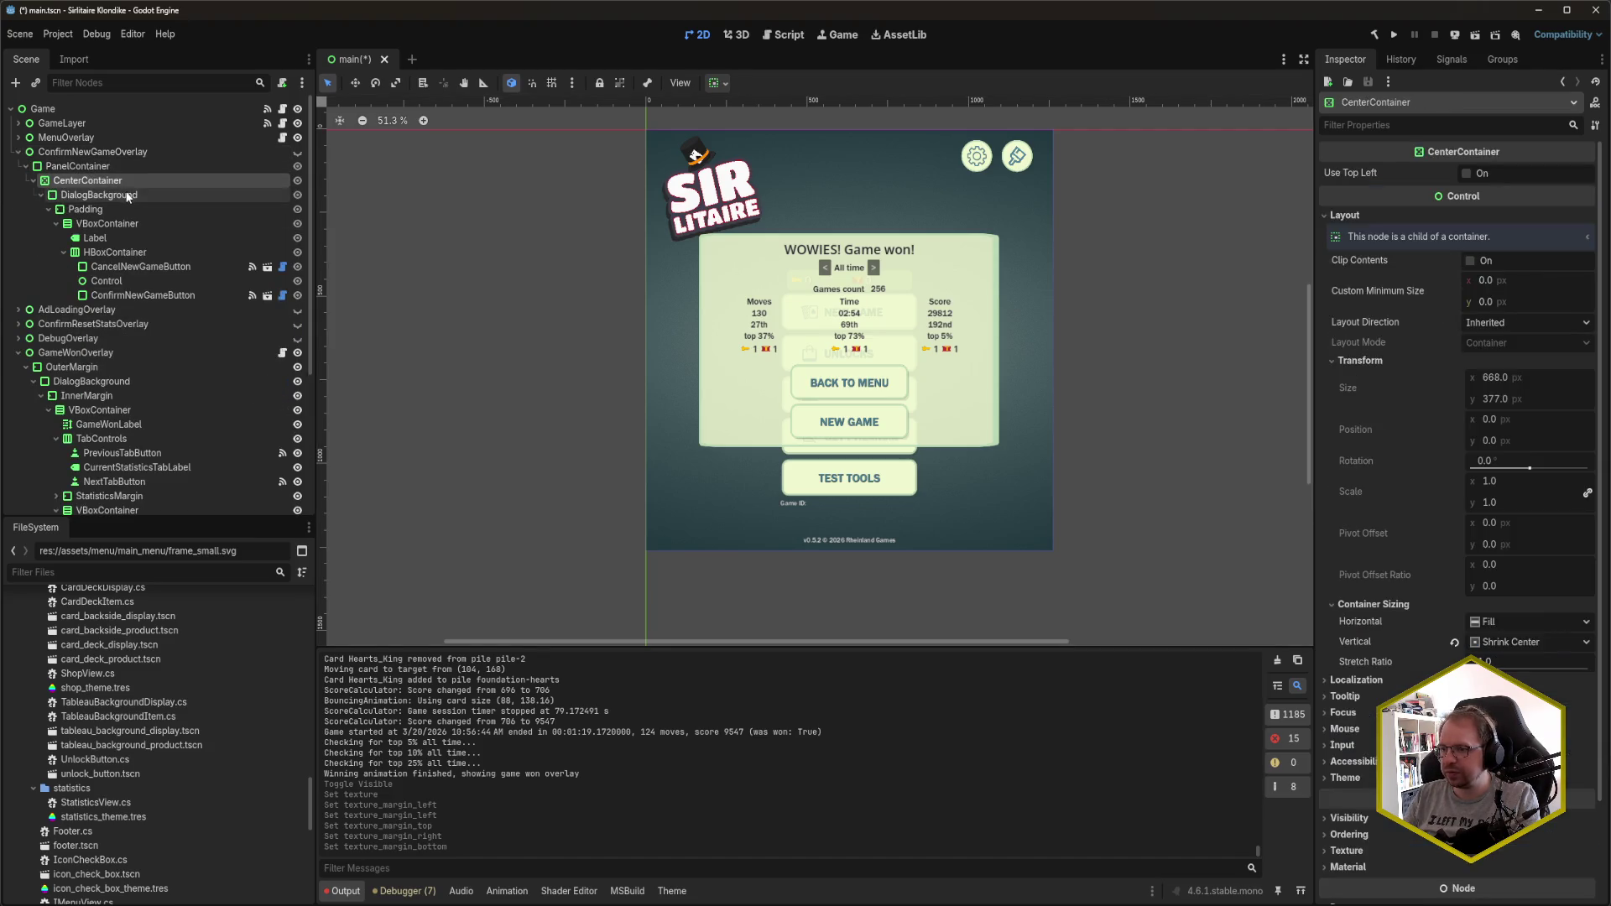
scroll(1517, 518, "down", 3)
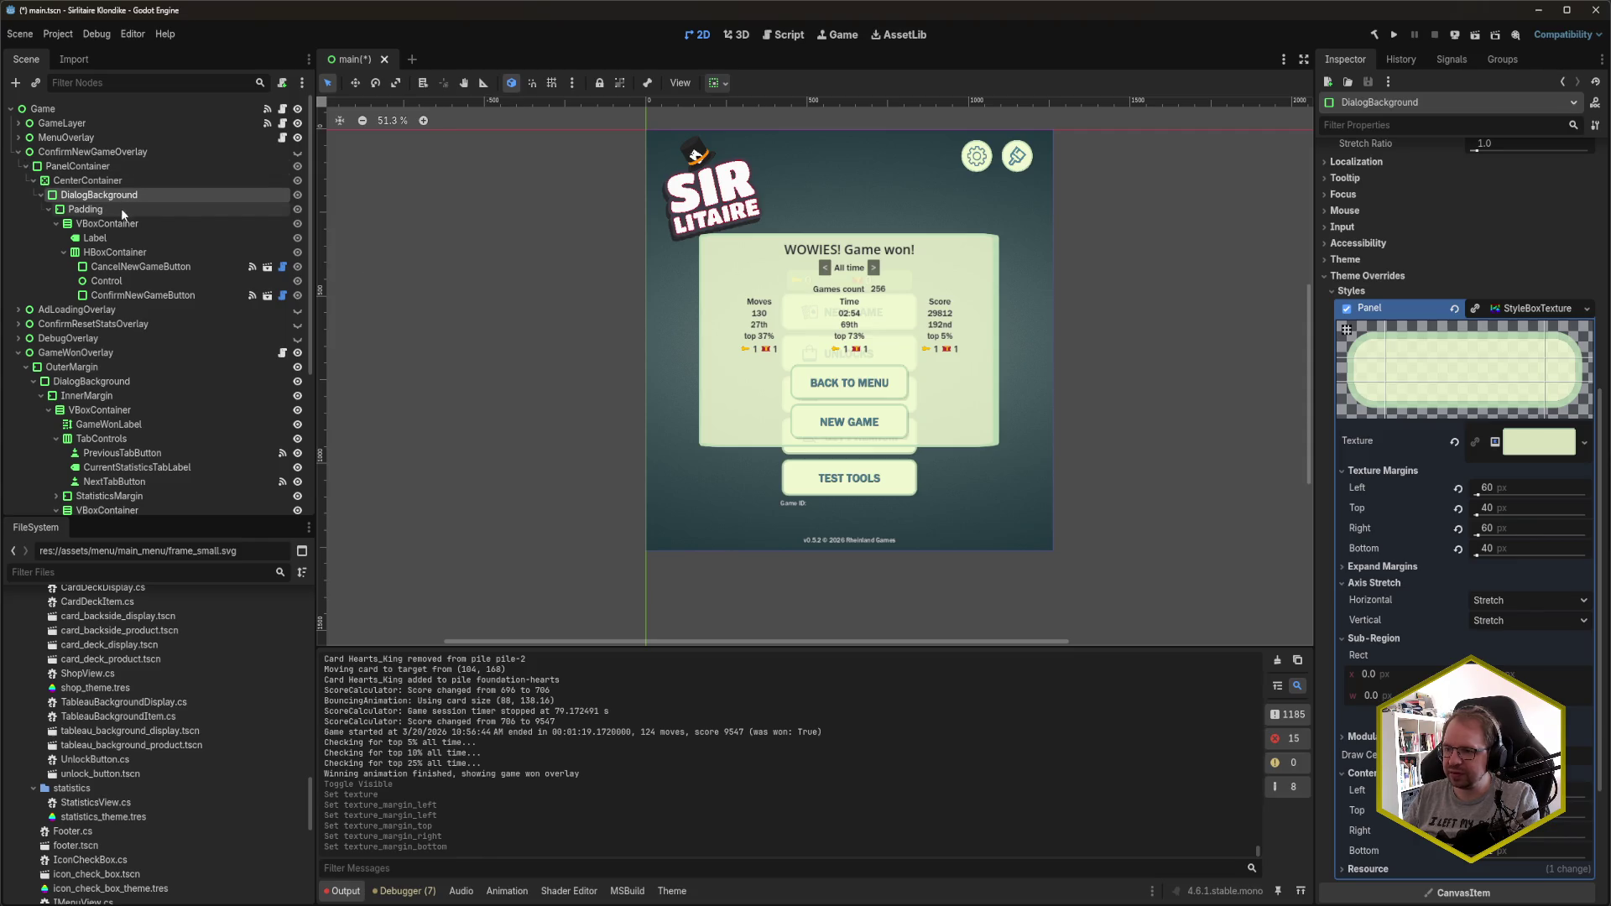
left_click(101, 381)
- Set the game-won DialogBackground texture margins to Left 60, Top 40, Right 60, Bottom 40
left_click(1519, 582)
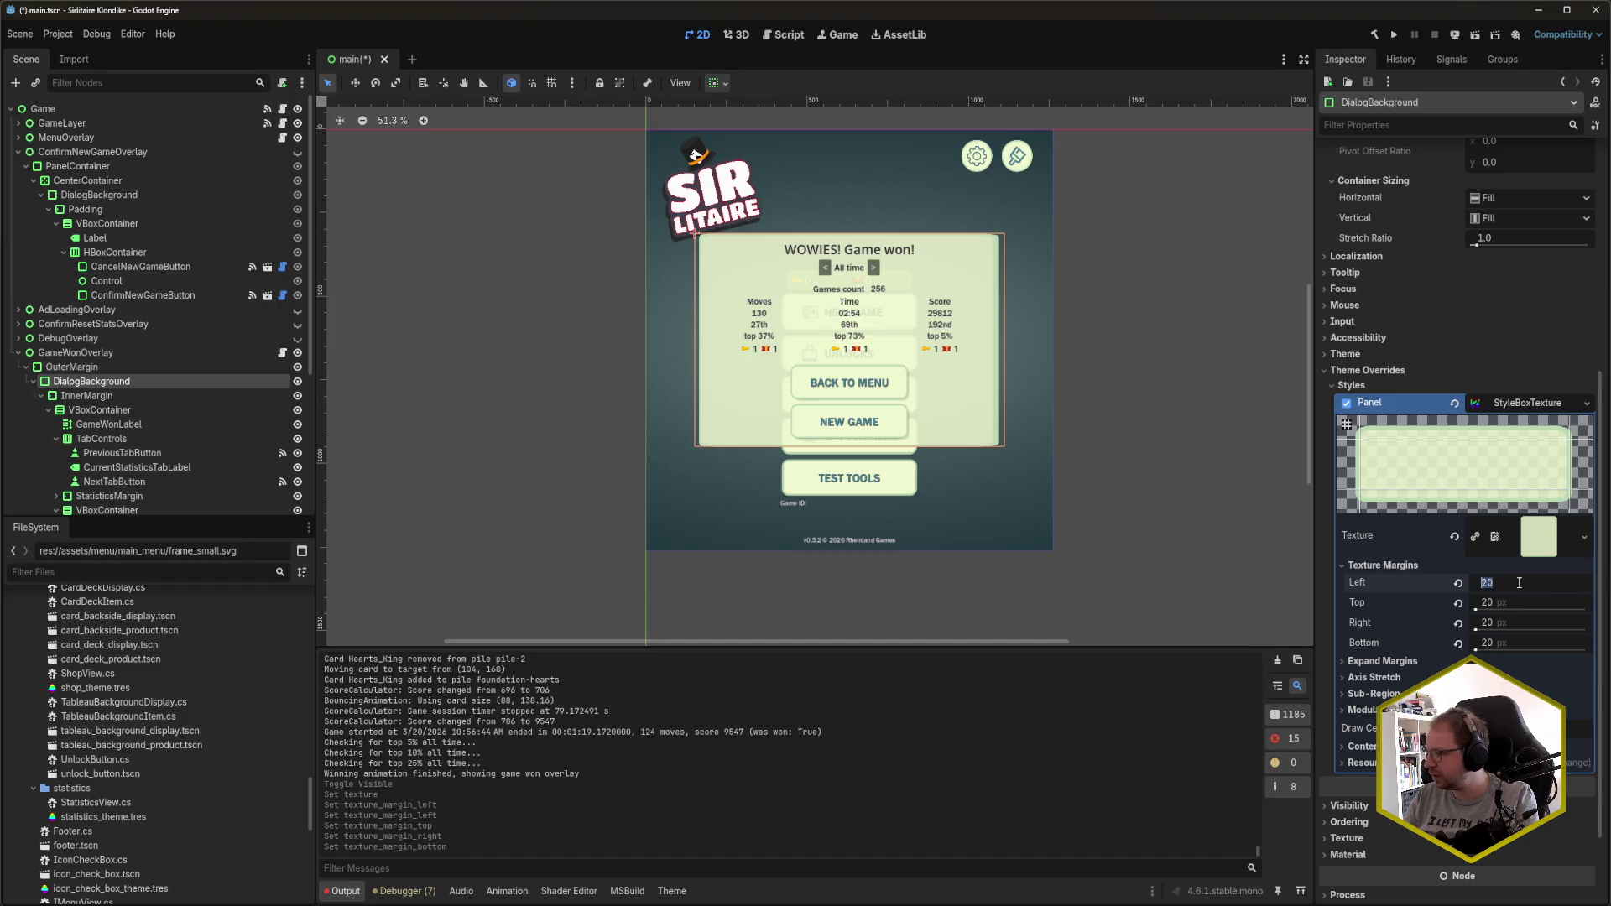
type("60")
key("Tab")
type("40")
key("Tab")
type("60")
key("Tab")
type("40")
key("Tab")
scroll(902, 336, "up", 4)
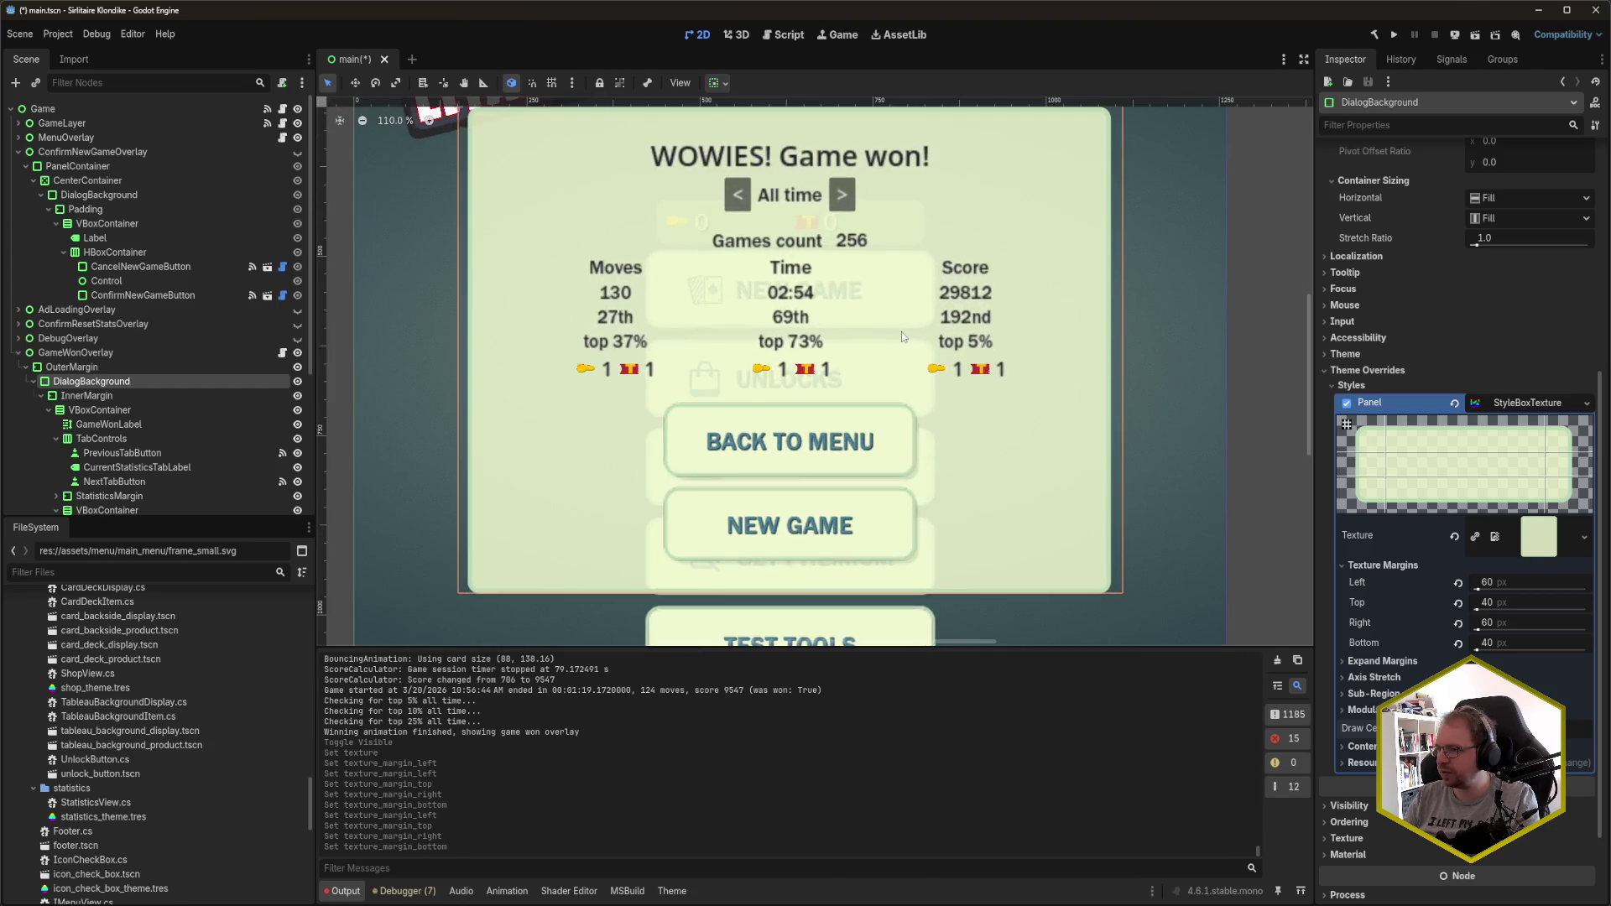
scroll(901, 331, "down", 4)
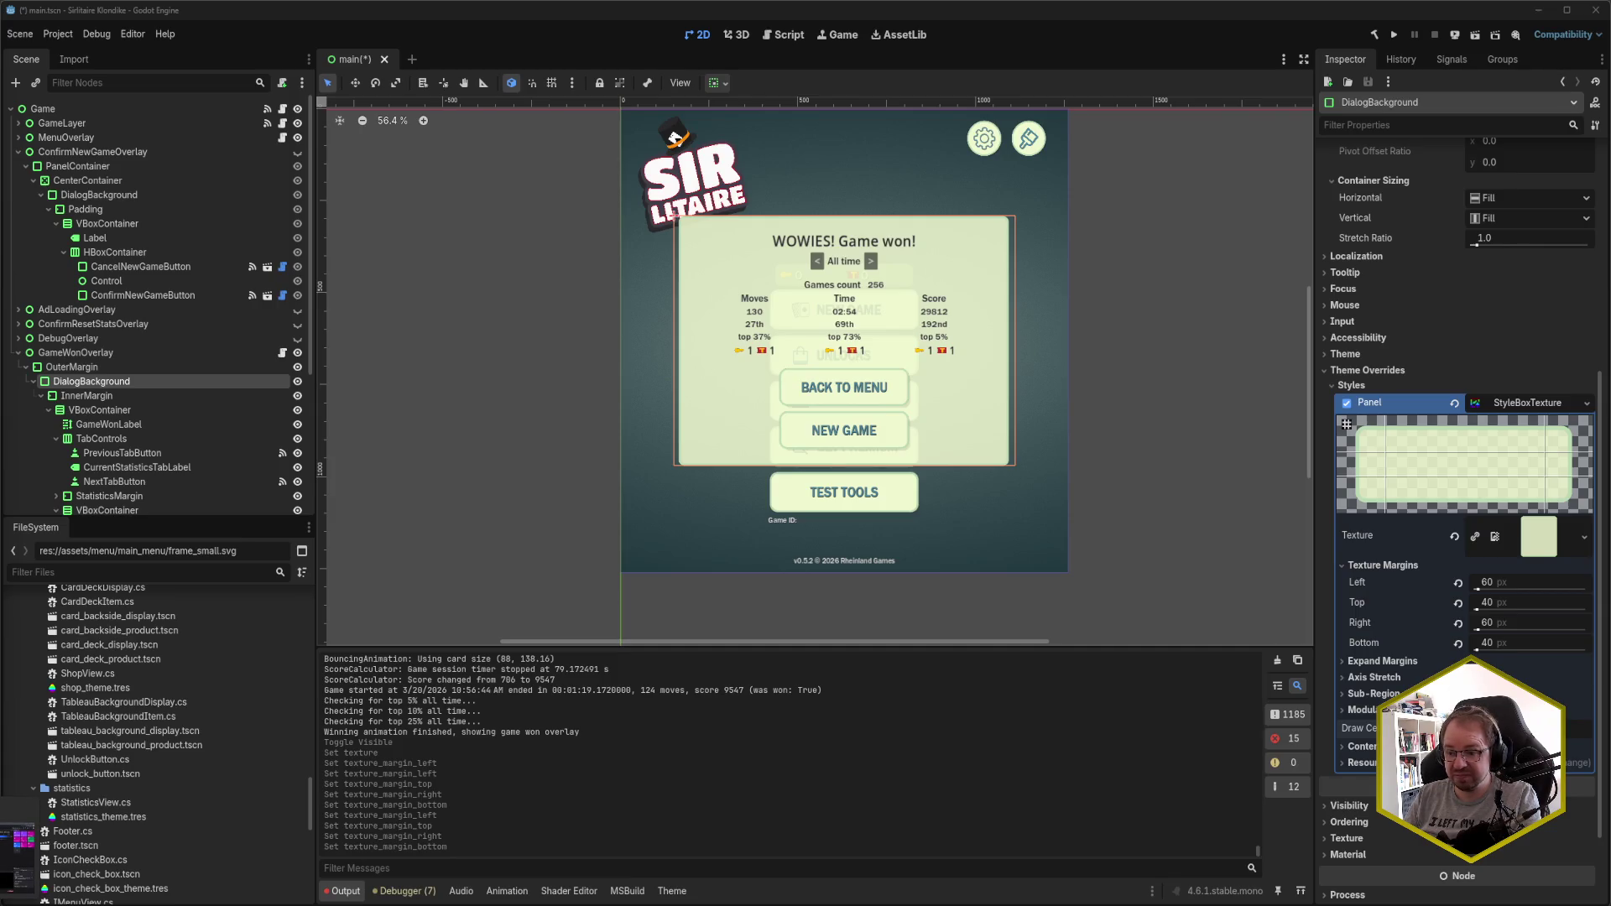
left_click(16, 856)
- Open German Wikipedia and go to the 'strelitzien' article
left_click(1399, 16)
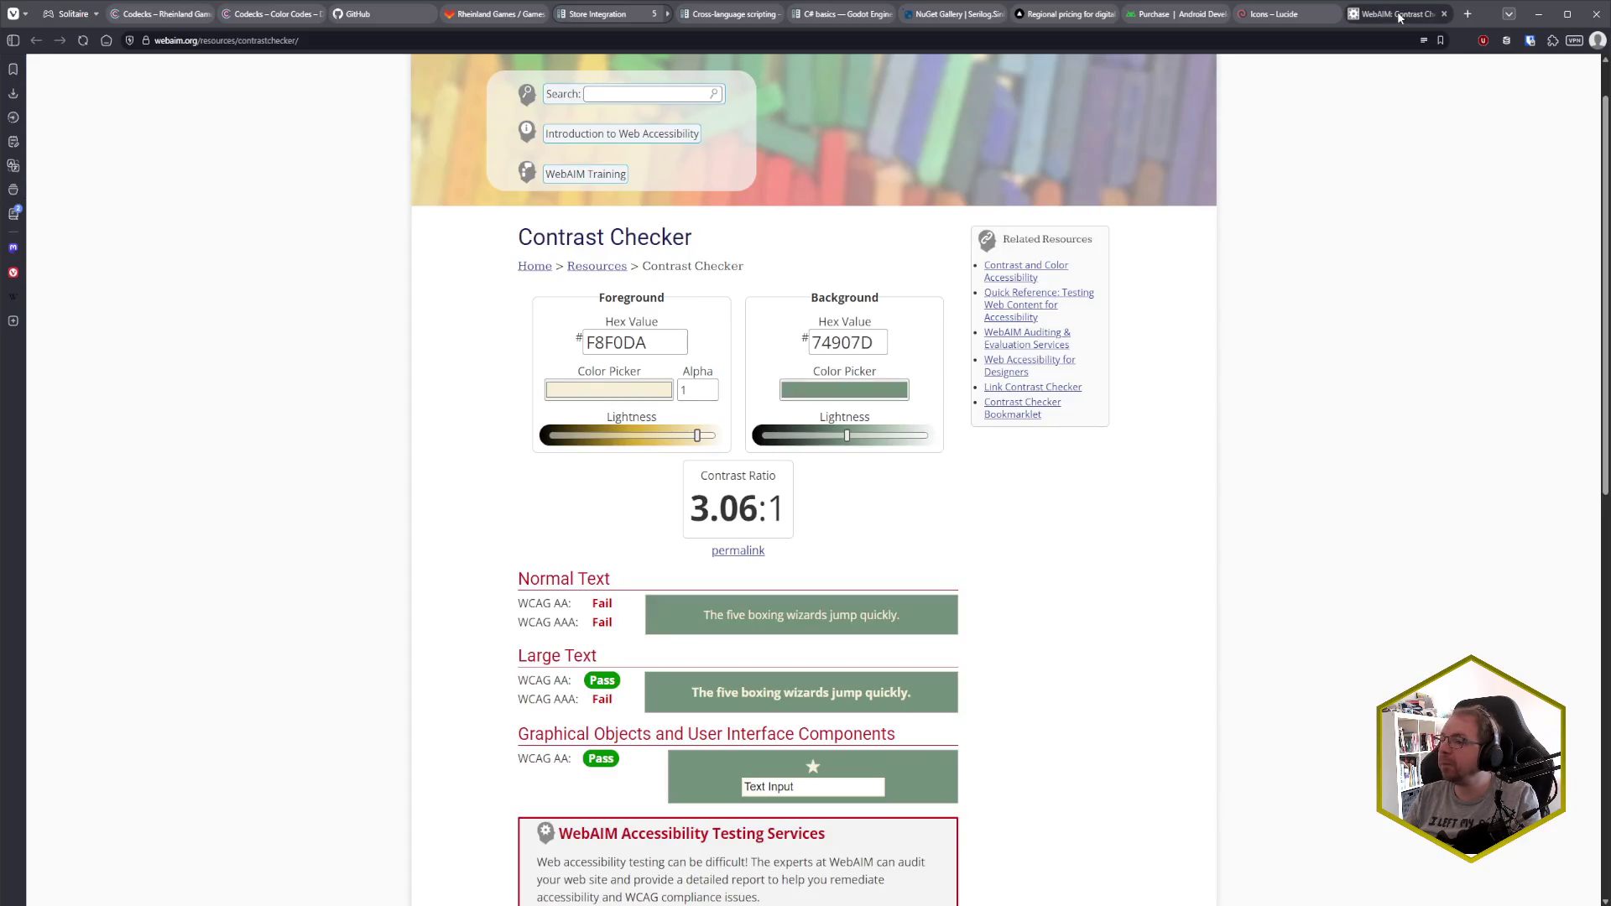
key("ctrl+l")
type("wiki")
key("Return")
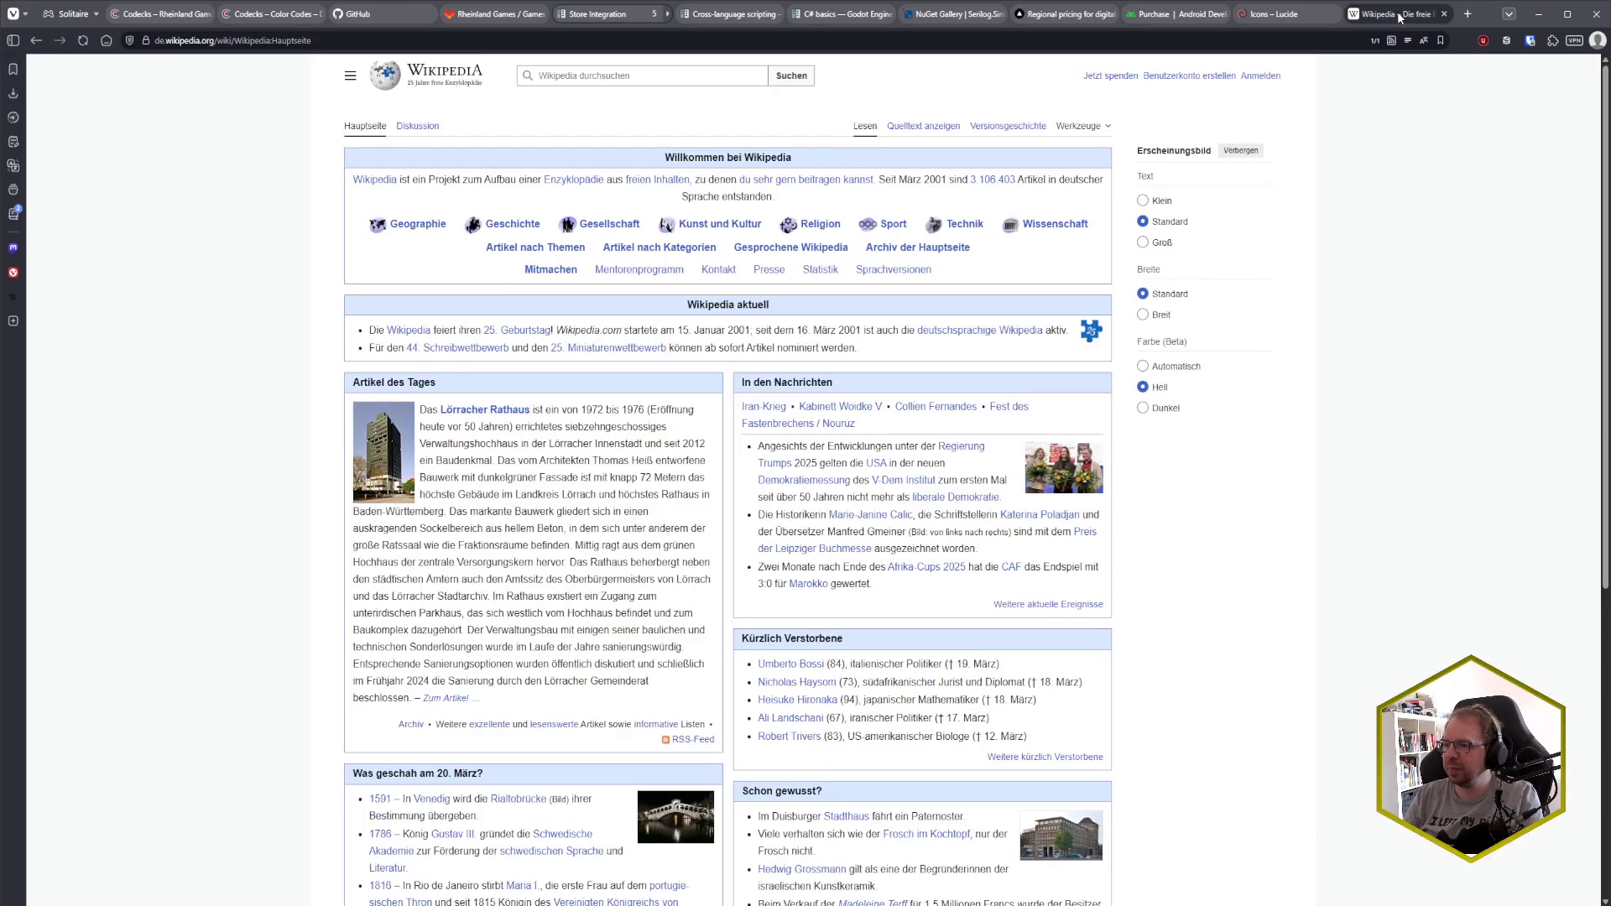
left_click(638, 76)
type("strelitzien")
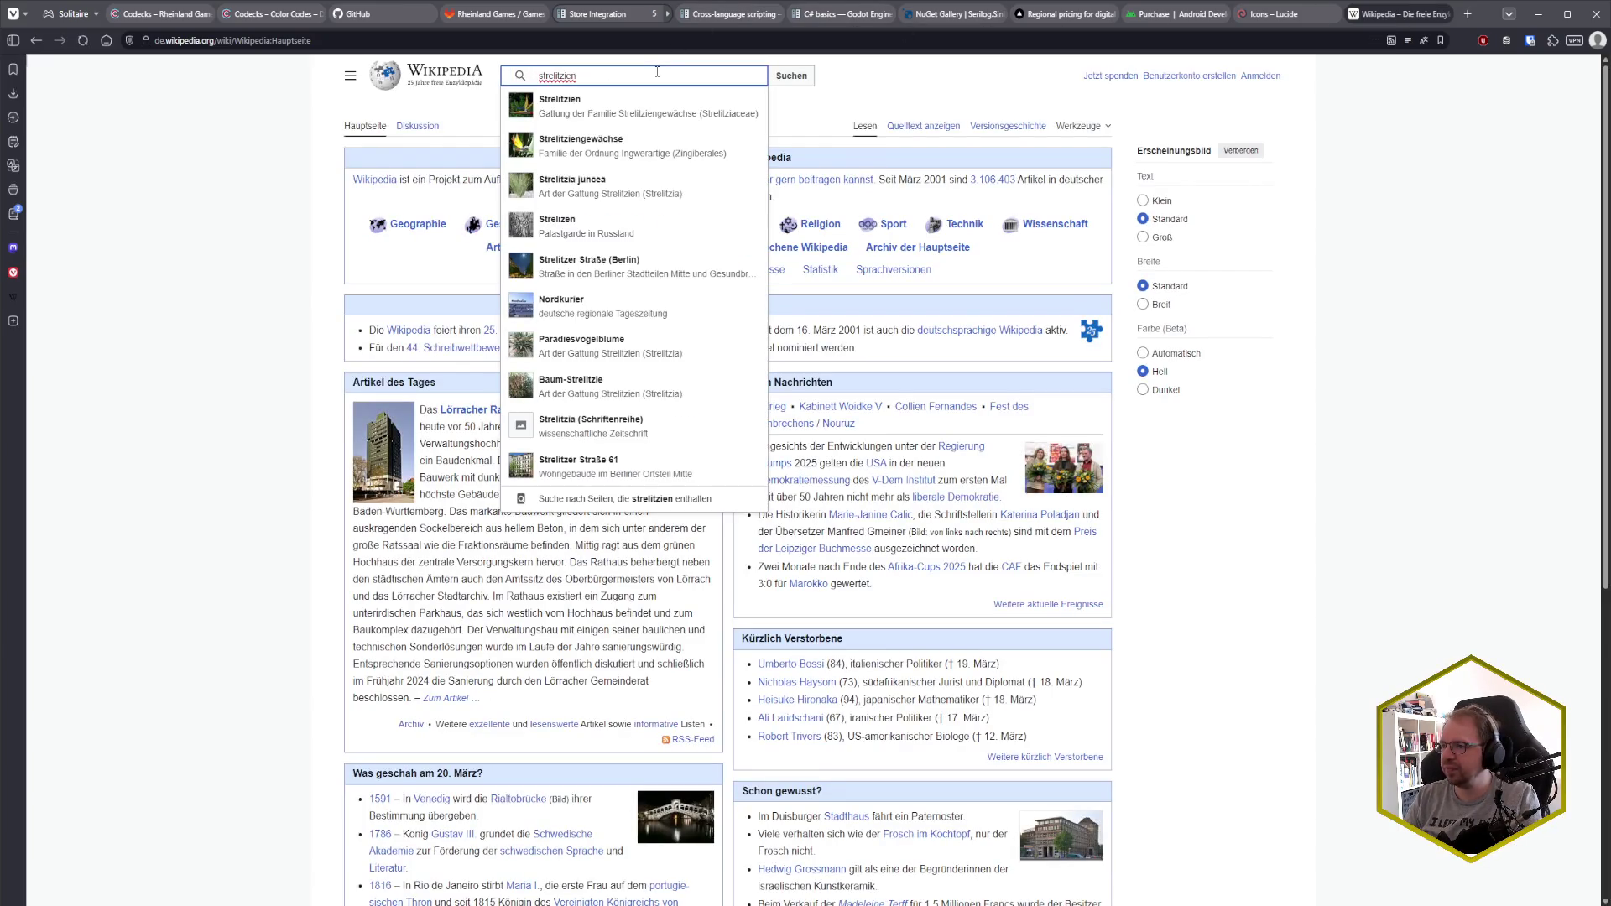
left_click(628, 117)
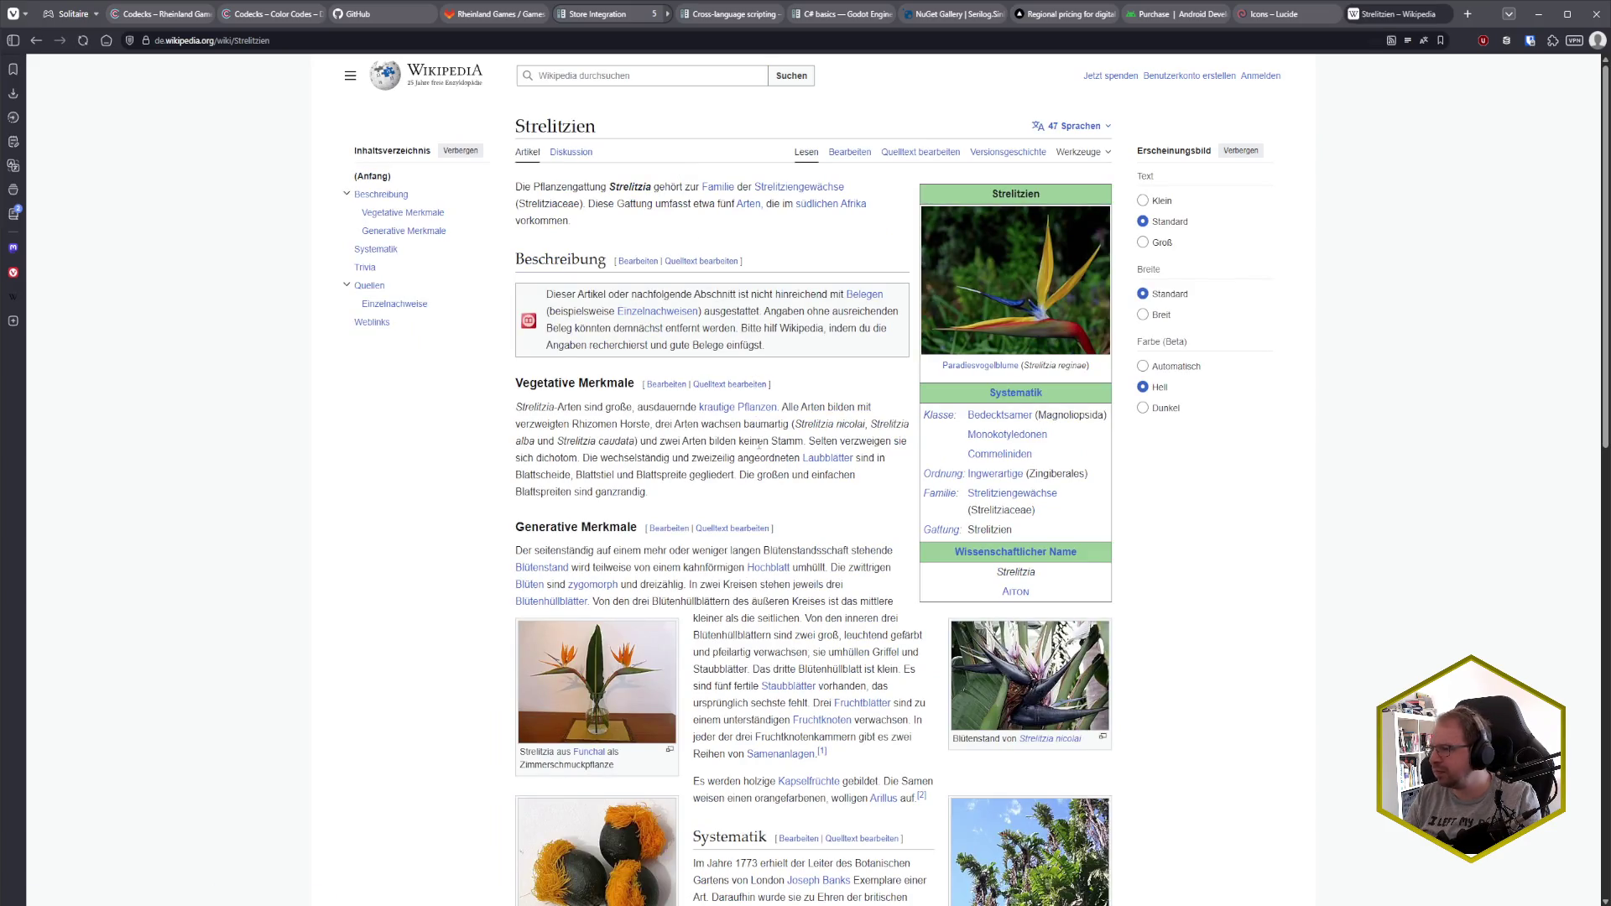
- View the infobox flower photo enlarged, then browse the article
left_click(1027, 303)
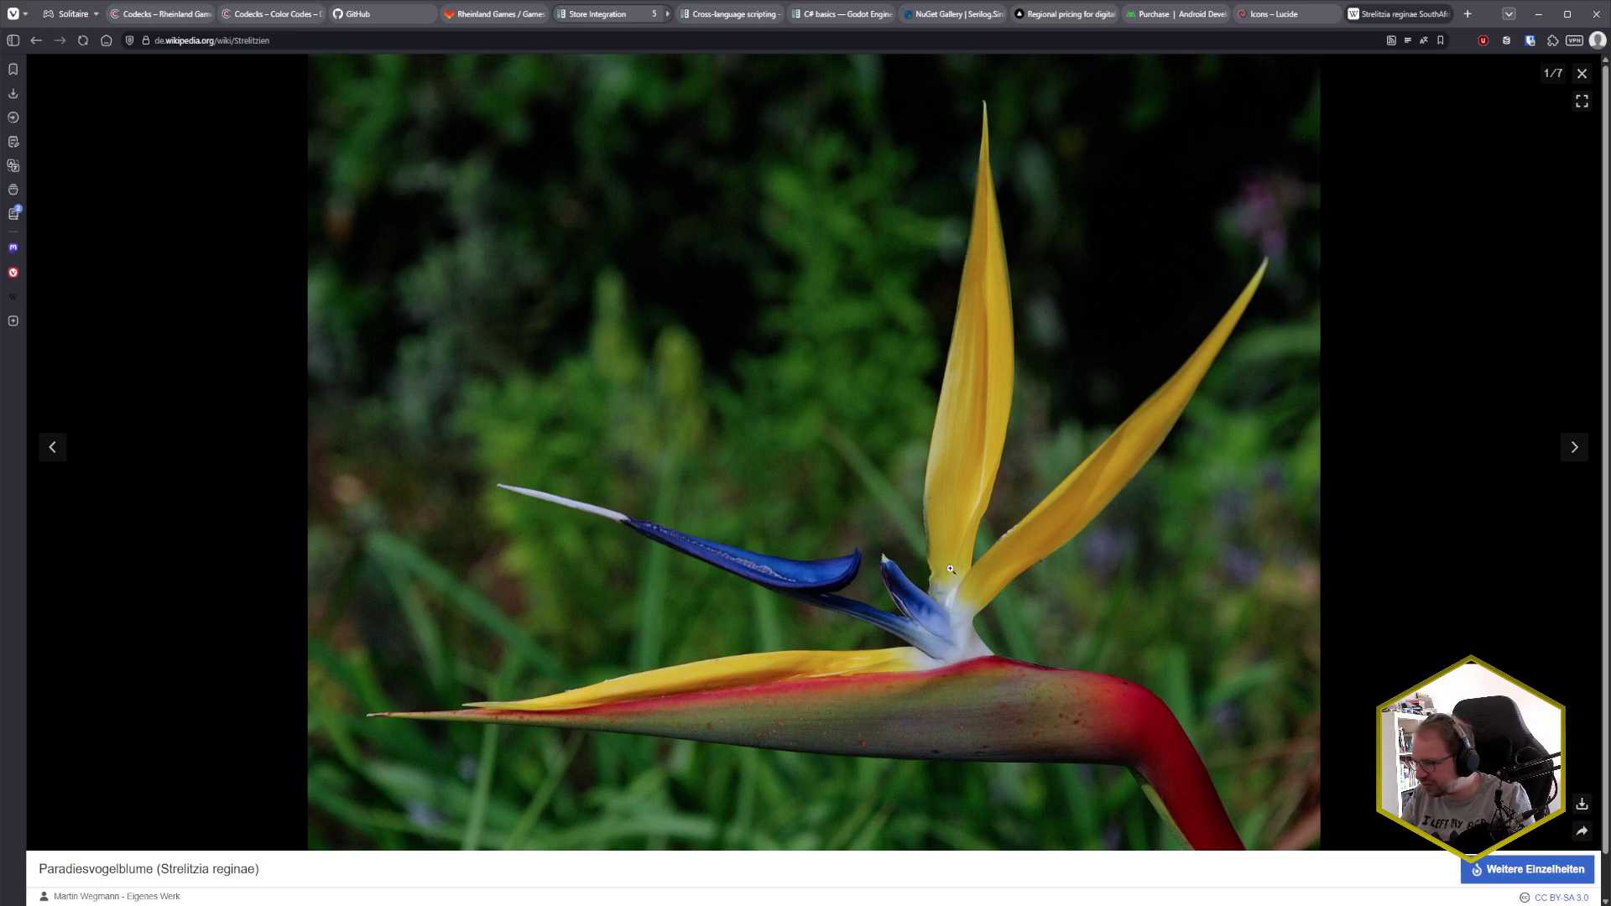
left_click(1582, 73)
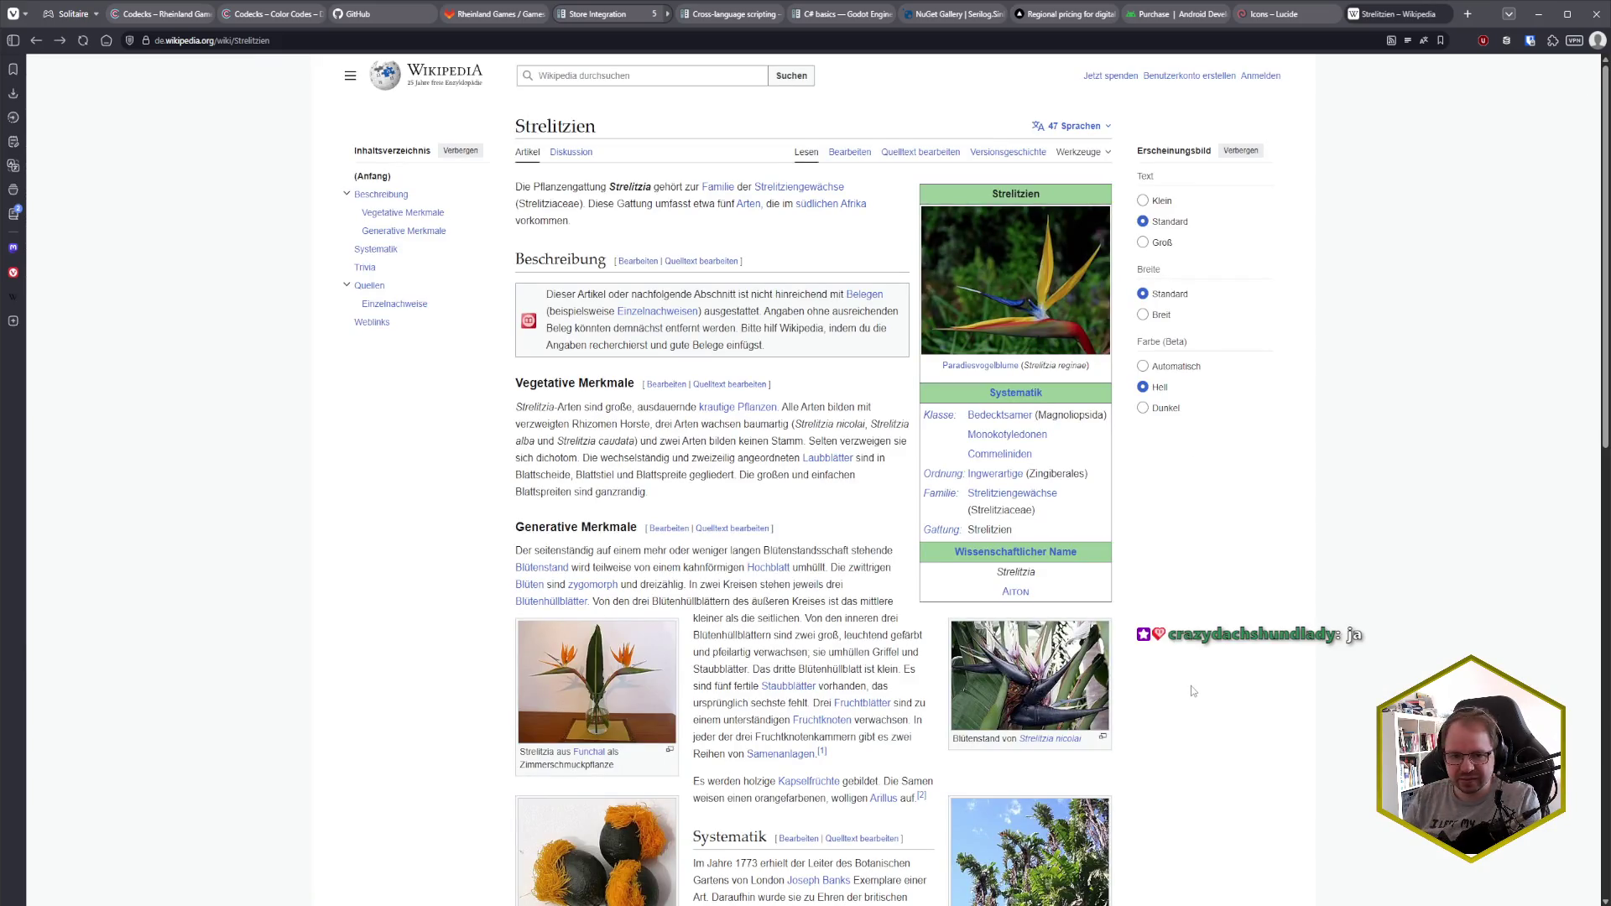
scroll(1191, 687, "down", 2)
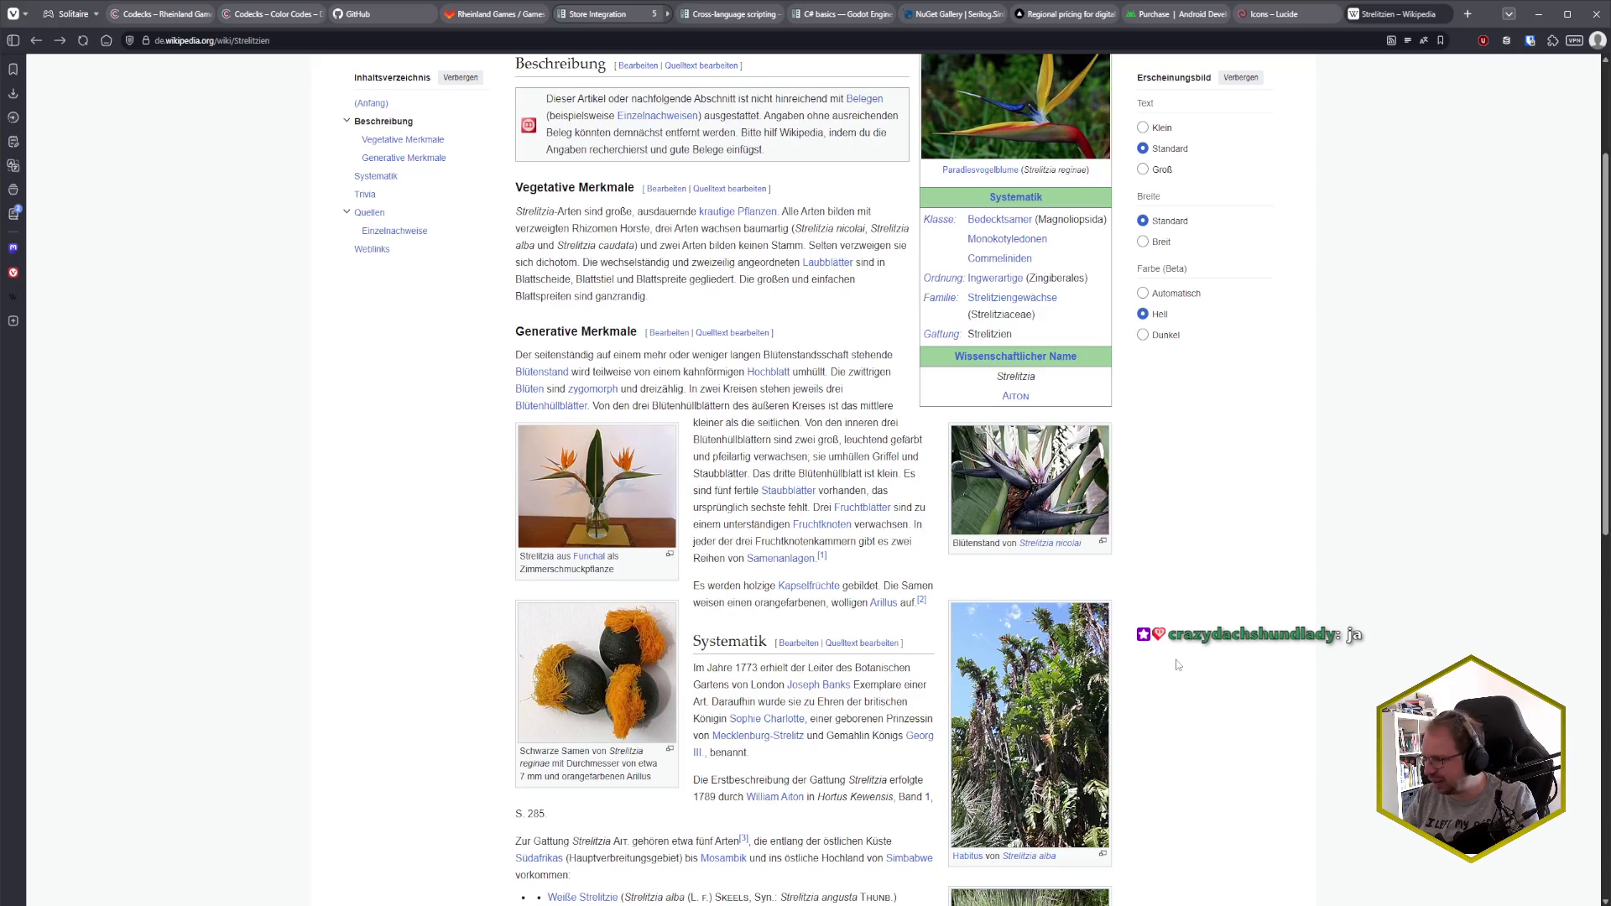
scroll(1175, 660, "down", 7)
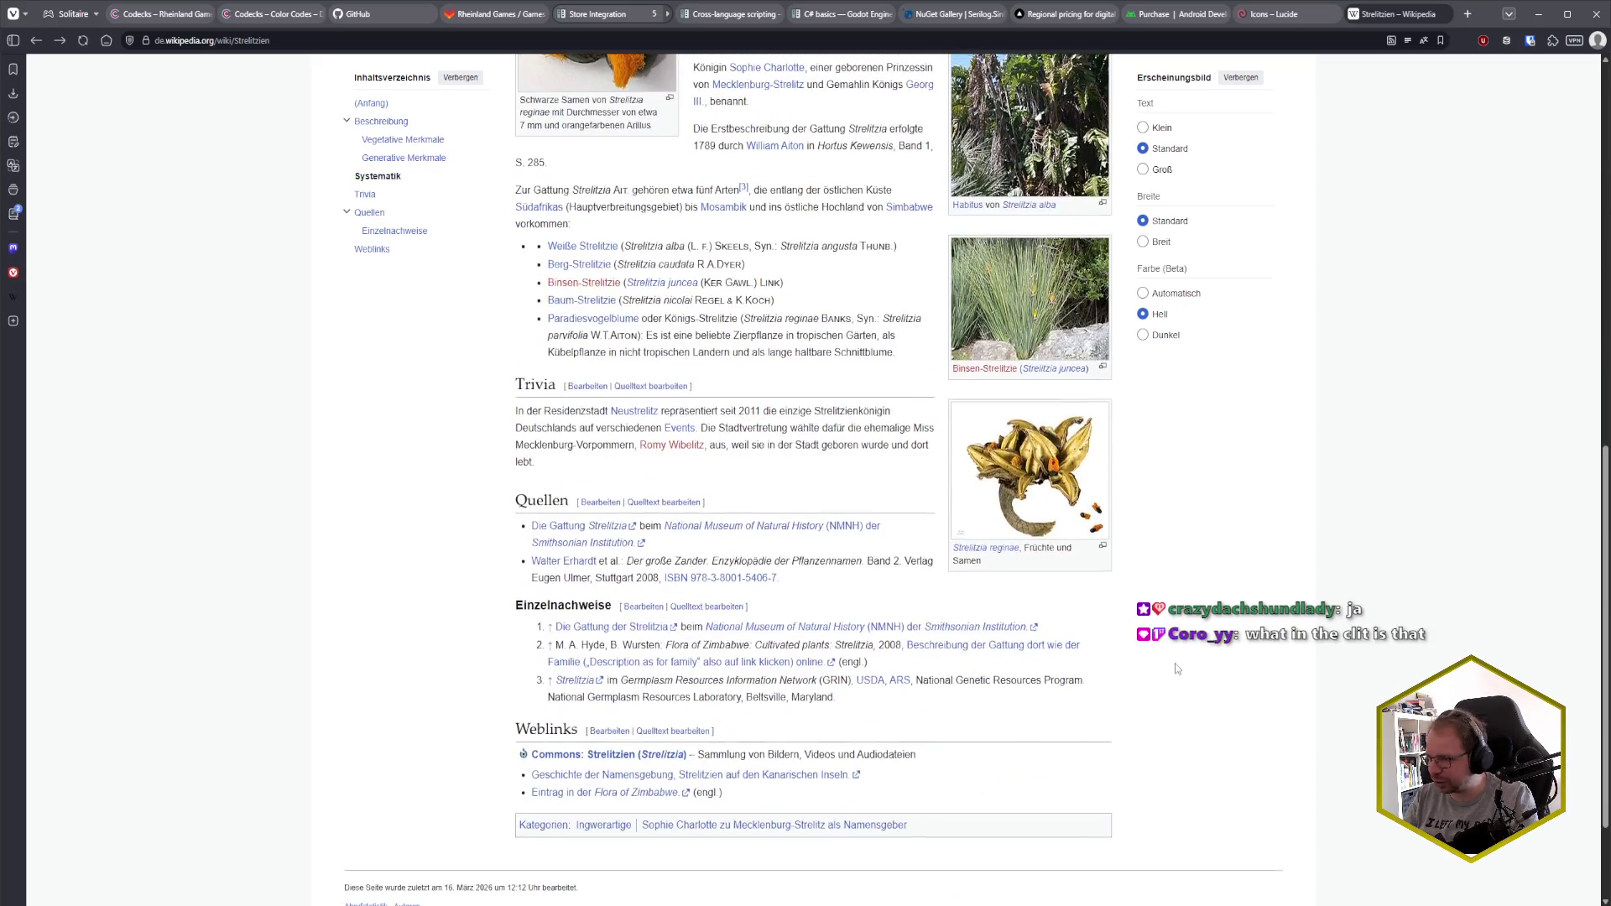
scroll(1177, 667, "up", 6)
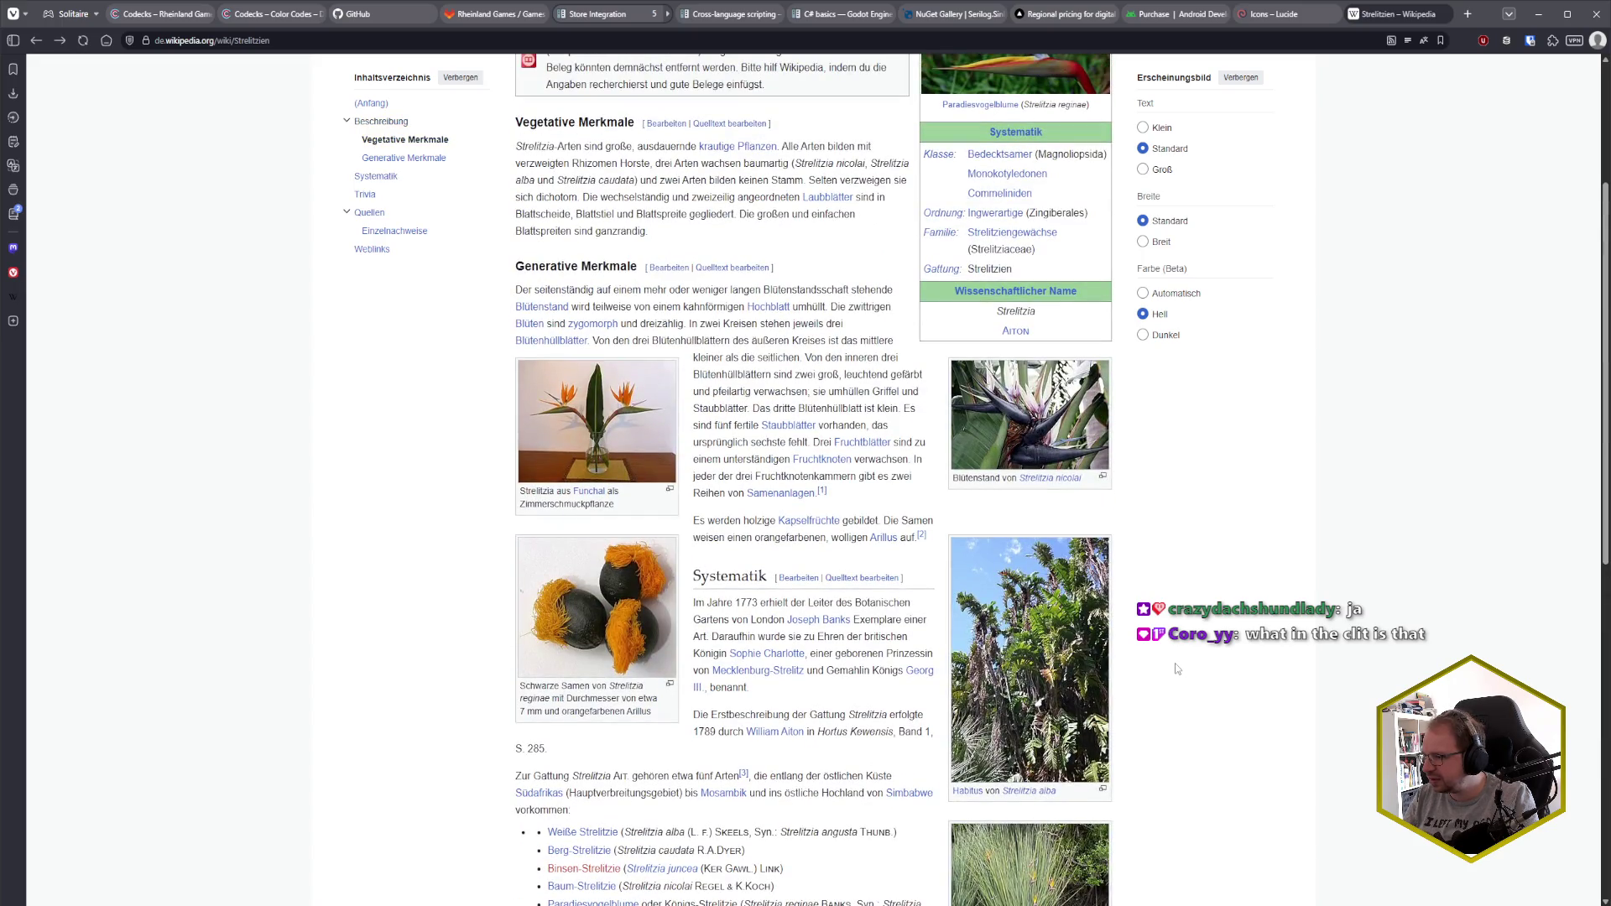
scroll(1176, 668, "up", 3)
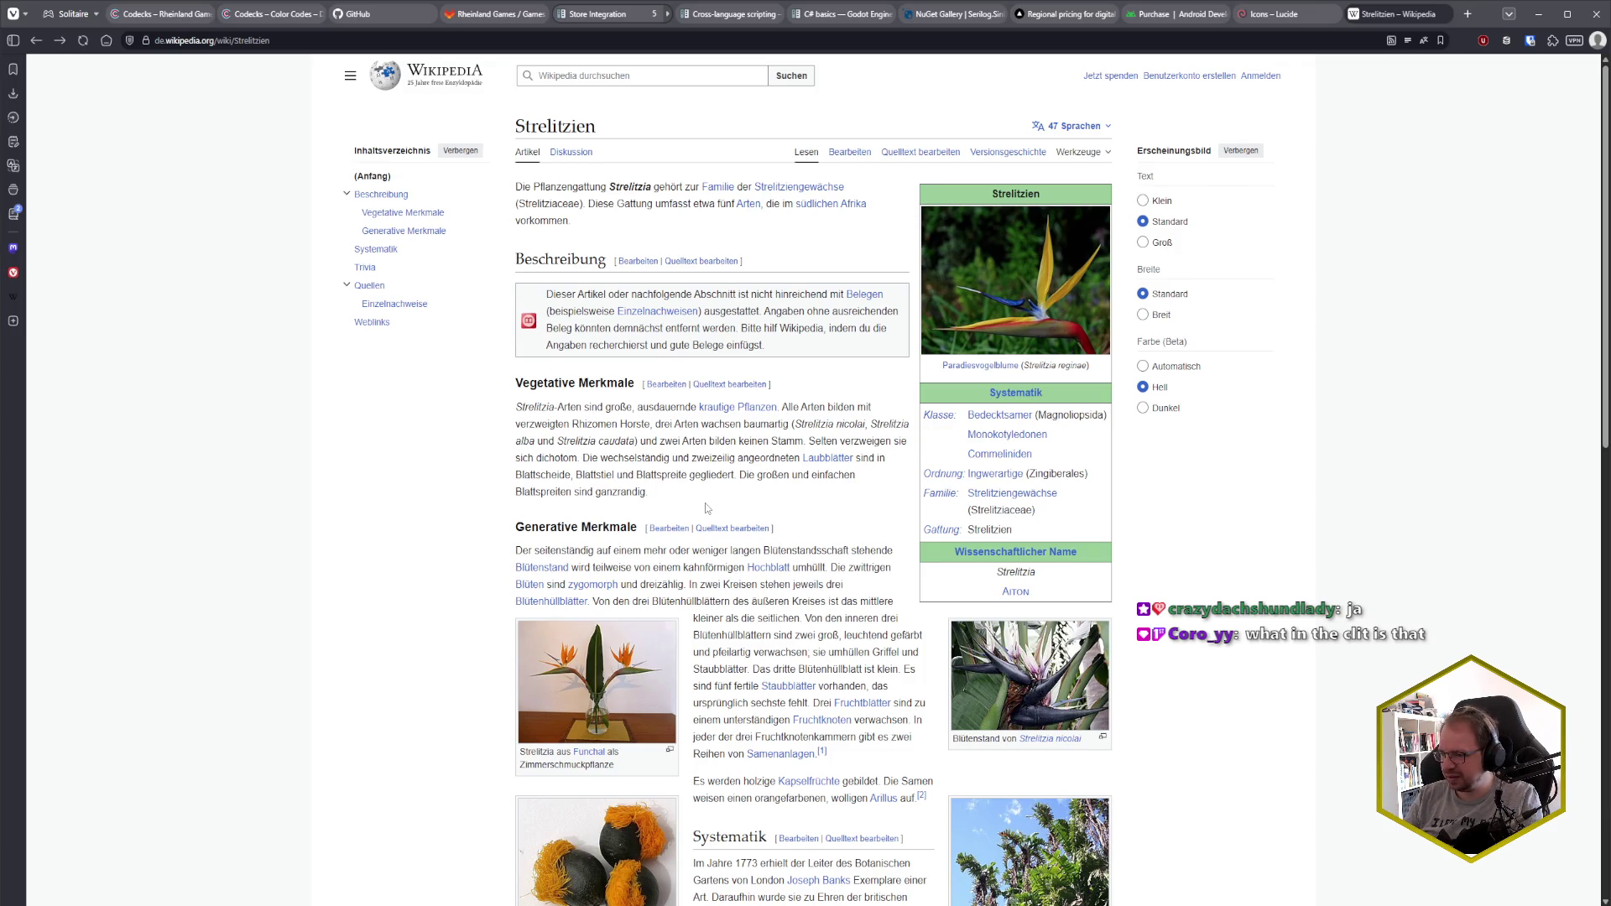
scroll(705, 508, "down", 2)
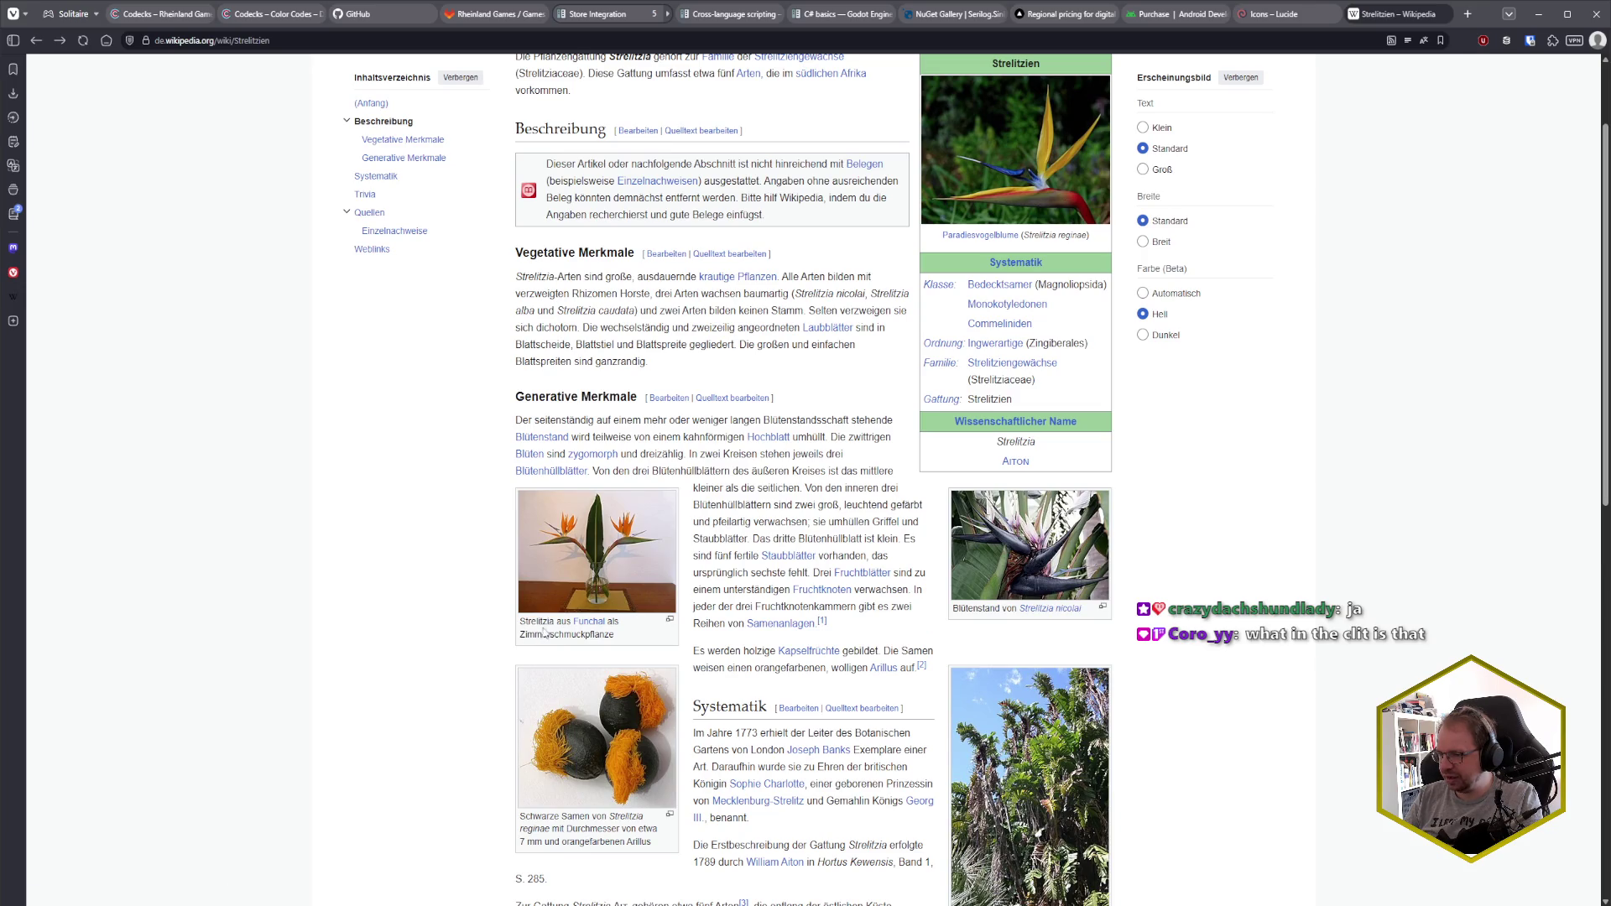
- View the Strelitzia vase photo enlarged, then close the article tab
mouse_move(590, 627)
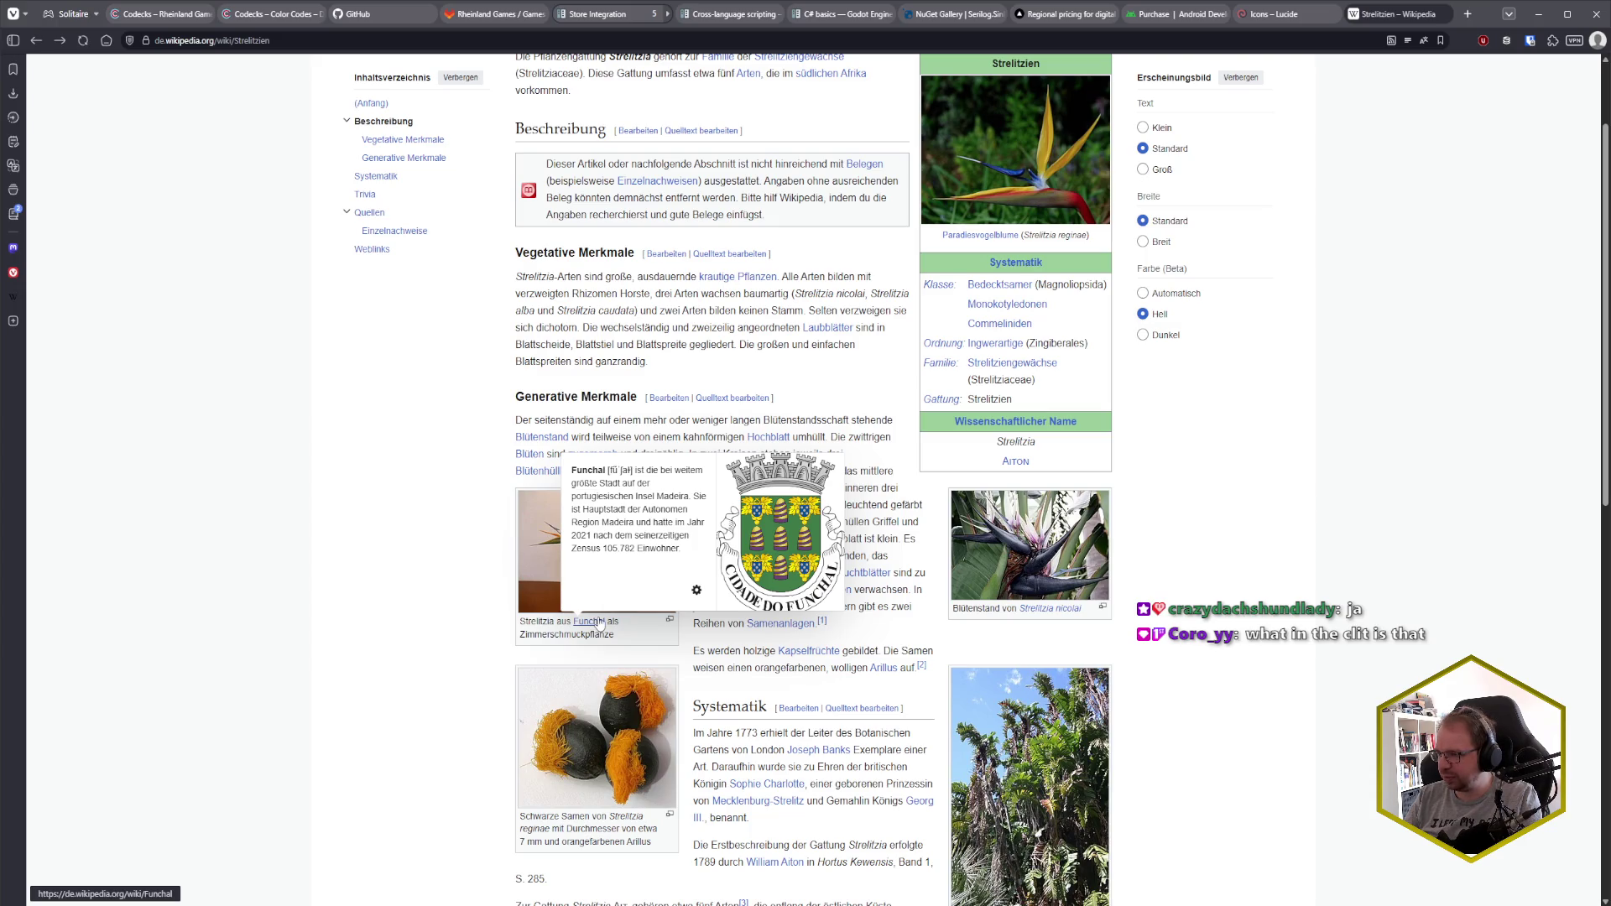
left_click(537, 566)
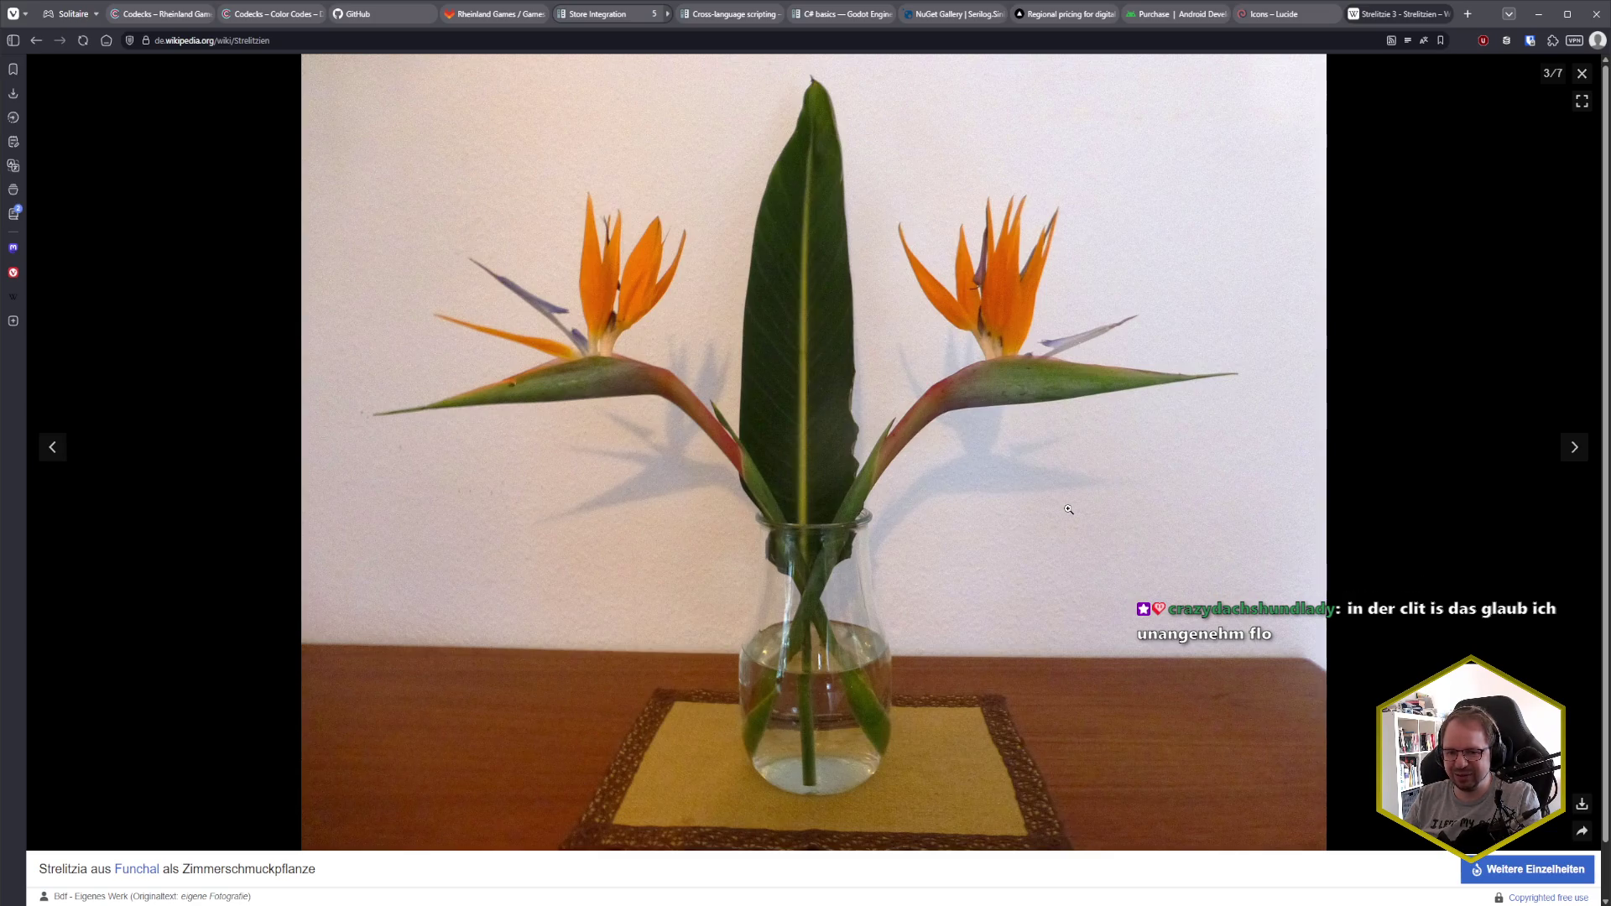
left_click(1582, 74)
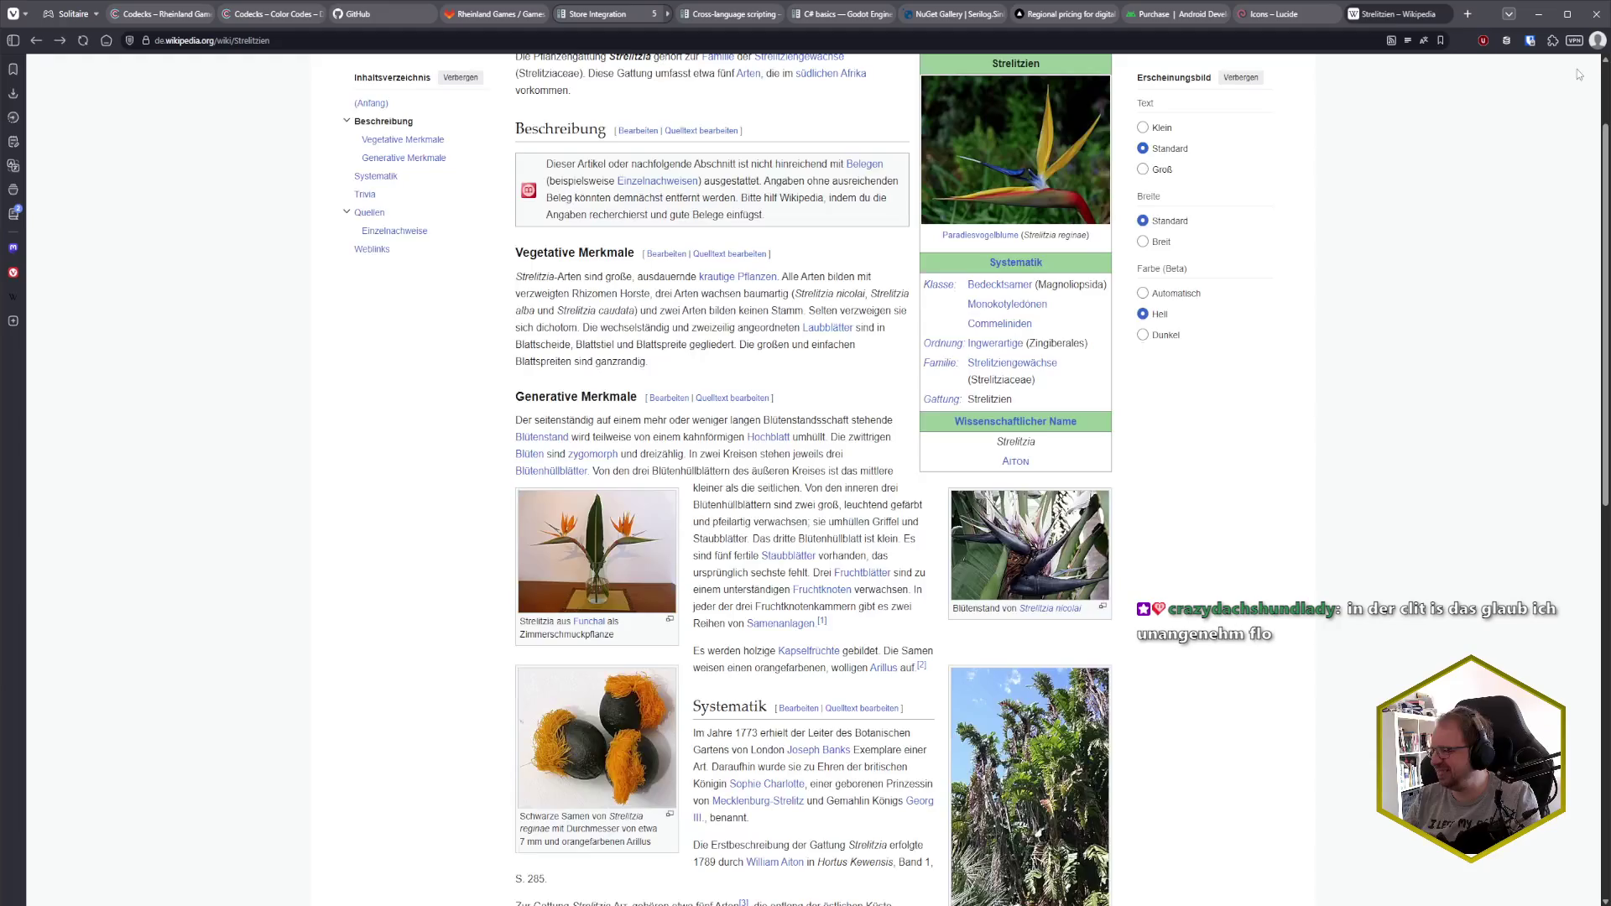
scroll(824, 392, "up", 2)
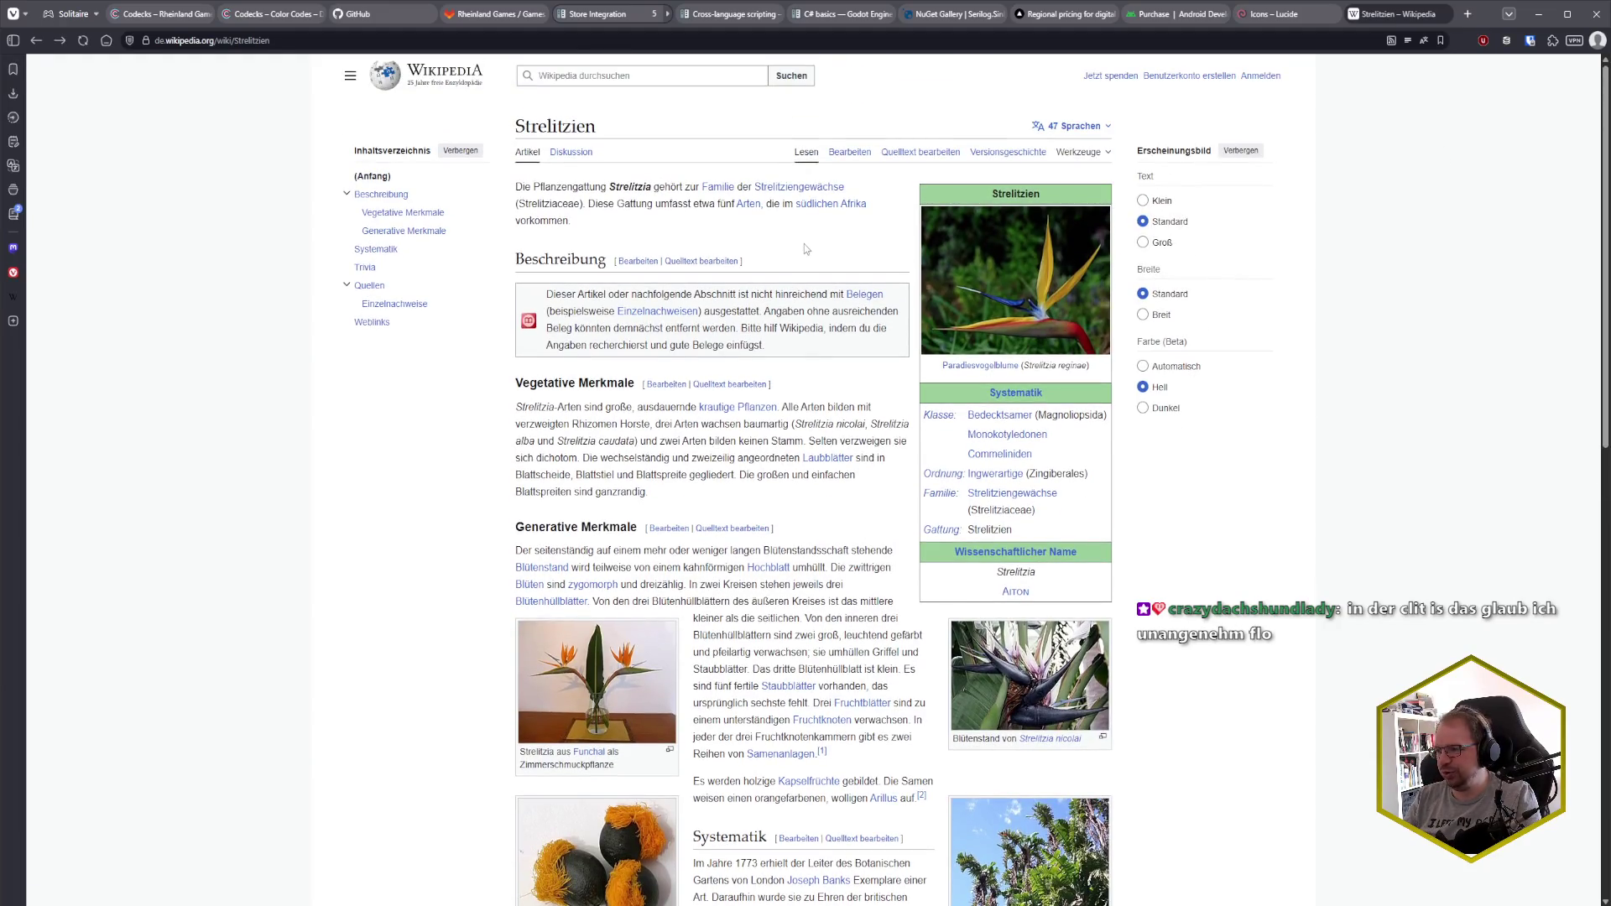
key("ctrl+w")
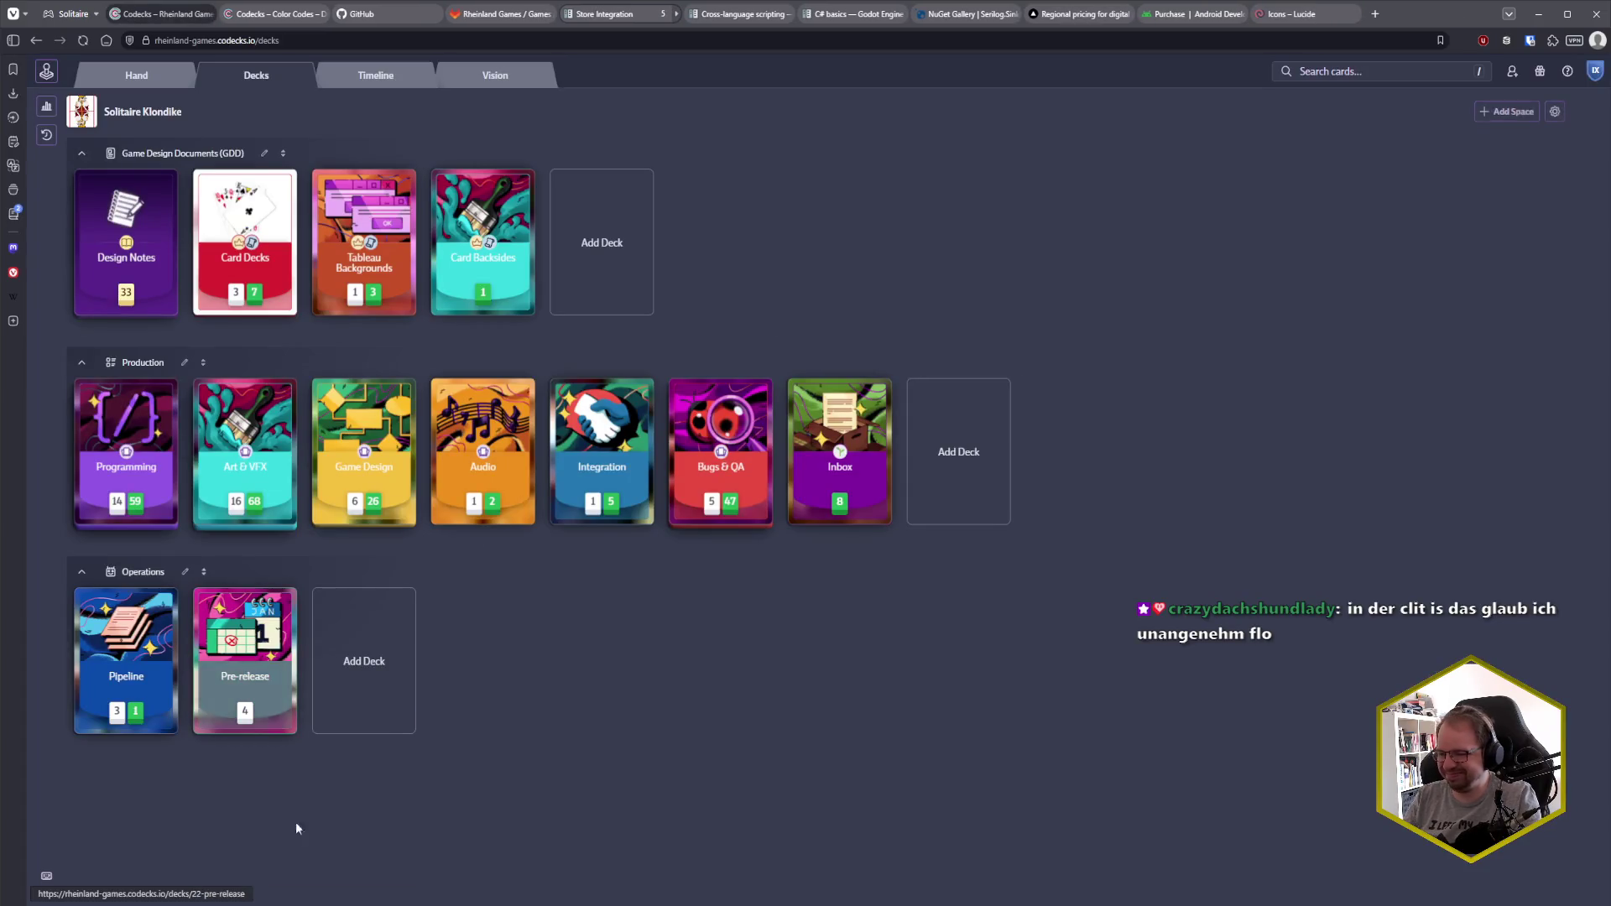
- Return to the Strelitzien article in the browser and open the vase photo in the image viewer
key("alt+Tab")
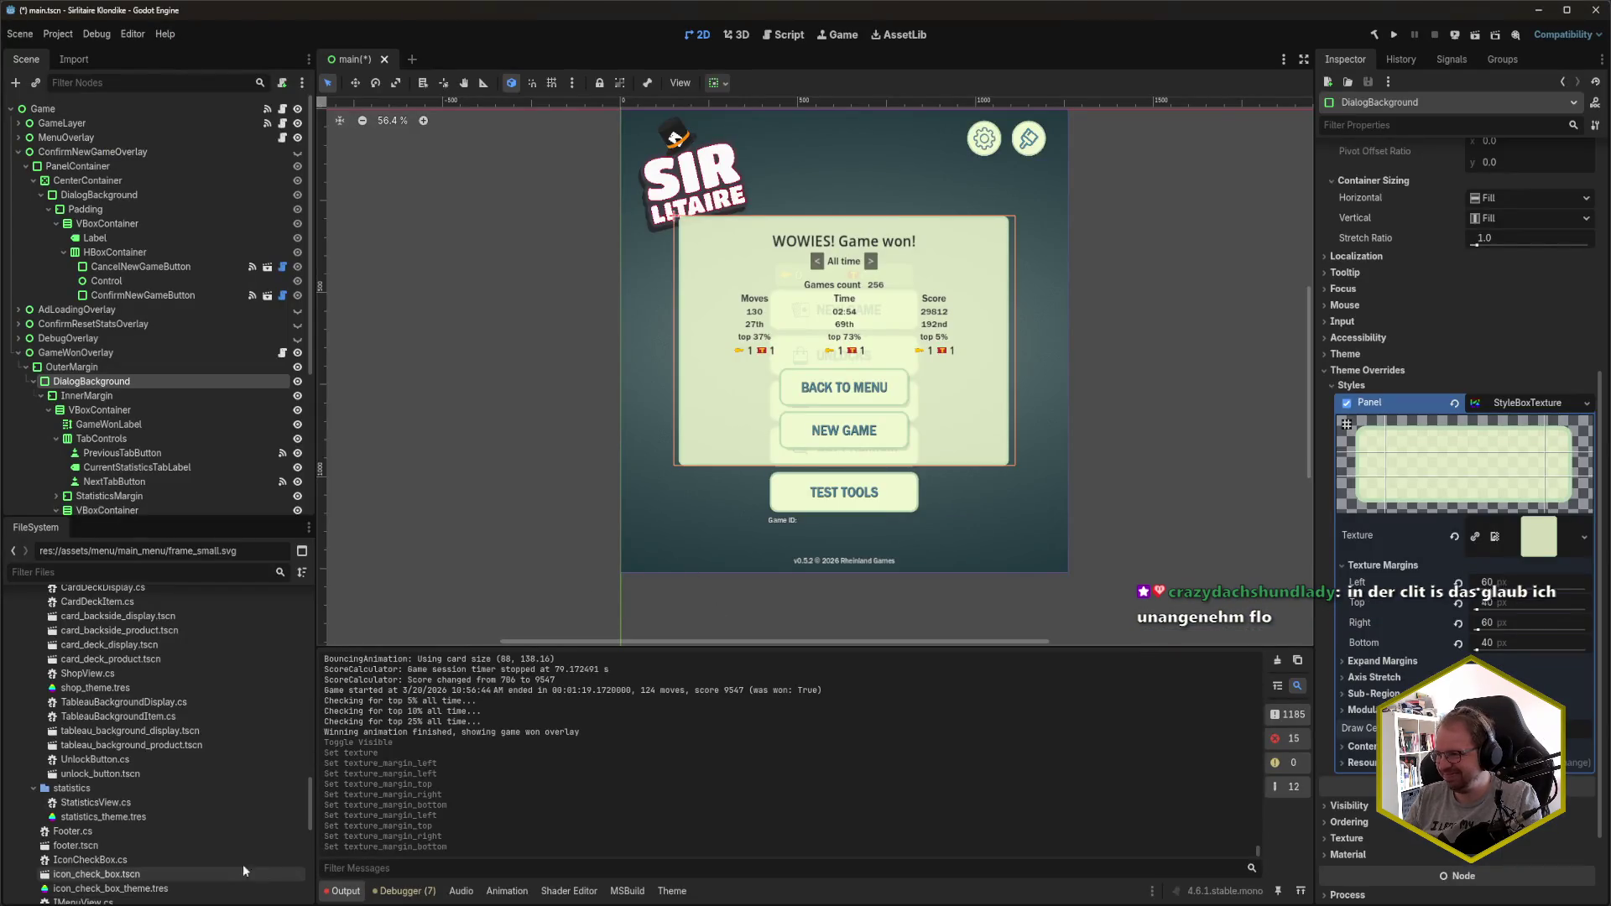
mouse_move(242, 904)
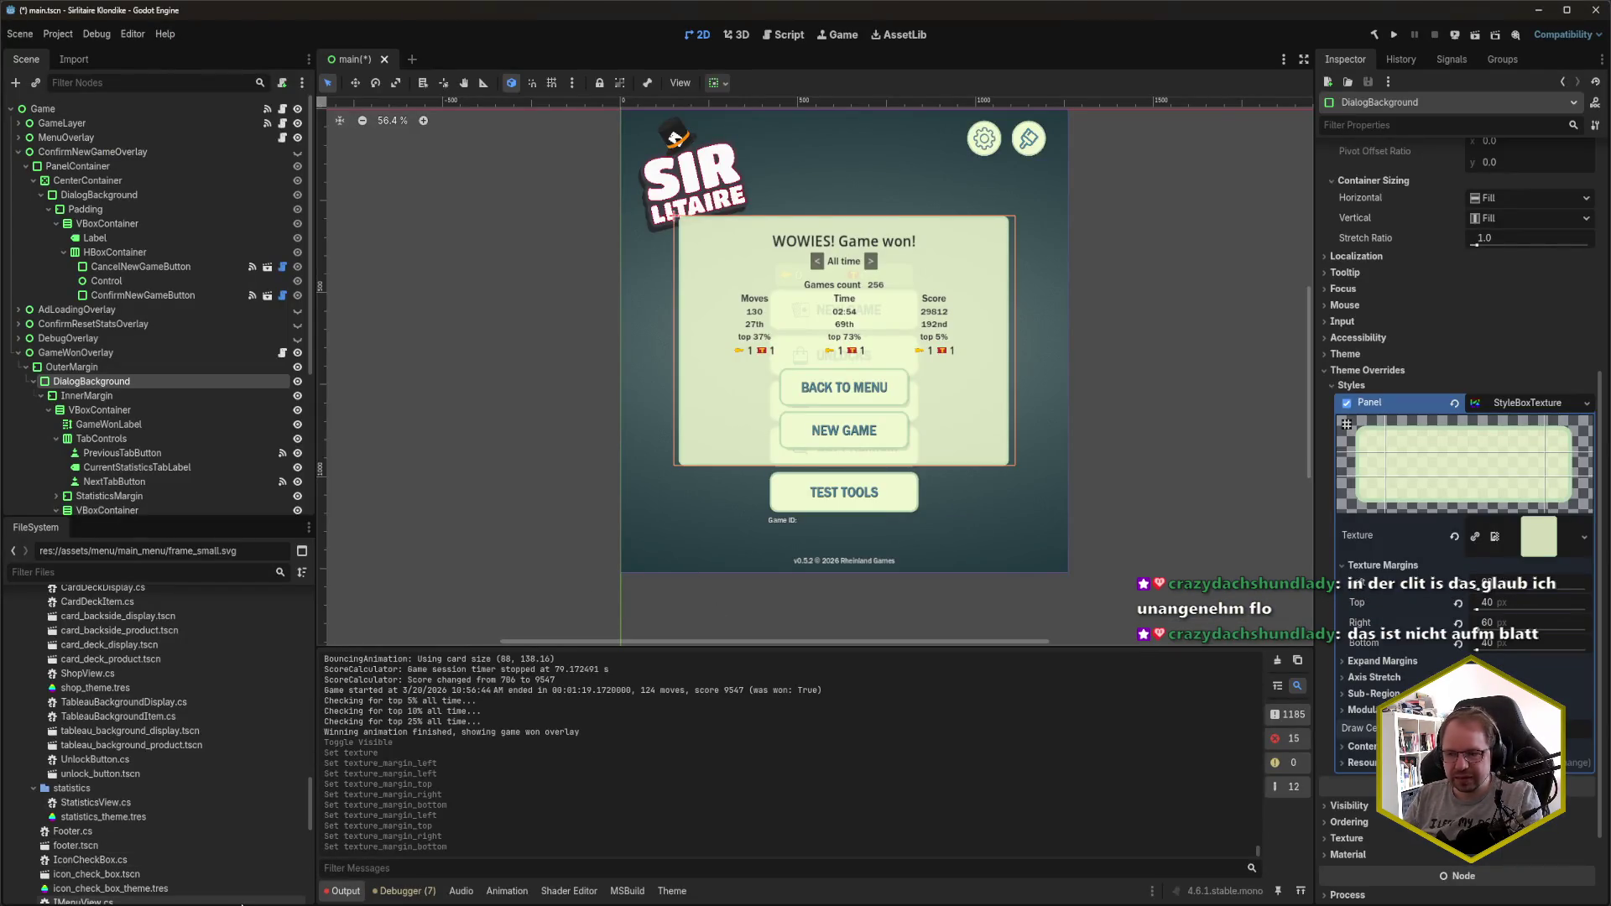
mouse_move(21, 904)
key("alt+Tab")
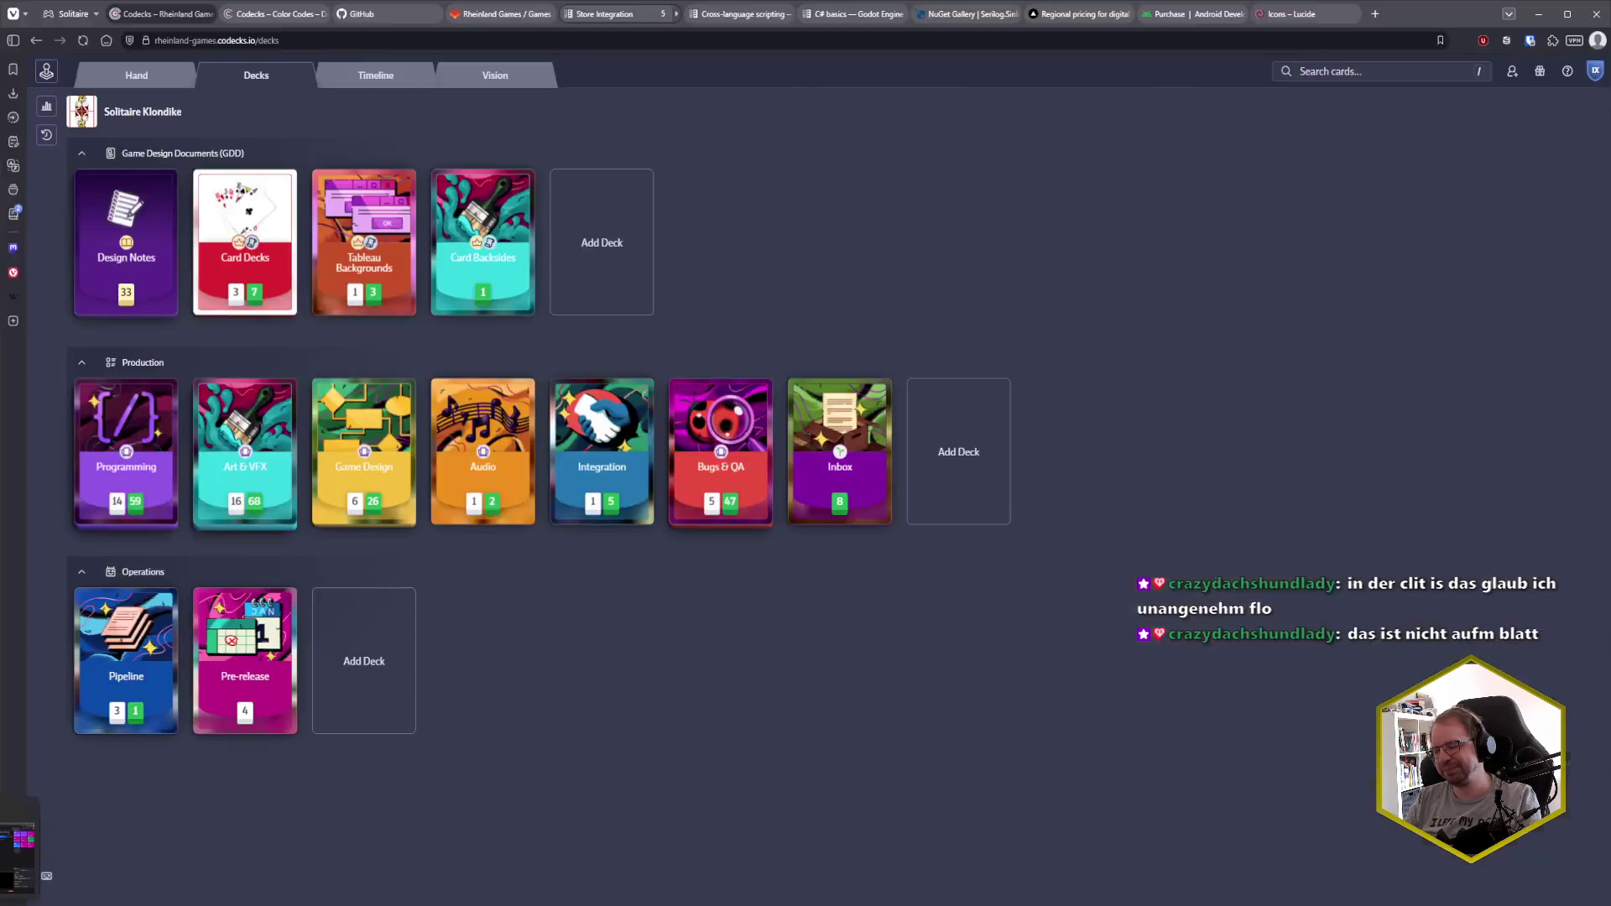
scroll(859, 669, "down", 1)
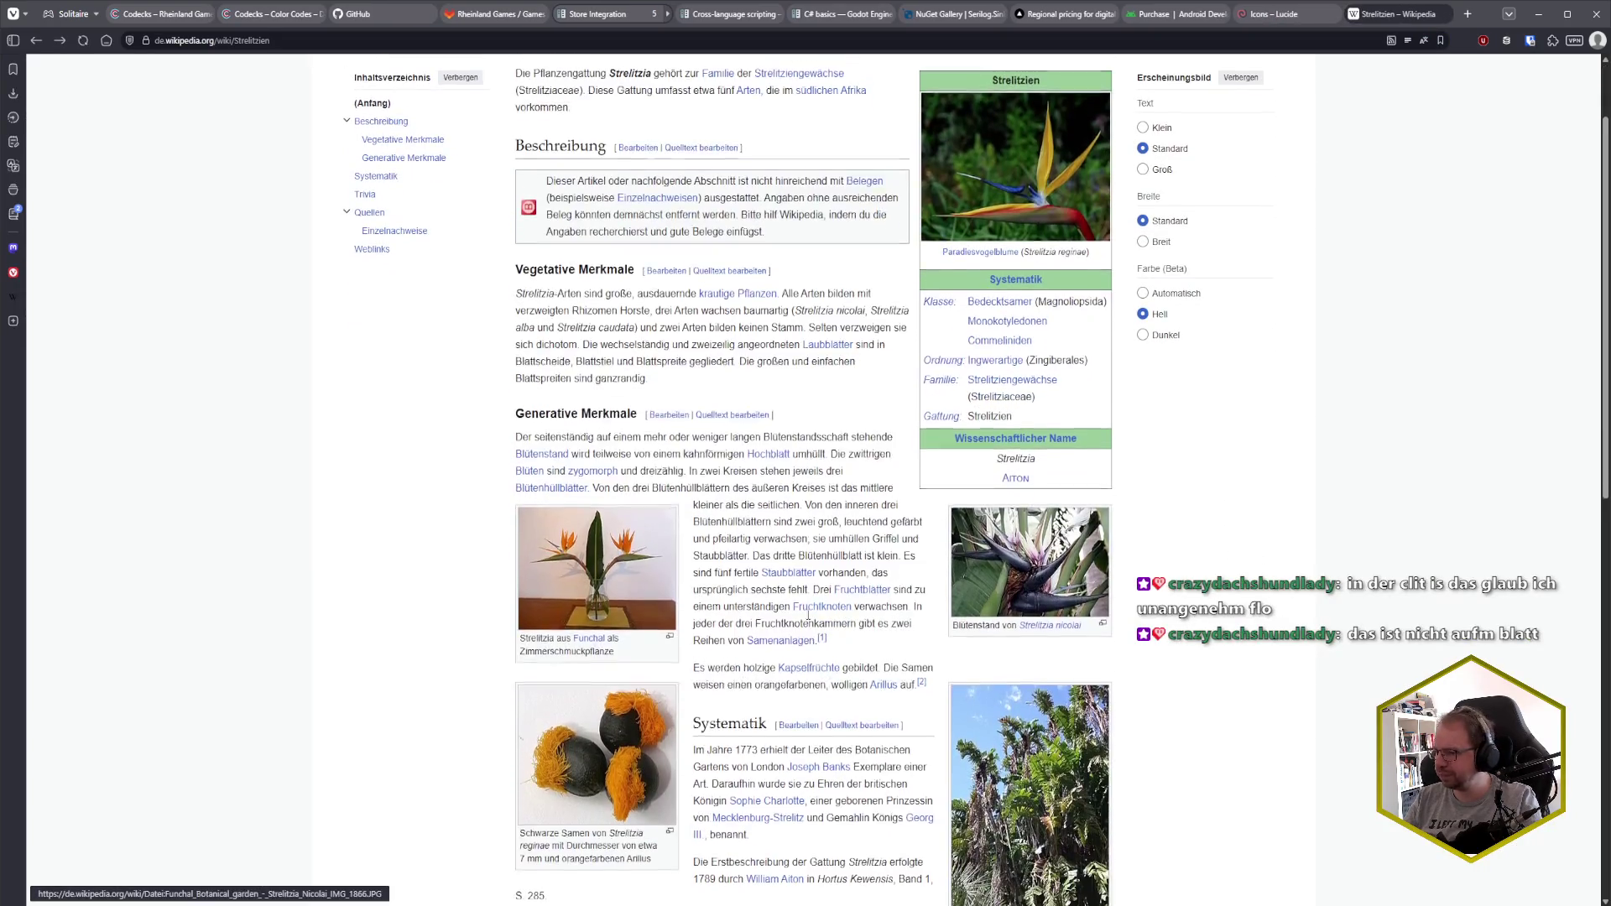
left_click(621, 571)
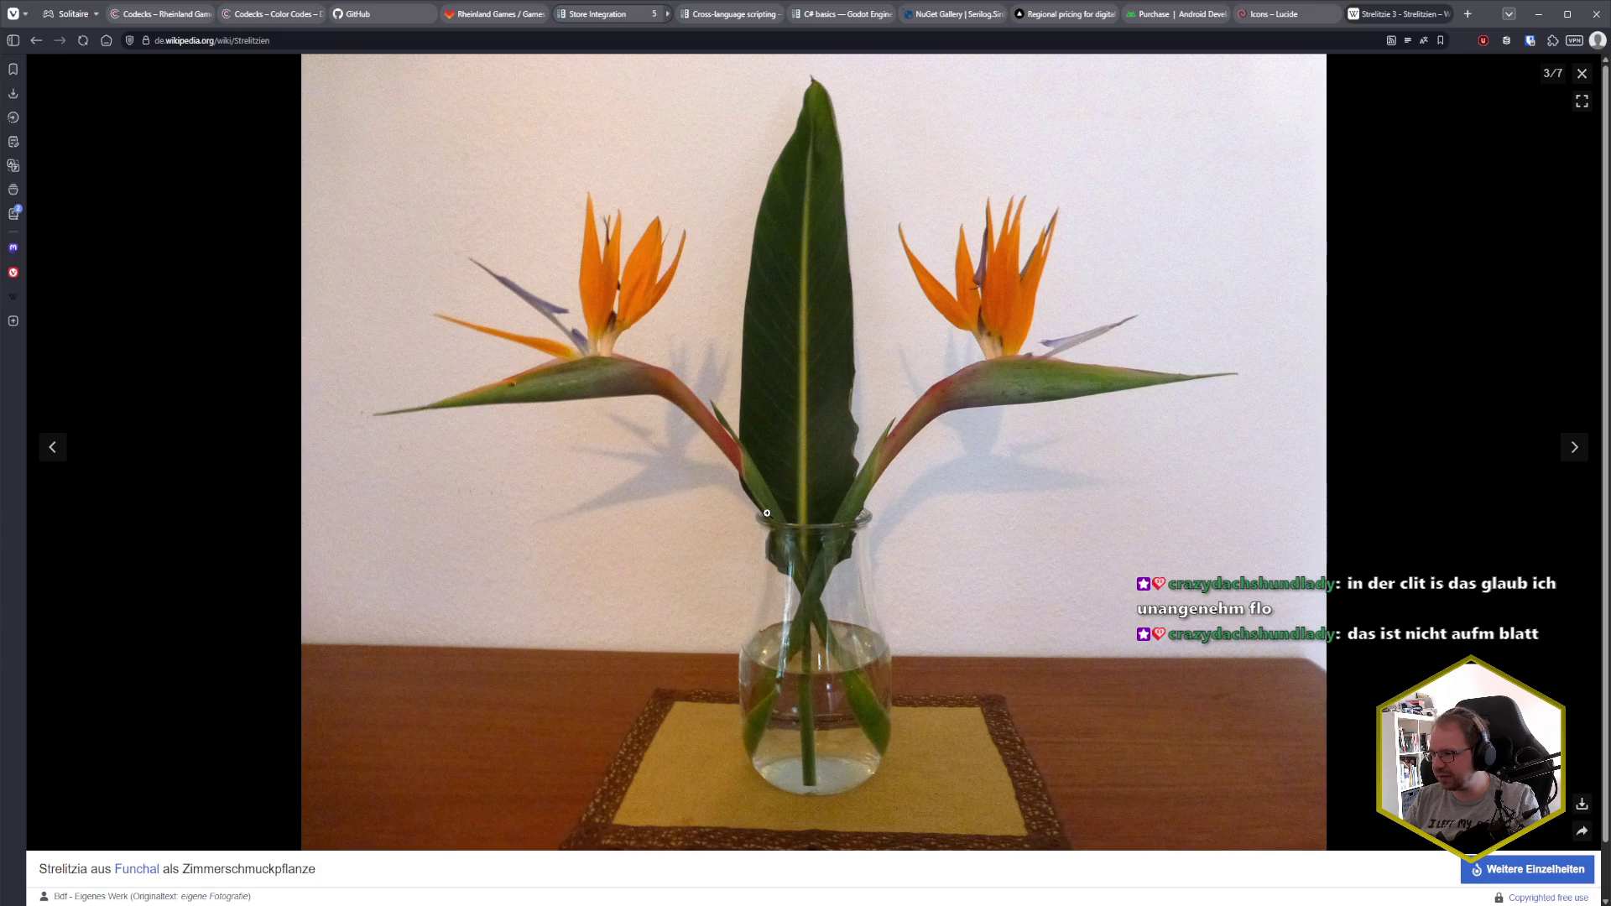
- Open the vase photo's original file at full resolution, fit it to the window, then return to the article
left_click(545, 395)
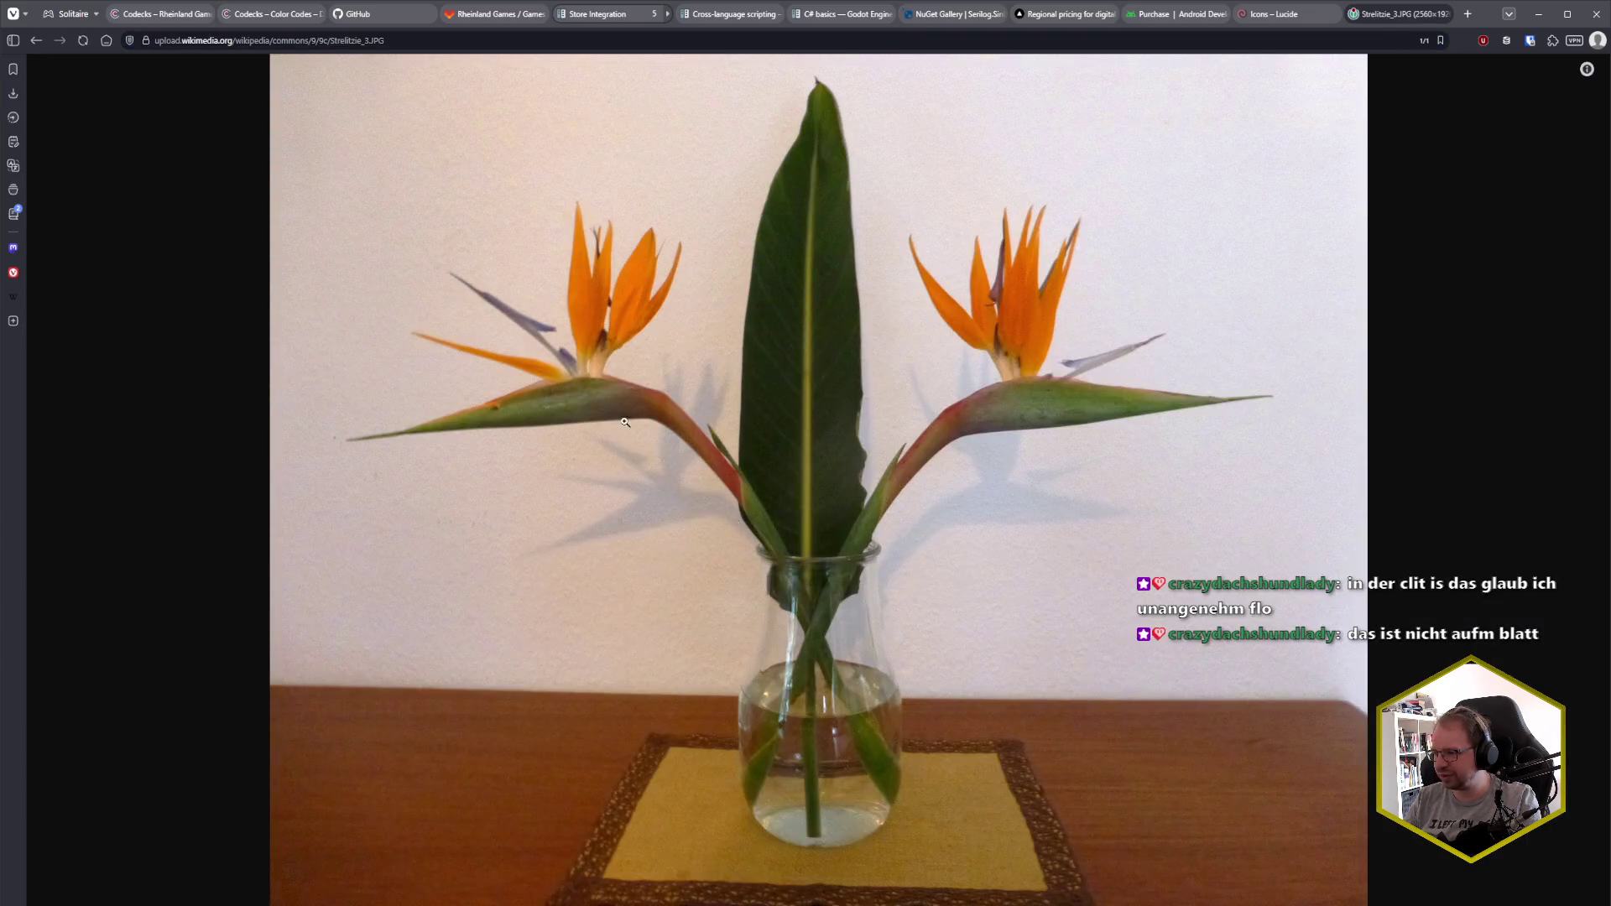
left_click(634, 424)
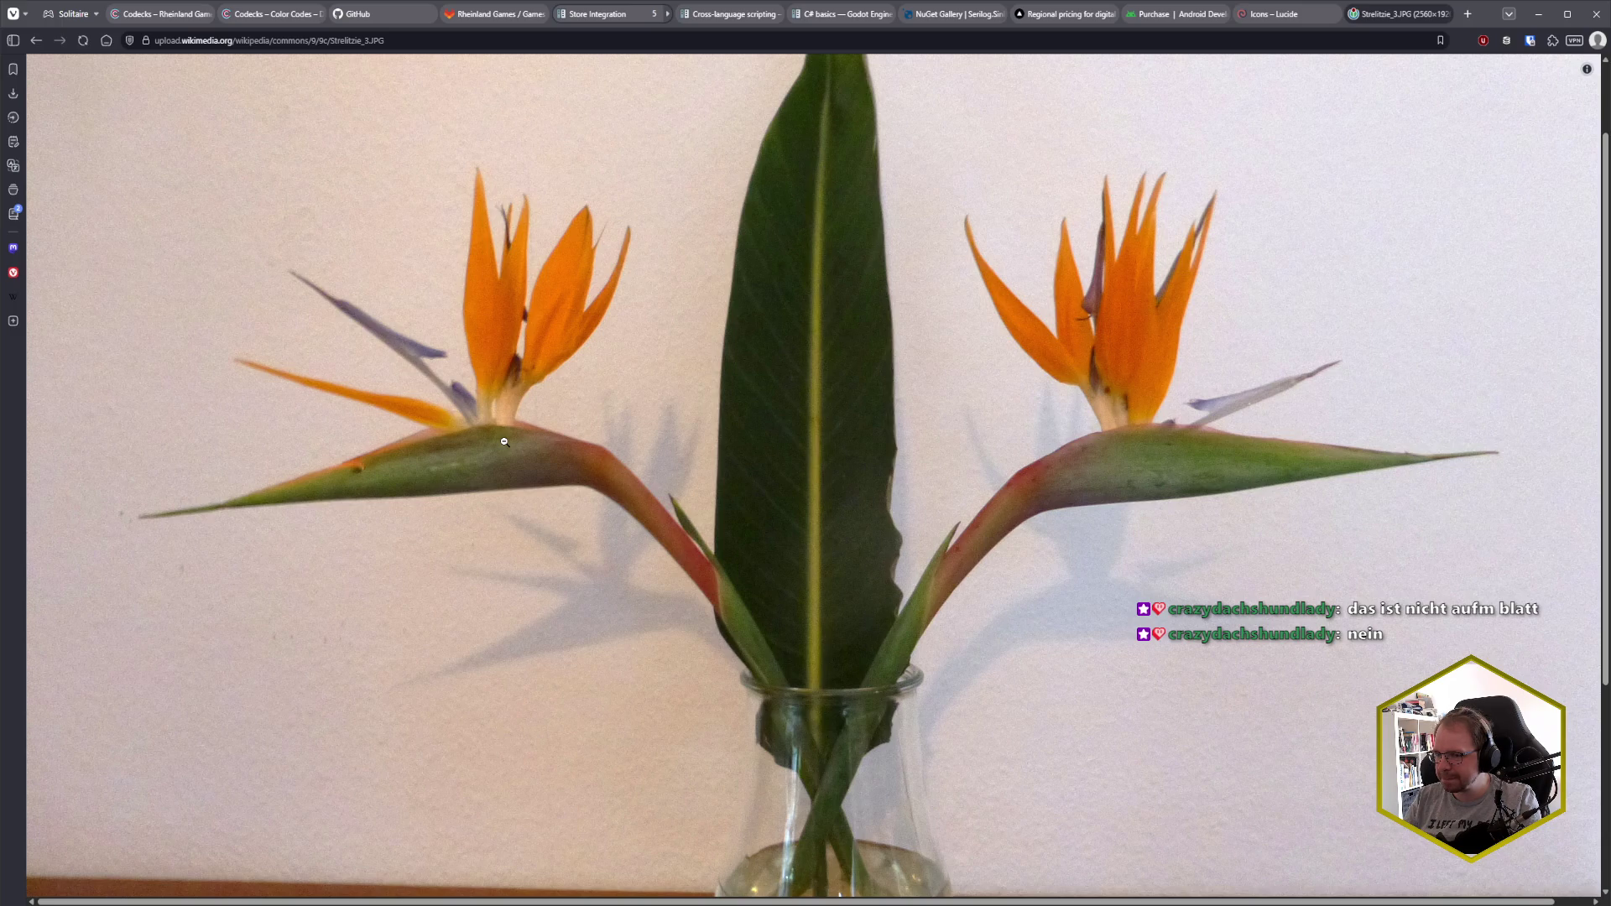
scroll(744, 491, "down", 2)
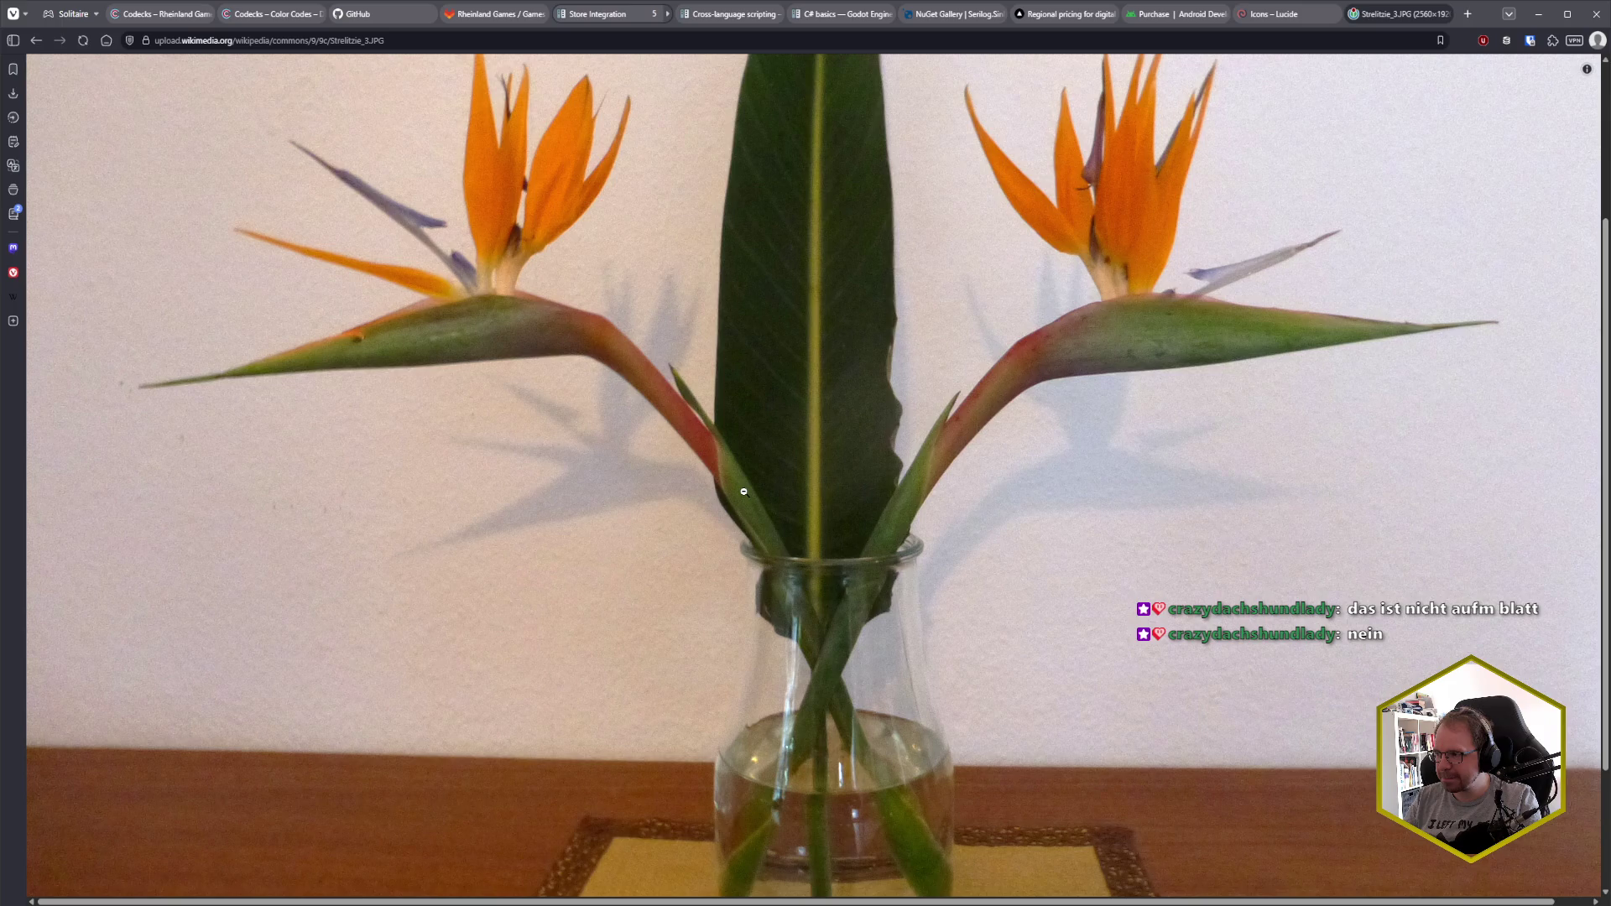
scroll(744, 492, "down", 3)
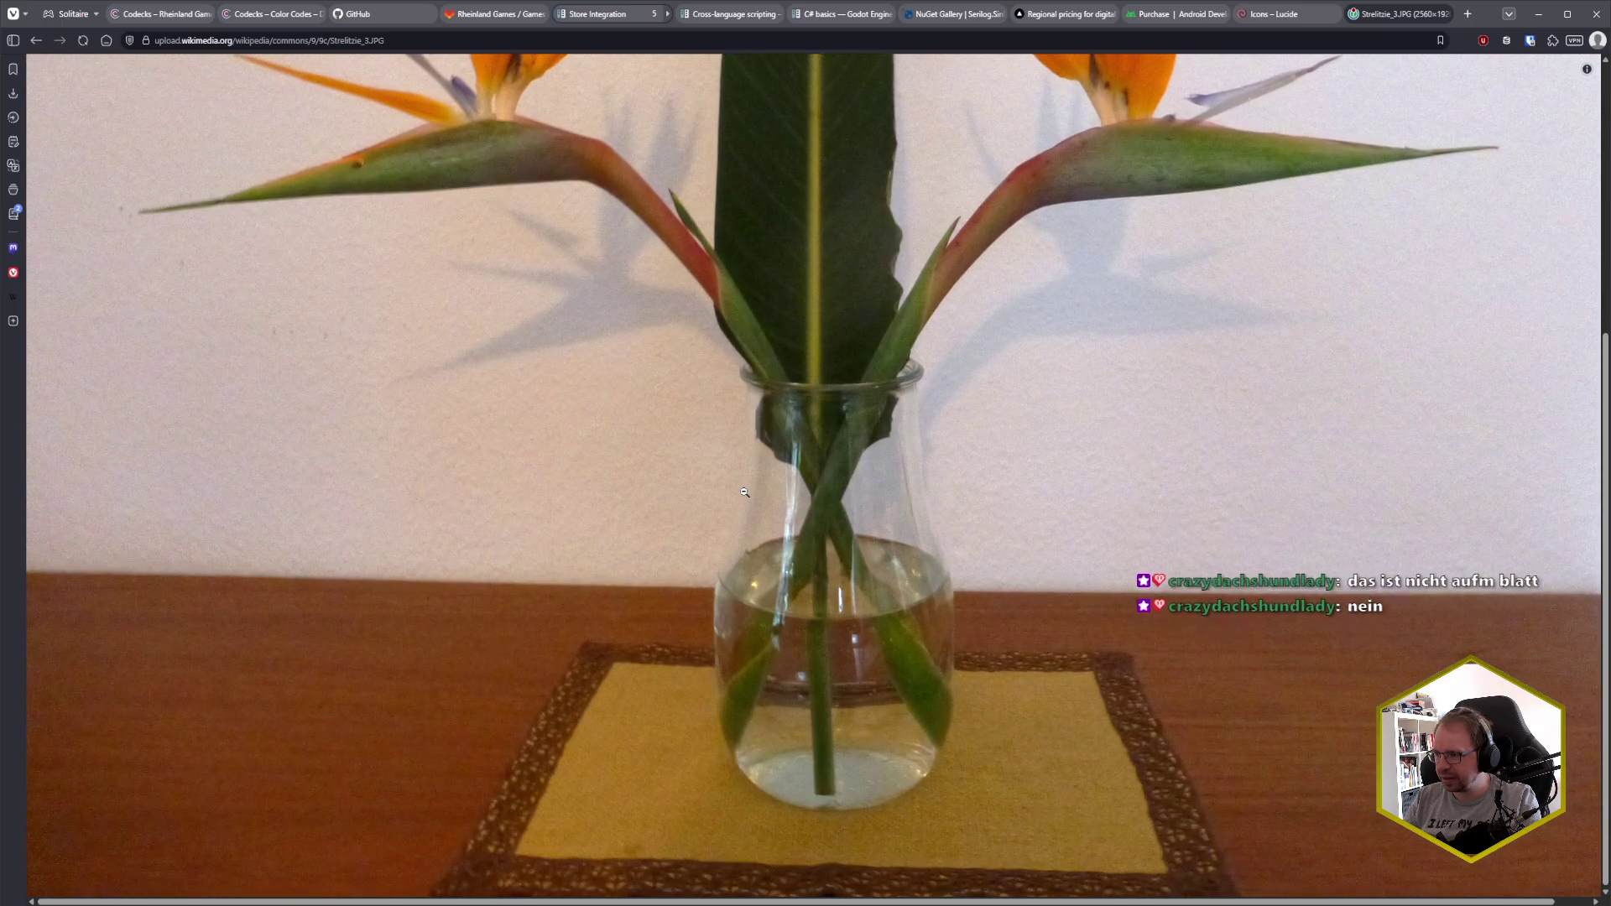
scroll(744, 492, "up", 5)
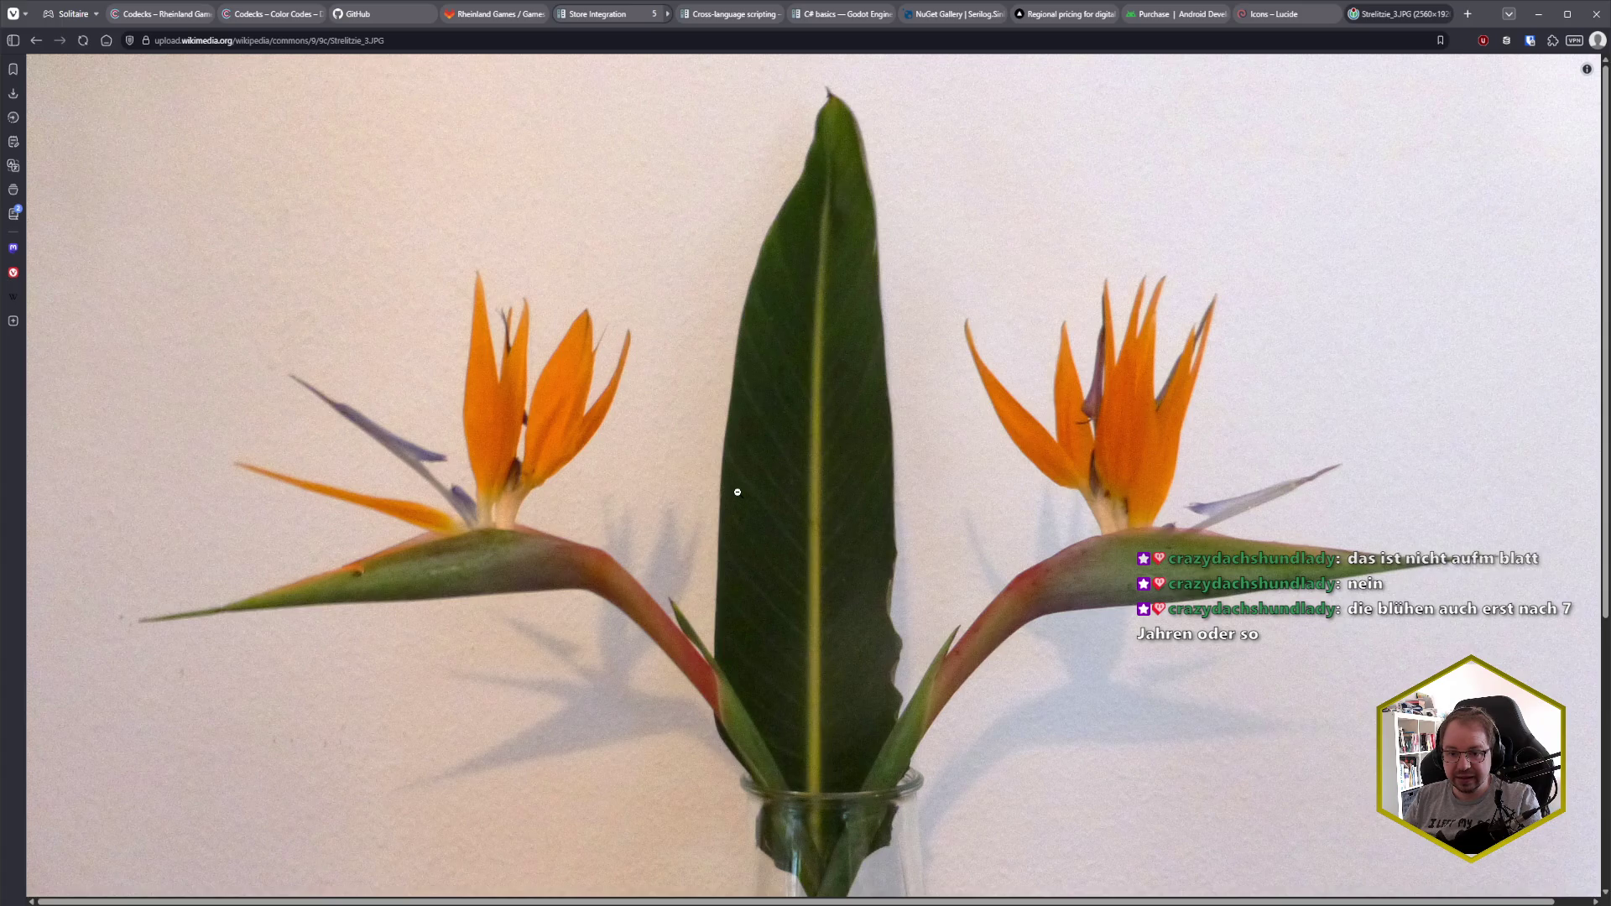
left_click(738, 493)
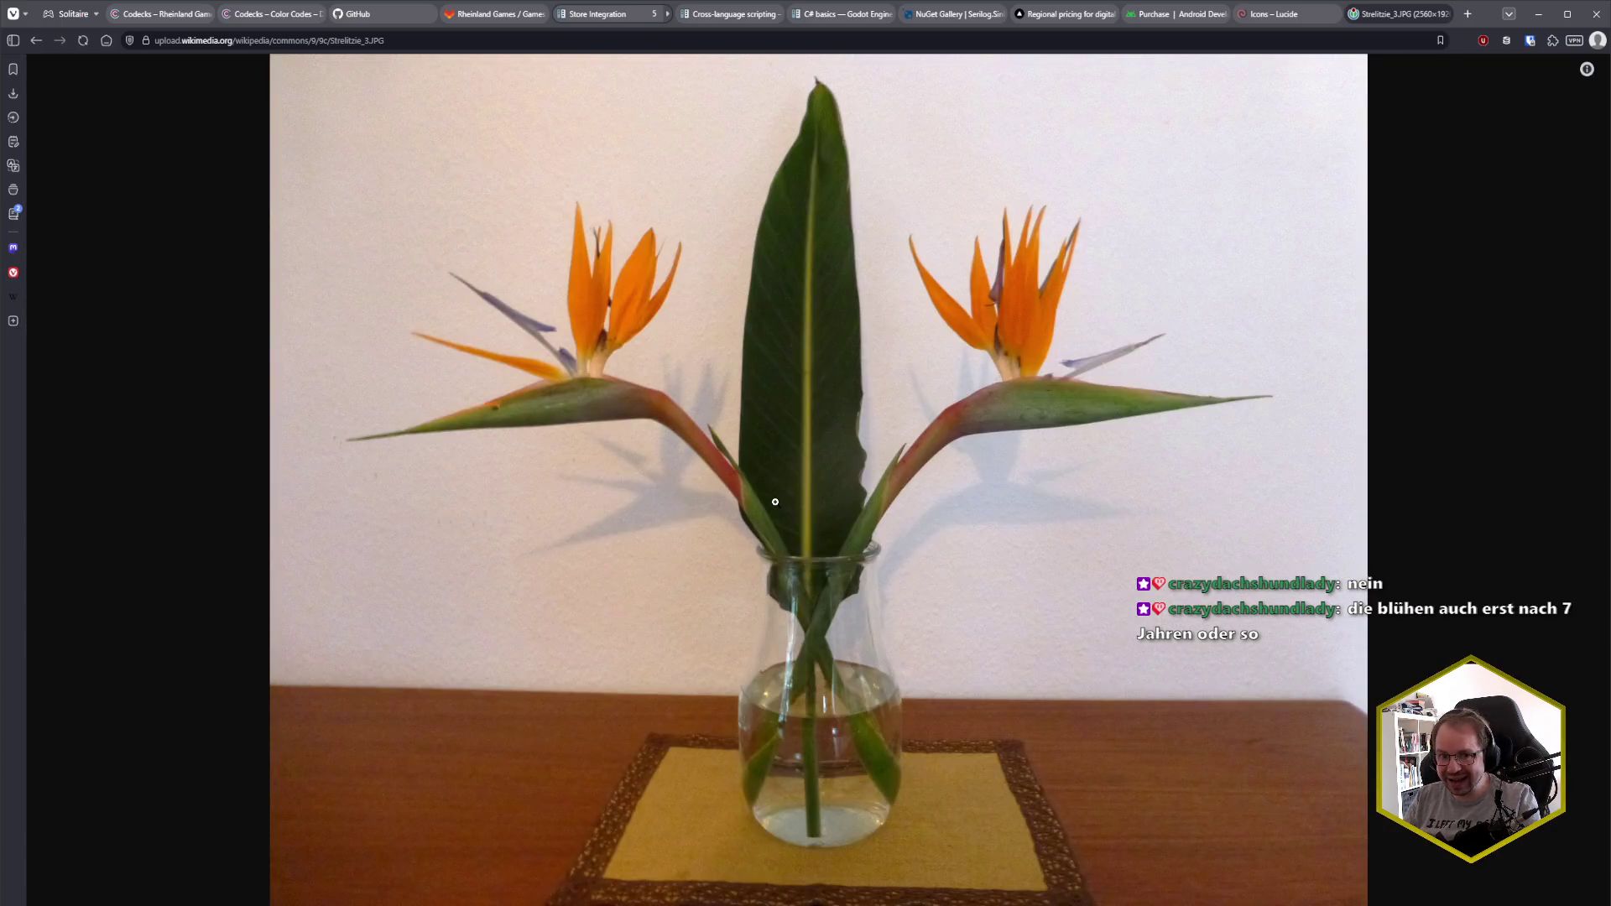
key("alt+Left")
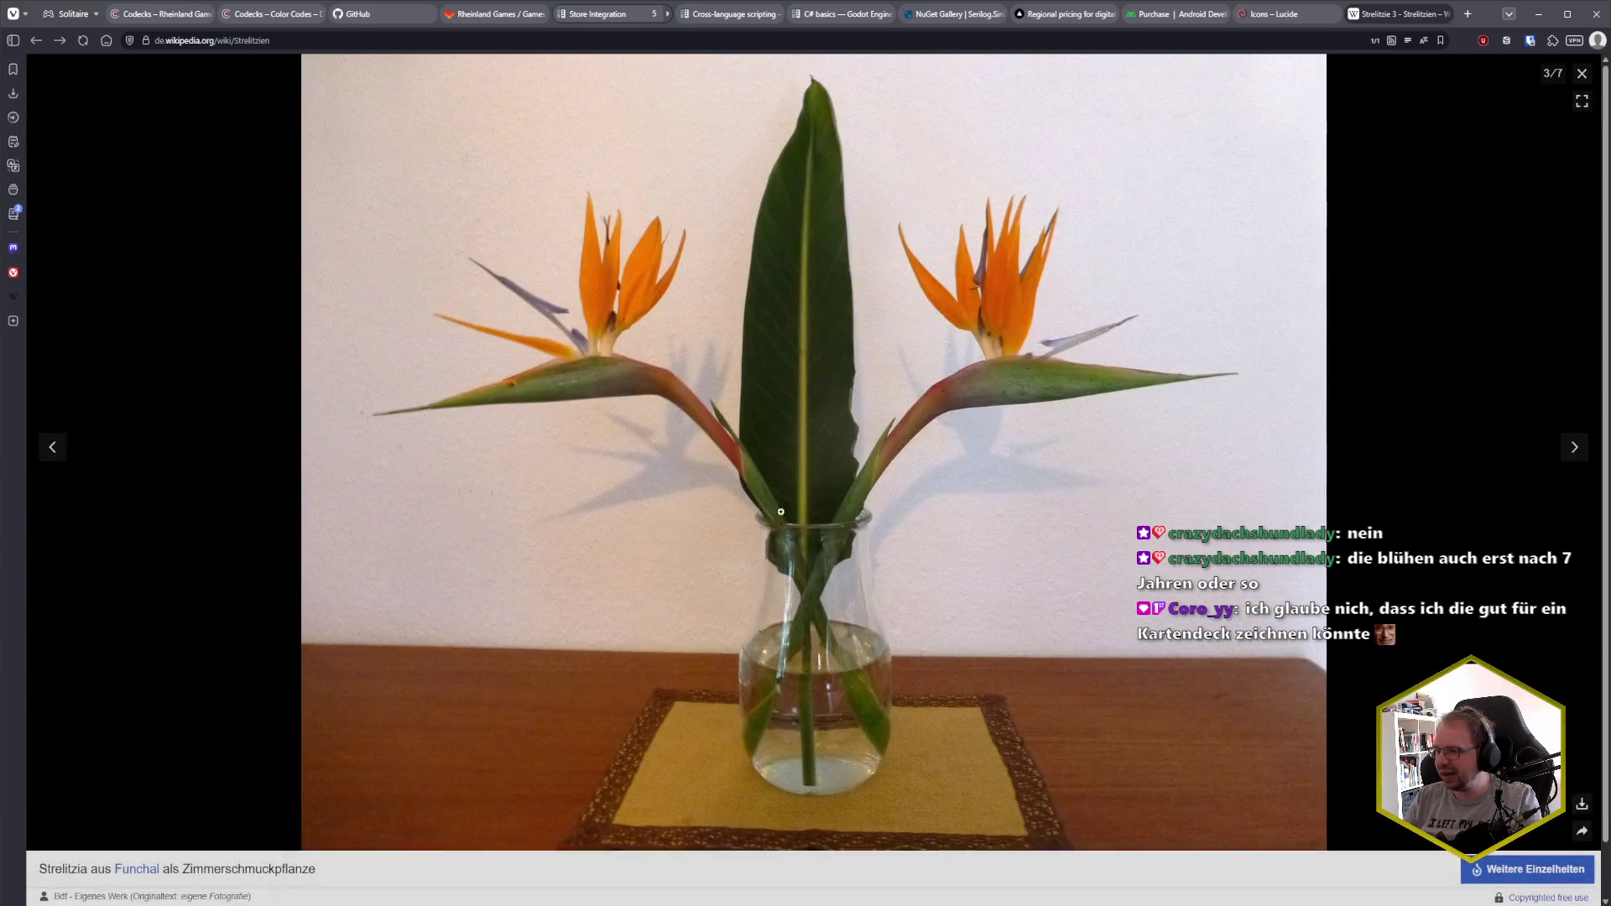
left_click(1582, 73)
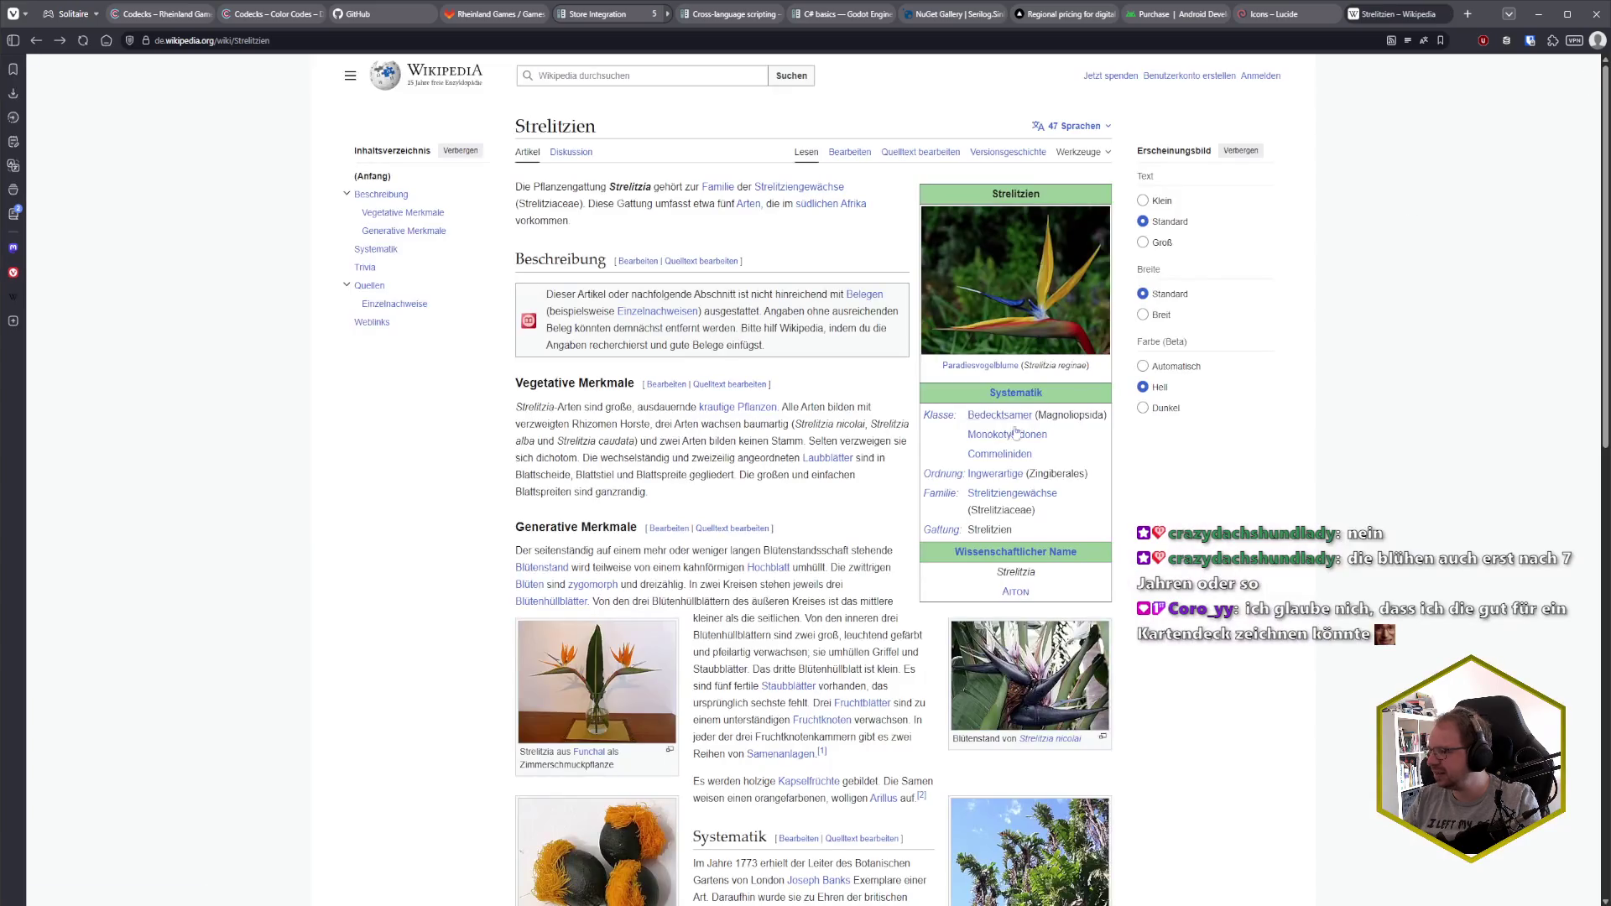
- Read through the Strelitzien article down to Systematik, Trivia and the sources, then close the tab
scroll(869, 508, "down", 5)
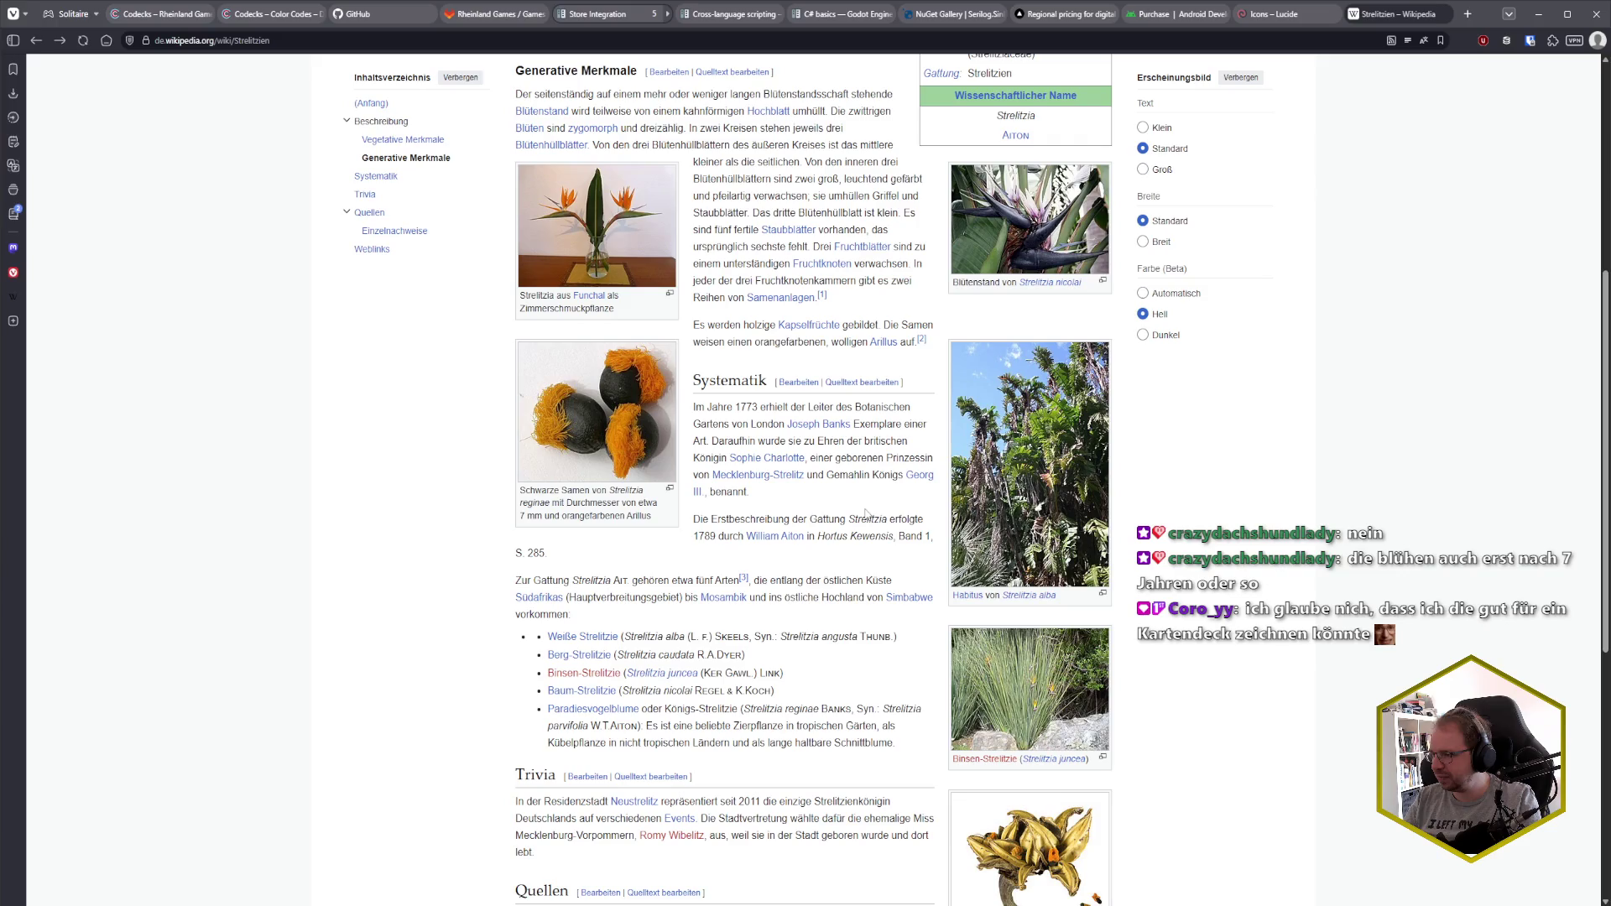
scroll(867, 513, "down", 2)
scroll(867, 513, "up", 4)
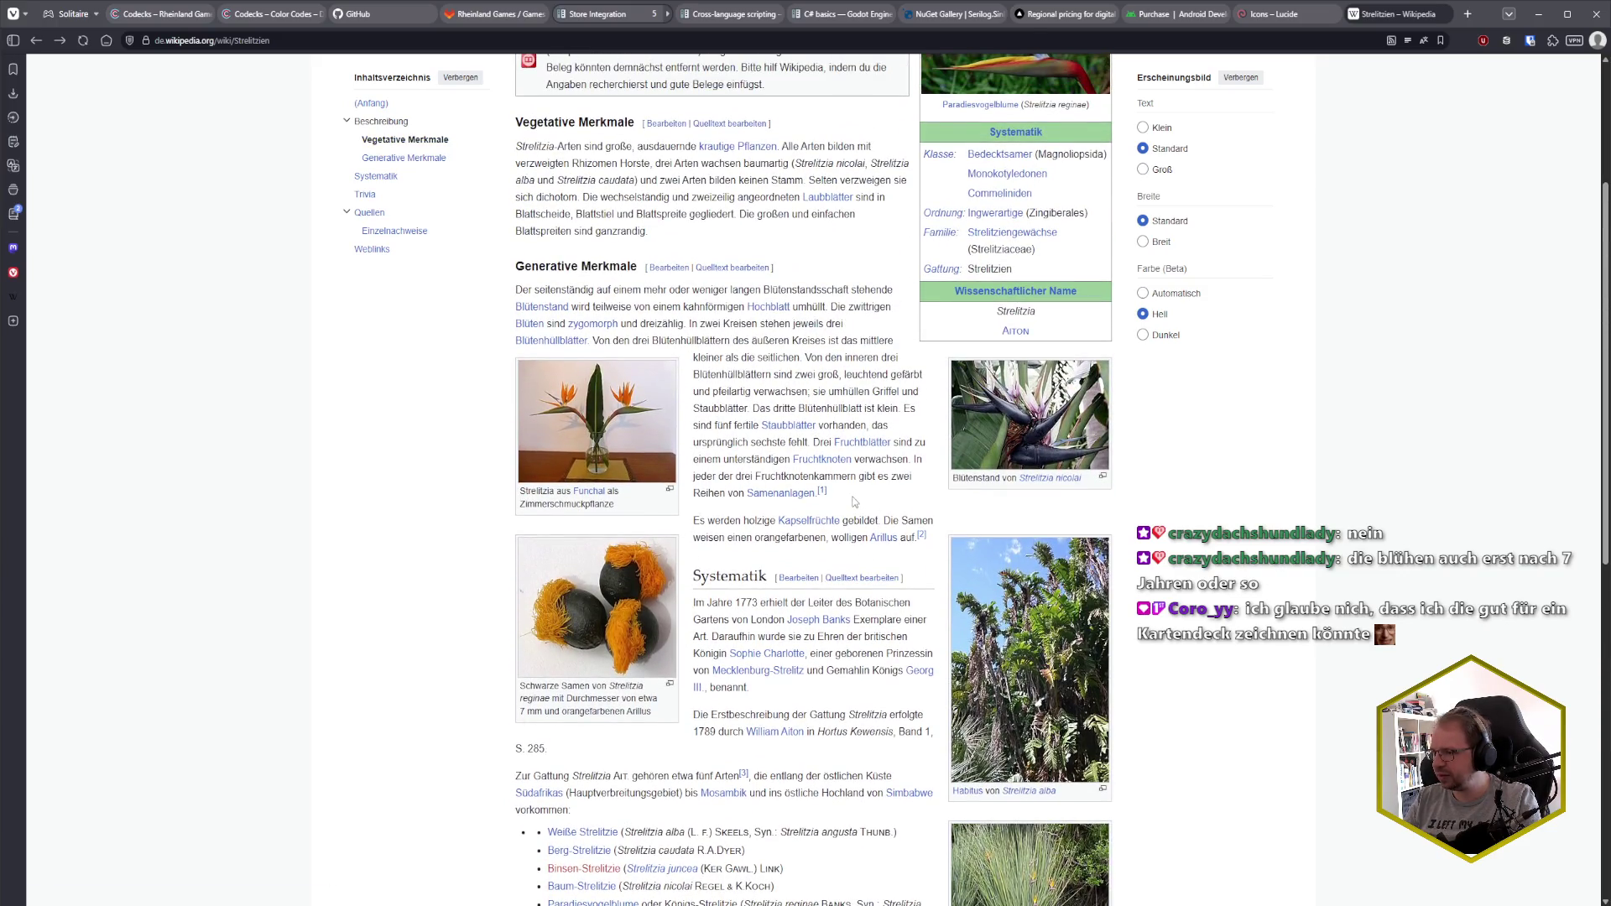
scroll(867, 515, "up", 2)
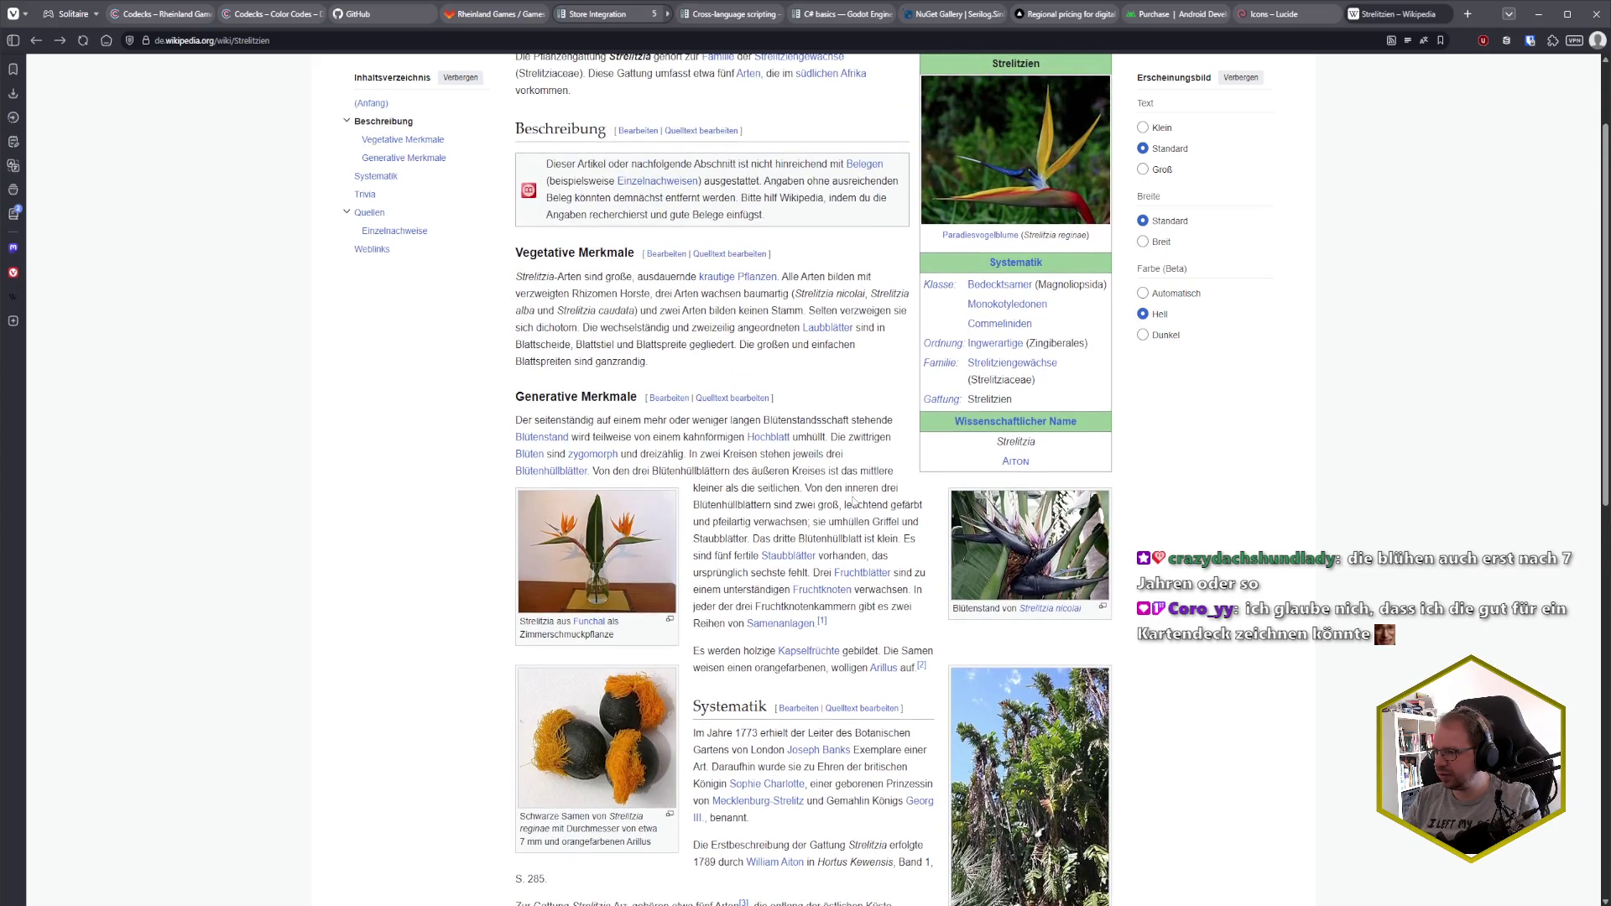
scroll(854, 501, "up", 1)
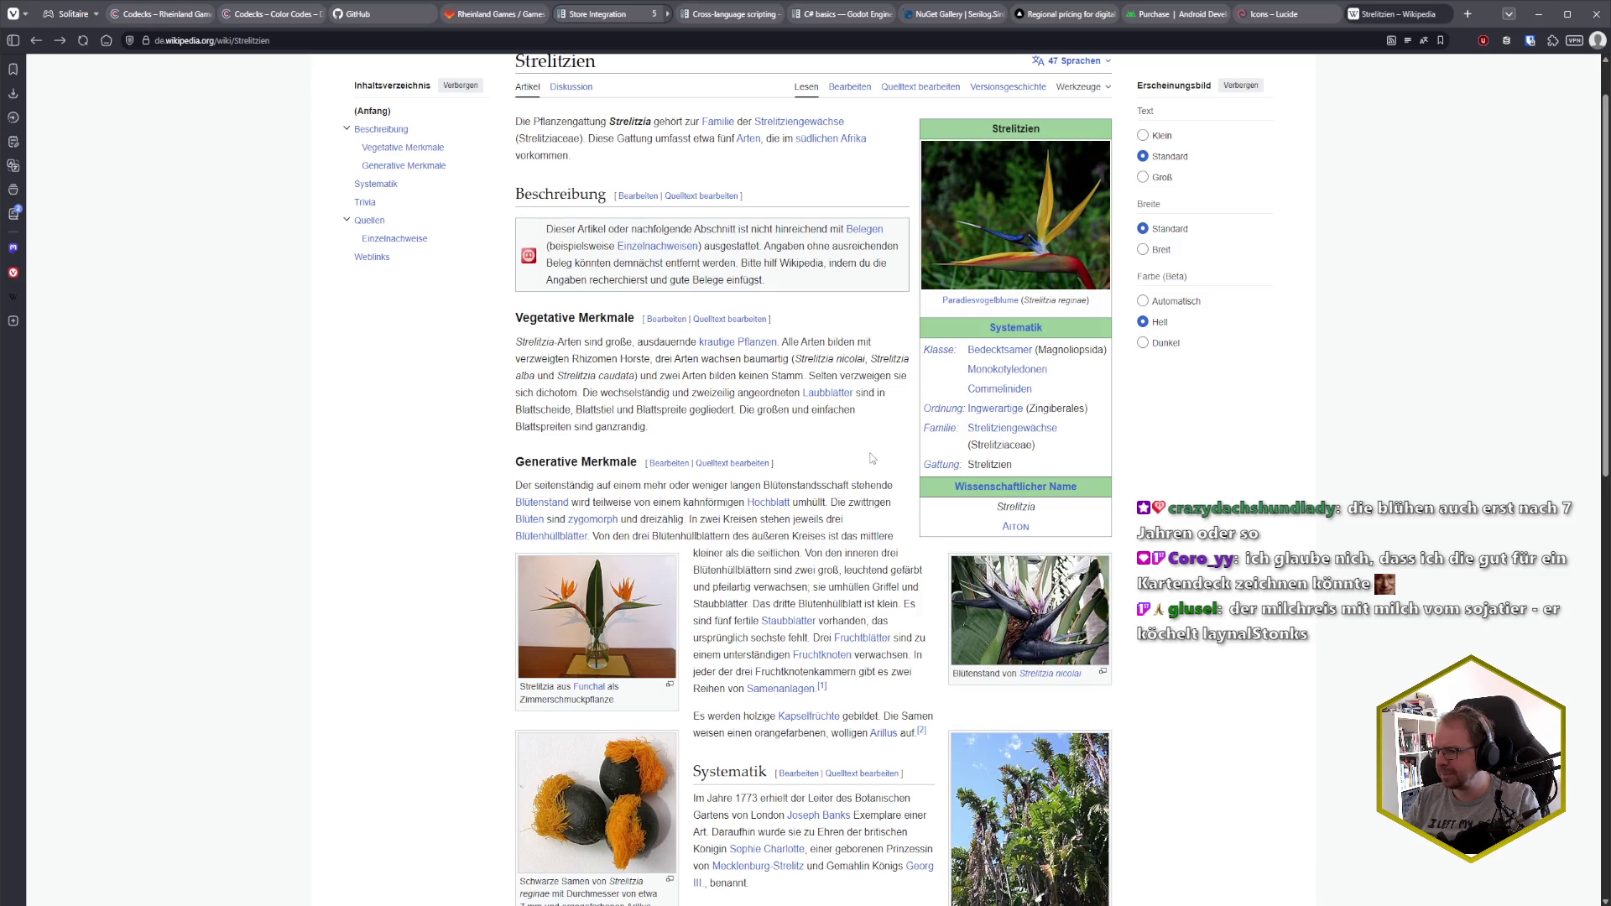
scroll(877, 459, "down", 1)
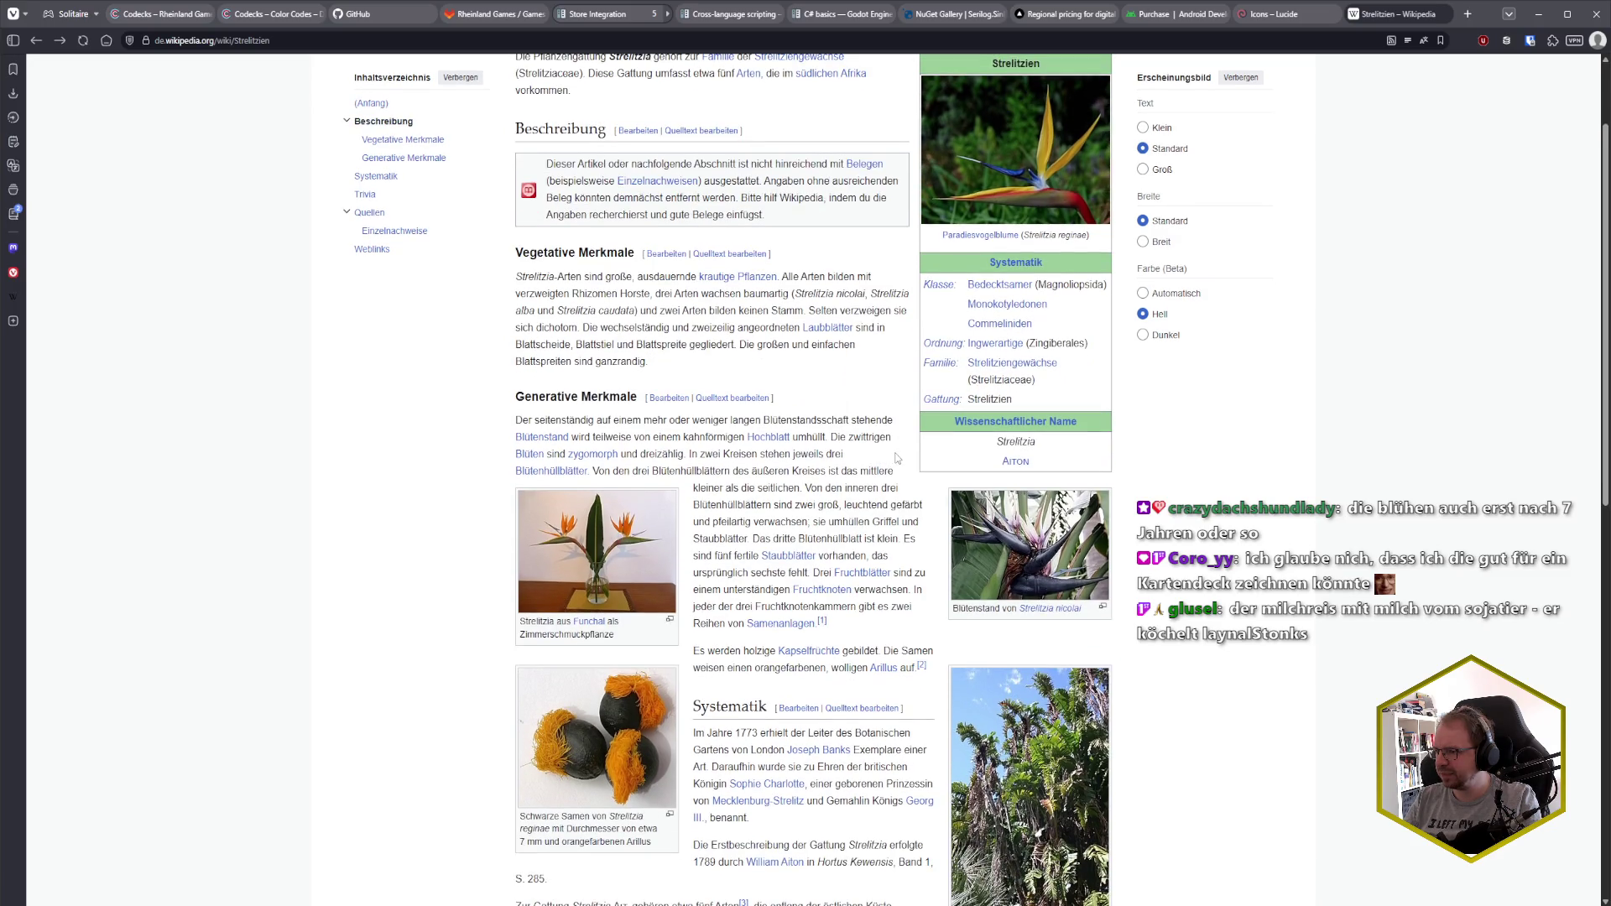
scroll(897, 459, "down", 1)
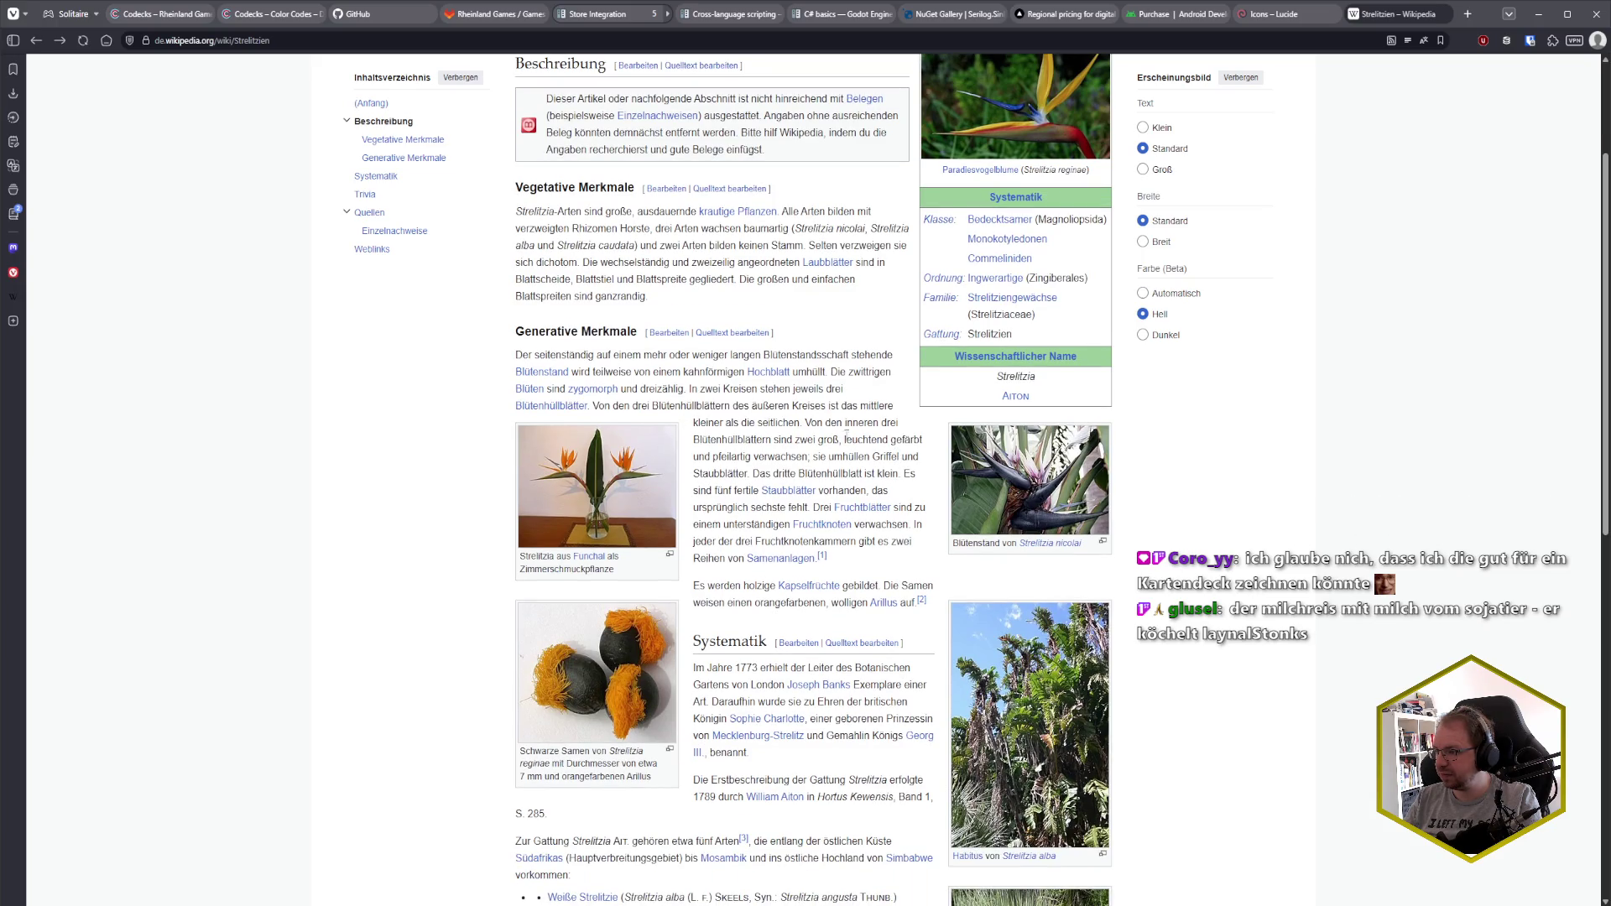
scroll(804, 453, "down", 2)
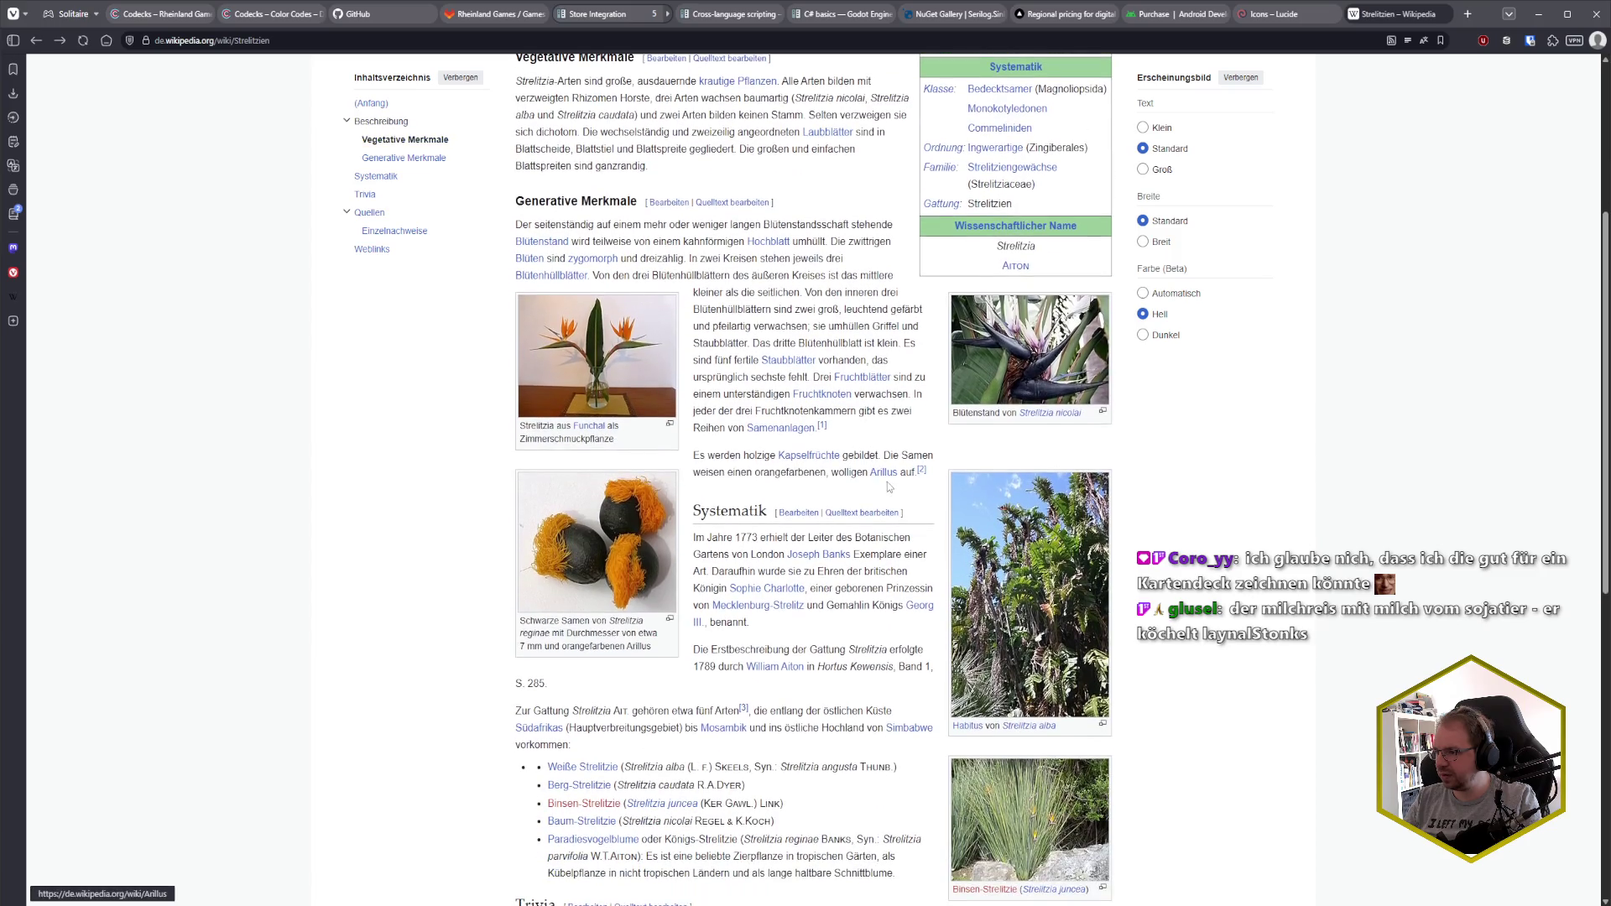
scroll(852, 497, "down", 2)
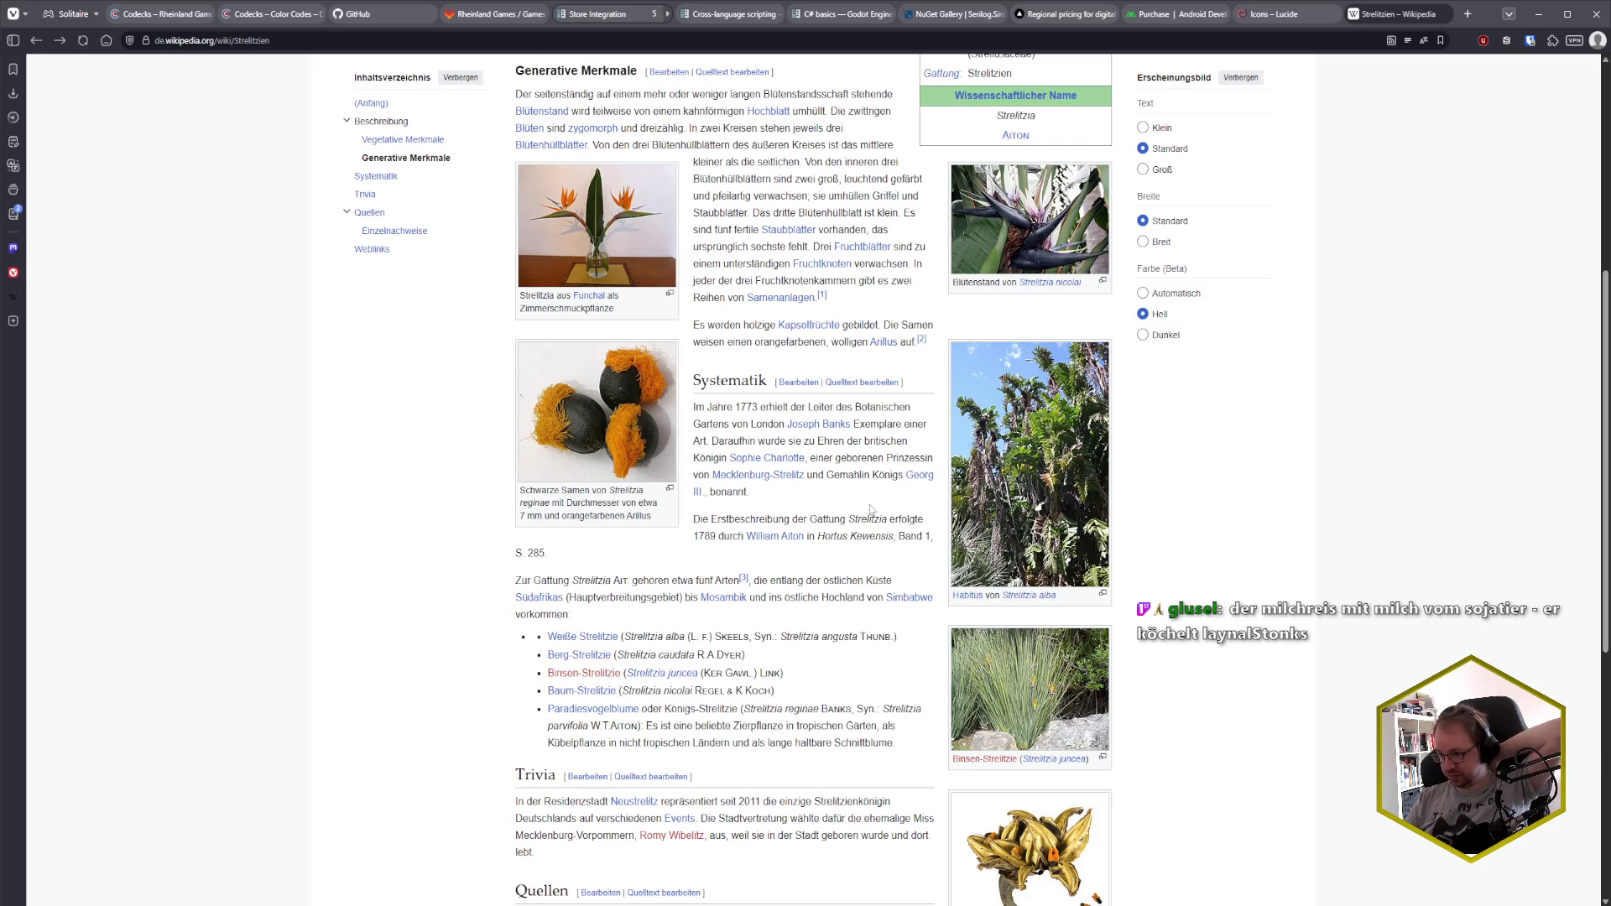
scroll(852, 504, "down", 1)
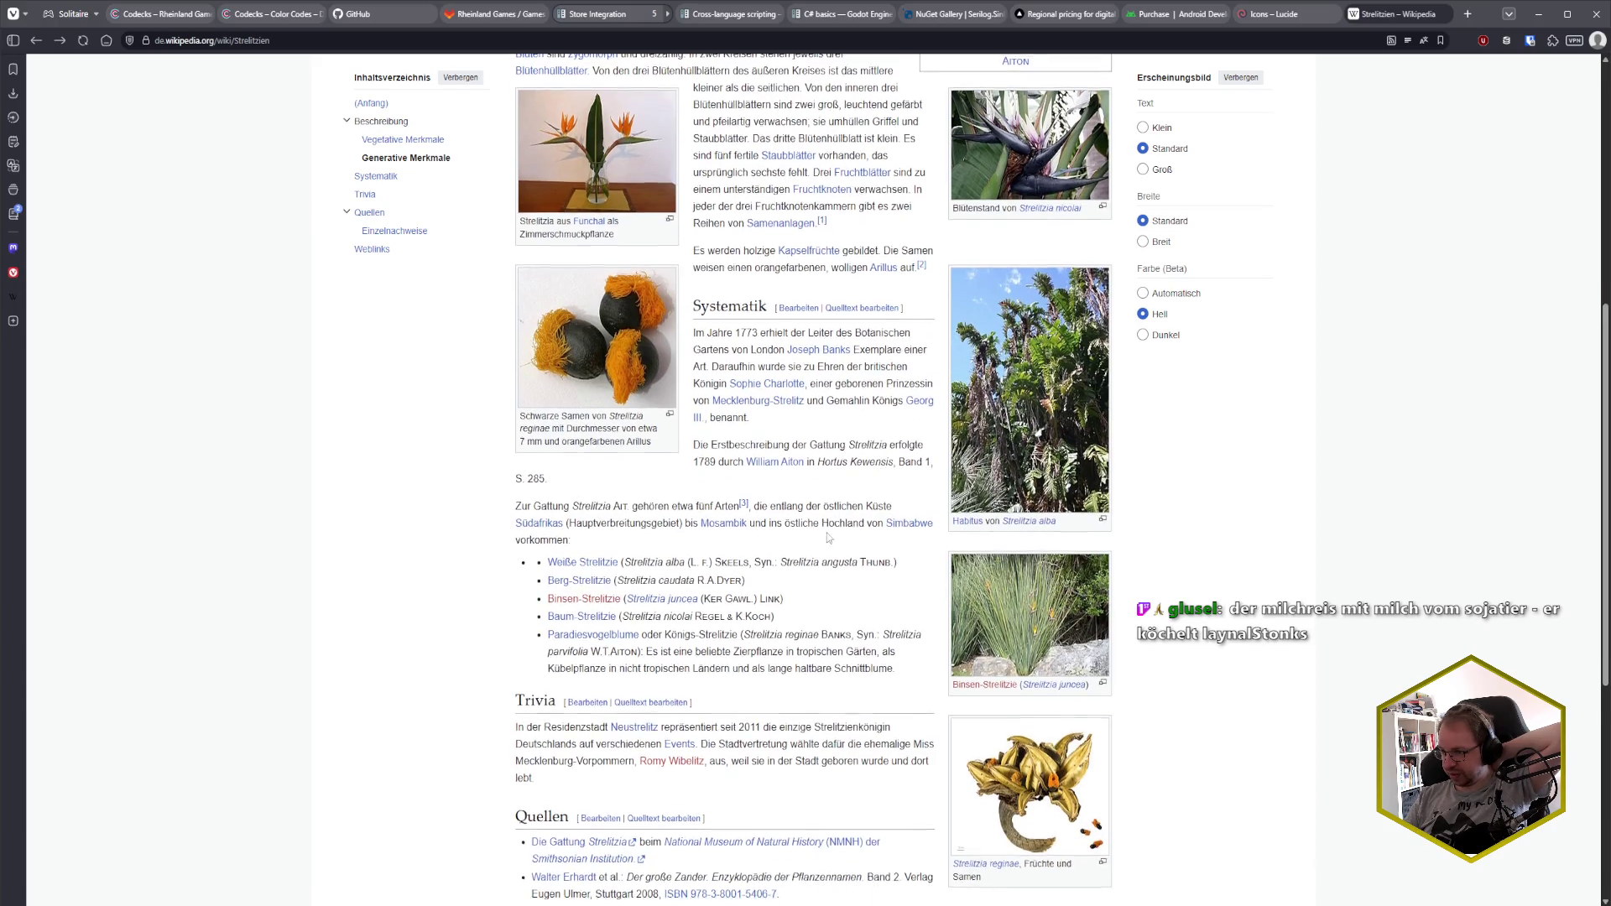
scroll(835, 509, "down", 1)
scroll(829, 537, "down", 1)
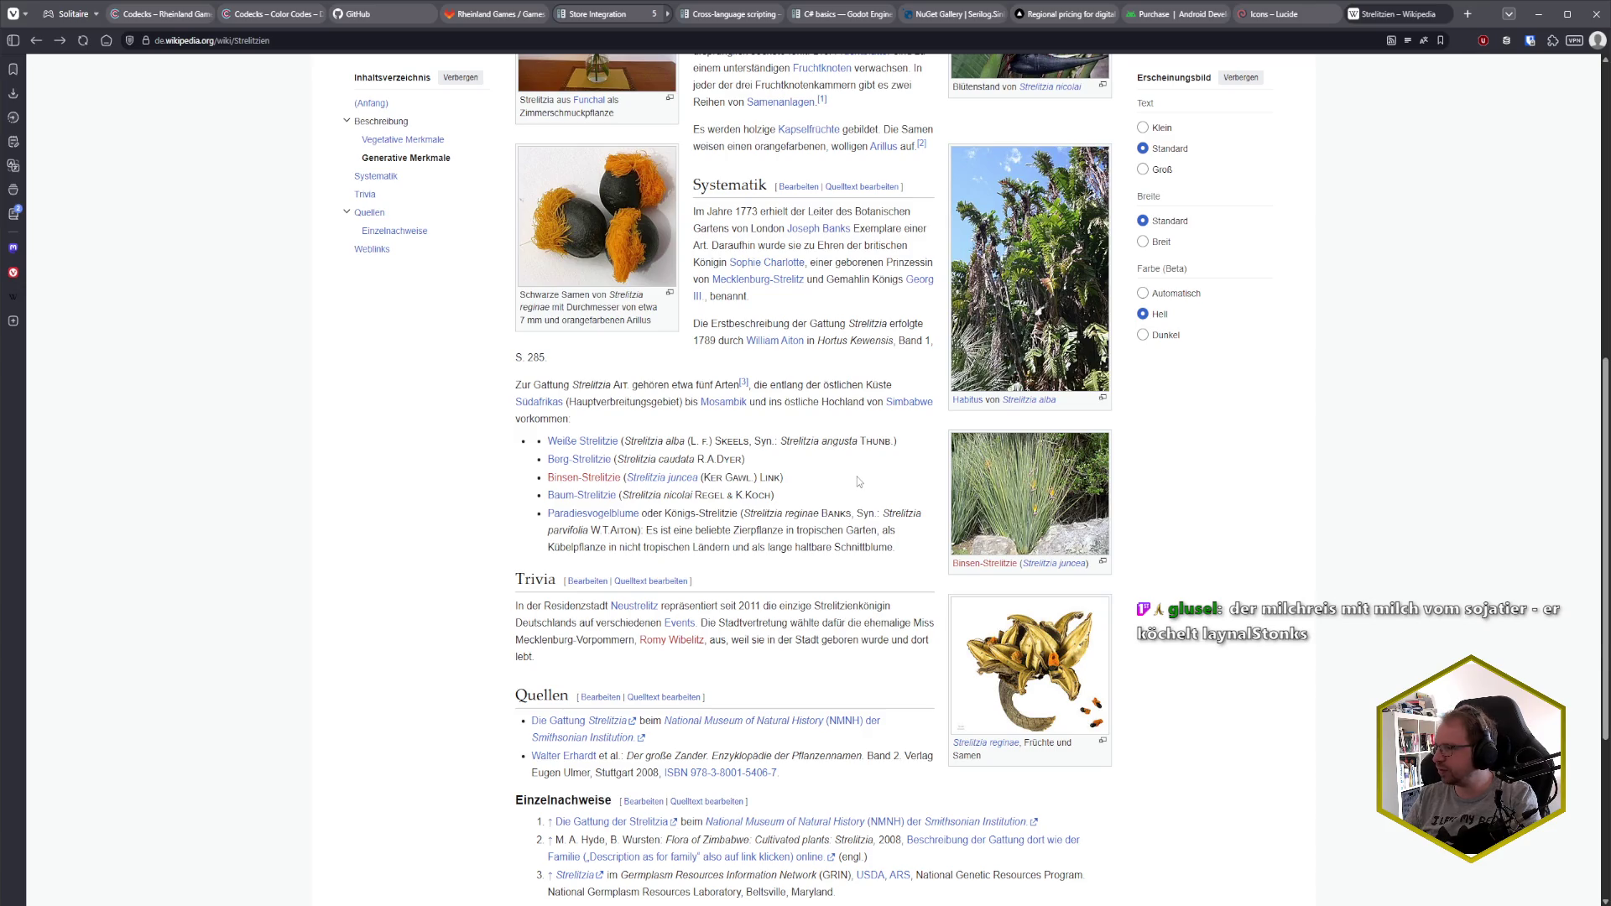
key("ctrl+w")
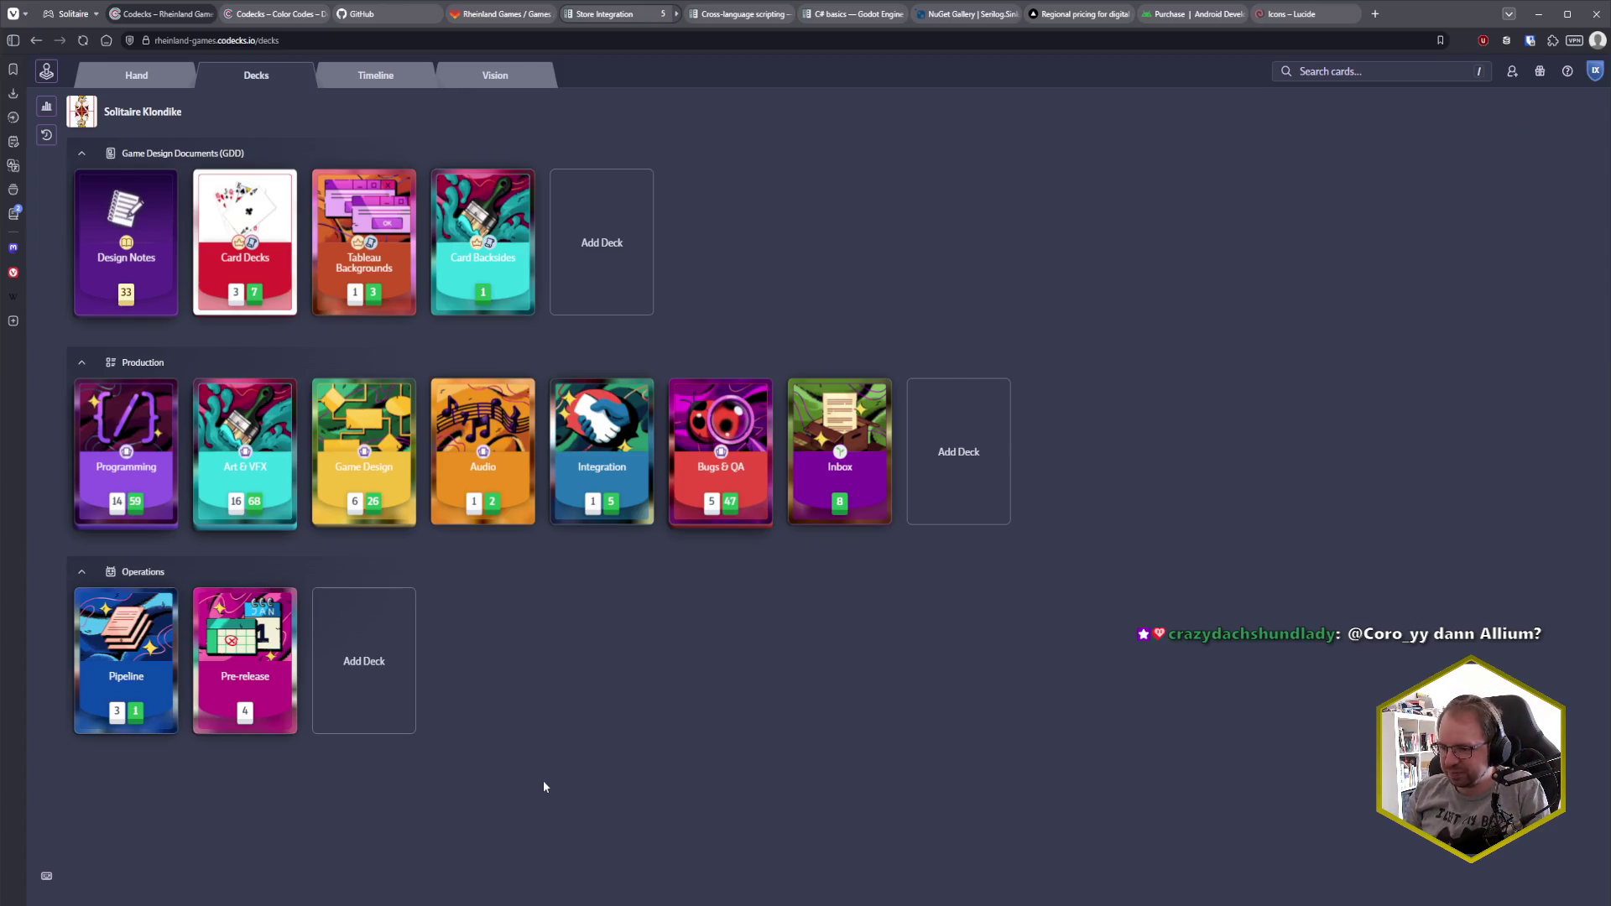
- Switch from the browser past Godot to JetBrains Rider, showing the pause.txt scratch file
key("alt+Tab")
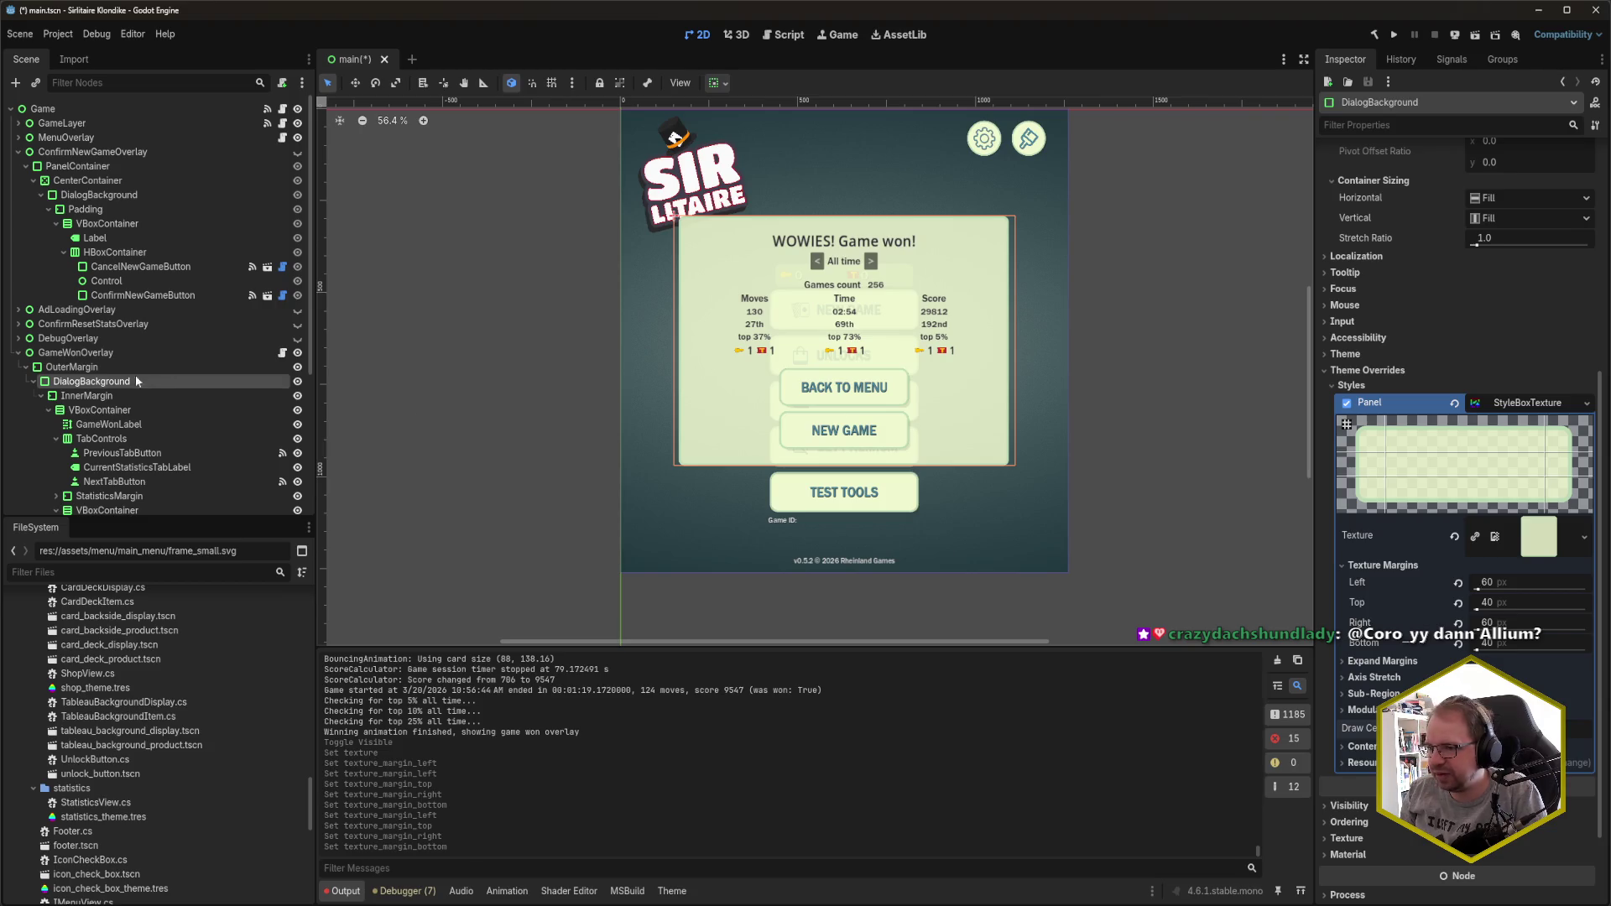
key("alt+Tab")
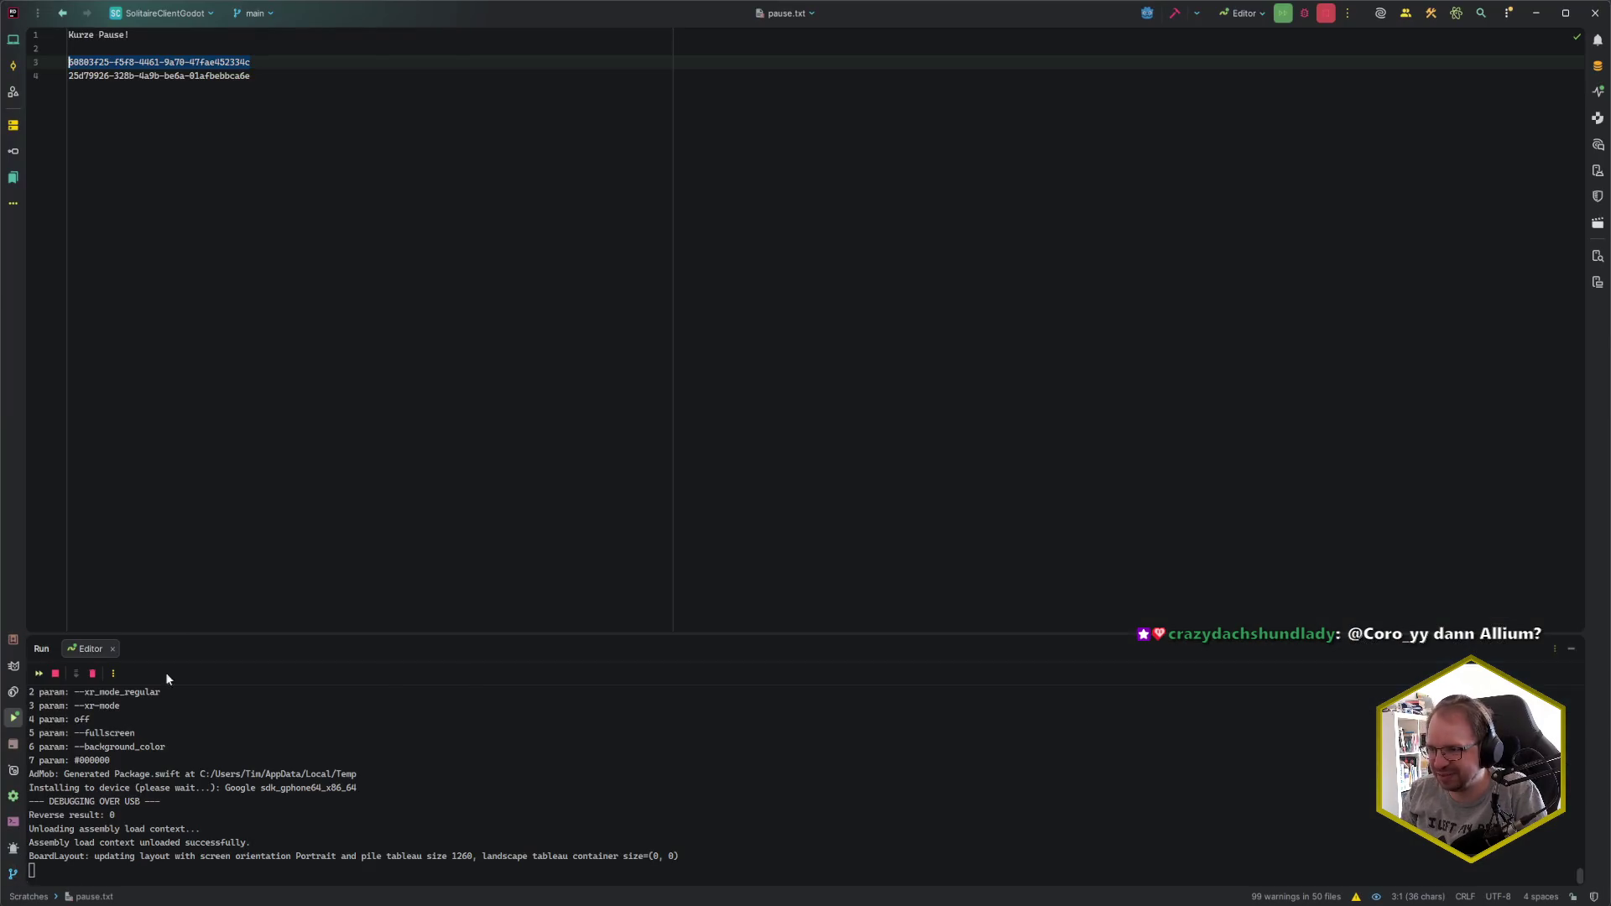
- Expand the ui/menu changed files and show the main.tscn diff at full width
key("ctrl+k")
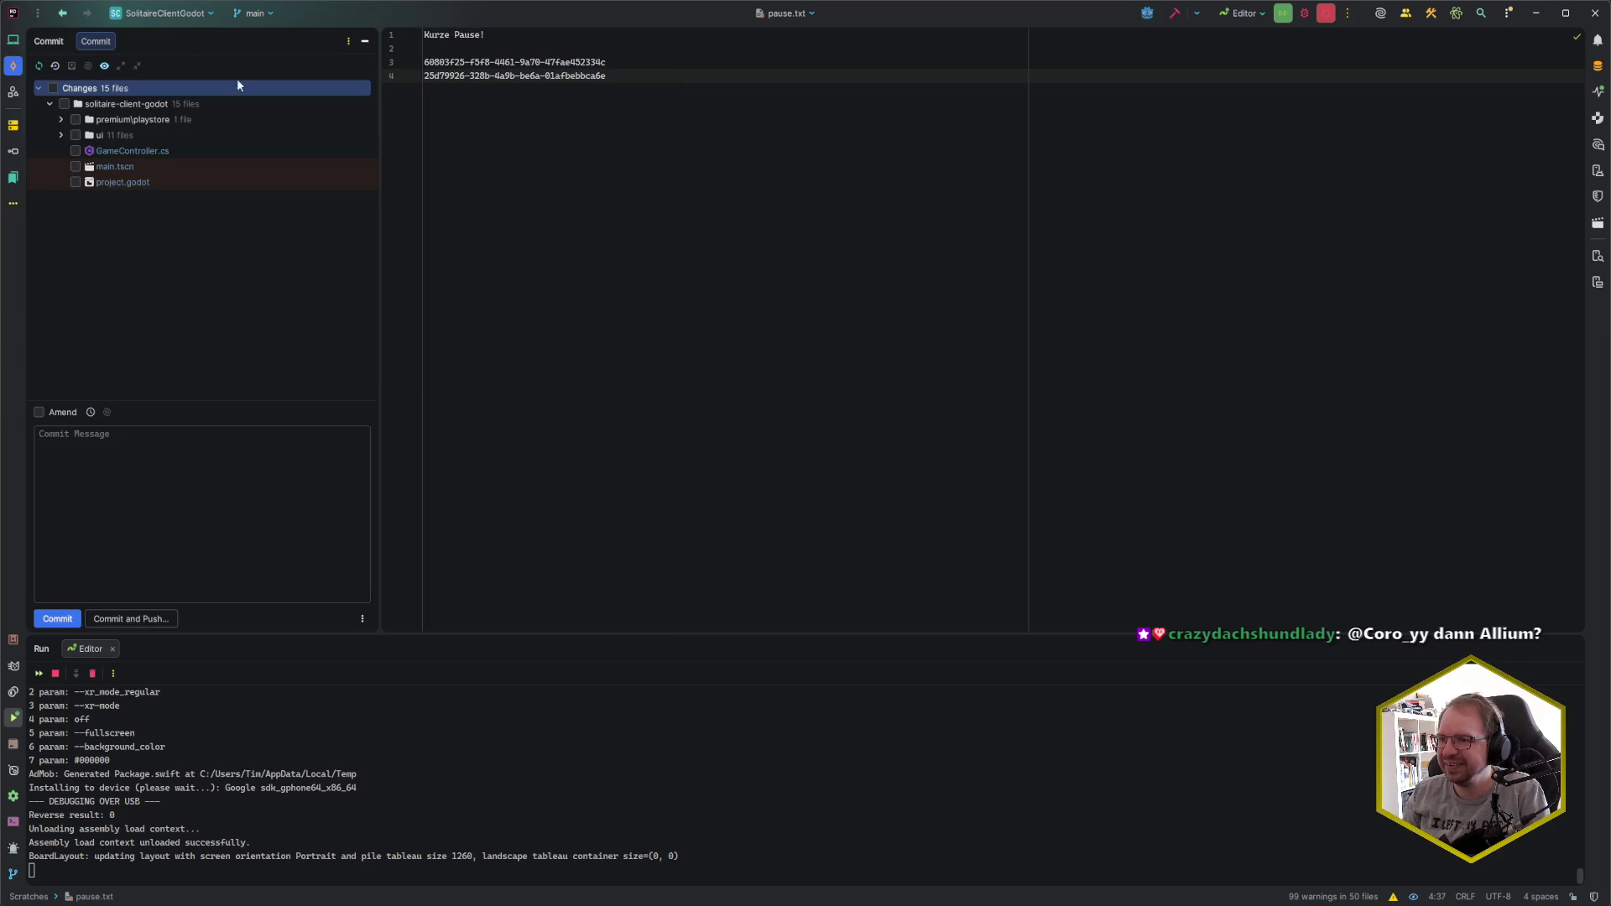
left_click(62, 136)
left_click(73, 151)
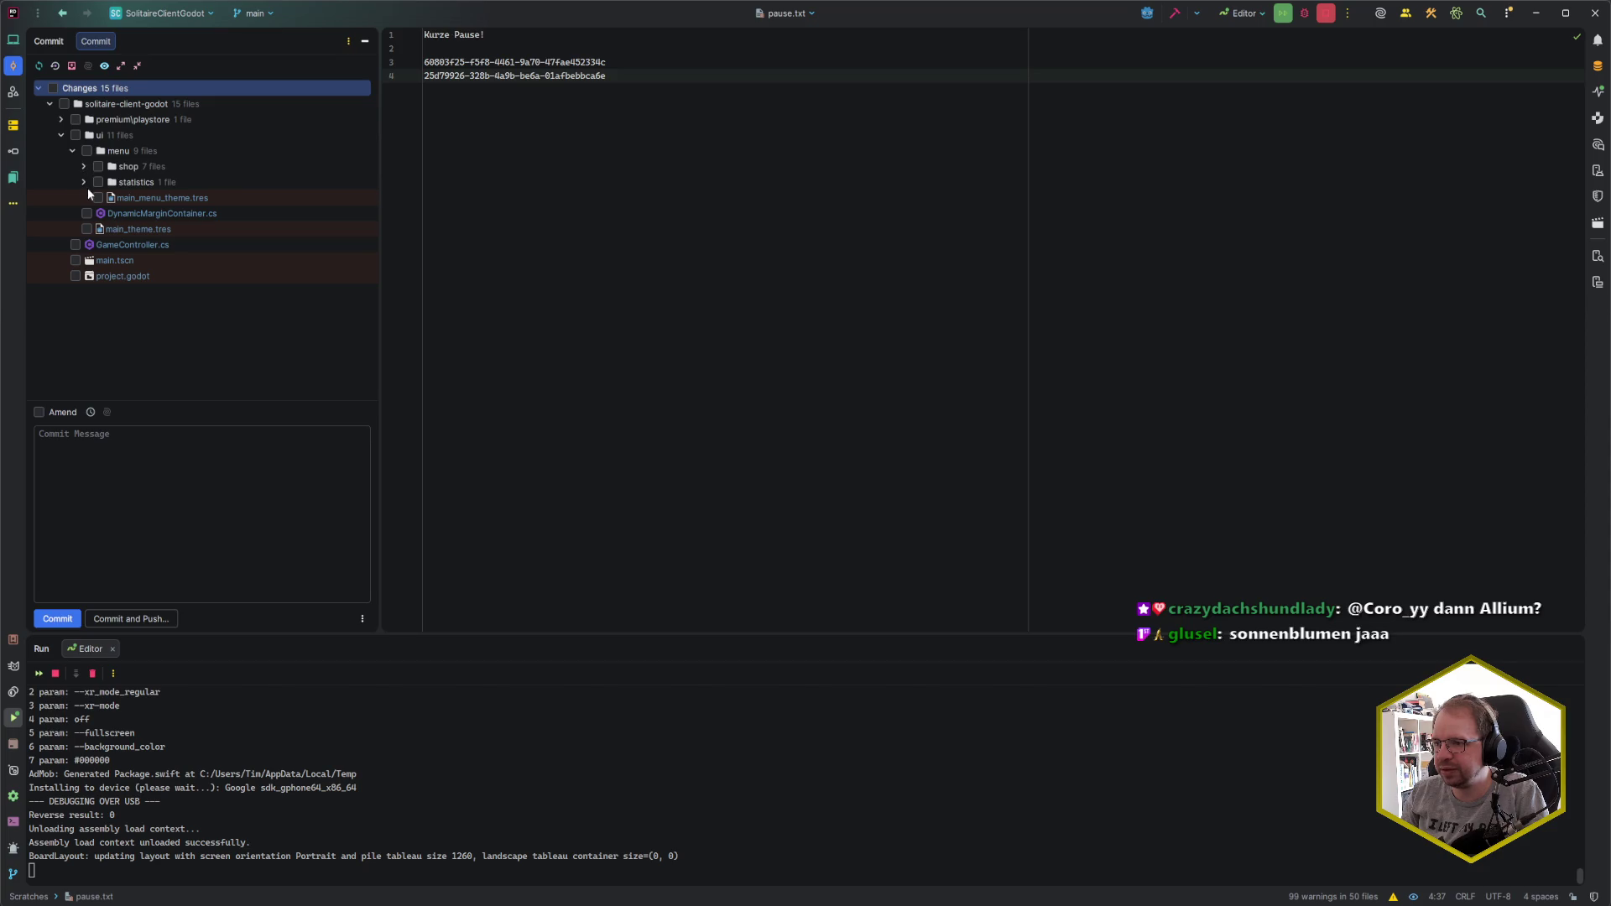
double_click(148, 230)
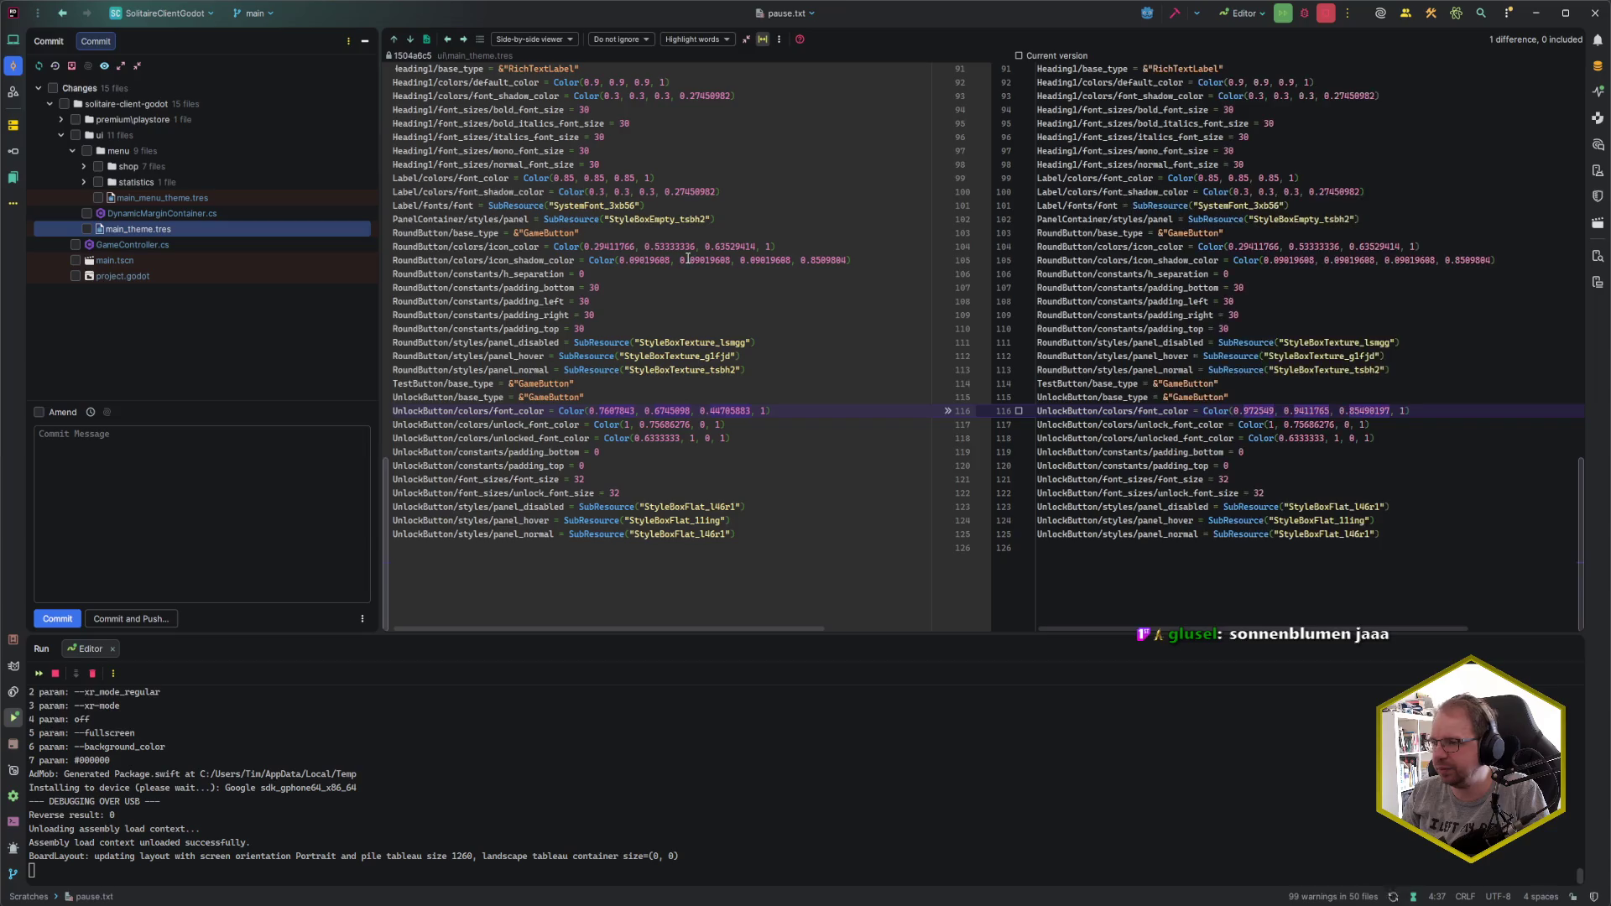
left_click(151, 259)
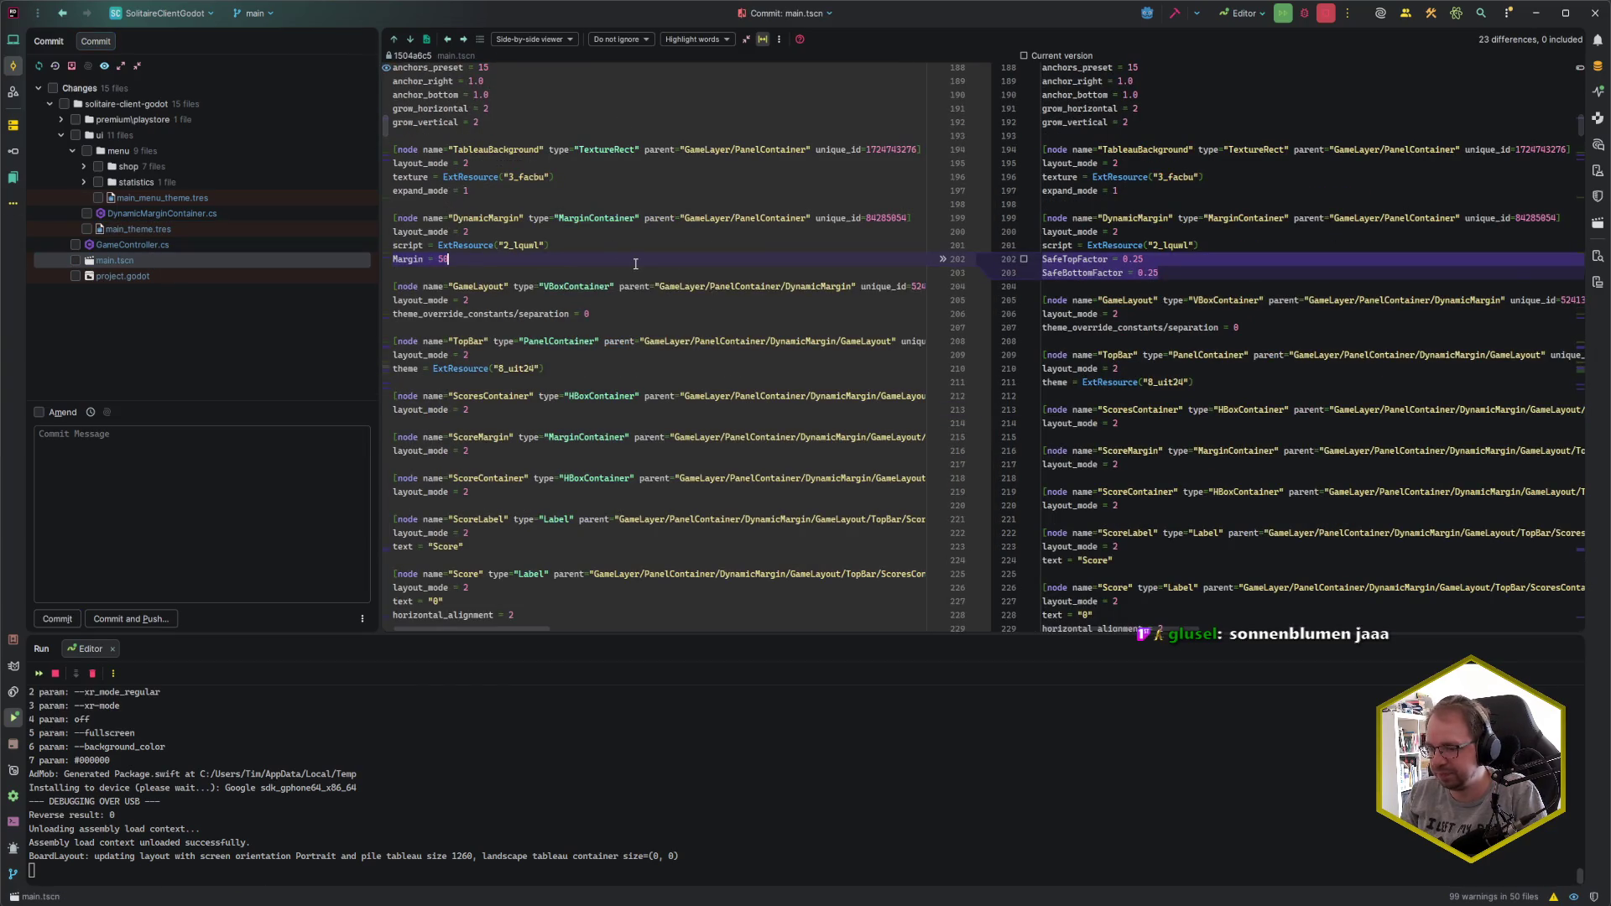
key("alt+0")
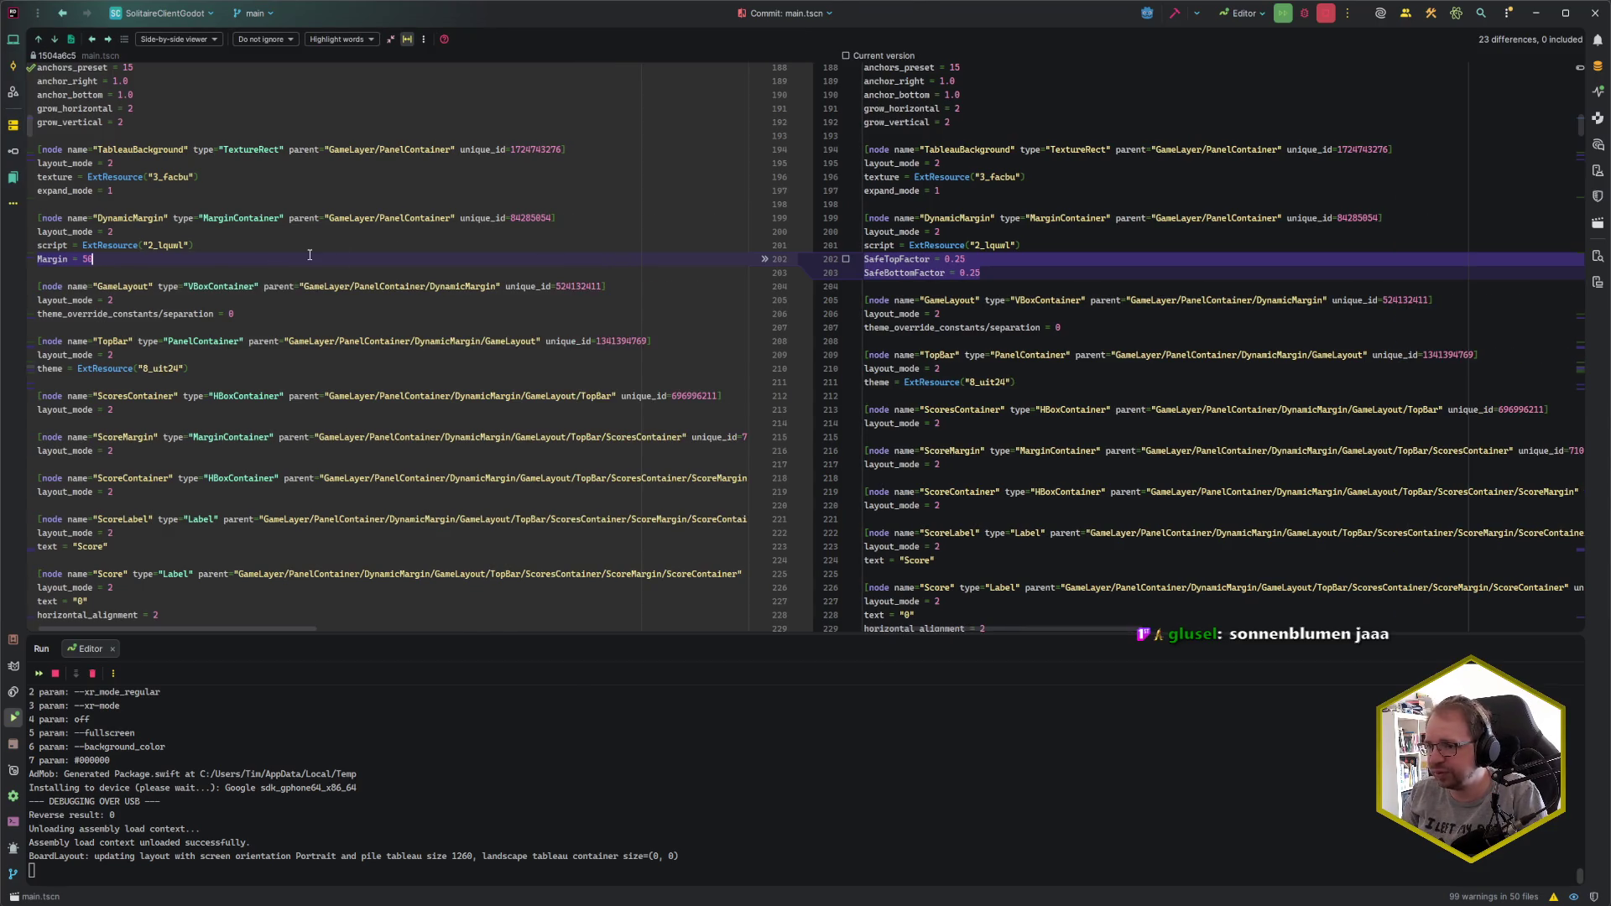
- Step through main.tscn's button size and SafeTopFactor safe-margin changes up to ShopView
left_click(56, 41)
left_click(55, 42)
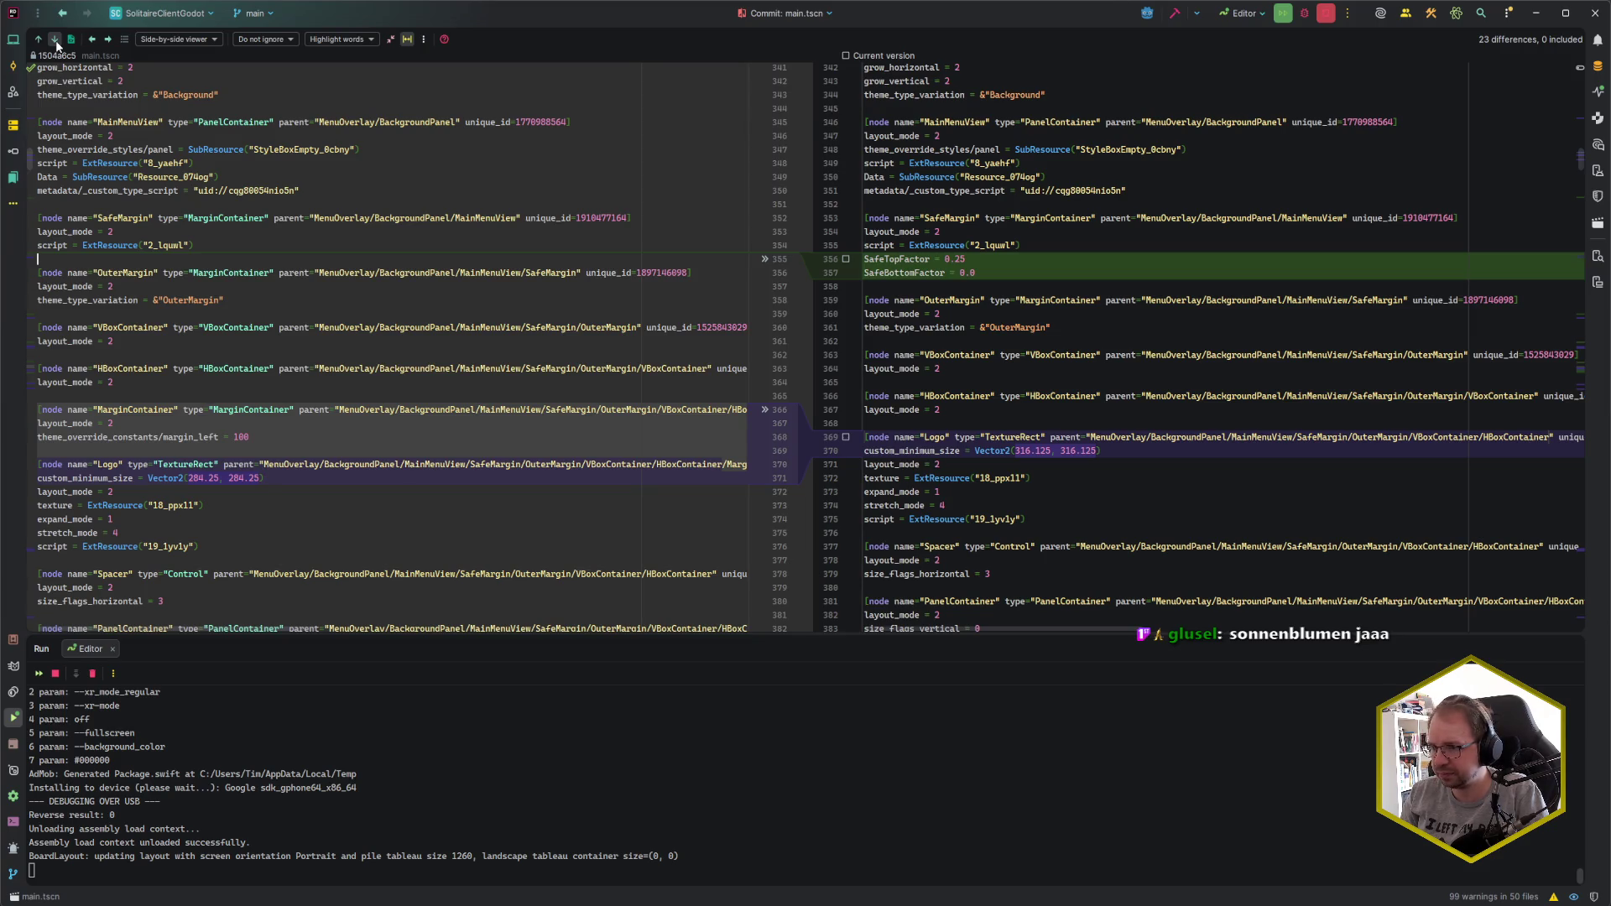
left_click(56, 41)
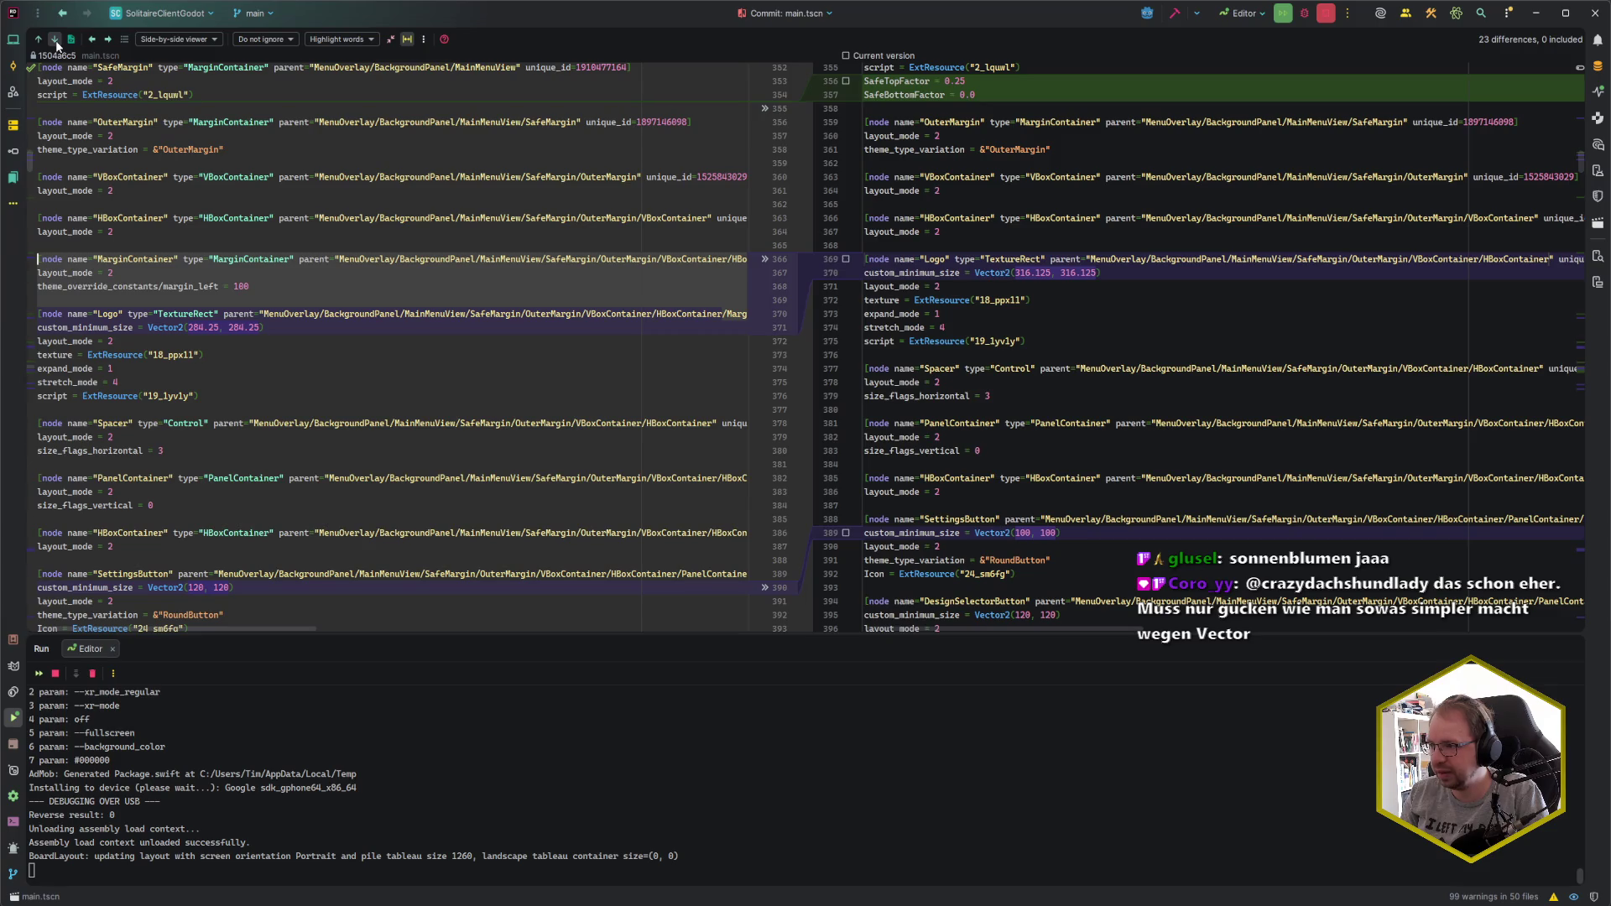
left_click(56, 41)
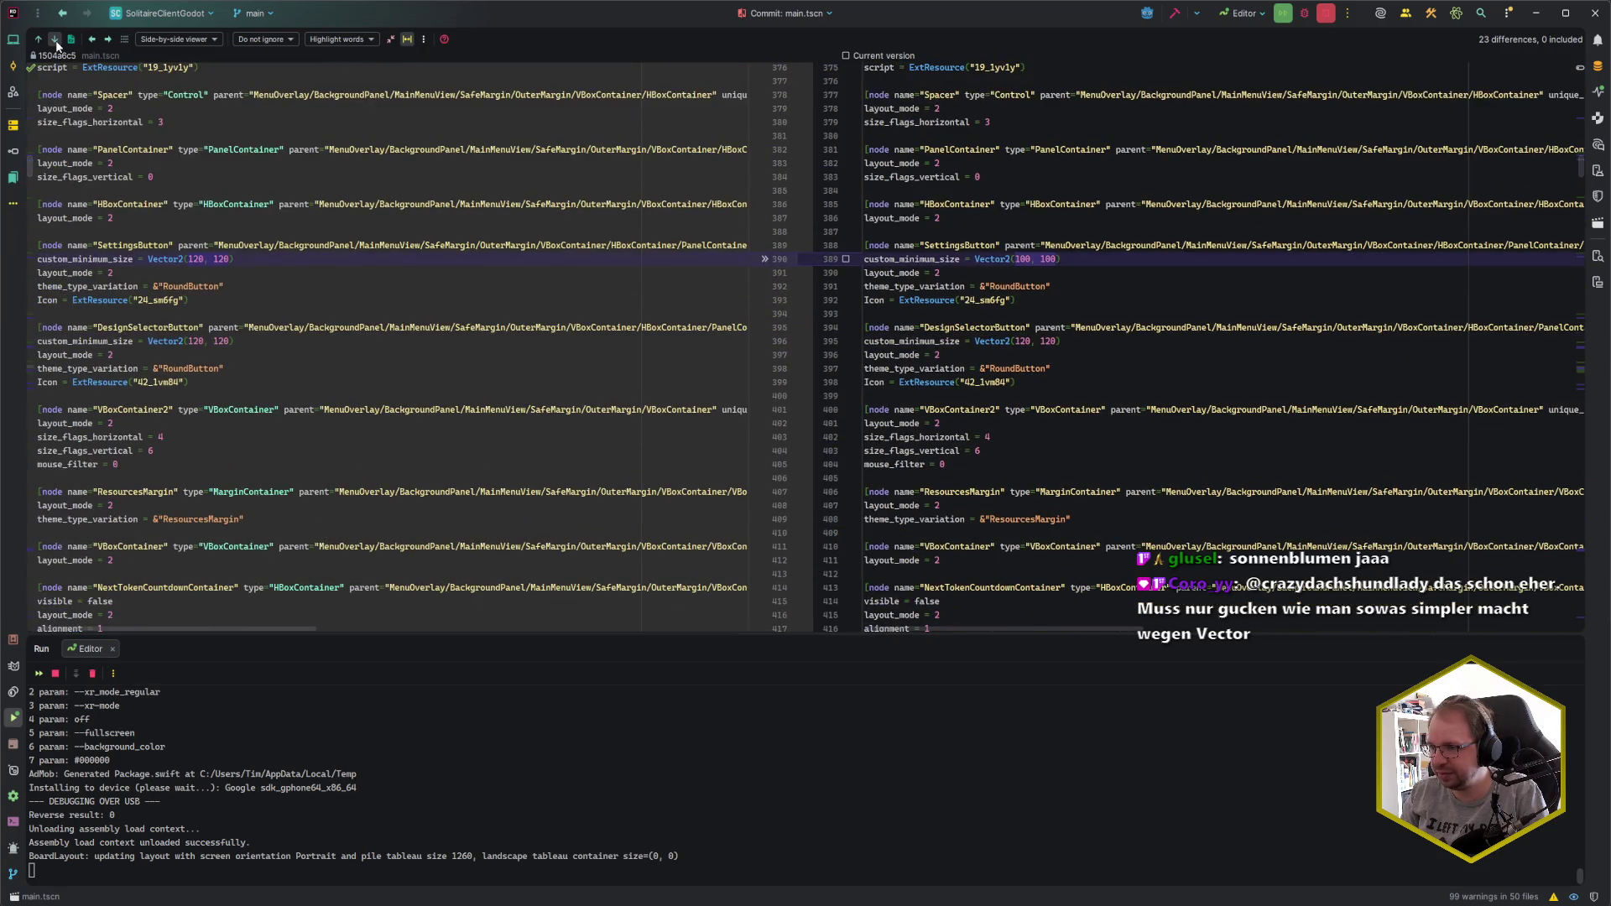
left_click(56, 43)
left_click(56, 44)
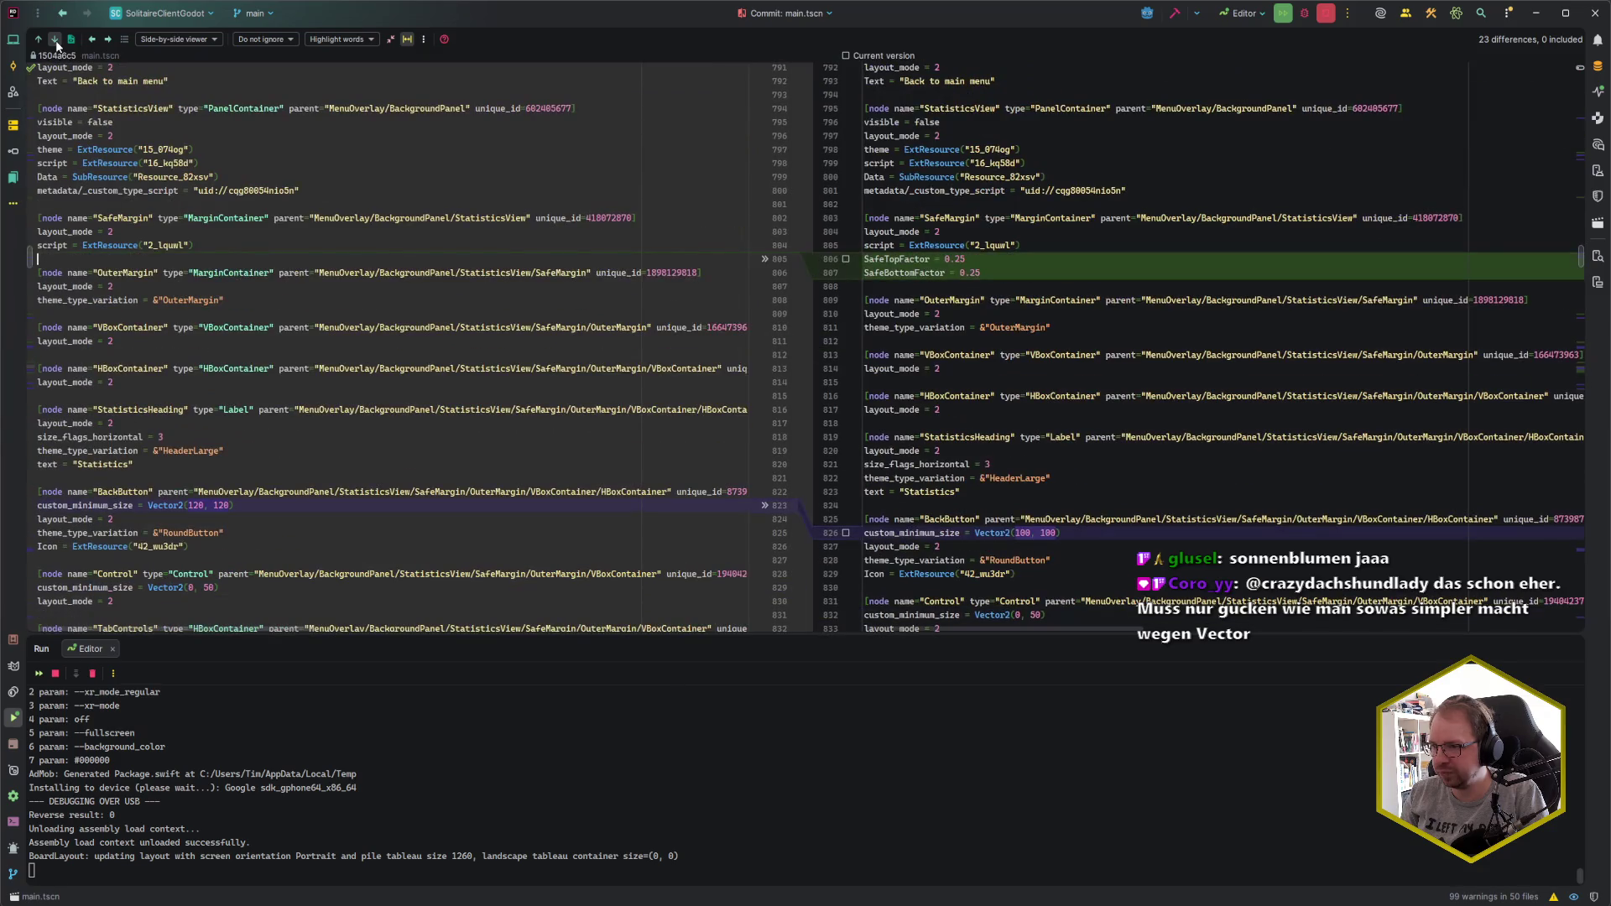
left_click(56, 43)
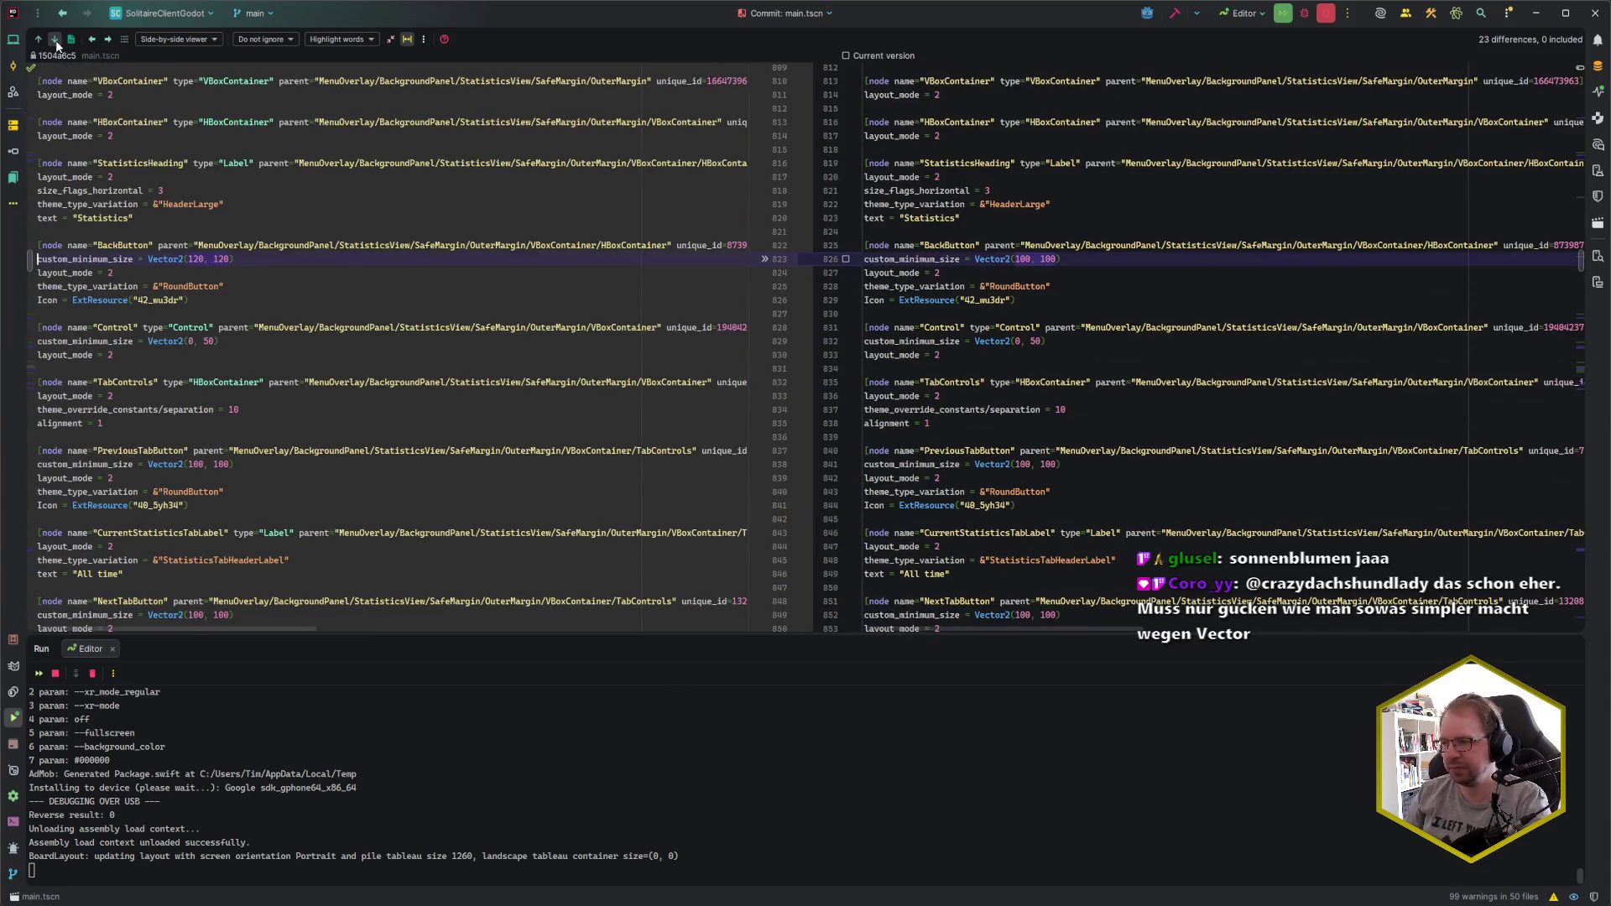
left_click(56, 44)
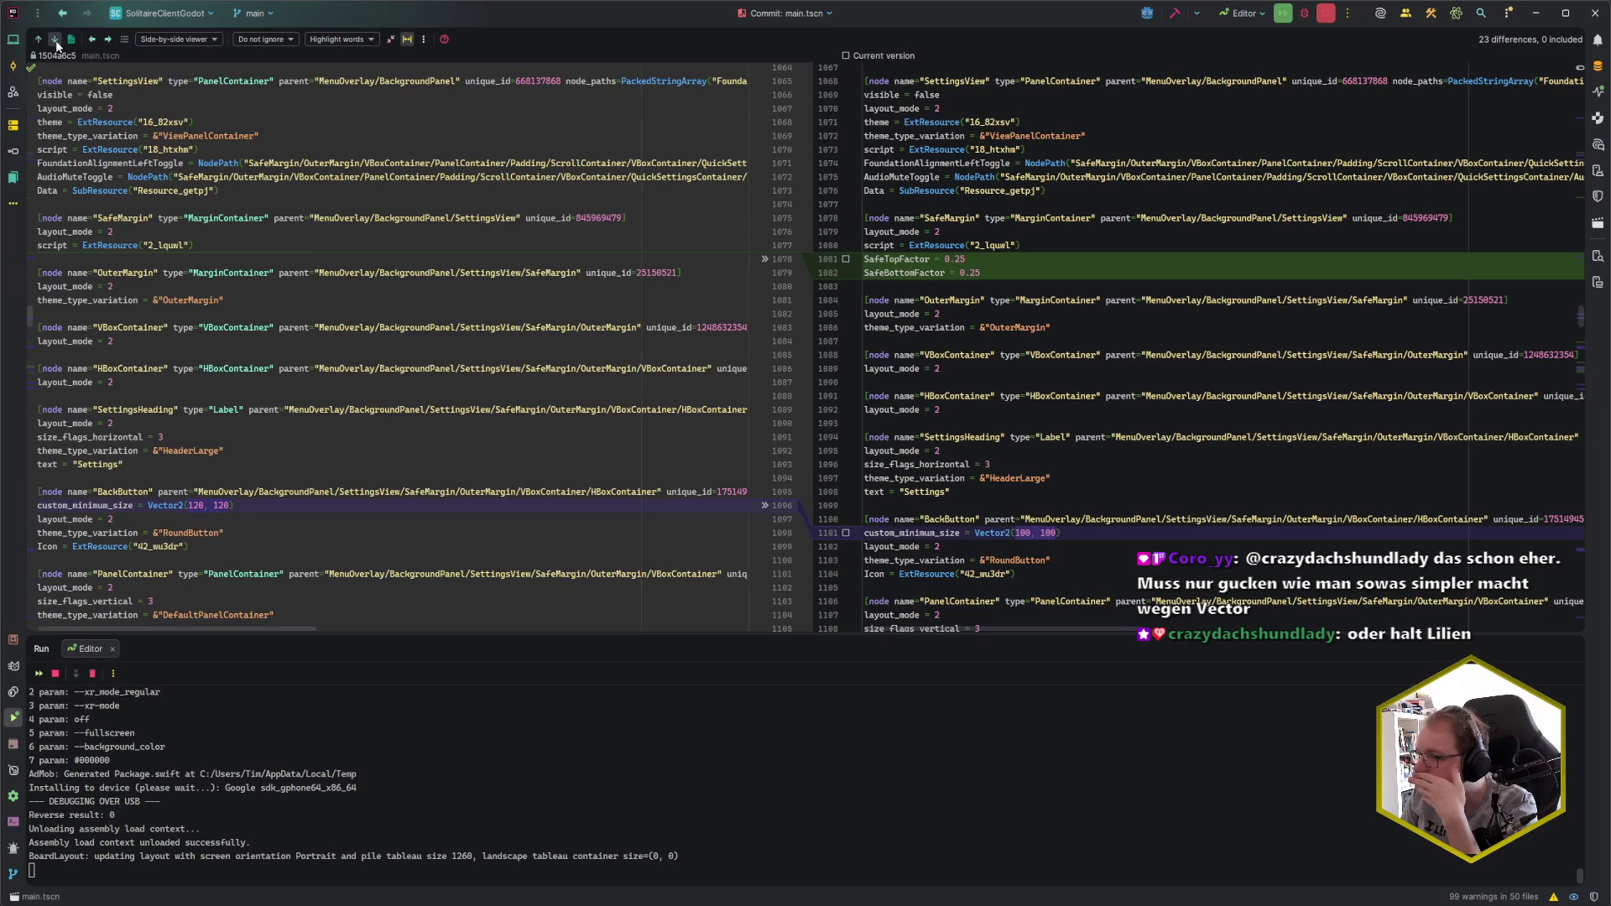
left_click(56, 44)
left_click(56, 43)
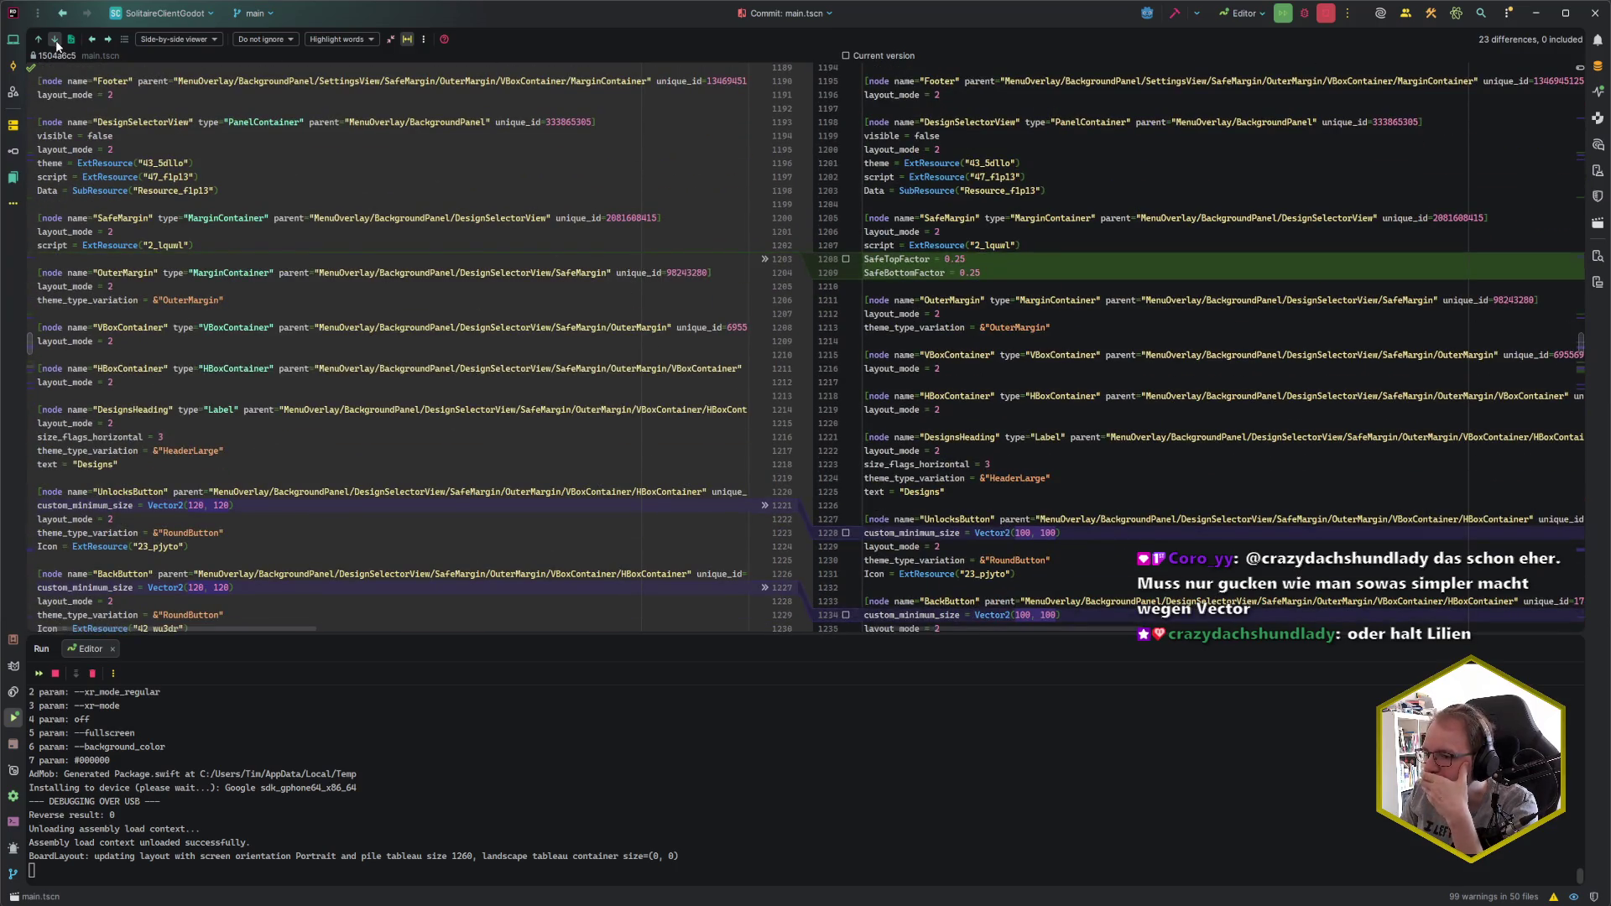
left_click(56, 44)
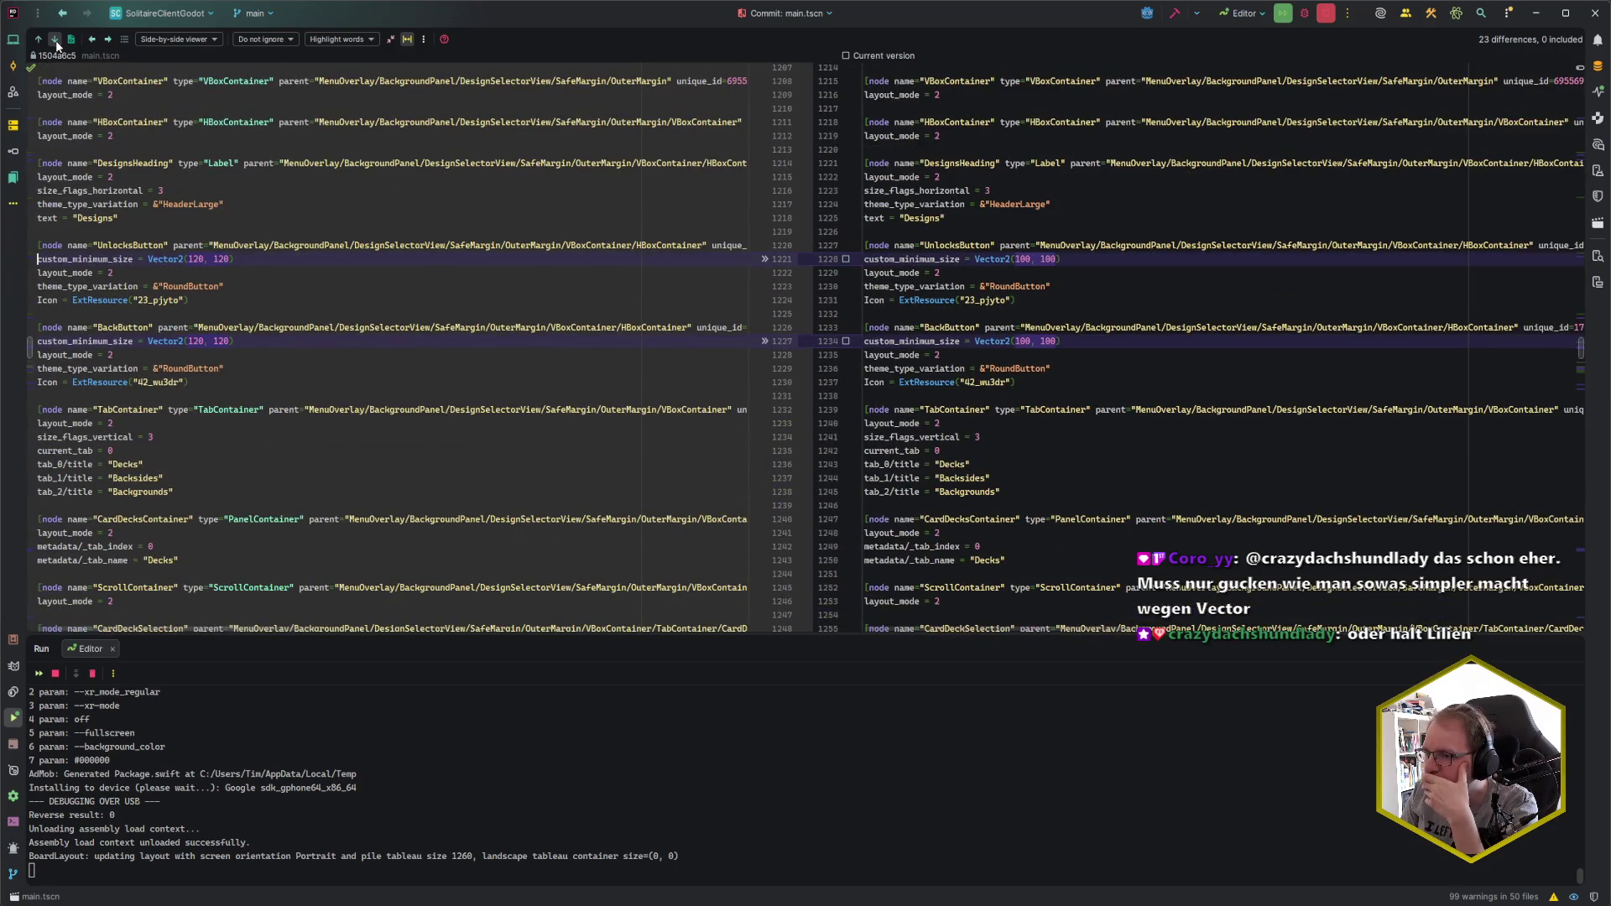
left_click(56, 44)
left_click(56, 43)
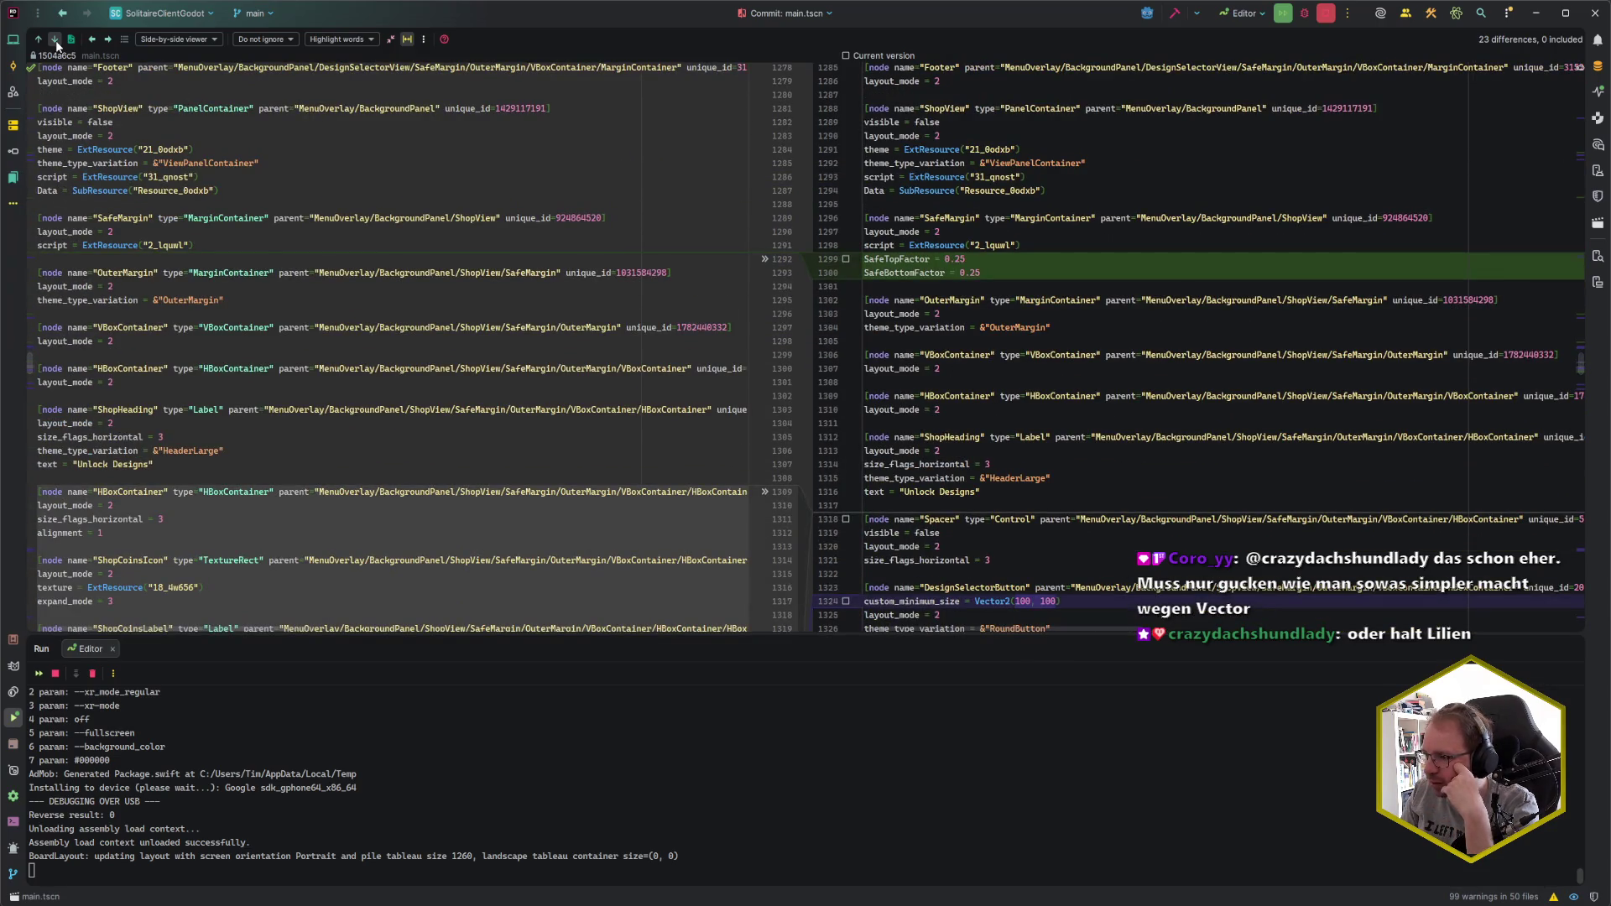
- Continue through the HBoxContainer2, TabContainer, PremiumShopView and signal changes into project.godot
left_click(56, 44)
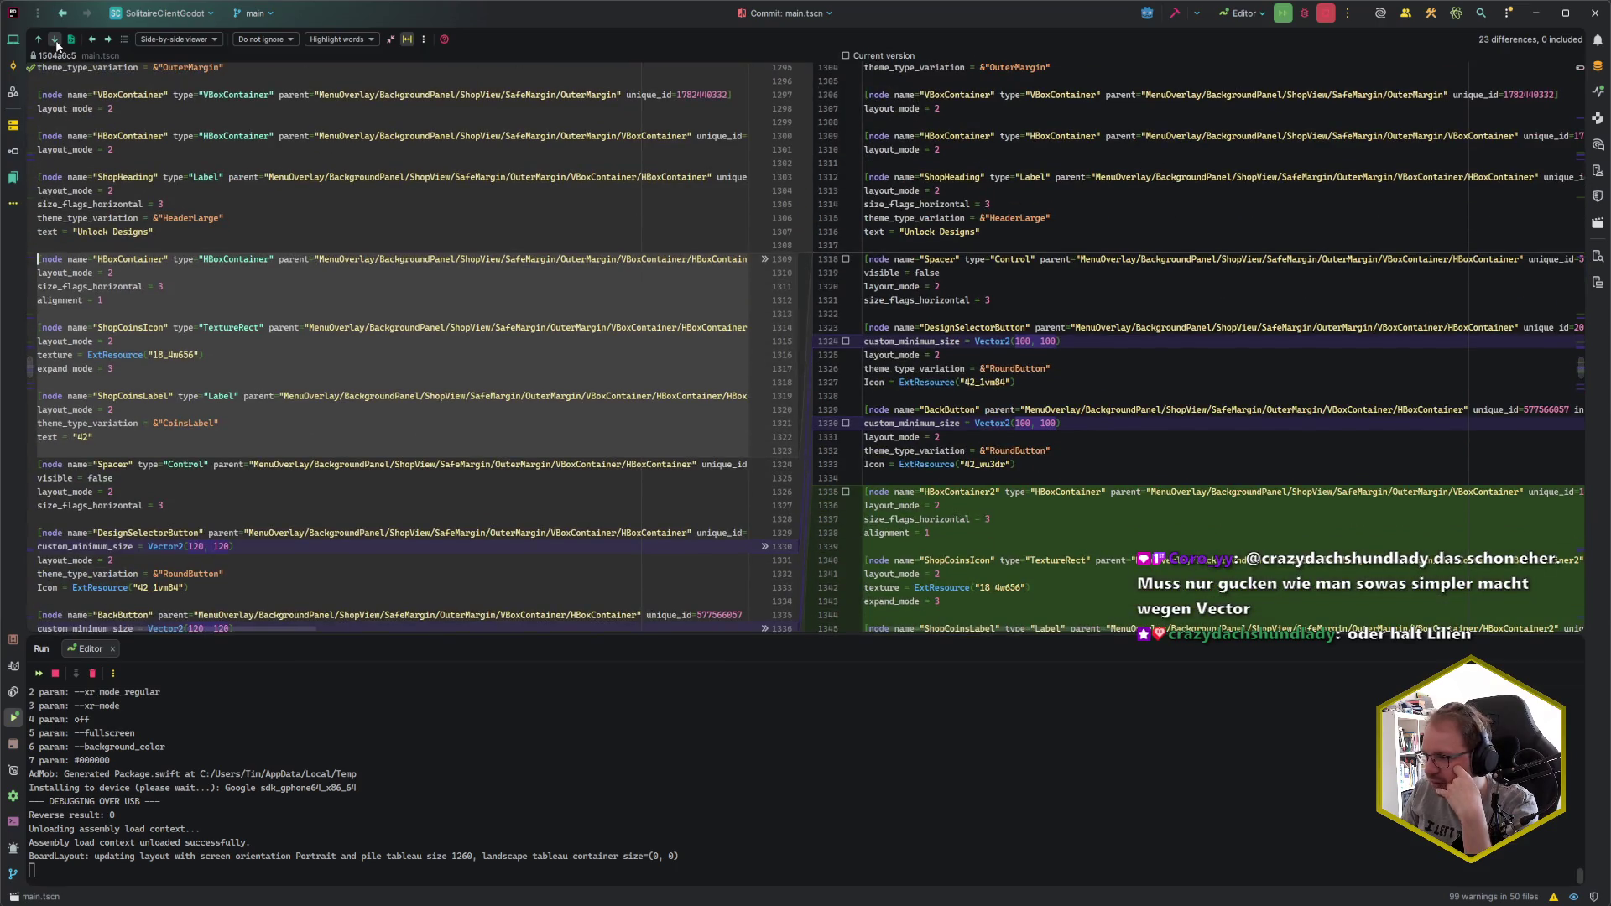
left_click(57, 44)
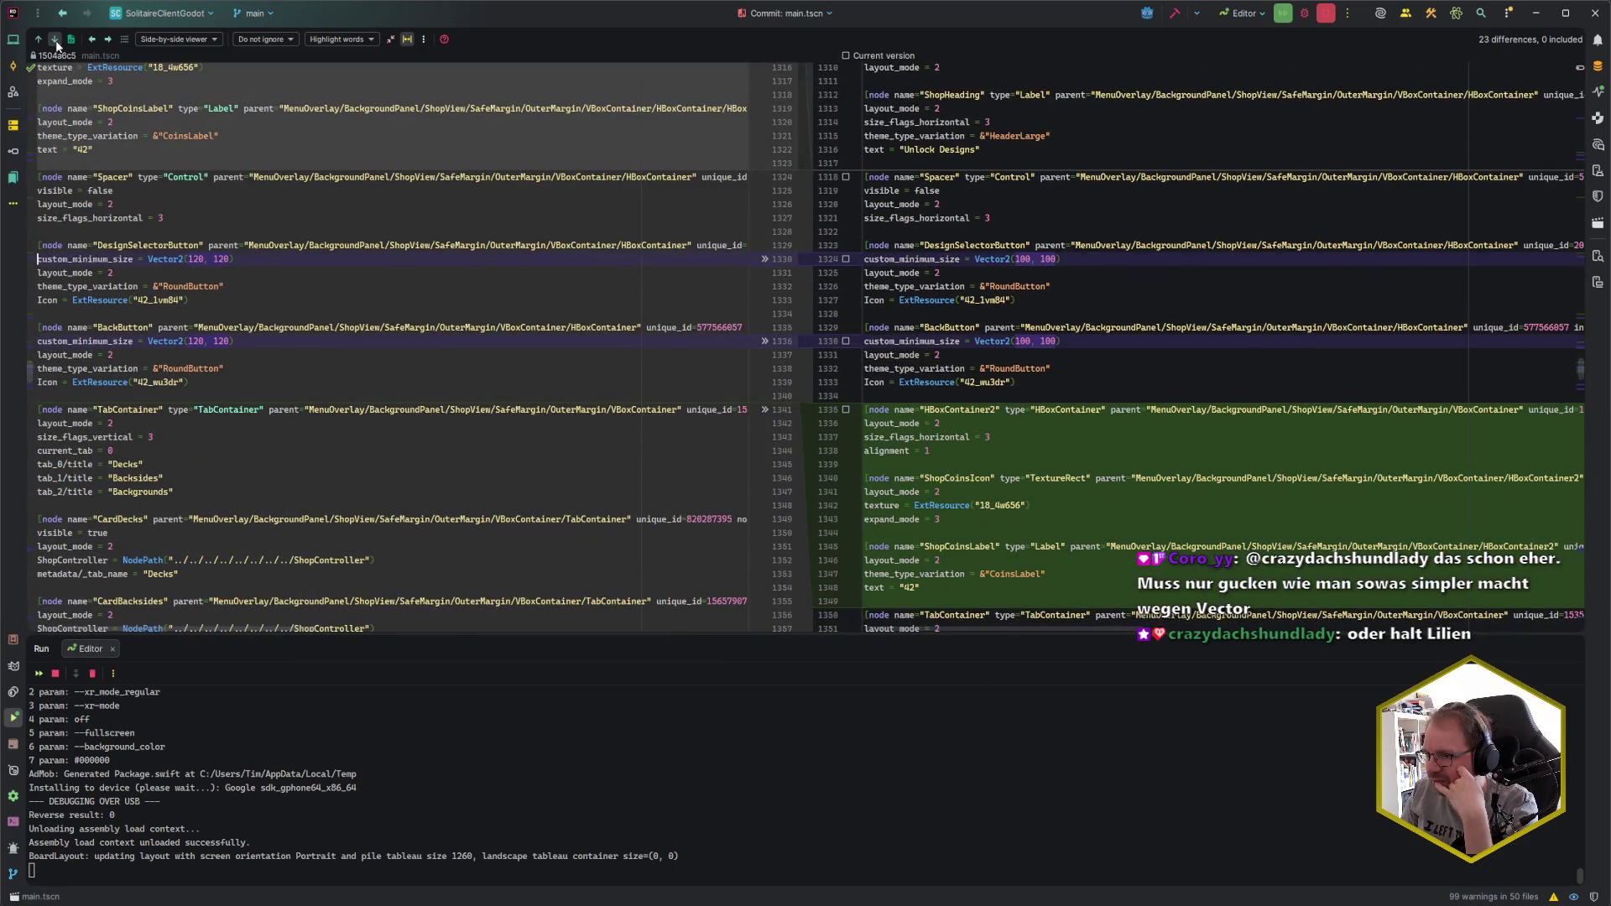
left_click(56, 43)
left_click(56, 44)
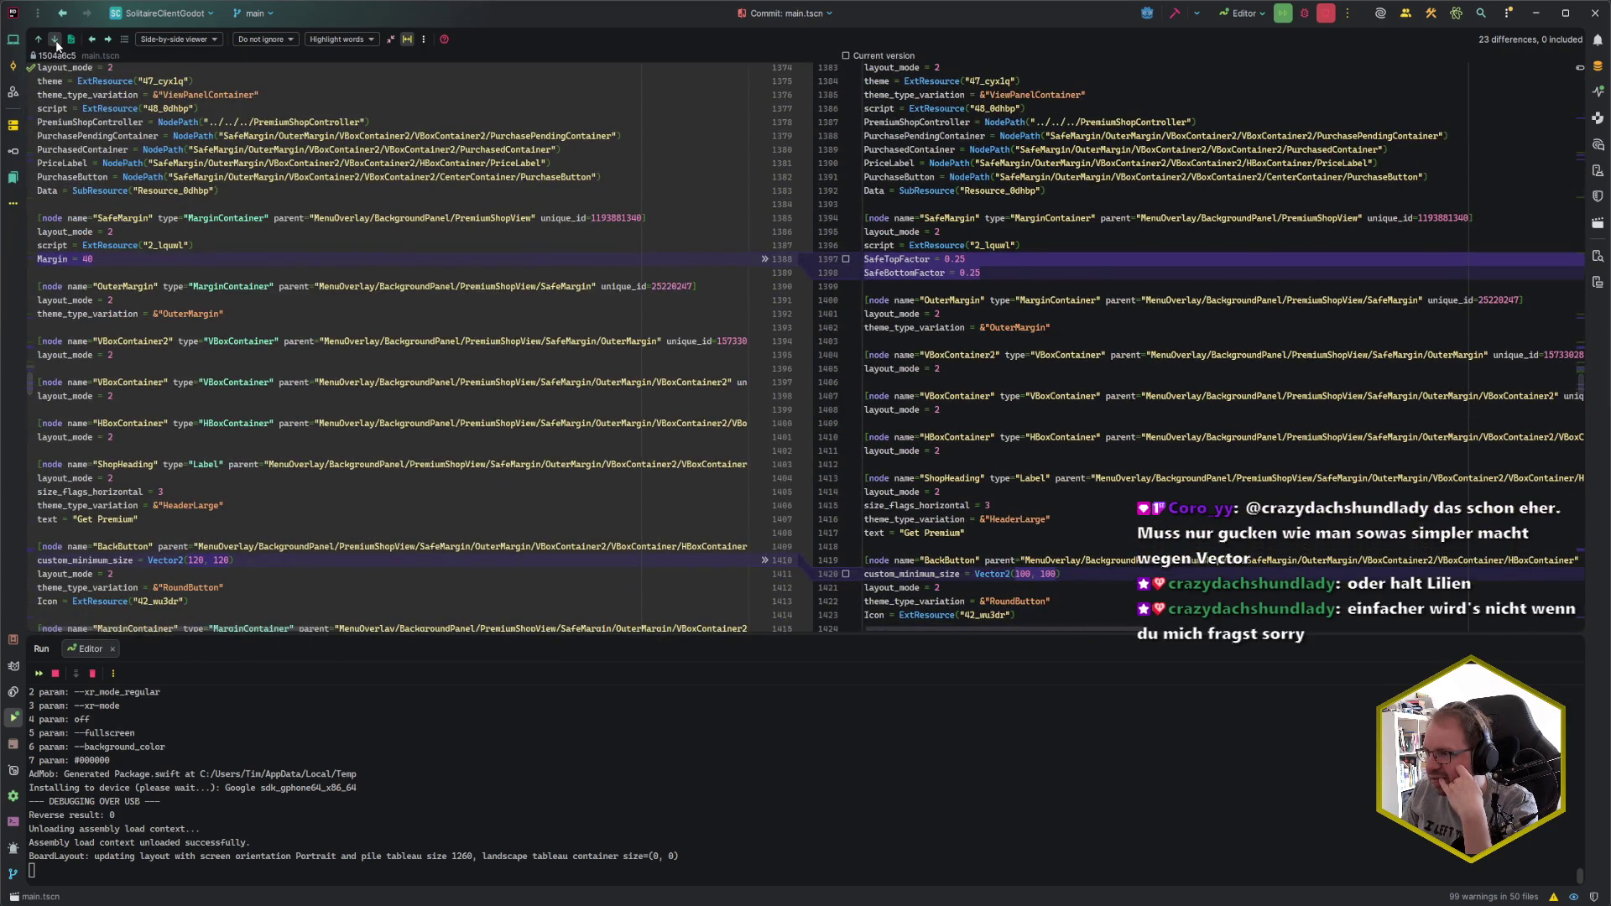
left_click(56, 44)
left_click(56, 44)
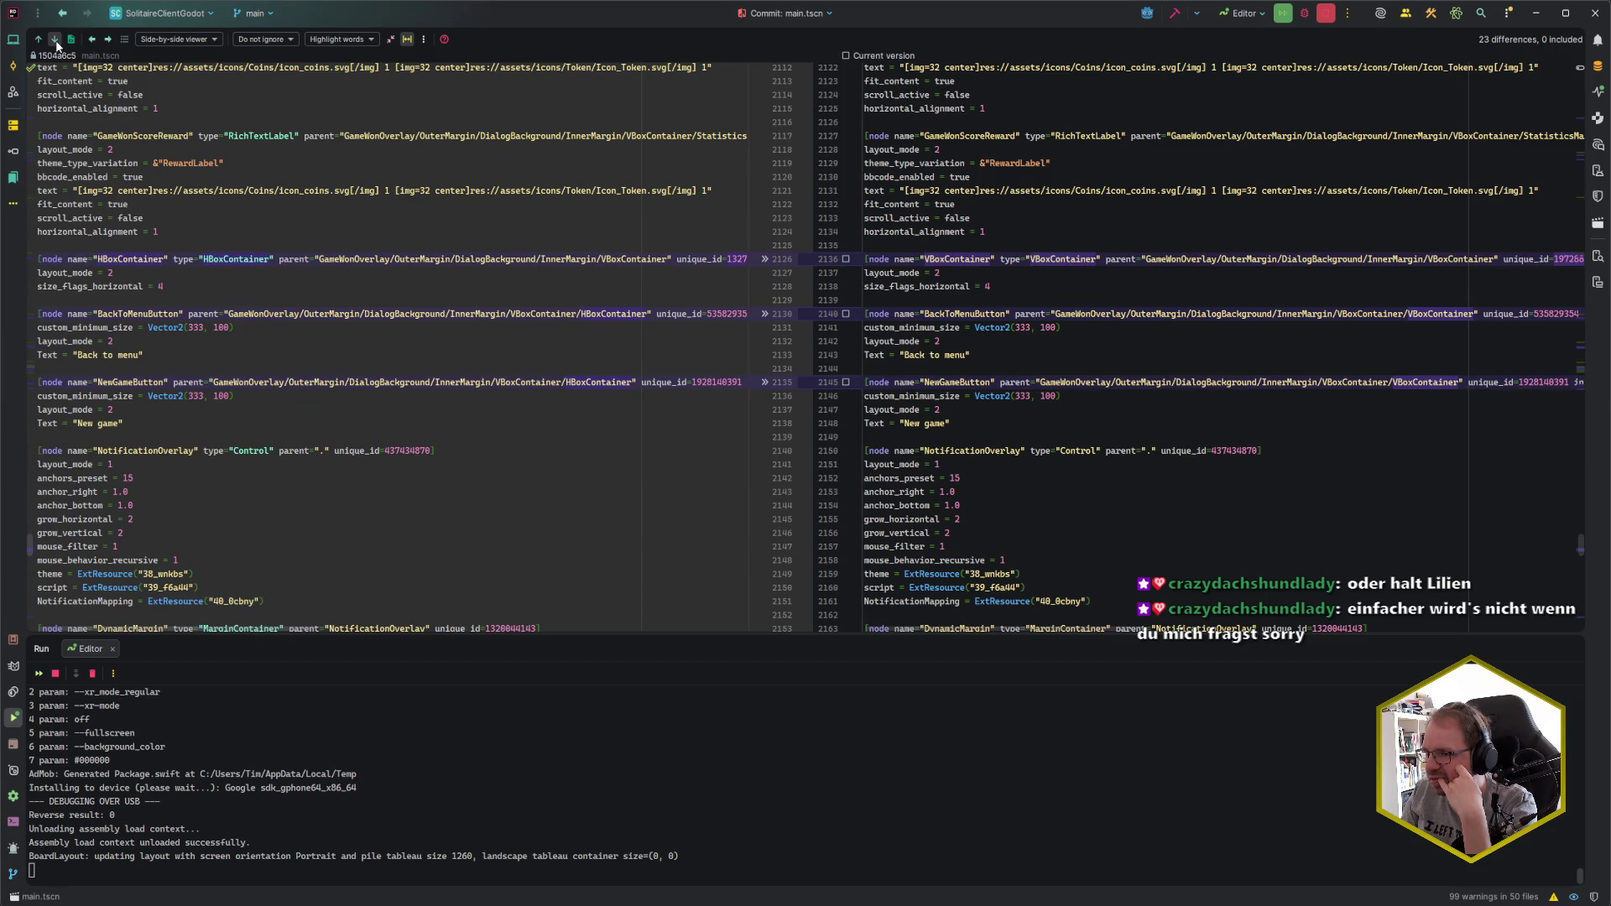
left_click(56, 43)
left_click(57, 44)
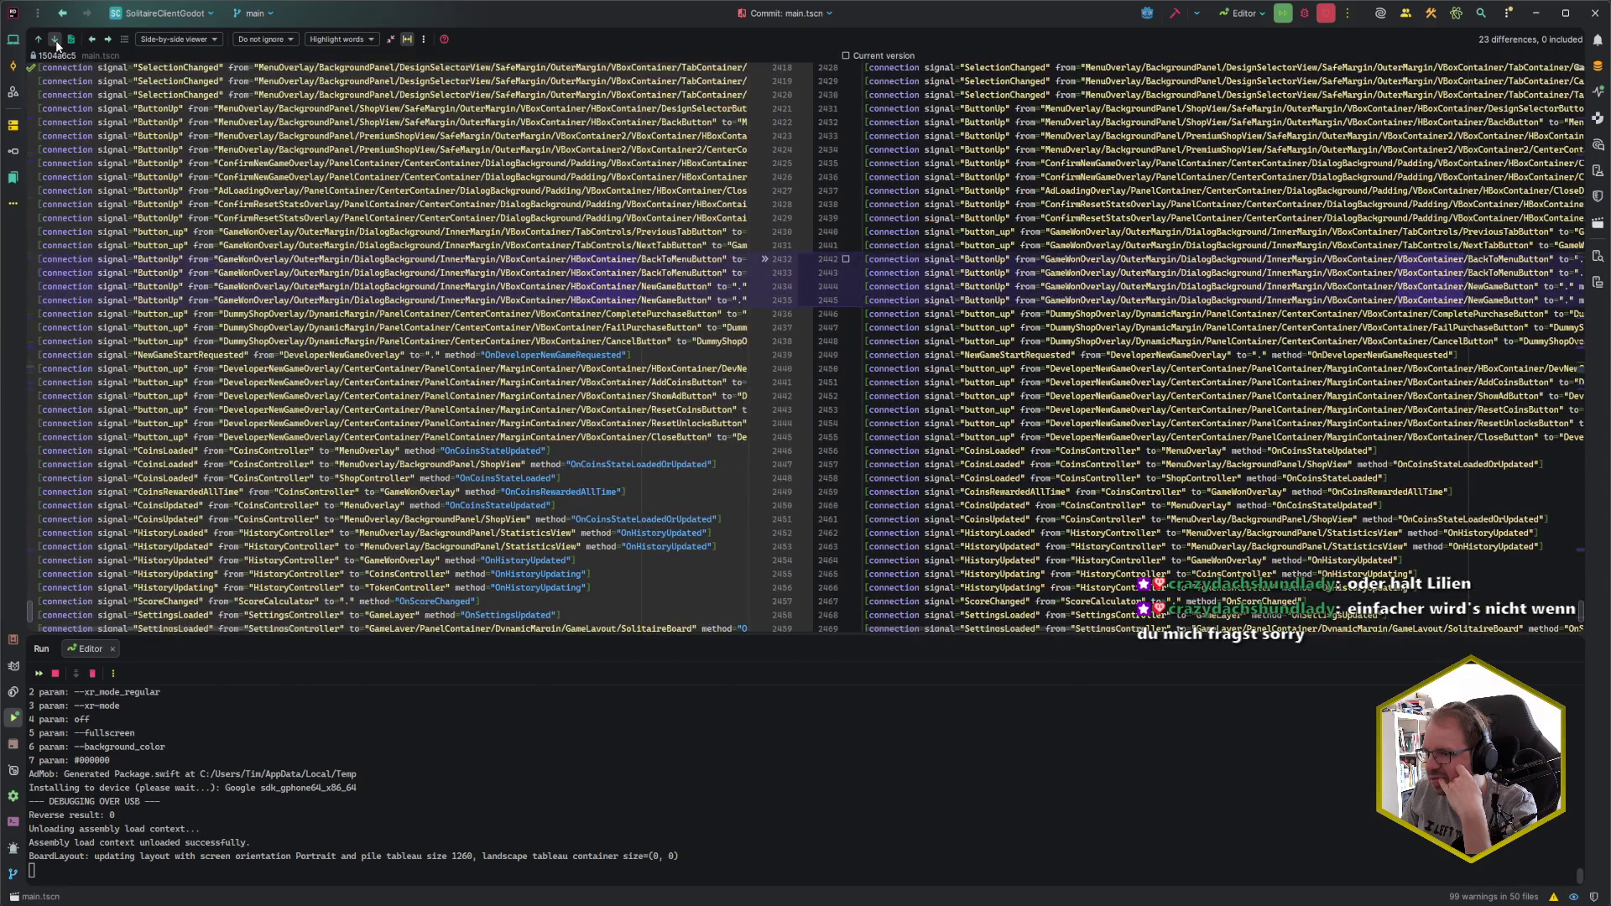
left_click(56, 44)
left_click(56, 44)
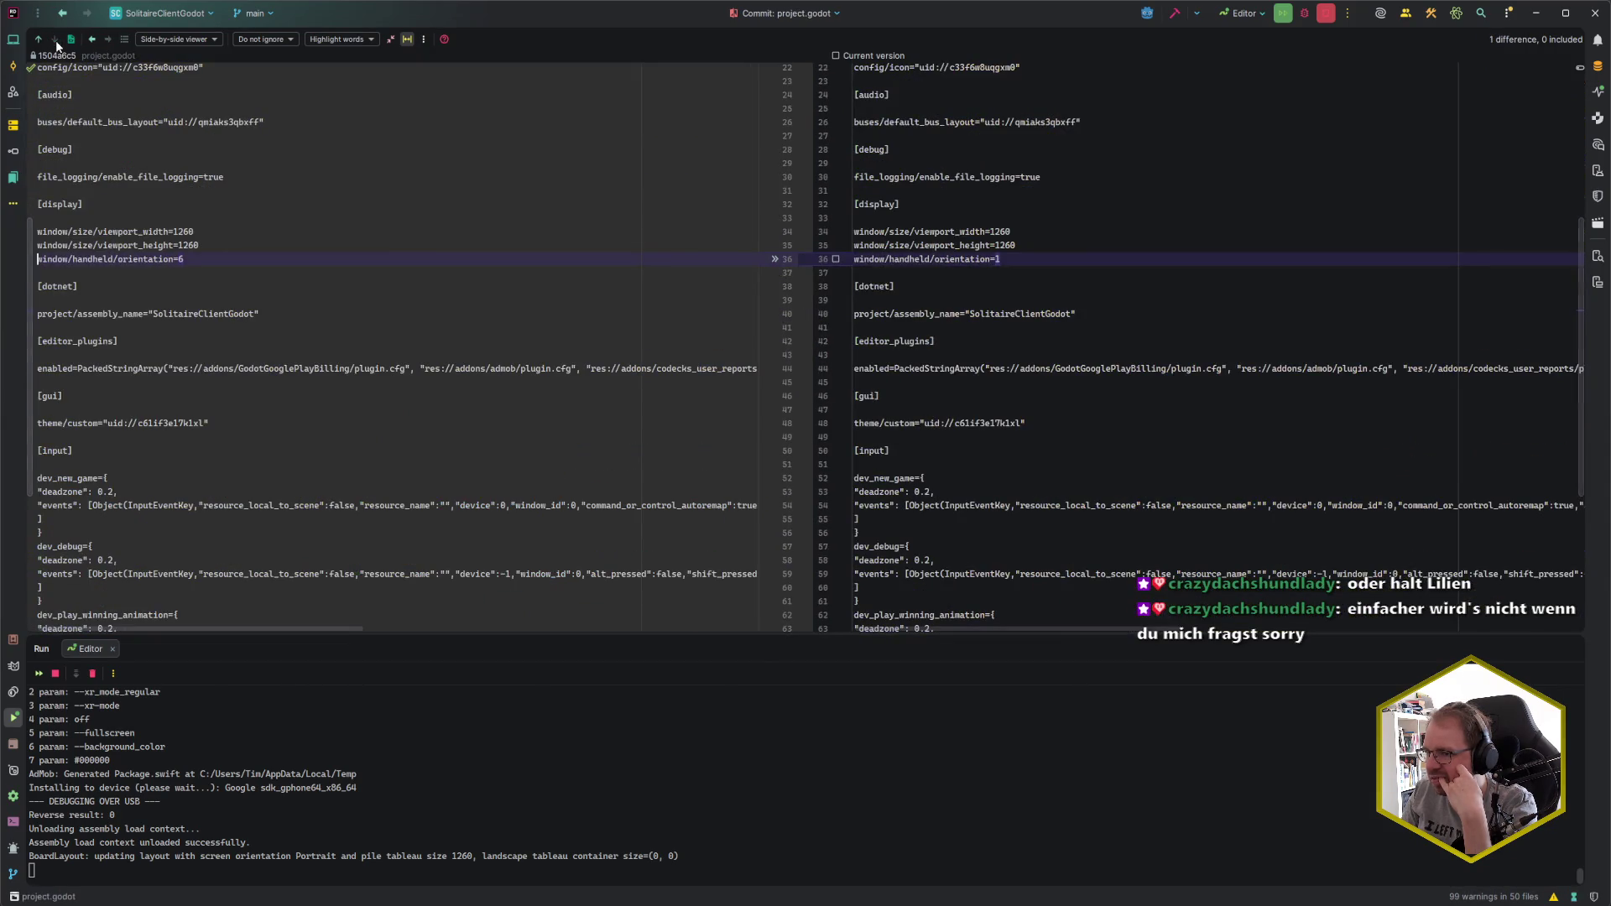
- Finish project.godot, reopen the main.tscn diff full-width and search for 'DialogBackground'
key("ctrl+End")
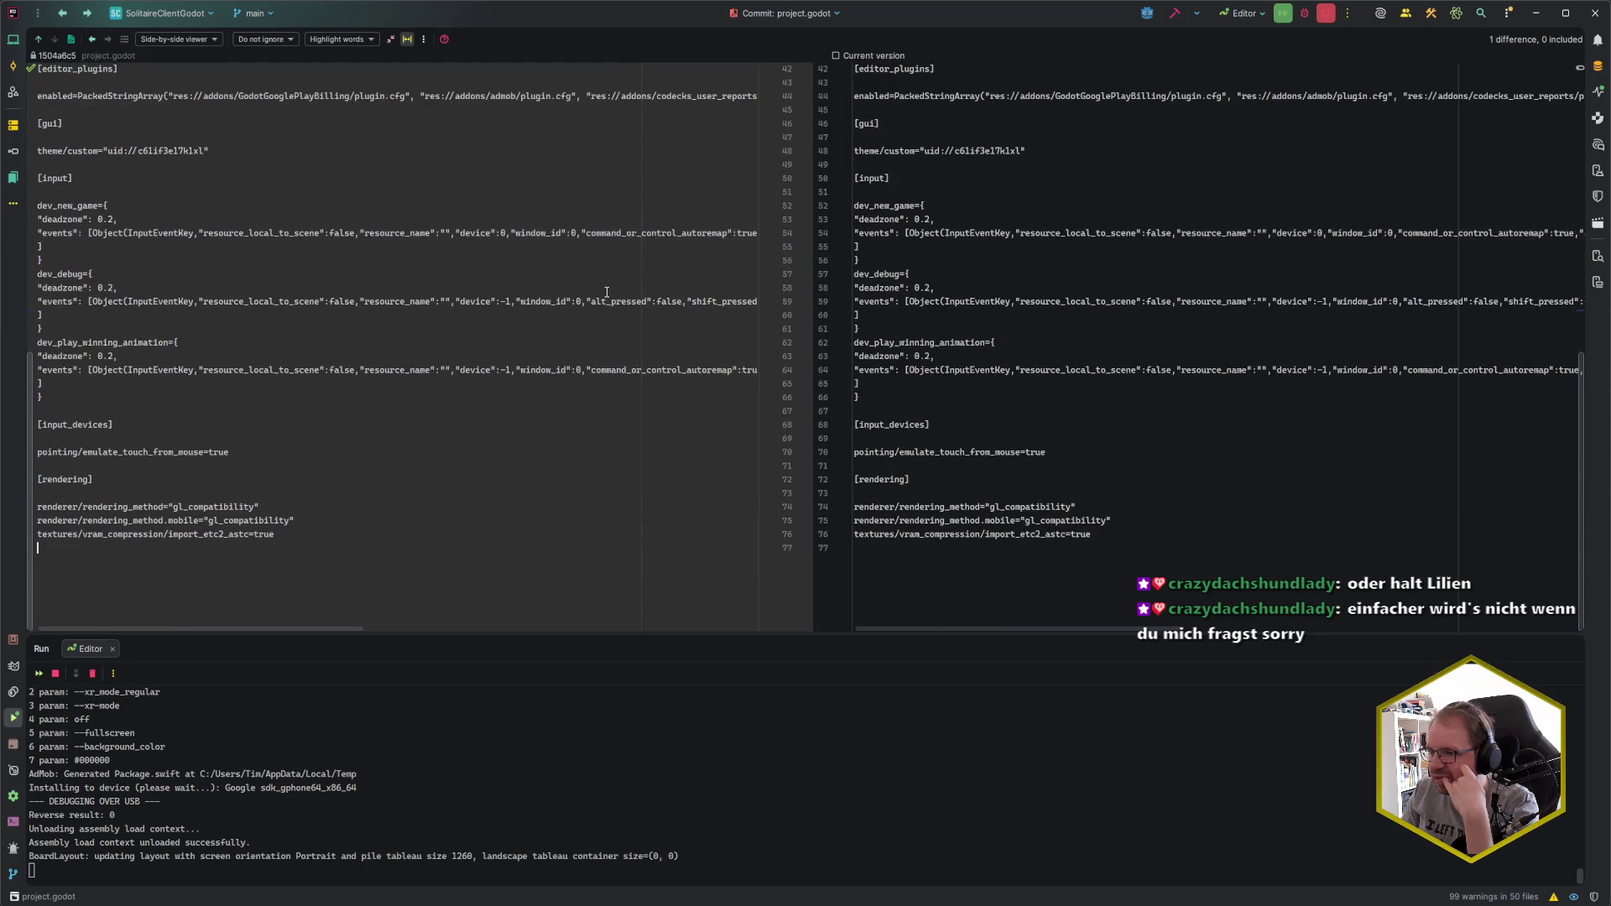
key("Escape")
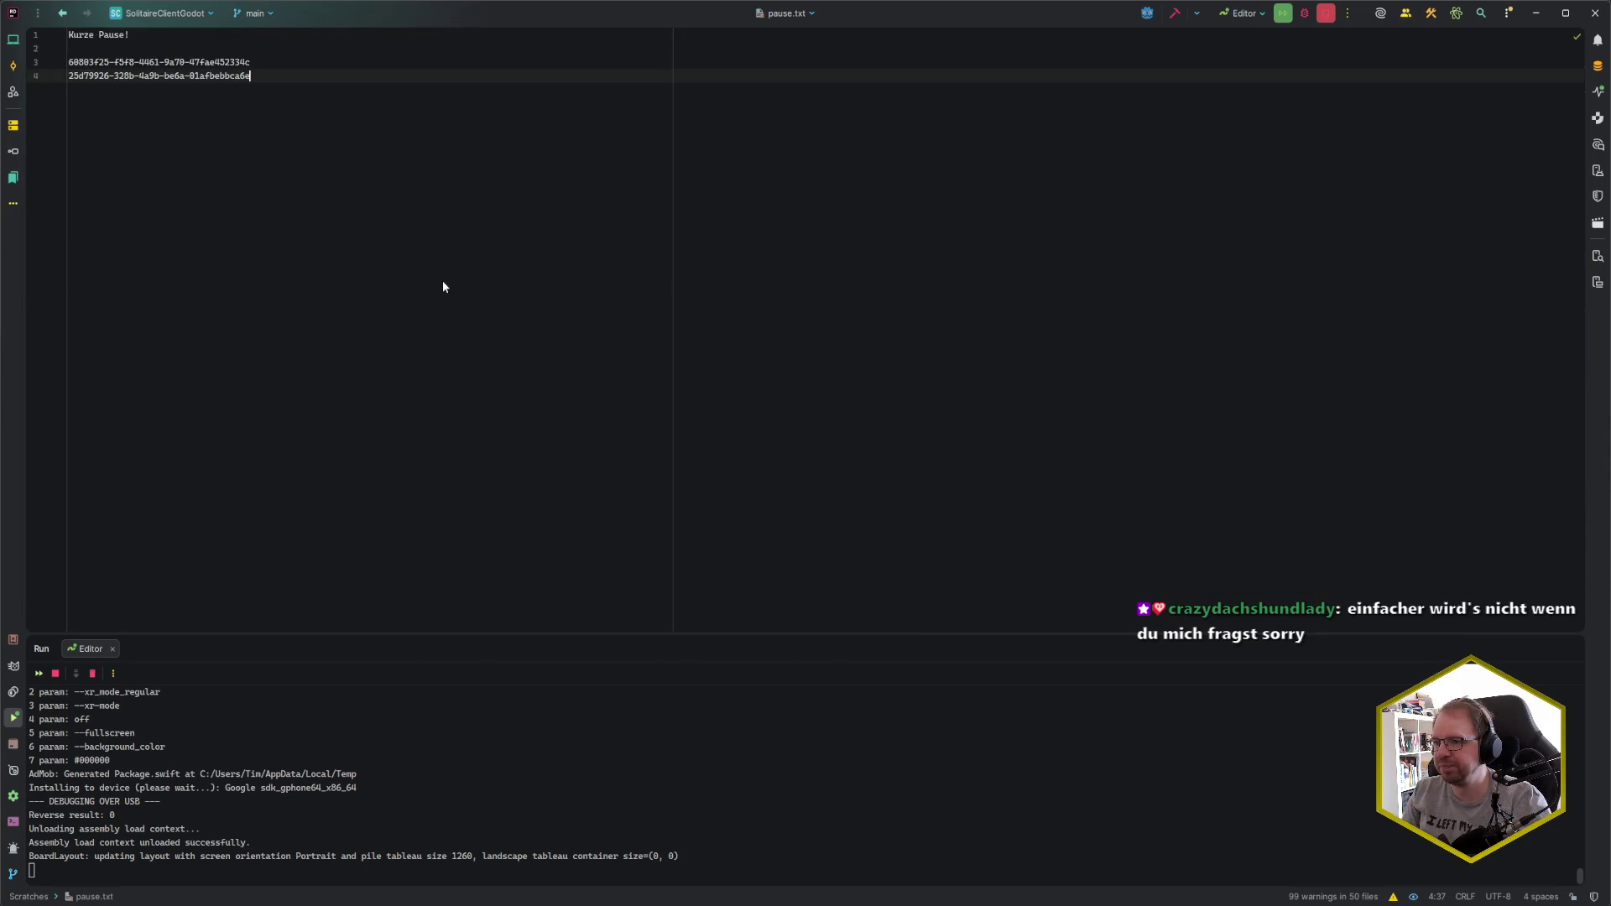
key("alt+0")
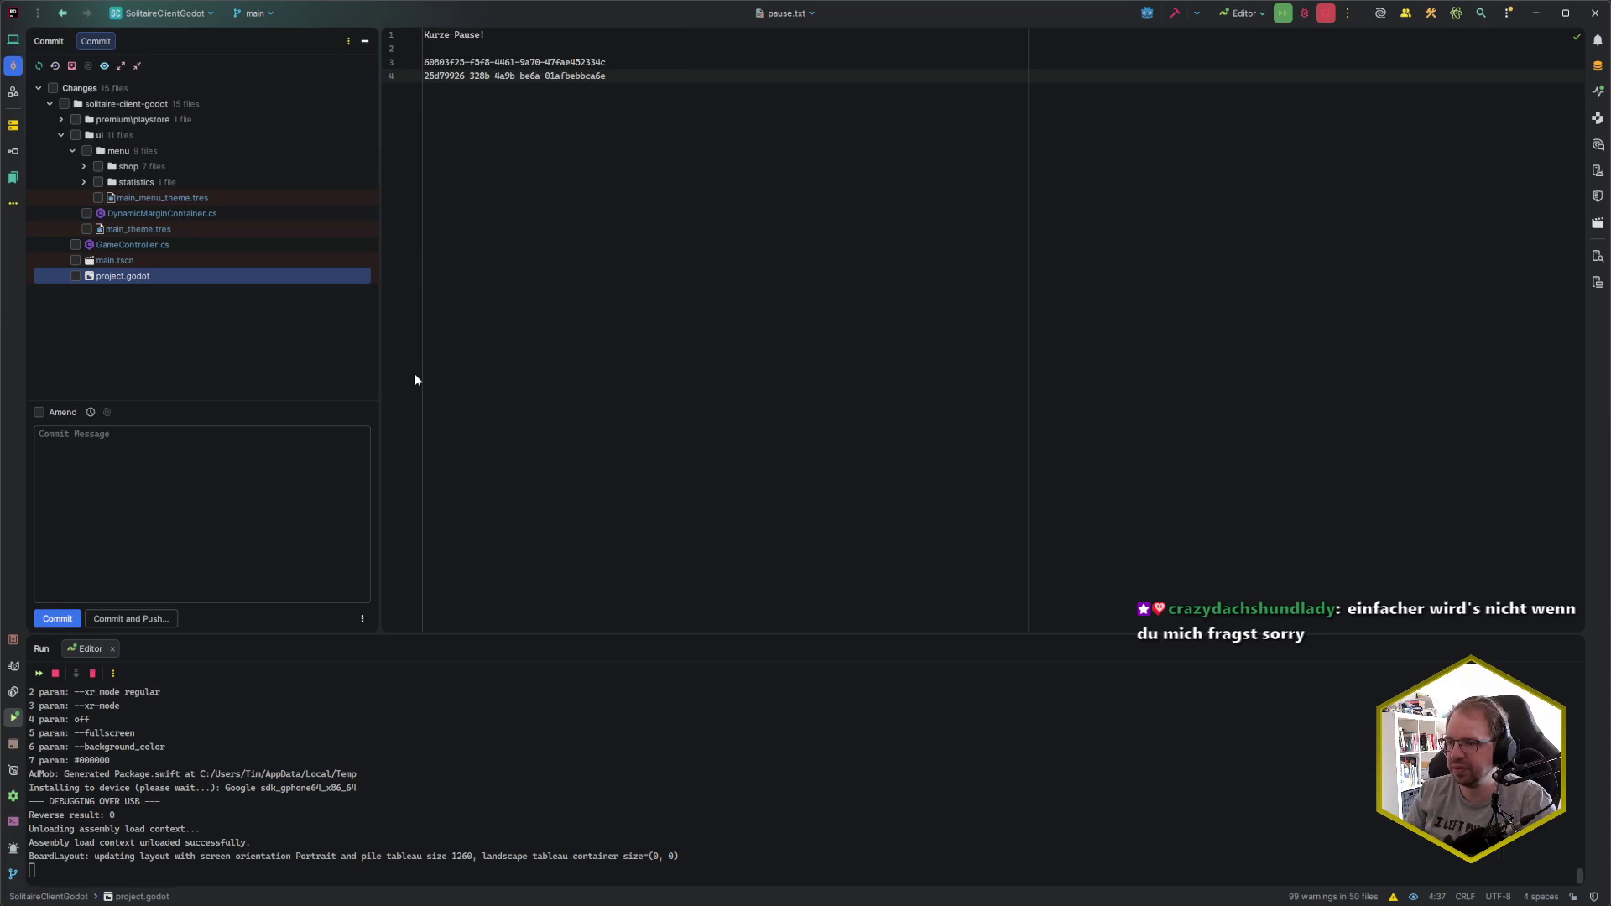
double_click(118, 260)
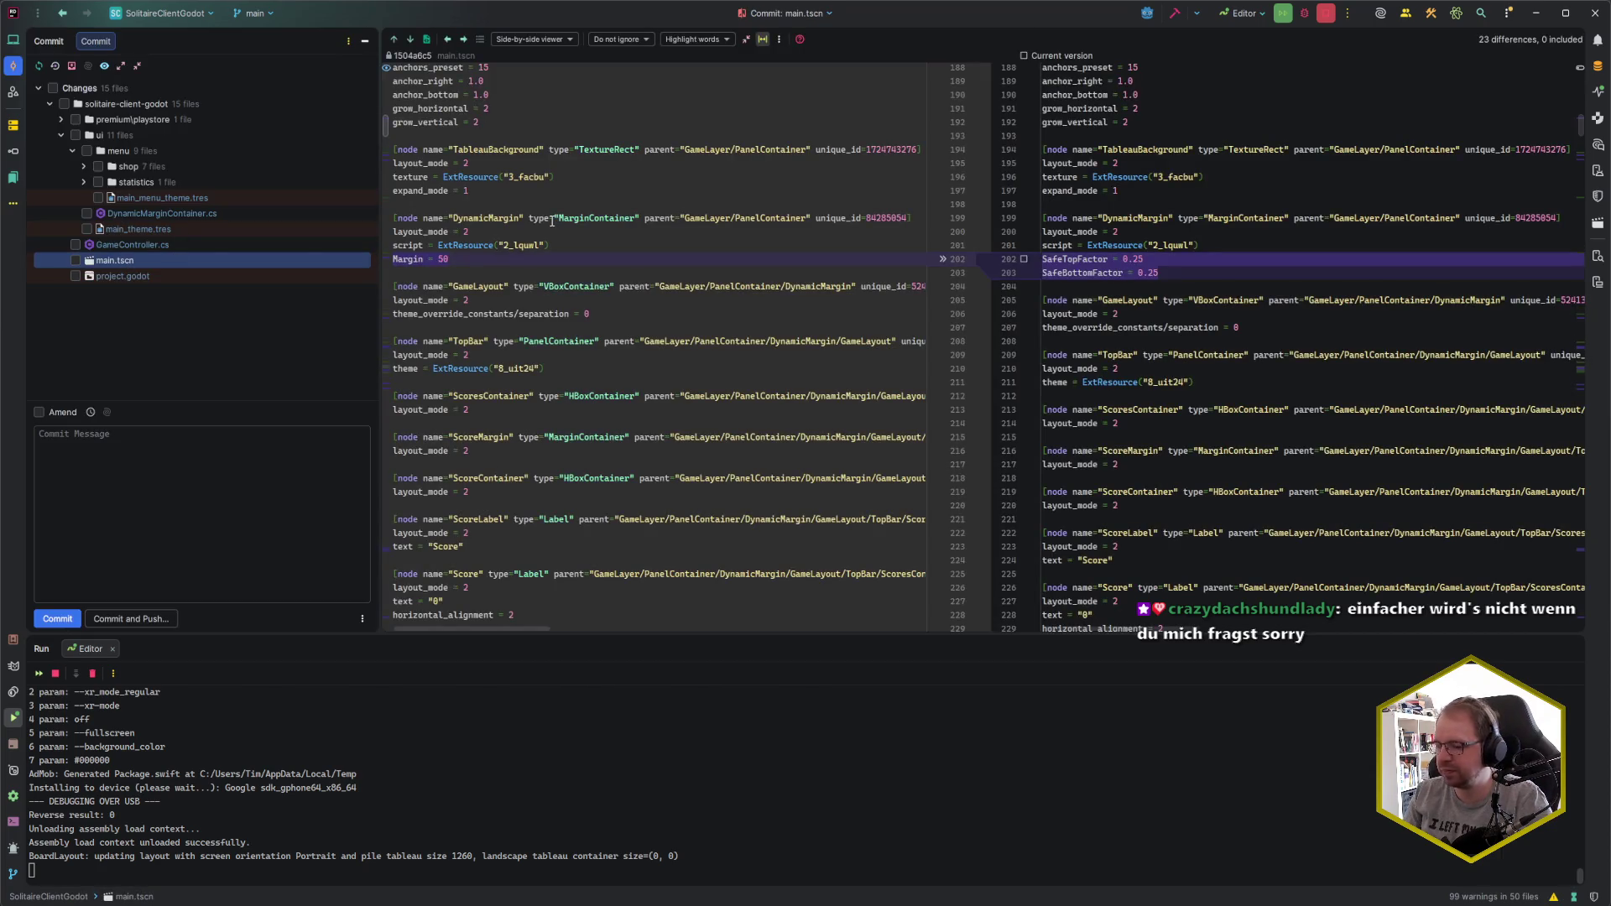
key("alt+0")
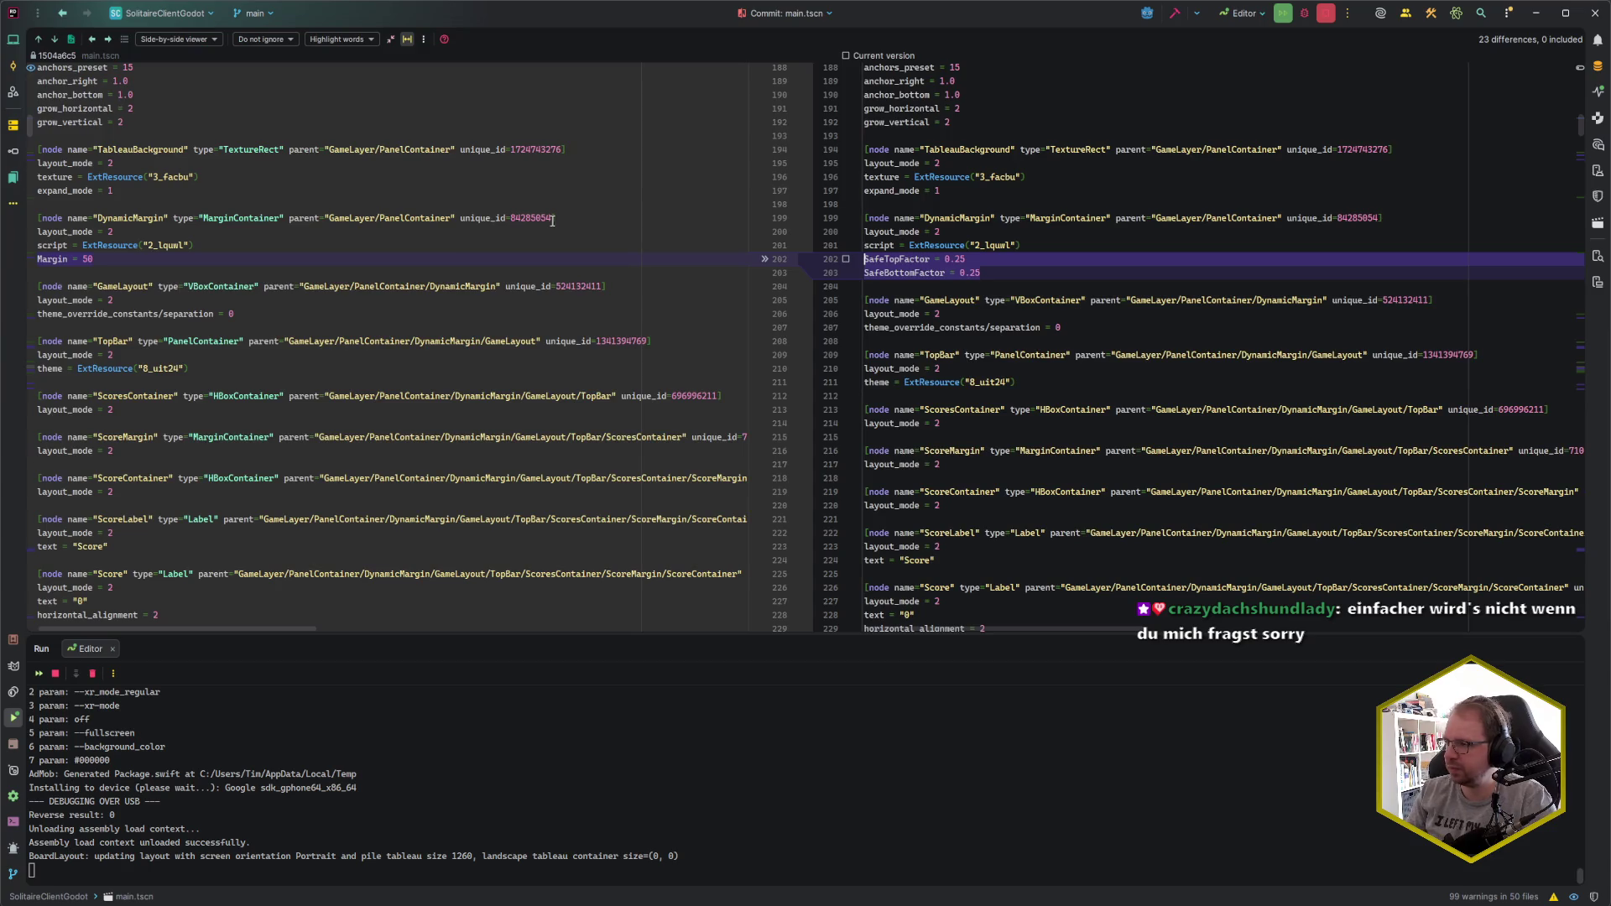
key("ctrl+f")
type("D")
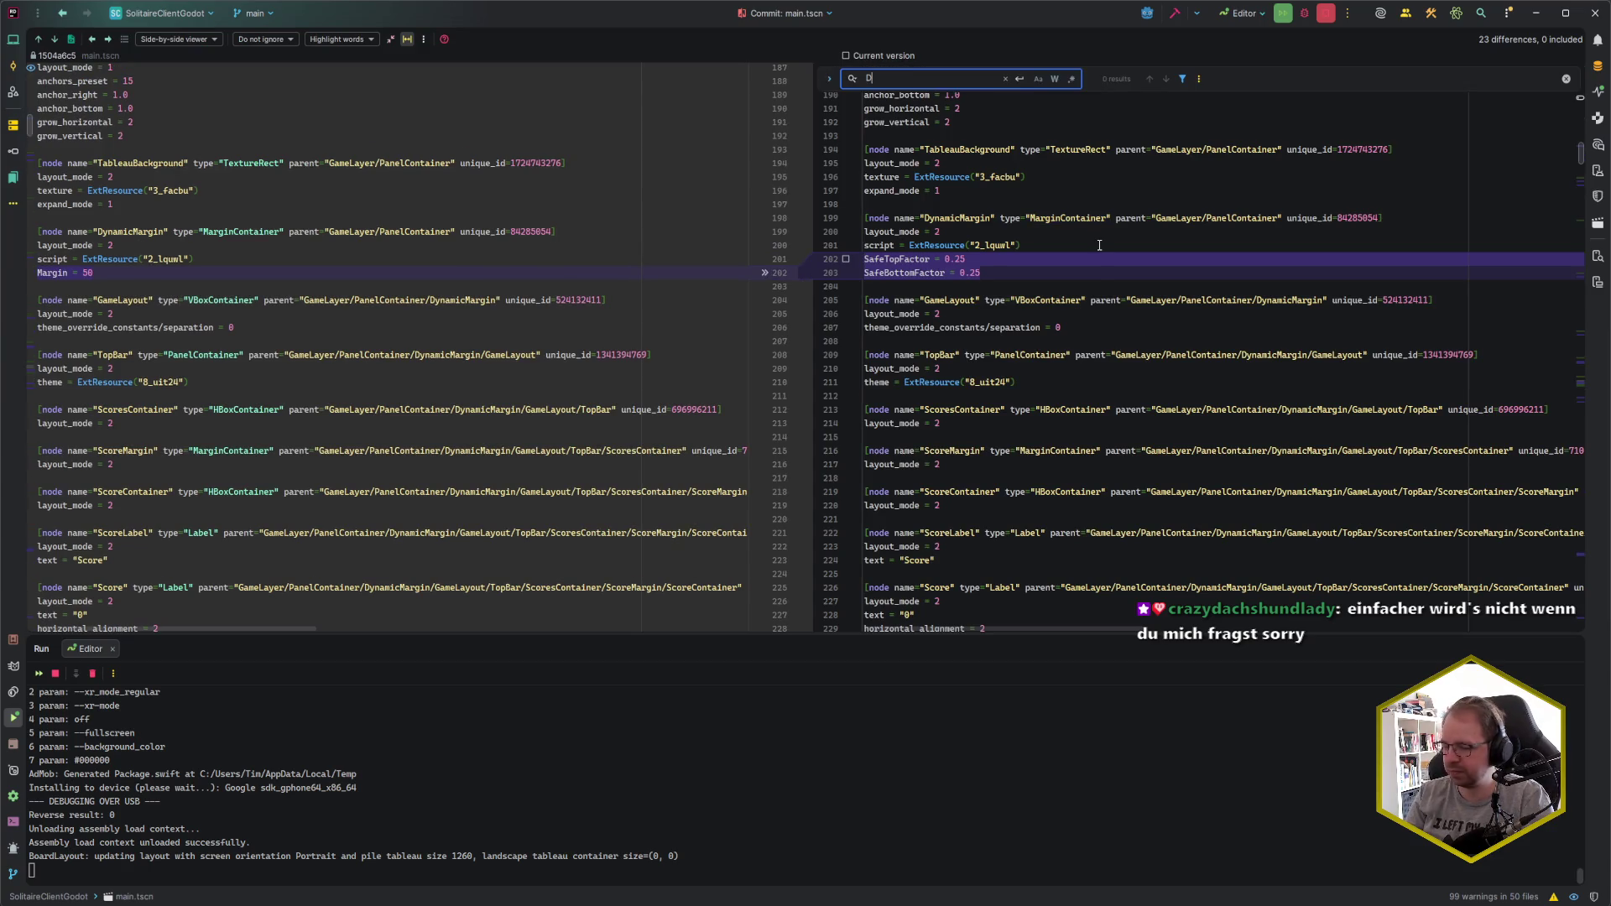
type("ialogBackground")
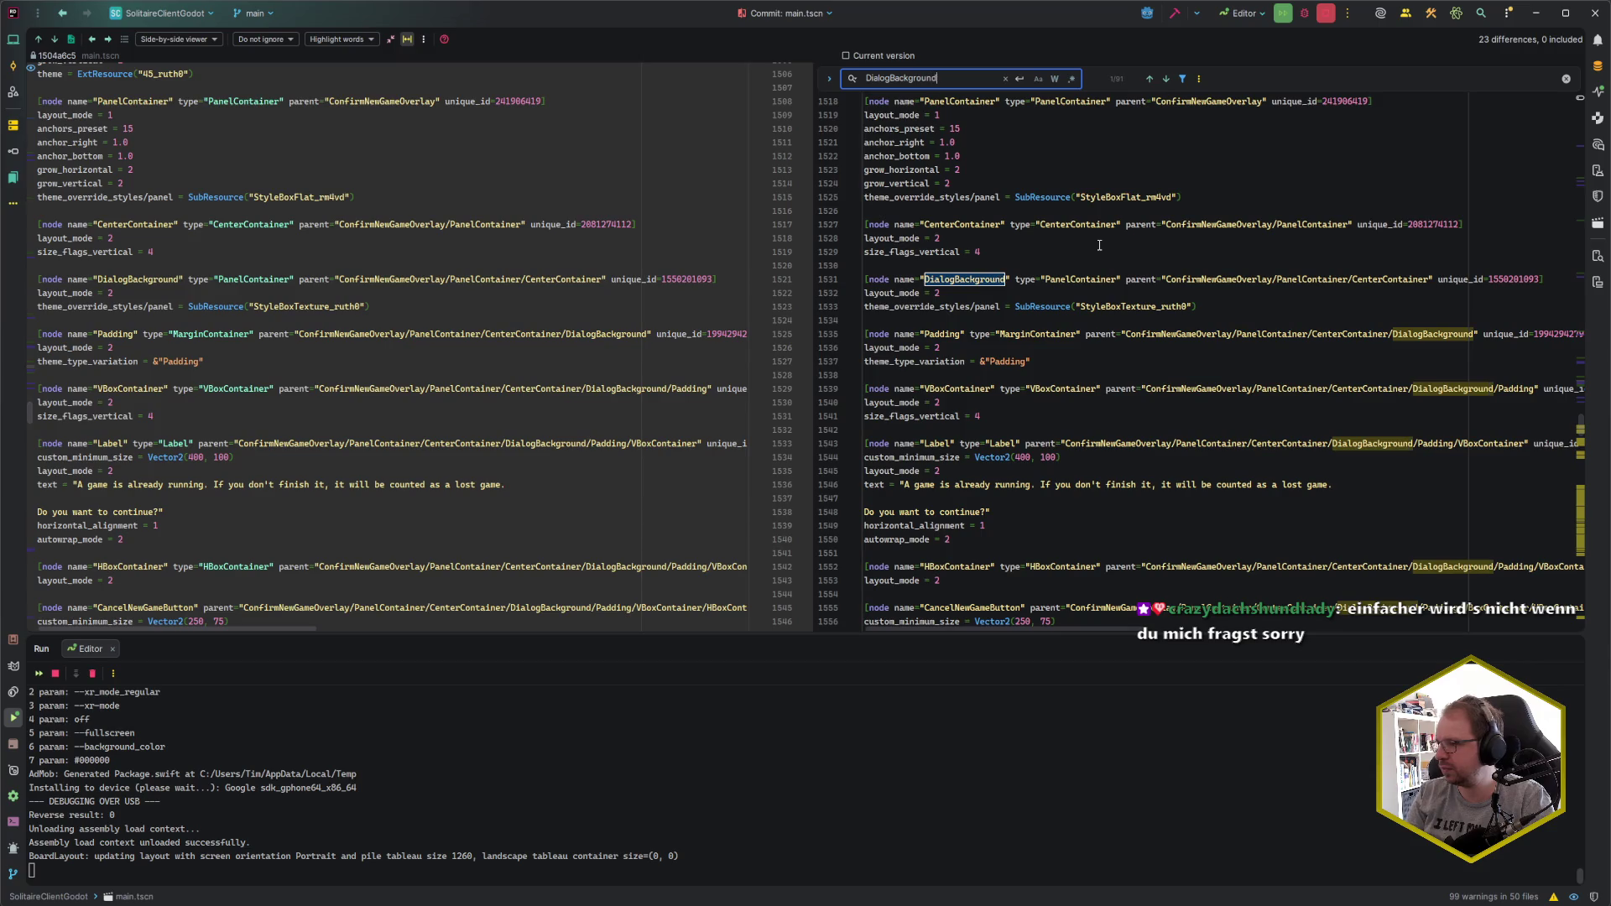
- Cycle through DialogBackground matches to the AdLoadingOverlay one and inspect its panel style line
key("Return")
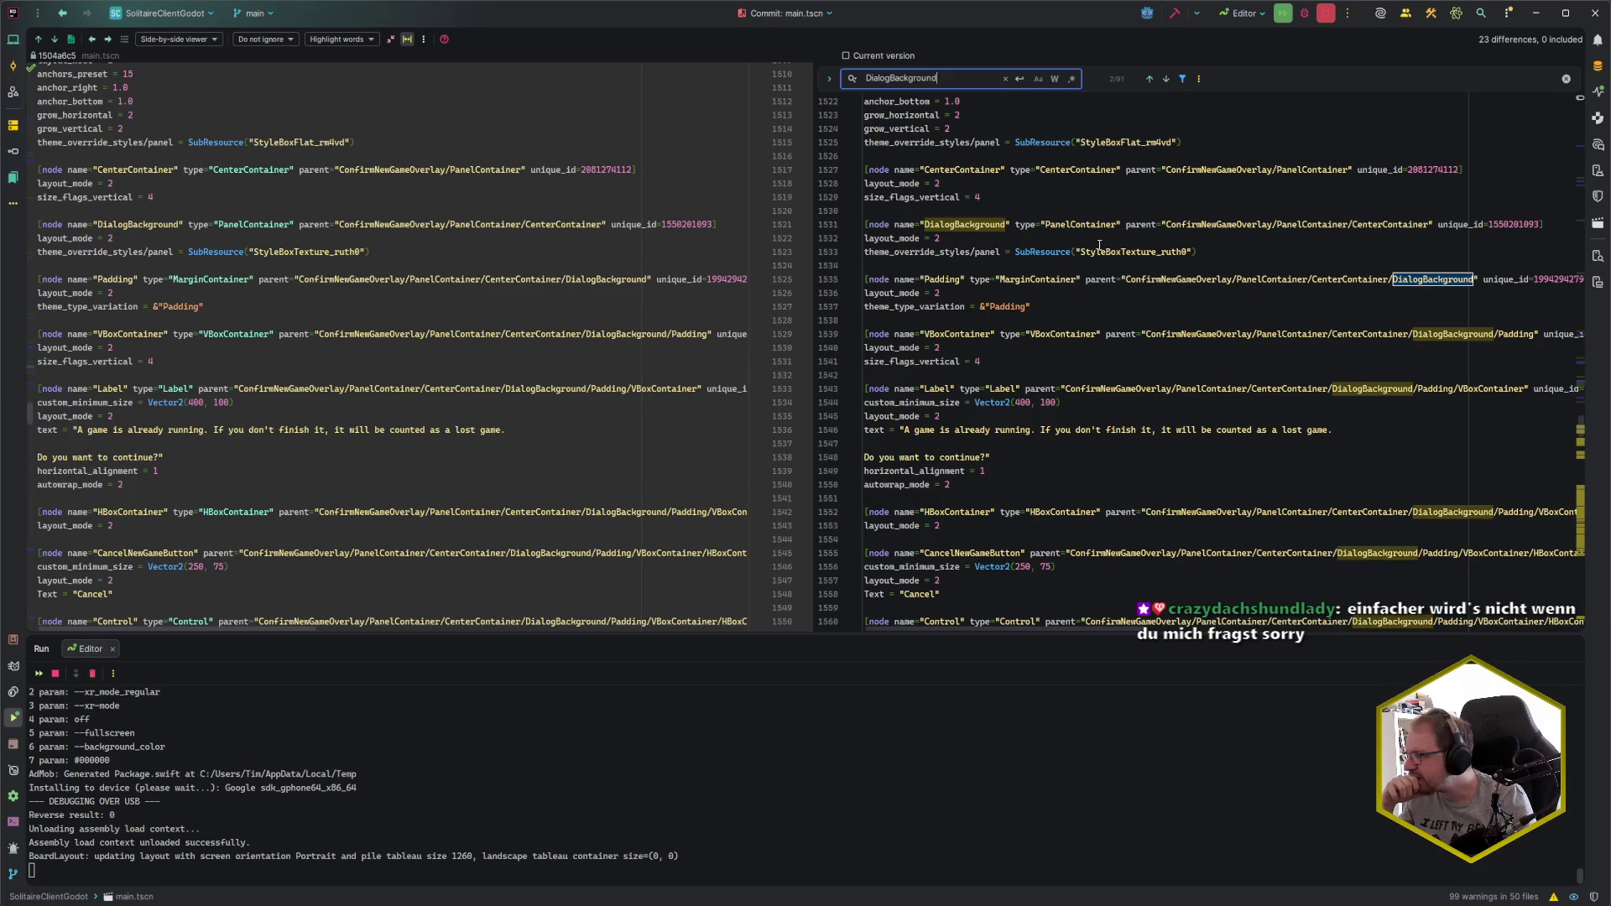
key("Return")
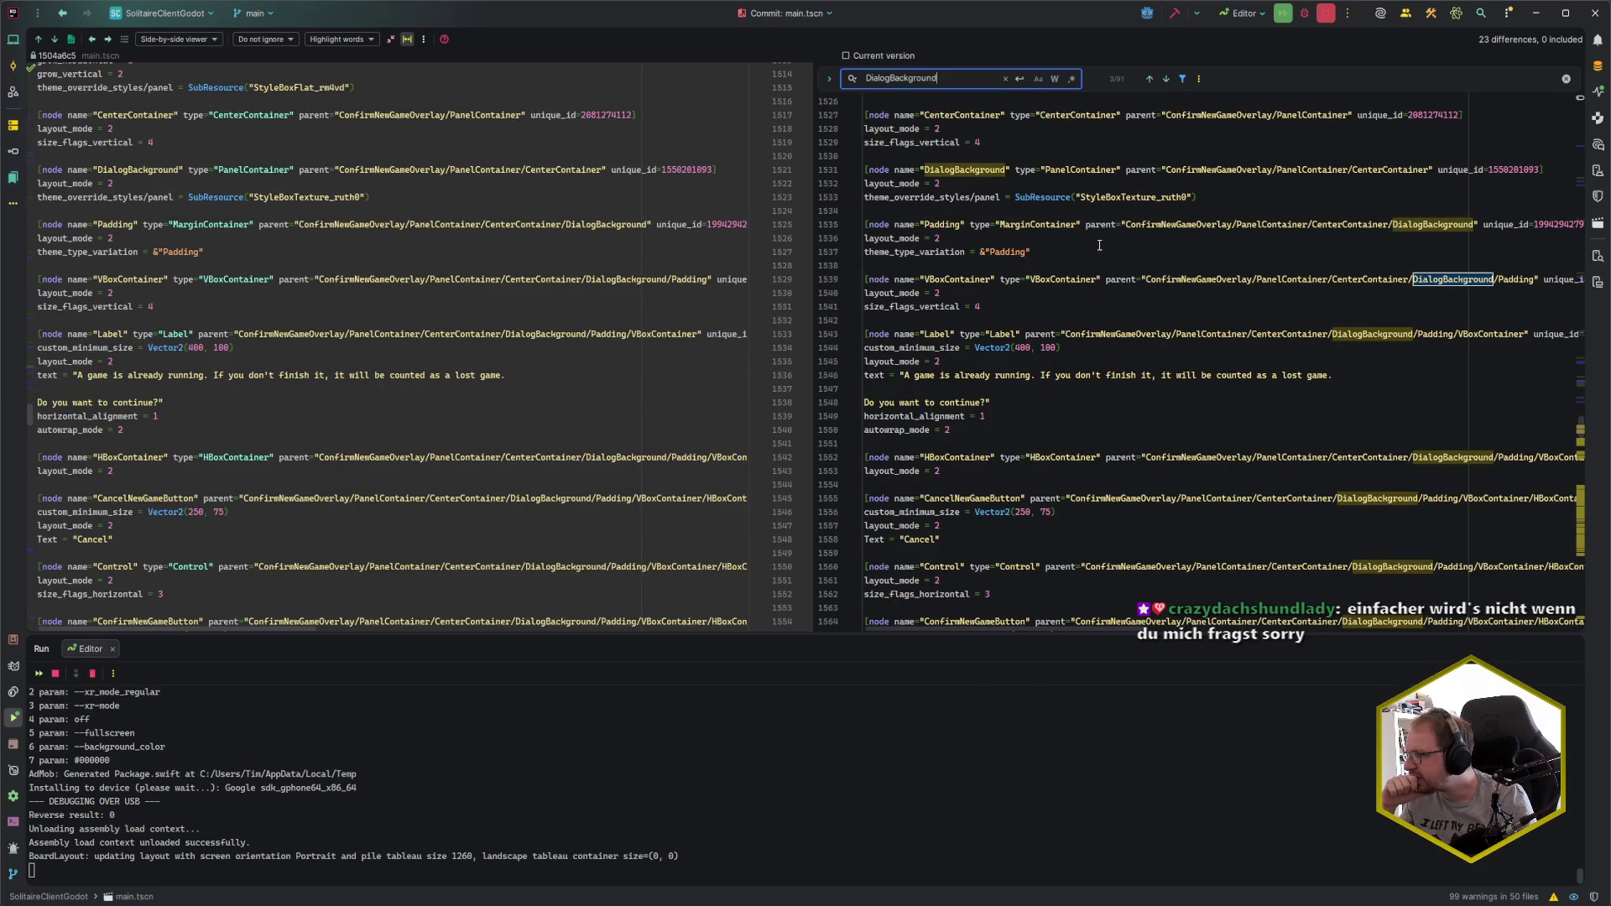
key("Return")
key("Return")
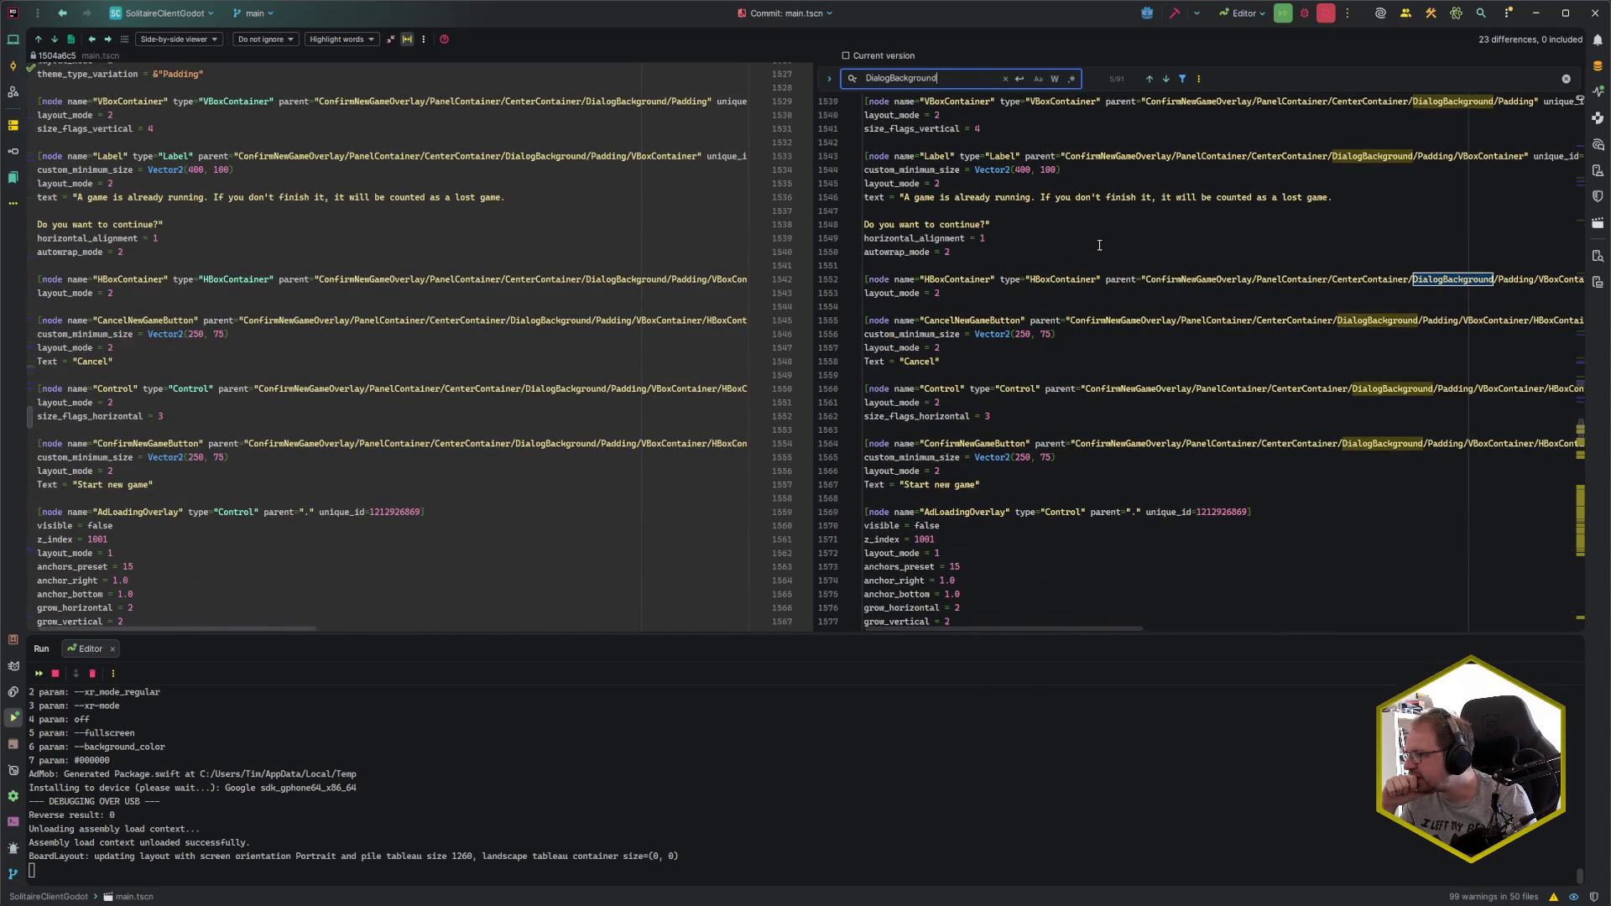
key("Return")
key("Return")
key("Return")
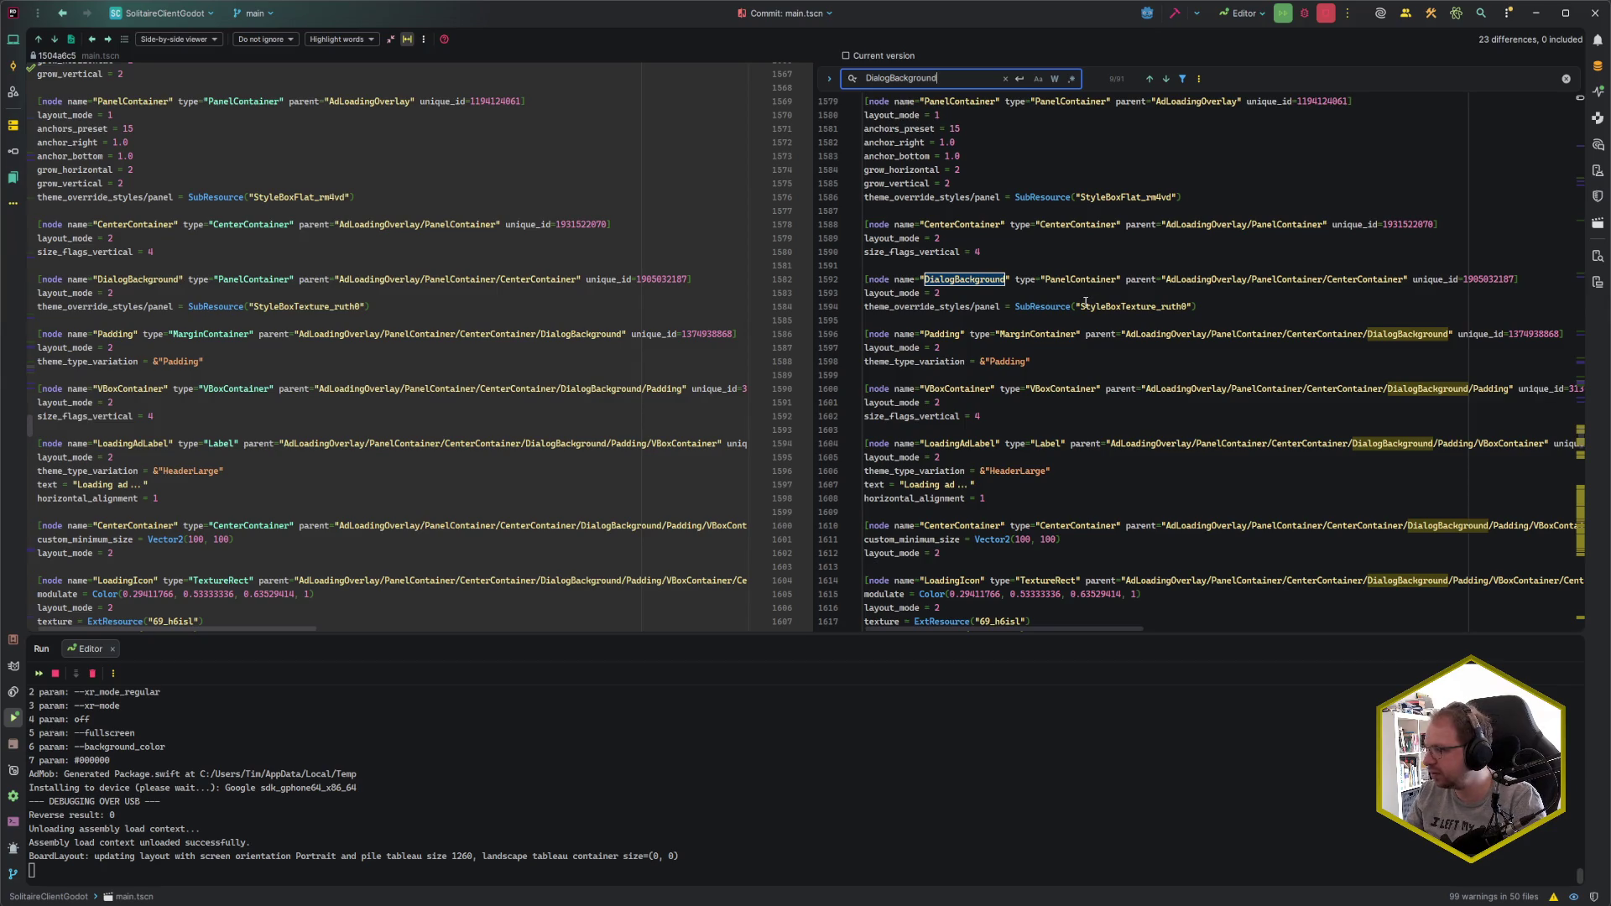
left_click(1113, 306)
key("End")
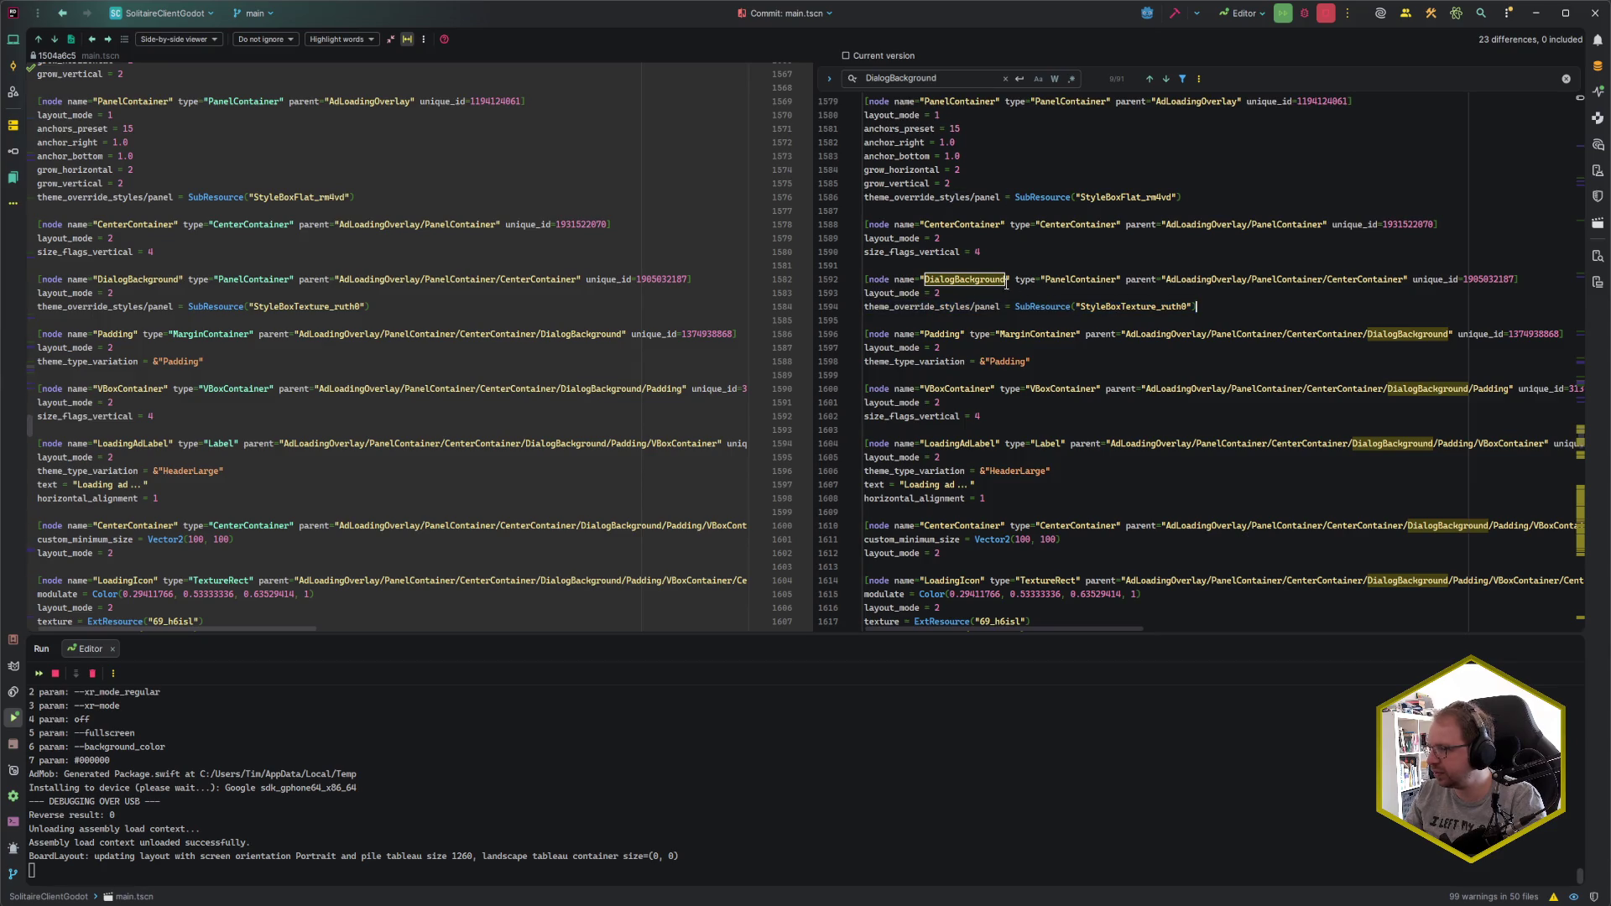
left_click(1014, 279)
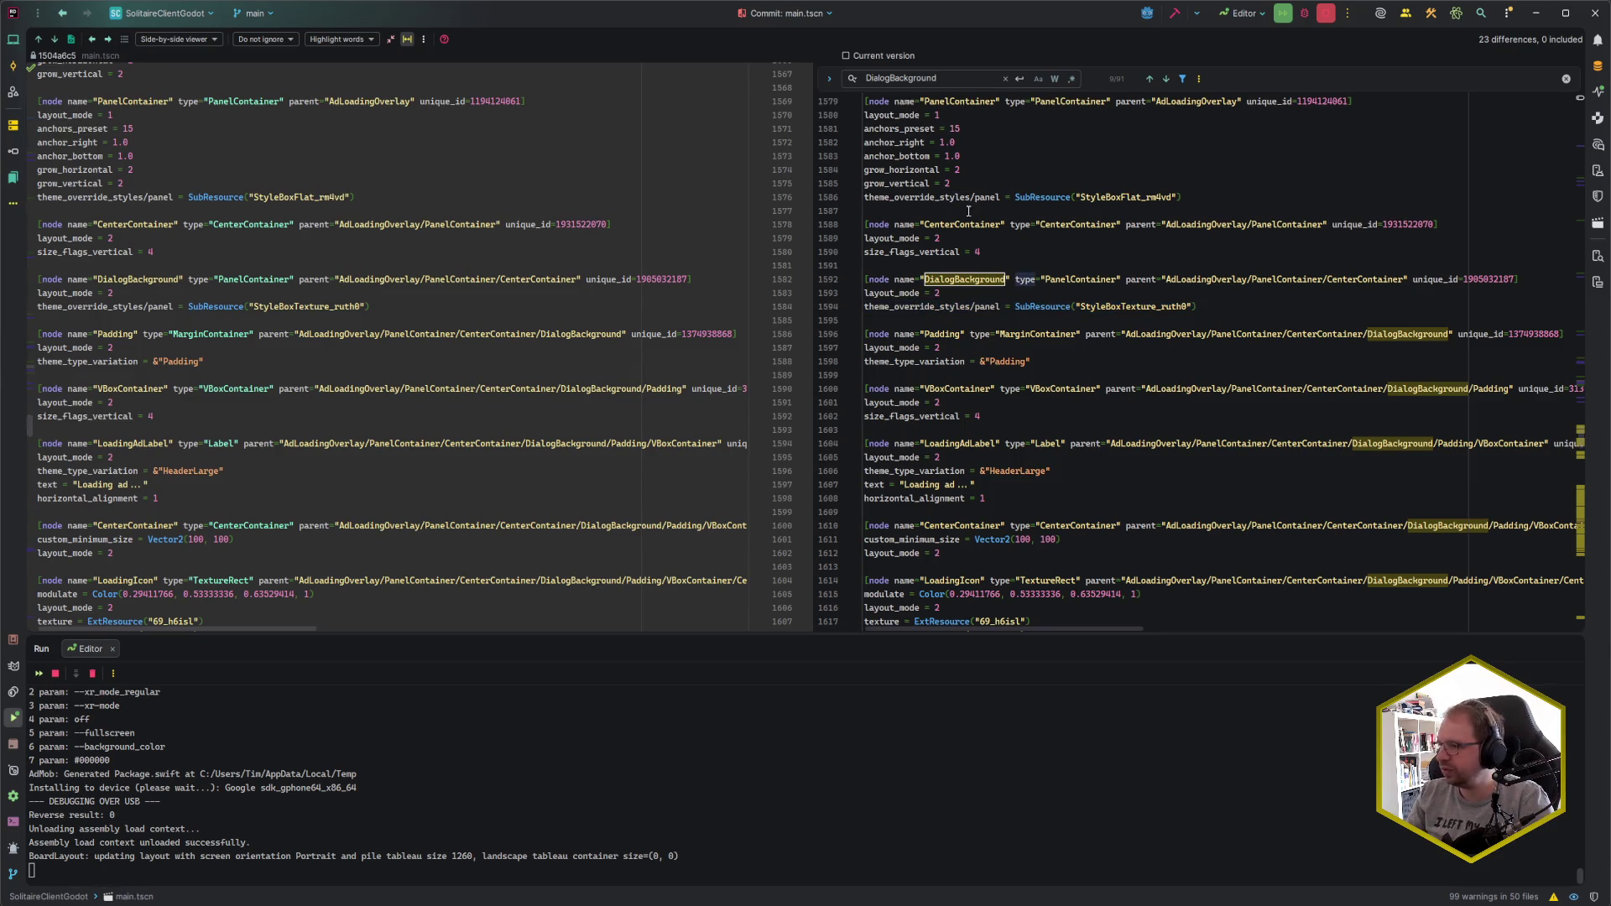
- Narrow the search to name="DialogBackground", reach the game-won node and search its StyleBoxTexture_1vm84
left_click(905, 279)
left_click(948, 80)
key("Home")
type("name=\"")
key("End")
type("\"")
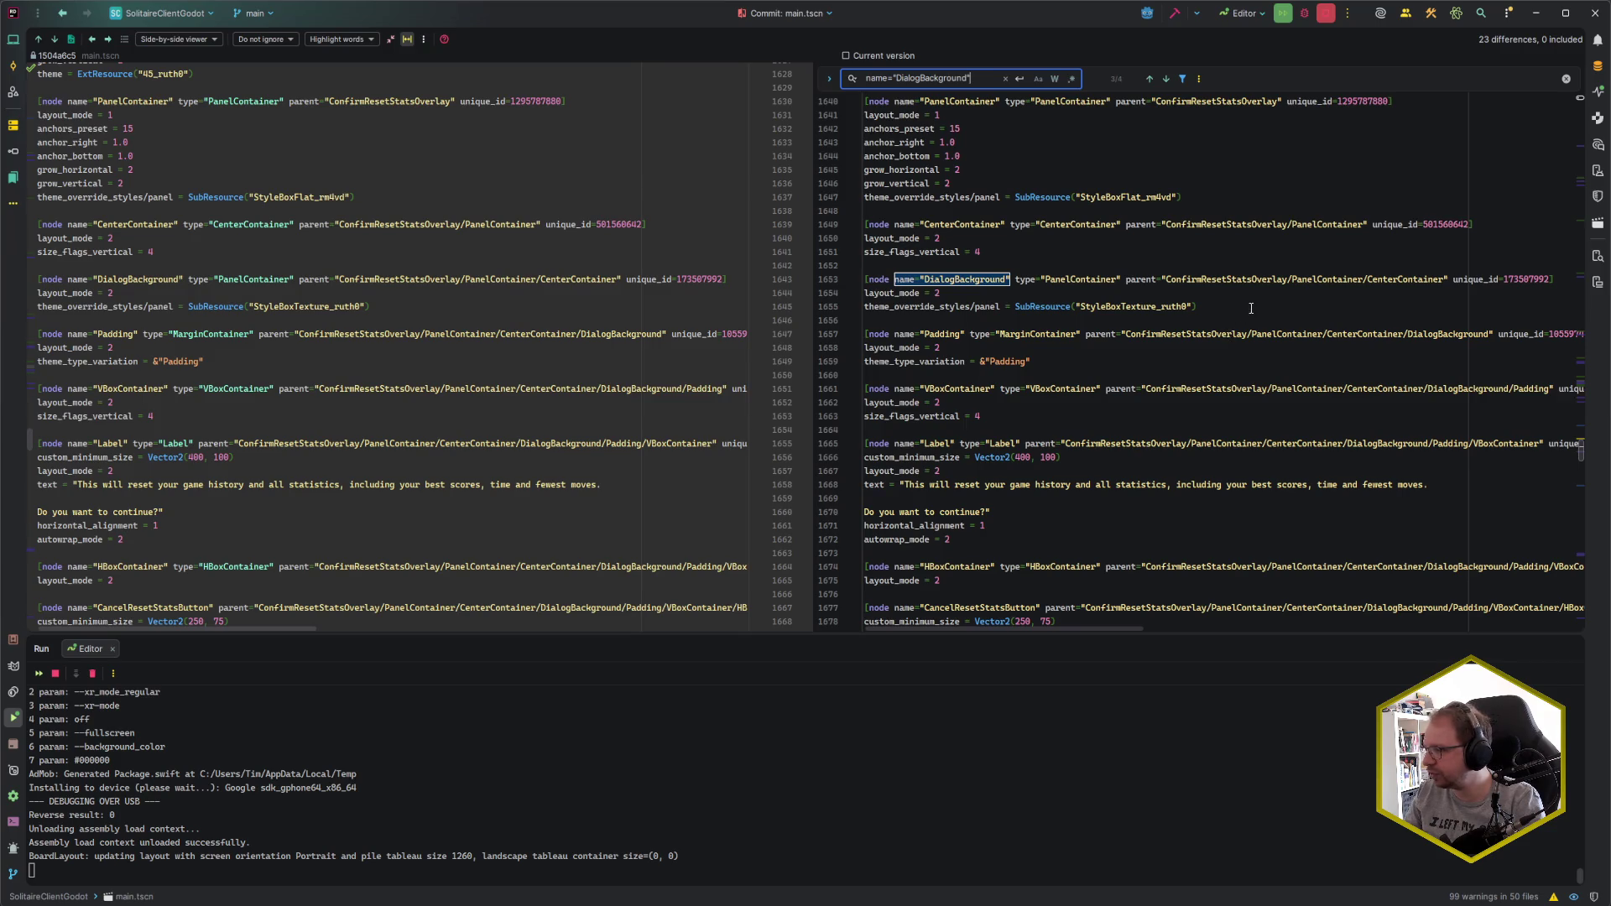
key("Return")
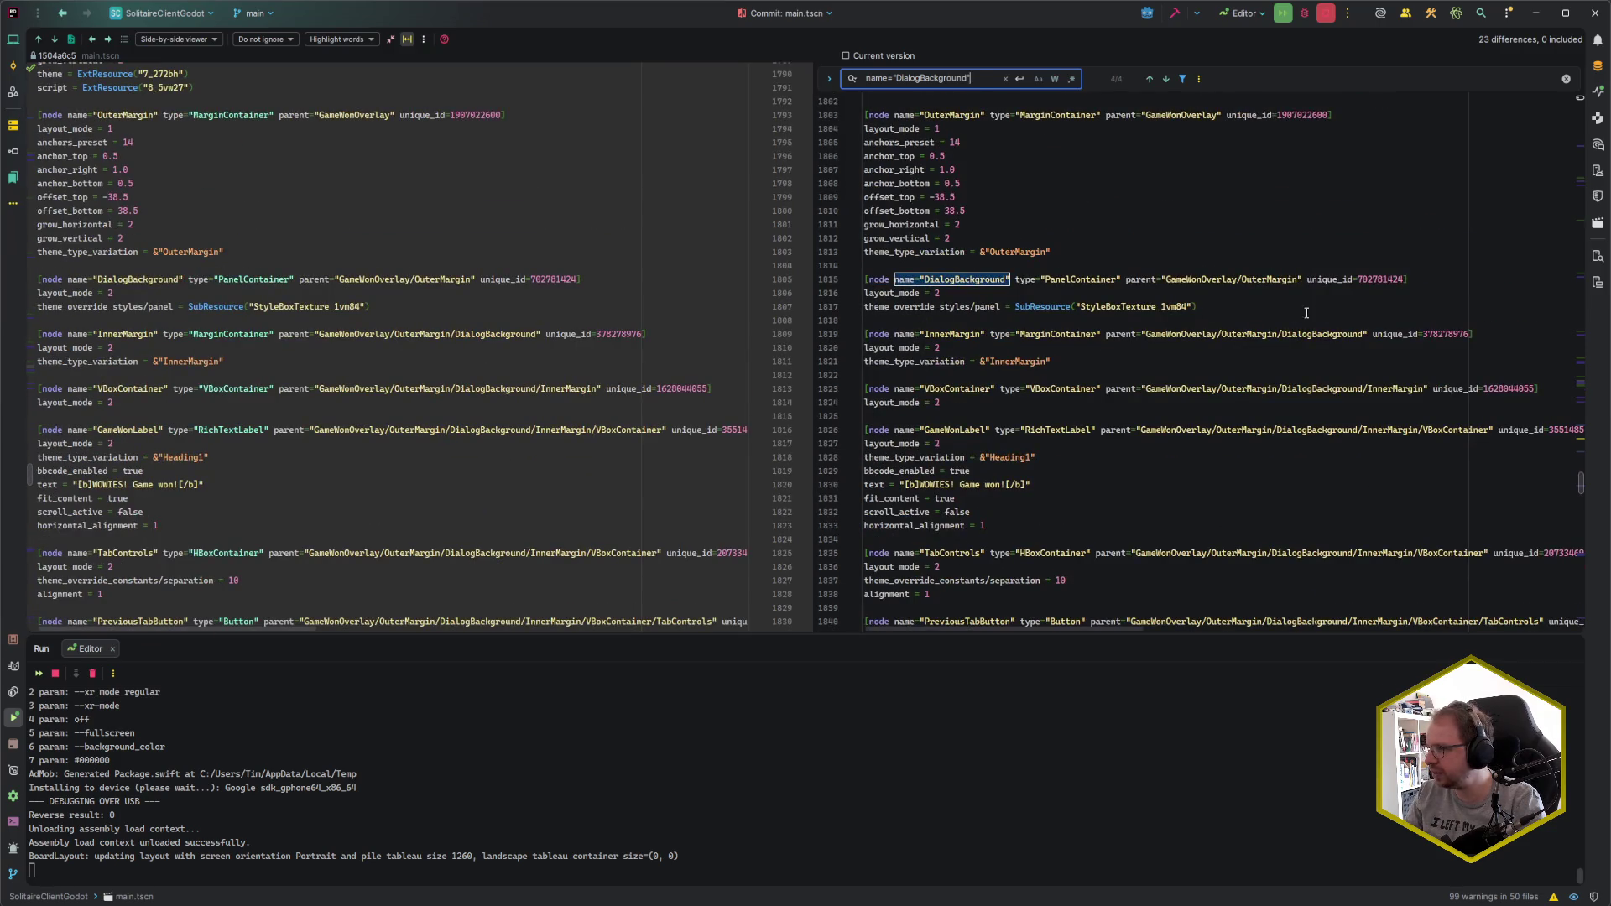
key("Escape")
left_click_drag(1082, 306, 1187, 307)
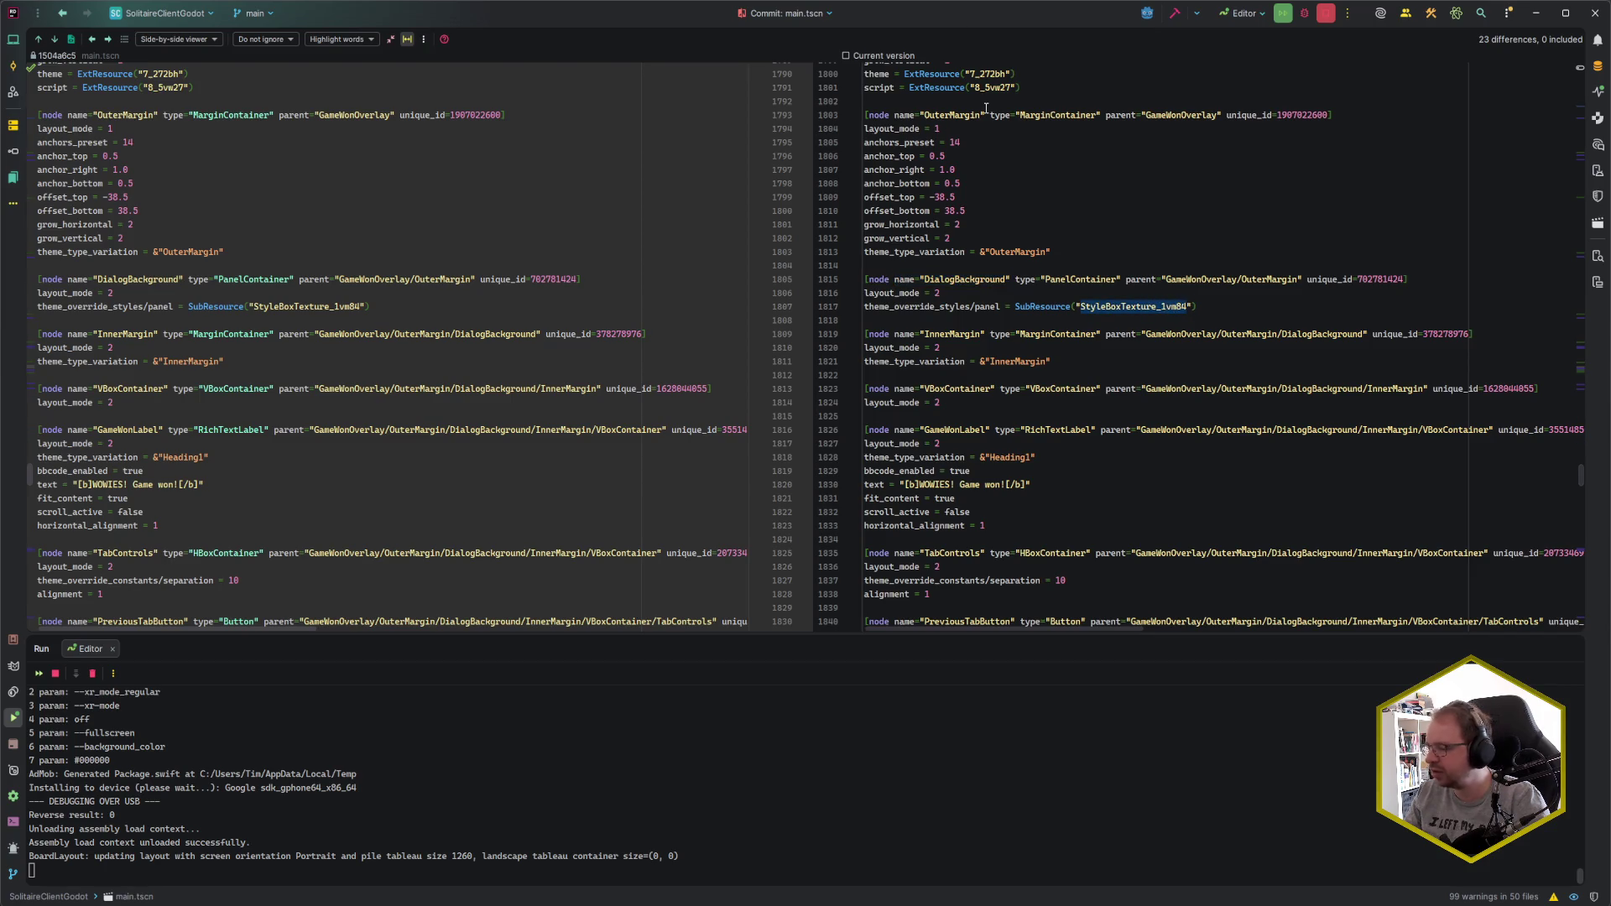
key("ctrl+f")
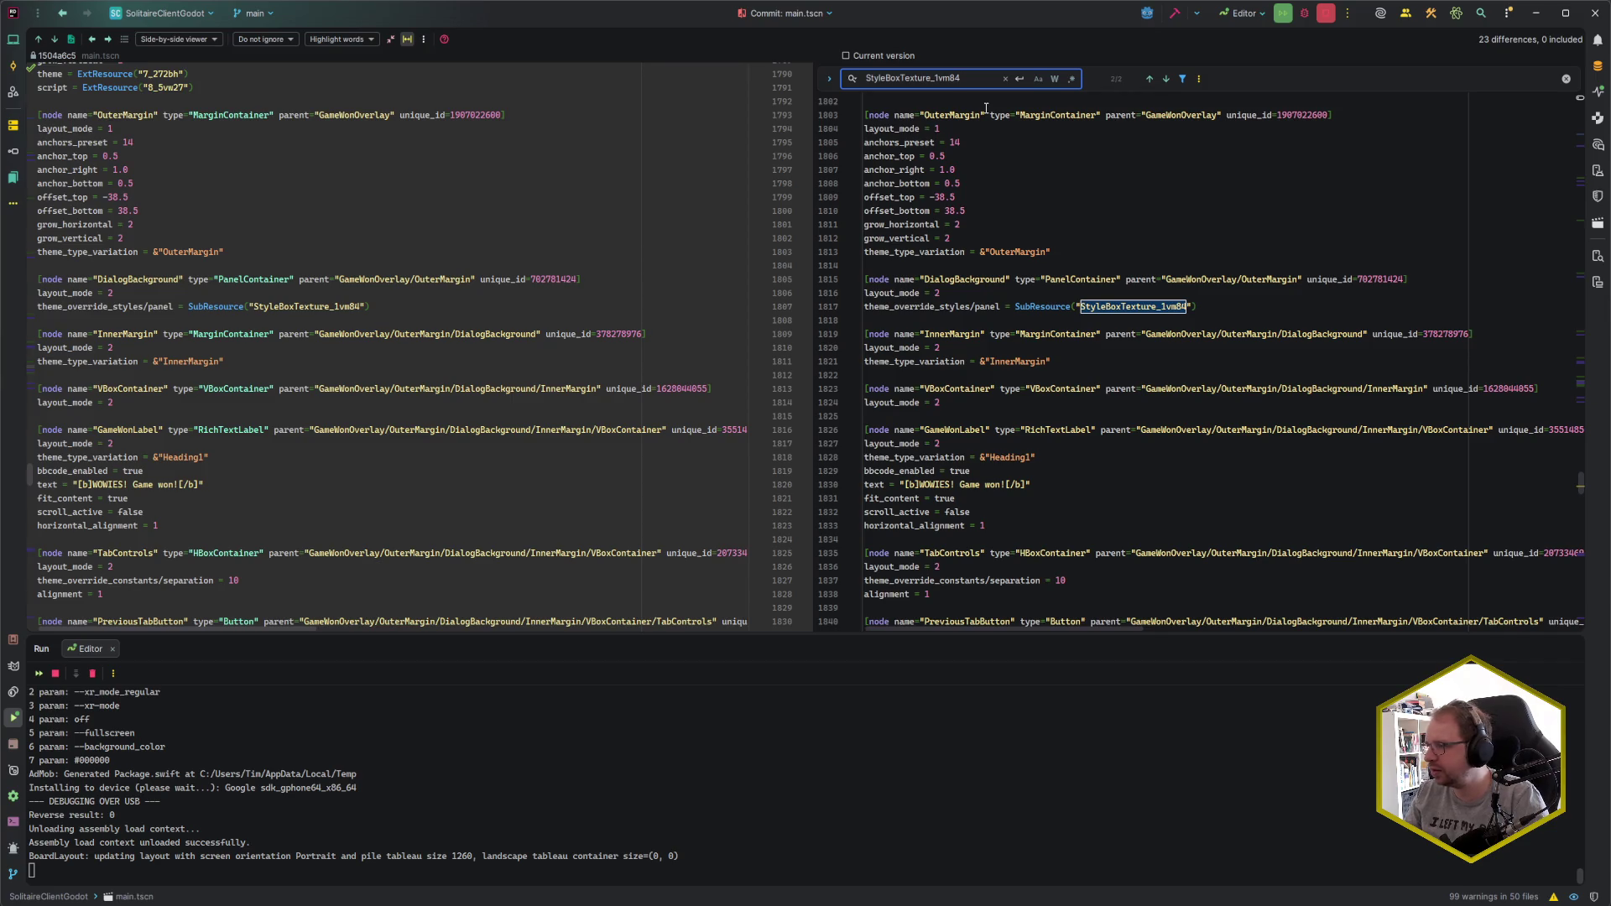
- Wrap to the StyleBoxTexture_1vm84 definition on line 148 and select its texture and margin lines 149–153
key("Return")
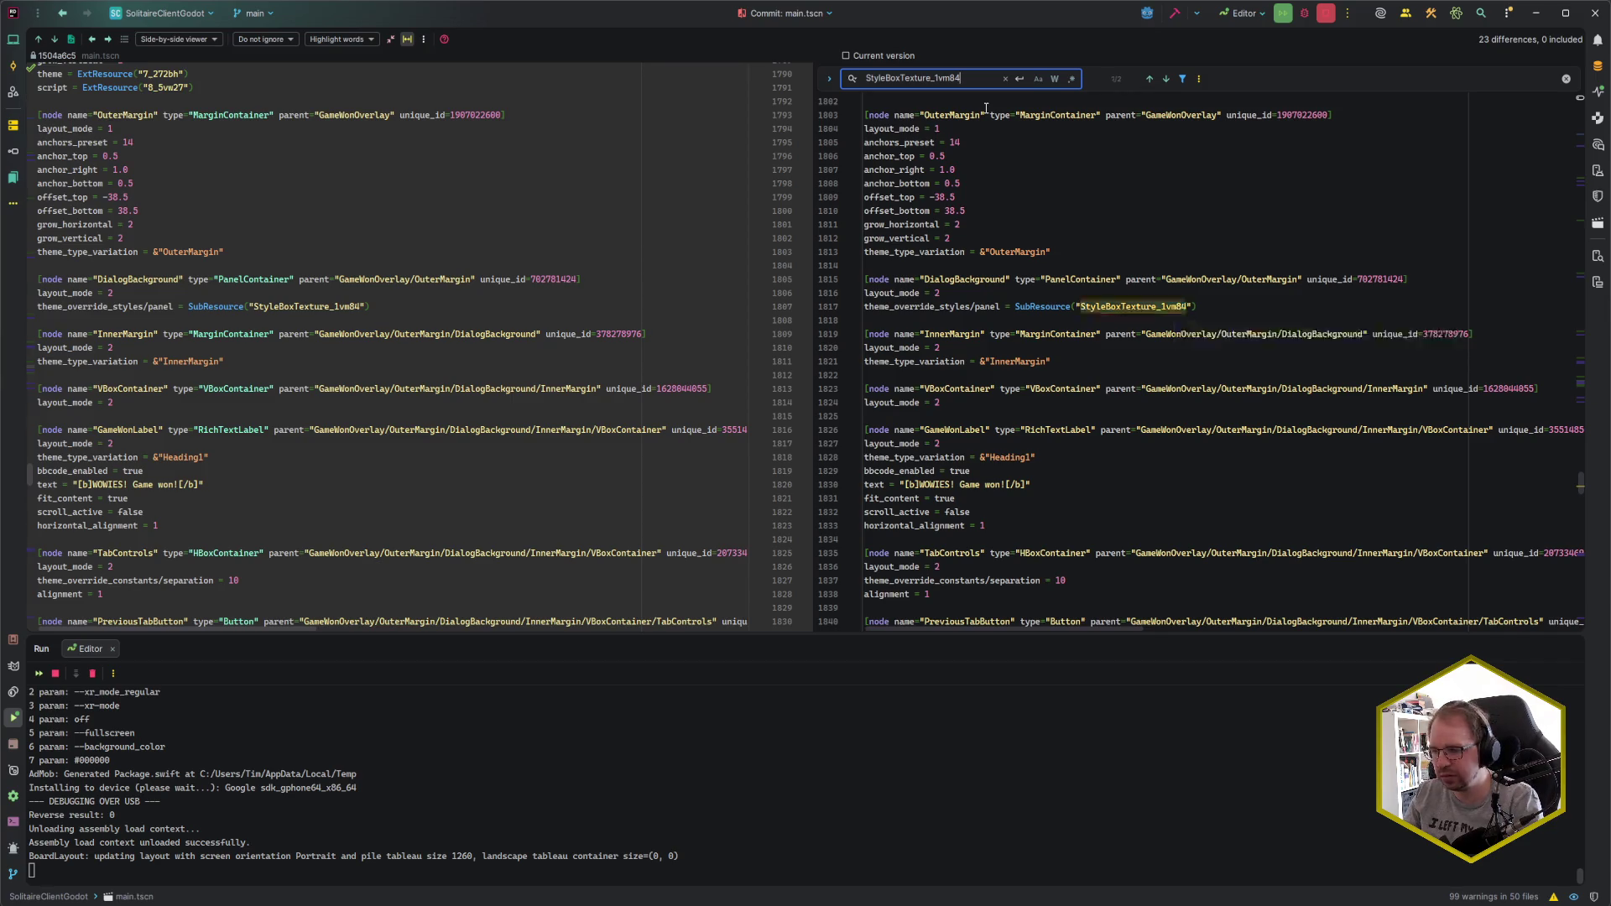
key("Return")
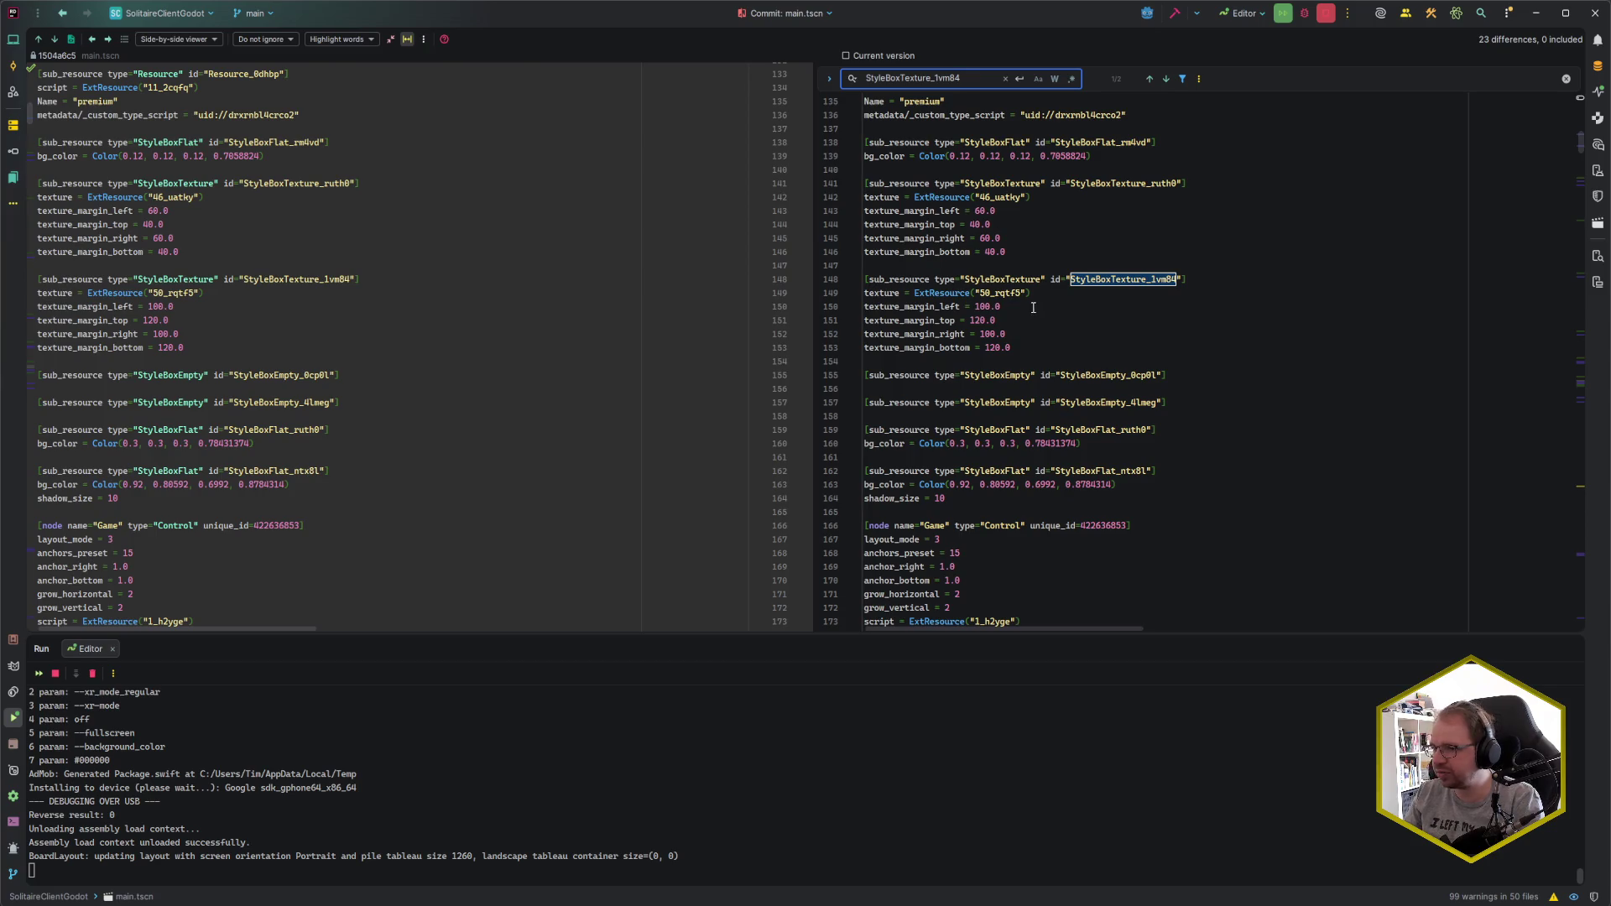
left_click(1032, 307)
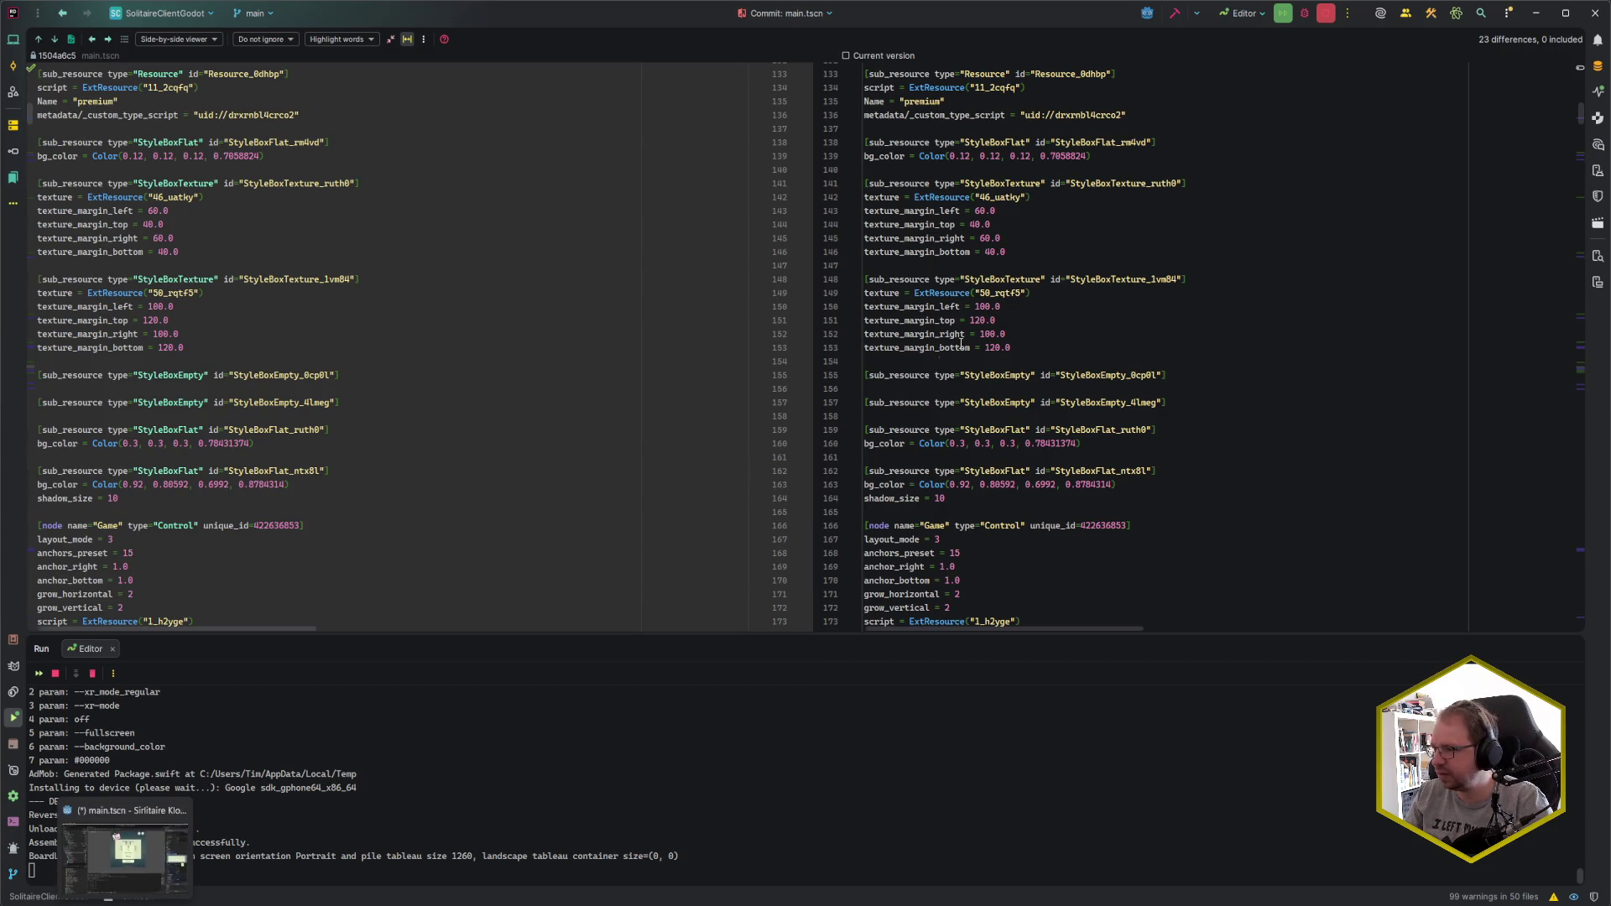
left_click_drag(1012, 347, 809, 277)
key("Right")
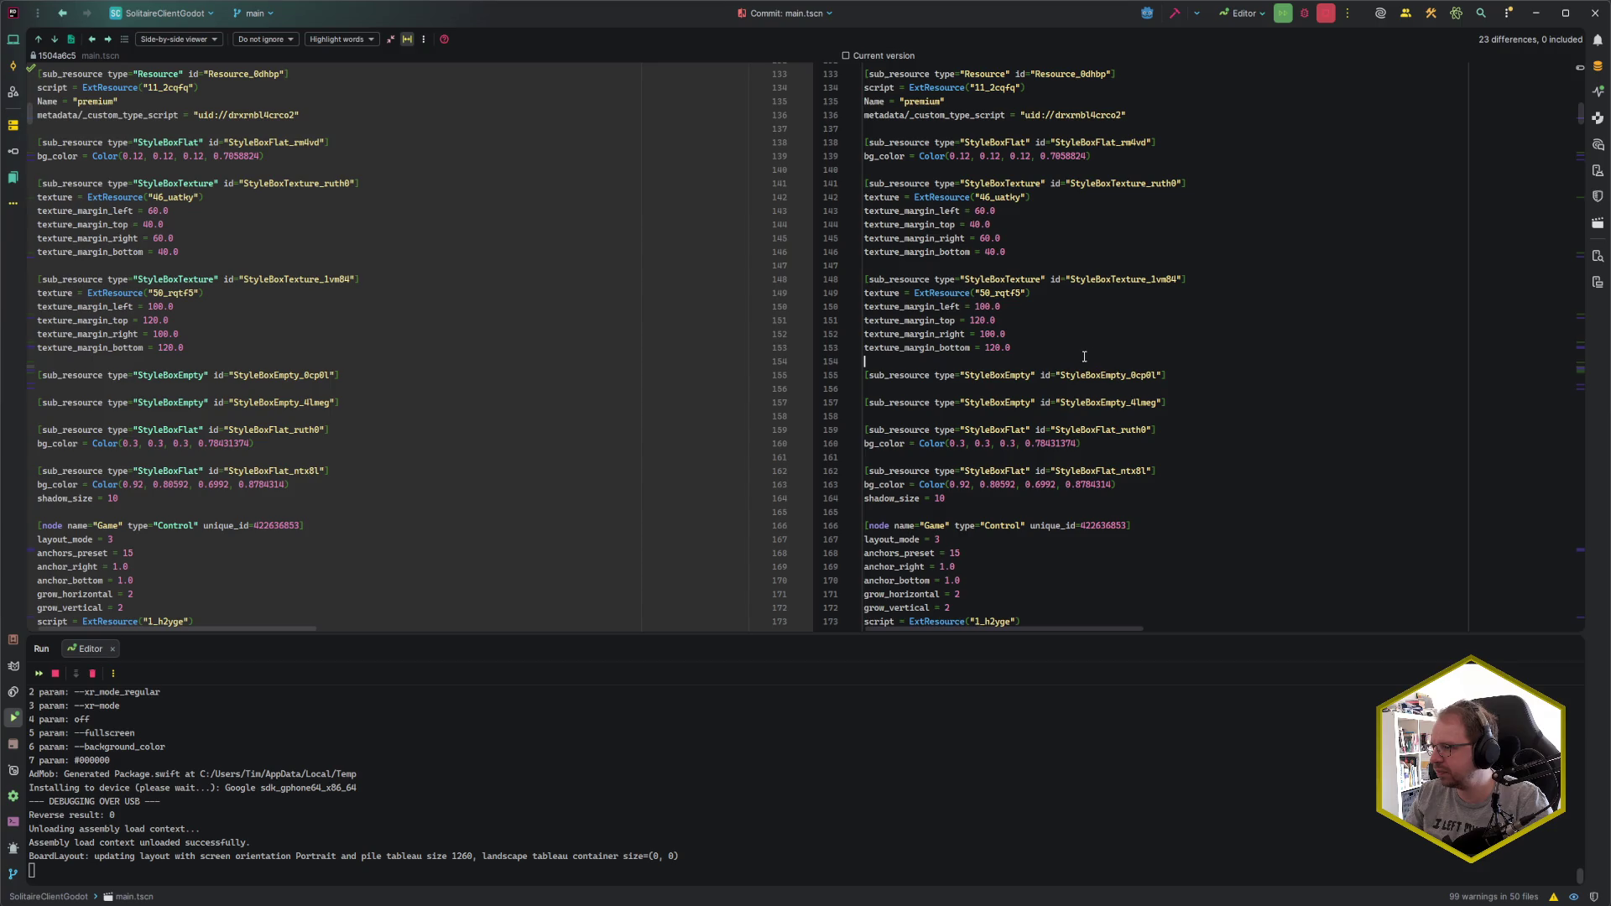
mouse_move(1073, 350)
left_mouse_down()
mouse_move(966, 362)
mouse_move(844, 294)
left_mouse_up()
key("Right")
left_click(903, 321, "shift")
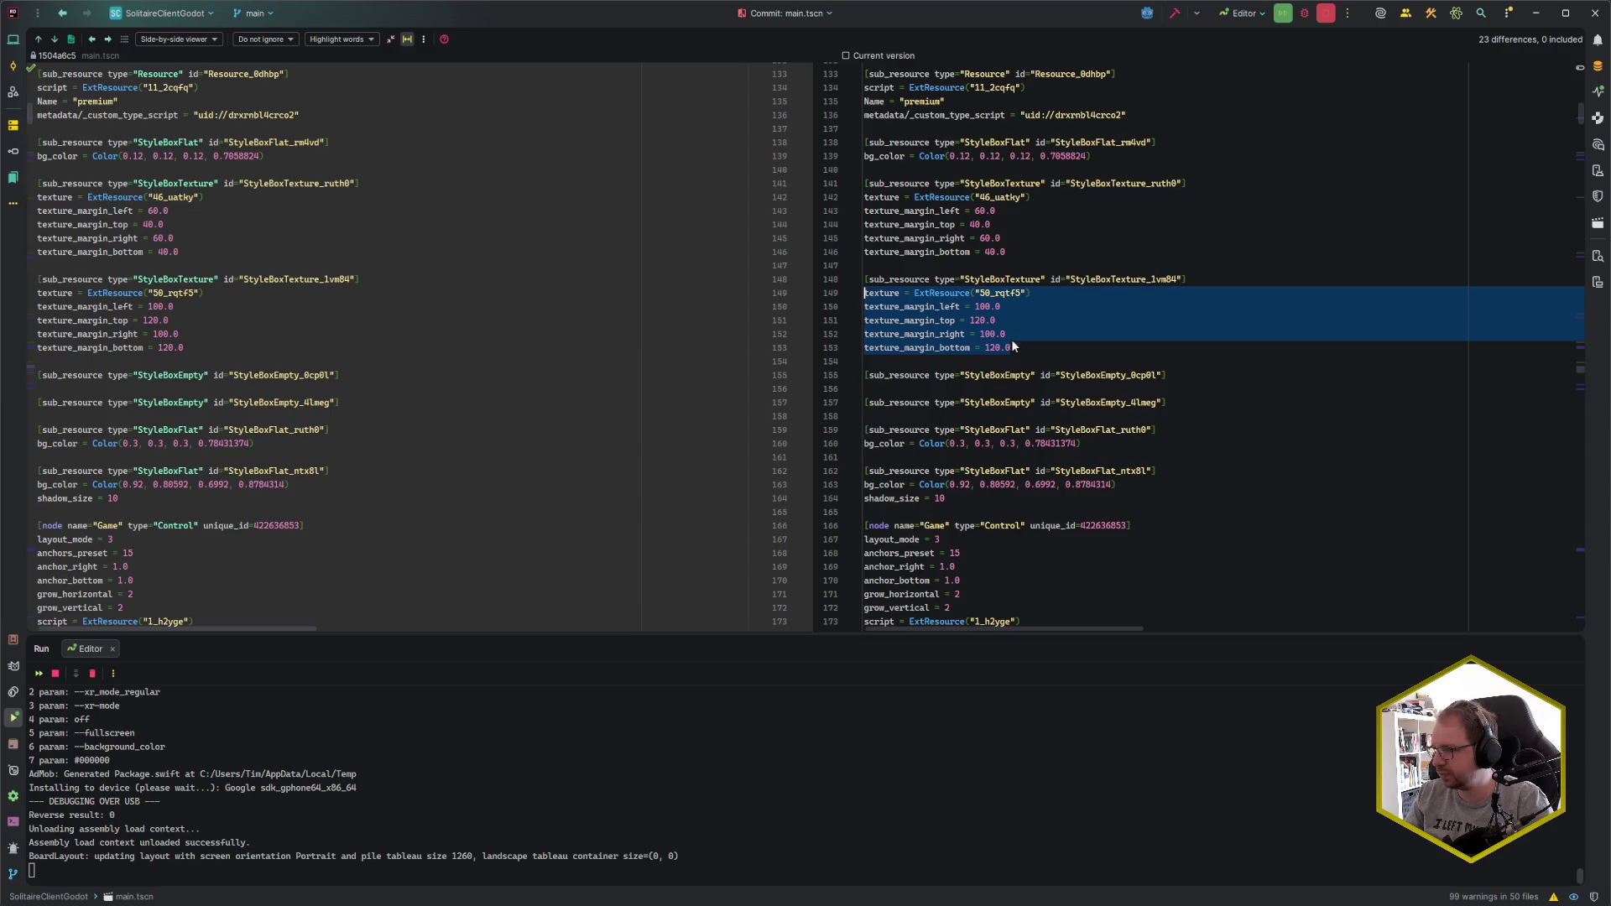
key("Right")
key("alt+Tab")
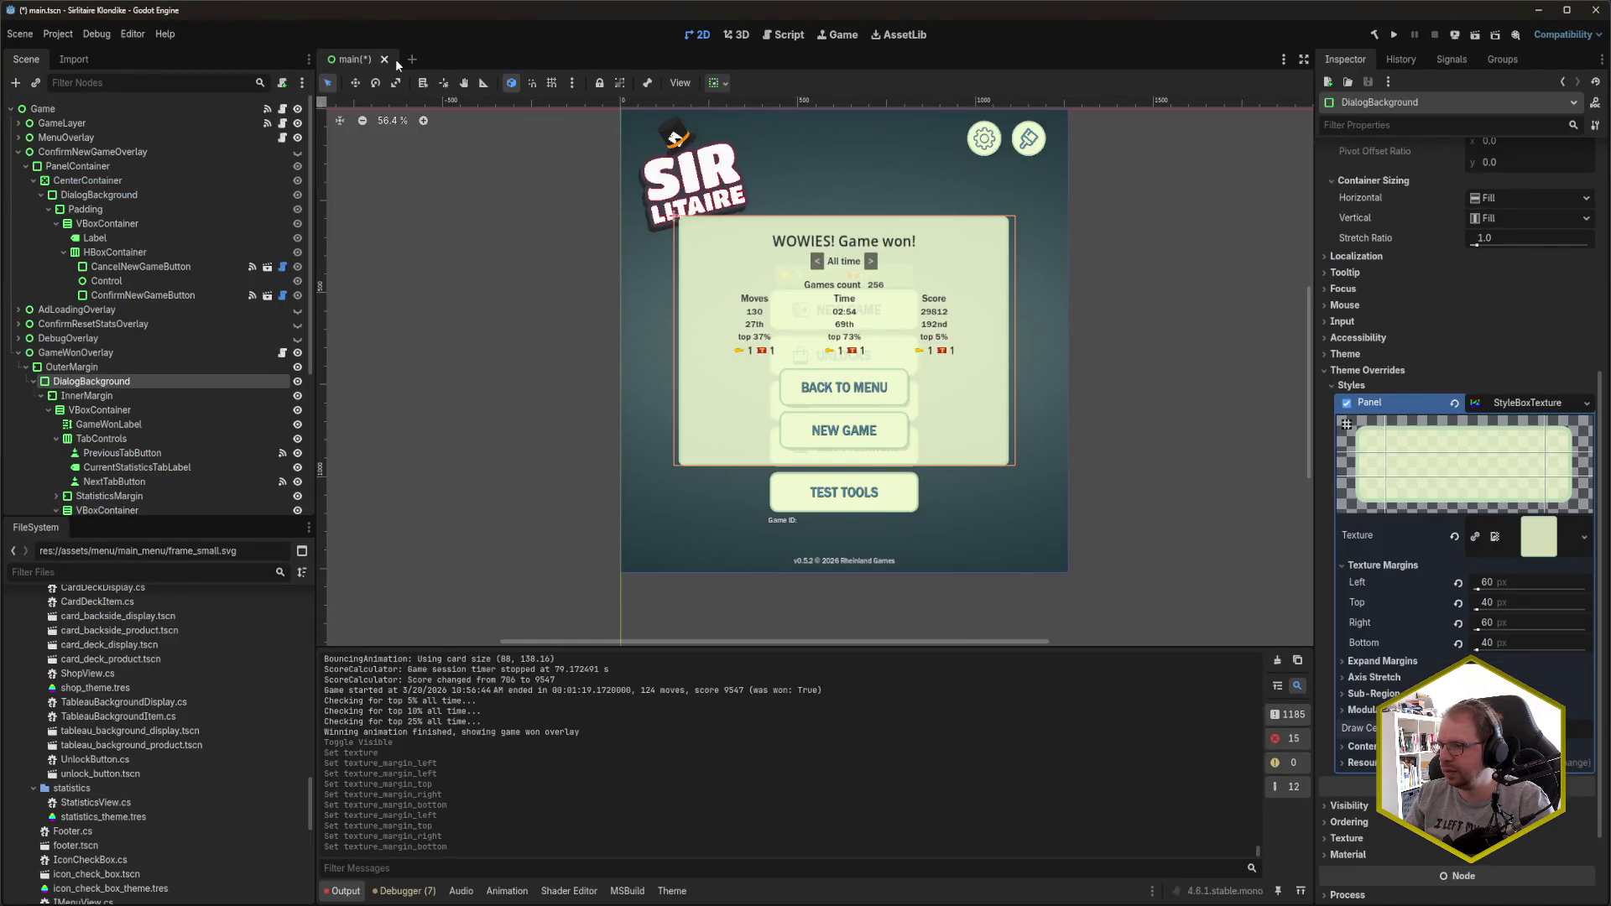
- Save main.tscn in Godot and return to the Rider diff
key("ctrl+s")
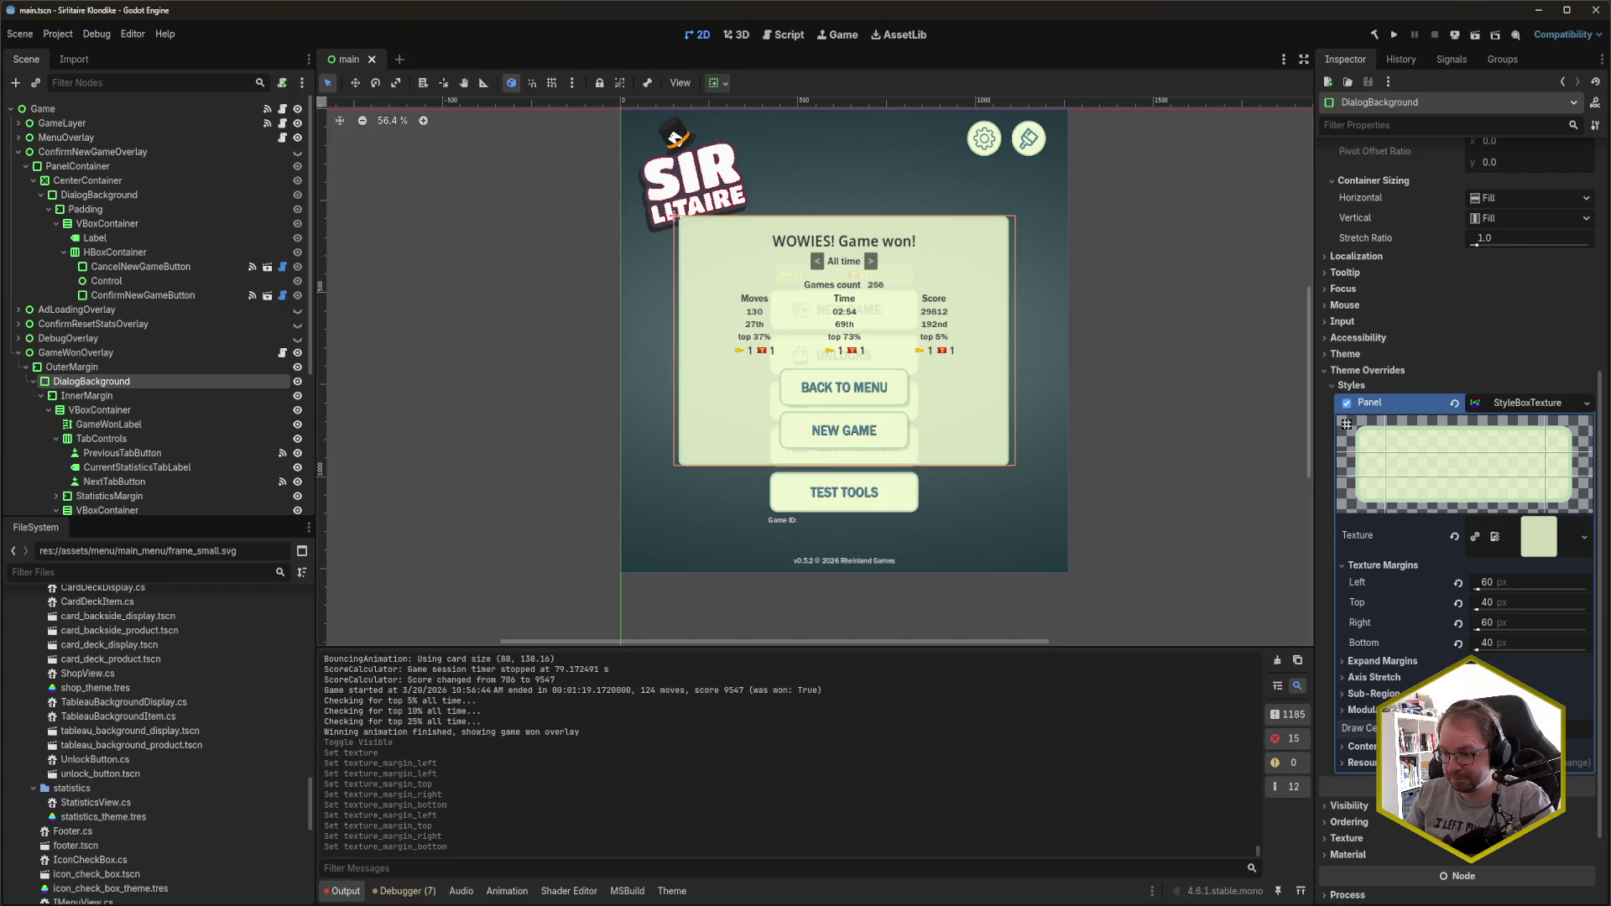
key("alt+Tab")
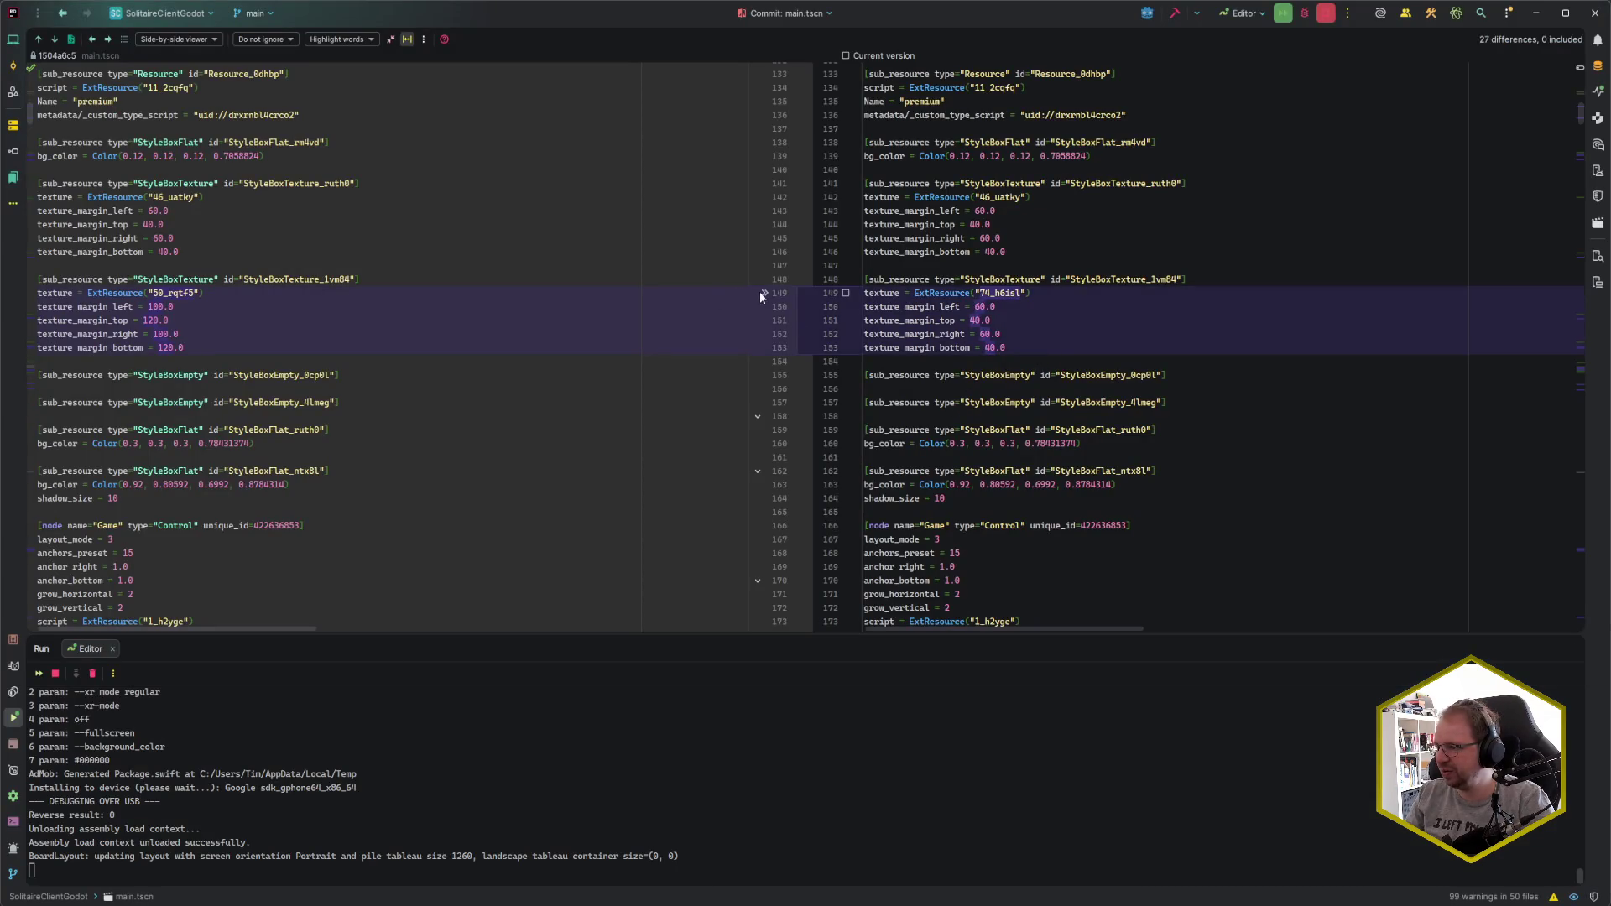
- Revert the lines 149–153 texture and margin chunk of StyleBoxTexture_1vm84, then switch to Codecks
left_click(763, 294)
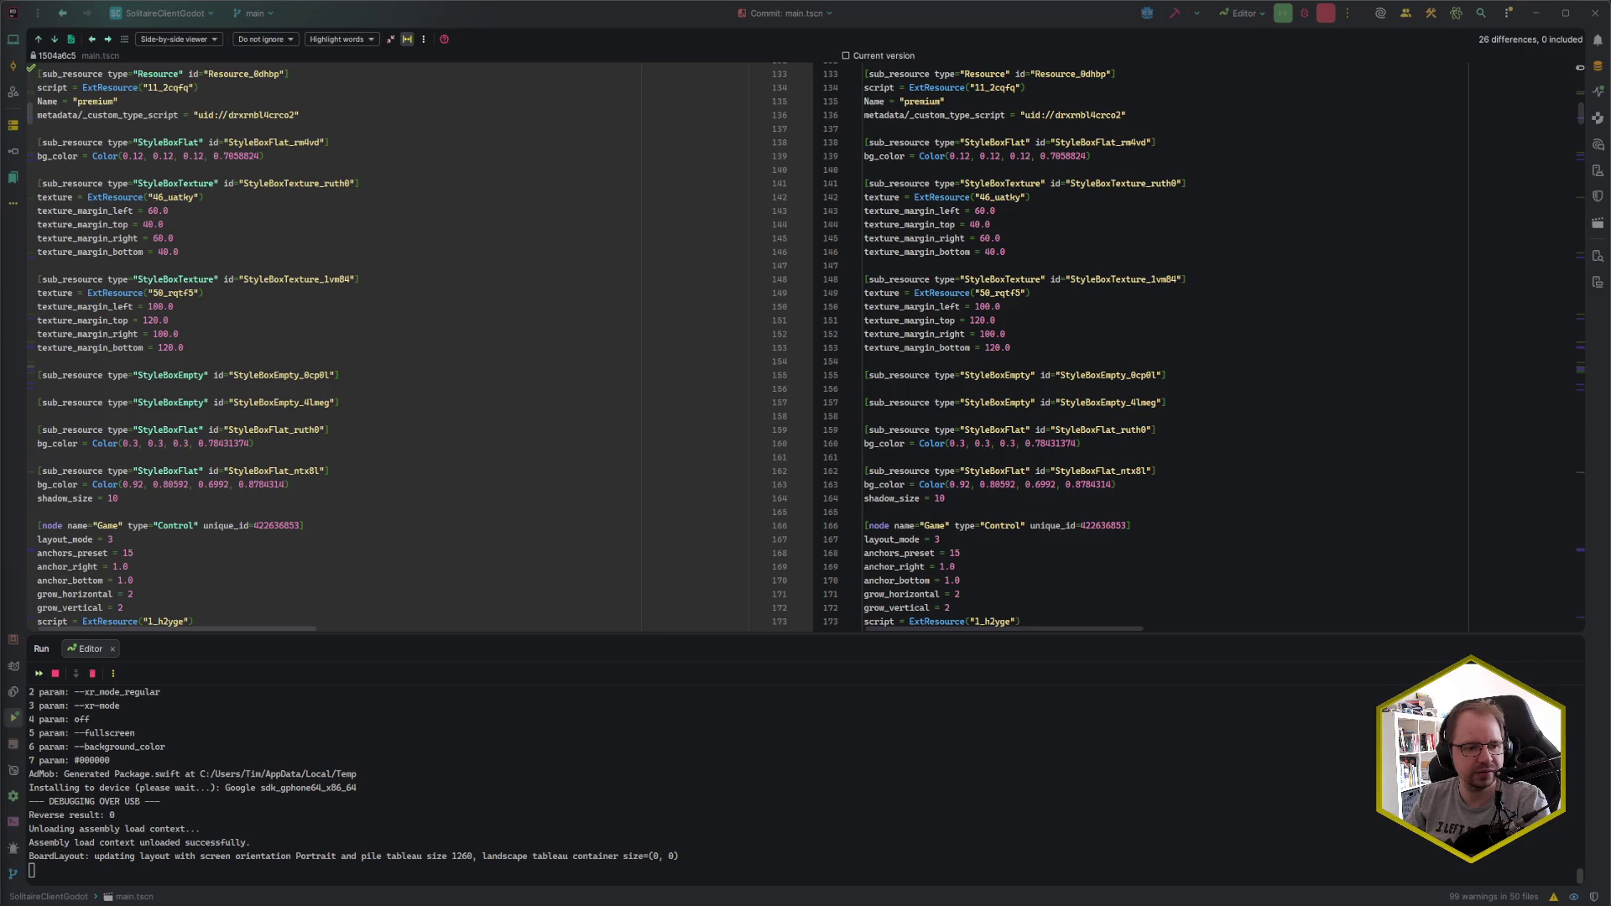
left_click(449, 471)
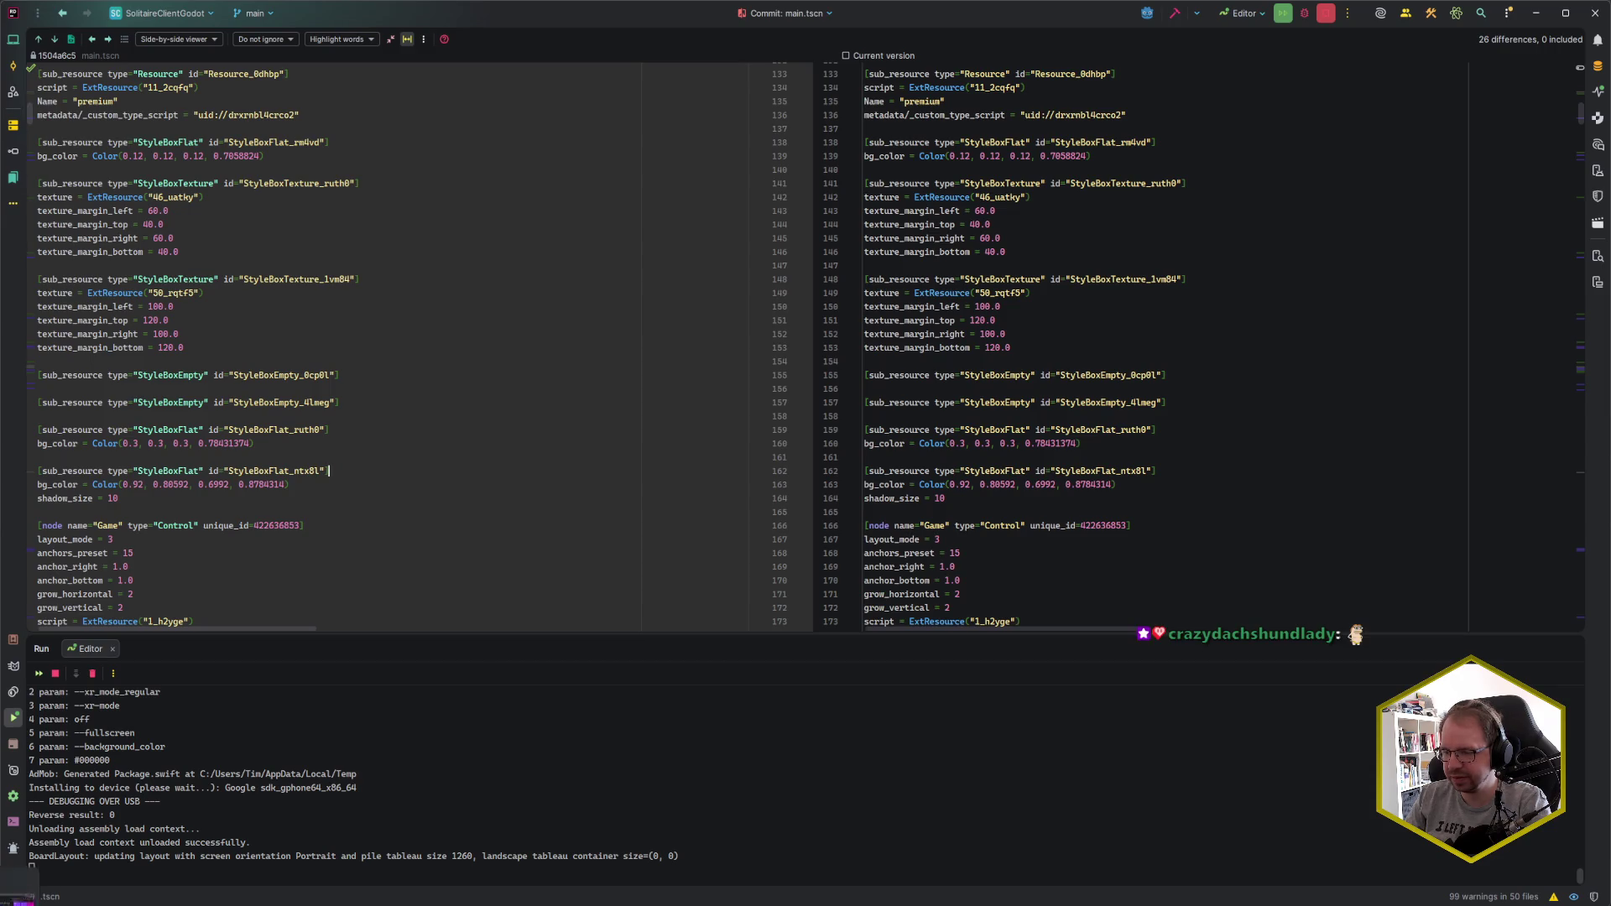
key("alt+Tab")
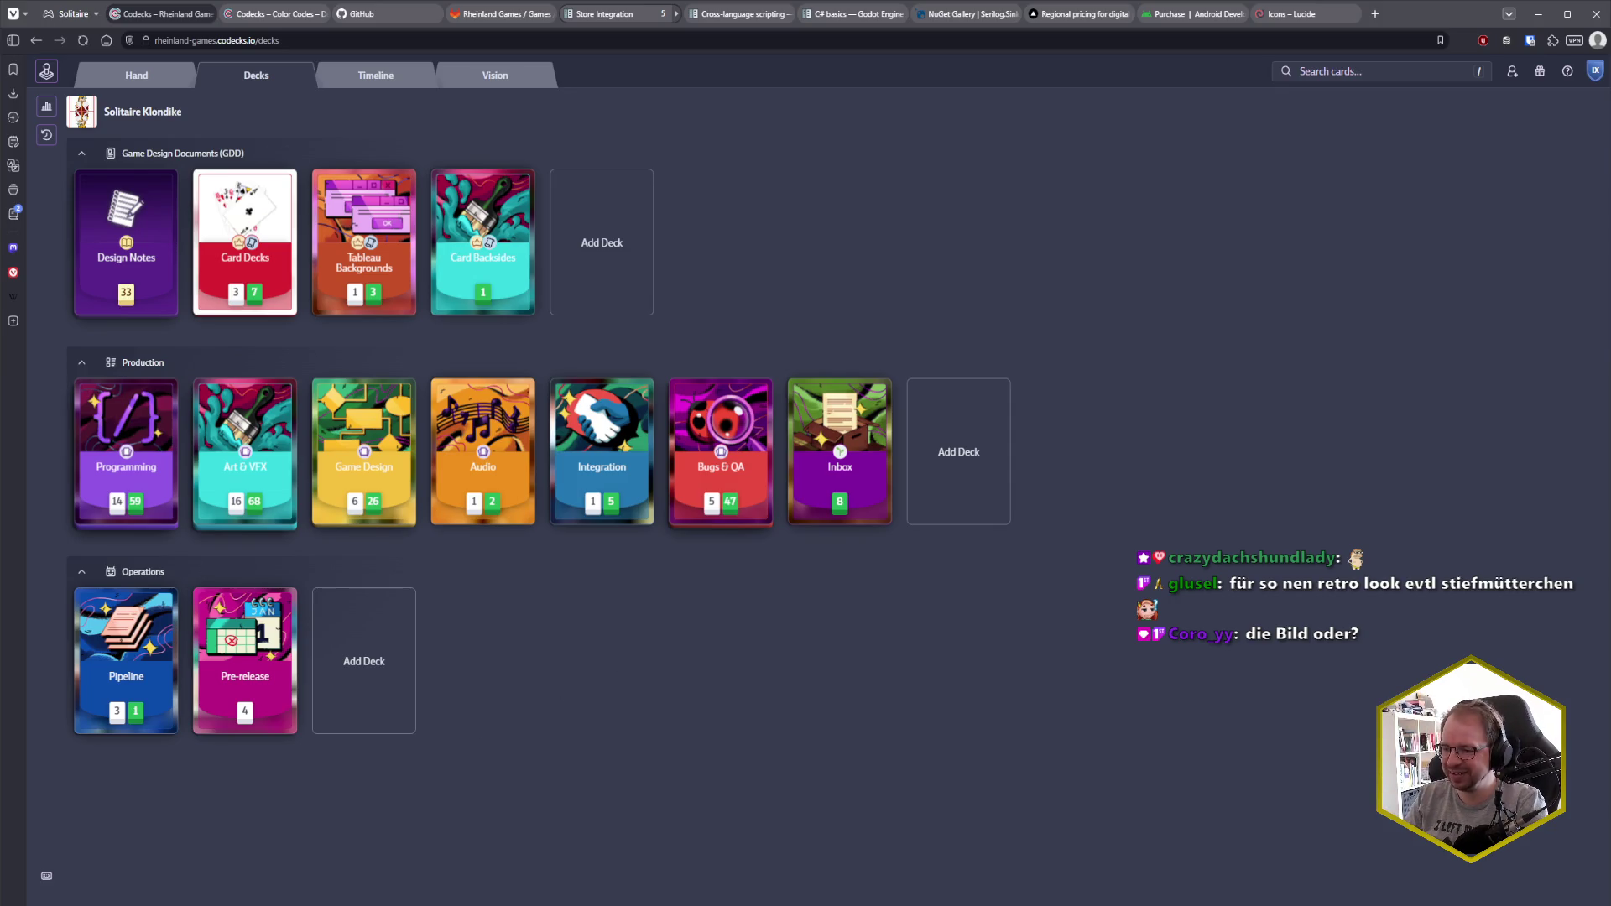
- Load main.tscn from disk, retry opening it from FileSystem, and hit the missing 50_rqtf5 error
left_click(124, 851)
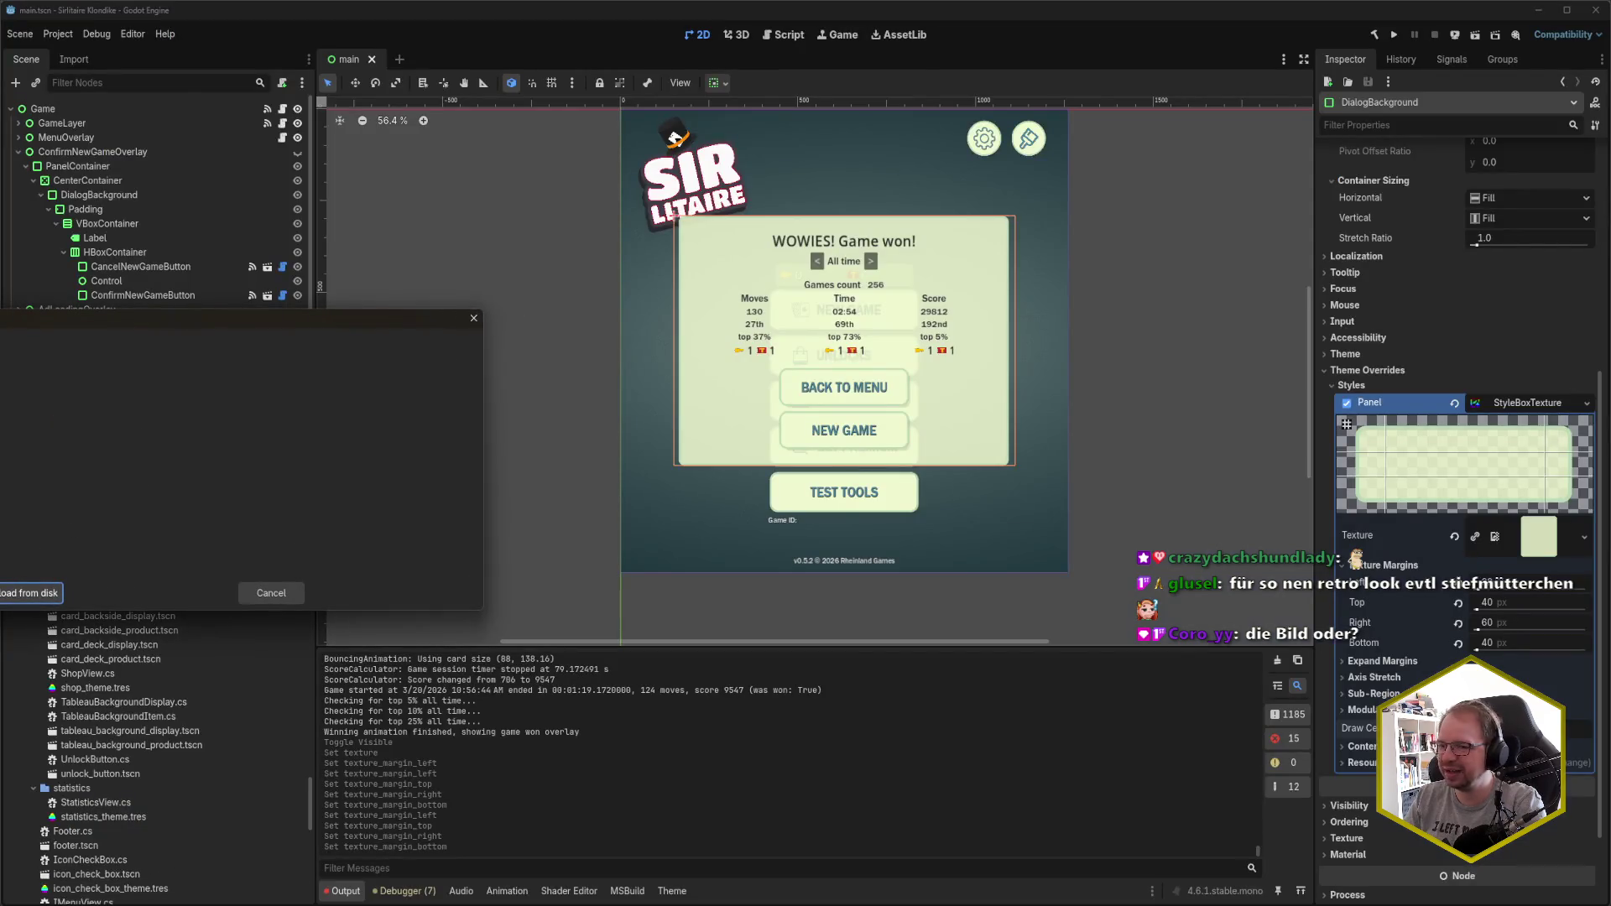
left_click(42, 593)
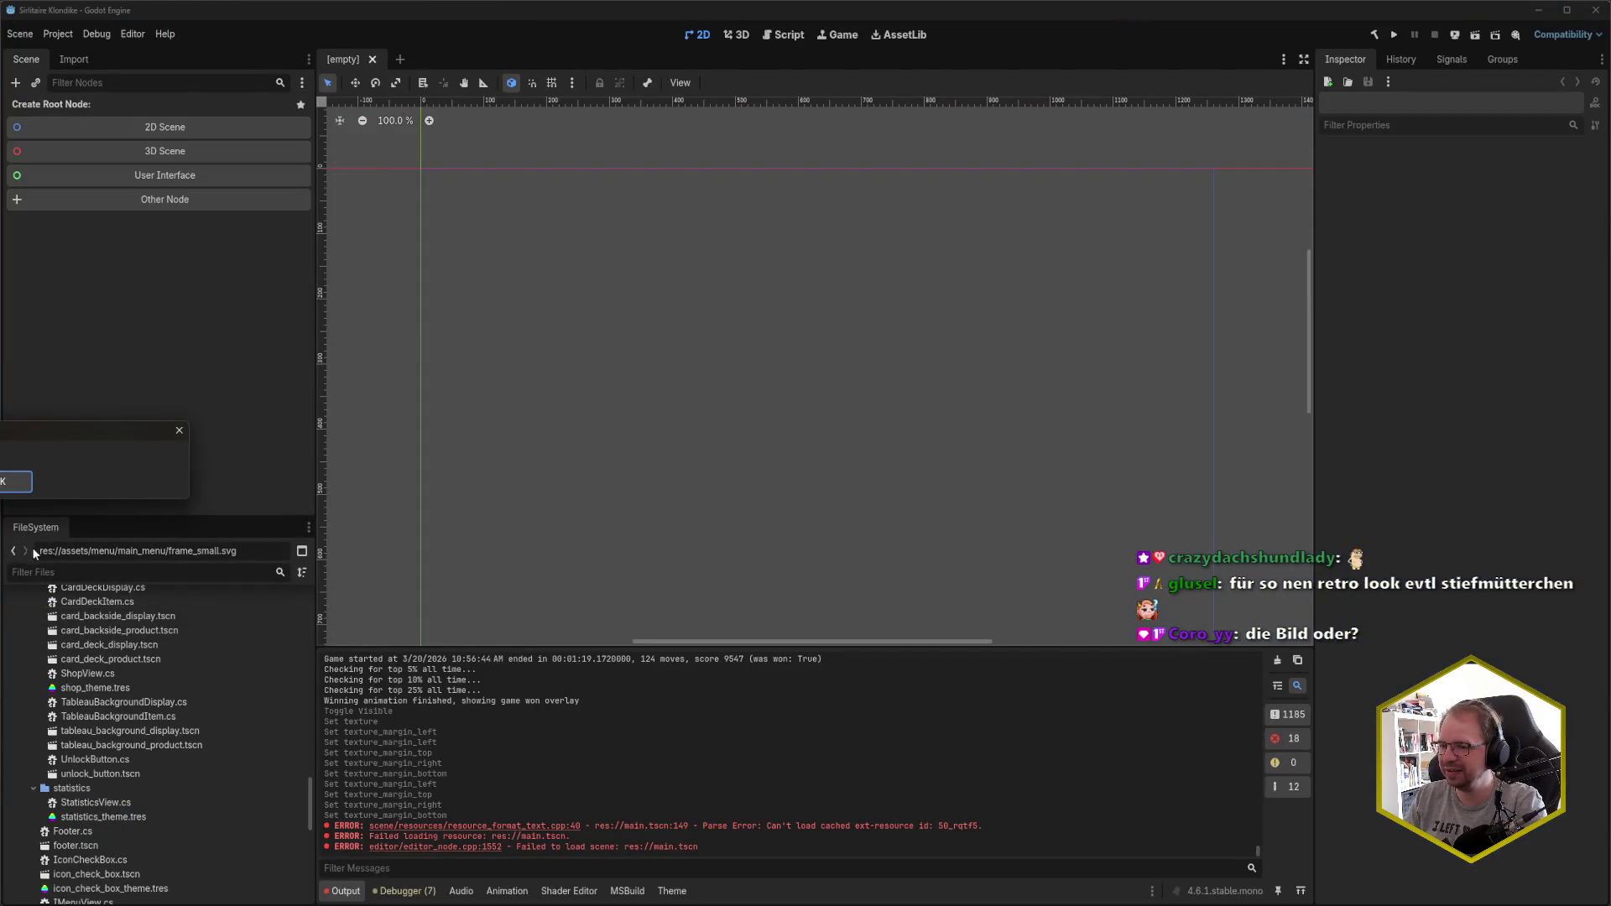
left_click(2, 485)
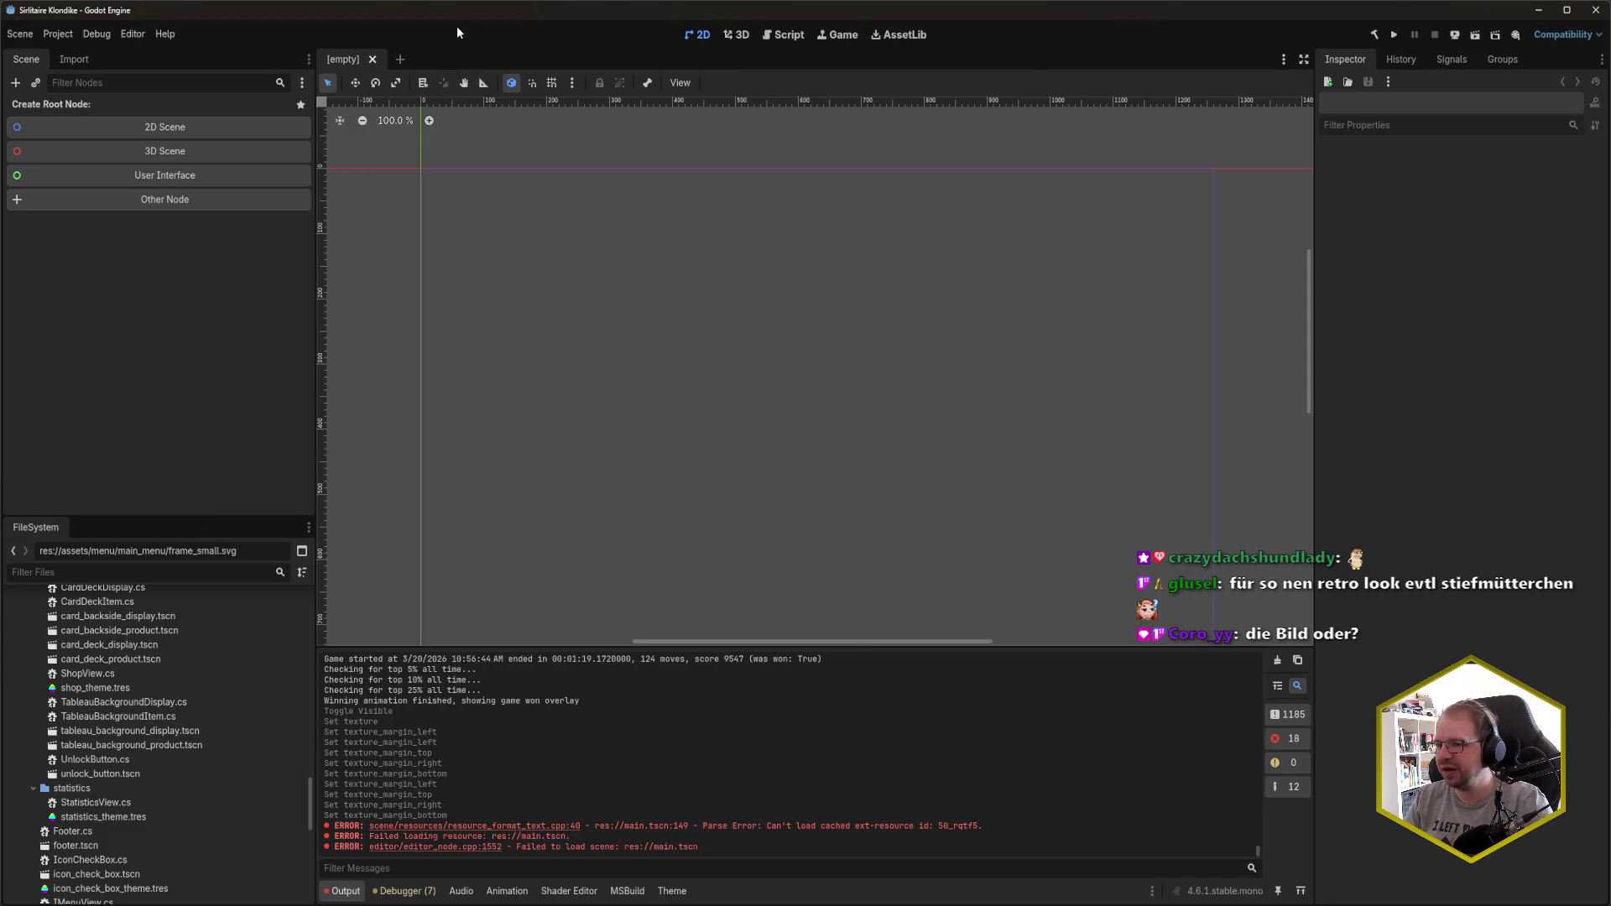
scroll(104, 747, "down", 10)
double_click(85, 894)
left_click(15, 486)
mouse_move(154, 905)
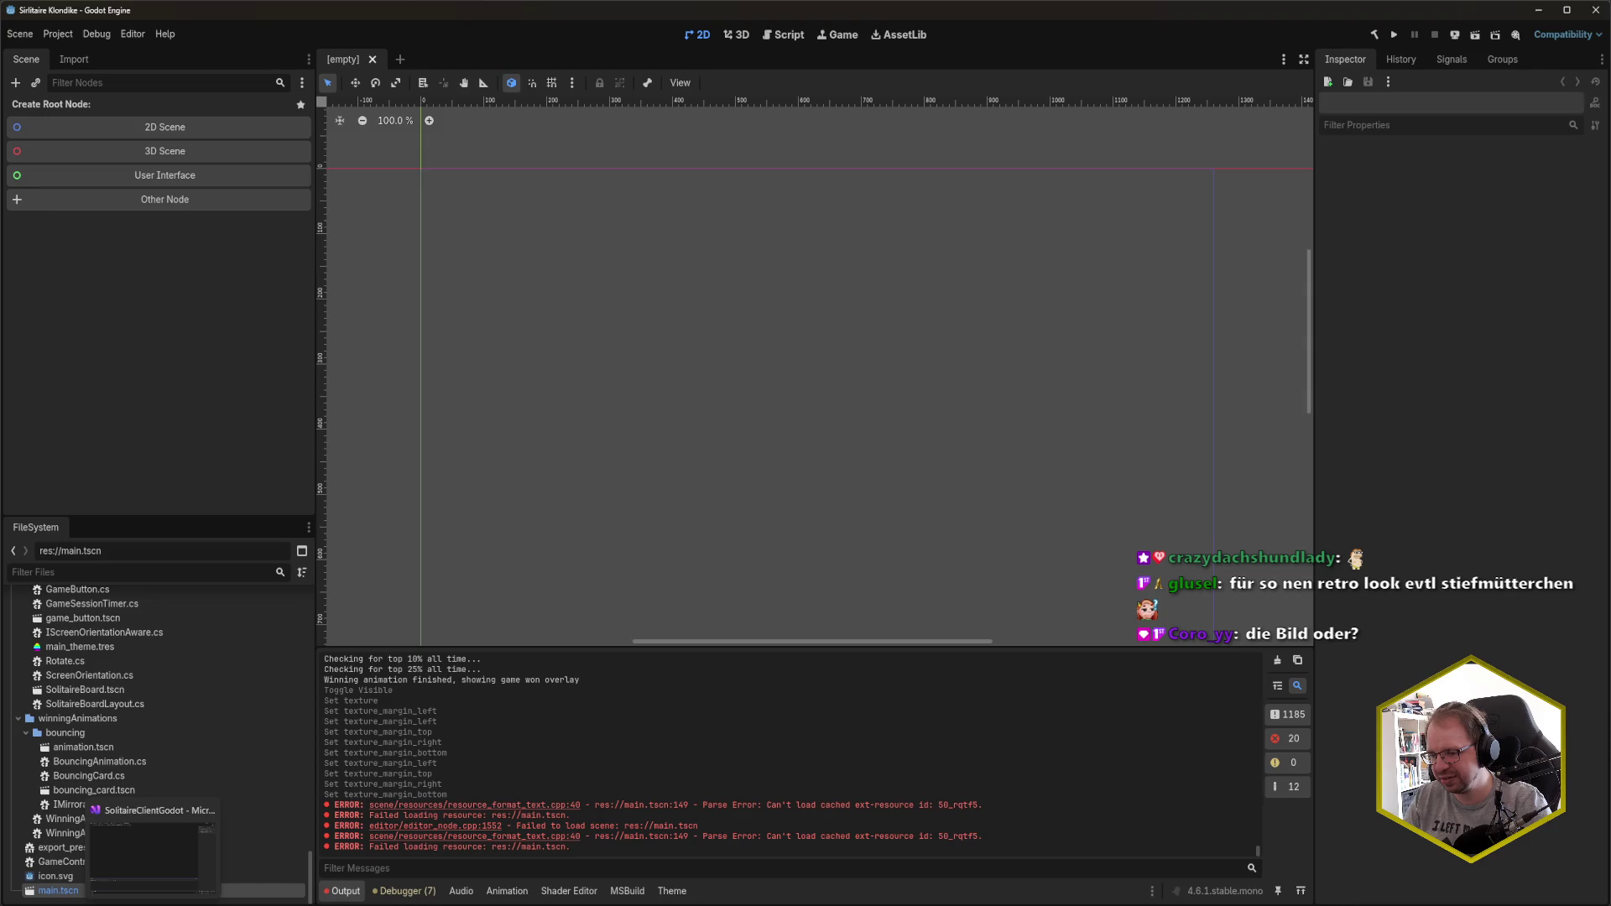
left_click(147, 848)
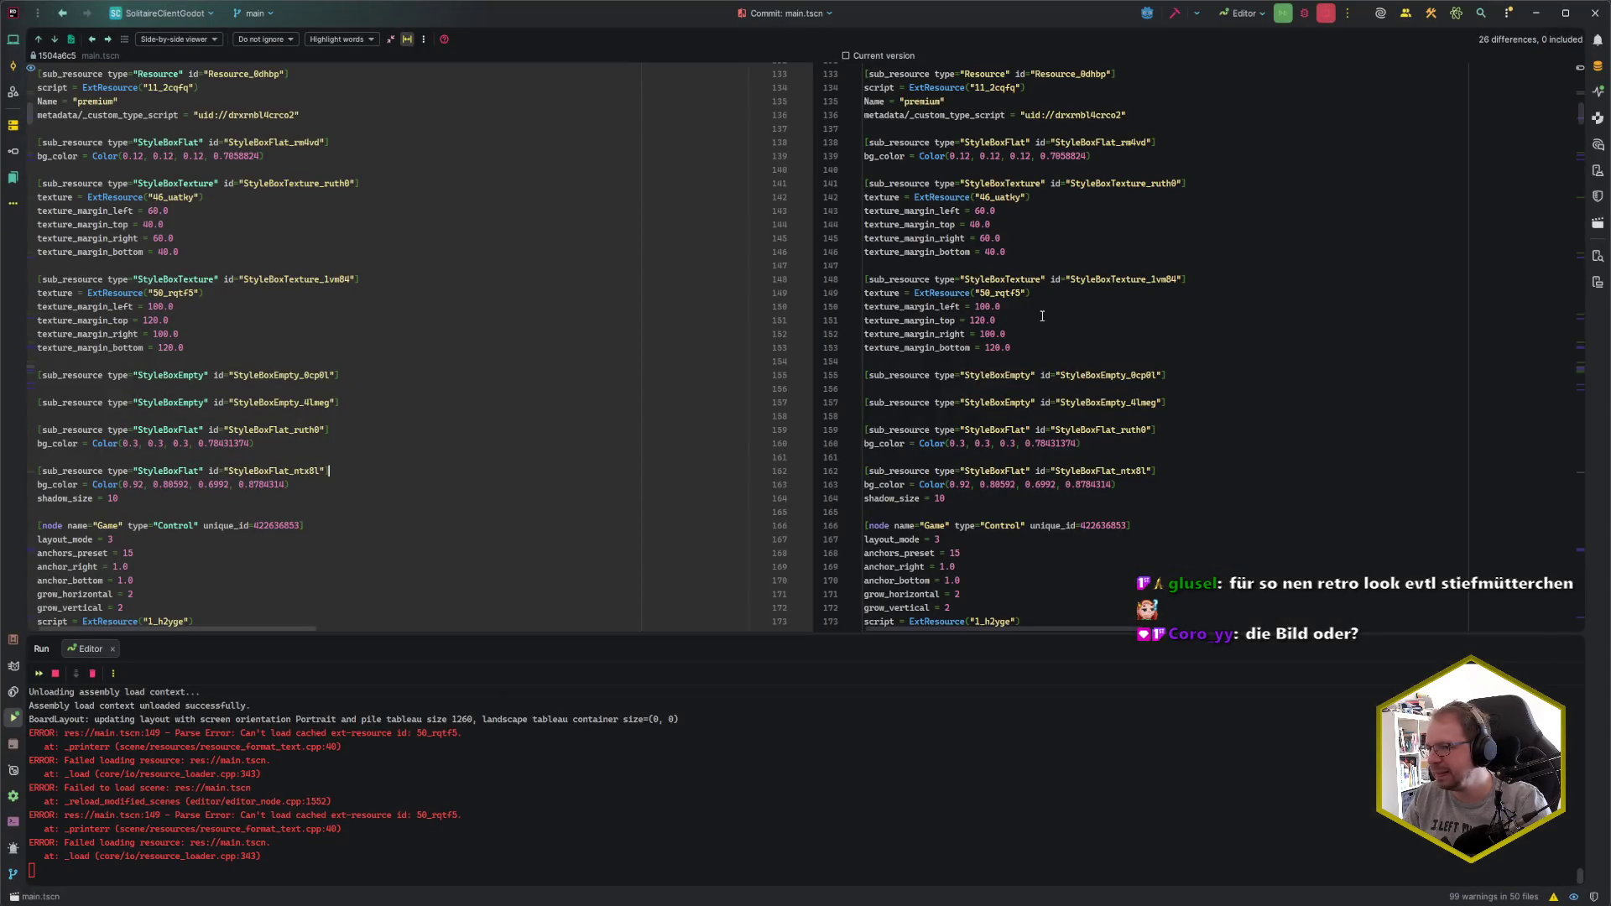
- Search for 50_rqtf5, then jump to its frame_big.svg ext_resource declaration in the committed version
left_click(1030, 341)
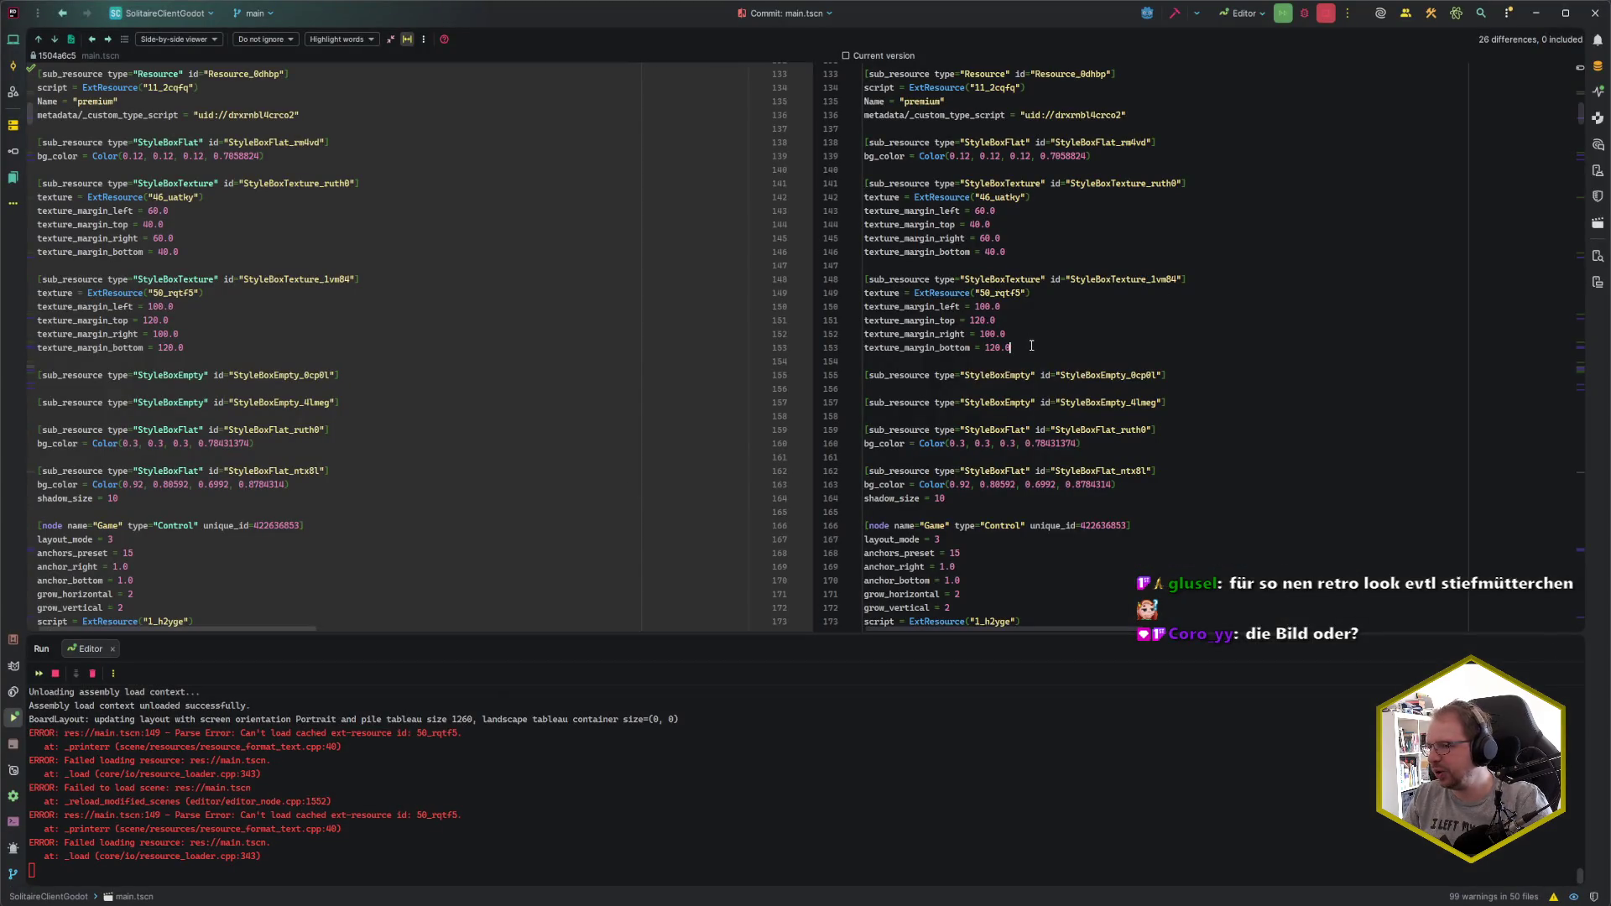
double_click(1022, 293)
key("ctrl+f")
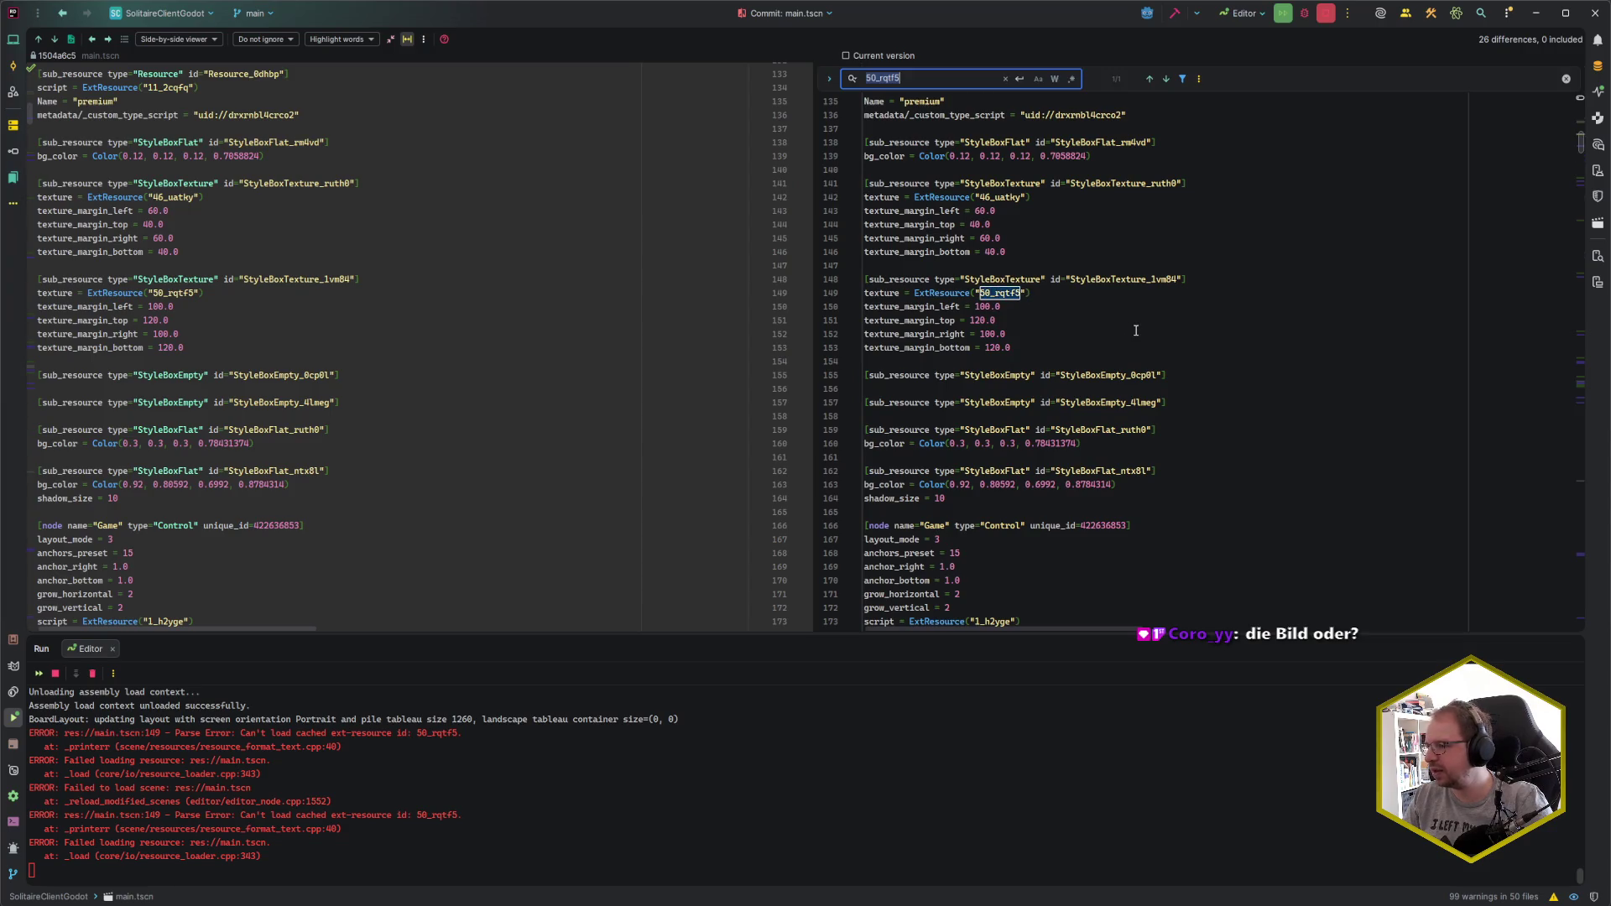
key("Return")
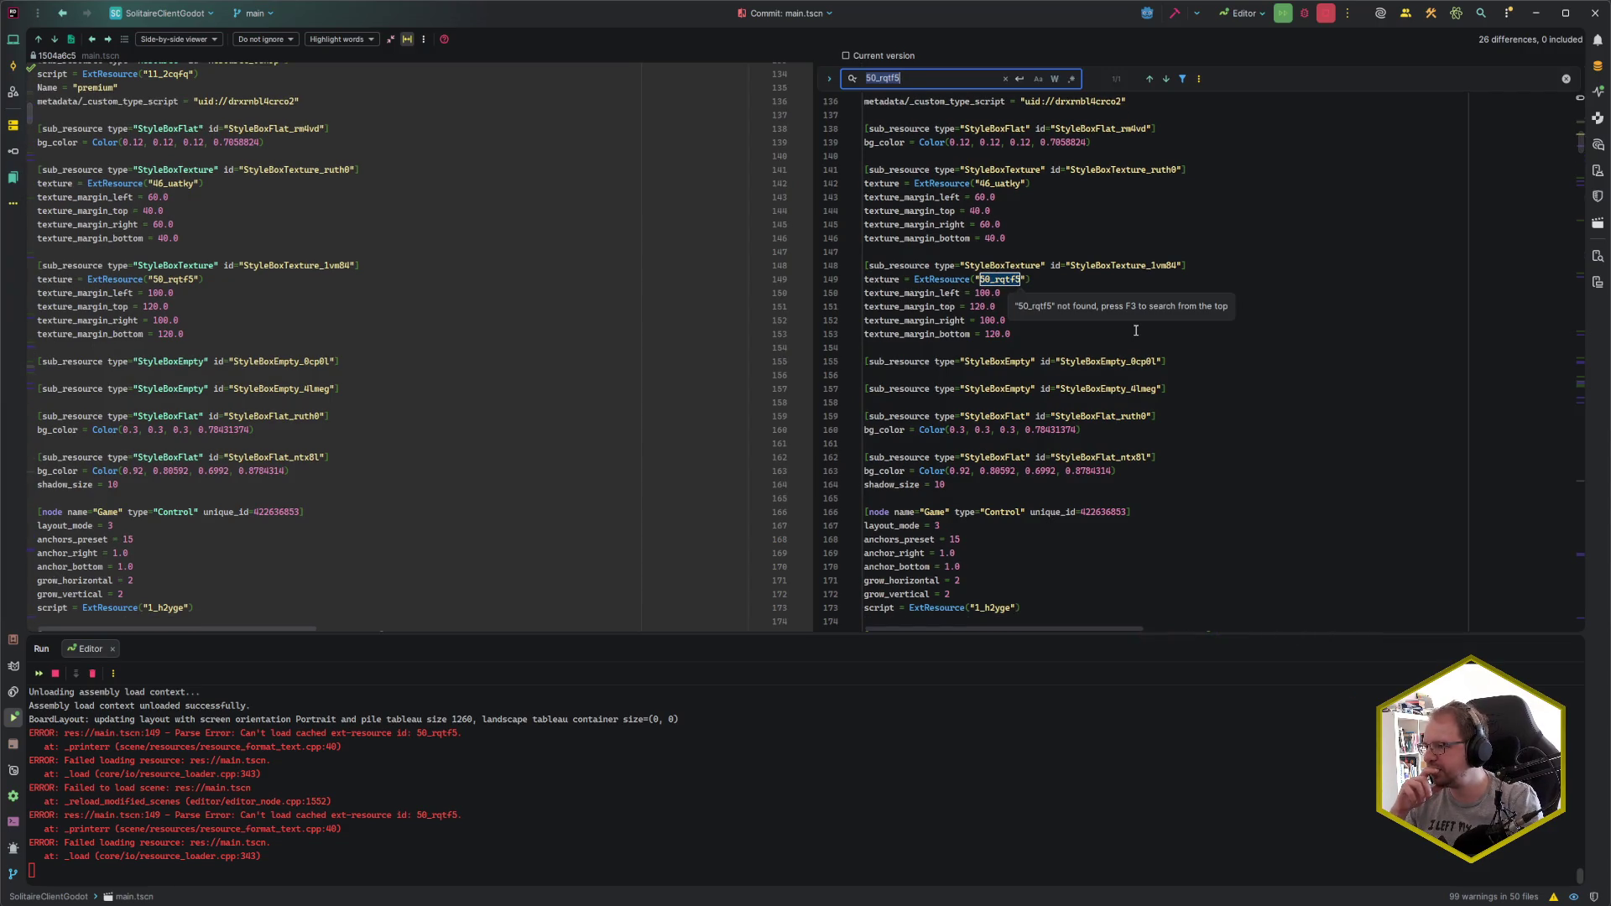
key("Escape")
left_click(447, 321)
left_click_drag(196, 280, 153, 280)
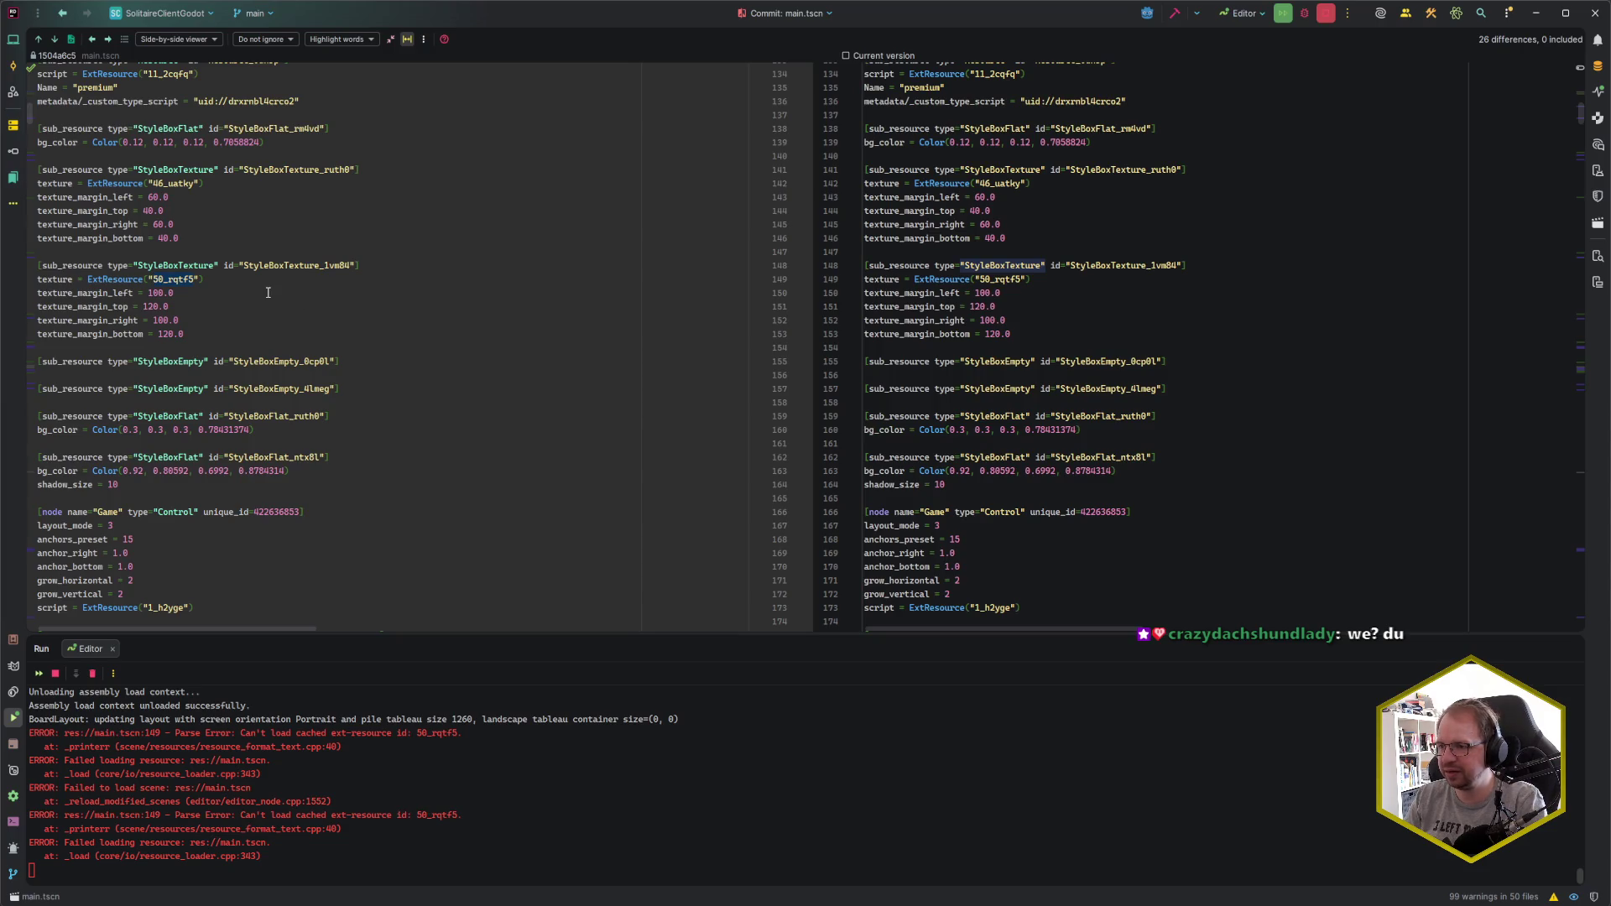
key("ctrl+b")
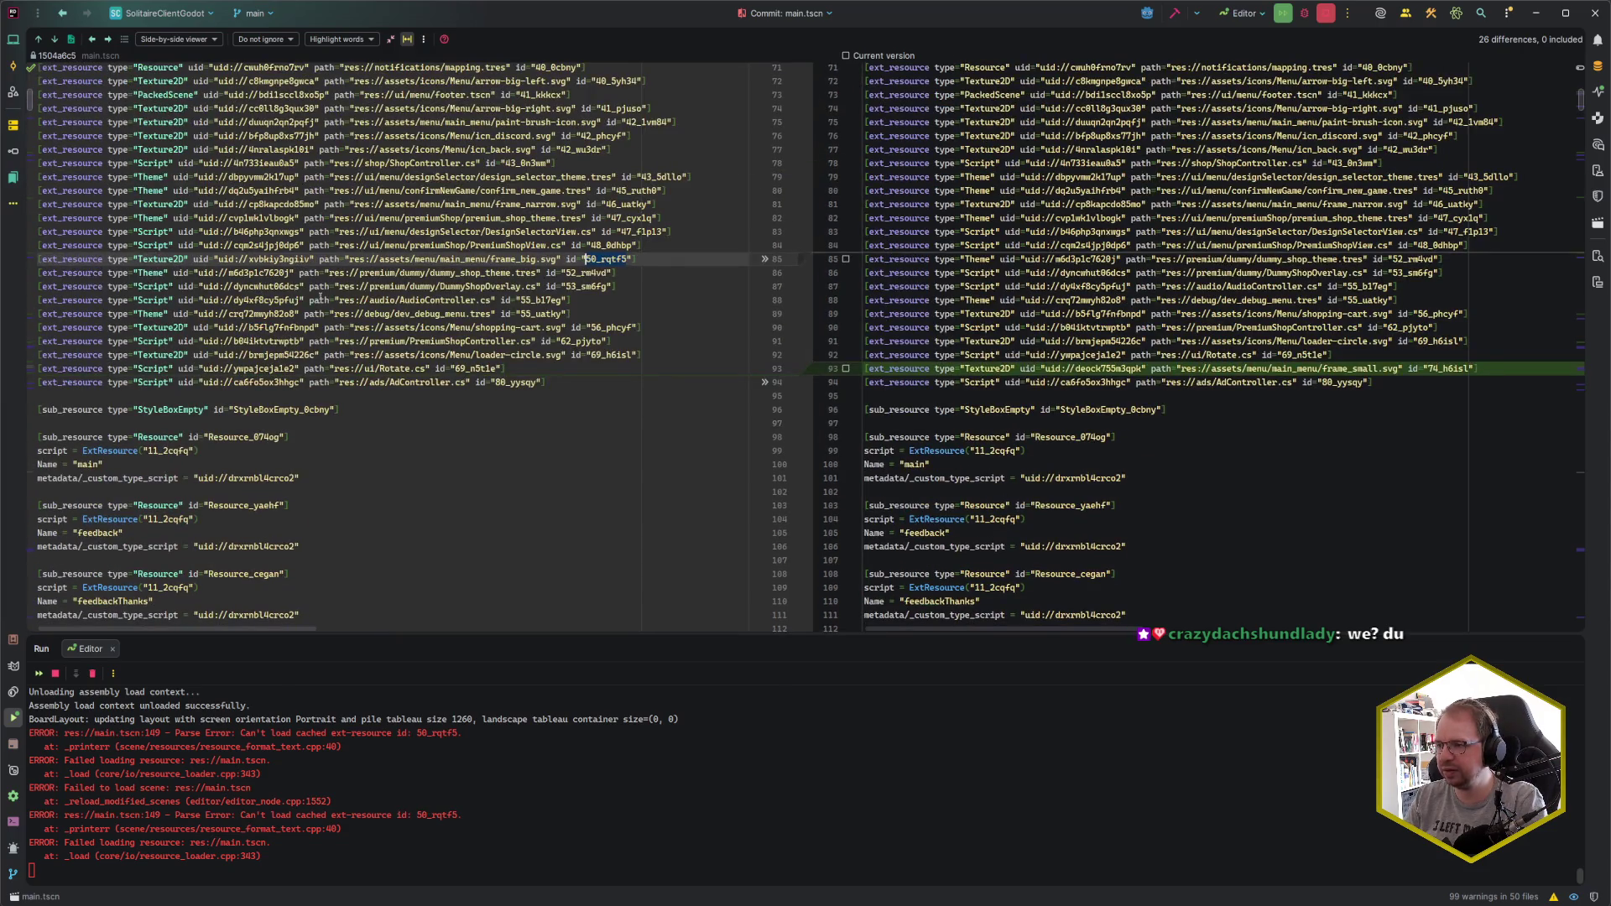